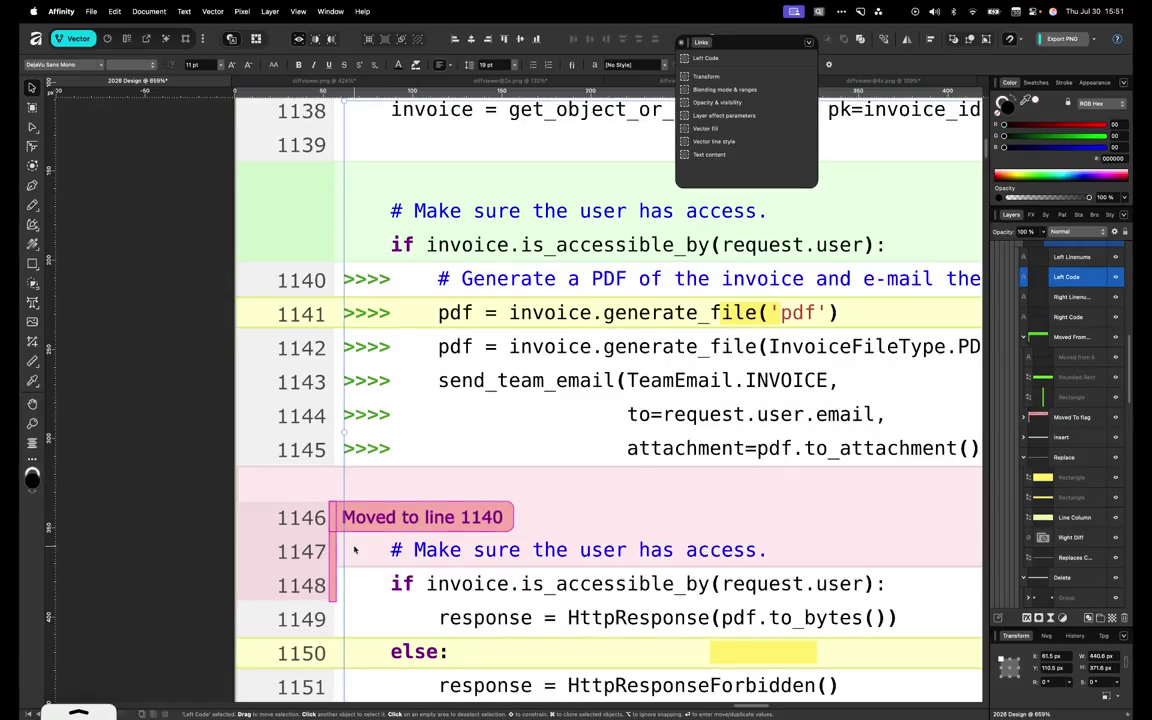
Move the pink moved-lines block down one row
{"action": "left_click", "coordinate": [303, 488]}
{"action": "key", "text": "t"}
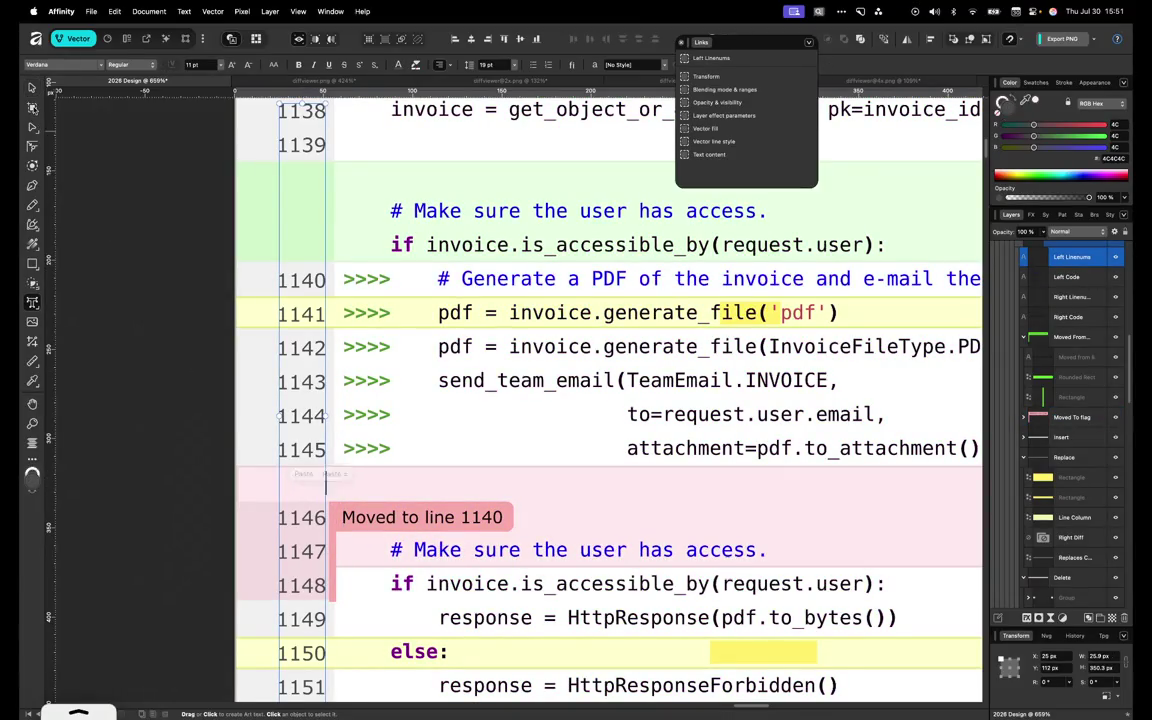
{"action": "key", "text": "v"}
{"action": "left_click", "coordinate": [244, 471]}
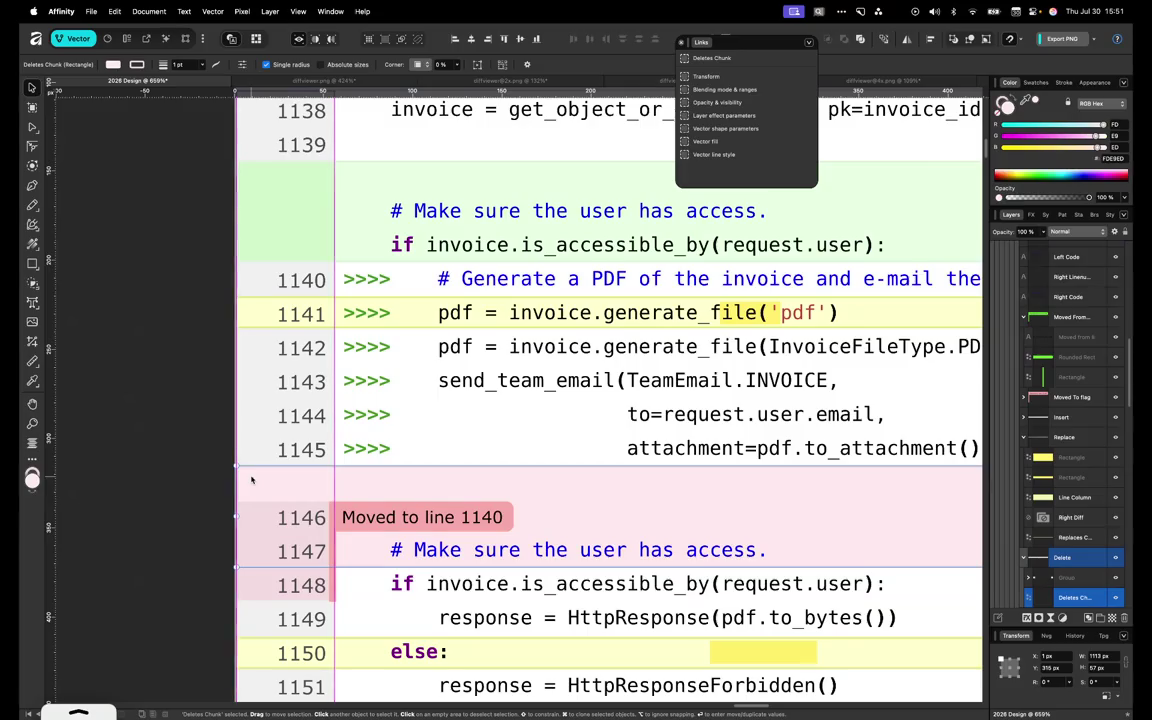
{"action": "left_click", "coordinate": [245, 474]}
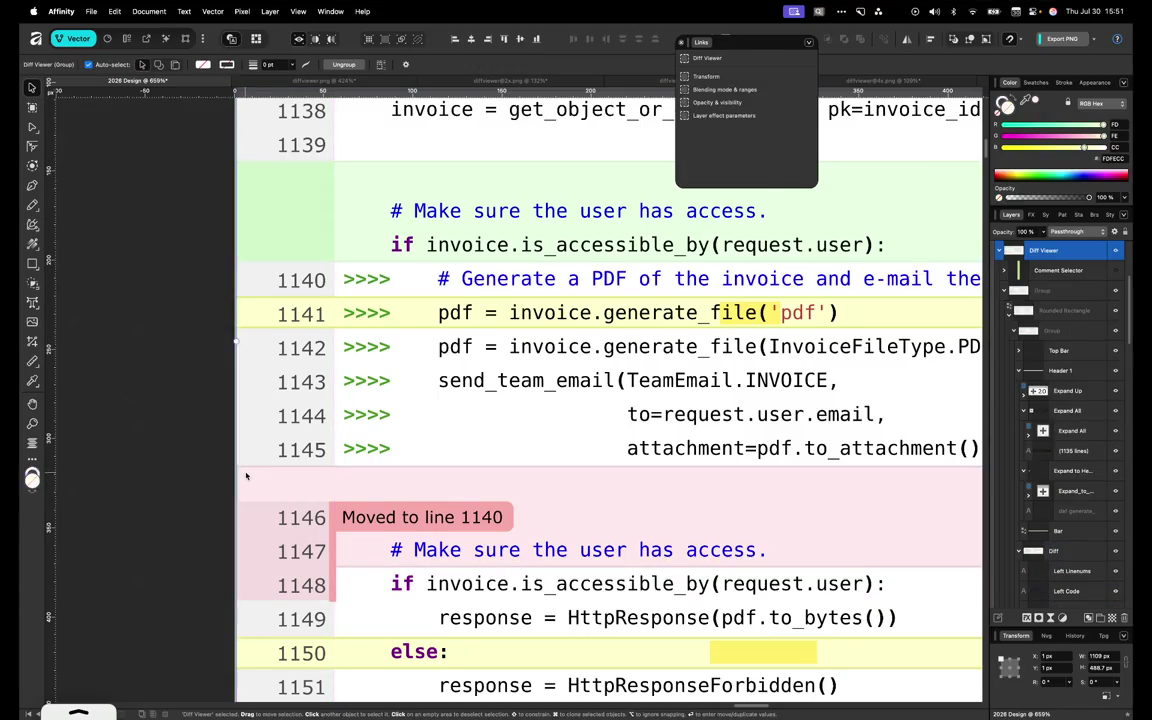
{"action": "double_click", "coordinate": [251, 476]}
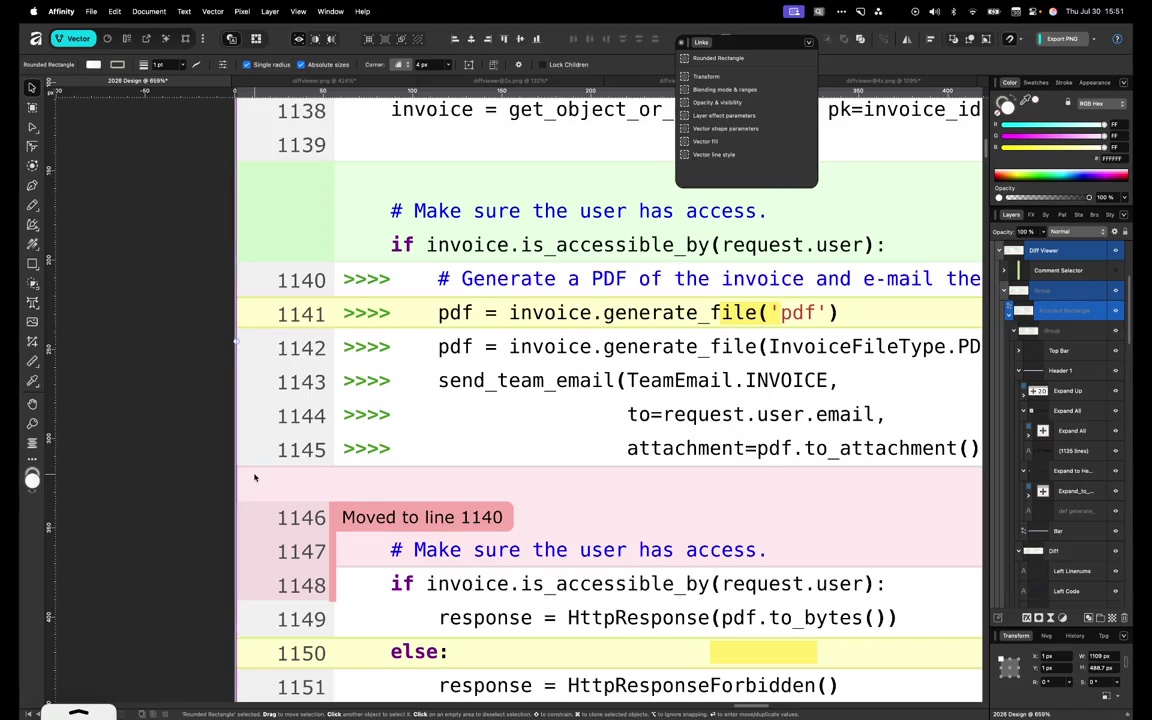
{"action": "double_click", "coordinate": [256, 479]}
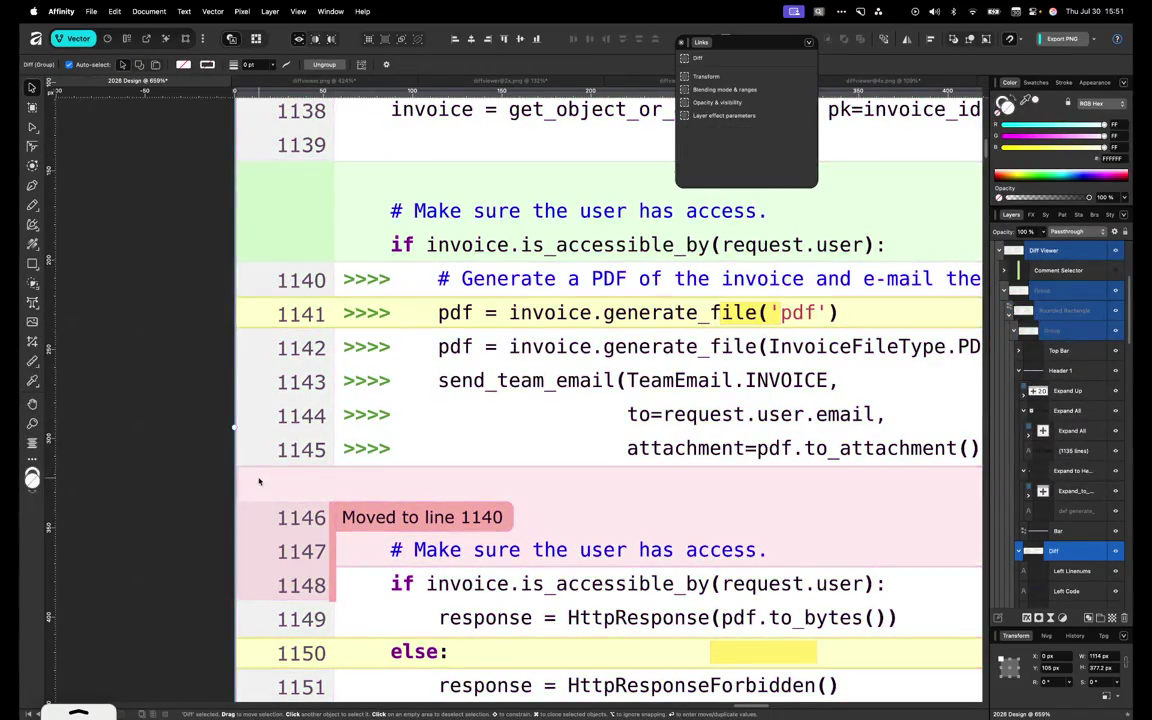
{"action": "key", "text": "Down"}
{"action": "key", "text": "Down"}
{"action": "key", "text": "Down"}
{"action": "key", "text": "Down"}
{"action": "key", "text": "Down"}
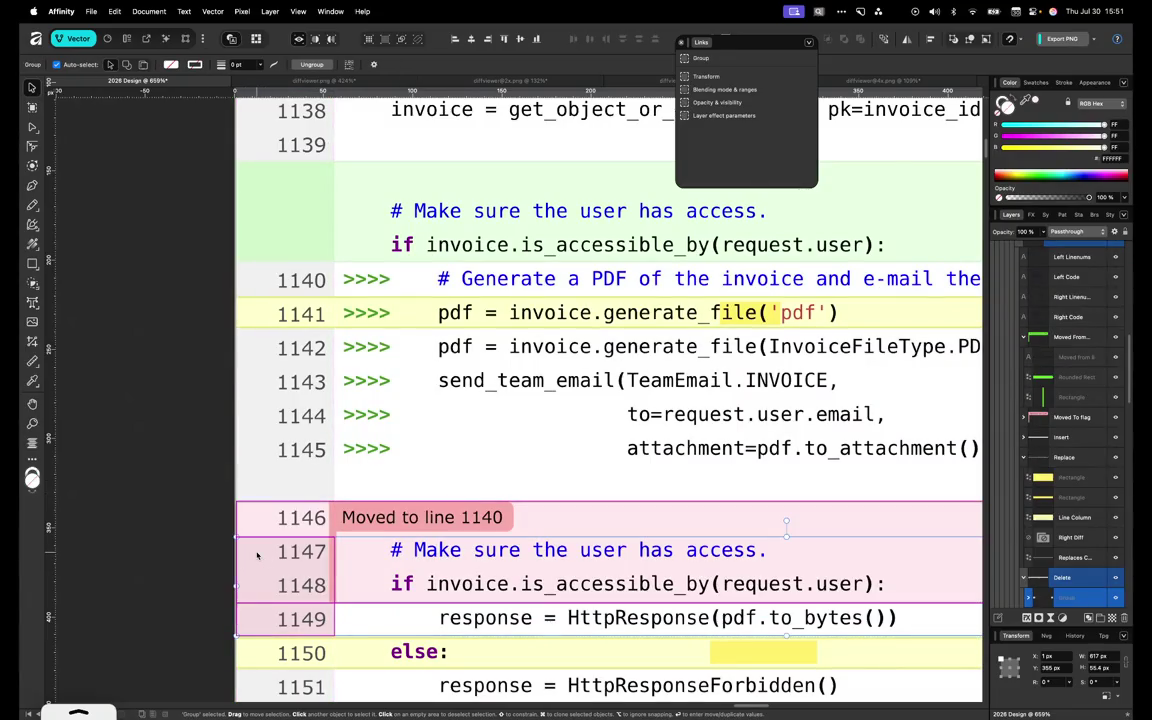
Delete the Line Column layer
{"action": "double_click", "coordinate": [259, 555]}
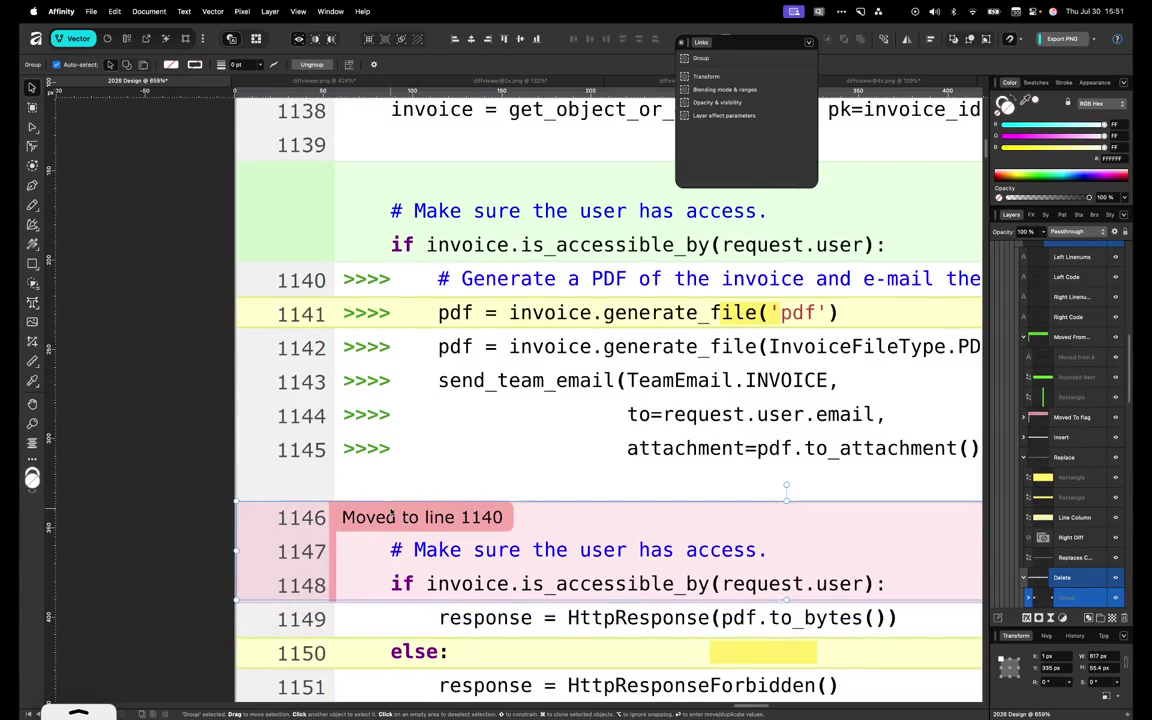
{"action": "scroll", "coordinate": [391, 516], "scroll_direction": "down", "scroll_amount": 3}
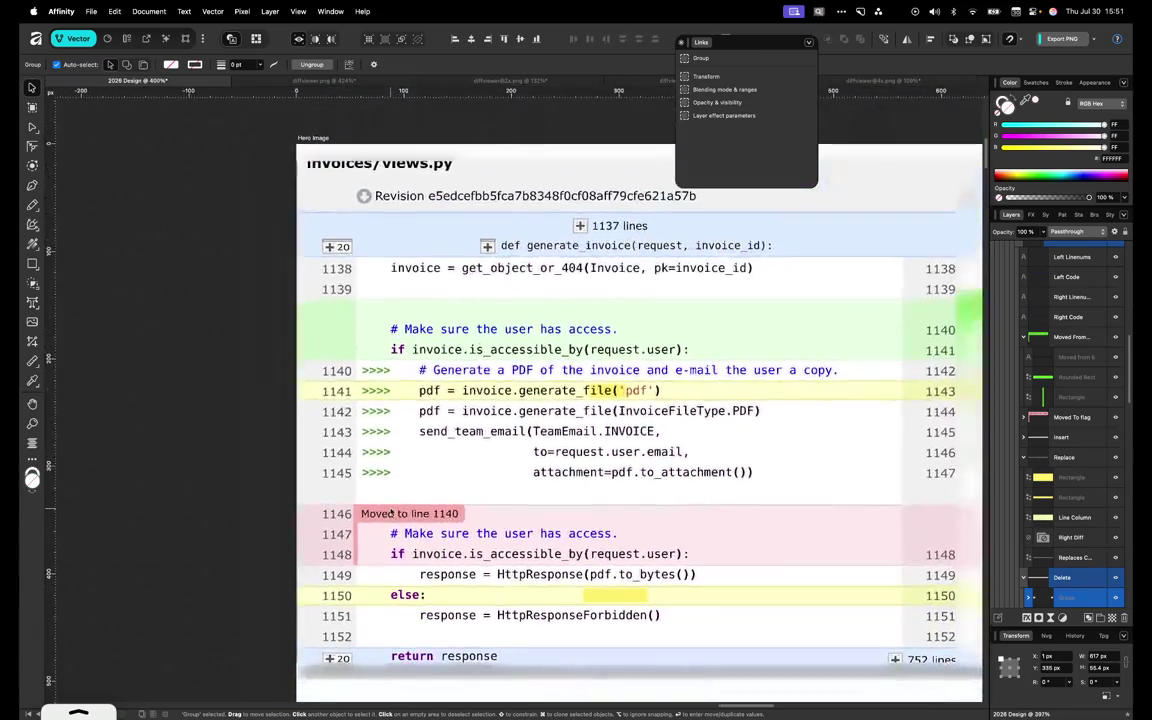
{"action": "scroll", "coordinate": [391, 514], "scroll_direction": "down", "scroll_amount": 3}
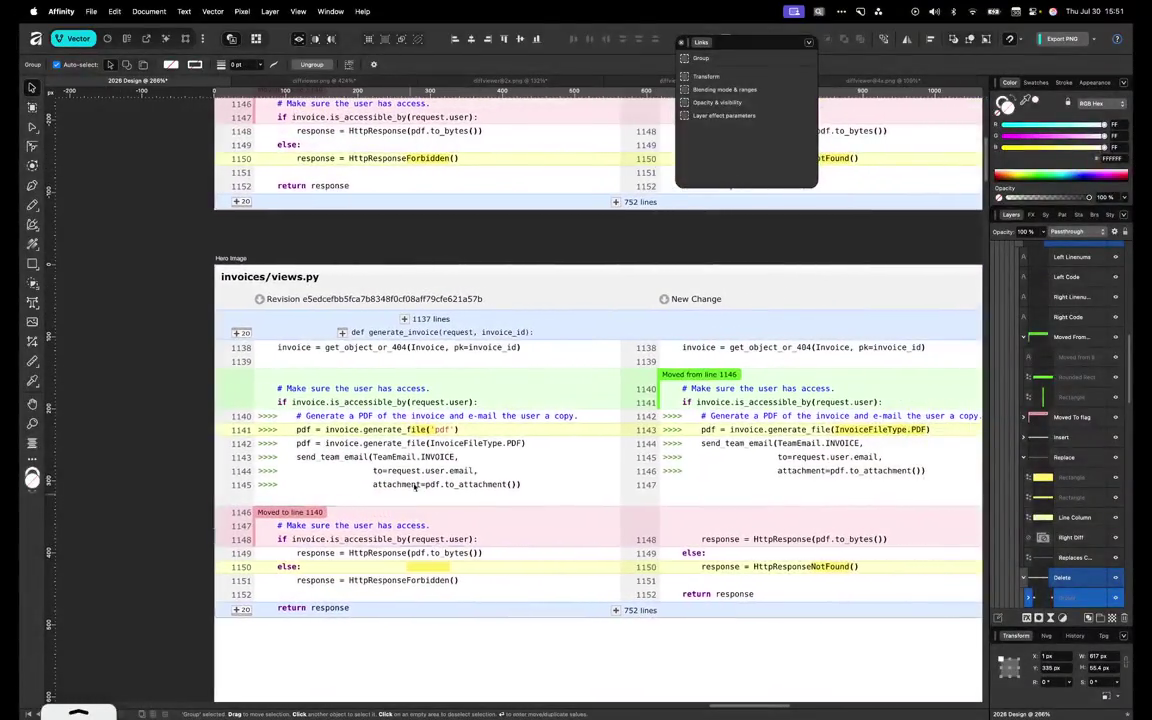
{"action": "left_click", "coordinate": [589, 433]}
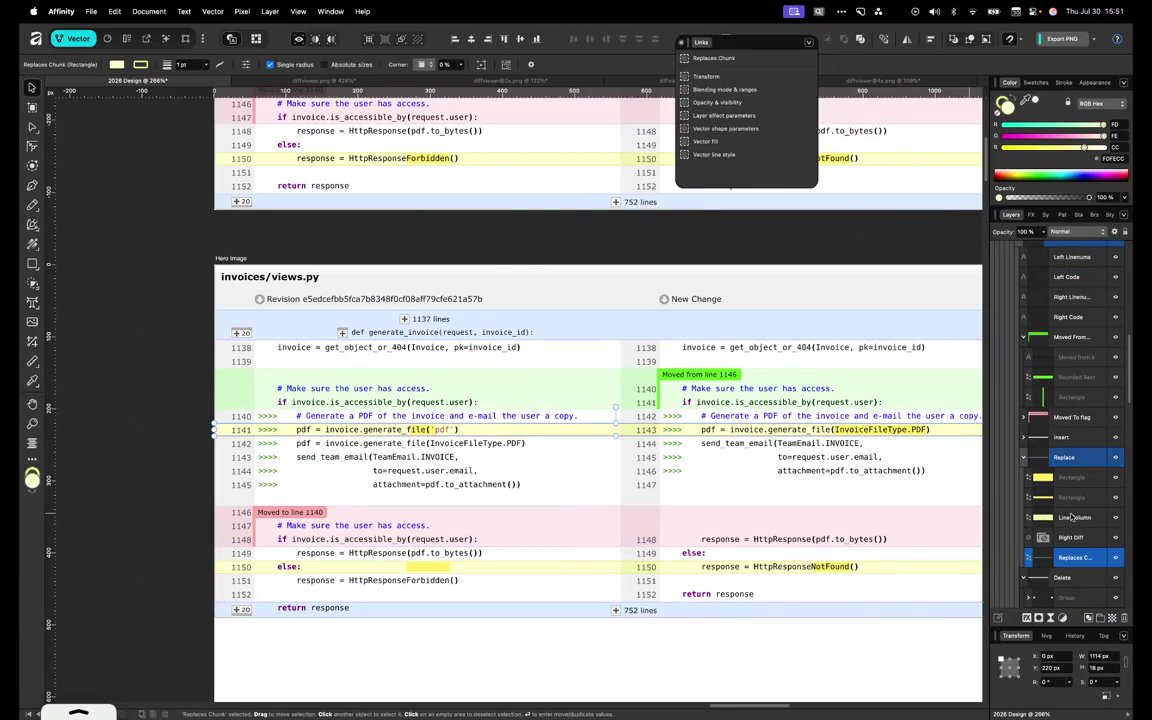
{"action": "left_click", "coordinate": [1072, 517]}
{"action": "key", "text": "Delete"}
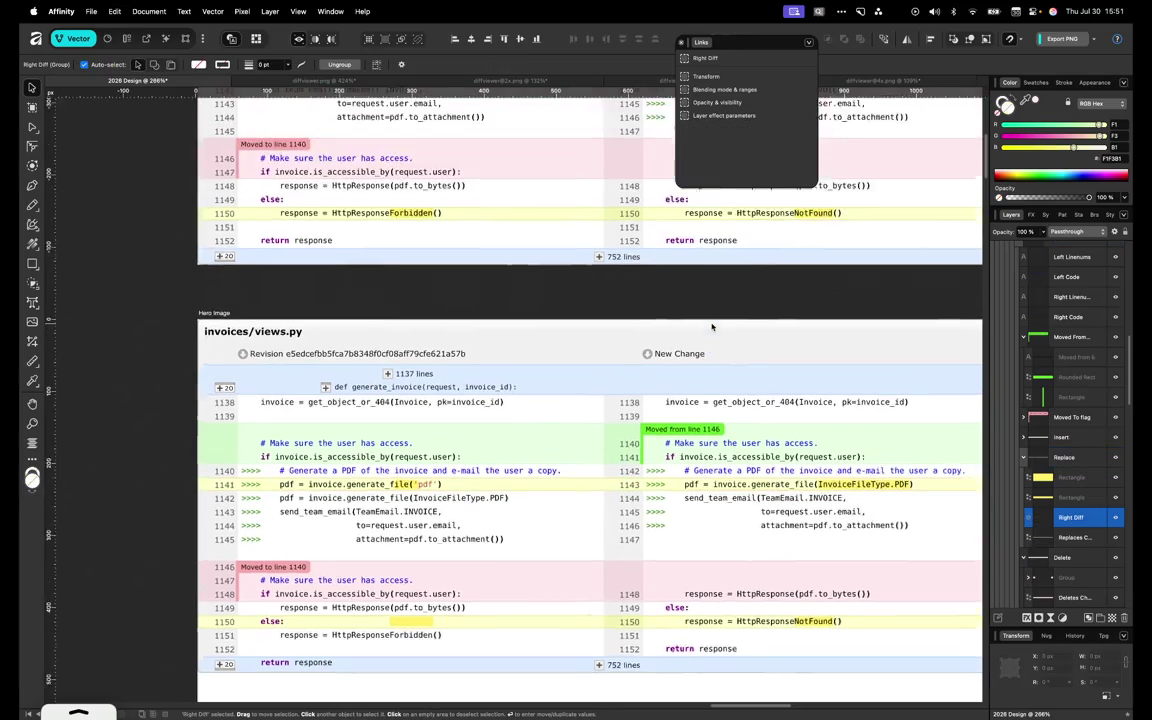
Narrow the yellow line-1141 highlight to 583 px so it covers only the left pane
{"action": "scroll", "coordinate": [713, 326], "scroll_direction": "down", "scroll_amount": 3}
{"action": "scroll", "coordinate": [585, 174], "scroll_direction": "down", "scroll_amount": 2}
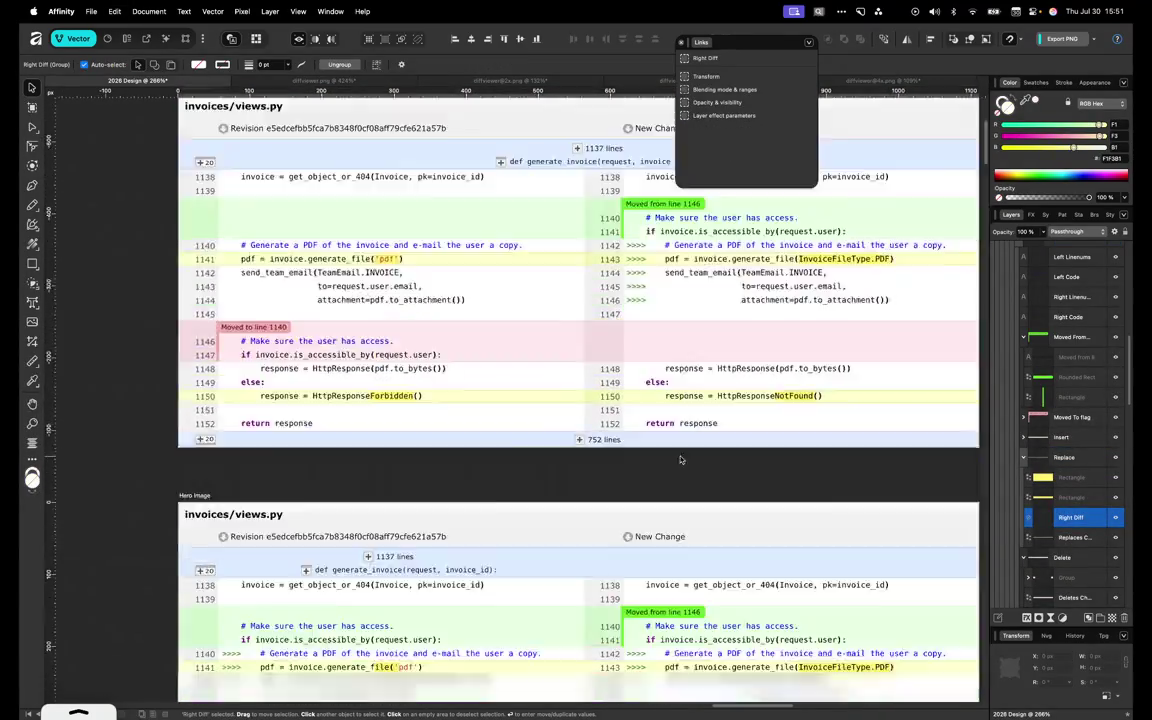
{"action": "scroll", "coordinate": [680, 460], "scroll_direction": "down", "scroll_amount": 4}
{"action": "scroll", "coordinate": [680, 460], "scroll_direction": "down", "scroll_amount": 3}
{"action": "scroll", "coordinate": [680, 459], "scroll_direction": "up", "scroll_amount": 1}
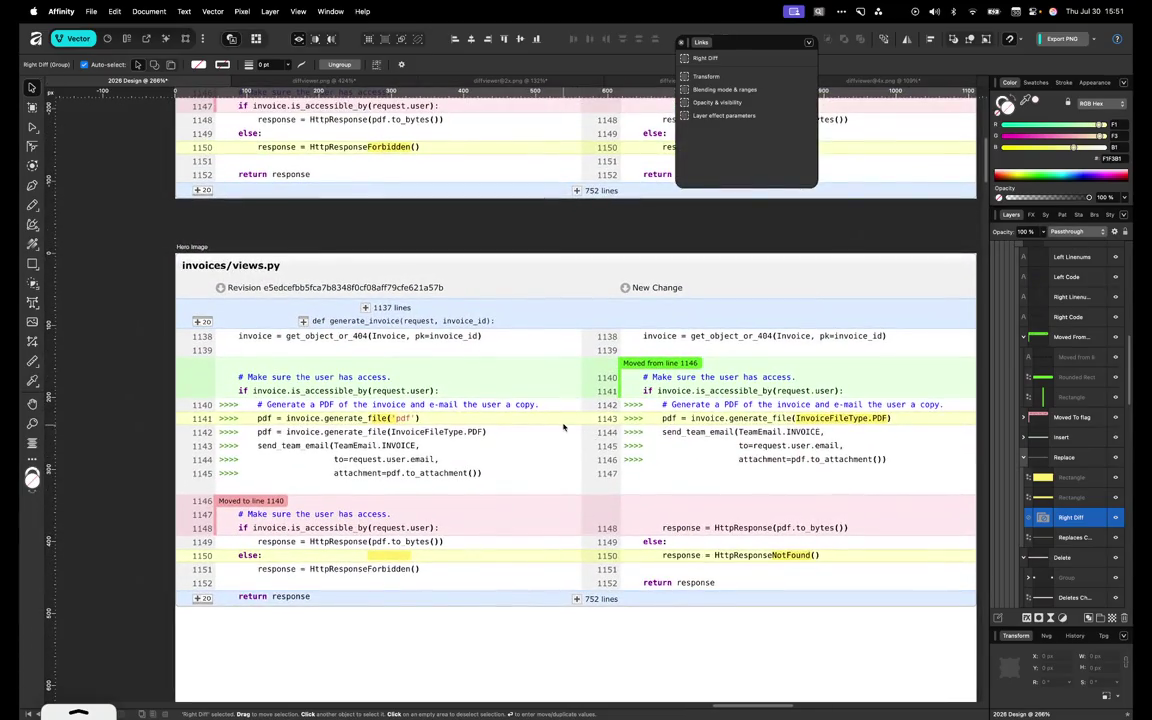
{"action": "left_click", "coordinate": [561, 424]}
{"action": "mouse_move", "coordinate": [978, 418]}
{"action": "left_mouse_down"}
{"action": "mouse_move", "coordinate": [558, 425]}
{"action": "mouse_move", "coordinate": [582, 418]}
{"action": "left_mouse_up"}
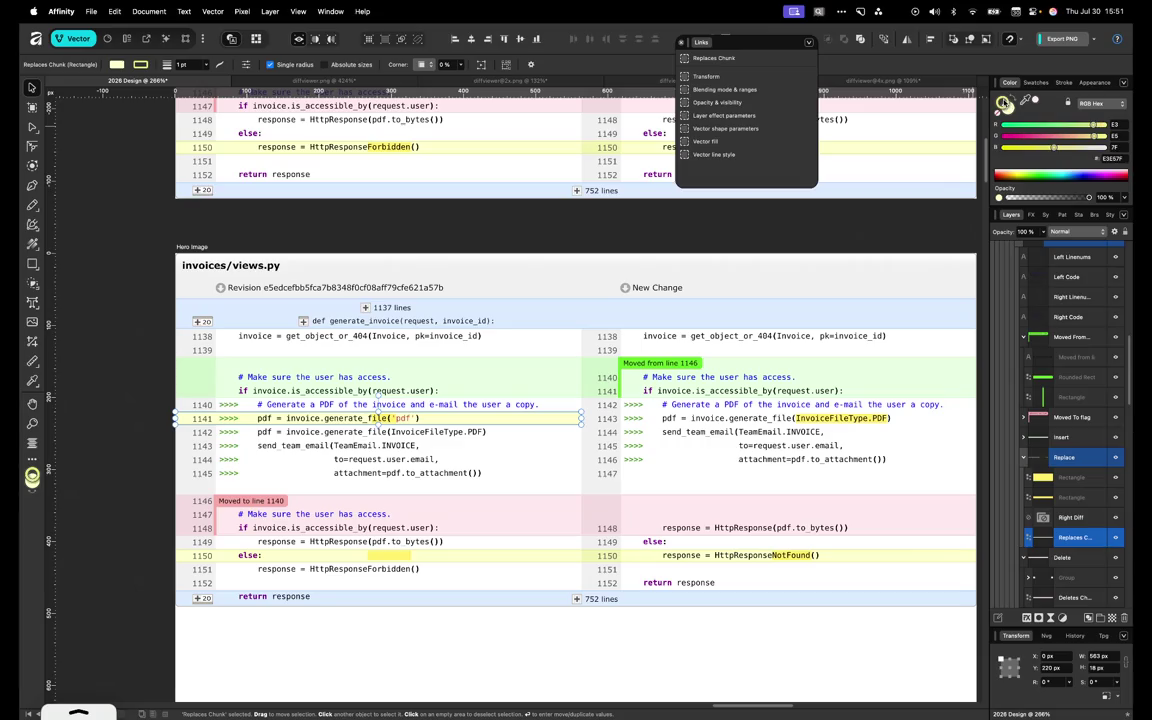
Fill the line-1141 highlight with pale pink F3DFE3 sampled from a deleted row
{"action": "mouse_move", "coordinate": [1033, 104]}
{"action": "left_mouse_down"}
{"action": "mouse_move", "coordinate": [689, 506]}
{"action": "mouse_move", "coordinate": [378, 410]}
{"action": "left_mouse_up"}
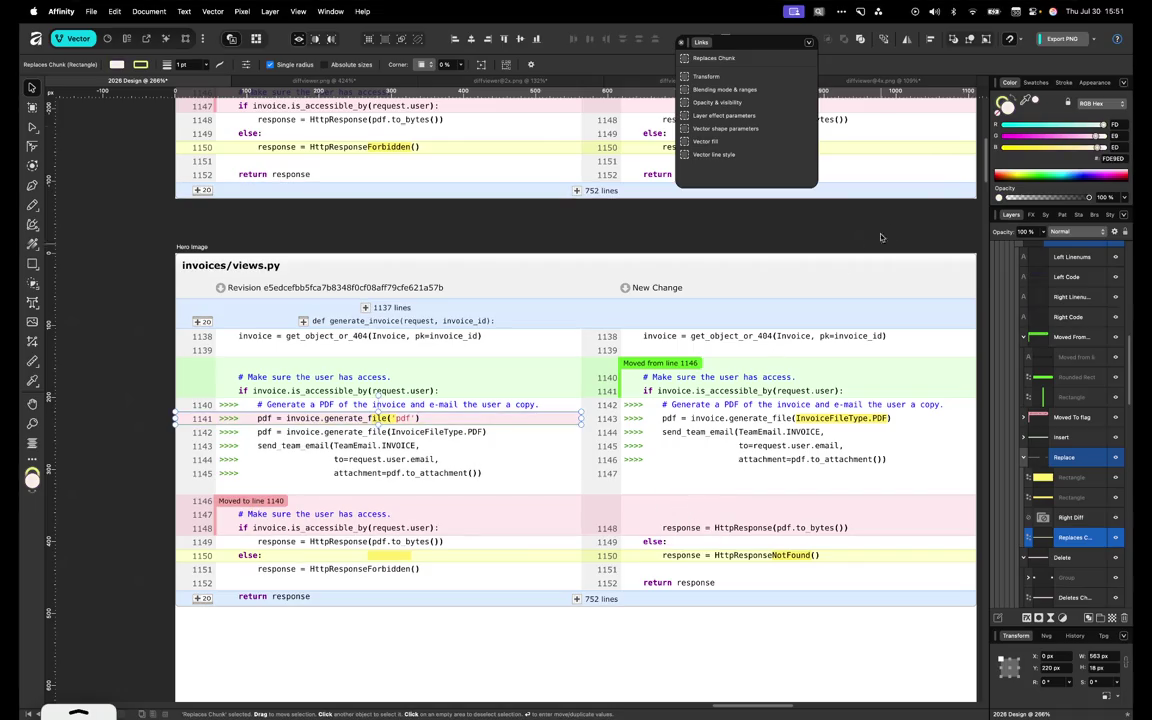
{"action": "left_click_drag", "start_coordinate": [377, 400], "coordinate": [531, 494]}
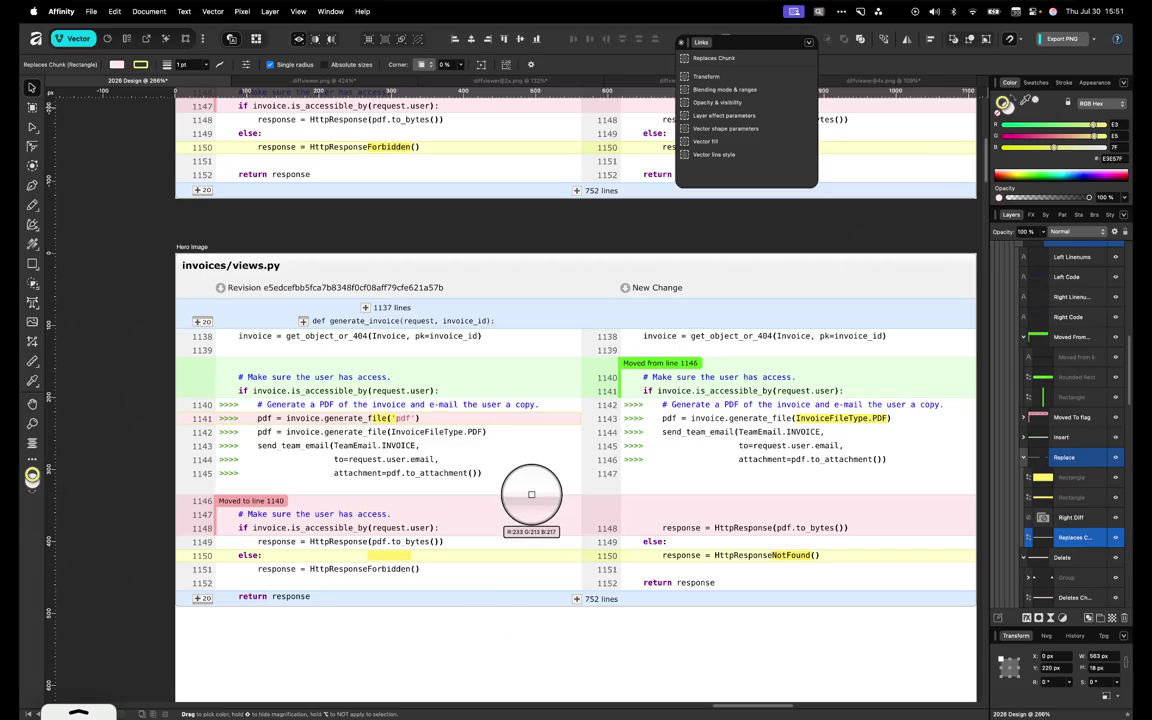
{"action": "left_click_drag", "start_coordinate": [531, 494], "coordinate": [527, 489]}
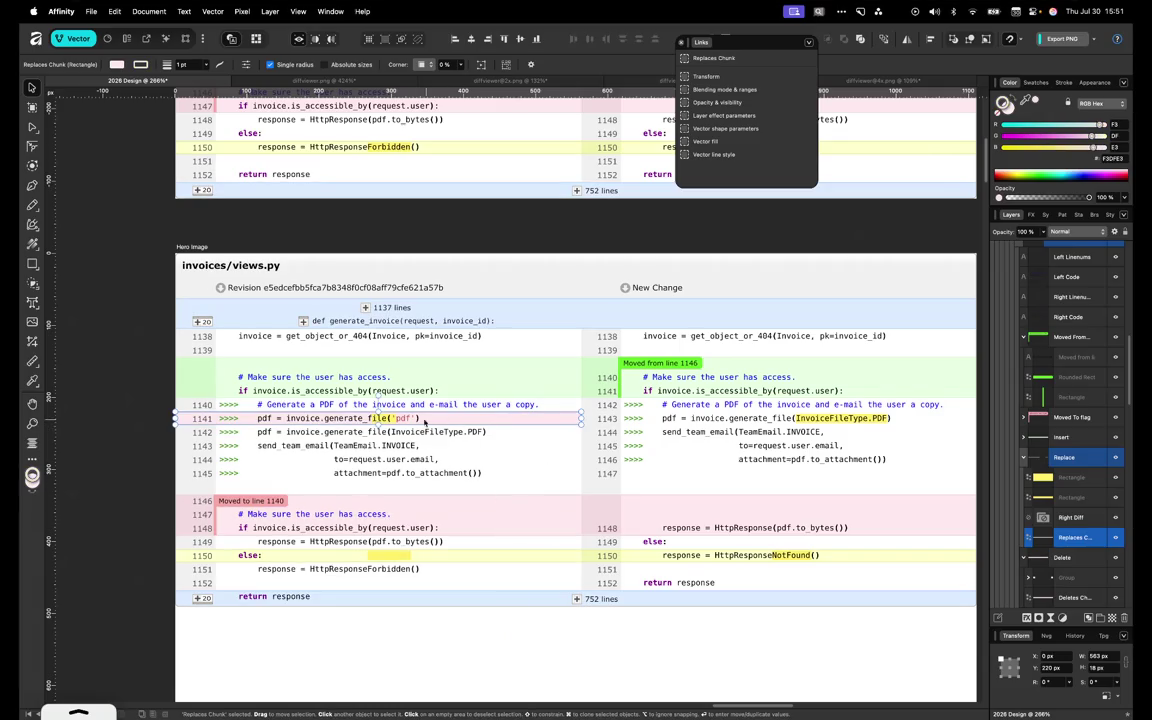
{"action": "scroll", "coordinate": [390, 425], "scroll_direction": "left", "scroll_amount": 2}
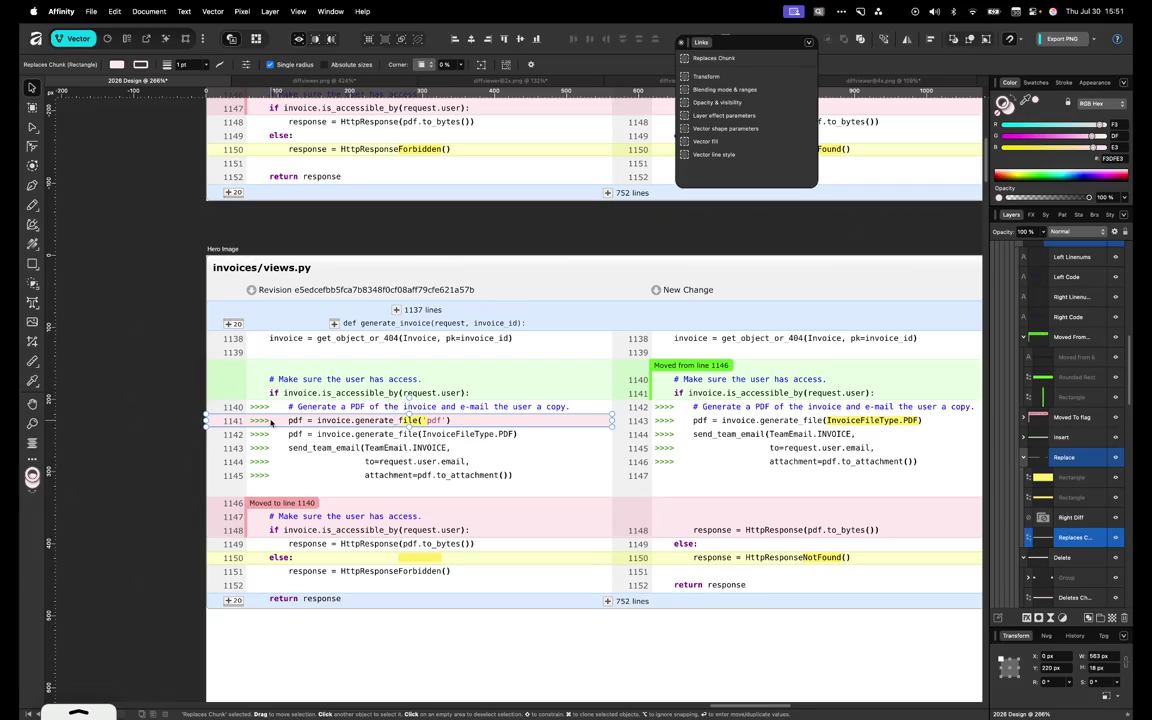
{"action": "scroll", "coordinate": [445, 421], "scroll_direction": "left", "scroll_amount": 2}
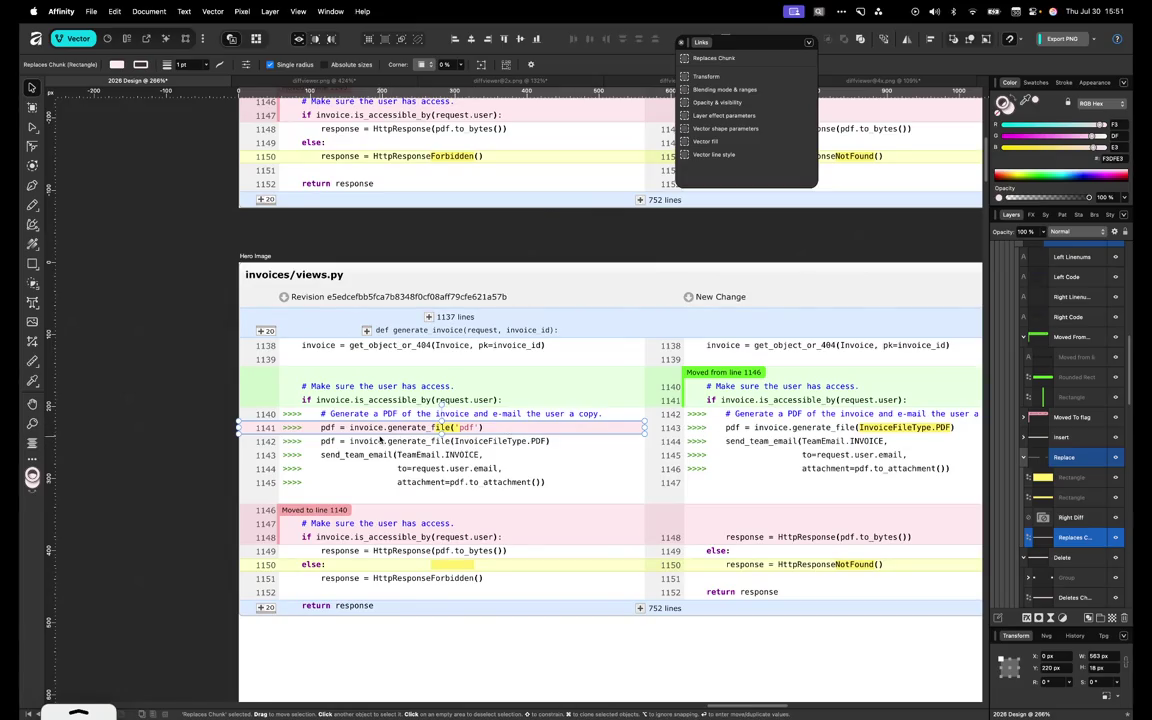
Duplicate the line-1141 highlight onto line 1142 and size it 19 px tall
{"action": "left_click", "coordinate": [506, 431]}
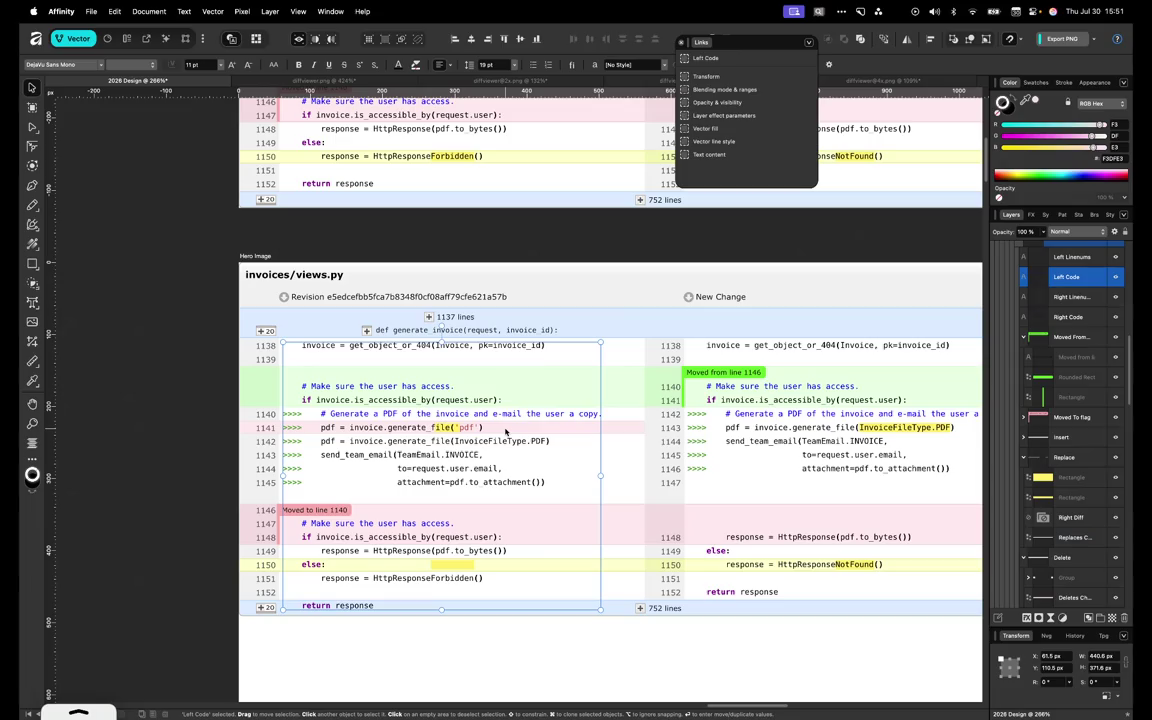
{"action": "left_click", "coordinate": [618, 427]}
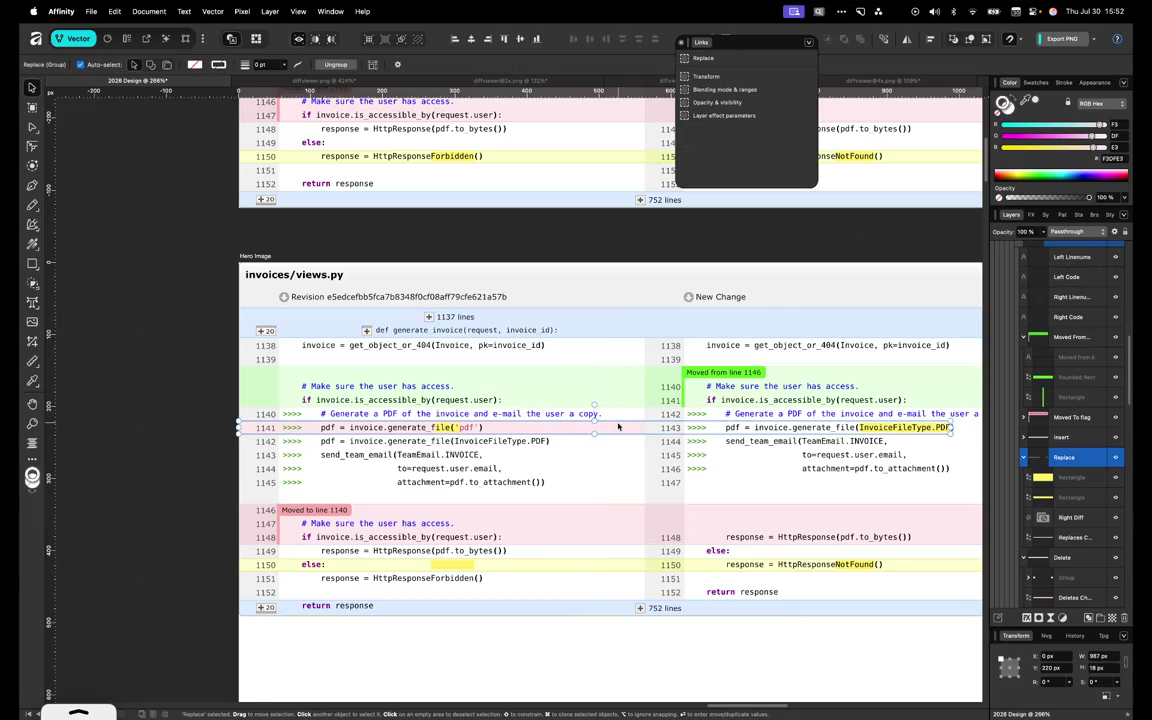
{"action": "key", "text": "super+j"}
{"action": "key", "text": "Down"}
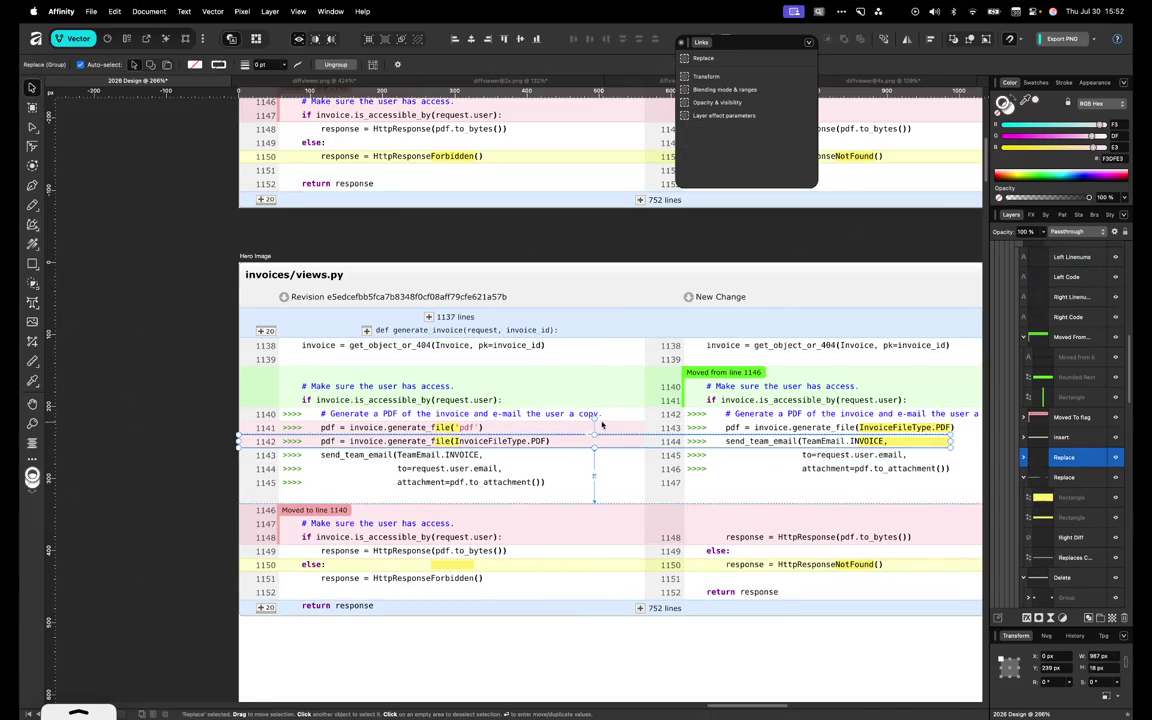
{"action": "scroll", "coordinate": [601, 425], "scroll_direction": "up", "scroll_amount": 3}
{"action": "scroll", "coordinate": [601, 425], "scroll_direction": "up", "scroll_amount": 2}
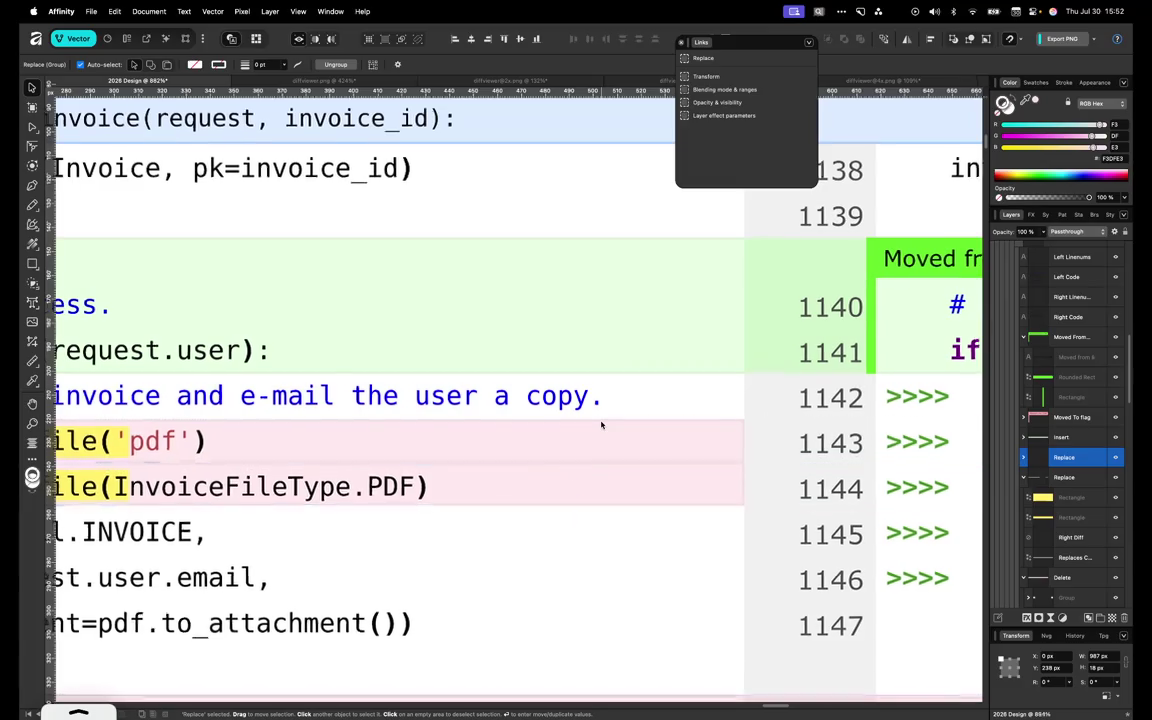
{"action": "scroll", "coordinate": [601, 425], "scroll_direction": "up", "scroll_amount": 3}
{"action": "key", "text": "Down"}
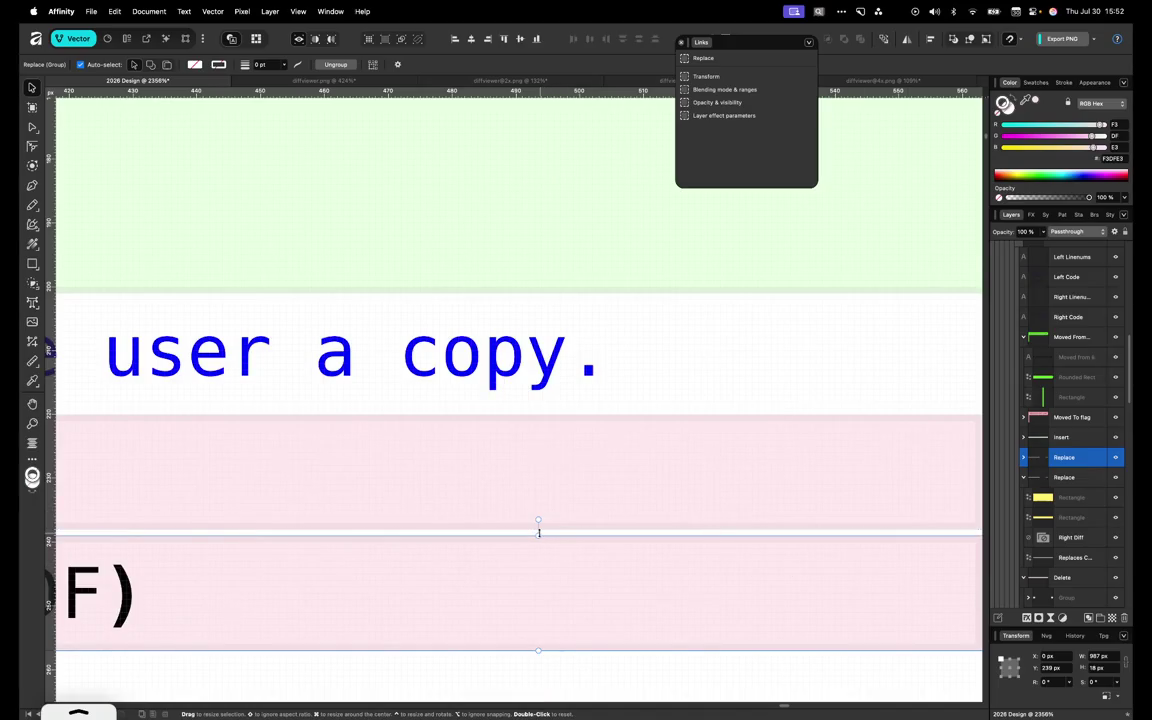
{"action": "left_click_drag", "start_coordinate": [538, 522], "coordinate": [539, 522]}
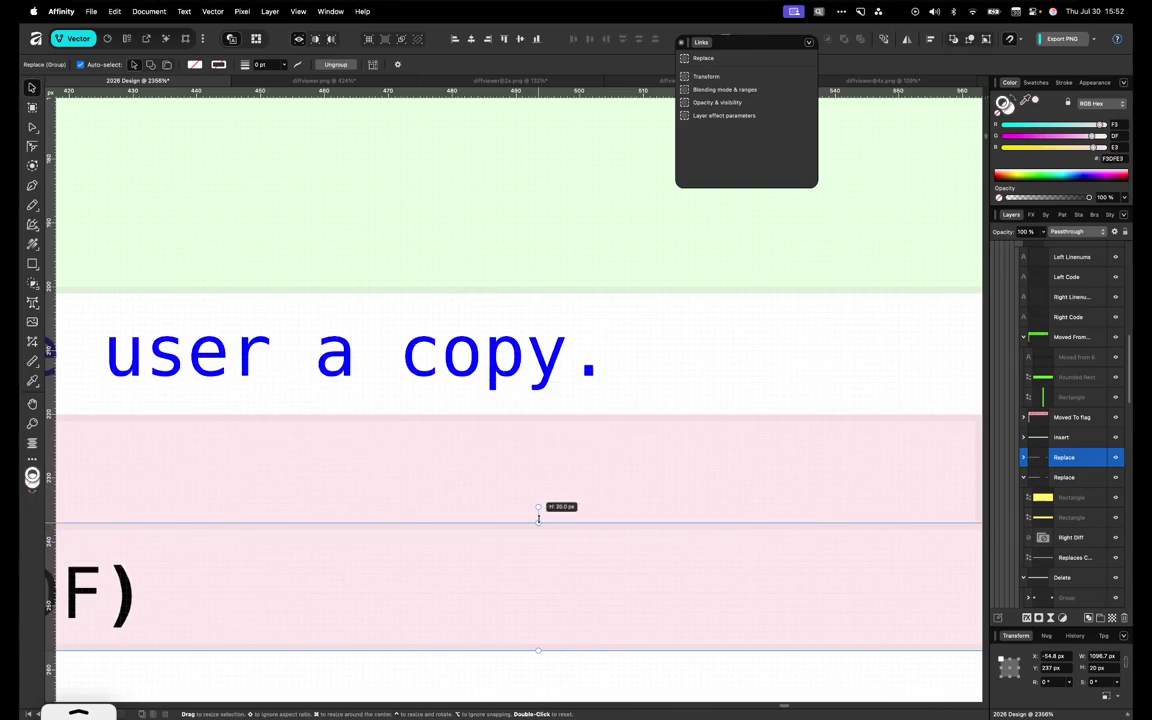
Extend the Replace row bar's left edge to X 0, spanning 1041.8 px across both panes
{"action": "scroll", "coordinate": [538, 520], "scroll_direction": "down", "scroll_amount": 2}
{"action": "scroll", "coordinate": [538, 520], "scroll_direction": "down", "scroll_amount": 3}
{"action": "scroll", "coordinate": [538, 520], "scroll_direction": "down", "scroll_amount": 3}
{"action": "scroll", "coordinate": [538, 518], "scroll_direction": "left", "scroll_amount": 2}
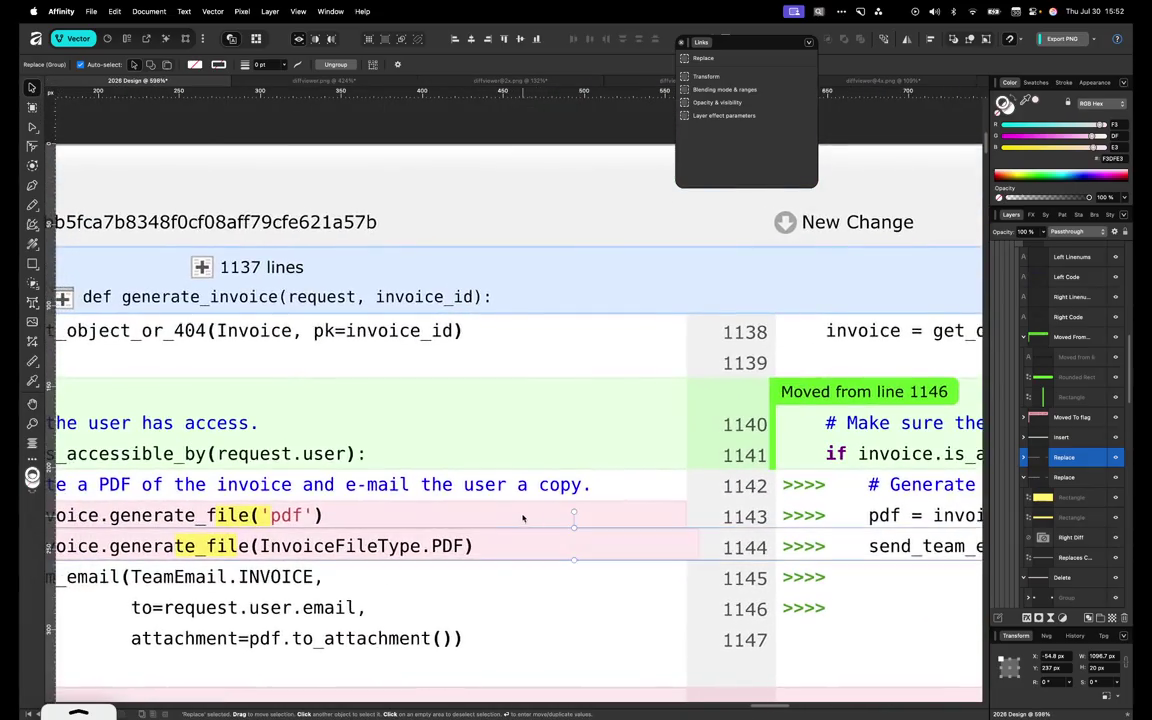
{"action": "left_click", "coordinate": [518, 516]}
{"action": "left_click", "coordinate": [569, 512]}
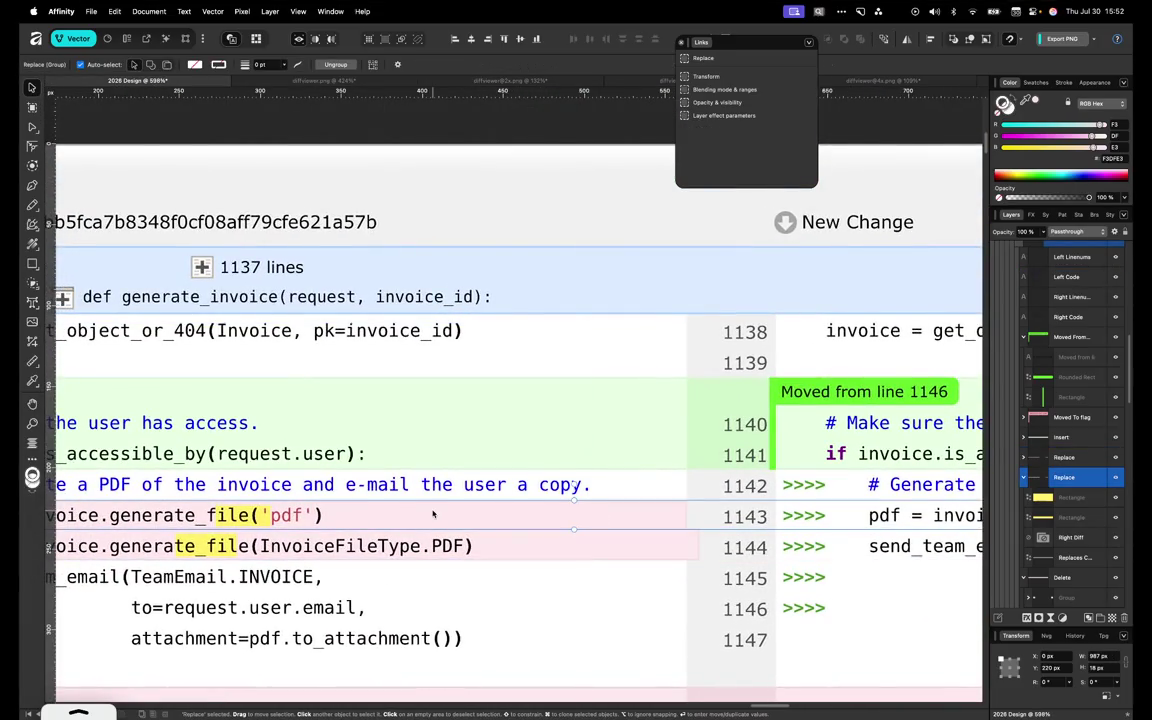
{"action": "scroll", "coordinate": [446, 518], "scroll_direction": "up", "scroll_amount": 3}
{"action": "scroll", "coordinate": [659, 547], "scroll_direction": "up", "scroll_amount": 2}
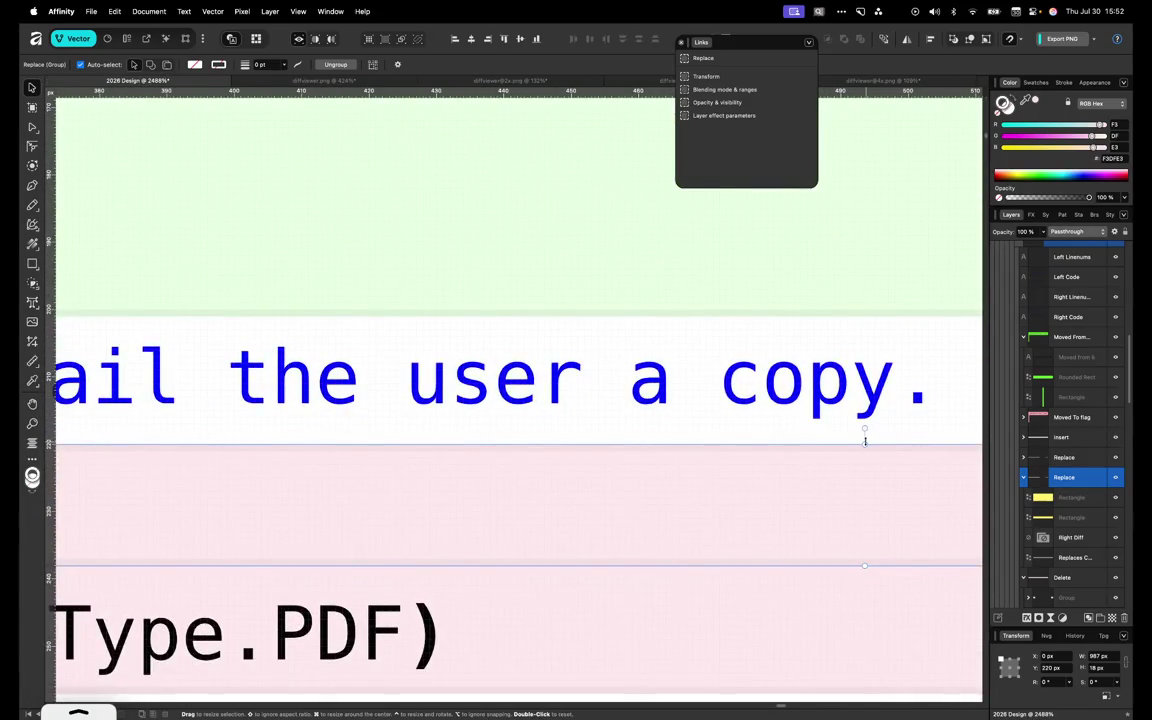
{"action": "scroll", "coordinate": [865, 441], "scroll_direction": "down", "scroll_amount": 3}
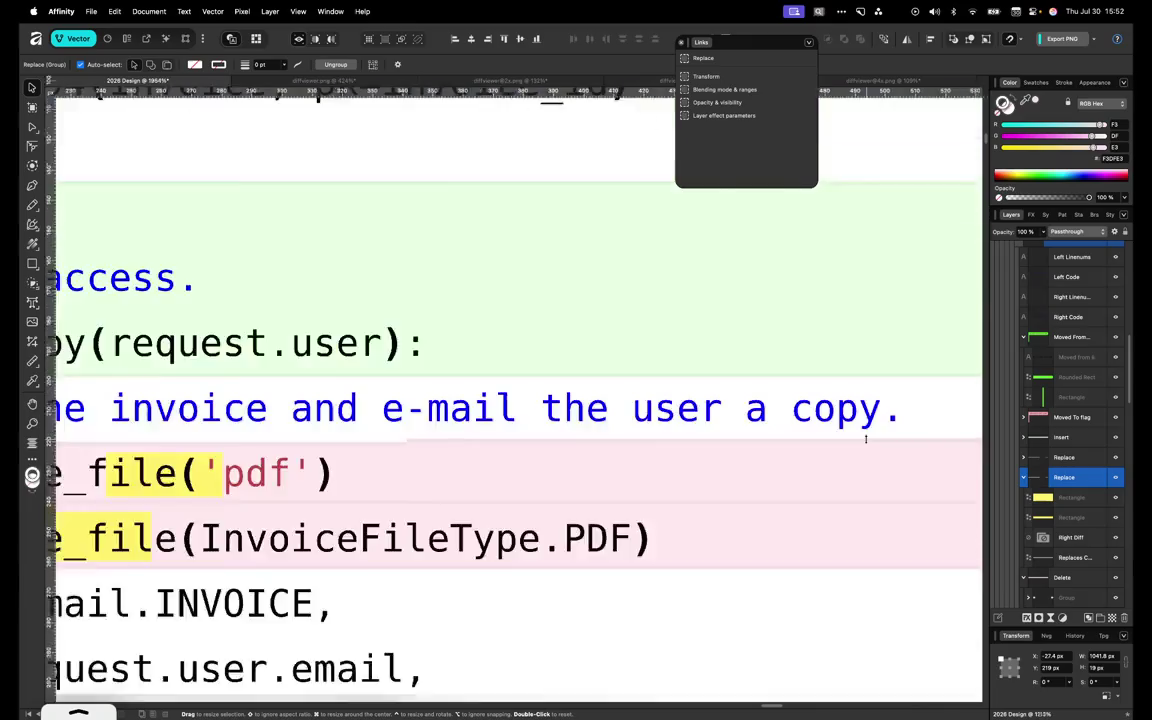
{"action": "scroll", "coordinate": [866, 437], "scroll_direction": "down", "scroll_amount": 2}
{"action": "scroll", "coordinate": [866, 437], "scroll_direction": "down", "scroll_amount": 1}
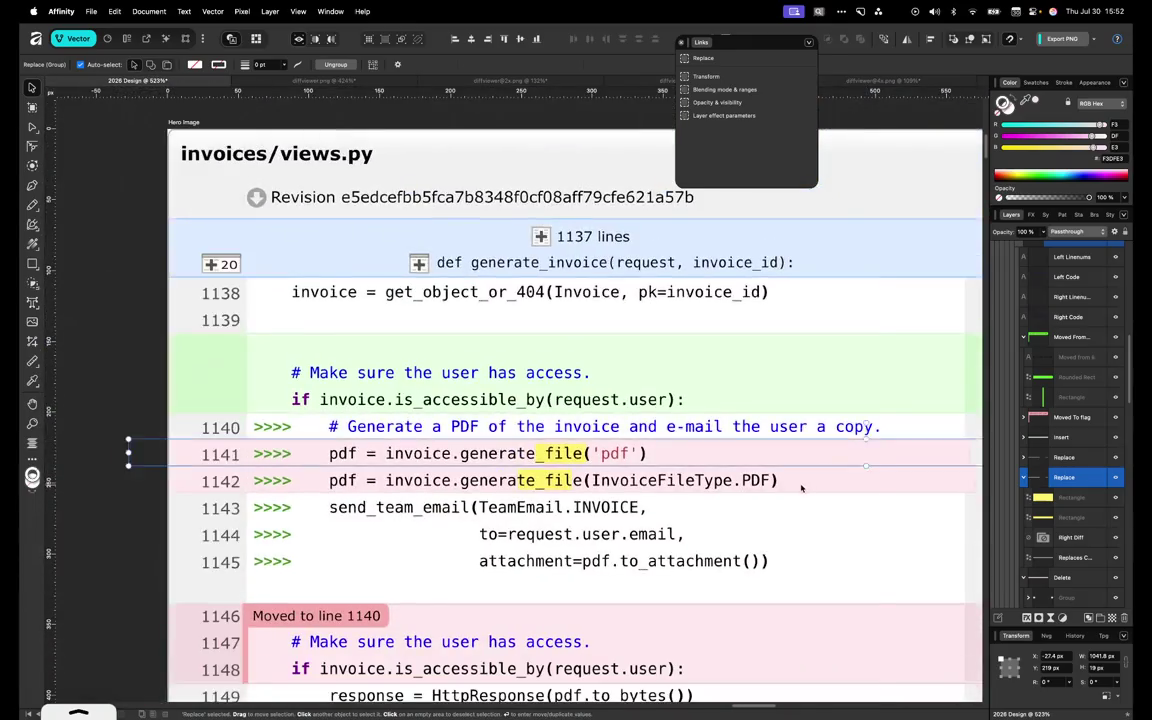
{"action": "left_click", "coordinate": [914, 471]}
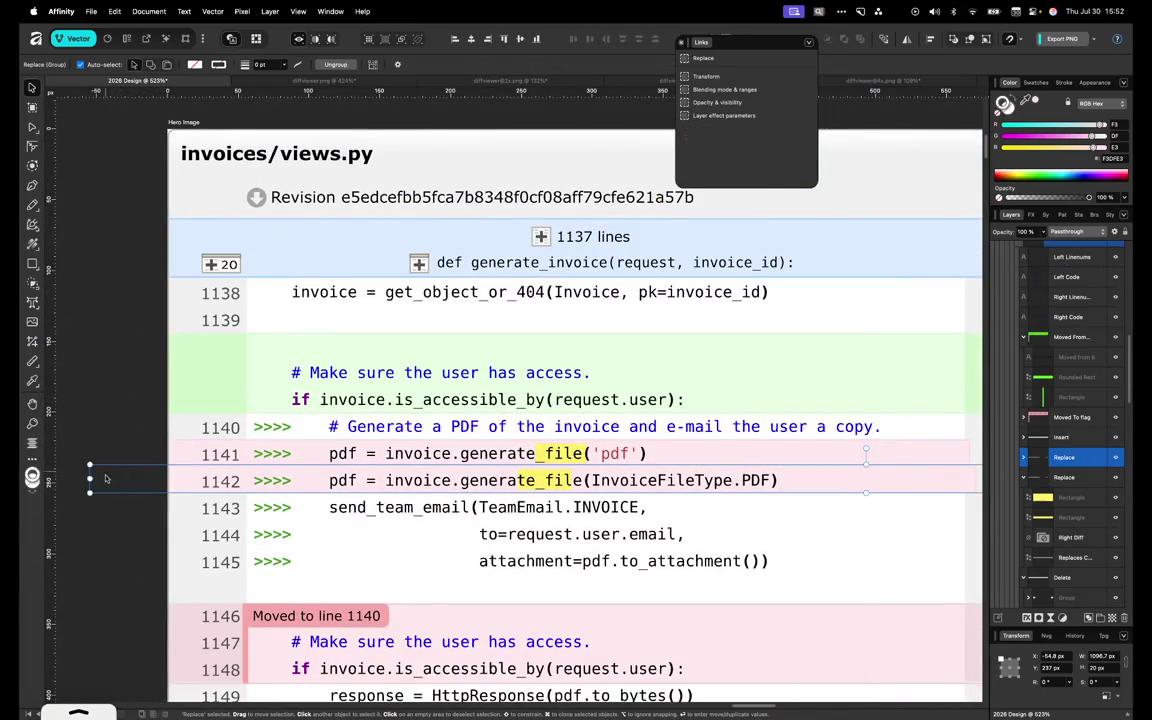
{"action": "left_click_drag", "start_coordinate": [89, 478], "coordinate": [170, 479]}
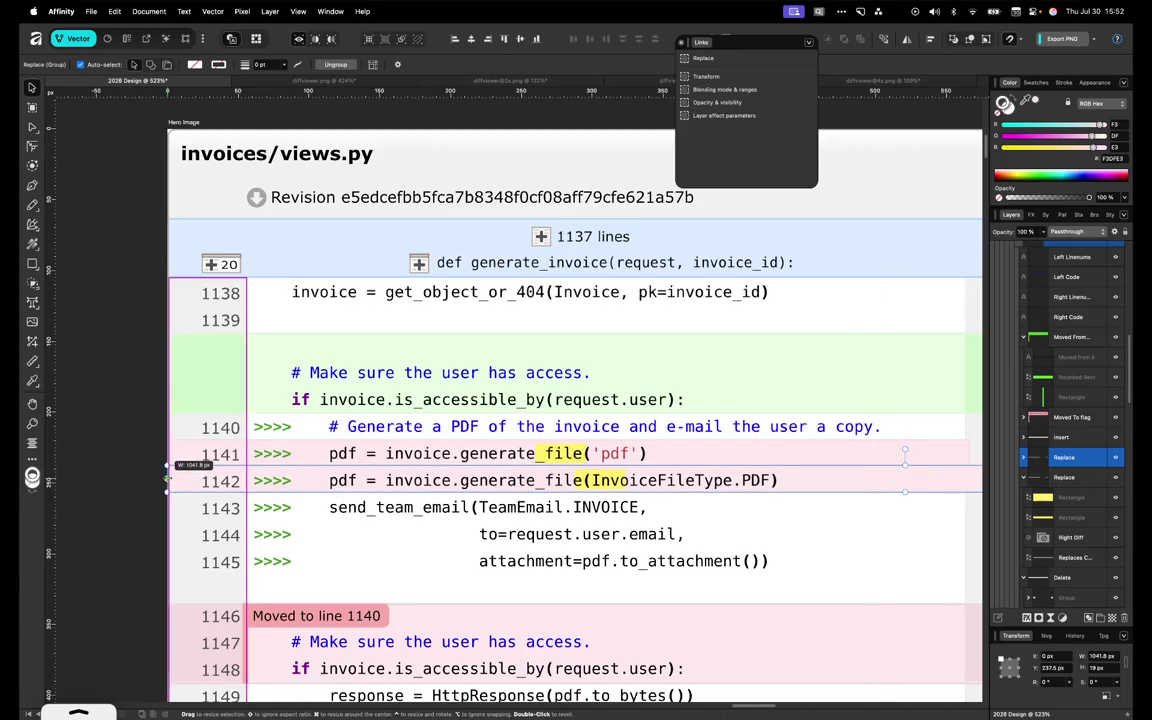
Delete the yellow highlight over InvoiceFileType.PDF on line 1143
{"action": "scroll", "coordinate": [465, 437], "scroll_direction": "right", "scroll_amount": 10}
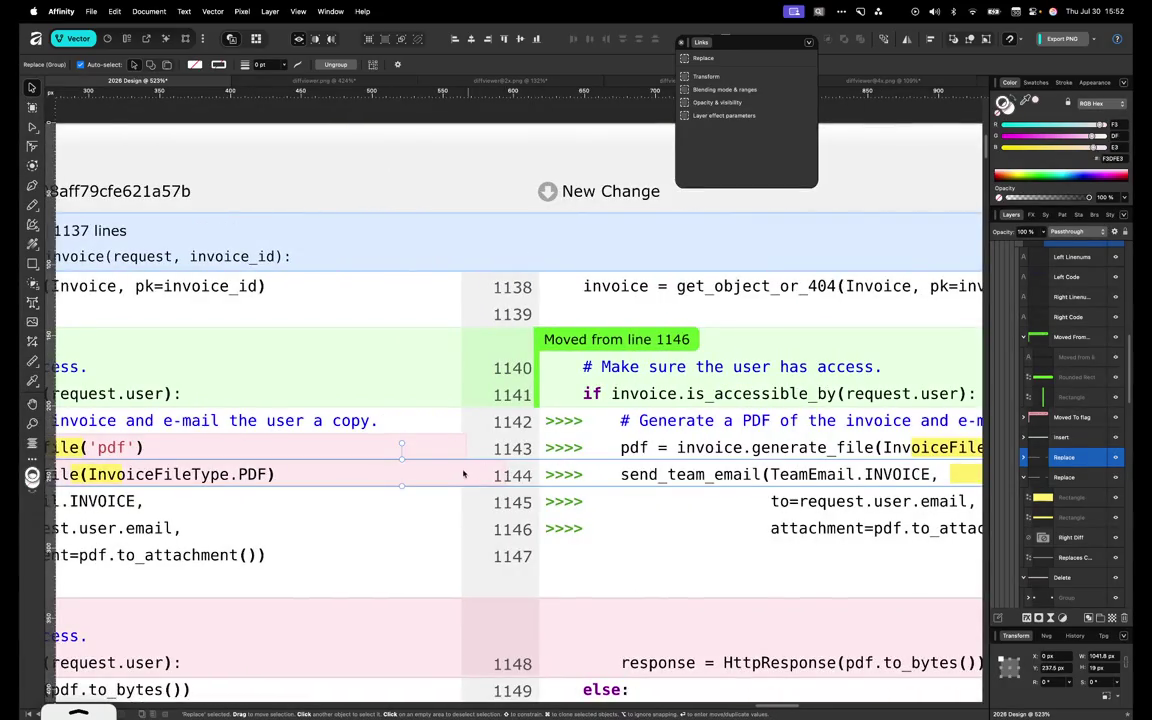
{"action": "scroll", "coordinate": [517, 472], "scroll_direction": "down", "scroll_amount": 3}
{"action": "scroll", "coordinate": [517, 472], "scroll_direction": "down", "scroll_amount": 3}
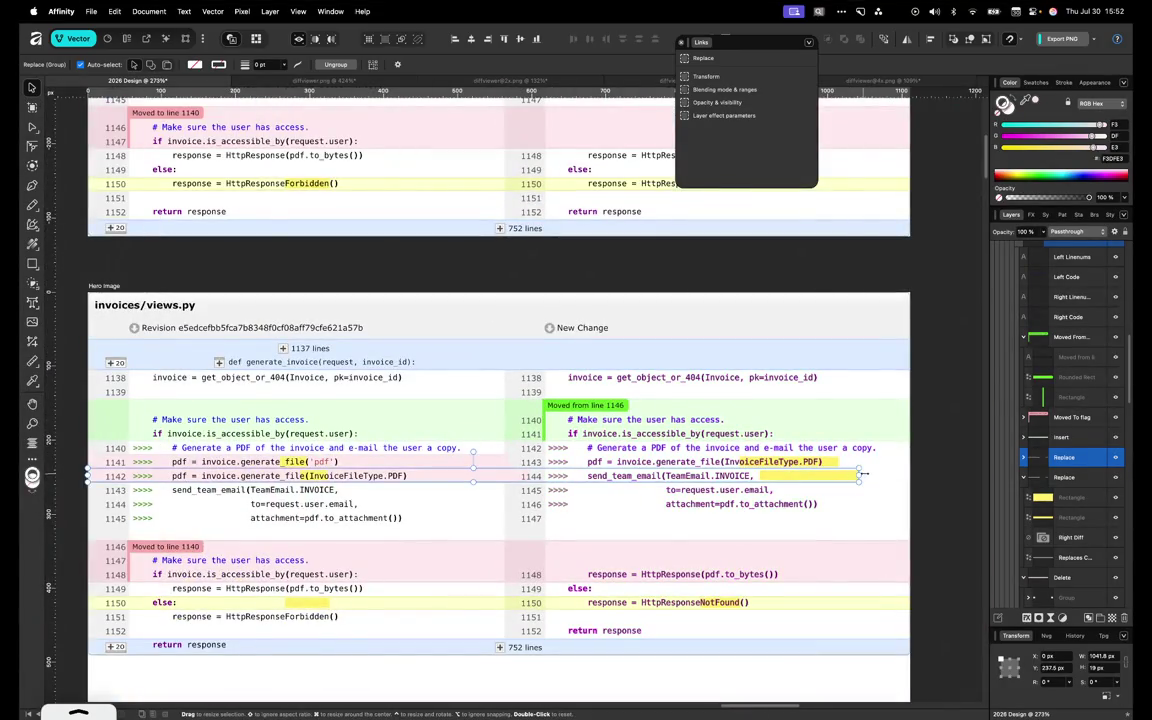
{"action": "left_click_drag", "start_coordinate": [862, 476], "coordinate": [783, 476]}
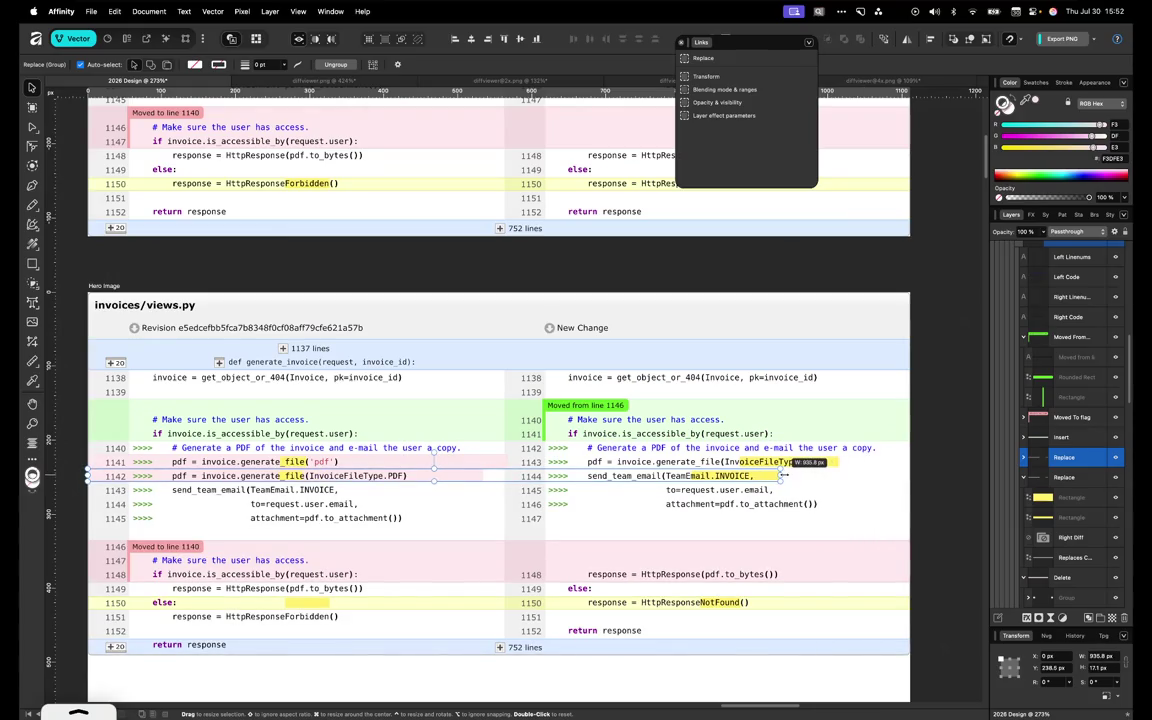
{"action": "key", "text": "super+z"}
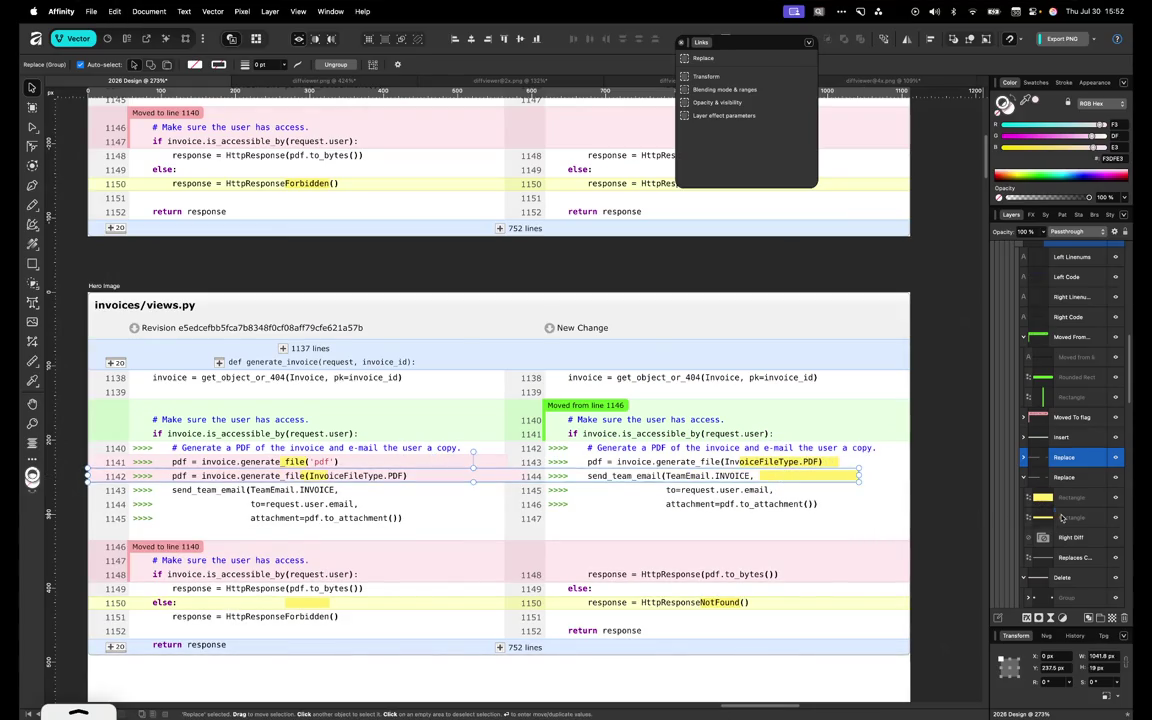
{"action": "left_click", "coordinate": [1063, 517]}
{"action": "key", "text": "Delete"}
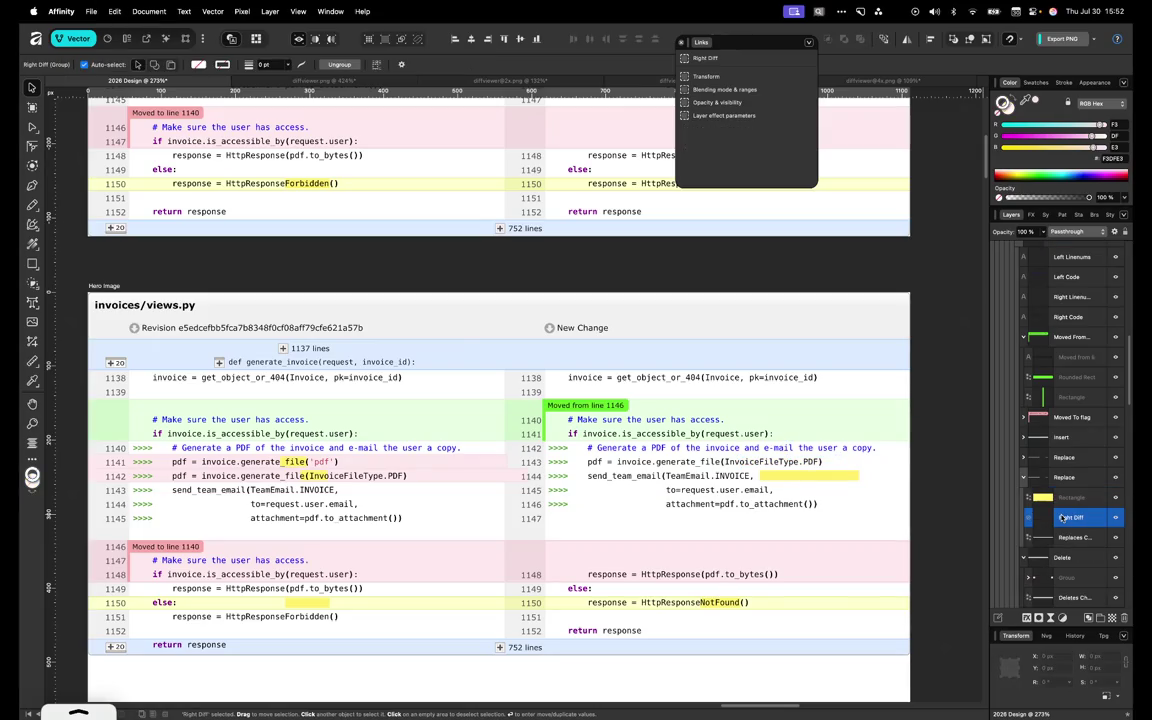
{"action": "double_click", "coordinate": [838, 475]}
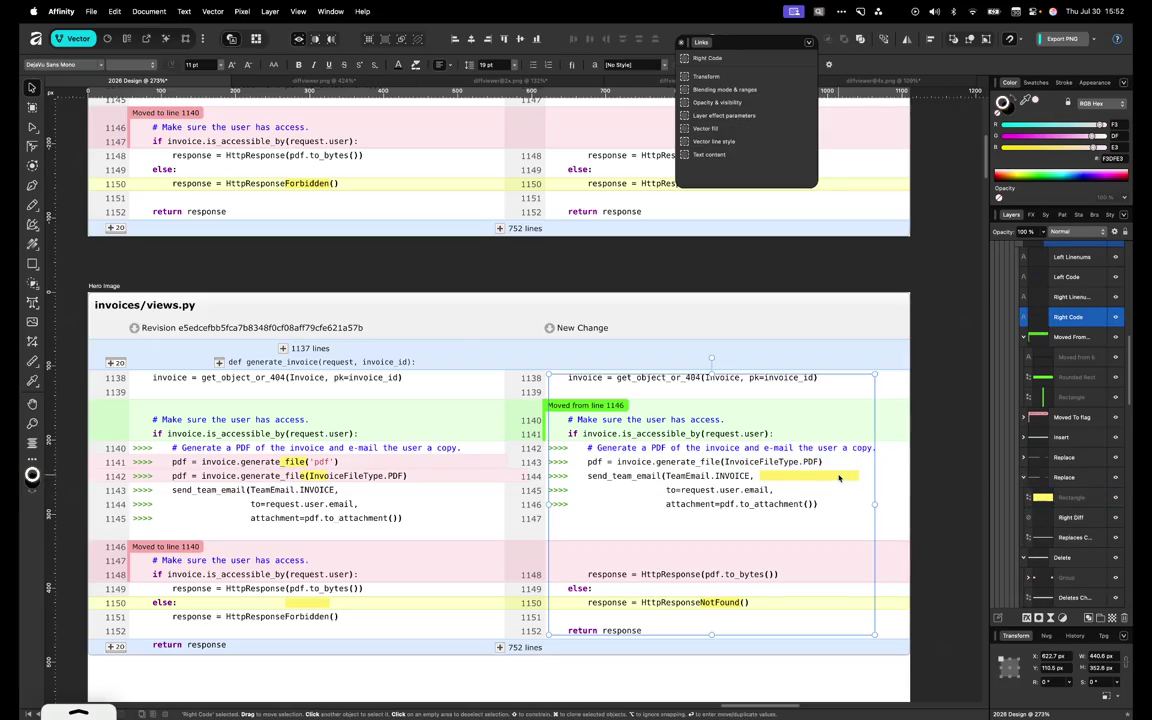
Delete the yellow block after TeamEmail.INVOICE on line 1144
{"action": "triple_click", "coordinate": [838, 475]}
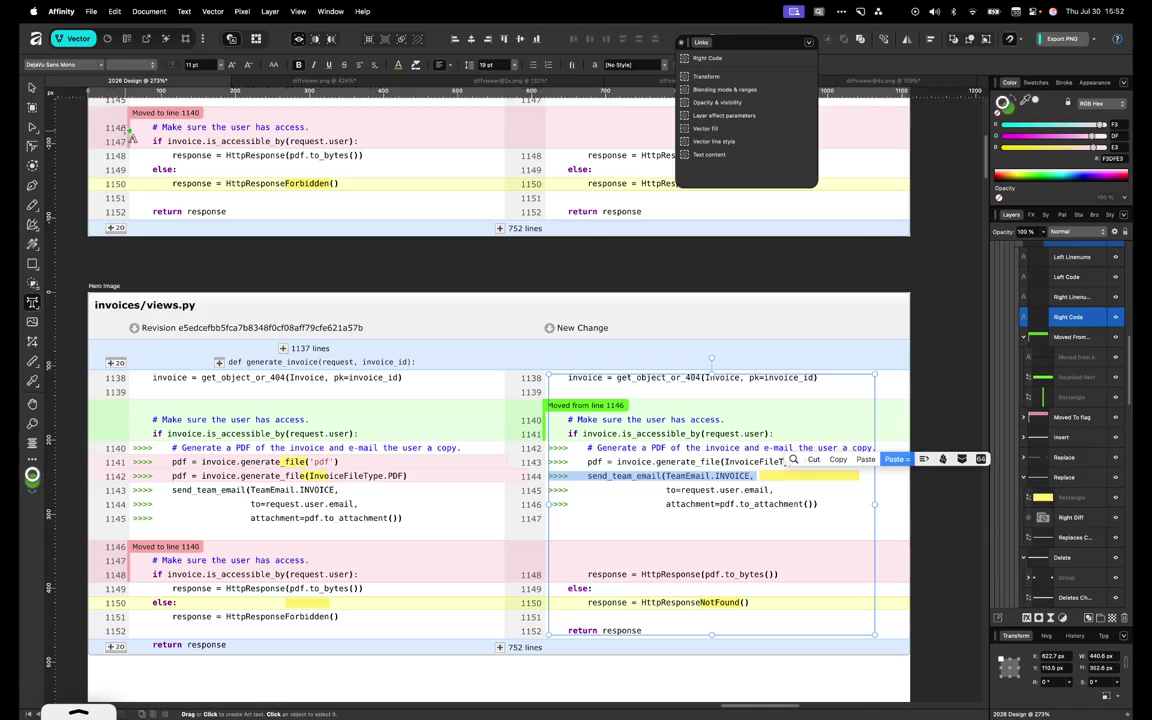
{"action": "left_click", "coordinate": [31, 88]}
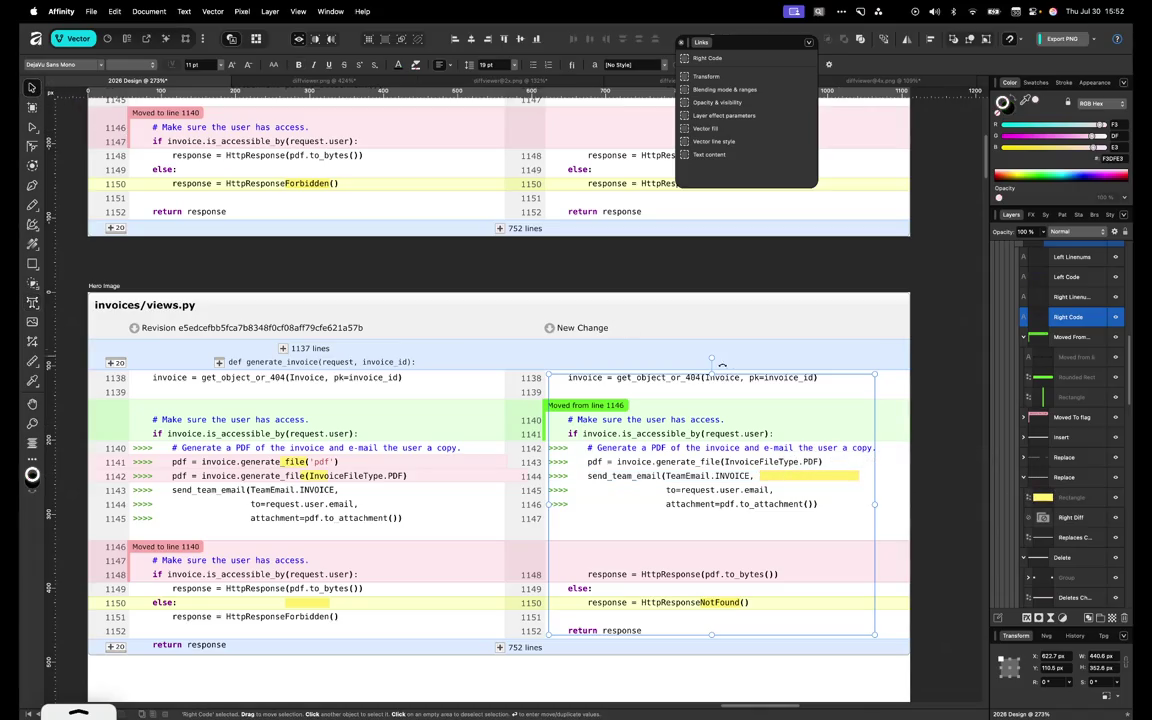
{"action": "double_click", "coordinate": [811, 476]}
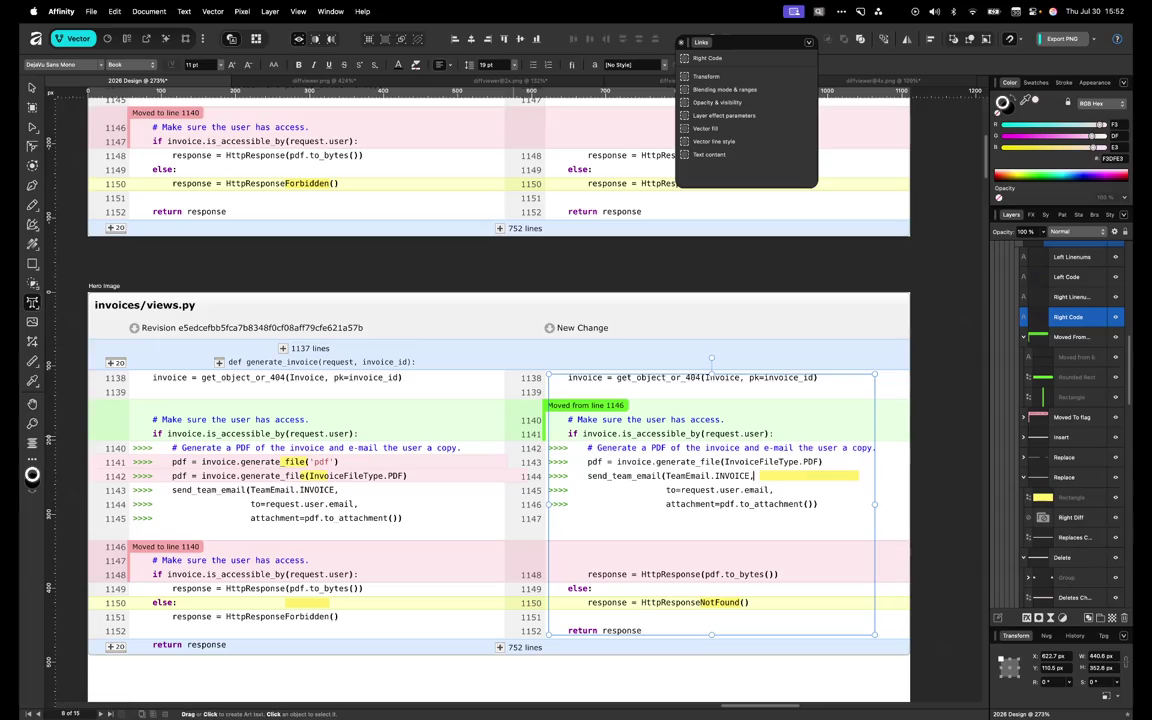
{"action": "key", "text": "Escape"}
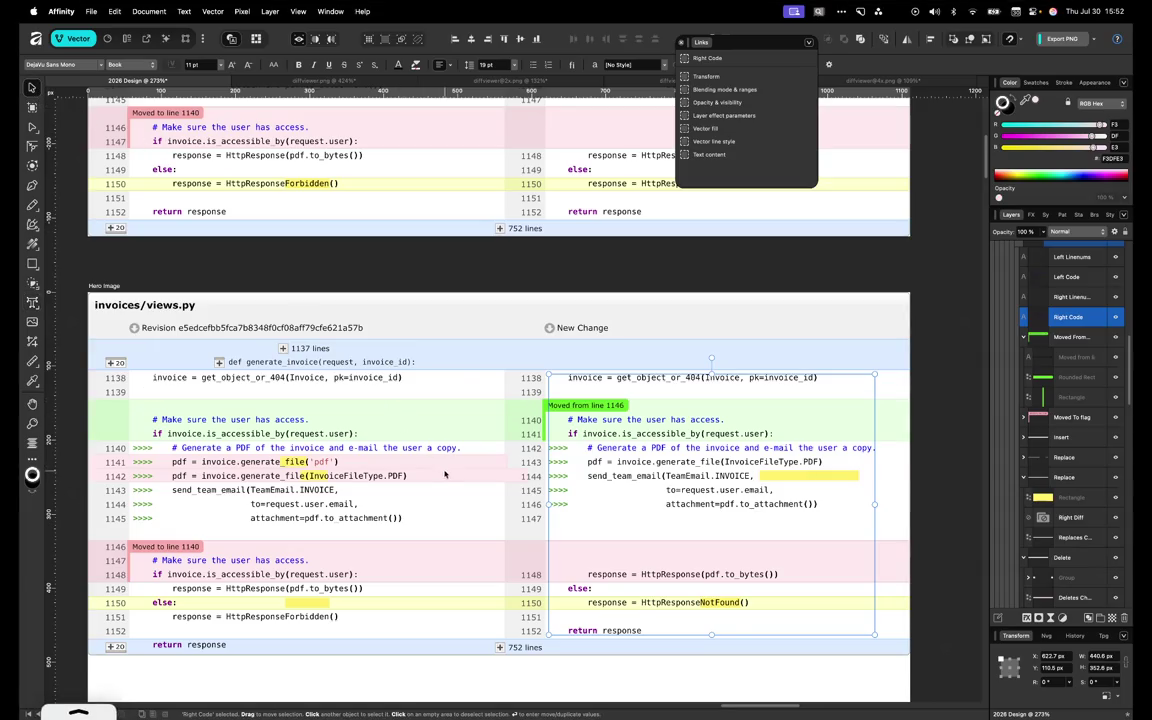
{"action": "left_click", "coordinate": [445, 475]}
{"action": "double_click", "coordinate": [450, 476]}
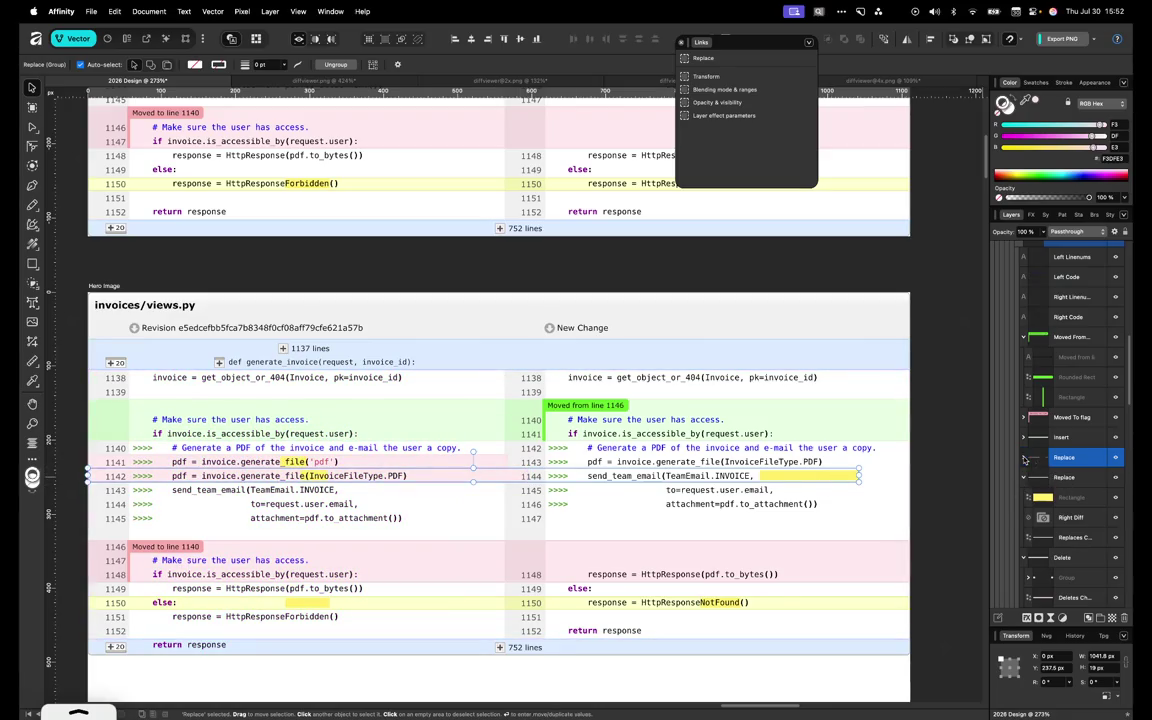
{"action": "left_click", "coordinate": [1068, 497]}
{"action": "key", "text": "Delete"}
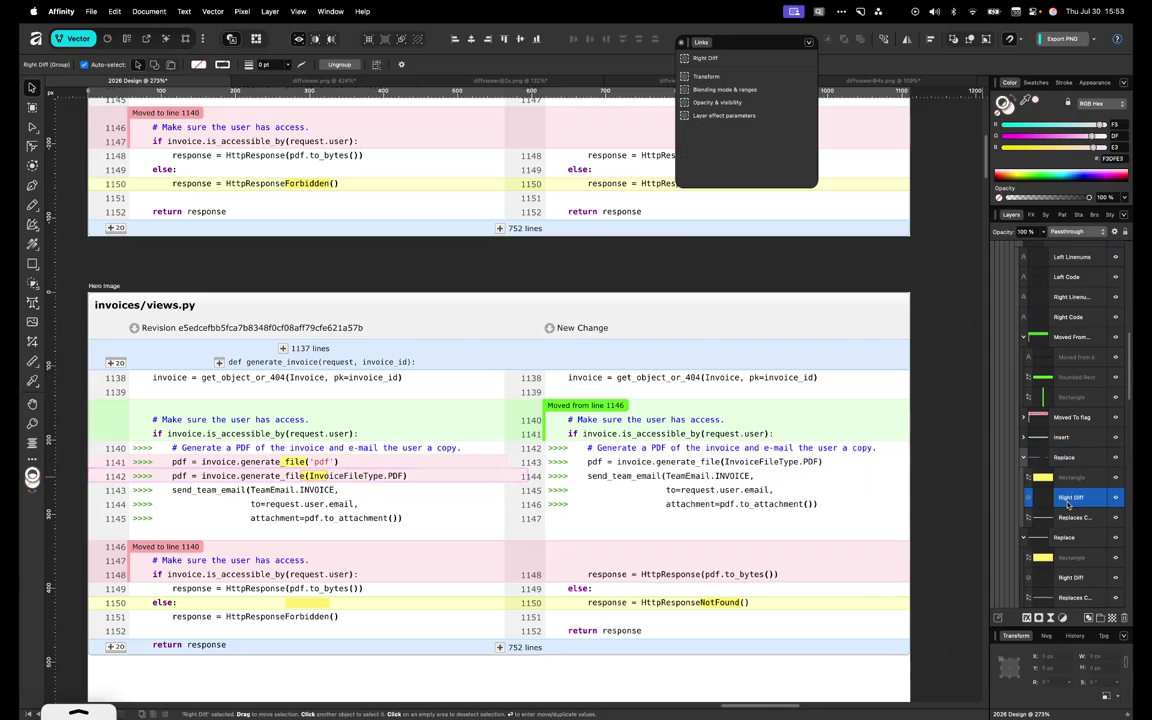
Trim the pink bars on rows 1142 and 1143 to end at the line-number column (590.4 px)
{"action": "left_click", "coordinate": [484, 479]}
{"action": "left_click_drag", "start_coordinate": [522, 476], "coordinate": [507, 476]}
{"action": "scroll", "coordinate": [507, 476], "scroll_direction": "up", "scroll_amount": 5}
{"action": "left_click", "coordinate": [505, 407]}
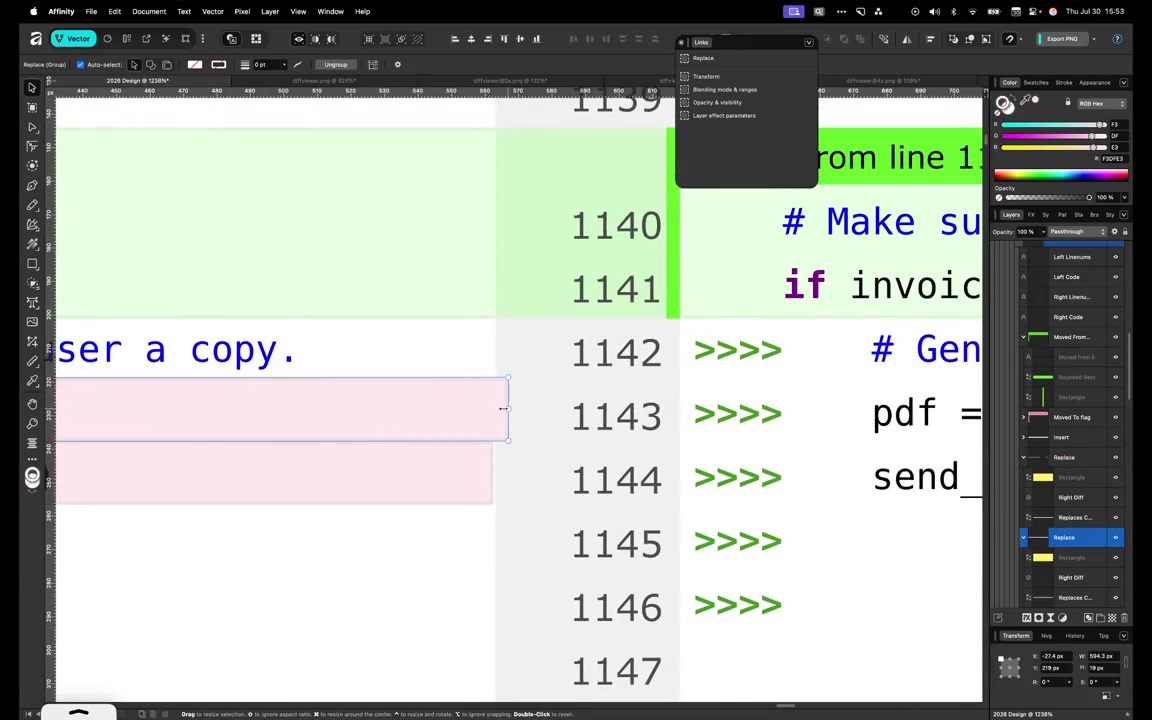
{"action": "left_click_drag", "start_coordinate": [504, 407], "coordinate": [495, 408]}
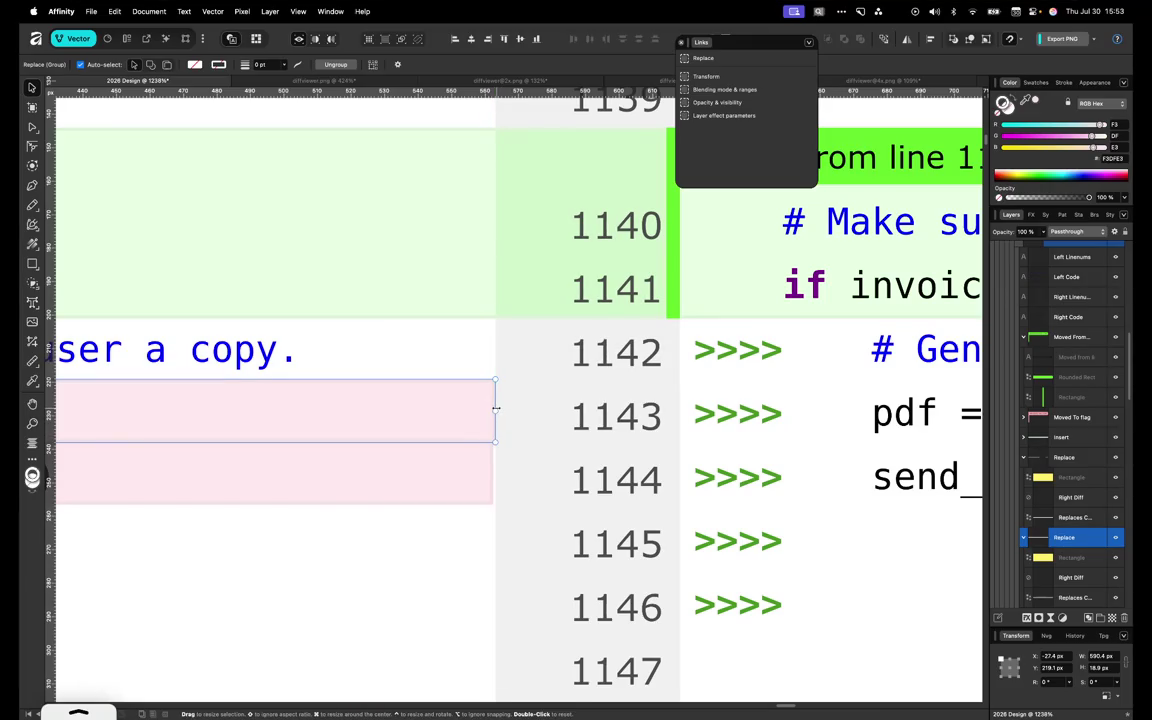
Adjust the row-1144 bar's edge and move the line-1141 yellow highlight onto 'pdf'
{"action": "left_click", "coordinate": [483, 458]}
{"action": "left_click_drag", "start_coordinate": [493, 472], "coordinate": [495, 472]}
{"action": "scroll", "coordinate": [495, 472], "scroll_direction": "down", "scroll_amount": 5}
{"action": "left_click", "coordinate": [612, 469]}
{"action": "scroll", "coordinate": [612, 469], "scroll_direction": "up", "scroll_amount": 5}
{"action": "key", "text": "t"}
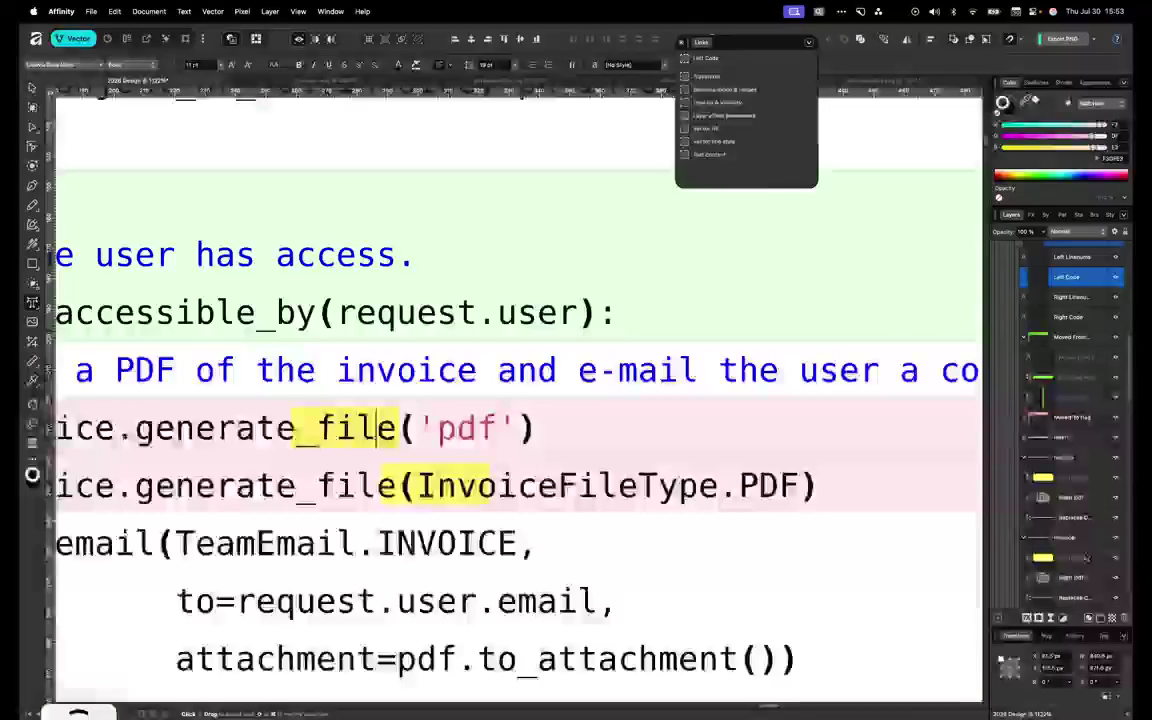
{"action": "left_click_drag", "start_coordinate": [378, 428], "coordinate": [498, 428]}
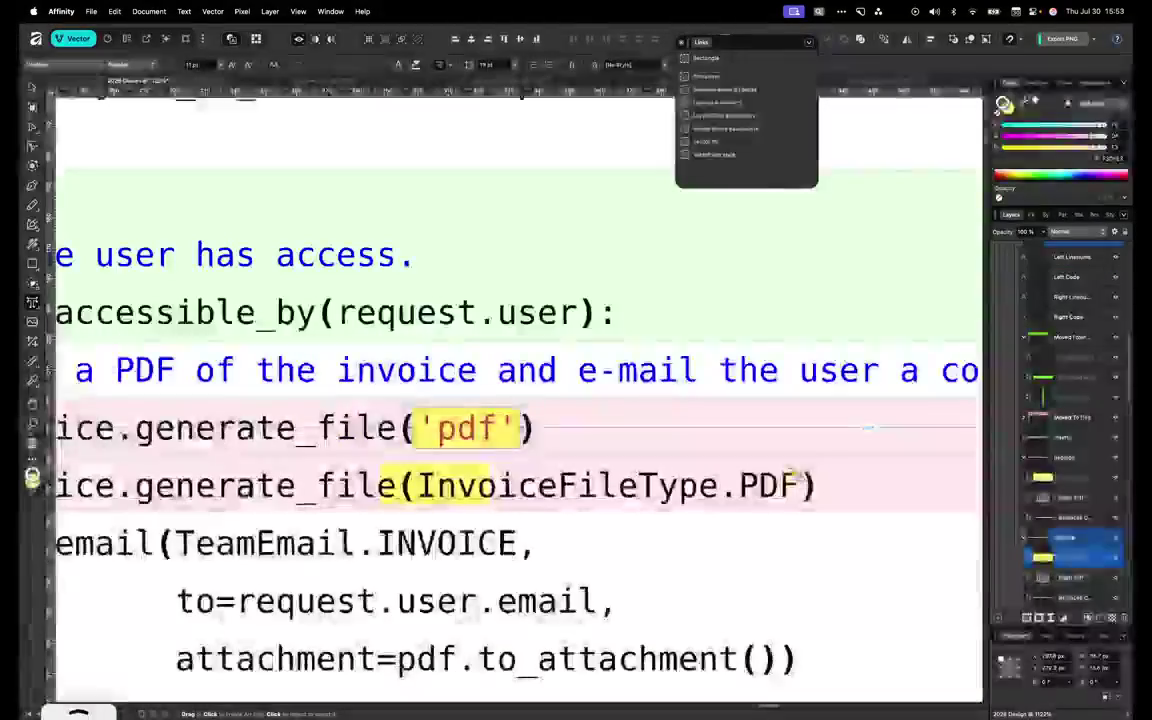
{"action": "key", "text": "Left"}
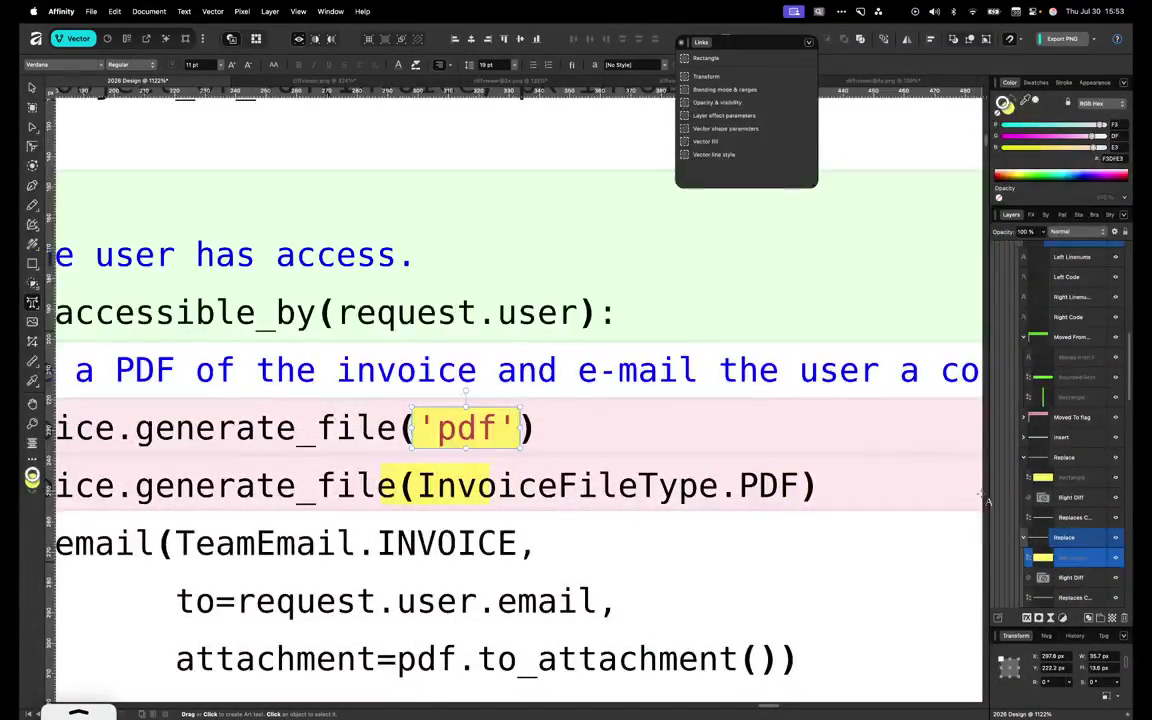
Stretch the line-1142 yellow highlight across InvoiceFileType.PDF
{"action": "left_click", "coordinate": [1081, 475]}
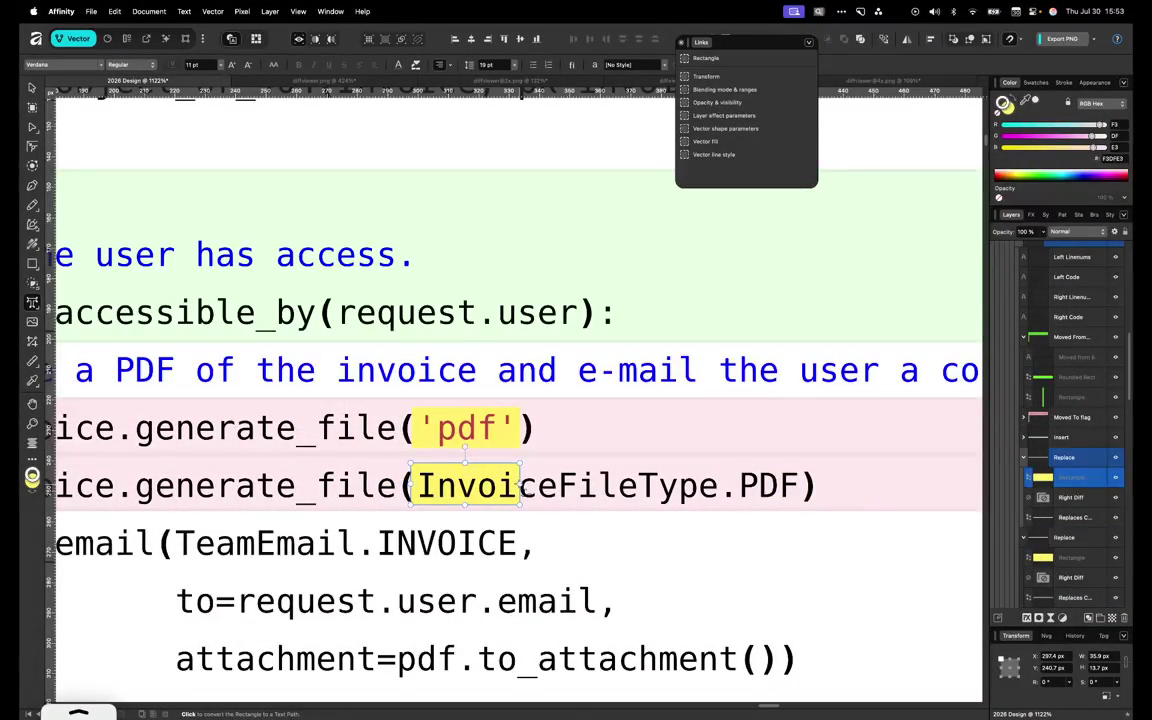
{"action": "mouse_move", "coordinate": [520, 485]}
{"action": "left_mouse_down"}
{"action": "mouse_move", "coordinate": [831, 494]}
{"action": "mouse_move", "coordinate": [812, 490]}
{"action": "left_mouse_up"}
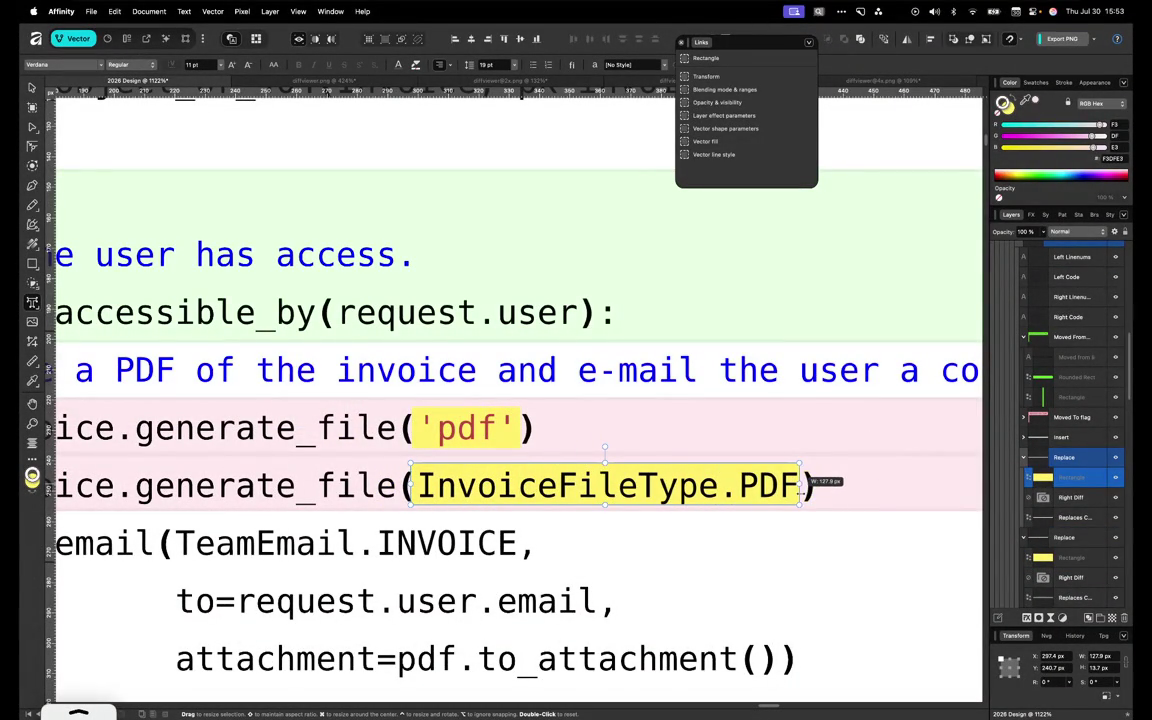
{"action": "scroll", "coordinate": [800, 485], "scroll_direction": "down", "scroll_amount": 5}
Fill row 1142's Replace highlight with pale green DEF2D9 sampled from an added row
{"action": "key", "text": "t"}
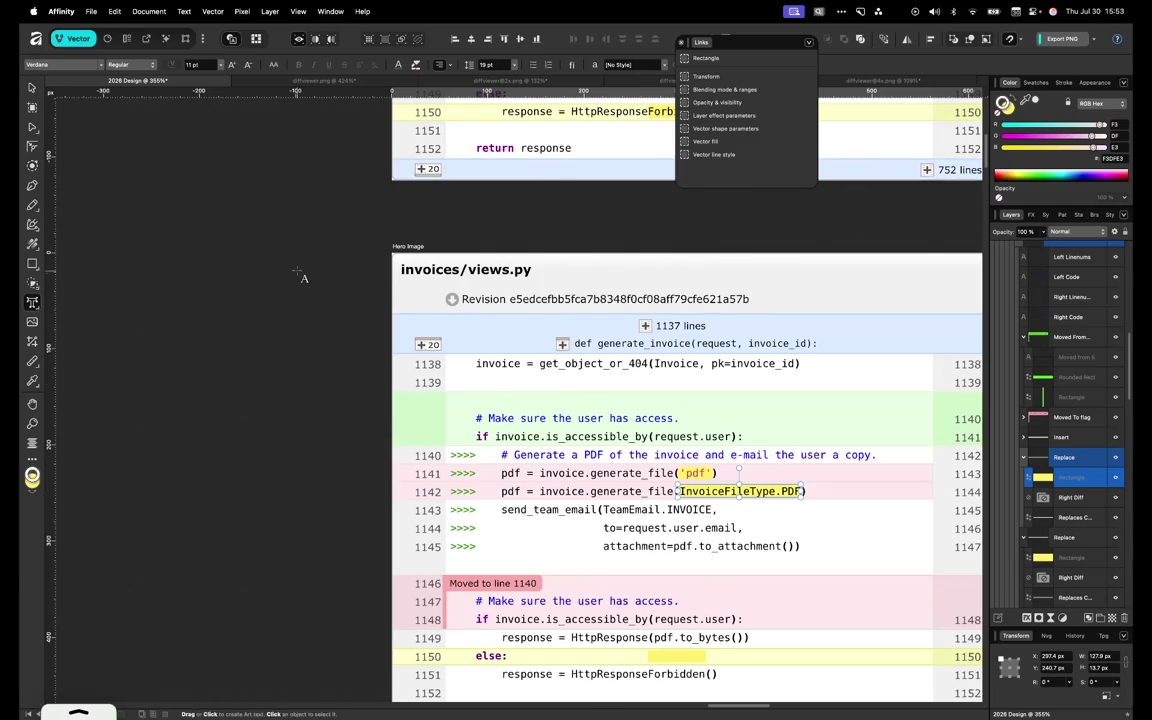
{"action": "key", "text": "v"}
{"action": "left_click", "coordinate": [884, 491]}
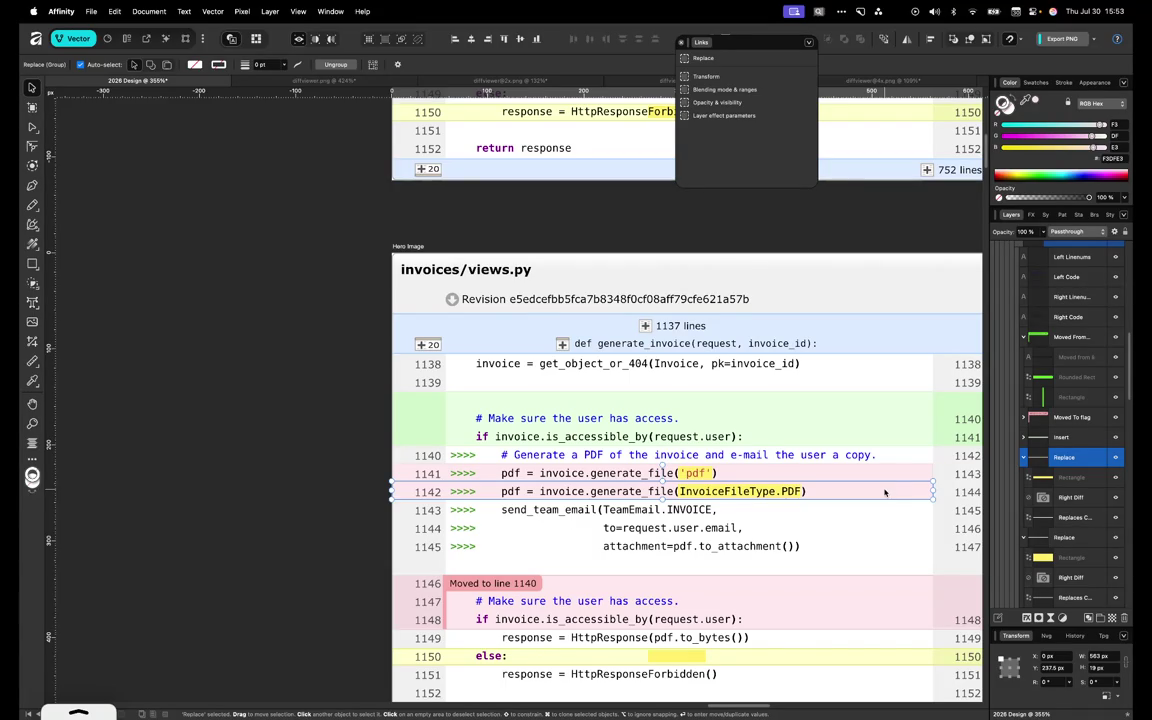
{"action": "scroll", "coordinate": [884, 492], "scroll_direction": "right", "scroll_amount": 2}
{"action": "scroll", "coordinate": [884, 492], "scroll_direction": "right", "scroll_amount": 3}
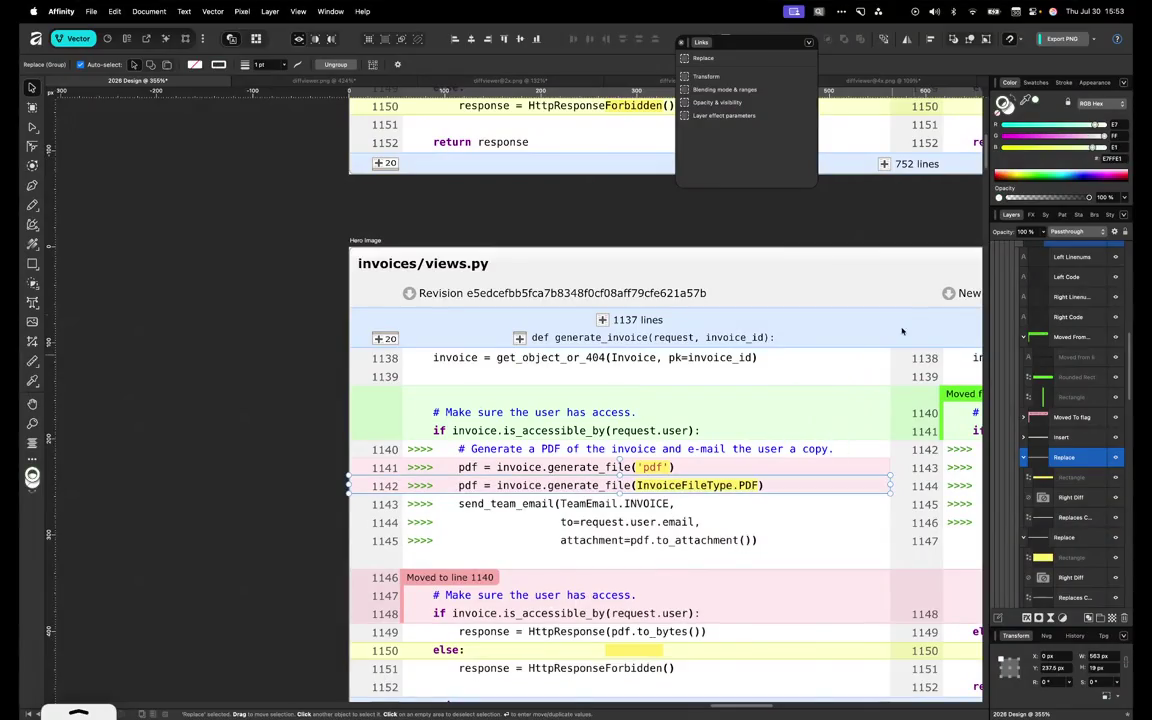
{"action": "left_click_drag", "start_coordinate": [1025, 100], "coordinate": [828, 388]}
{"action": "left_click_drag", "start_coordinate": [1025, 100], "coordinate": [851, 420]}
{"action": "left_click", "coordinate": [348, 413]}
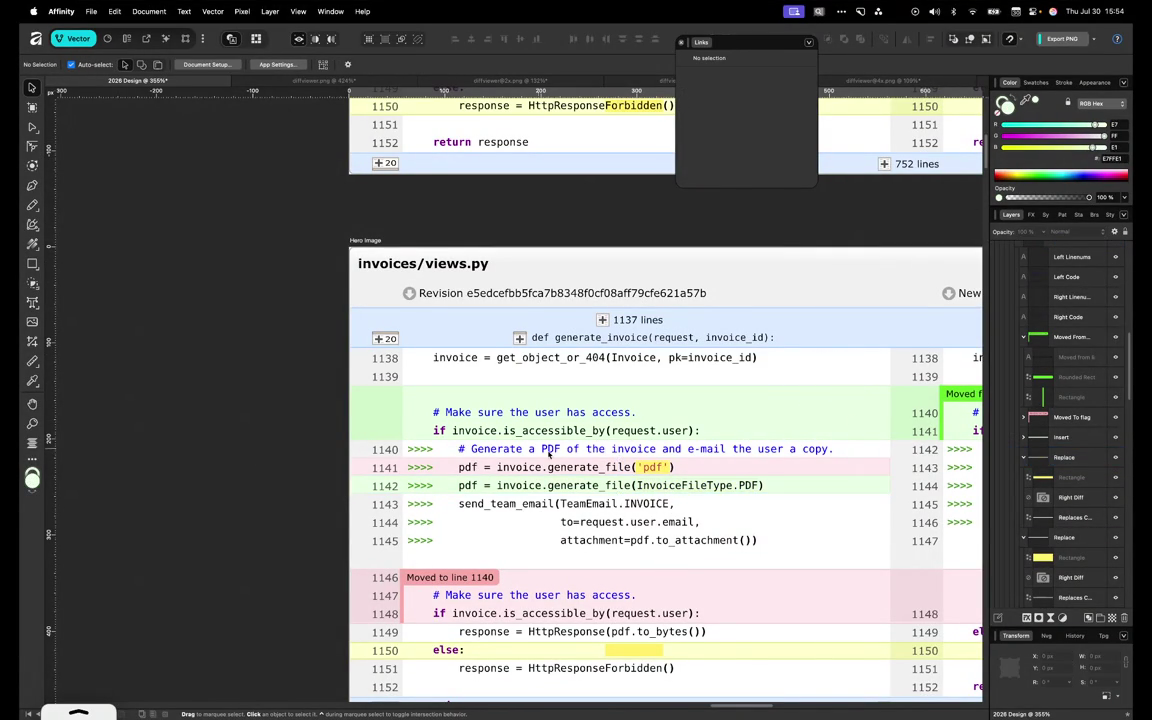
Add 'response = HttpResponseNotFound()' as line 1152 of the left code
{"action": "scroll", "coordinate": [450, 435], "scroll_direction": "right", "scroll_amount": 2}
{"action": "scroll", "coordinate": [548, 455], "scroll_direction": "right", "scroll_amount": 2}
{"action": "scroll", "coordinate": [548, 455], "scroll_direction": "down", "scroll_amount": 5}
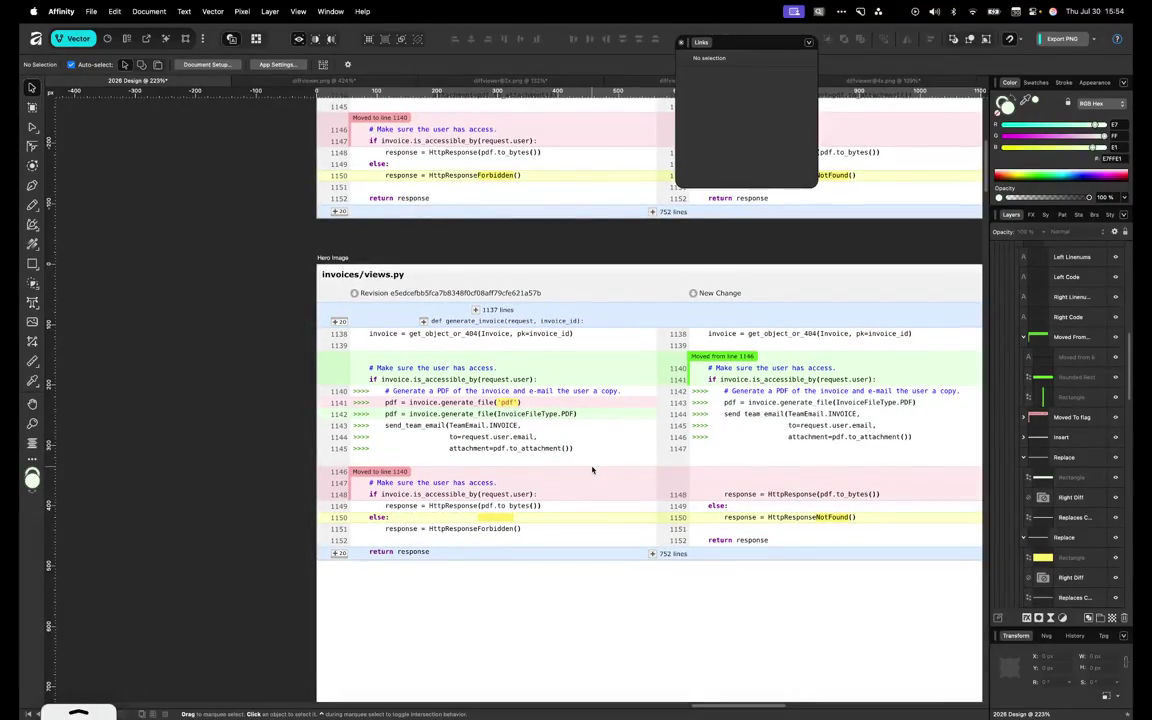
{"action": "left_click", "coordinate": [399, 513]}
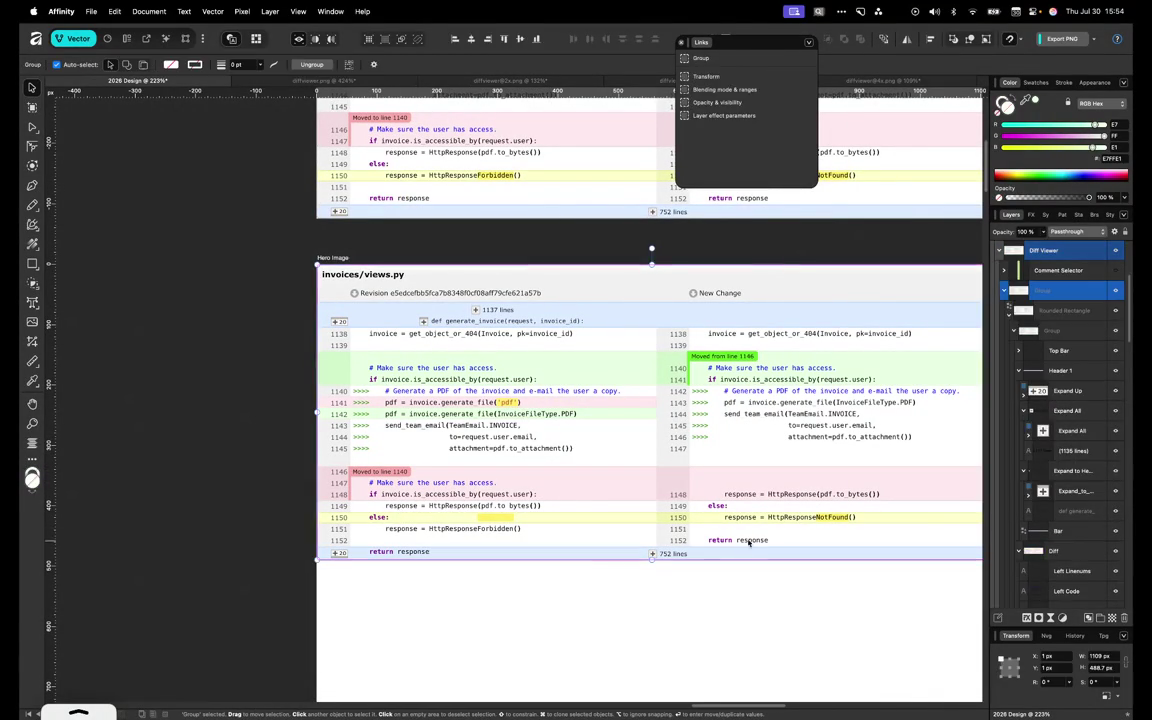
{"action": "double_click", "coordinate": [776, 519]}
{"action": "double_click", "coordinate": [785, 519]}
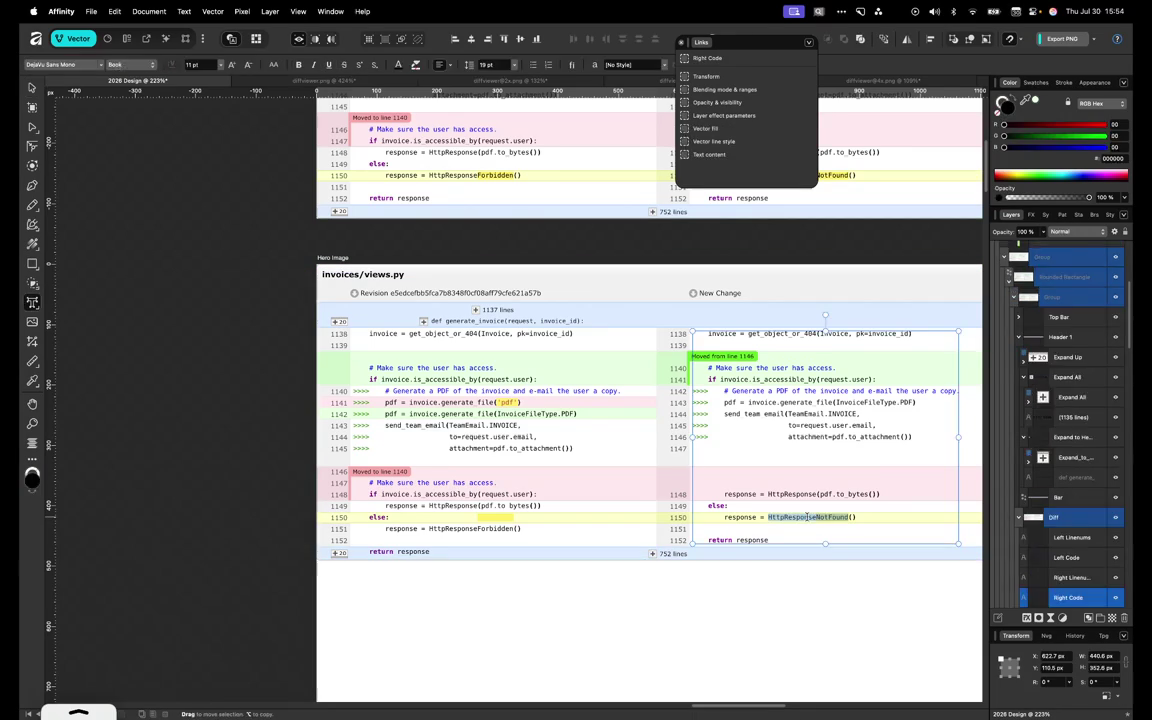
{"action": "left_click", "coordinate": [496, 532]}
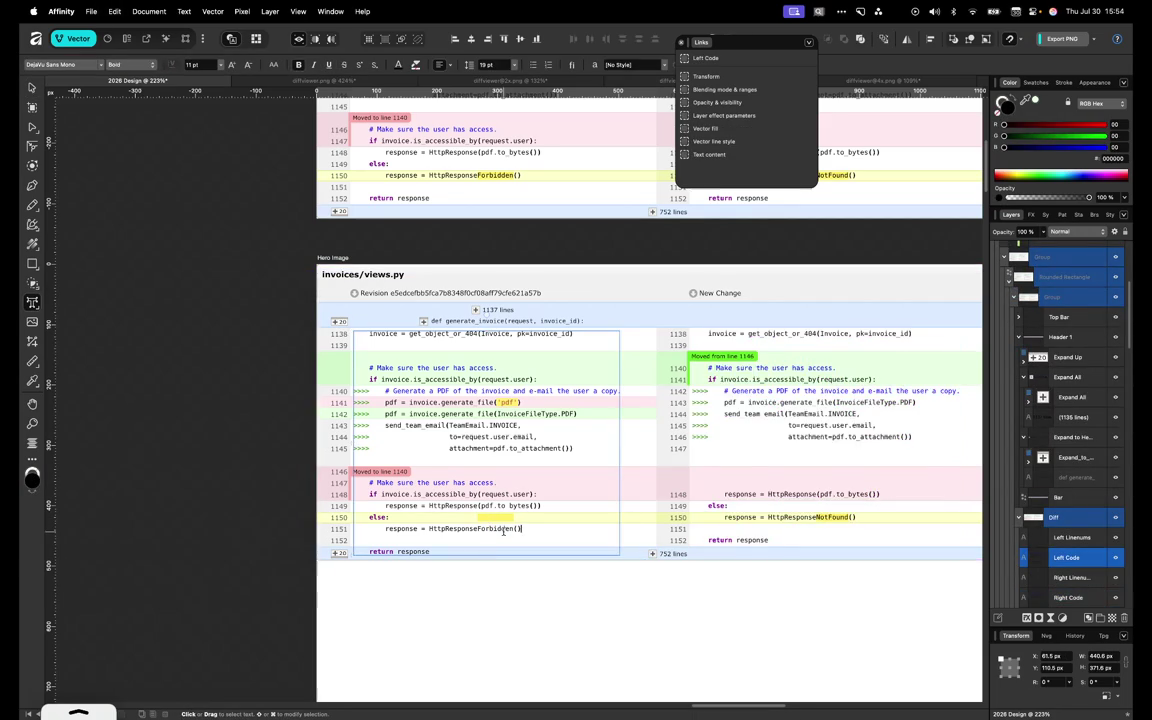
{"action": "left_click", "coordinate": [503, 531]}
{"action": "key", "text": "super+v"}
{"action": "key", "text": "Escape"}
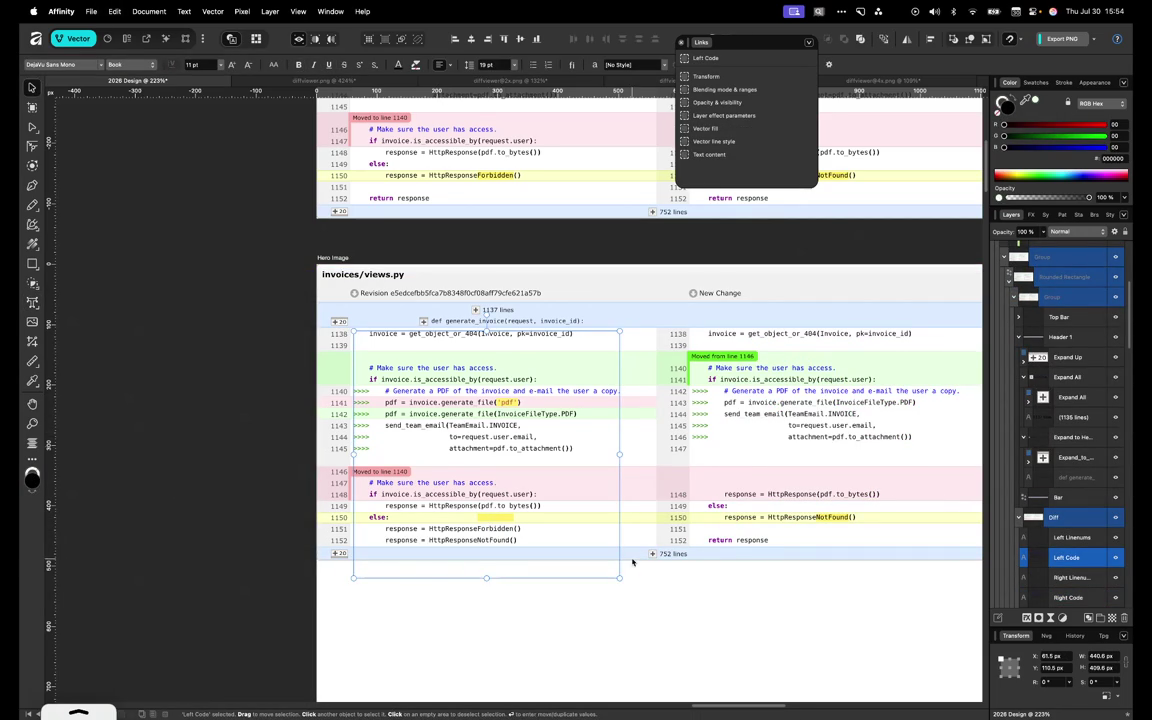
Move the bottom expand footer bar down to Y 488.5 px
{"action": "left_click", "coordinate": [632, 559]}
{"action": "left_click_drag", "start_coordinate": [632, 559], "coordinate": [632, 565]}
{"action": "left_click", "coordinate": [1048, 476]}
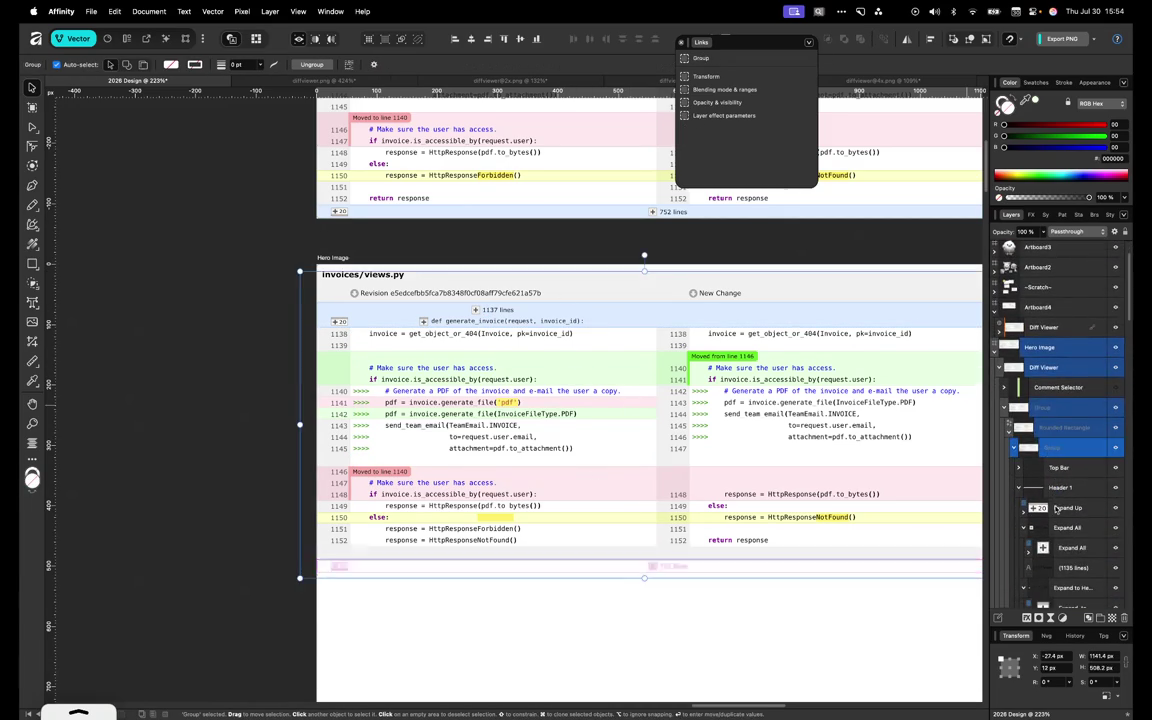
Snap the rounded outer frame's bottom edge to the 752-lines bar
{"action": "left_click", "coordinate": [1062, 449]}
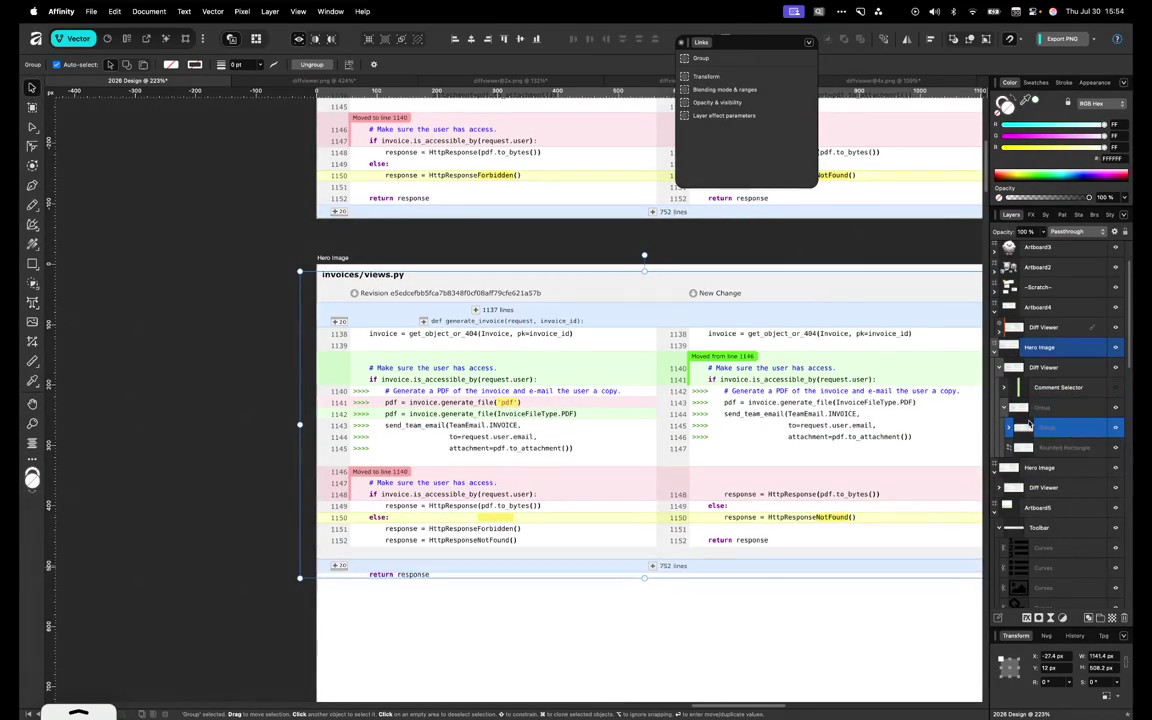
{"action": "left_click", "coordinate": [1040, 443]}
{"action": "key", "text": "a"}
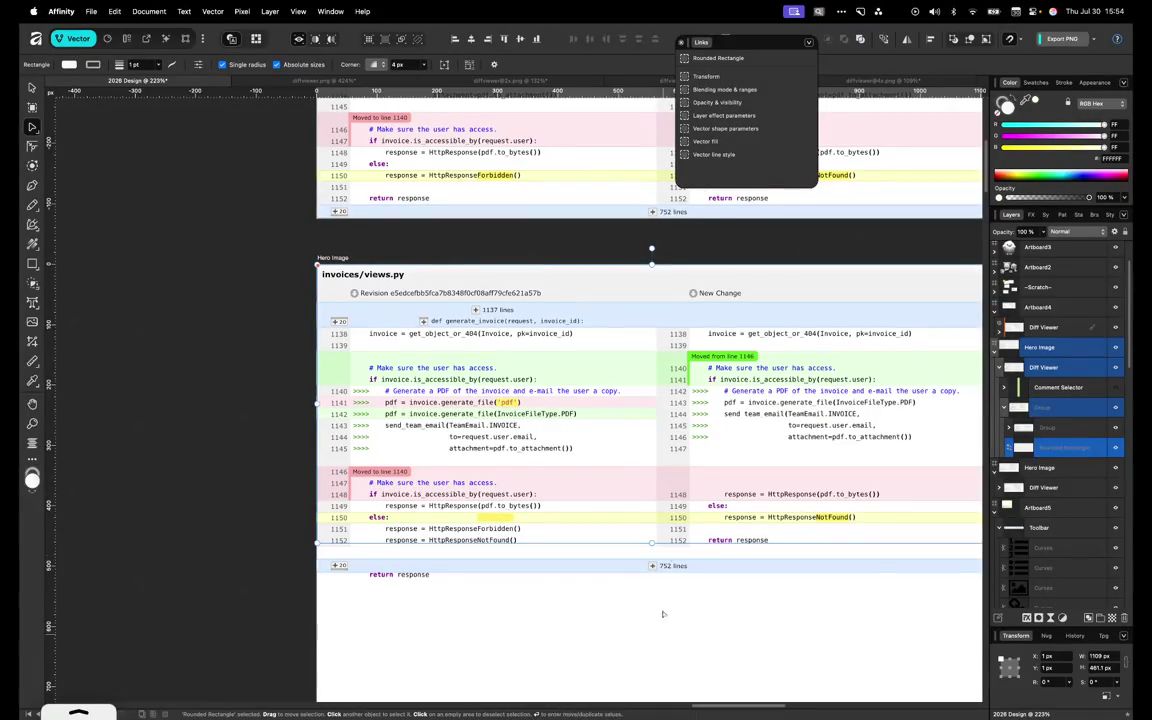
{"action": "mouse_move", "coordinate": [651, 562]}
{"action": "left_mouse_down"}
{"action": "mouse_move", "coordinate": [644, 544]}
{"action": "mouse_move", "coordinate": [651, 571]}
{"action": "left_mouse_up"}
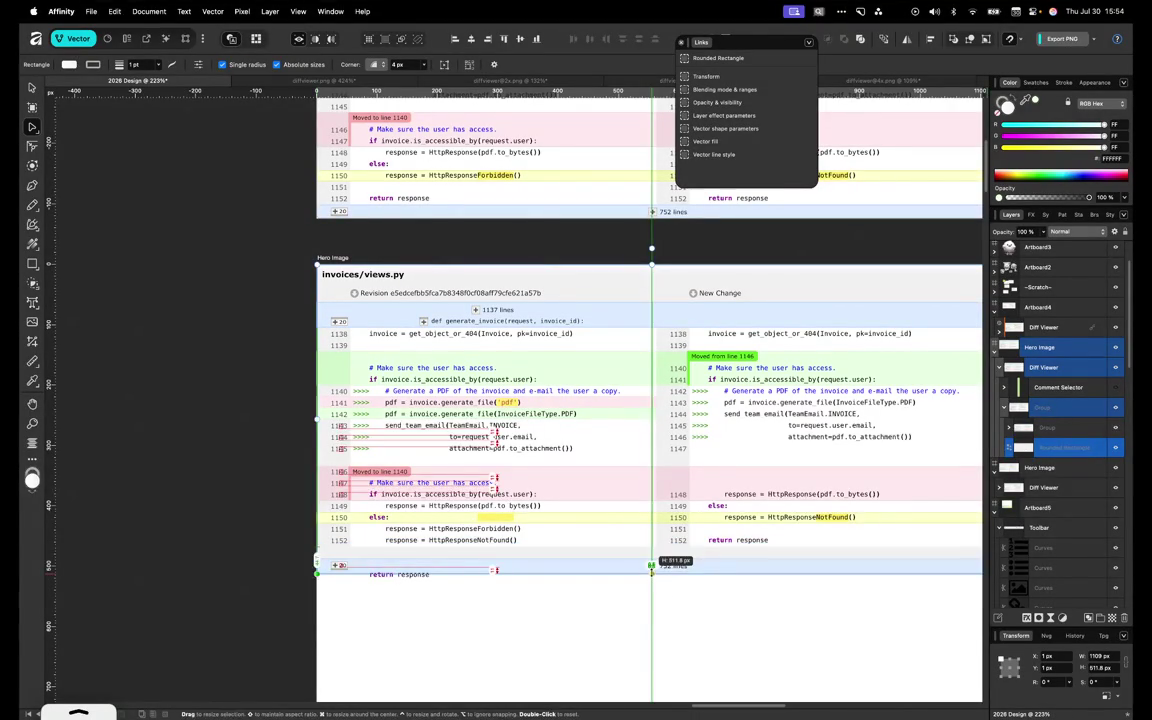
{"action": "scroll", "coordinate": [651, 566], "scroll_direction": "up", "scroll_amount": 5}
{"action": "scroll", "coordinate": [652, 574], "scroll_direction": "up", "scroll_amount": 5}
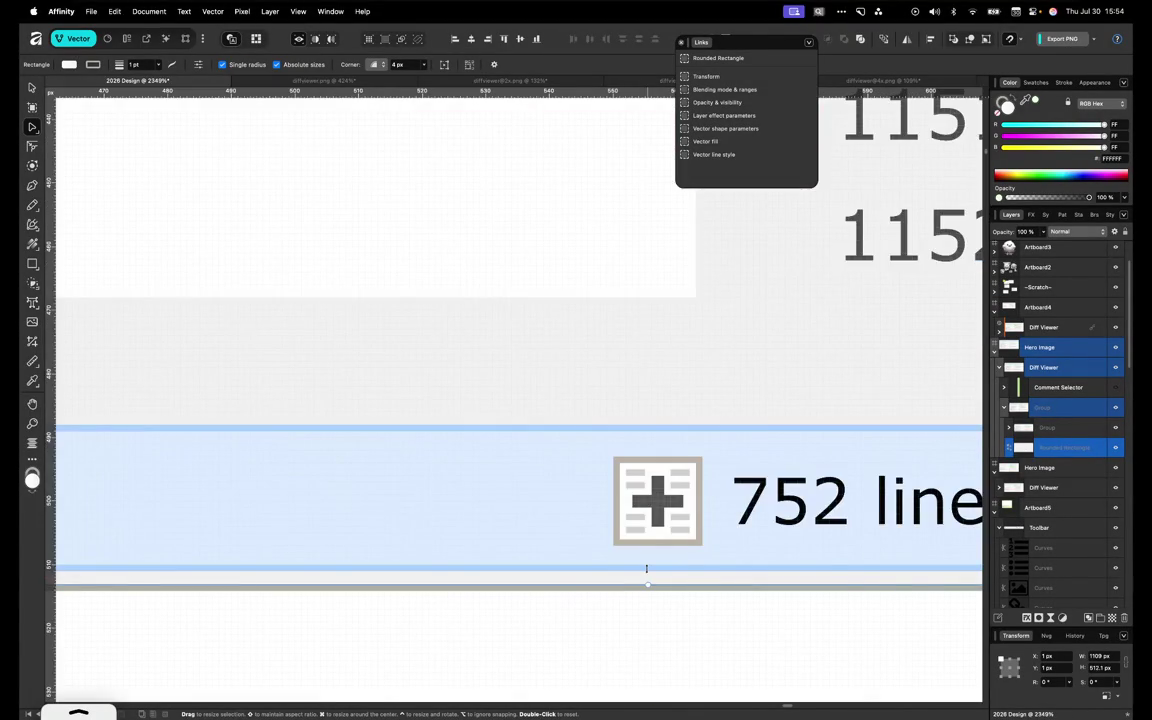
{"action": "left_click_drag", "start_coordinate": [646, 568], "coordinate": [647, 569]}
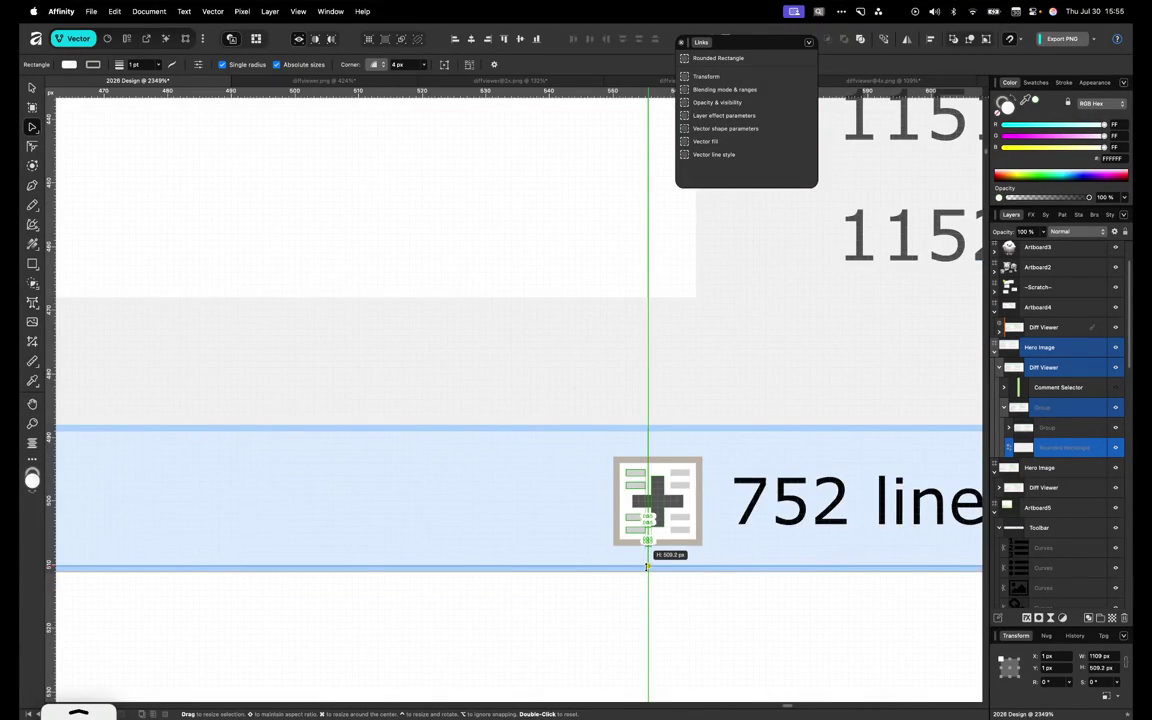
{"action": "scroll", "coordinate": [647, 568], "scroll_direction": "down", "scroll_amount": 5}
{"action": "scroll", "coordinate": [647, 568], "scroll_direction": "down", "scroll_amount": 3}
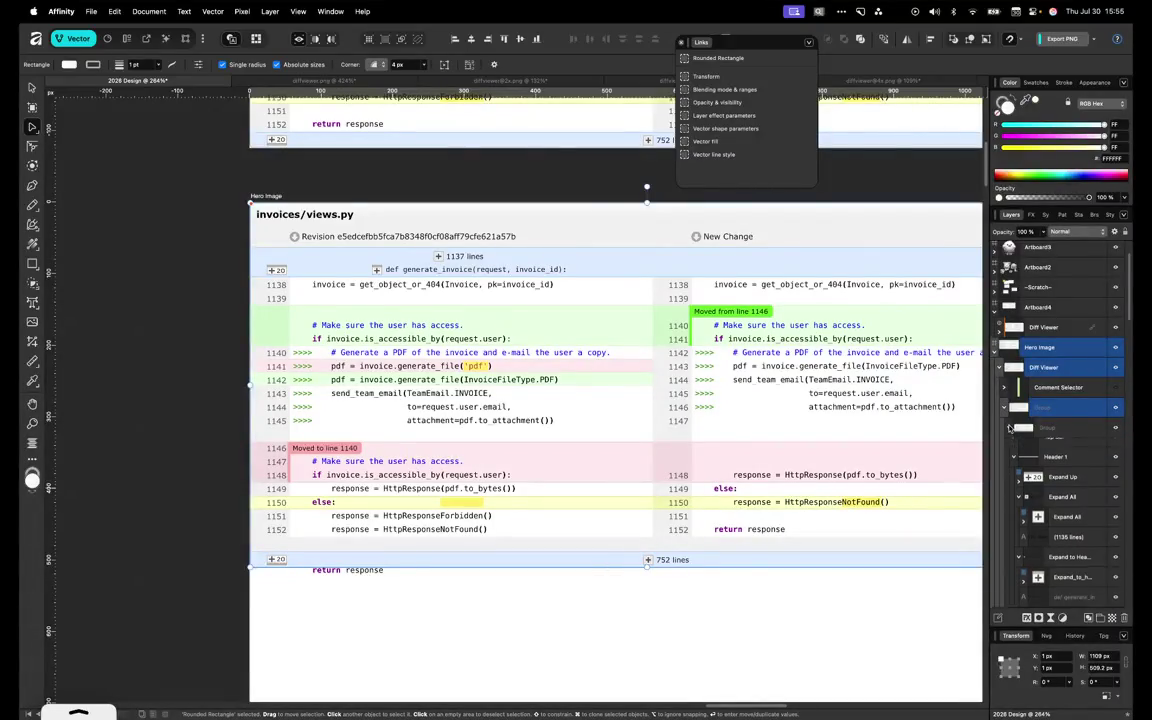
{"action": "scroll", "coordinate": [1043, 518], "scroll_direction": "down", "scroll_amount": 1}
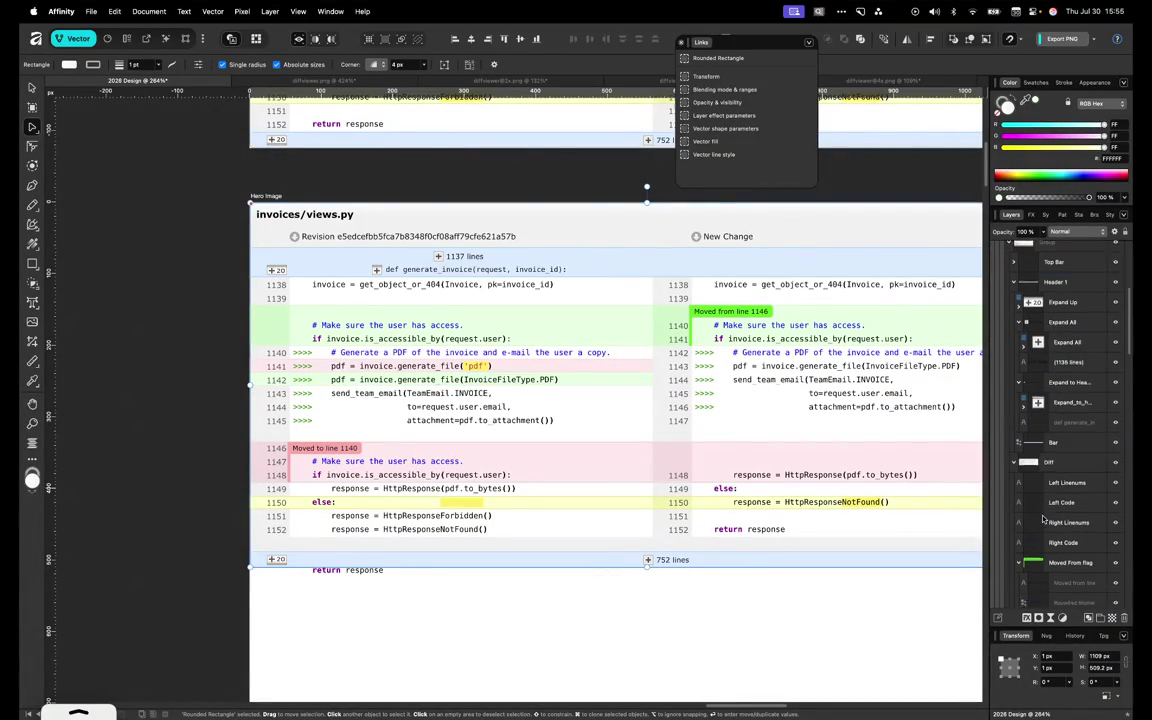
Resize the diff's white Background rectangle to 386.4 px tall, meeting the footer bar
{"action": "left_click", "coordinate": [1009, 290]}
{"action": "left_click", "coordinate": [1009, 289]}
{"action": "left_click", "coordinate": [1014, 347]}
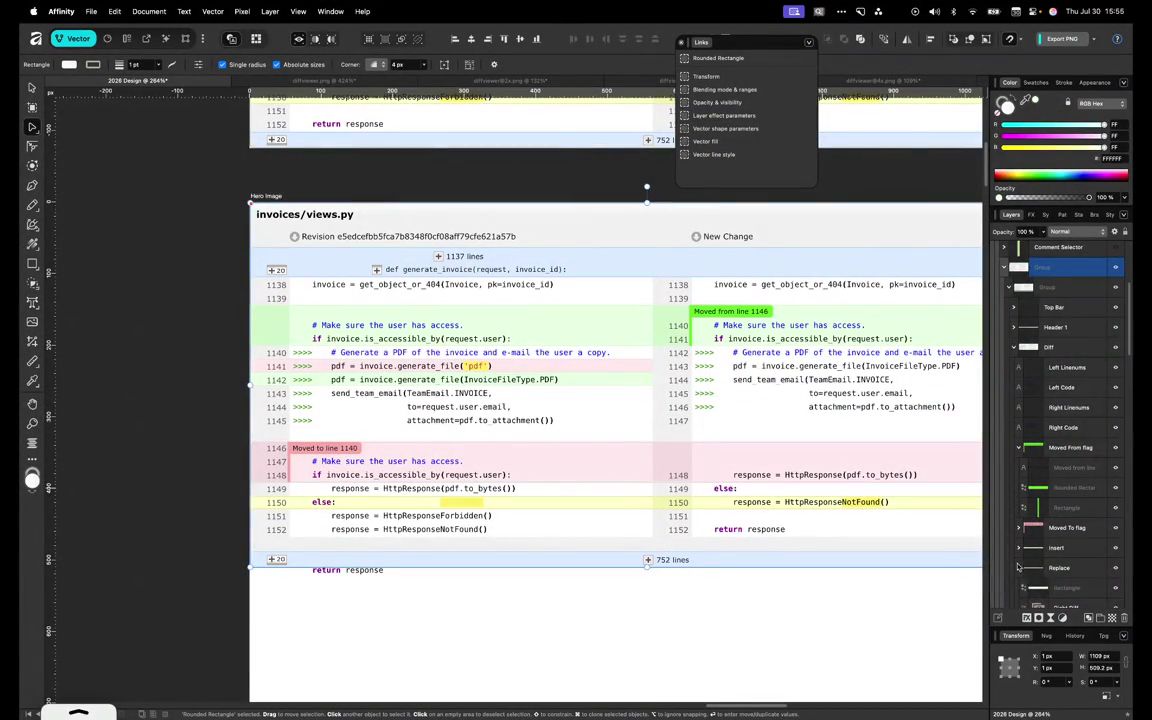
{"action": "scroll", "coordinate": [1019, 569], "scroll_direction": "down", "scroll_amount": 5}
{"action": "scroll", "coordinate": [1019, 569], "scroll_direction": "down", "scroll_amount": 3}
{"action": "left_click", "coordinate": [1064, 516]}
{"action": "left_click_drag", "start_coordinate": [647, 567], "coordinate": [647, 557]}
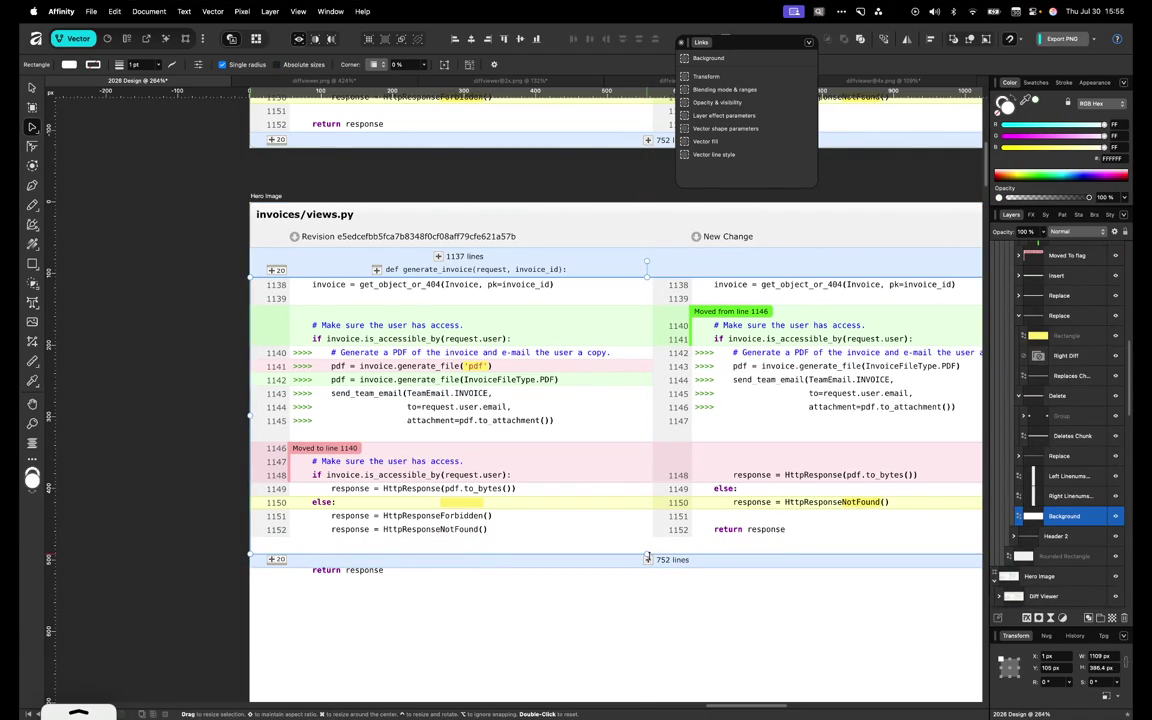
Move the blank line in the left code so return response sits inside the block
{"action": "key", "text": "Escape"}
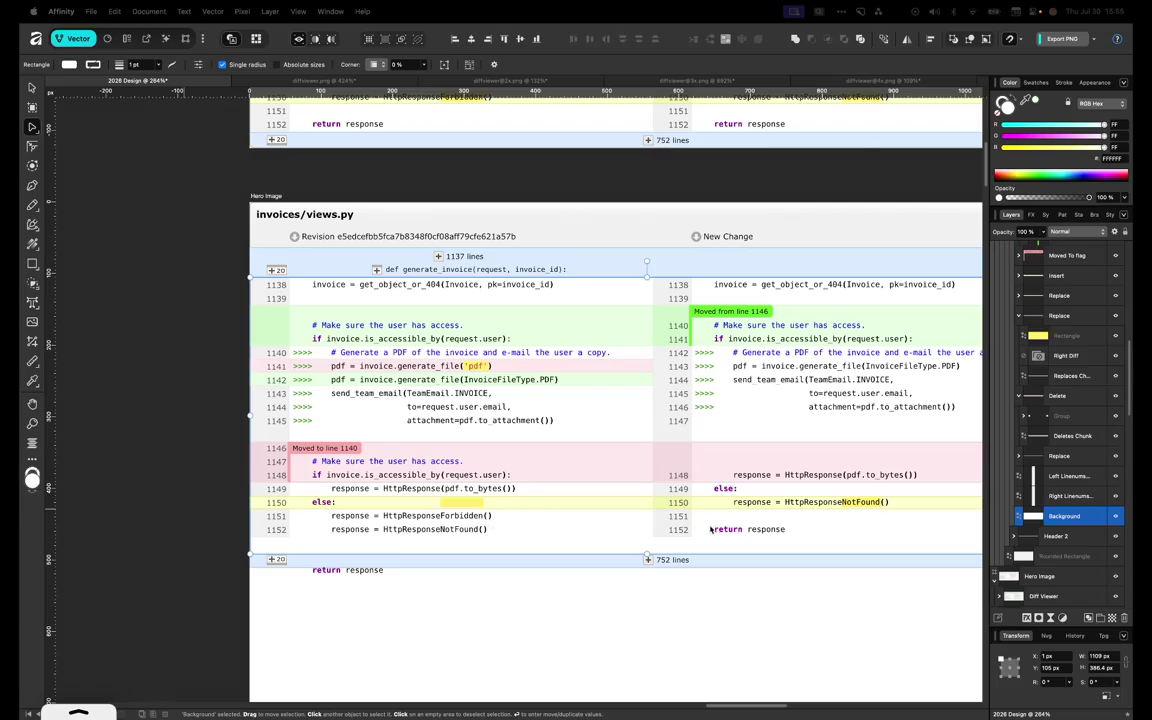
{"action": "double_click", "coordinate": [586, 527]}
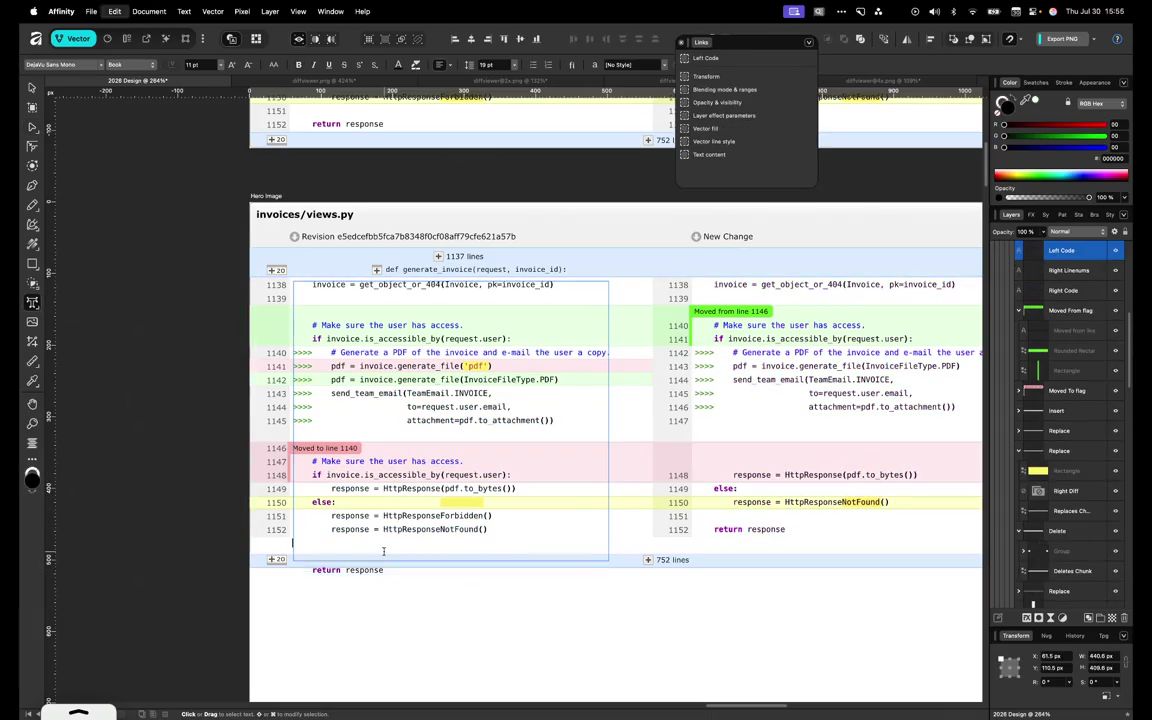
{"action": "key", "text": "Delete"}
{"action": "key", "text": "Return"}
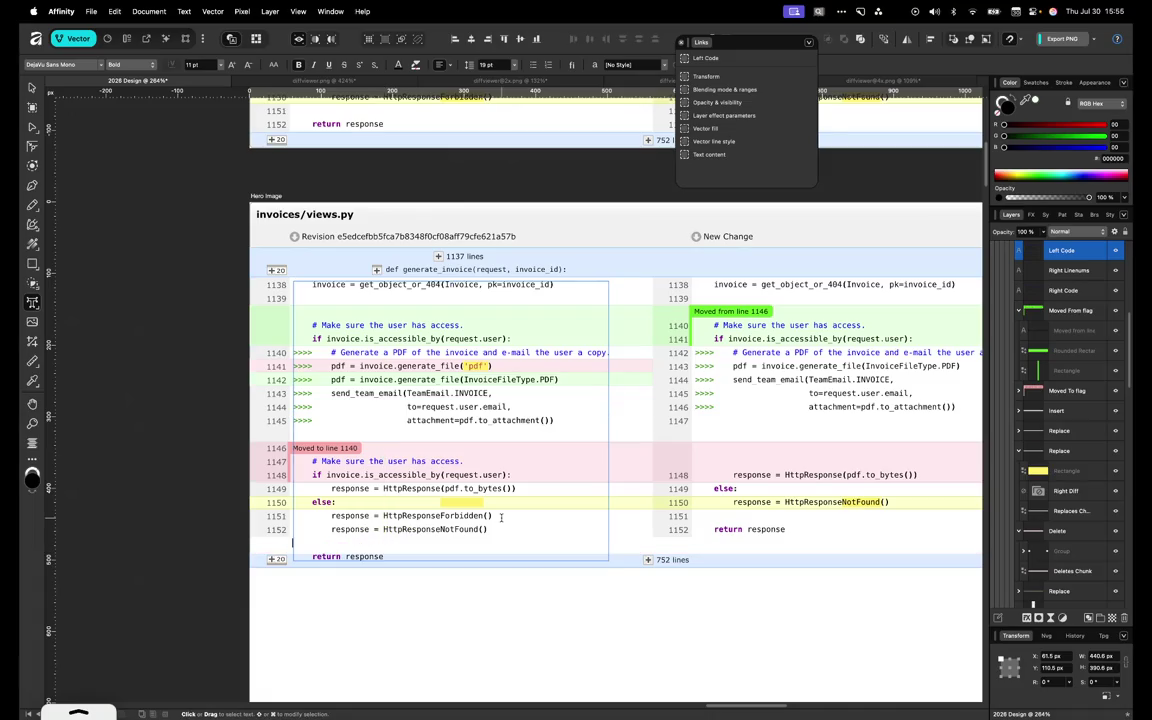
{"action": "key", "text": "Escape"}
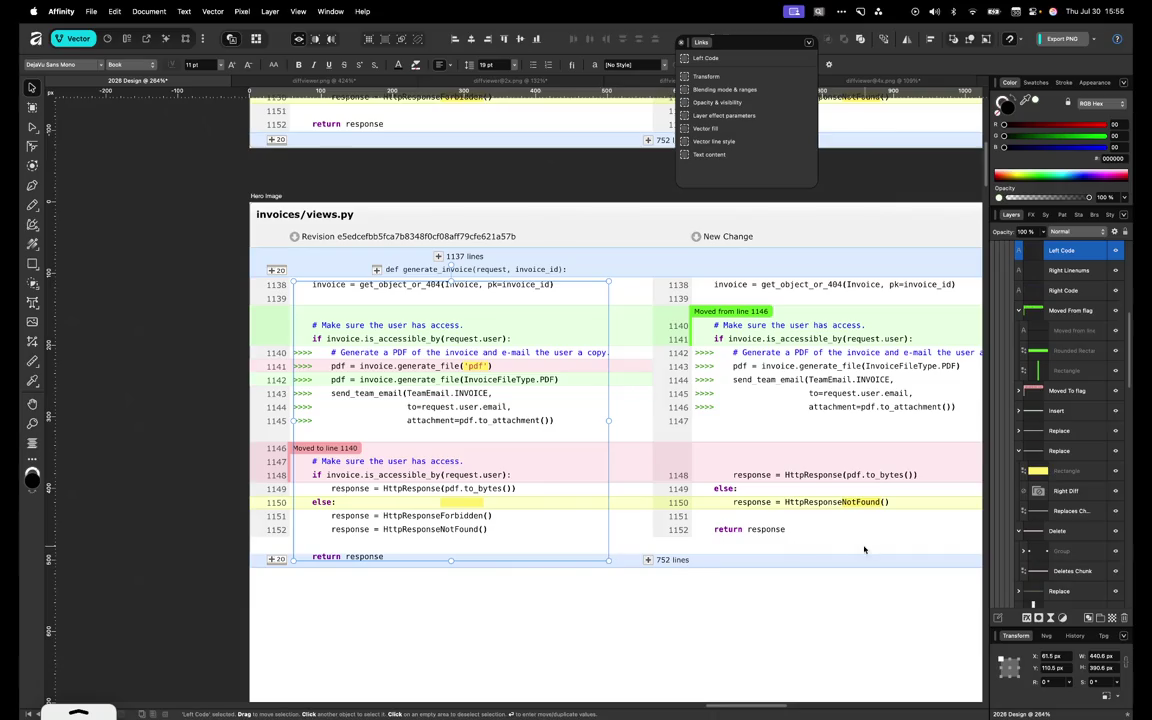
Lower the 752-lines footer bar to Y 508.5 px and stretch Background to 403.5 px tall
{"action": "left_click", "coordinate": [646, 561]}
{"action": "key", "text": "Down"}
{"action": "key", "text": "Down"}
{"action": "key", "text": "Down"}
{"action": "key", "text": "Down"}
{"action": "key", "text": "Down"}
{"action": "key", "text": "Down"}
{"action": "key", "text": "Down"}
{"action": "key", "text": "Down"}
{"action": "key", "text": "Down"}
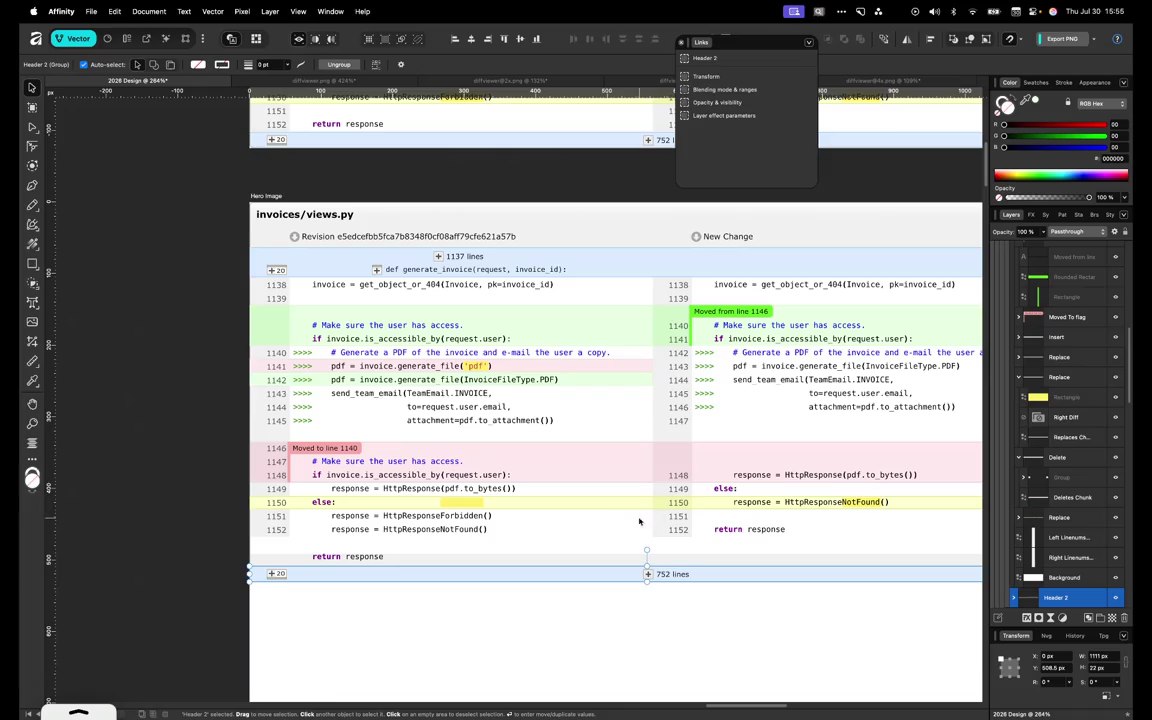
{"action": "left_click", "coordinate": [686, 553]}
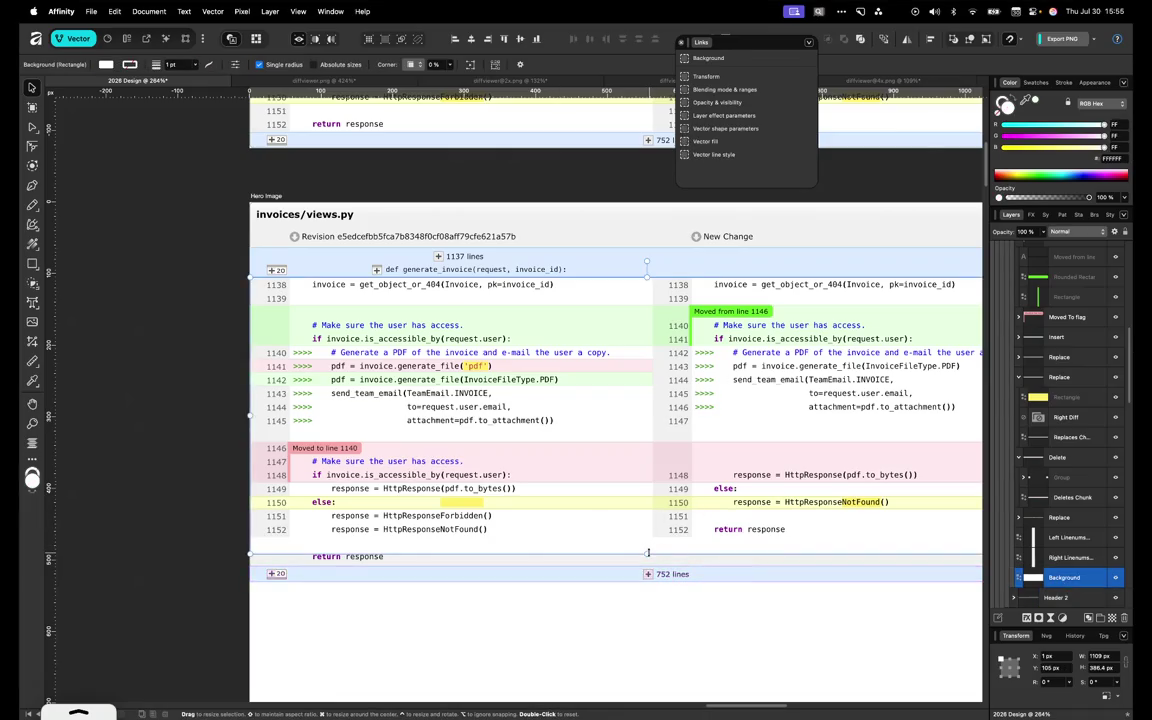
{"action": "left_click_drag", "start_coordinate": [647, 553], "coordinate": [648, 567]}
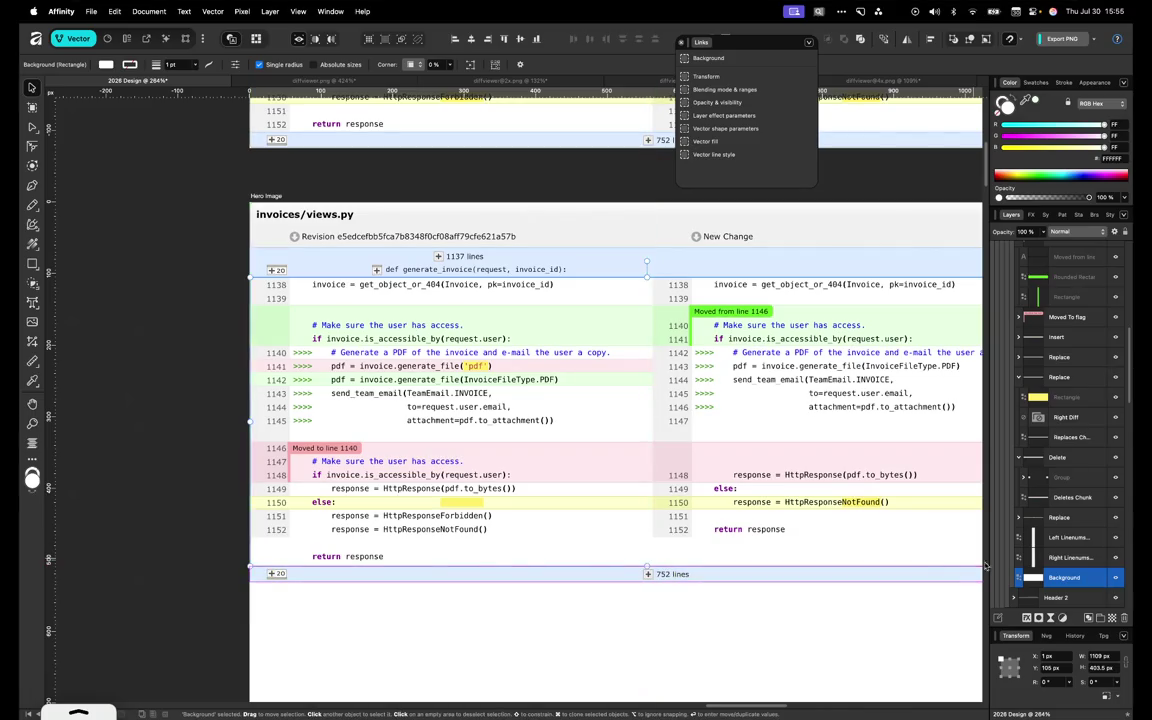
{"action": "scroll", "coordinate": [275, 546], "scroll_direction": "down", "scroll_amount": 2}
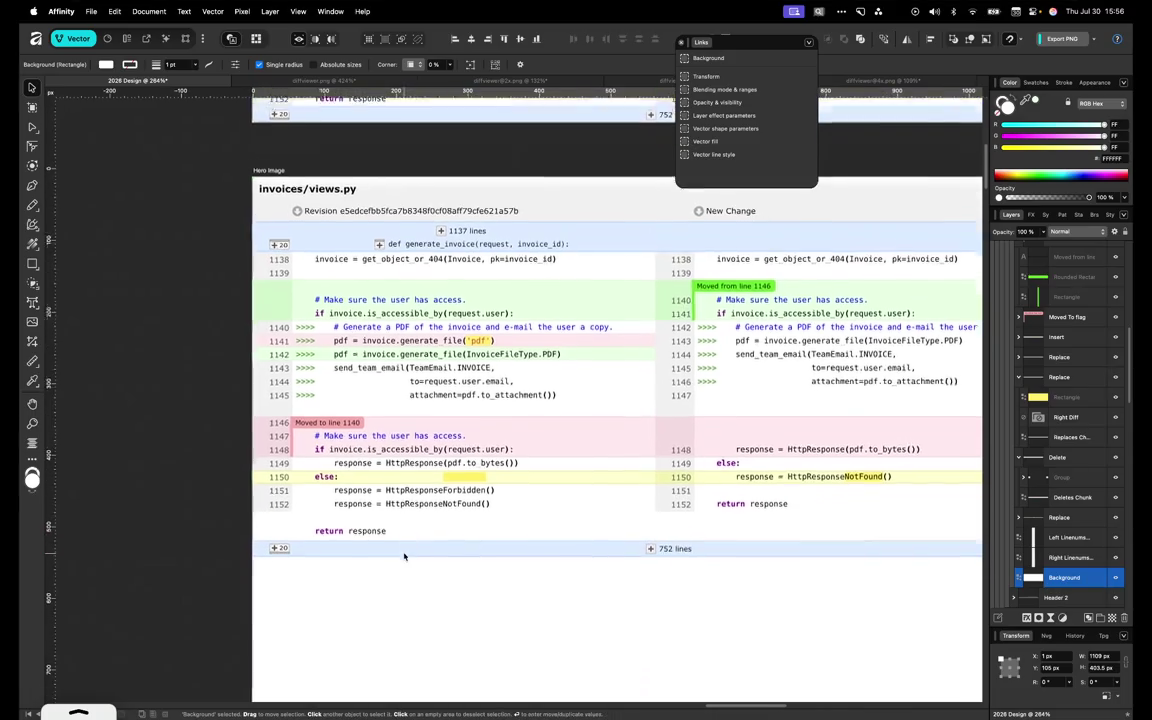
Drag the bottom edges of both line-number columns down toward the footer bar
{"action": "key", "text": "a"}
{"action": "left_click", "coordinate": [260, 497]}
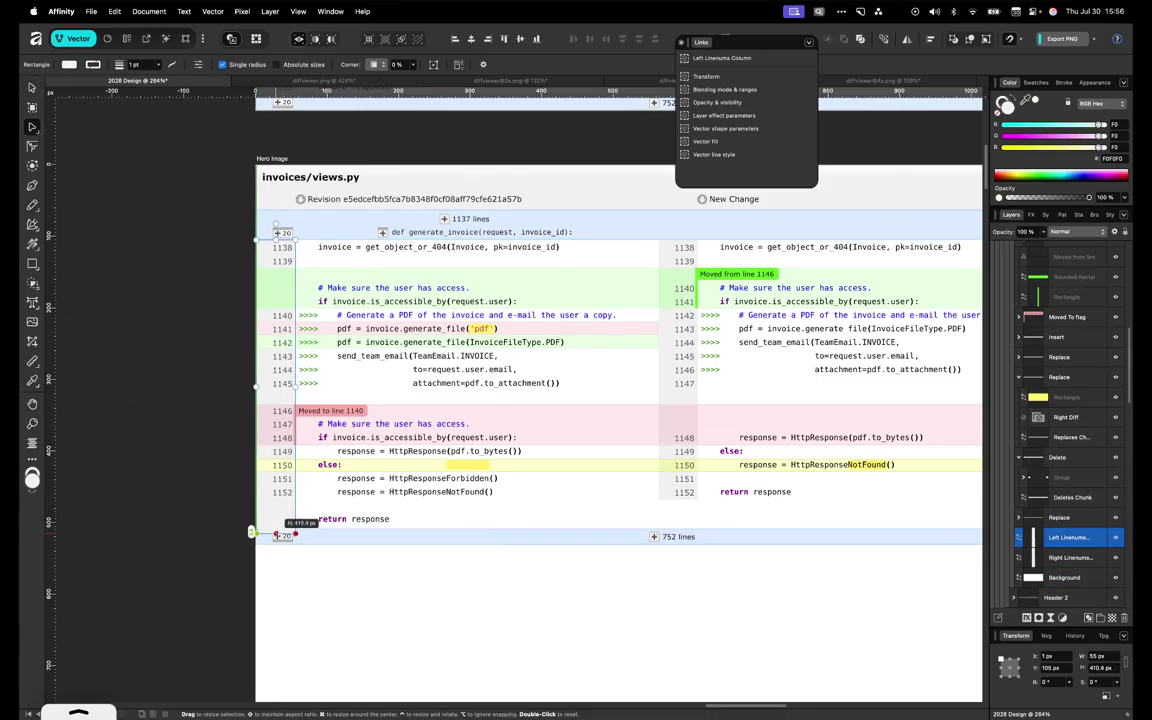
{"action": "left_click_drag", "start_coordinate": [276, 527], "coordinate": [277, 534]}
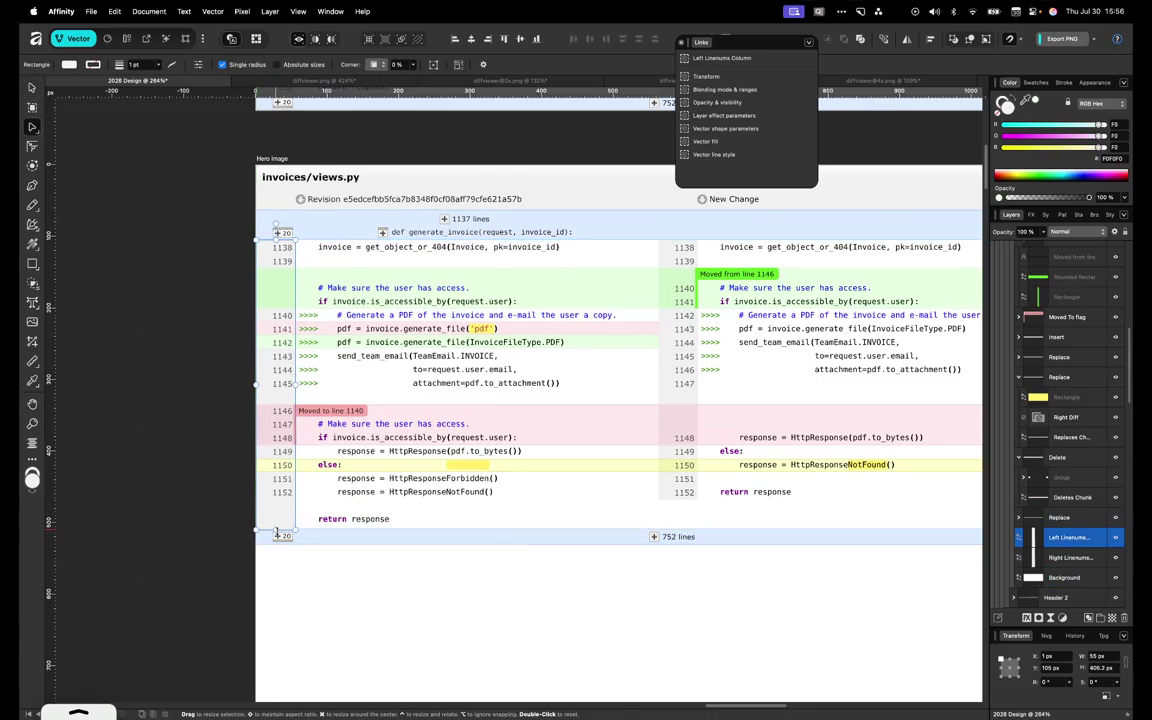
{"action": "left_click", "coordinate": [677, 498]}
{"action": "left_click_drag", "start_coordinate": [678, 499], "coordinate": [678, 530]}
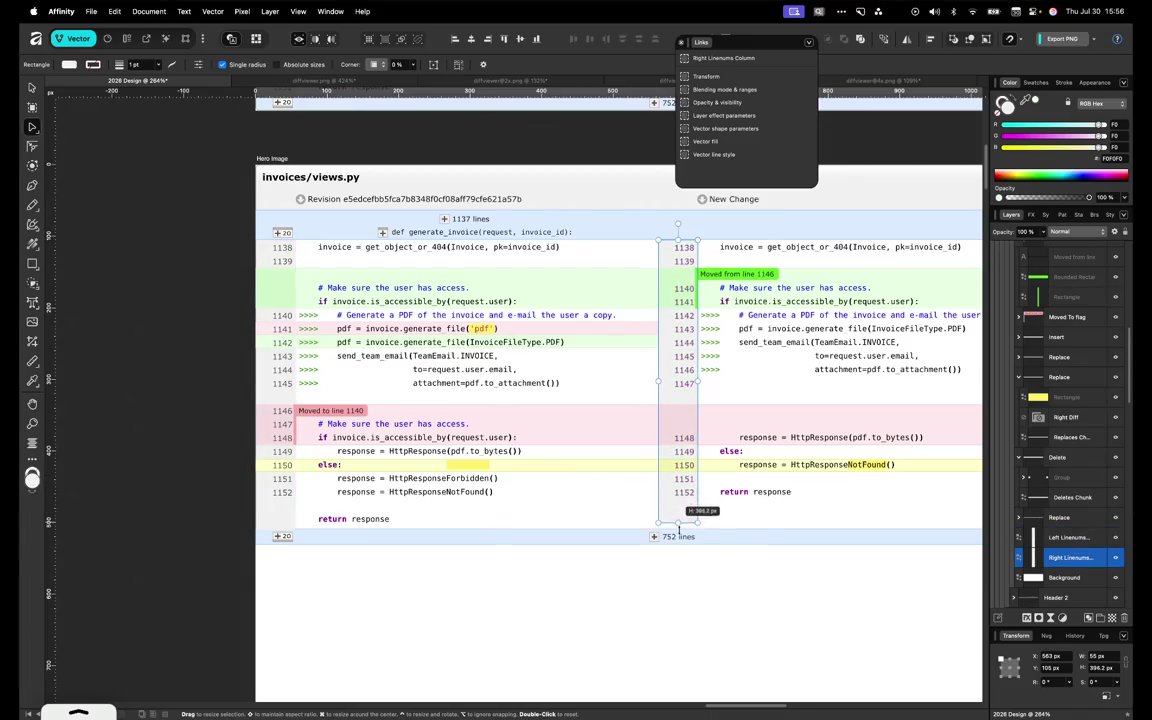
{"action": "key", "text": "Escape"}
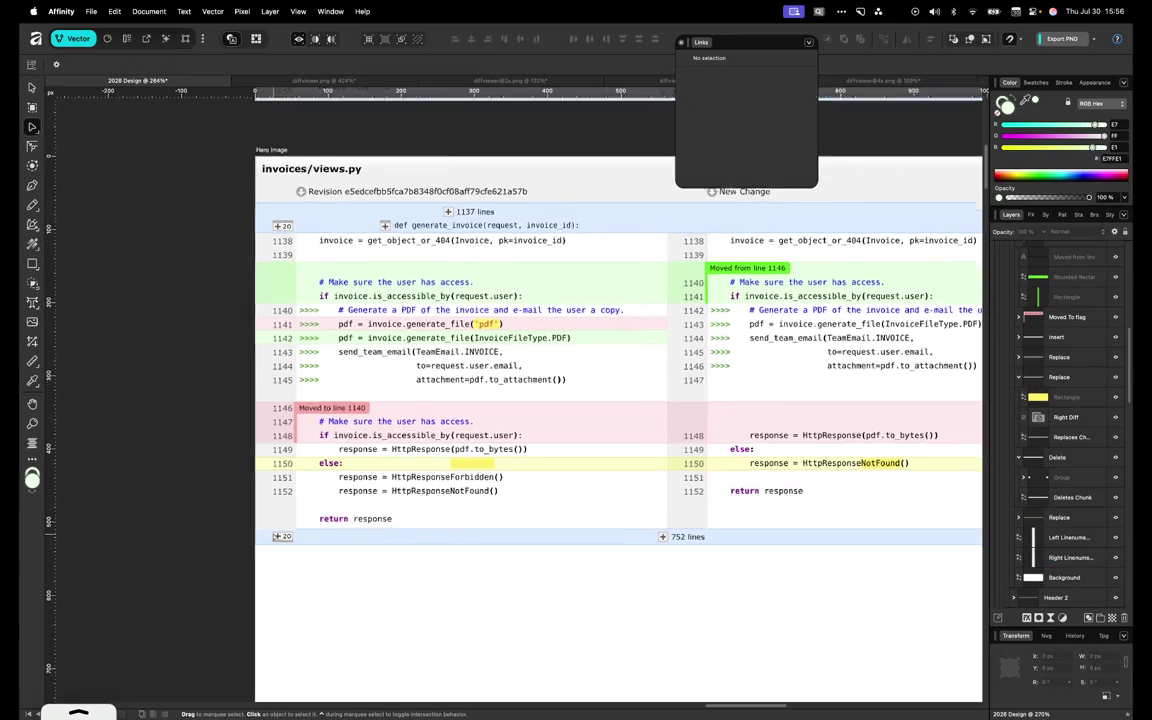
Align the left line-number column's bottom with the bar, about 403 px tall
{"action": "scroll", "coordinate": [306, 534], "scroll_direction": "up", "scroll_amount": 5}
{"action": "left_click", "coordinate": [296, 516]}
{"action": "scroll", "coordinate": [296, 516], "scroll_direction": "up", "scroll_amount": 3}
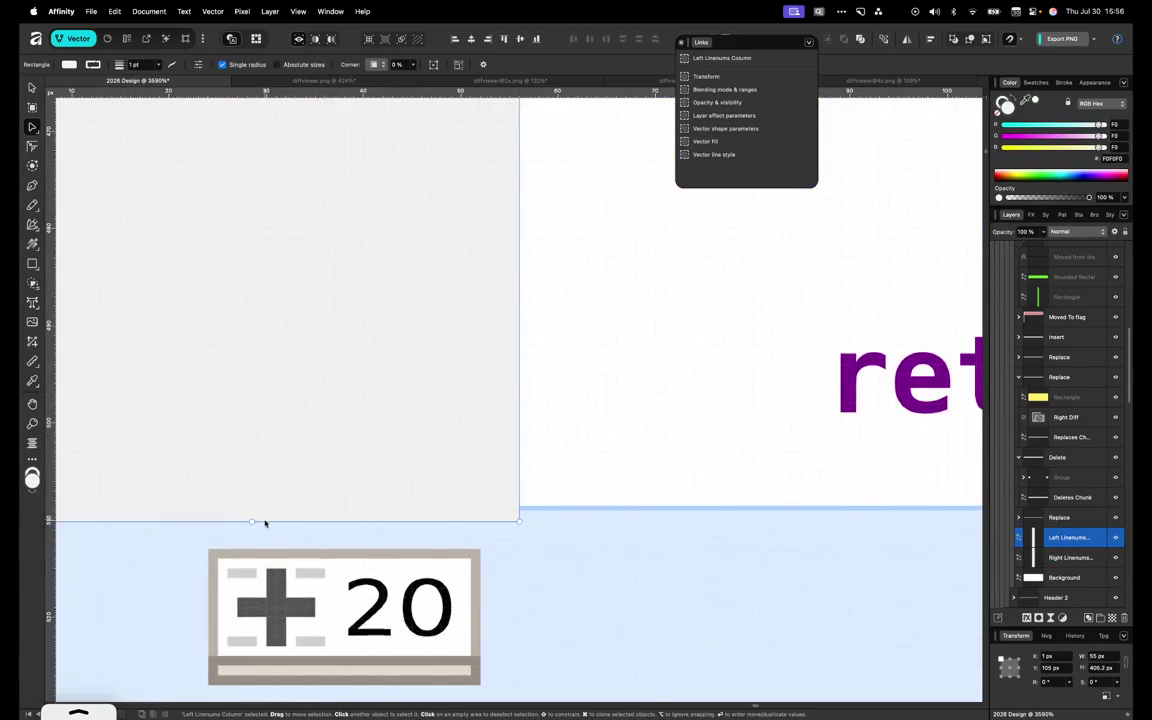
{"action": "left_click_drag", "start_coordinate": [253, 512], "coordinate": [254, 508]}
{"action": "scroll", "coordinate": [254, 508], "scroll_direction": "down", "scroll_amount": 5}
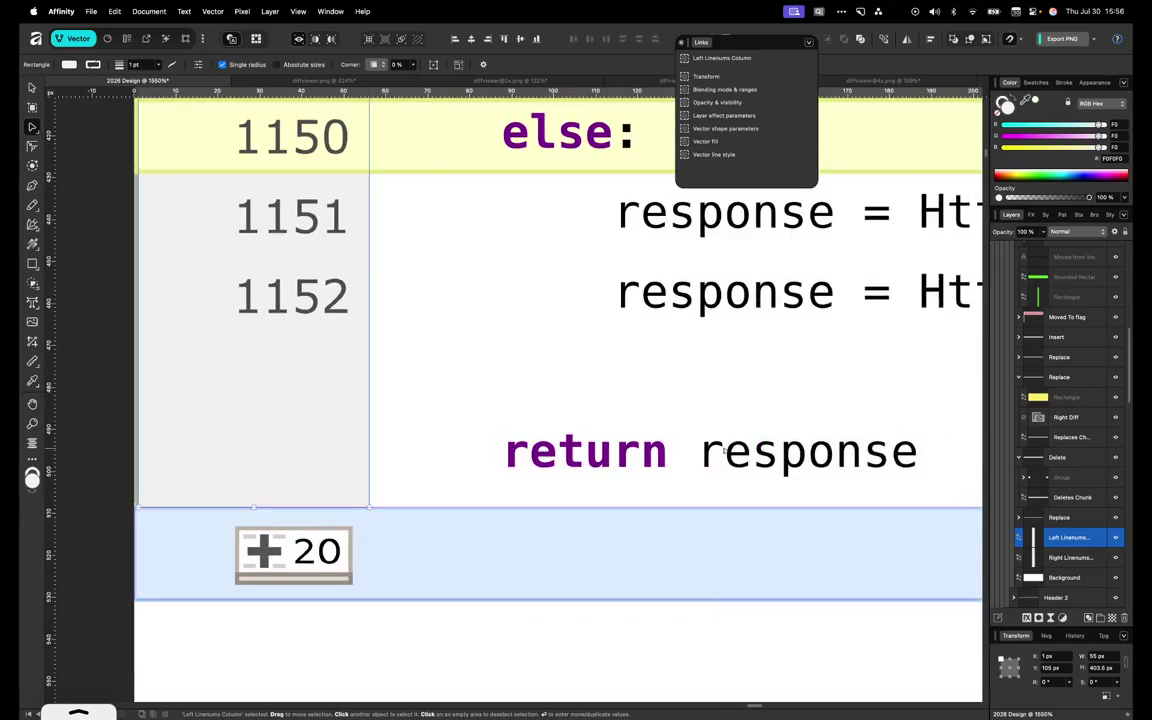
{"action": "scroll", "coordinate": [725, 450], "scroll_direction": "right", "scroll_amount": 5}
{"action": "scroll", "coordinate": [684, 465], "scroll_direction": "right", "scroll_amount": 5}
{"action": "scroll", "coordinate": [686, 464], "scroll_direction": "down", "scroll_amount": 3}
{"action": "scroll", "coordinate": [686, 464], "scroll_direction": "left", "scroll_amount": 2}
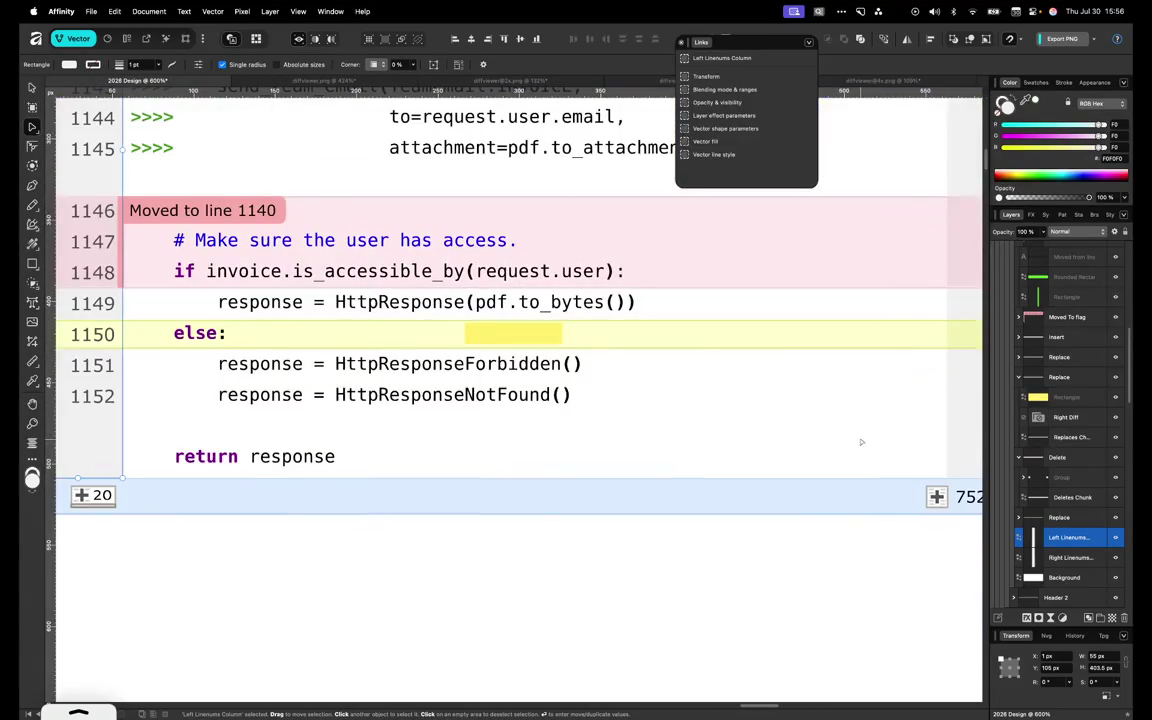
{"action": "scroll", "coordinate": [686, 464], "scroll_direction": "left", "scroll_amount": 1}
{"action": "scroll", "coordinate": [373, 462], "scroll_direction": "left", "scroll_amount": 5}
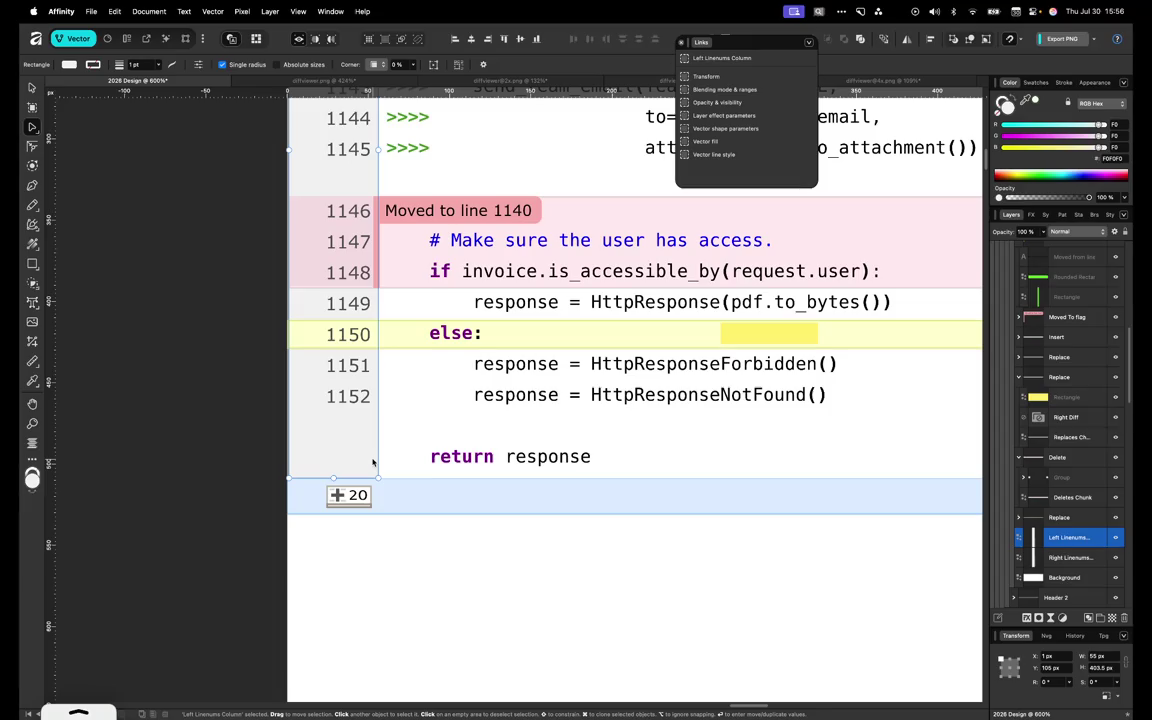
{"action": "left_click", "coordinate": [373, 462]}
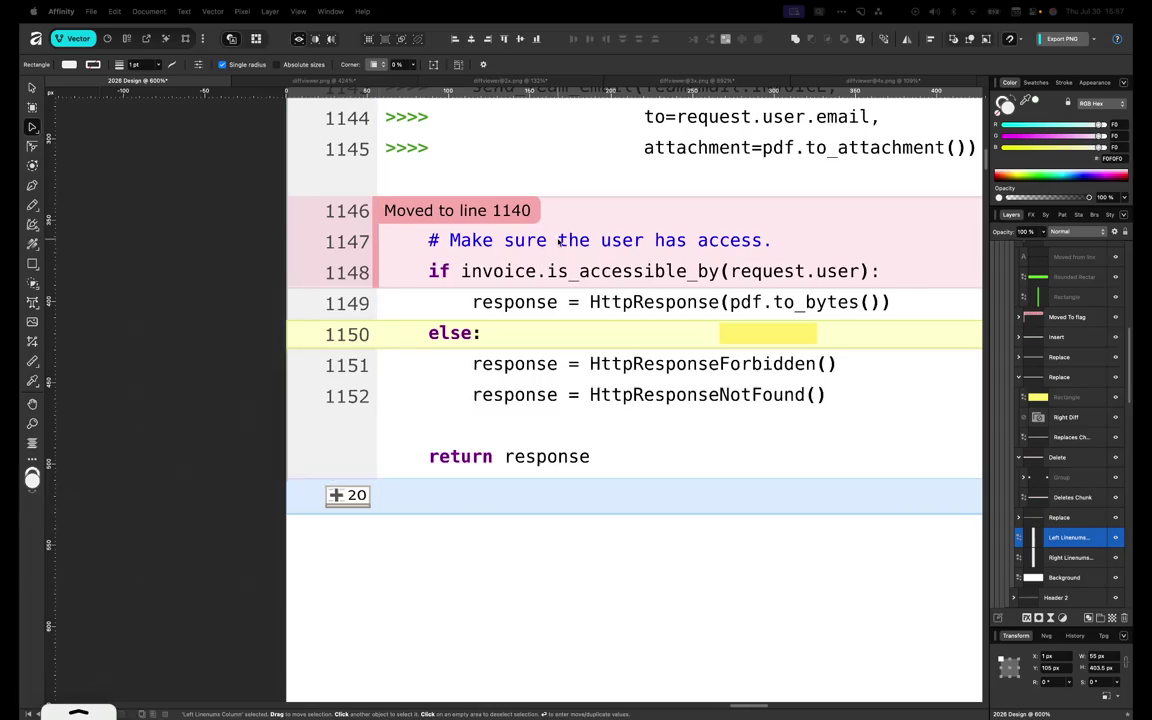
{"action": "scroll", "coordinate": [560, 238], "scroll_direction": "right", "scroll_amount": 2}
{"action": "left_click", "coordinate": [700, 332]}
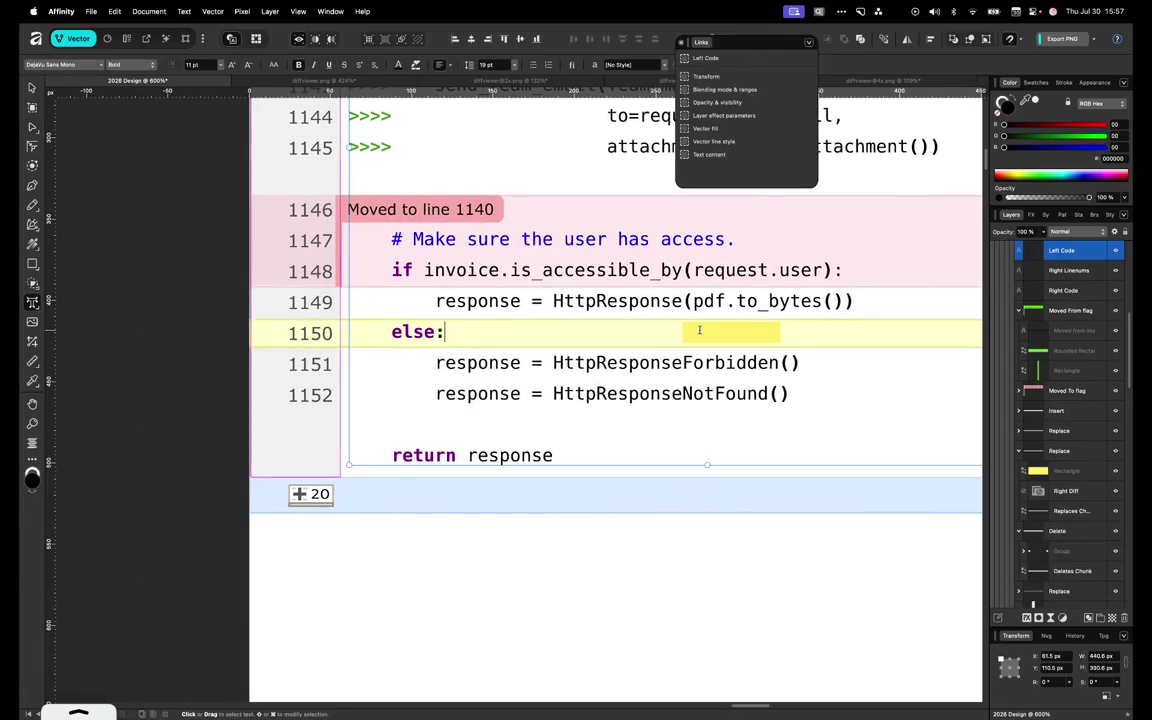
{"action": "left_click", "coordinate": [945, 430]}
{"action": "scroll", "coordinate": [556, 288], "scroll_direction": "right", "scroll_amount": 5}
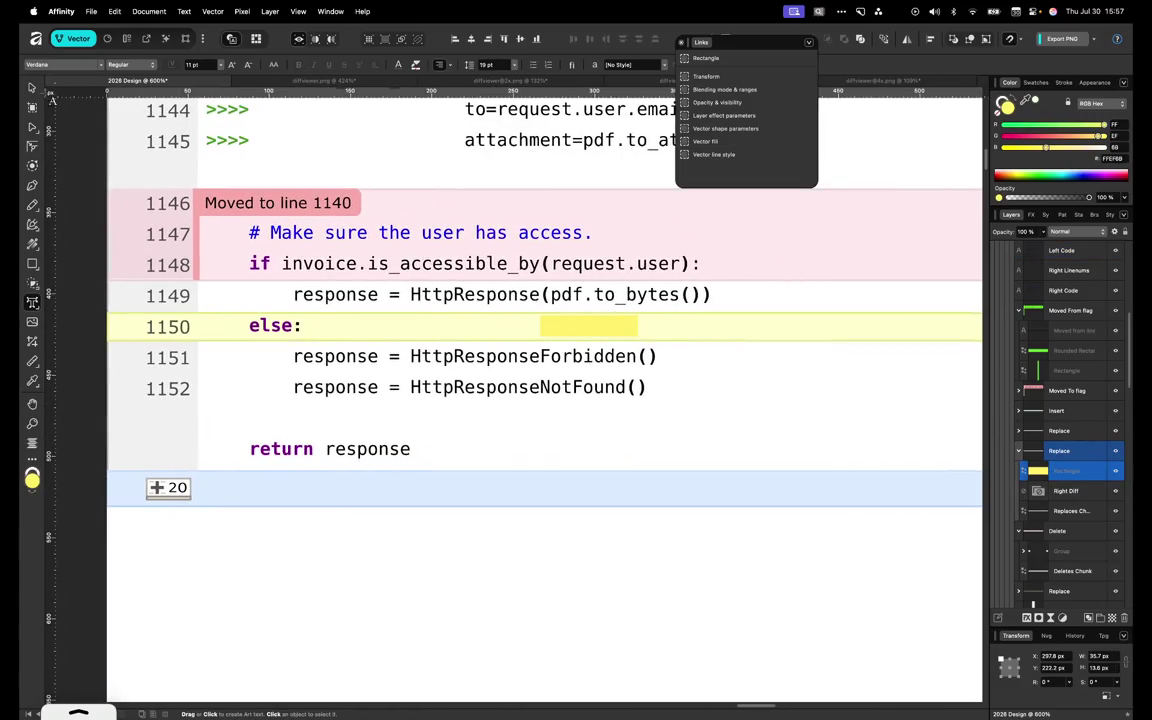
{"action": "left_click", "coordinate": [32, 88]}
{"action": "scroll", "coordinate": [479, 244], "scroll_direction": "up", "scroll_amount": 3}
{"action": "scroll", "coordinate": [479, 244], "scroll_direction": "down", "scroll_amount": 5}
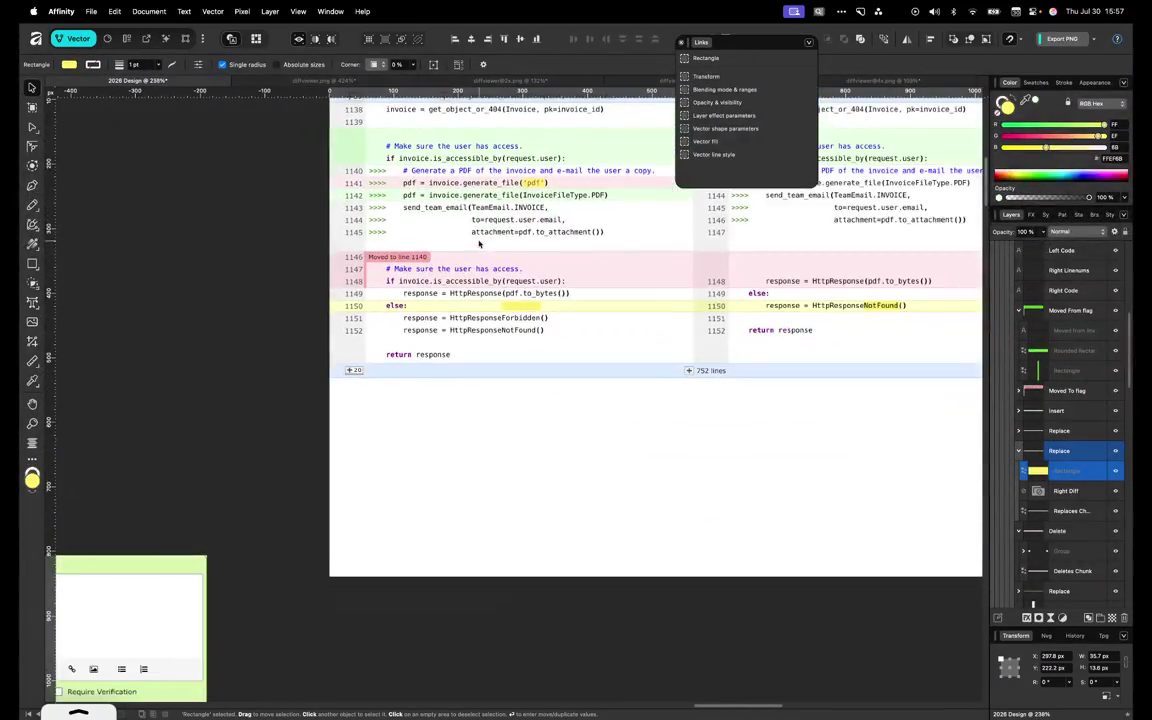
{"action": "double_click", "coordinate": [607, 310]}
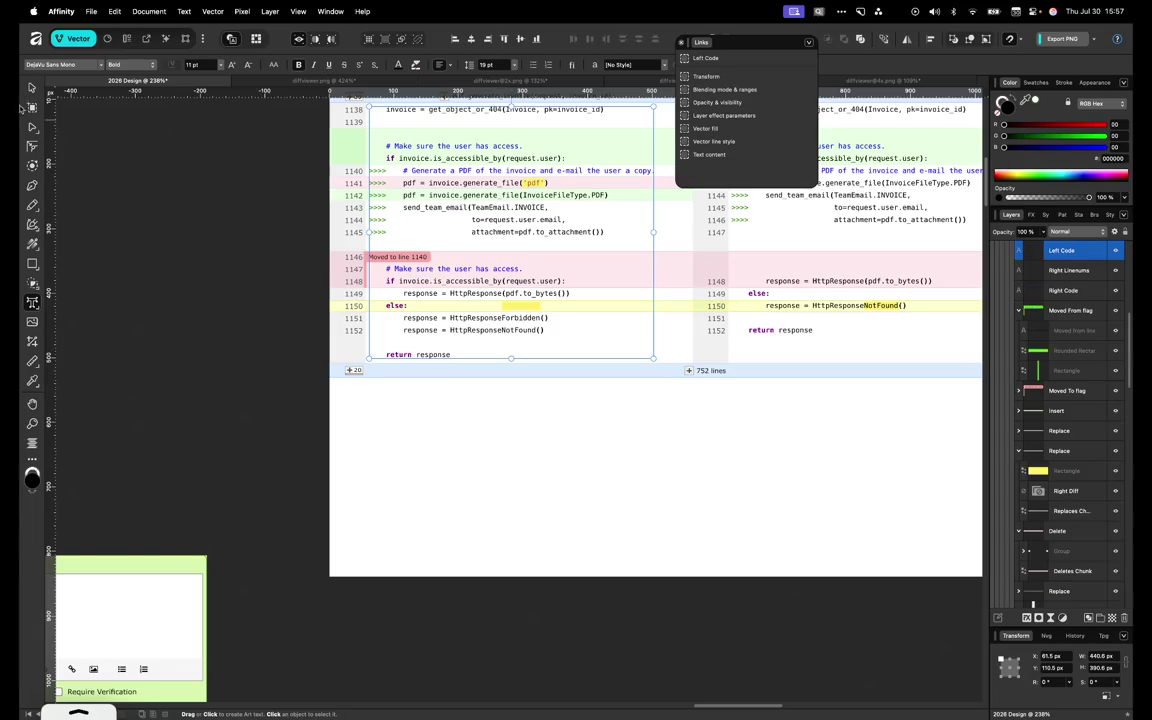
{"action": "left_click", "coordinate": [32, 127]}
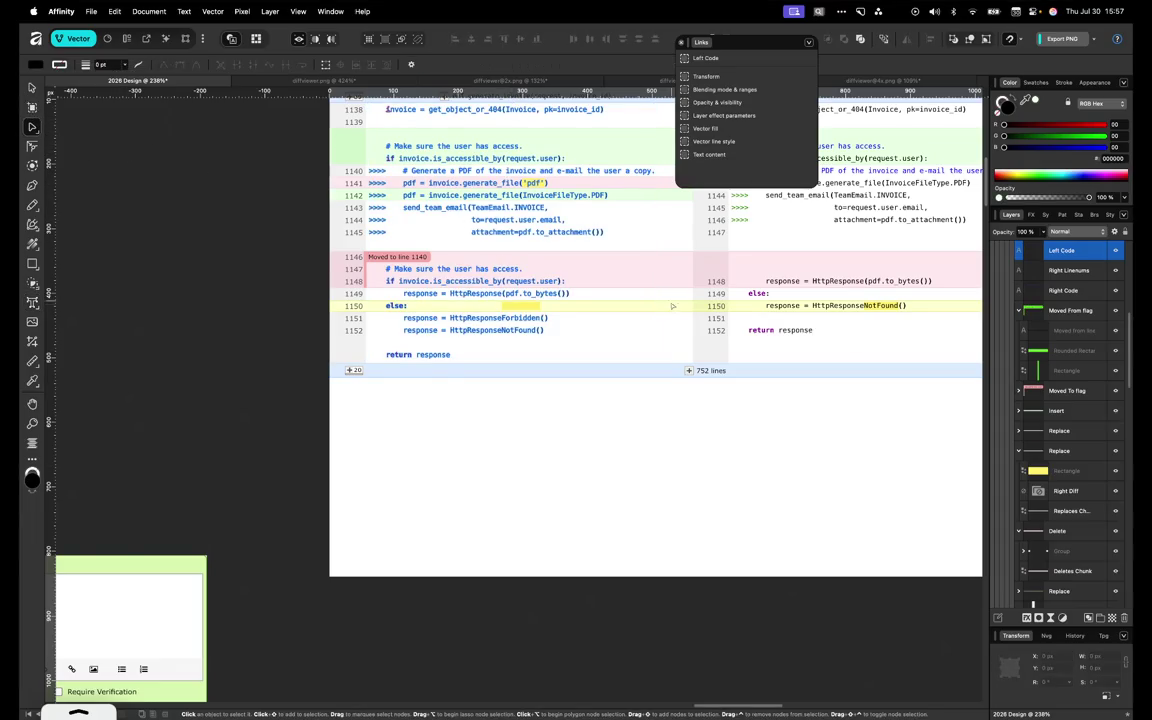
Tint row 1150 pink by sampling a pink colour onto its row rectangle
{"action": "left_click", "coordinate": [666, 308]}
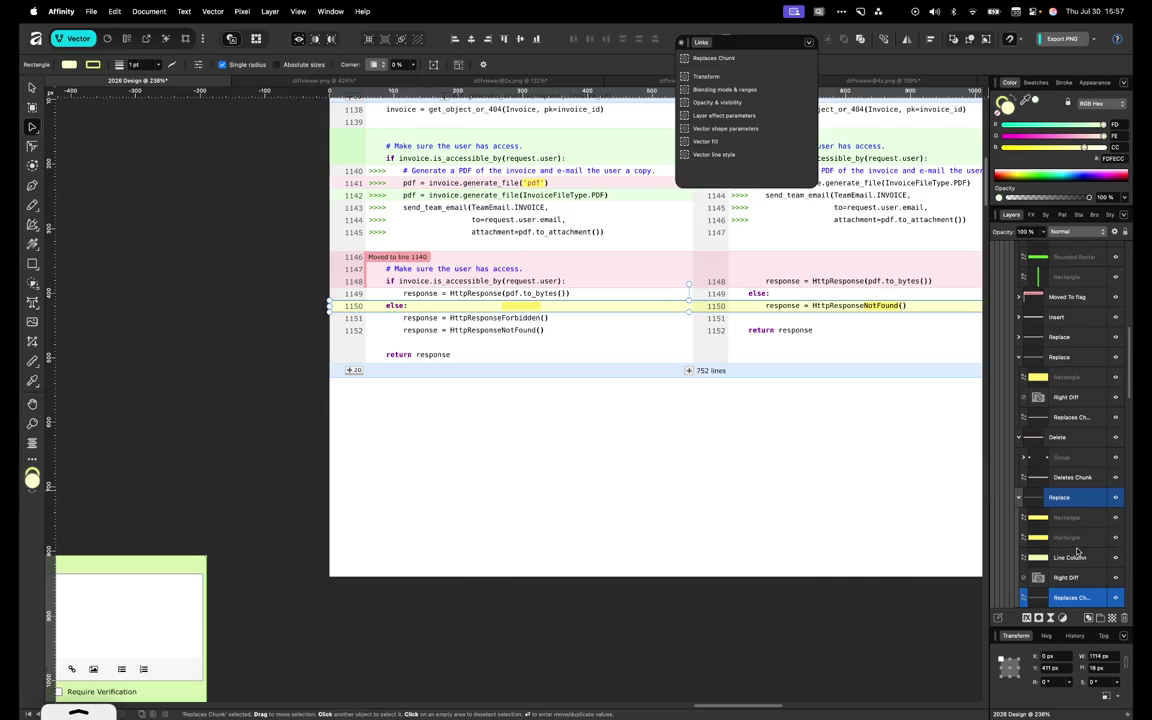
{"action": "scroll", "coordinate": [1040, 540], "scroll_direction": "down", "scroll_amount": 1}
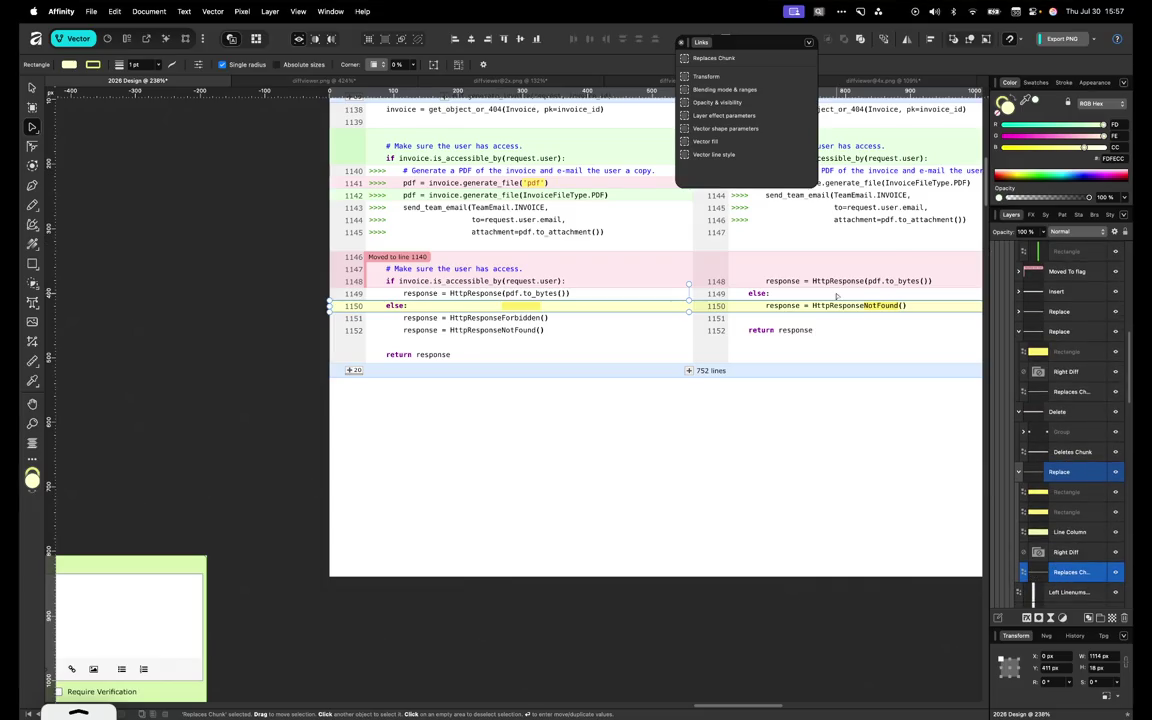
{"action": "scroll", "coordinate": [640, 400], "scroll_direction": "up", "scroll_amount": 4}
{"action": "left_click_drag", "start_coordinate": [1030, 101], "coordinate": [605, 426]}
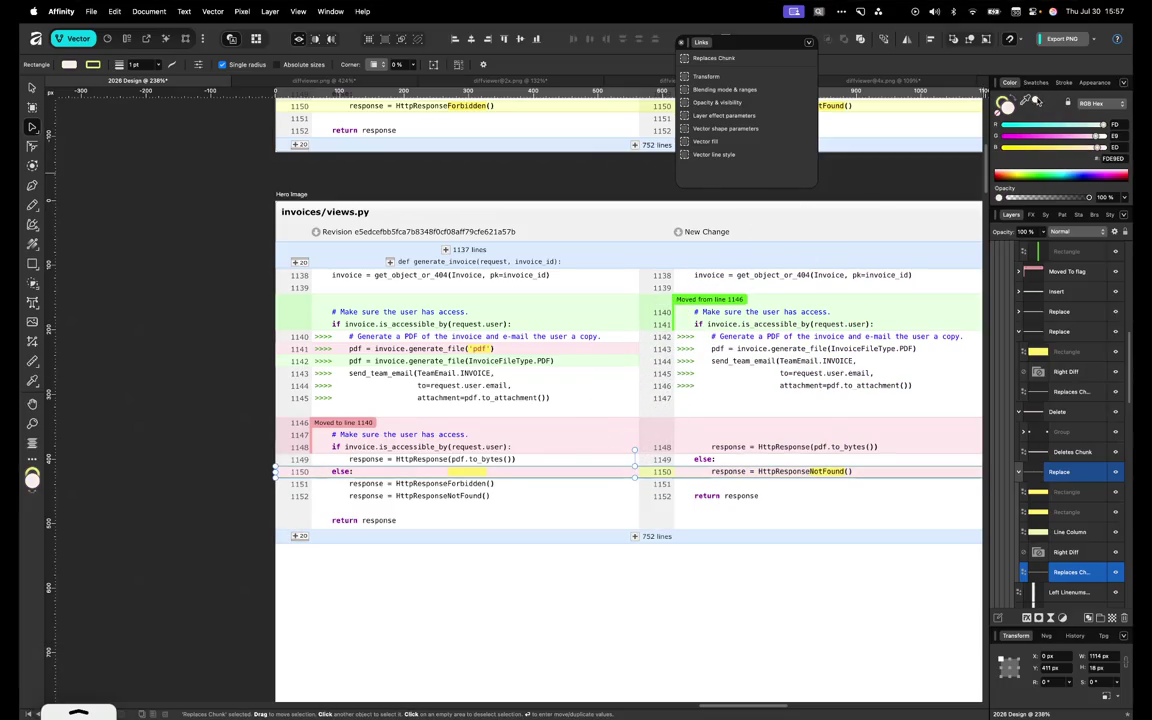
{"action": "scroll", "coordinate": [1063, 567], "scroll_direction": "down", "scroll_amount": 2}
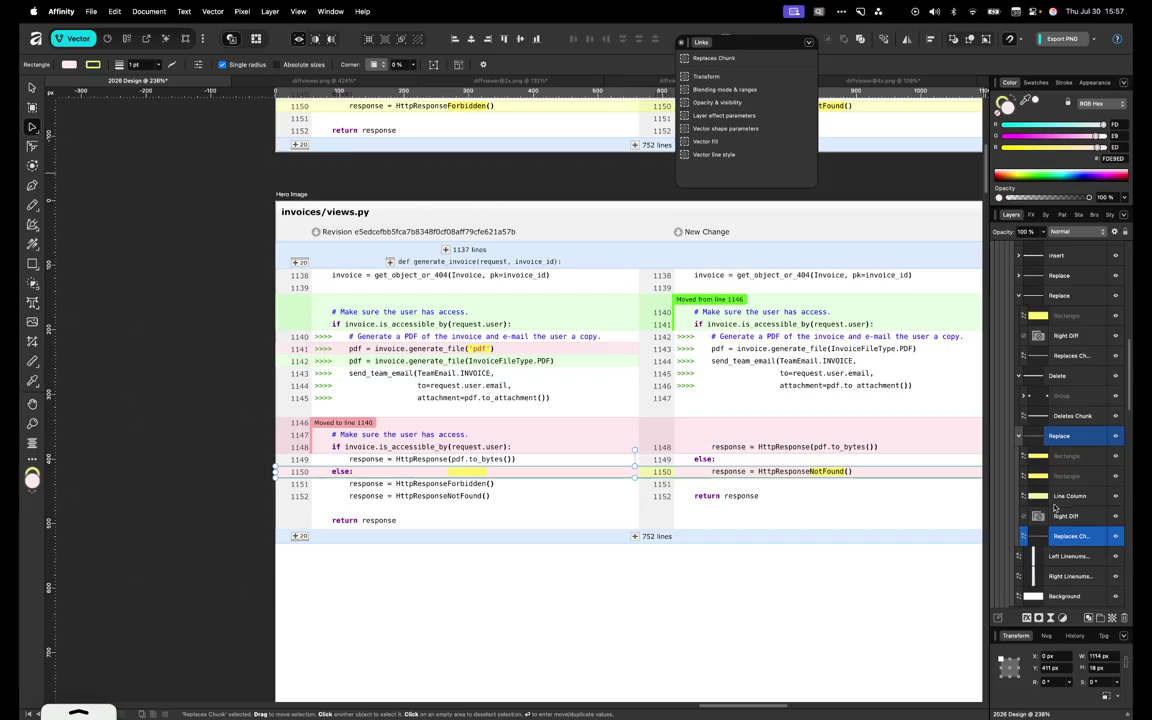
Delete row 1150's extra line-number box and the yellow highlight over NotFound
{"action": "left_click", "coordinate": [1068, 497]}
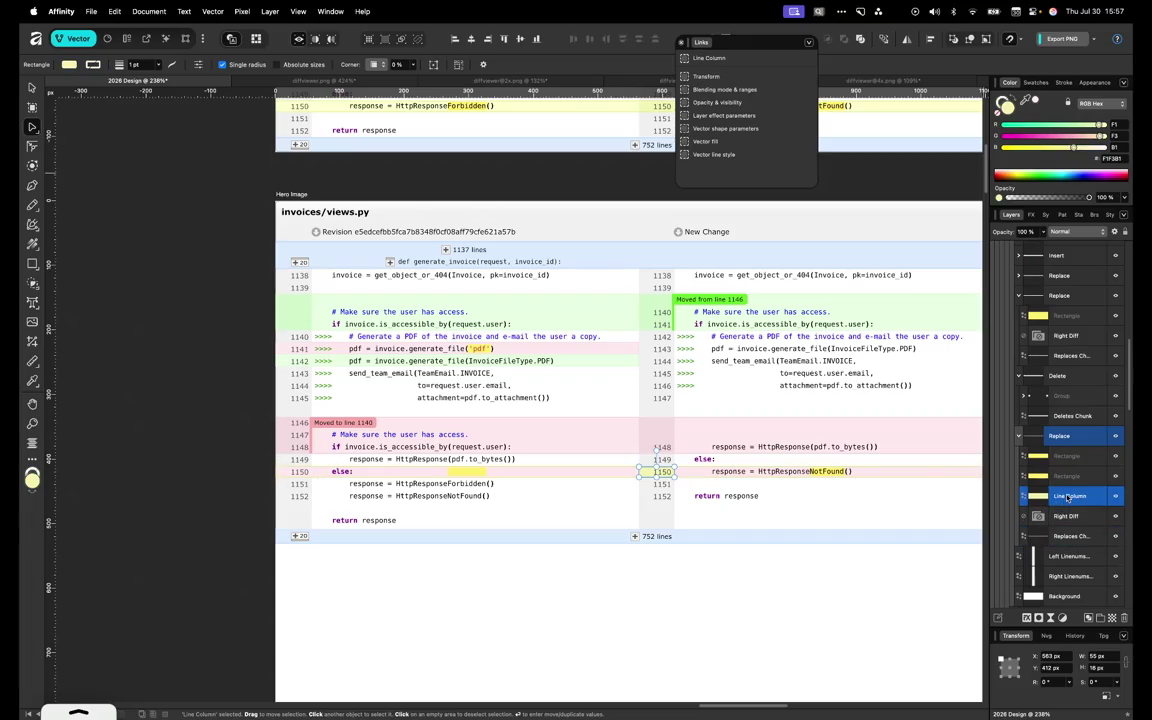
{"action": "key", "text": "Delete"}
{"action": "left_click", "coordinate": [1066, 478]}
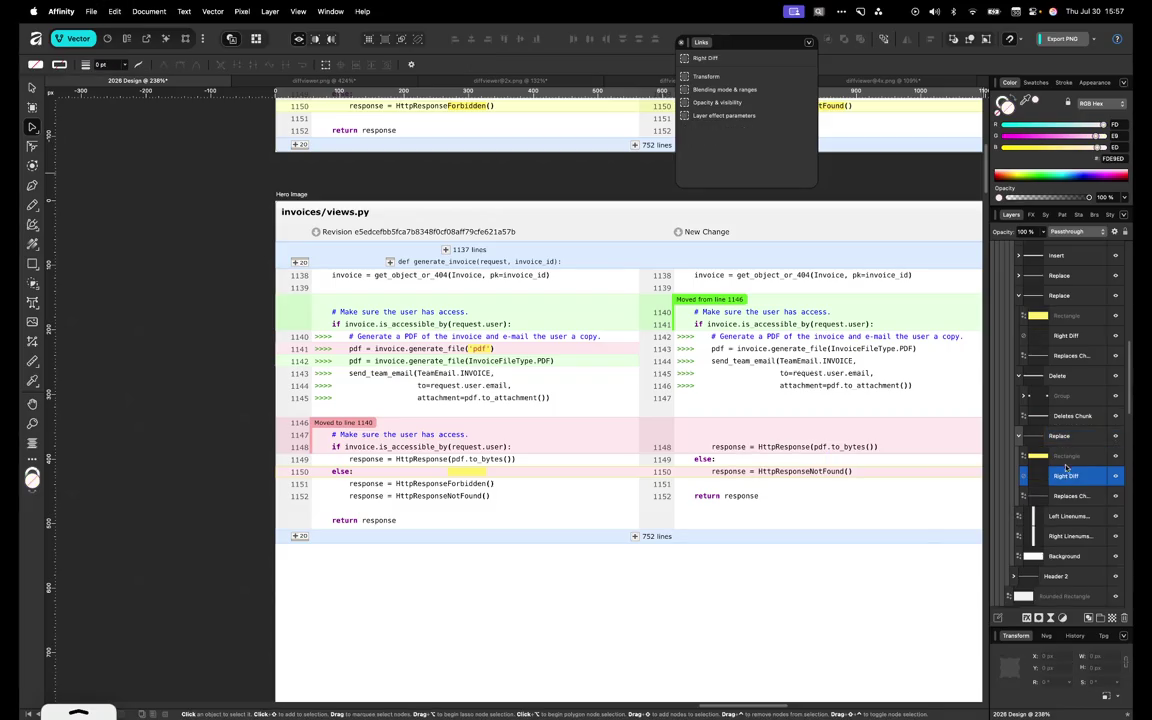
{"action": "key", "text": "Delete"}
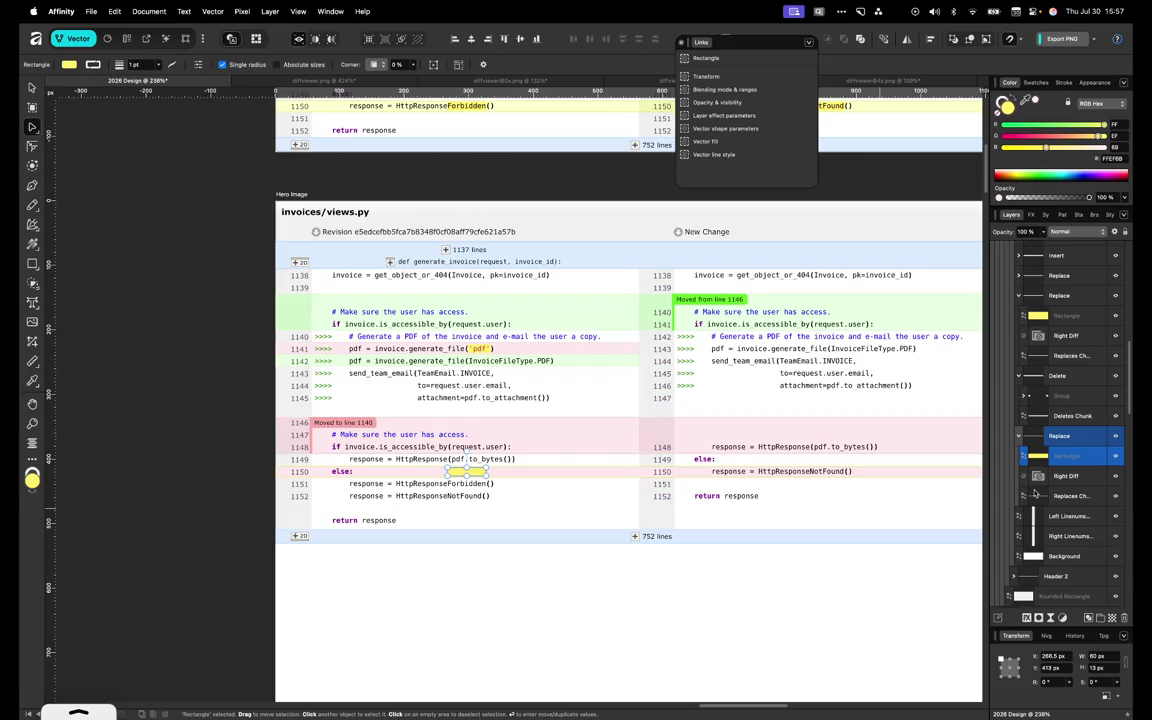
{"action": "left_click", "coordinate": [1058, 375]}
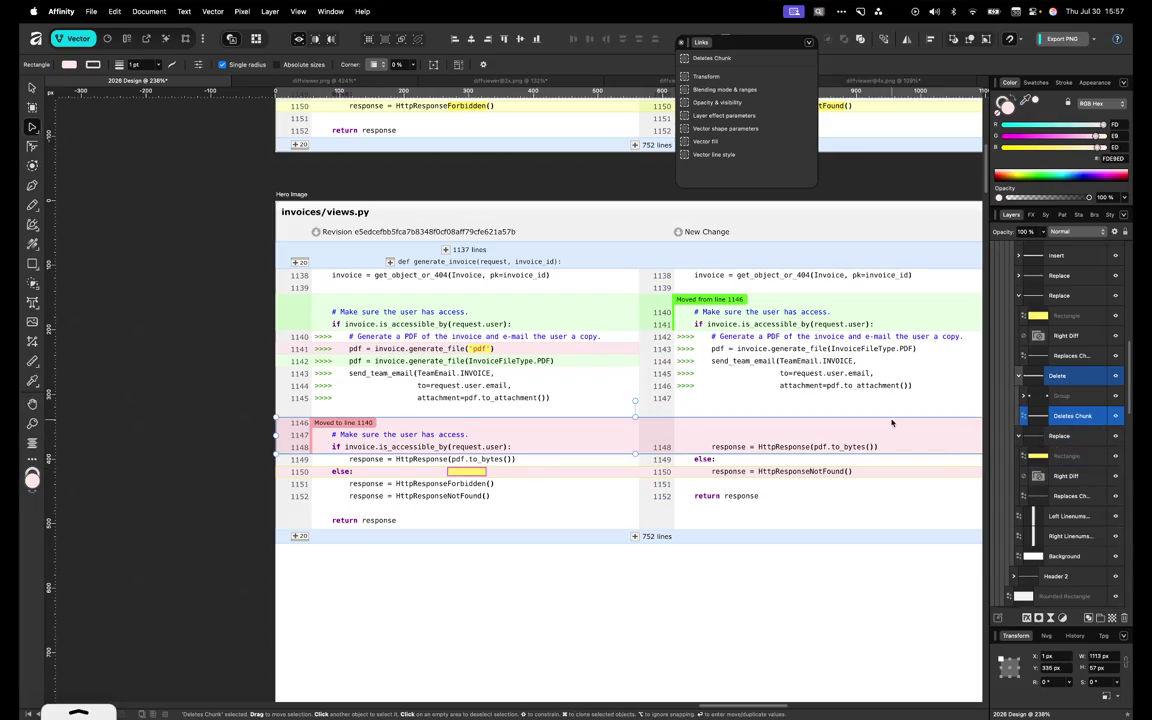
{"action": "left_click", "coordinate": [1076, 438]}
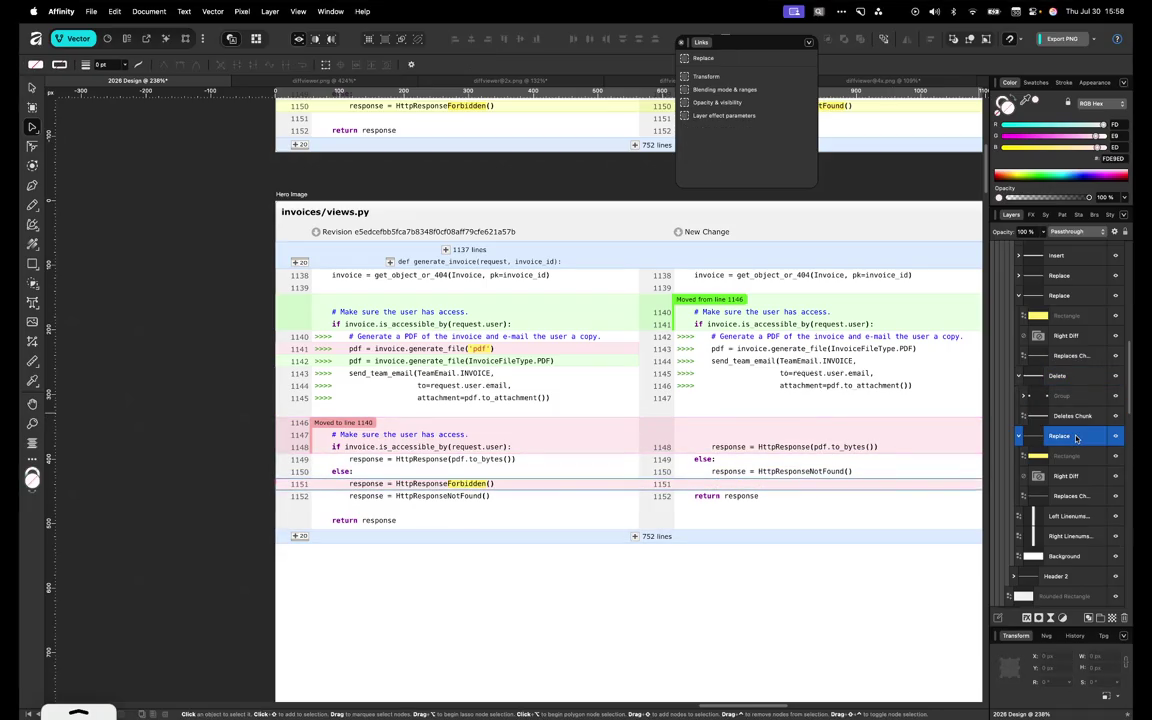
Select the yellow Forbidden highlight and the replaced-line group now on line 1151
{"action": "left_click", "coordinate": [1067, 456]}
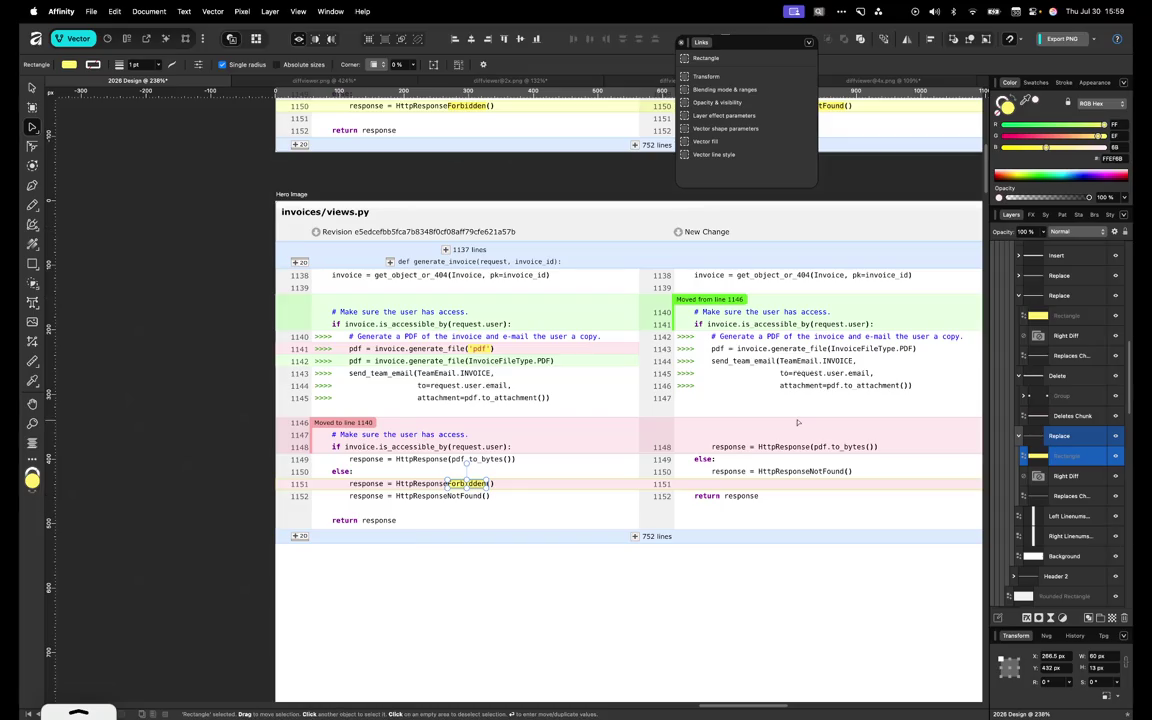
{"action": "left_click", "coordinate": [1076, 436]}
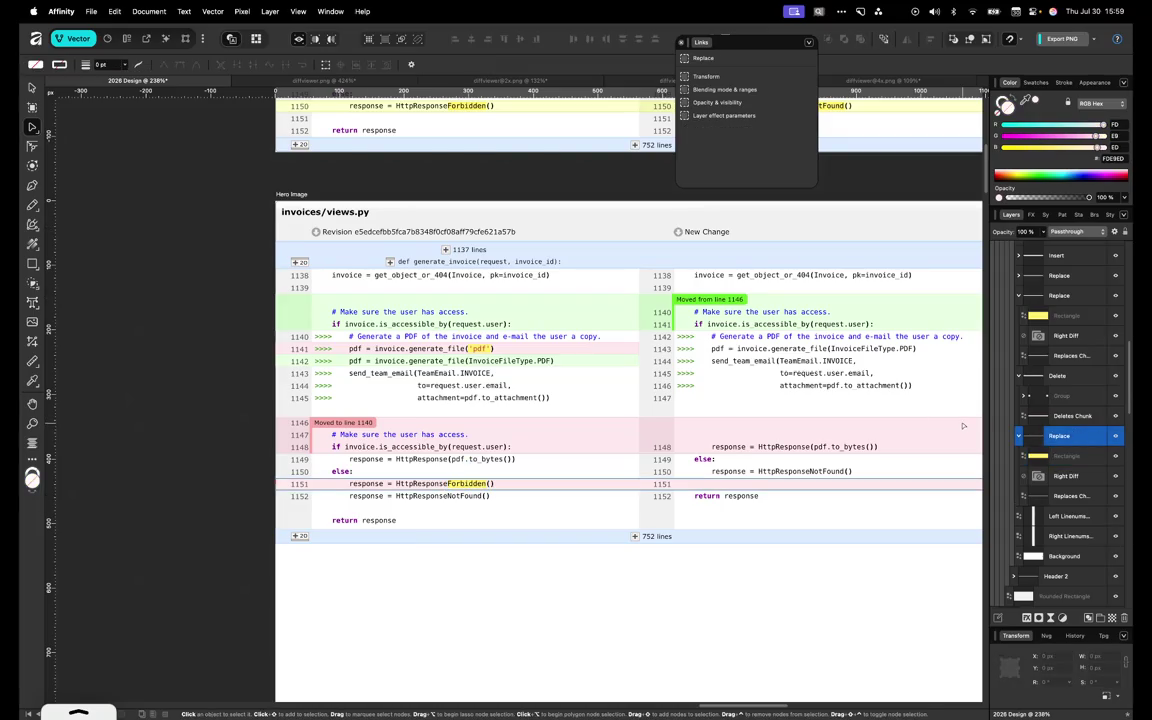
Duplicate the replaced-line row and move the copy down to line 1152
{"action": "key", "text": "super+j"}
{"action": "key", "text": "Down"}
{"action": "key", "text": "Down"}
{"action": "key", "text": "Down"}
{"action": "key", "text": "Down"}
{"action": "key", "text": "Down"}
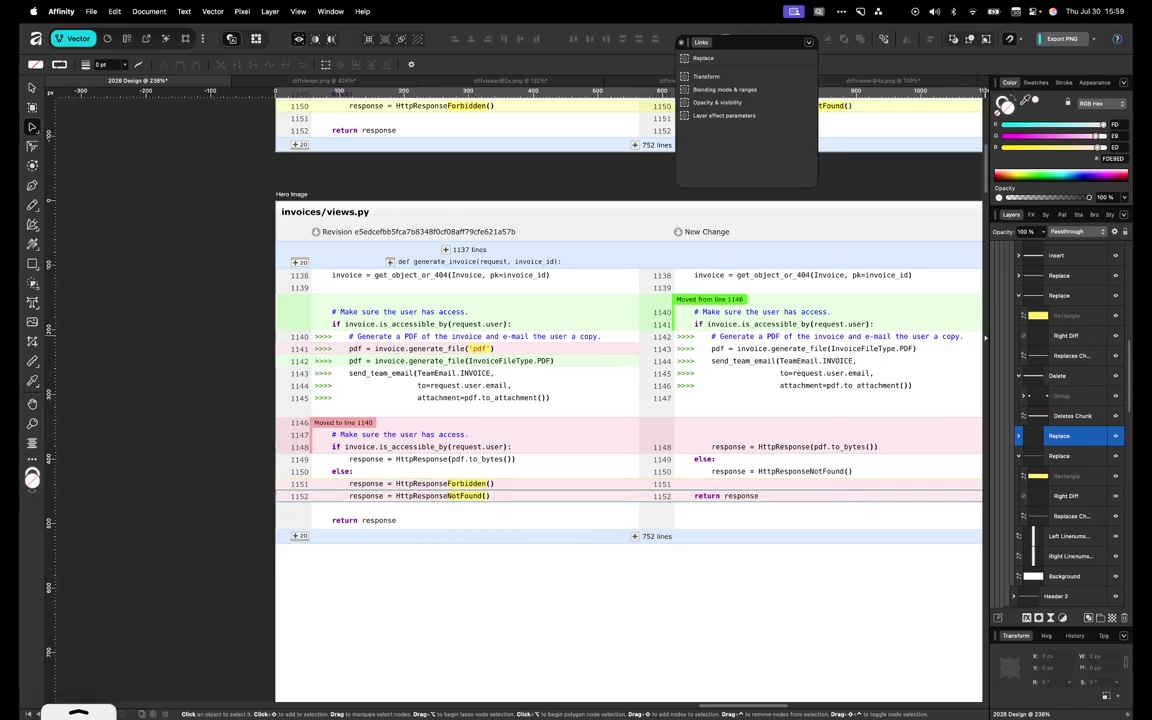
{"action": "left_click", "coordinate": [1019, 436]}
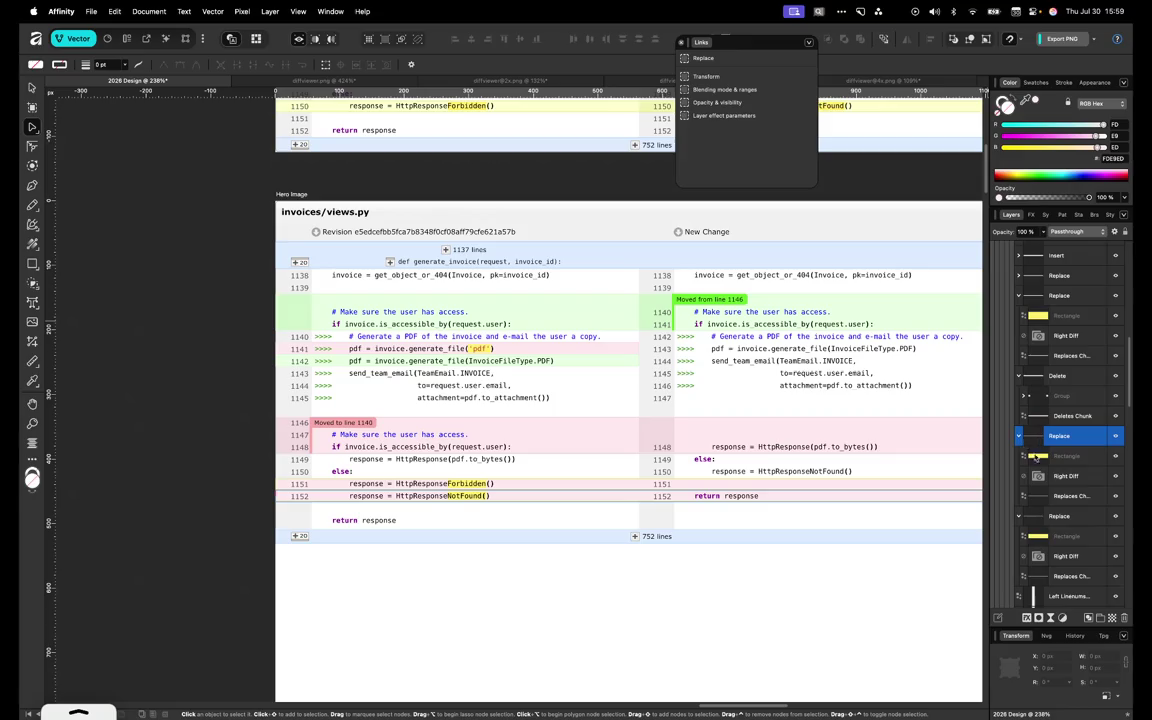
{"action": "left_click", "coordinate": [1058, 496]}
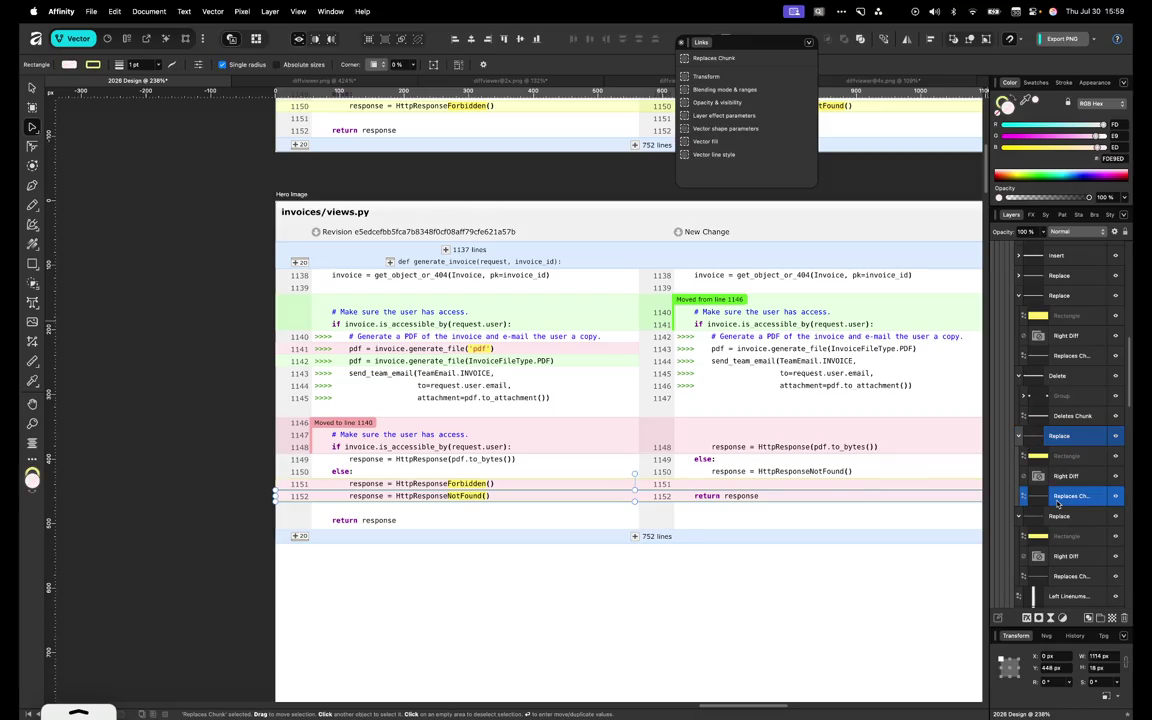
Colour line 1152's background strip pale green E3FADE by sampling the diff
{"action": "left_click_drag", "start_coordinate": [1025, 101], "coordinate": [637, 342]}
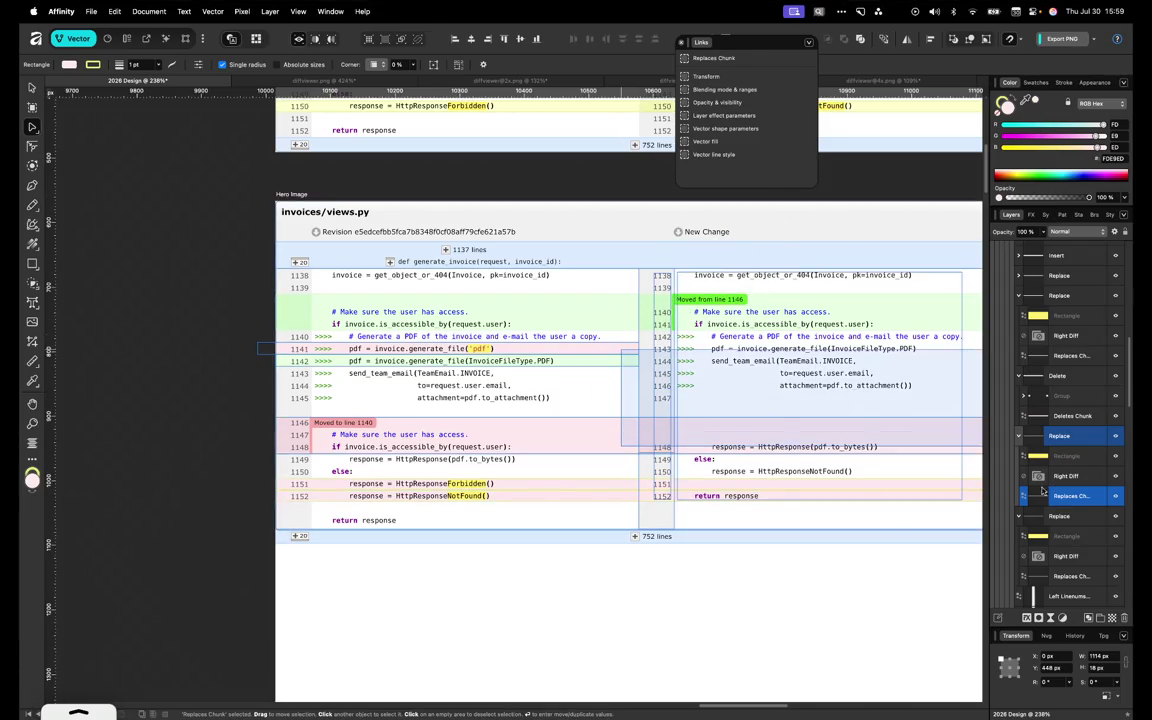
{"action": "key", "text": "Escape"}
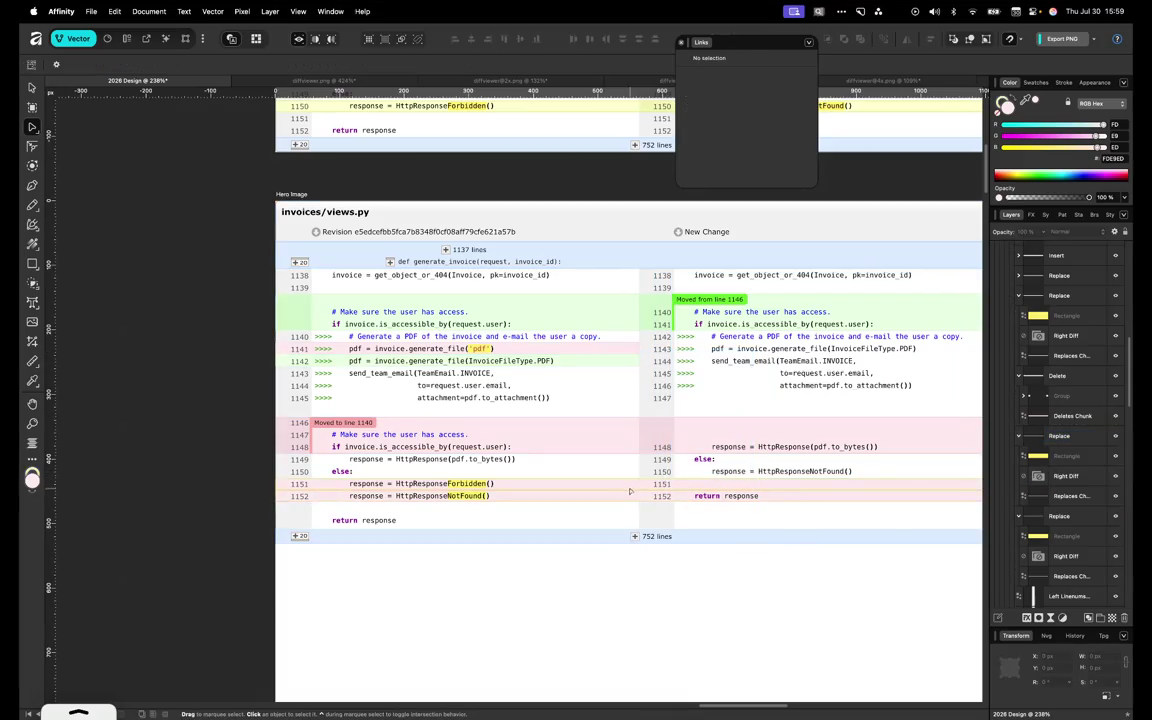
{"action": "left_click", "coordinate": [630, 491]}
{"action": "left_click_drag", "start_coordinate": [1030, 92], "coordinate": [615, 300]}
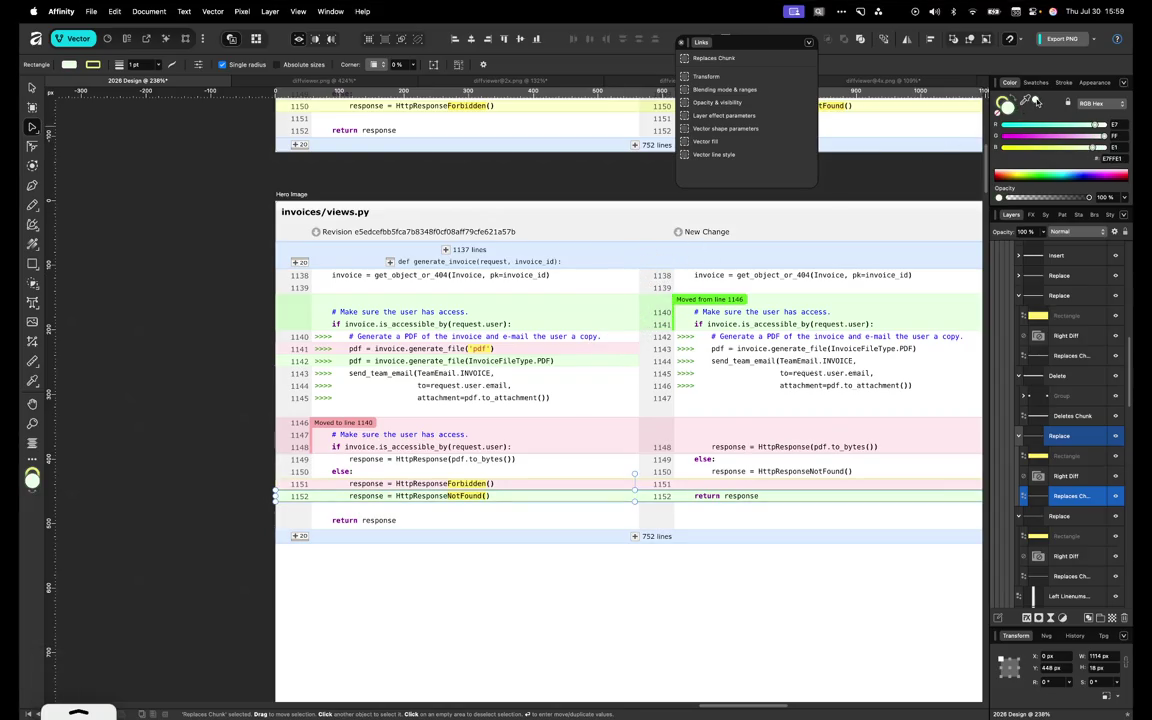
{"action": "mouse_move", "coordinate": [1035, 101]}
{"action": "left_mouse_down"}
{"action": "mouse_move", "coordinate": [663, 250]}
{"action": "mouse_move", "coordinate": [591, 294]}
{"action": "left_mouse_up"}
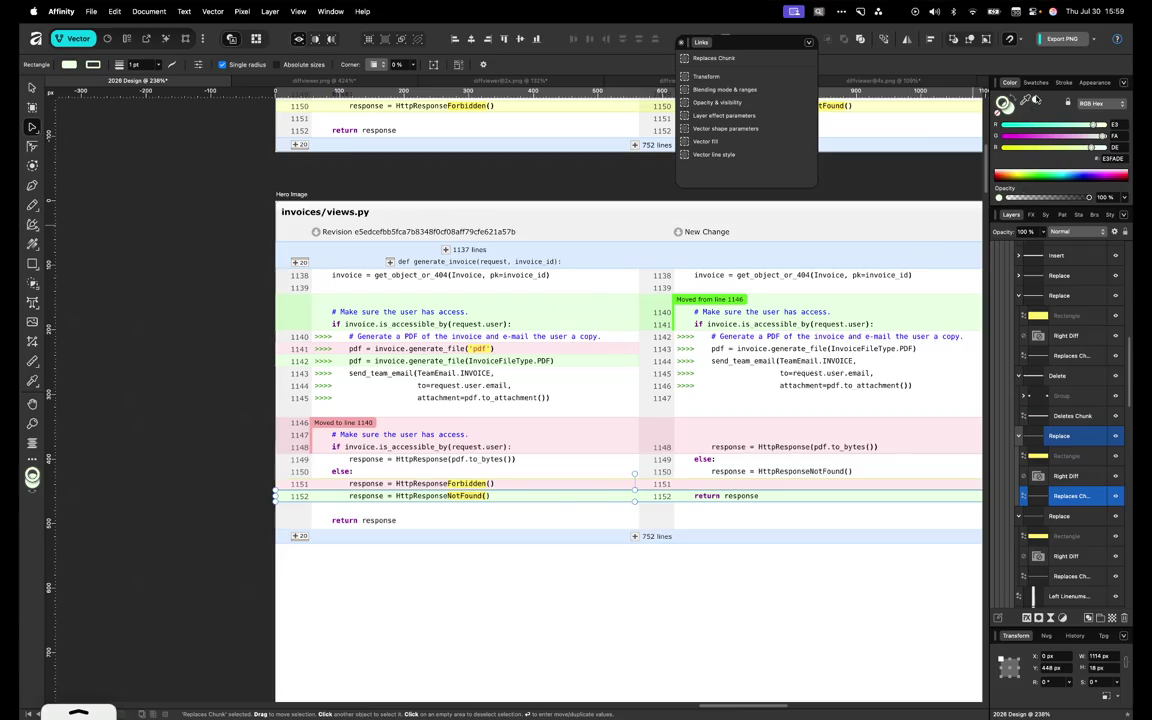
{"action": "key", "text": "v"}
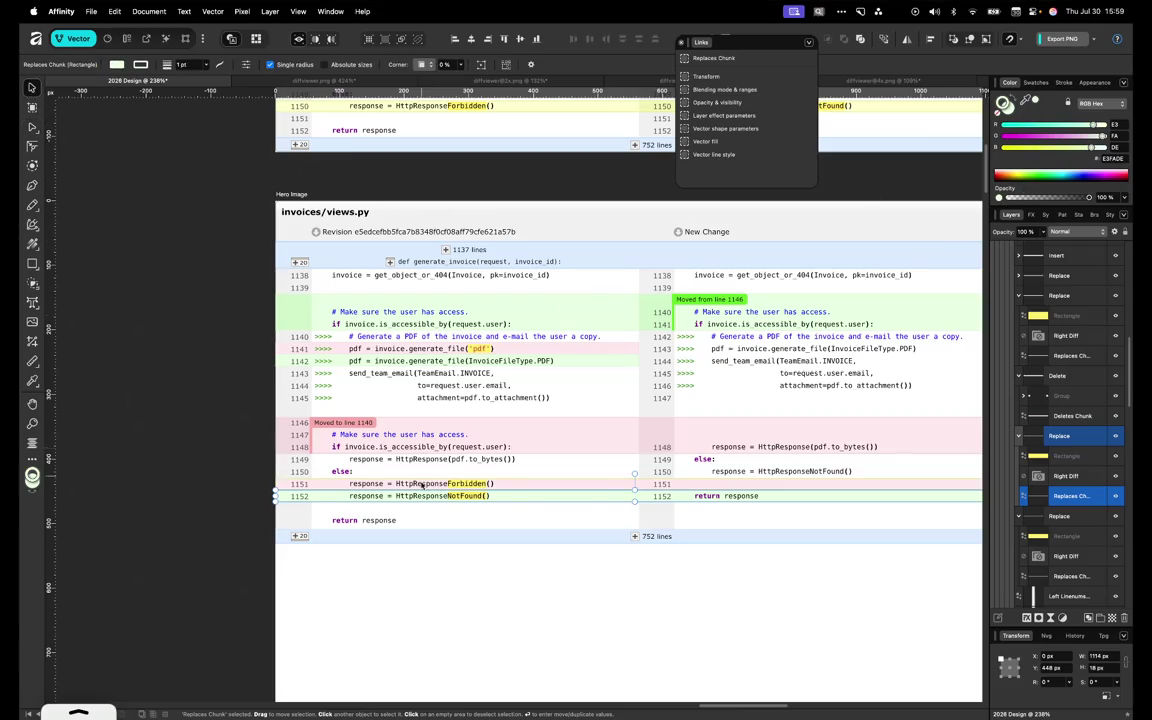
{"action": "left_click", "coordinate": [445, 590]}
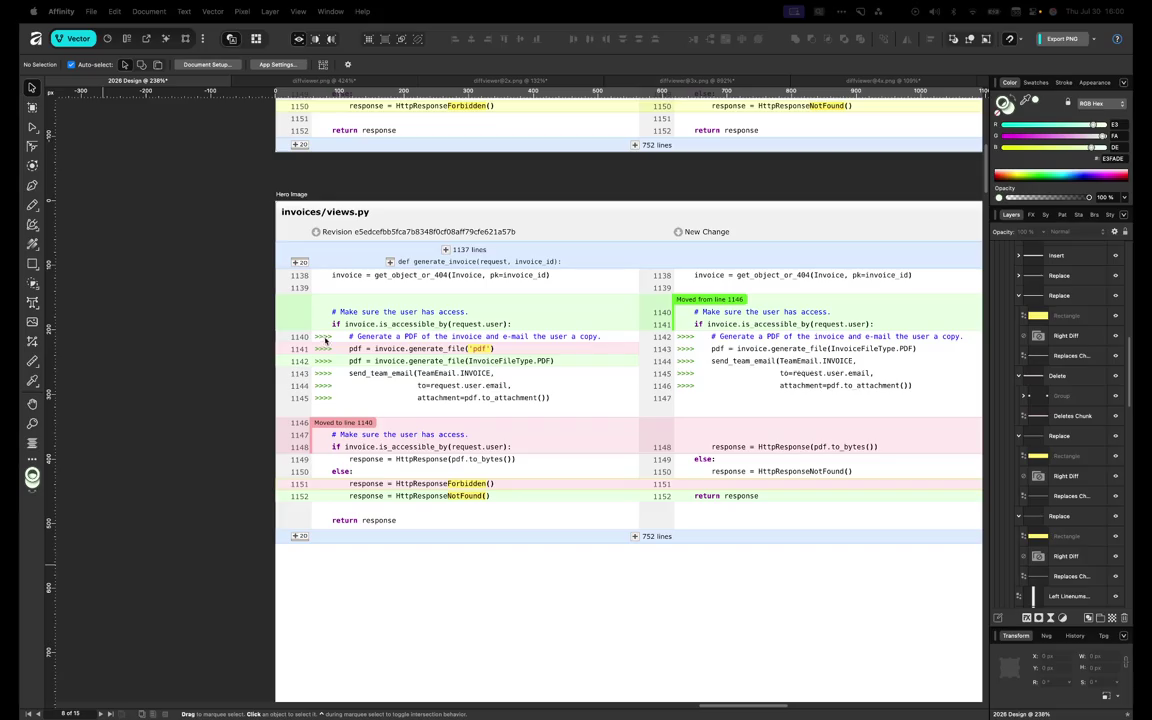
Drill into the Diff Viewer mockup's nested groups down to the left code text
{"action": "left_click", "coordinate": [479, 348]}
{"action": "double_click", "coordinate": [487, 350]}
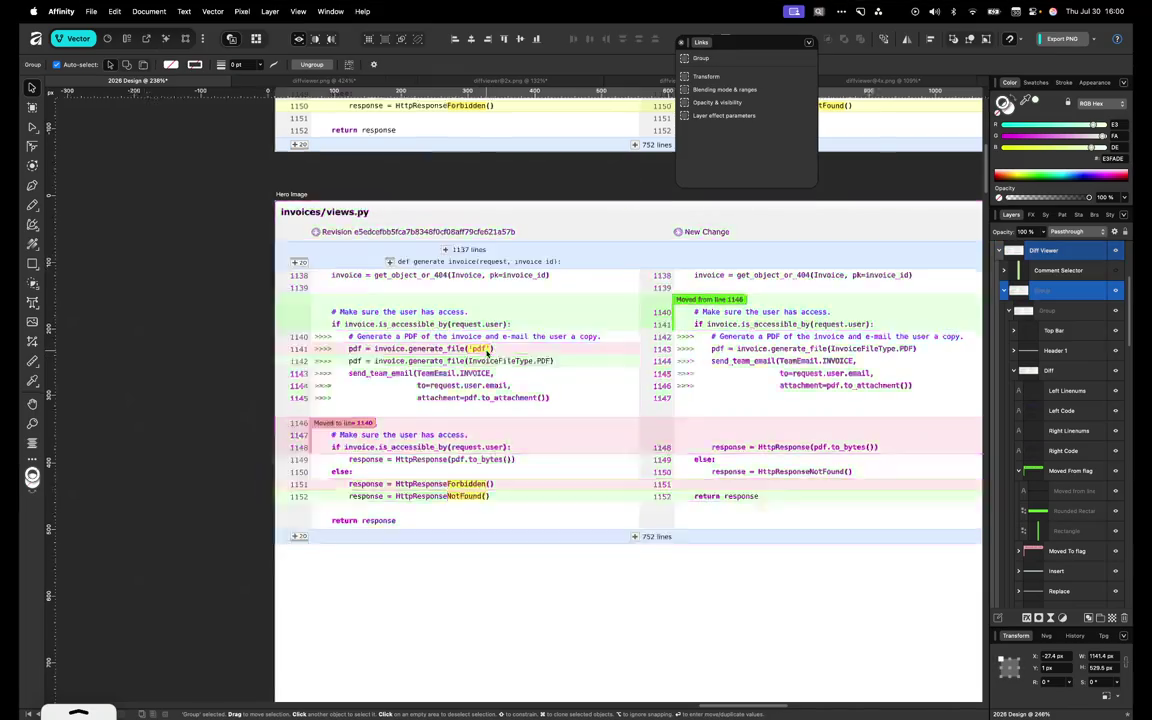
{"action": "scroll", "coordinate": [487, 350], "scroll_direction": "up", "scroll_amount": 10}
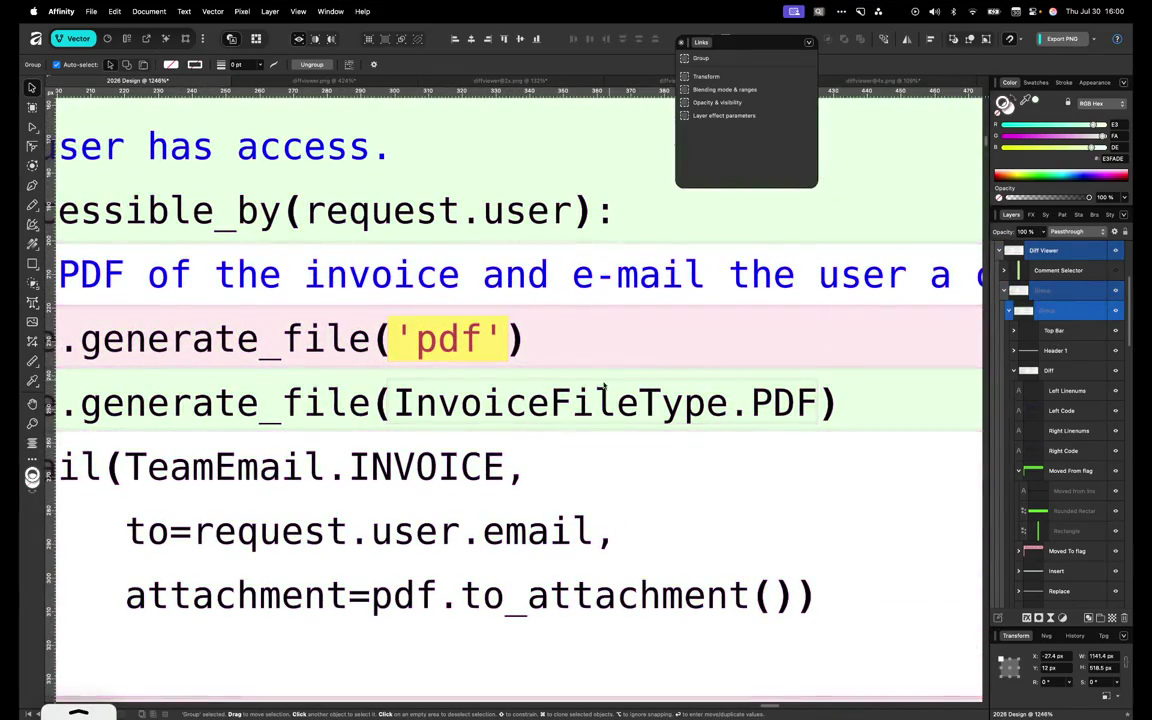
{"action": "double_click", "coordinate": [501, 361]}
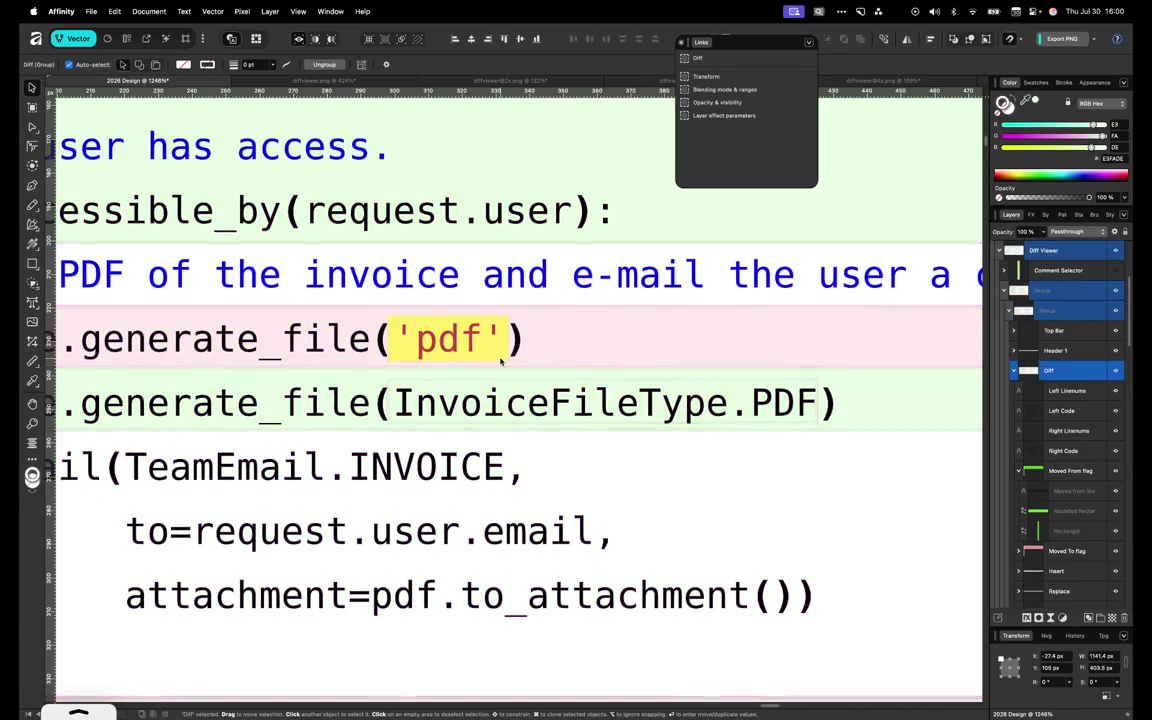
{"action": "double_click", "coordinate": [501, 359]}
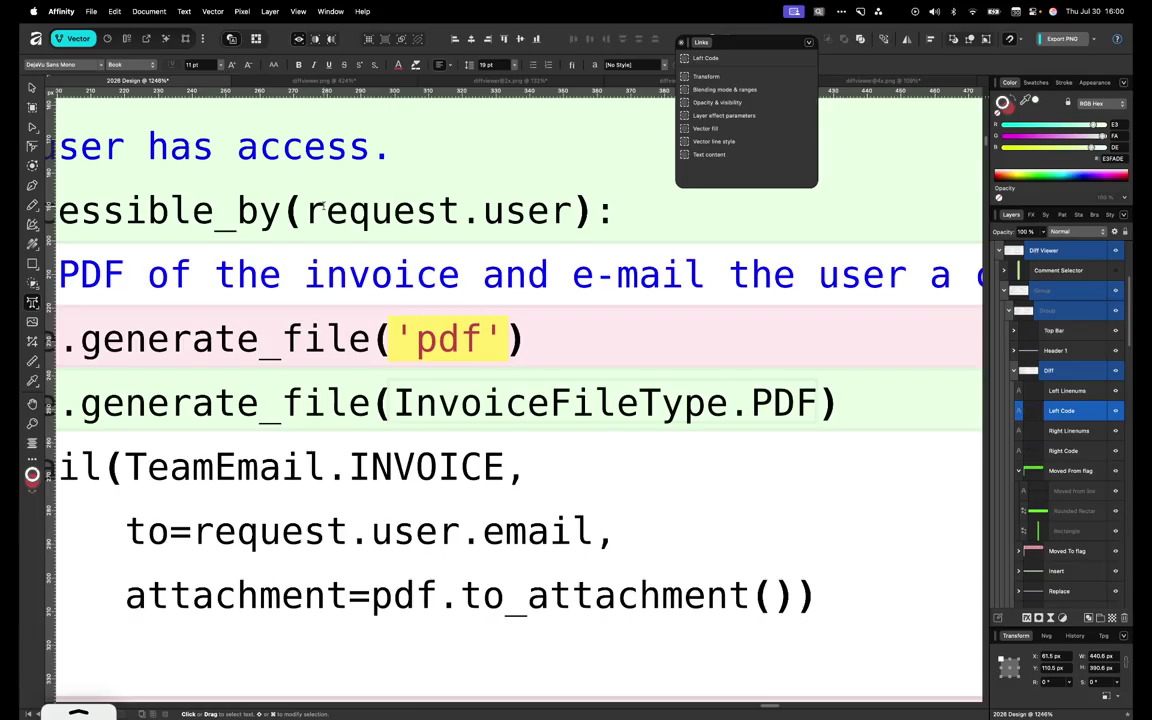
{"action": "scroll", "coordinate": [427, 190], "scroll_direction": "down", "scroll_amount": 5}
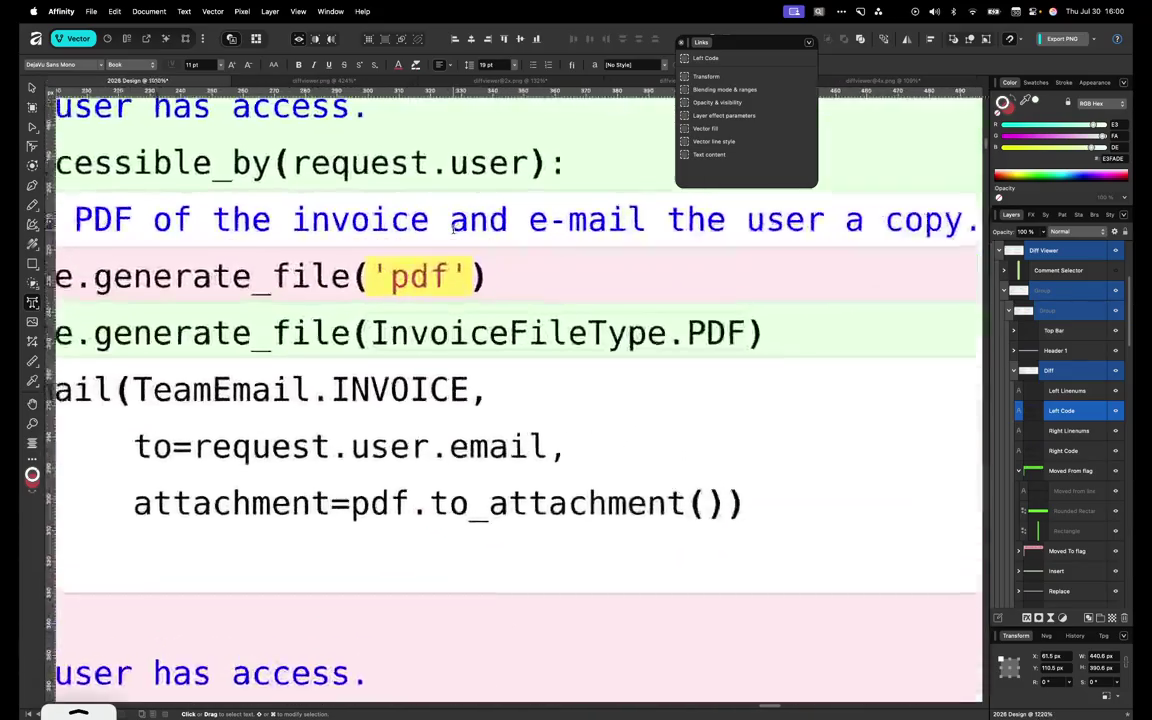
{"action": "scroll", "coordinate": [452, 228], "scroll_direction": "up", "scroll_amount": 3}
{"action": "scroll", "coordinate": [452, 228], "scroll_direction": "up", "scroll_amount": 2}
{"action": "left_click", "coordinate": [32, 127]}
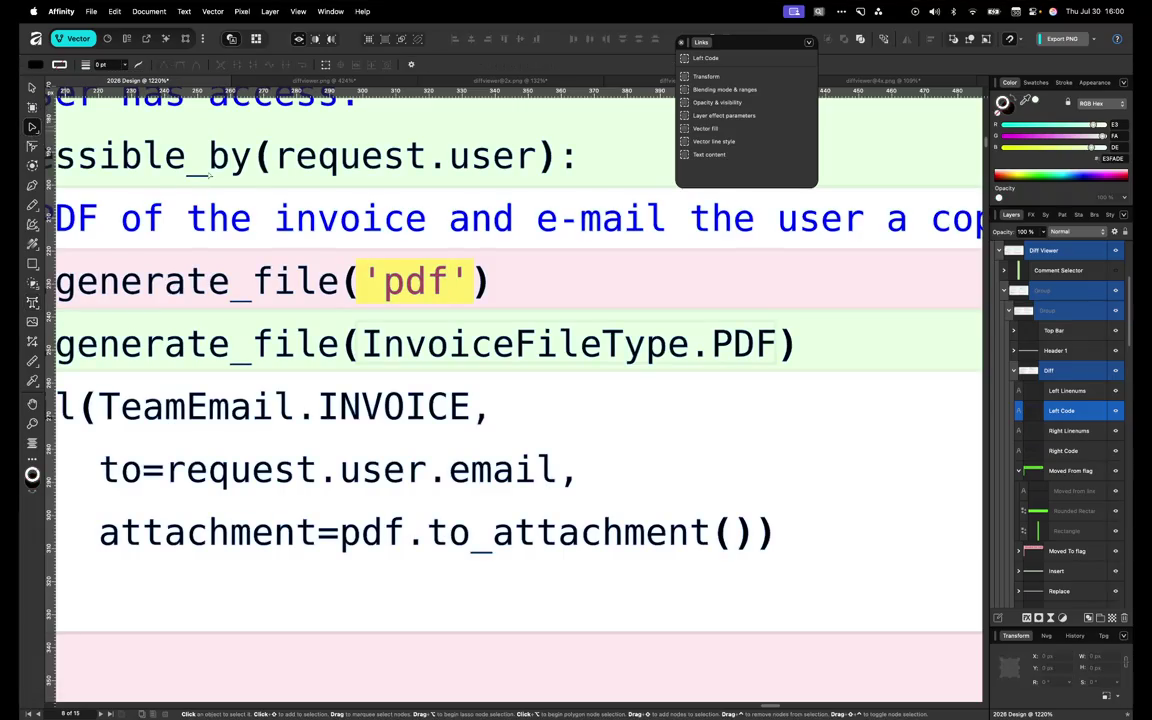
{"action": "scroll", "coordinate": [942, 347], "scroll_direction": "right", "scroll_amount": 3}
{"action": "scroll", "coordinate": [942, 347], "scroll_direction": "down", "scroll_amount": 3}
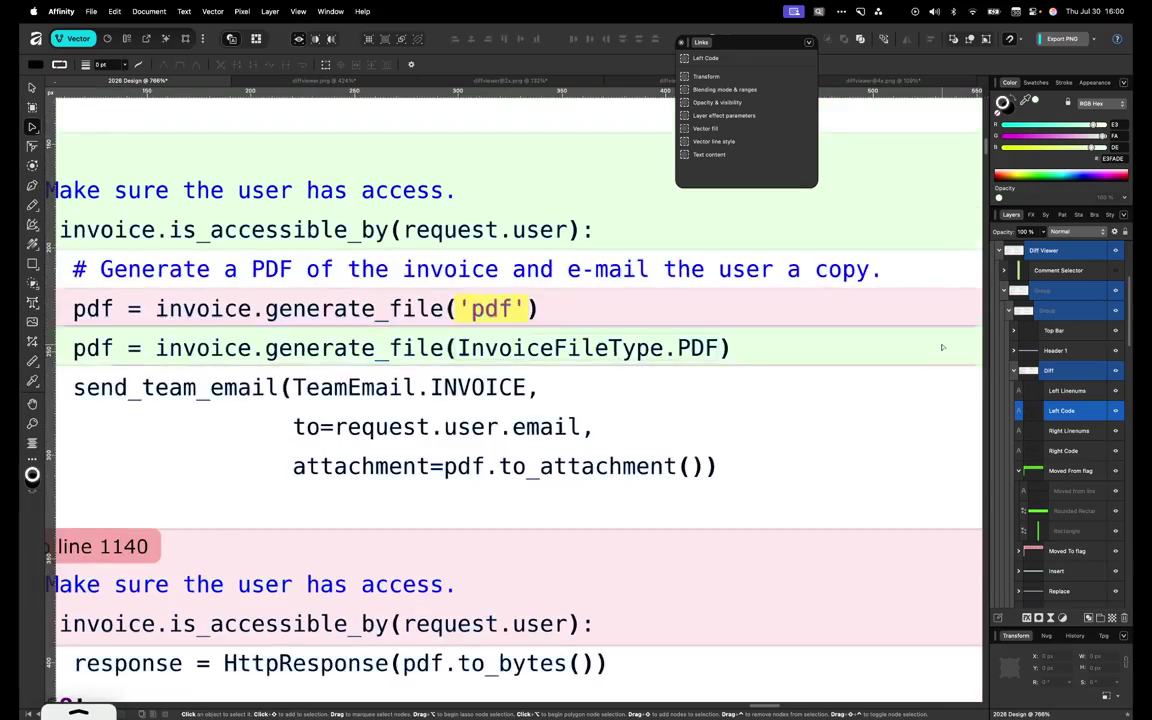
{"action": "left_click", "coordinate": [941, 347]}
{"action": "scroll", "coordinate": [941, 347], "scroll_direction": "up", "scroll_amount": 2}
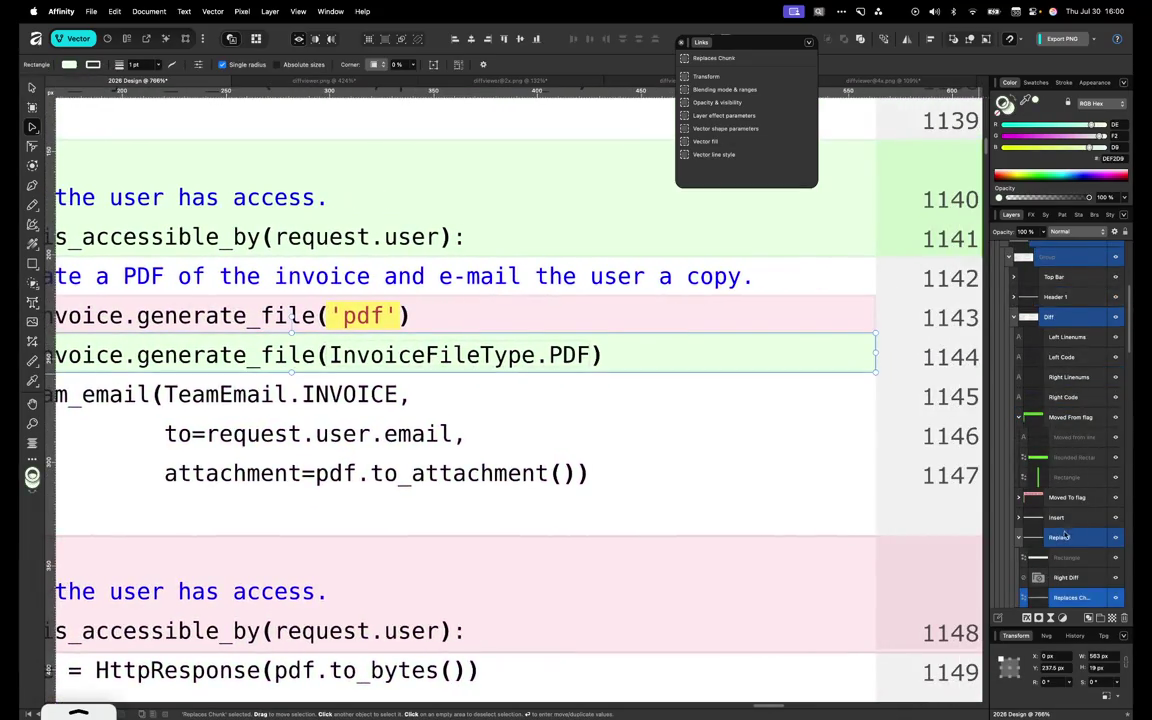
{"action": "scroll", "coordinate": [1045, 540], "scroll_direction": "down", "scroll_amount": 2}
{"action": "scroll", "coordinate": [1040, 515], "scroll_direction": "down", "scroll_amount": 1}
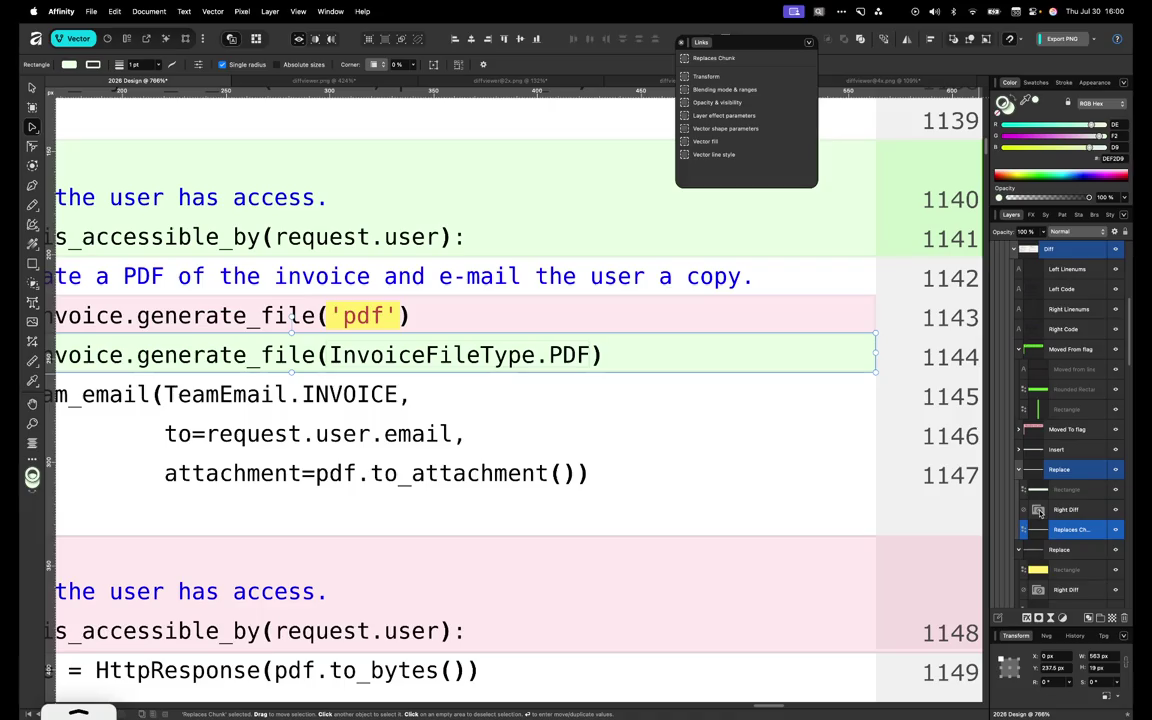
{"action": "left_click", "coordinate": [1040, 510]}
{"action": "left_click", "coordinate": [1040, 530]}
{"action": "left_click", "coordinate": [1040, 511]}
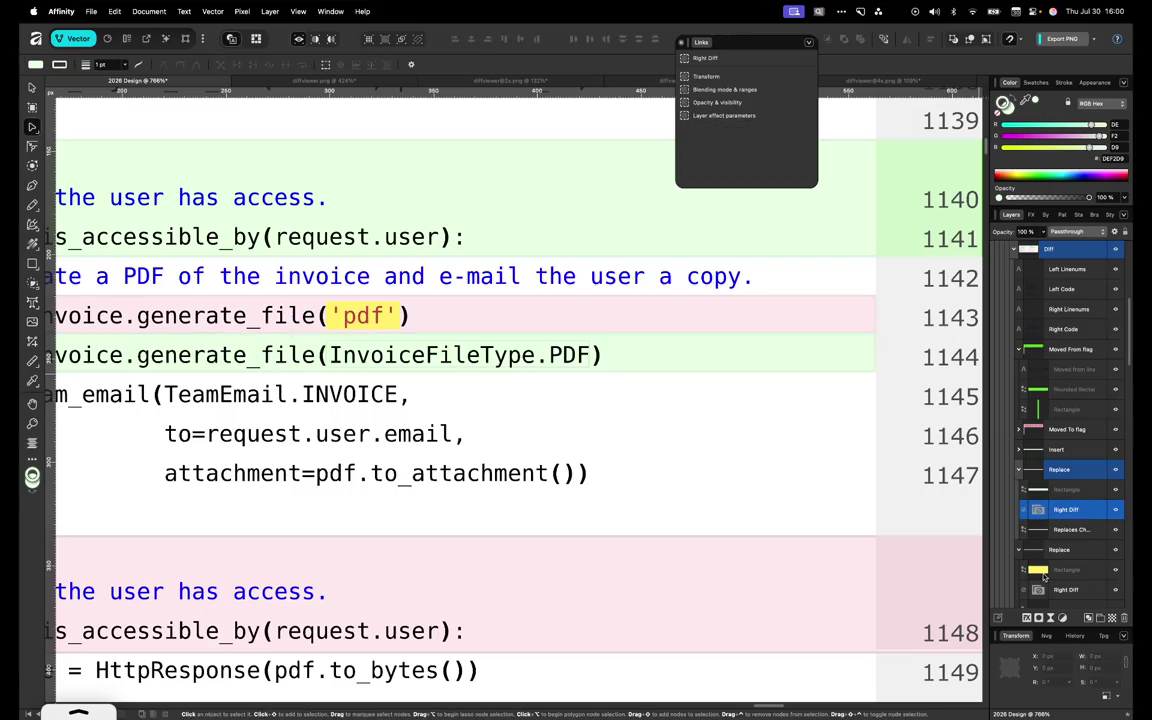
{"action": "scroll", "coordinate": [1047, 522], "scroll_direction": "down", "scroll_amount": 2}
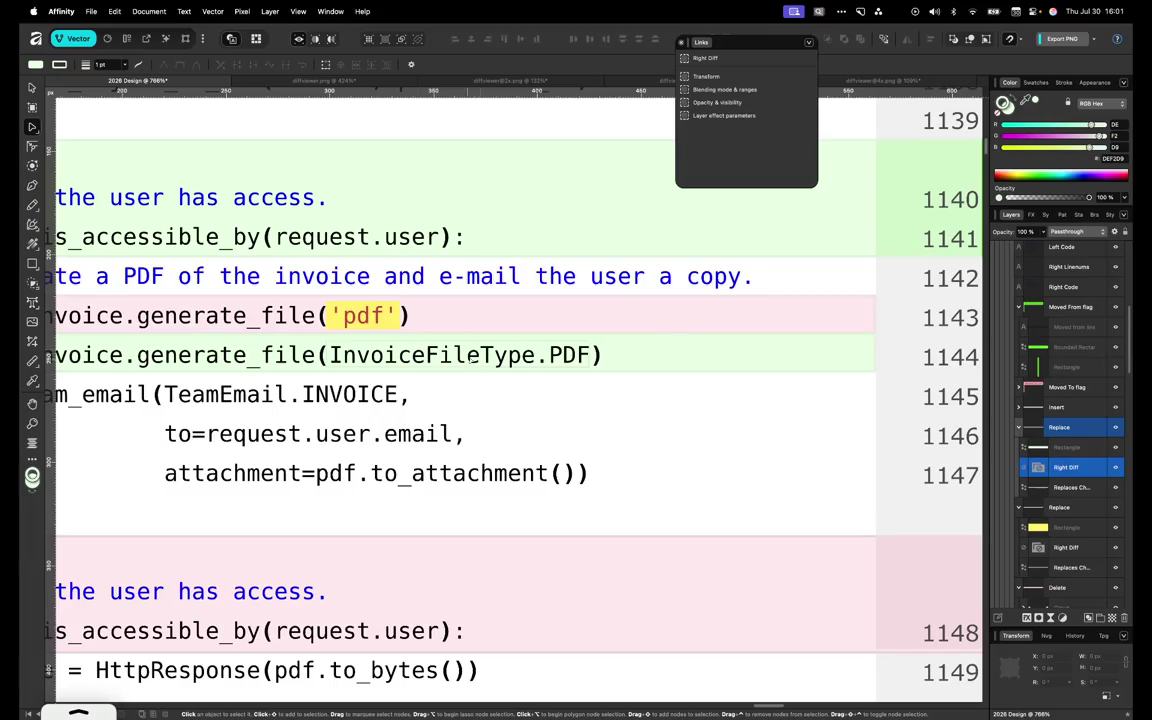
{"action": "left_click", "coordinate": [1050, 449]}
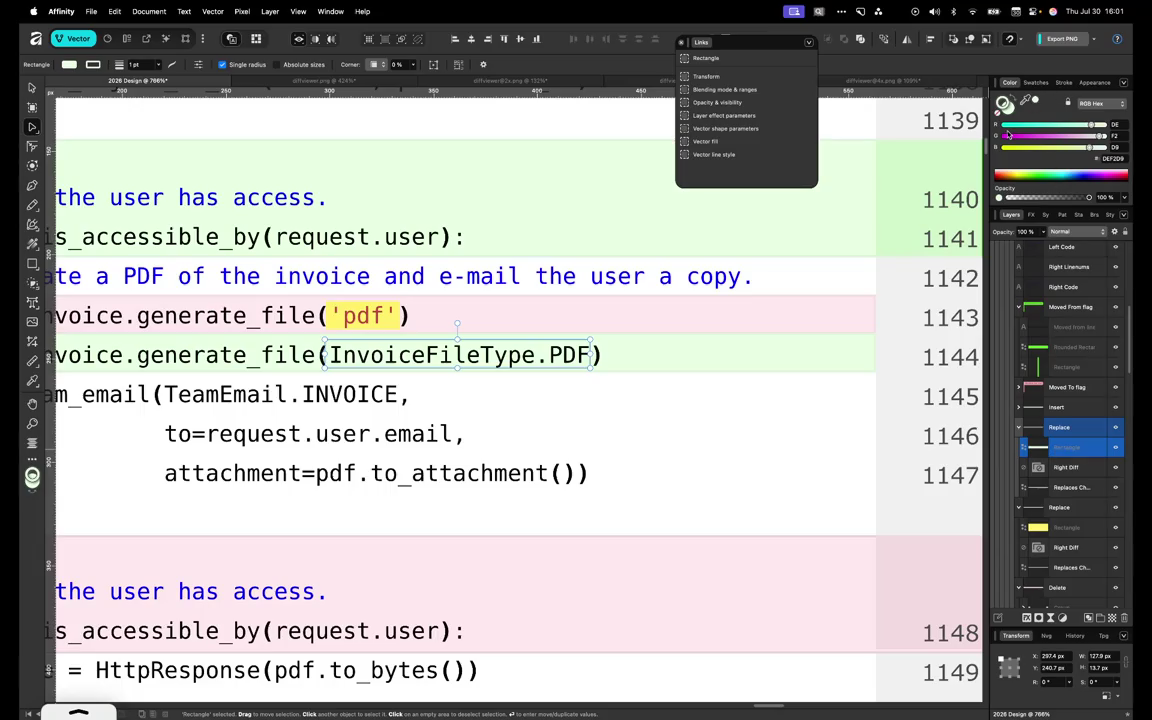
{"action": "key", "text": "ctrl+Right"}
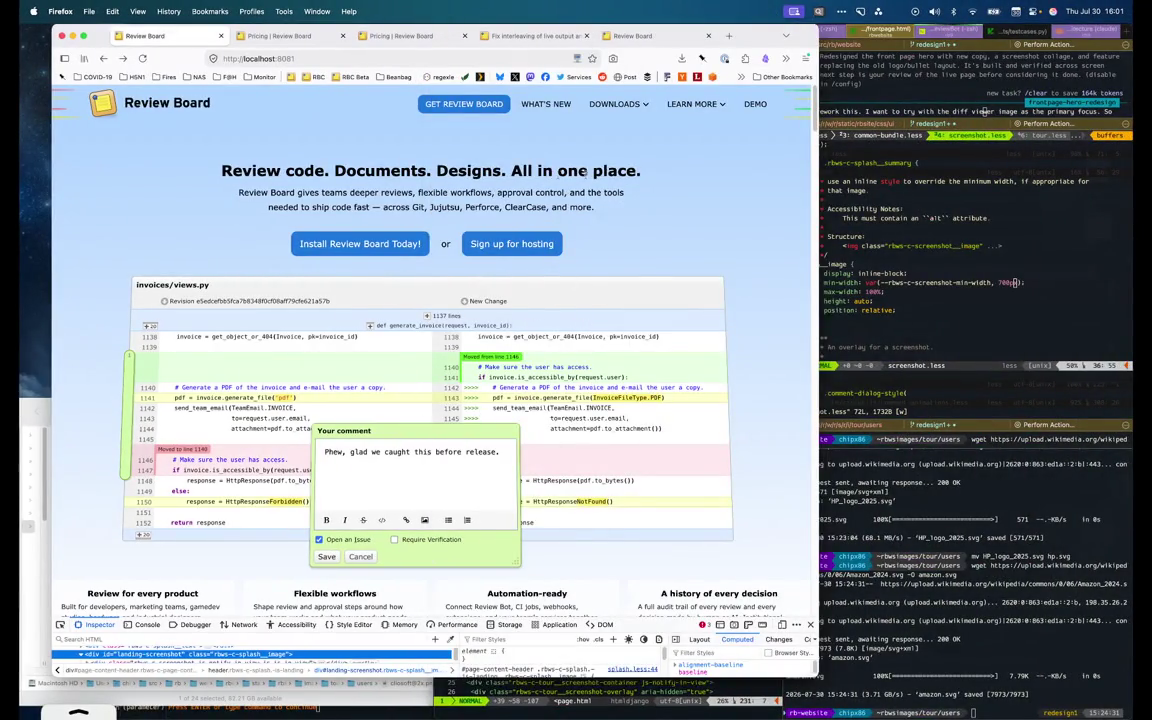
Switch browser tabs to review the Review Board reference diff in Firefox
{"action": "key", "text": "ctrl+Tab"}
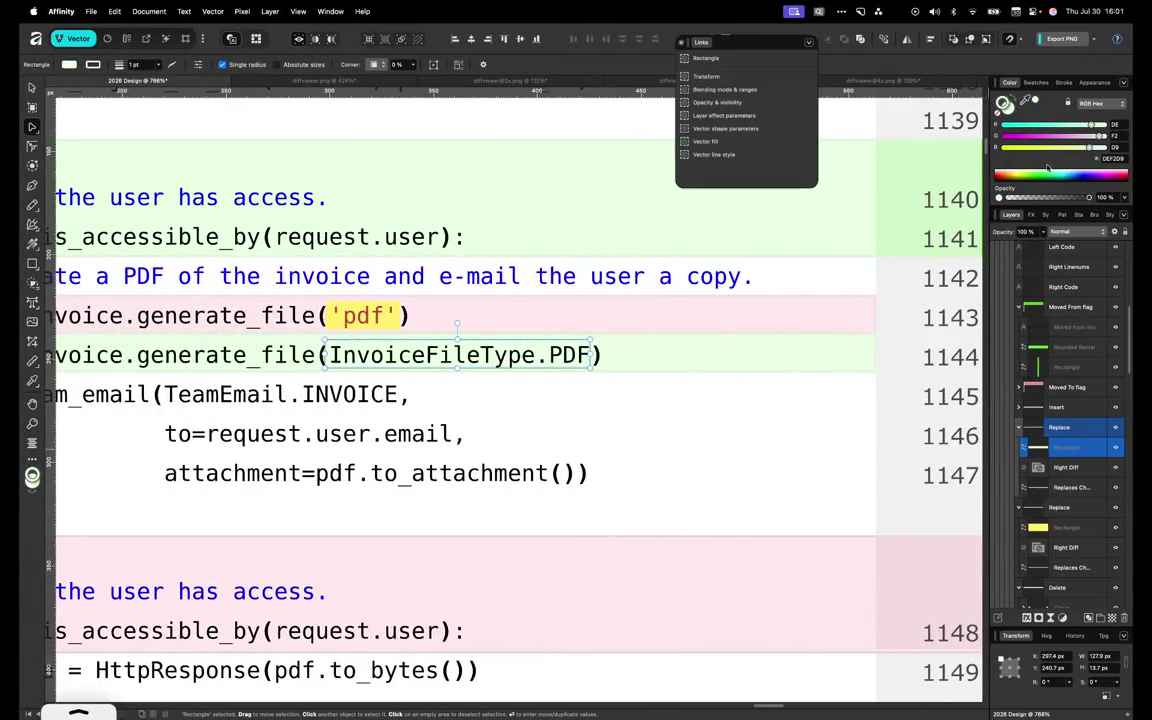
Give the InvoiceFileType.PDF highlight on line 1144 the yellow hex FFDD81
{"action": "left_click_drag", "start_coordinate": [998, 113], "coordinate": [1013, 115]}
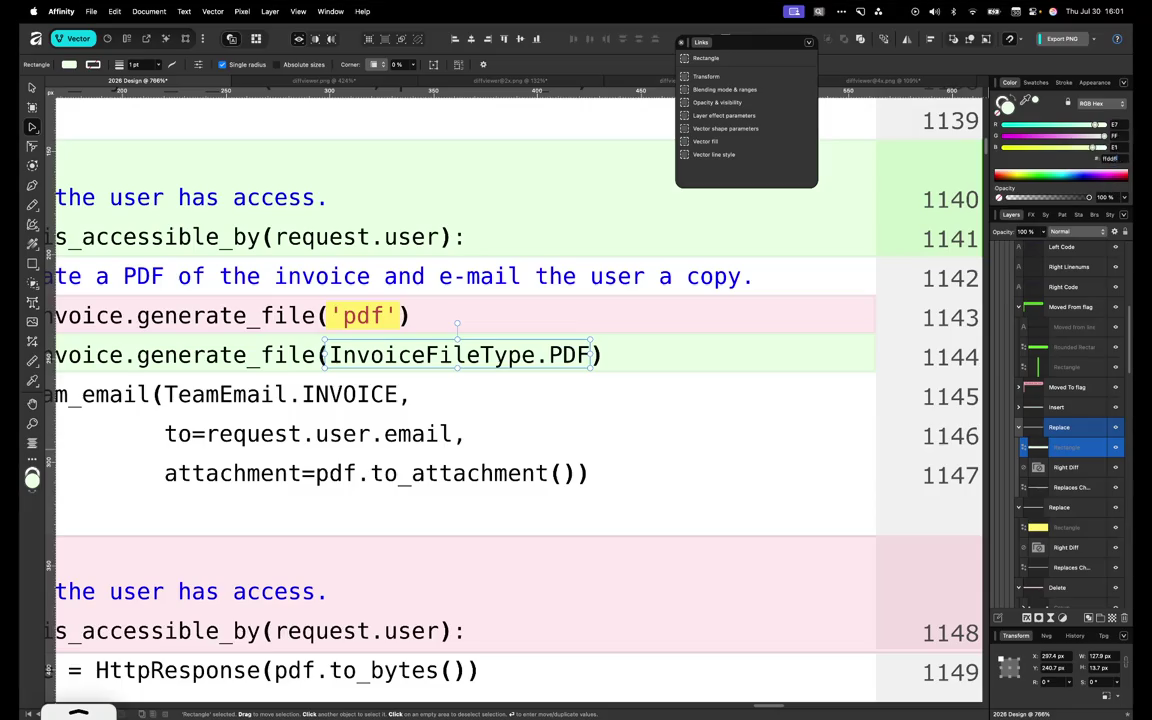
{"action": "type", "text": "FFDD81"}
{"action": "key", "text": "Return"}
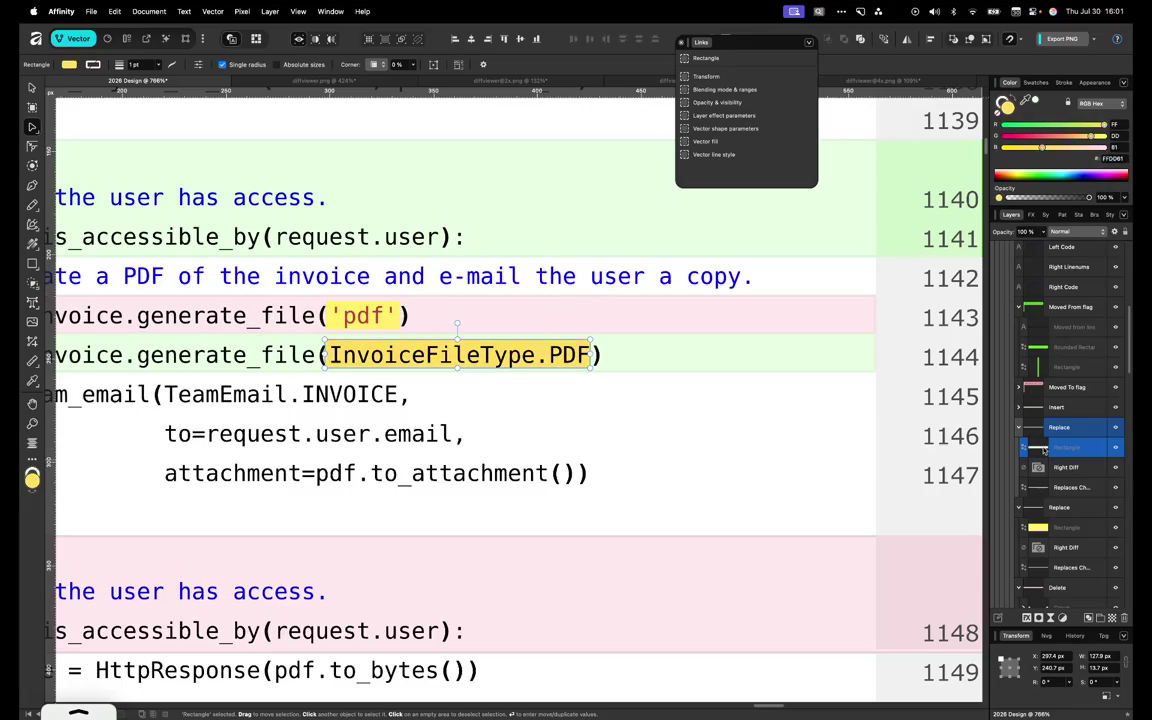
{"action": "left_click", "coordinate": [869, 331]}
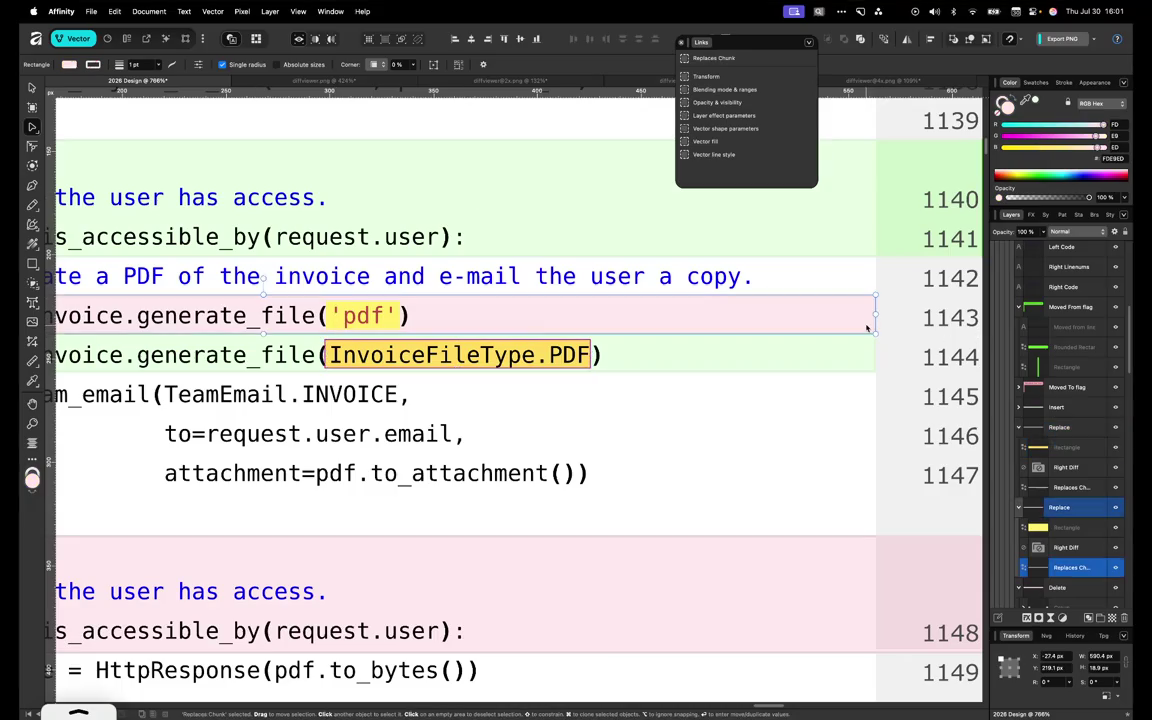
{"action": "left_click", "coordinate": [1045, 527]}
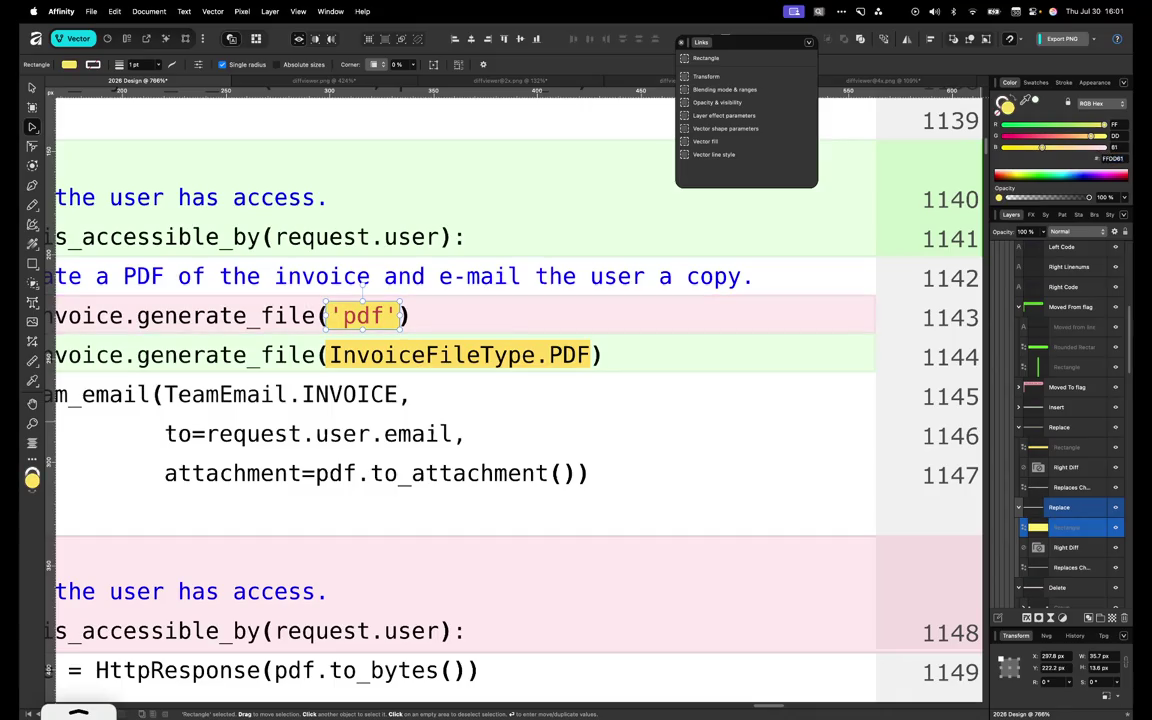
{"action": "scroll", "coordinate": [537, 481], "scroll_direction": "down", "scroll_amount": 5}
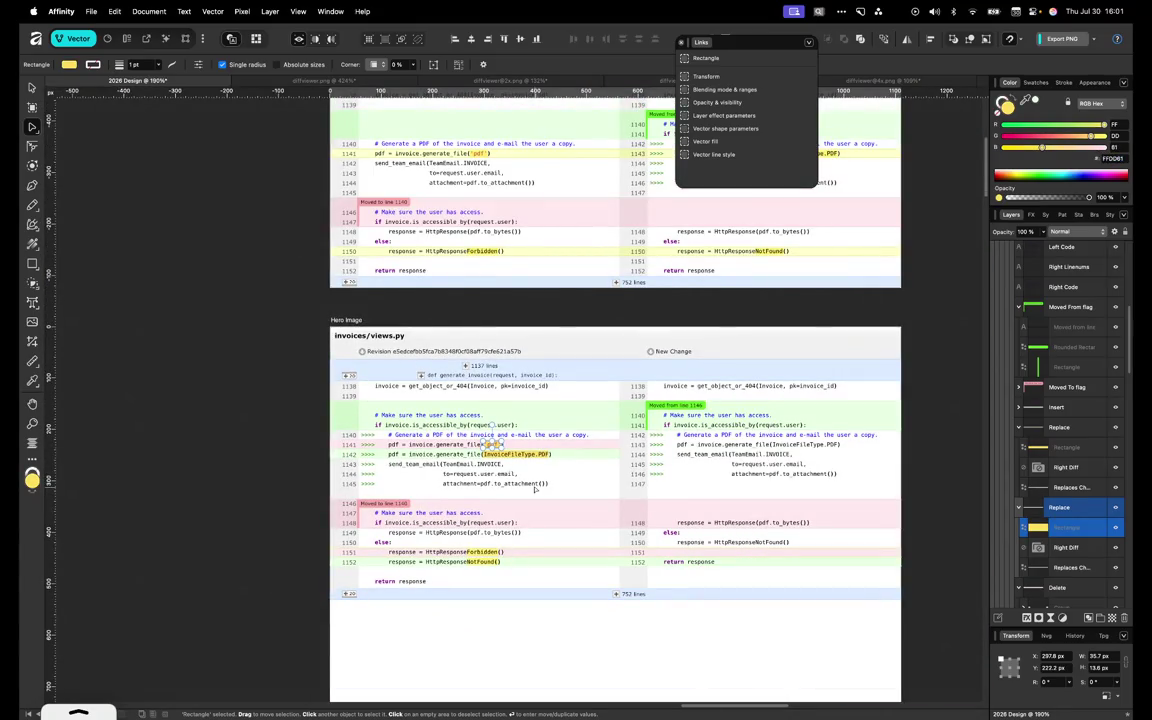
Enter and exit editing of the right-hand code text around line 1150
{"action": "scroll", "coordinate": [518, 512], "scroll_direction": "up", "scroll_amount": 3}
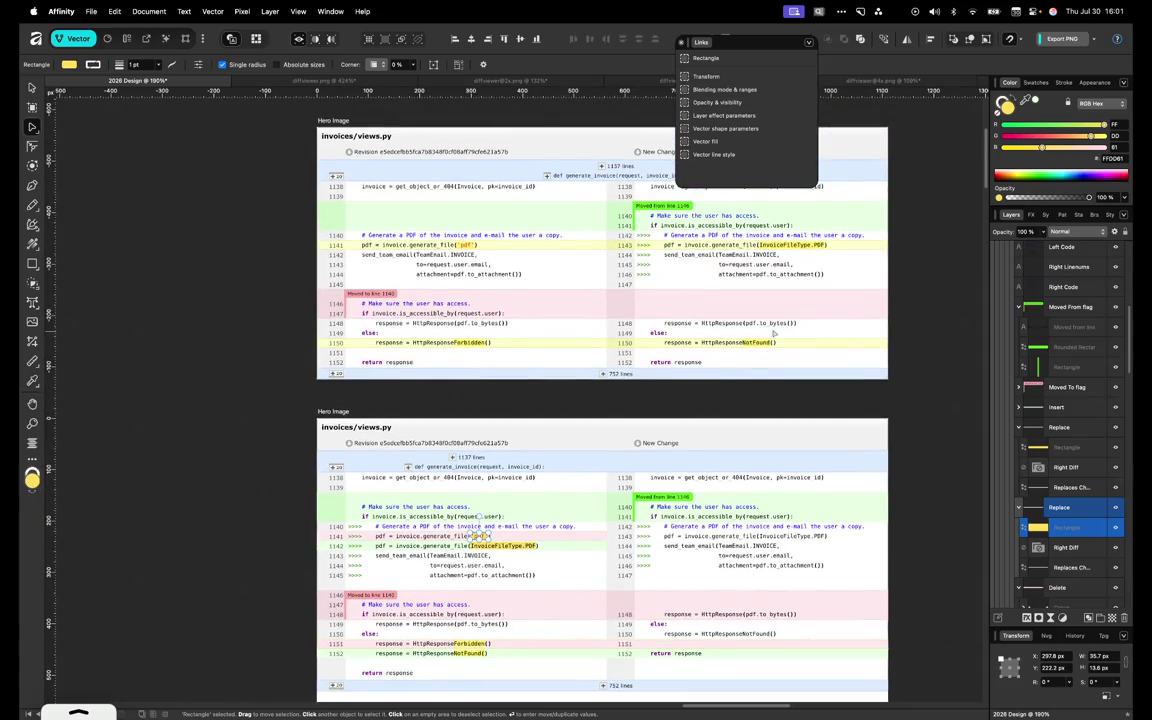
{"action": "scroll", "coordinate": [771, 329], "scroll_direction": "up", "scroll_amount": 5}
{"action": "left_click", "coordinate": [750, 413]}
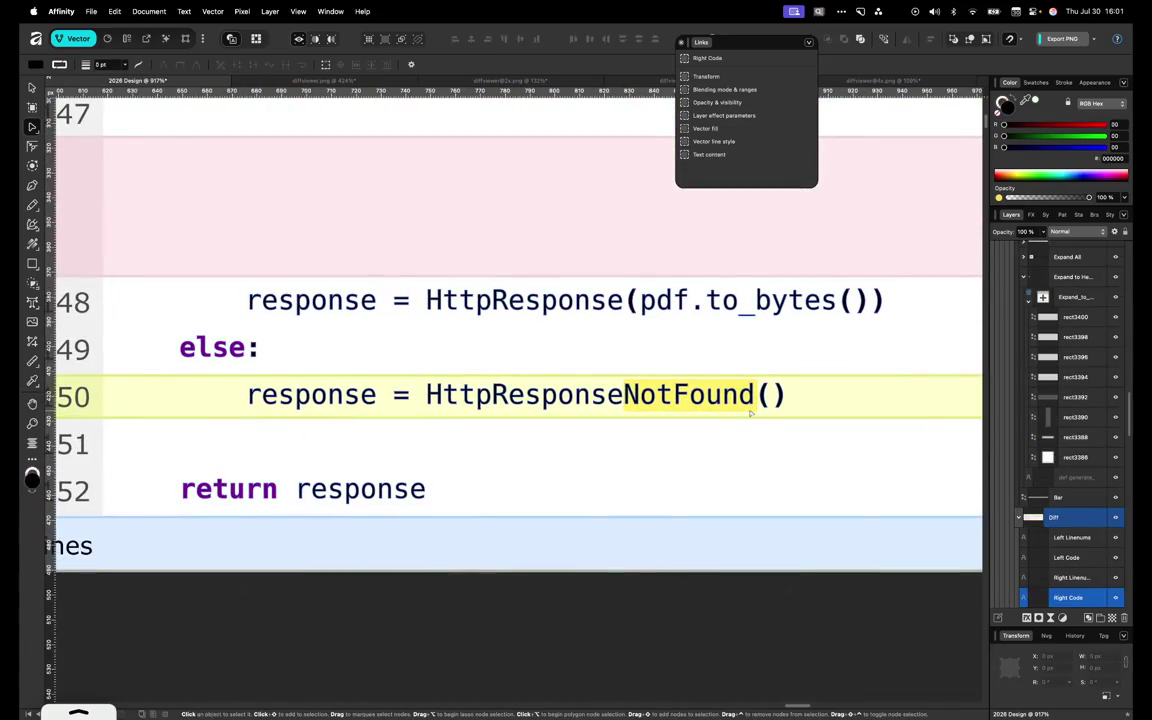
{"action": "double_click", "coordinate": [754, 410]}
{"action": "scroll", "coordinate": [1077, 580], "scroll_direction": "down", "scroll_amount": 1}
{"action": "scroll", "coordinate": [1077, 580], "scroll_direction": "down", "scroll_amount": 2}
{"action": "scroll", "coordinate": [1075, 560], "scroll_direction": "down", "scroll_amount": 2}
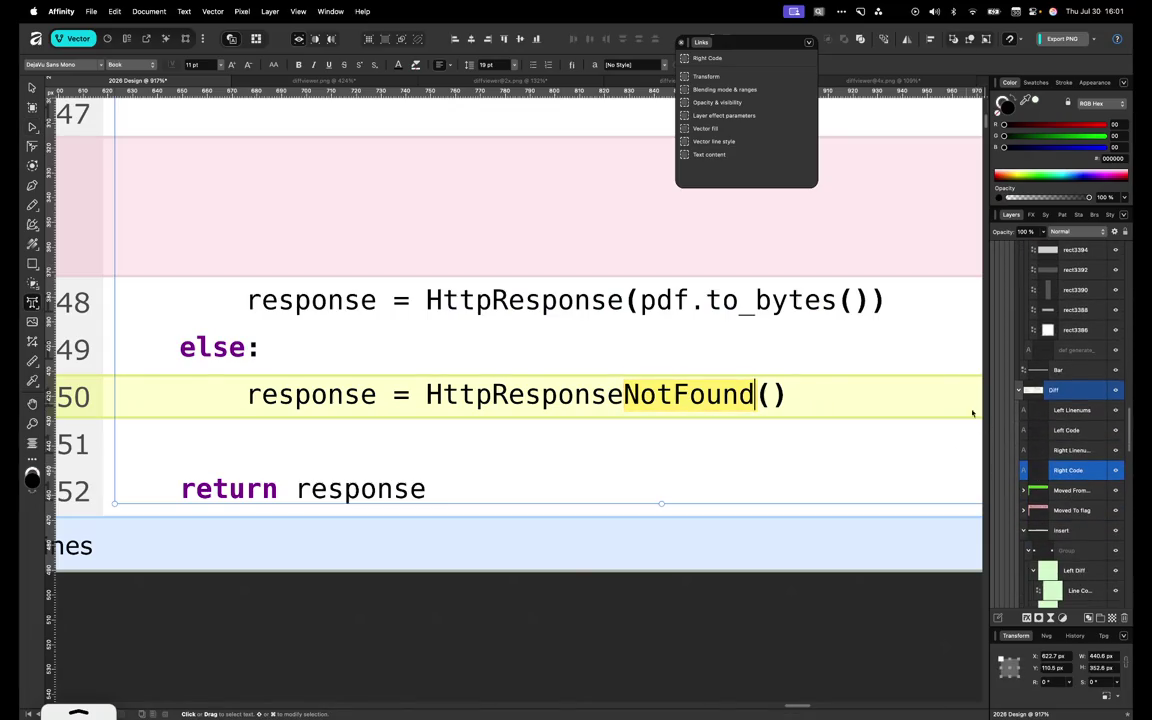
{"action": "scroll", "coordinate": [863, 484], "scroll_direction": "down", "scroll_amount": 3}
{"action": "scroll", "coordinate": [863, 484], "scroll_direction": "down", "scroll_amount": 2}
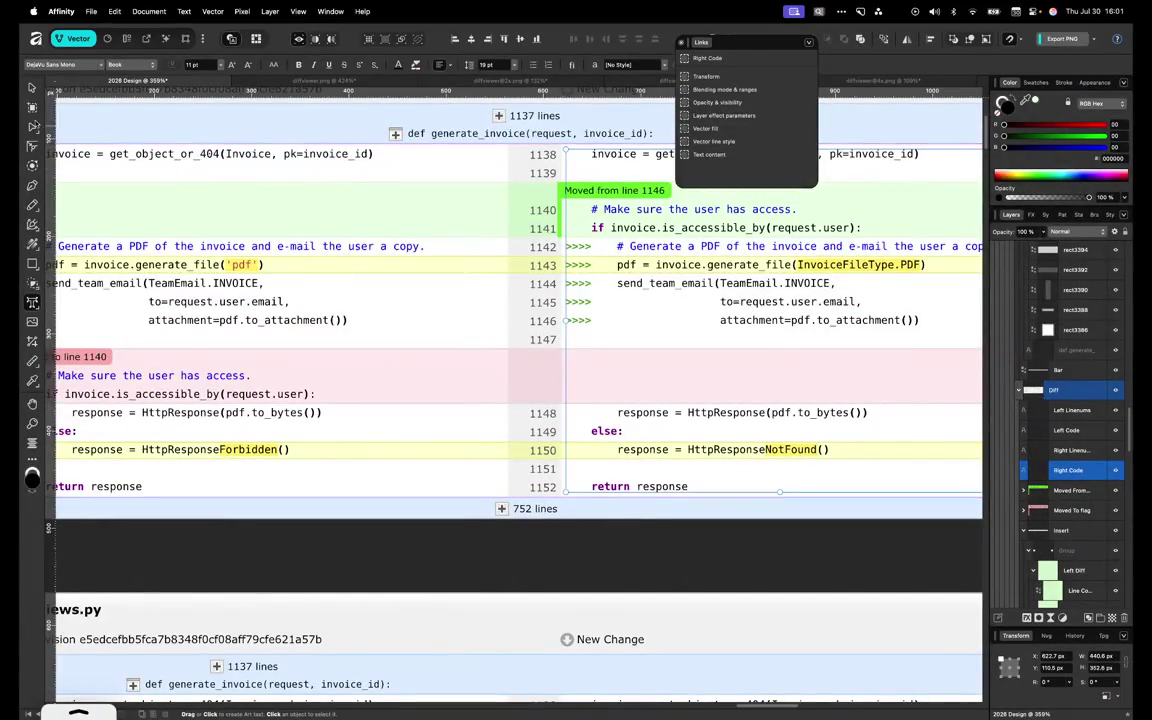
{"action": "key", "text": "Escape"}
{"action": "scroll", "coordinate": [606, 351], "scroll_direction": "right", "scroll_amount": 5}
Set the NotFound and Forbidden word highlights to yellow FFDD61
{"action": "left_click", "coordinate": [812, 450]}
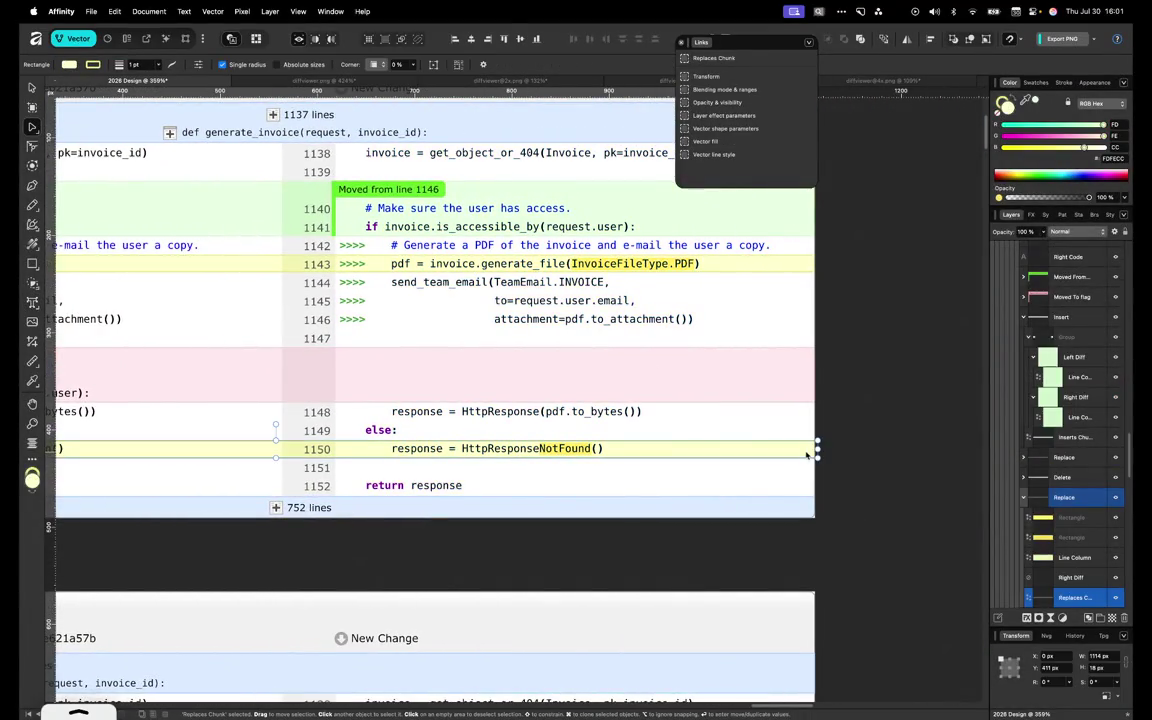
{"action": "scroll", "coordinate": [1070, 420], "scroll_direction": "down", "scroll_amount": 2}
{"action": "left_click", "coordinate": [1072, 479]}
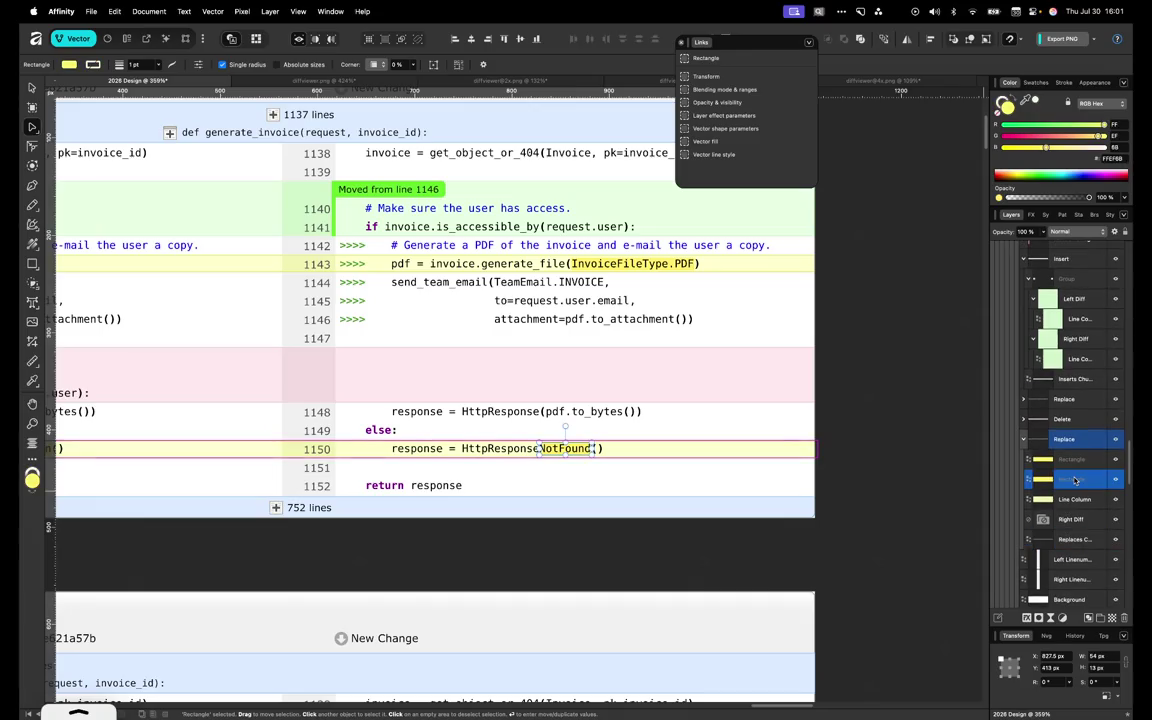
{"action": "type", "text": "FFDD61"}
{"action": "key", "text": "Return"}
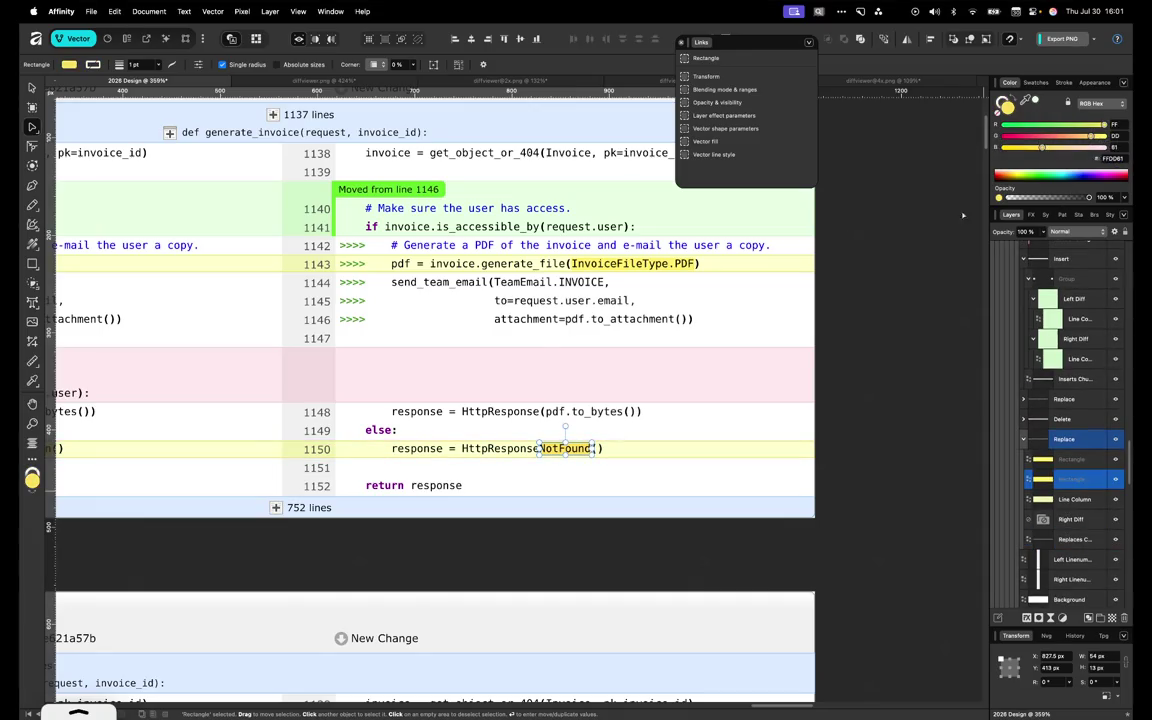
{"action": "scroll", "coordinate": [706, 421], "scroll_direction": "left", "scroll_amount": 3}
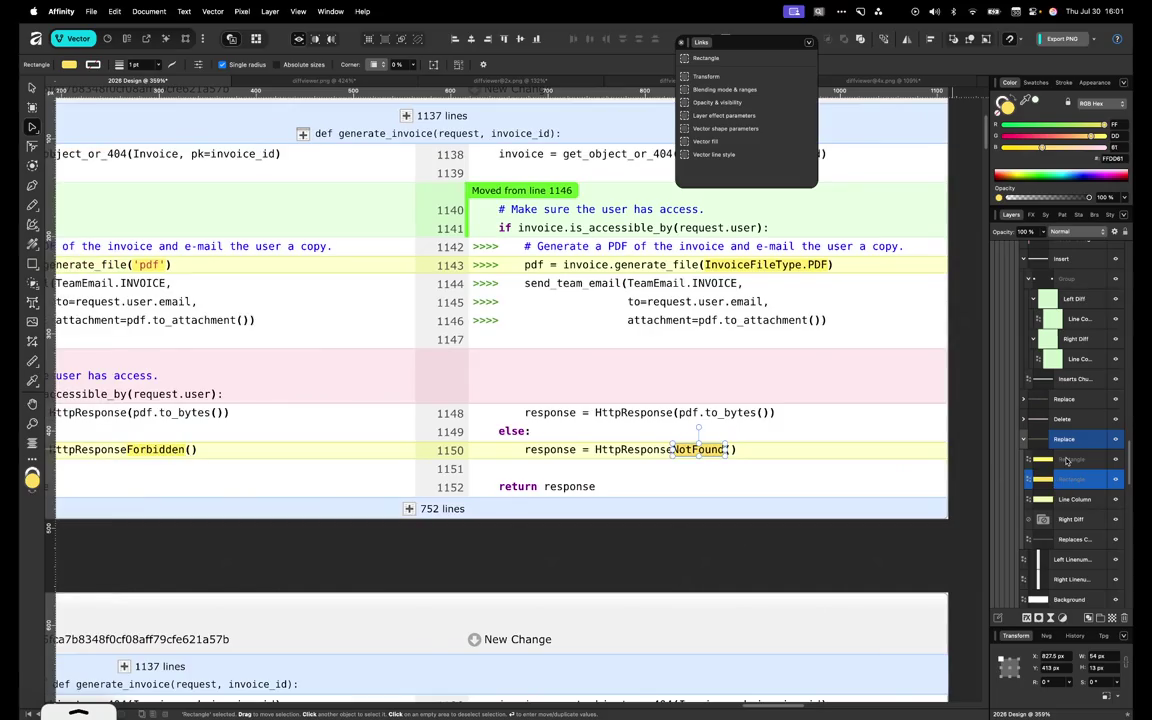
{"action": "left_click", "coordinate": [1067, 460]}
{"action": "key", "text": "Return"}
Set the 'pdf' and InvoiceFileType.PDF word highlights to yellow FFDD81
{"action": "left_click", "coordinate": [941, 270]}
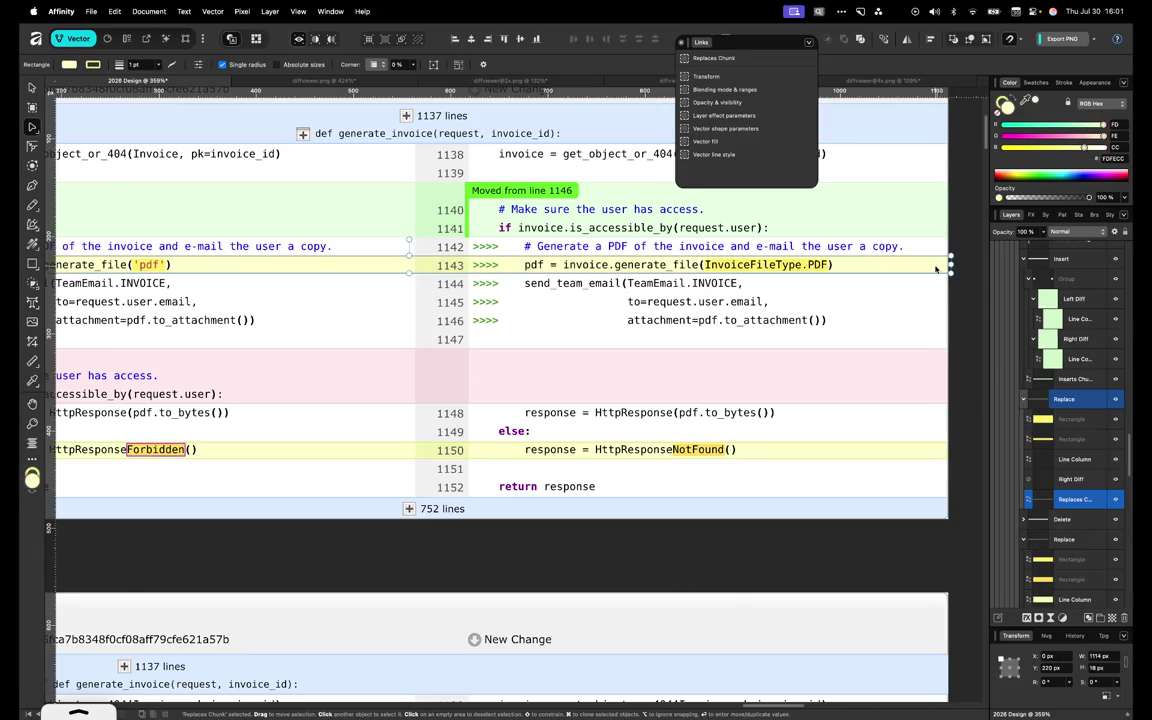
{"action": "scroll", "coordinate": [1064, 460], "scroll_direction": "down", "scroll_amount": 1}
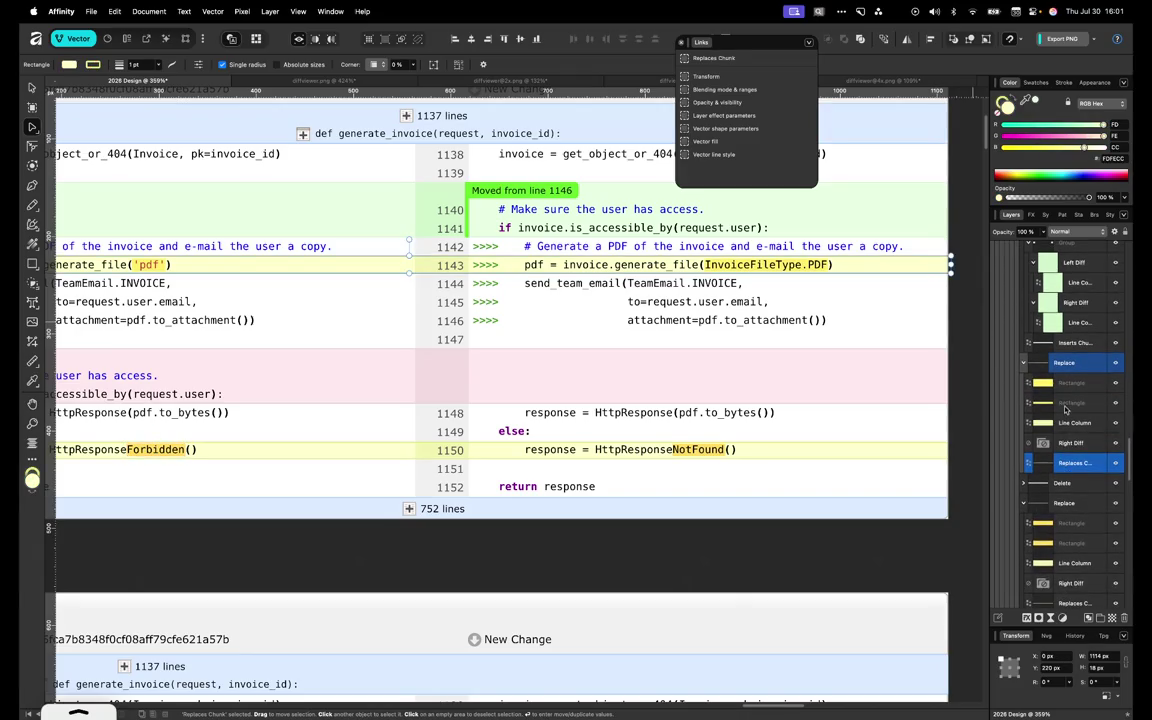
{"action": "left_click", "coordinate": [1072, 384]}
{"action": "key", "text": "Return"}
{"action": "left_click", "coordinate": [1077, 408]}
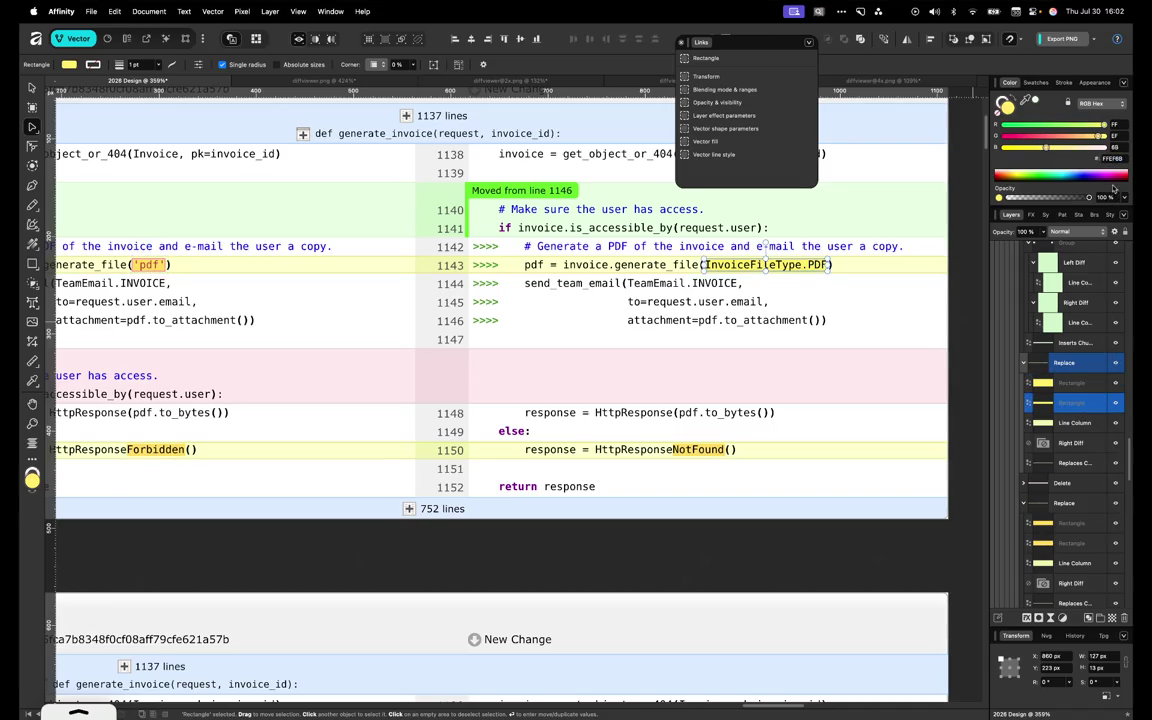
{"action": "type", "text": "FFDD61"}
{"action": "key", "text": "Return"}
{"action": "key", "text": "super+0"}
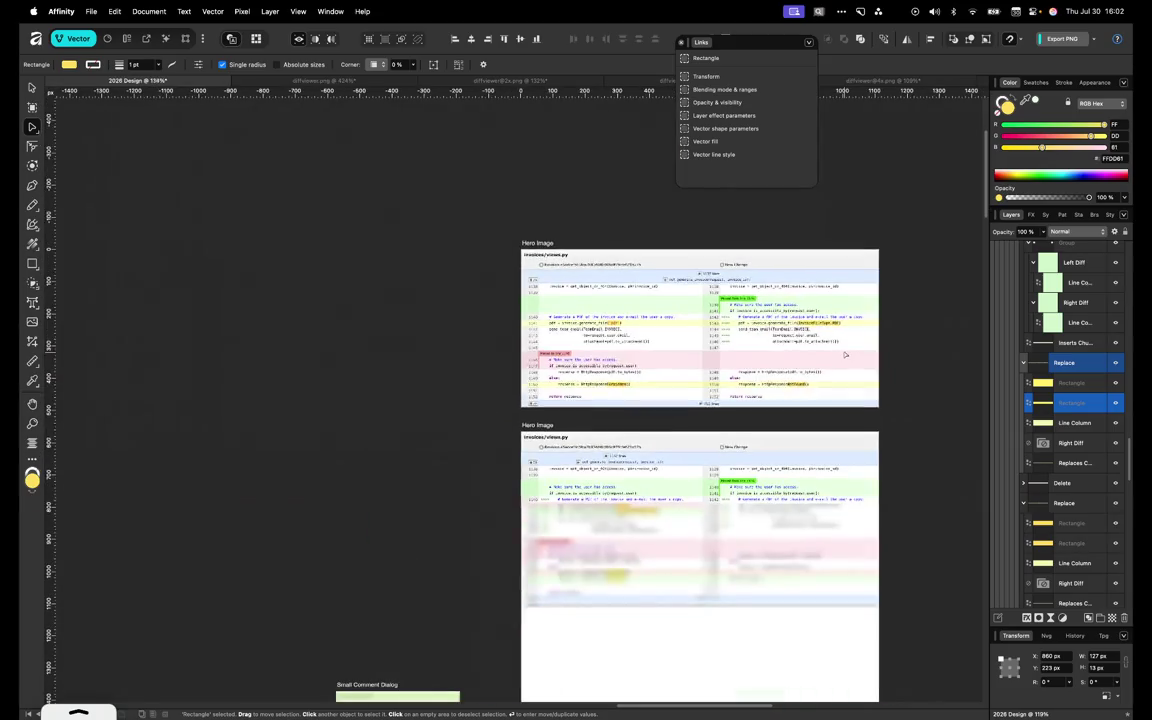
Colour the single-column diff's line 1151 row background the sampled pink F3DFE3
{"action": "scroll", "coordinate": [647, 446], "scroll_direction": "up", "scroll_amount": 3}
{"action": "scroll", "coordinate": [647, 446], "scroll_direction": "up", "scroll_amount": 5}
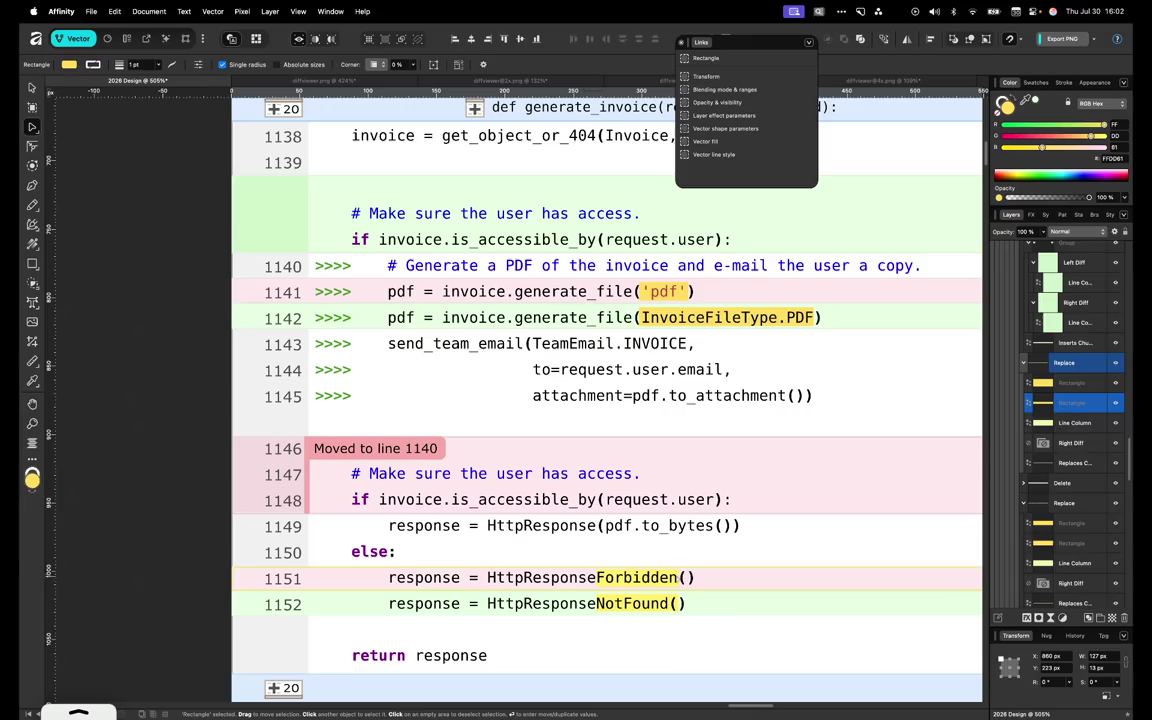
{"action": "scroll", "coordinate": [1081, 552], "scroll_direction": "down", "scroll_amount": 5}
{"action": "left_click", "coordinate": [1081, 552]}
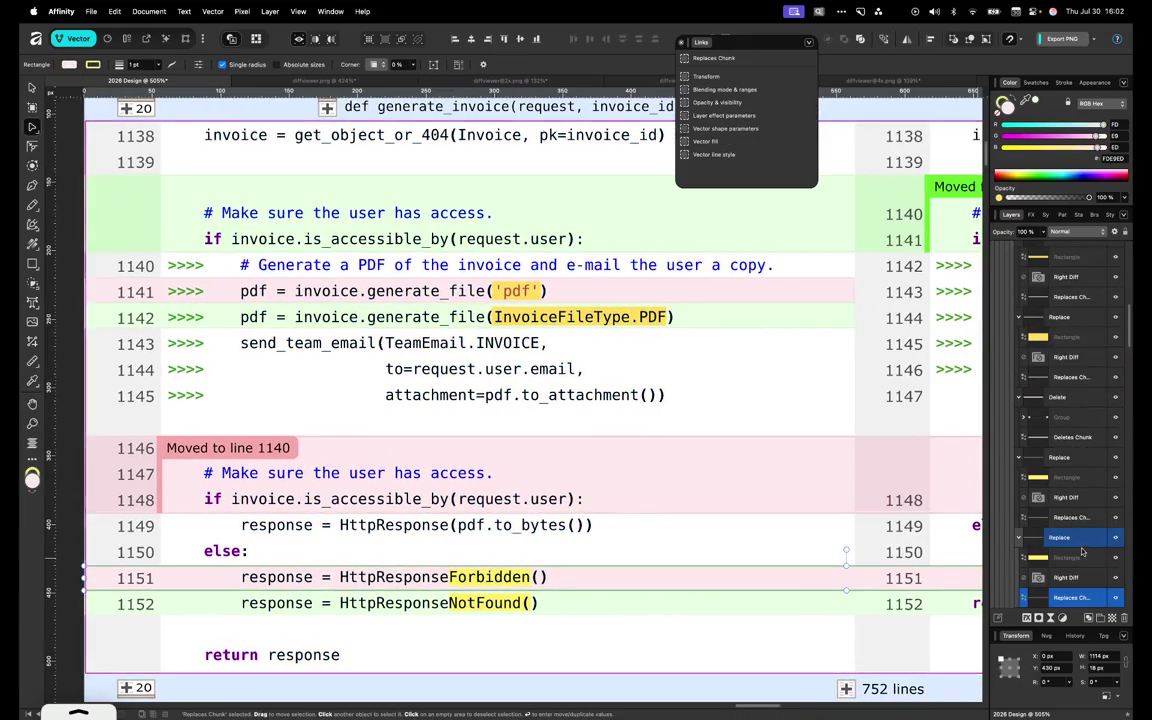
{"action": "scroll", "coordinate": [1081, 552], "scroll_direction": "down", "scroll_amount": 1}
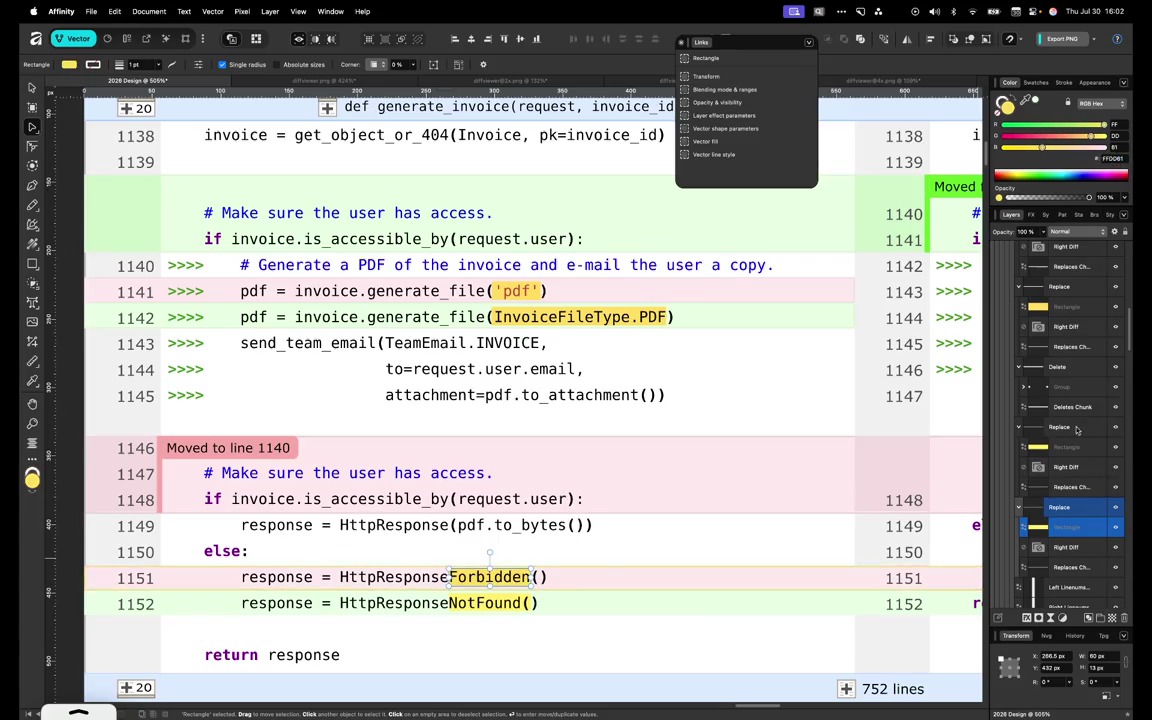
{"action": "left_click", "coordinate": [1071, 446]}
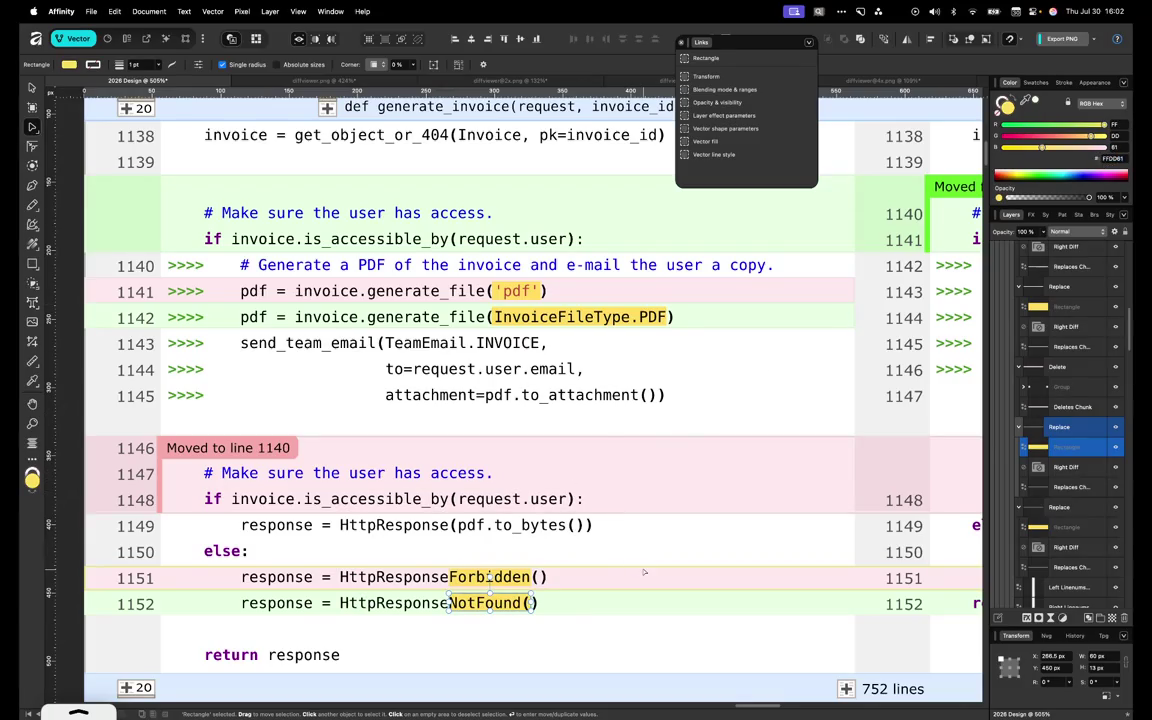
{"action": "scroll", "coordinate": [644, 572], "scroll_direction": "up", "scroll_amount": 5}
{"action": "scroll", "coordinate": [838, 571], "scroll_direction": "down", "scroll_amount": 3}
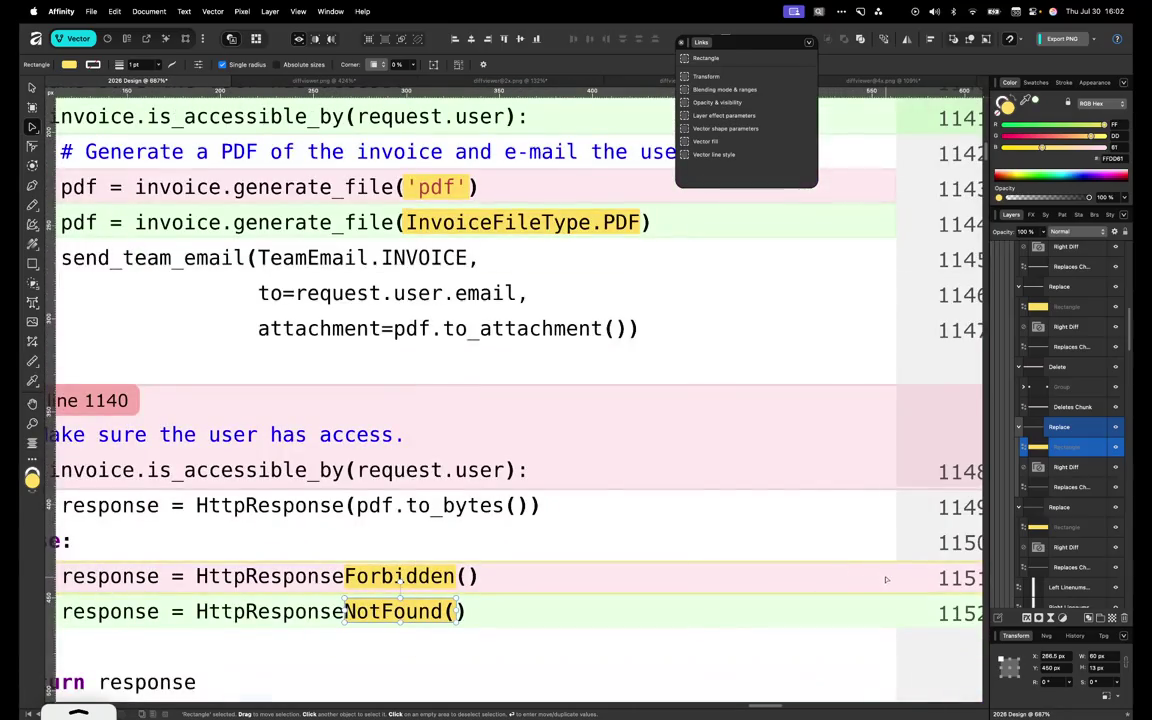
{"action": "left_click", "coordinate": [1062, 566]}
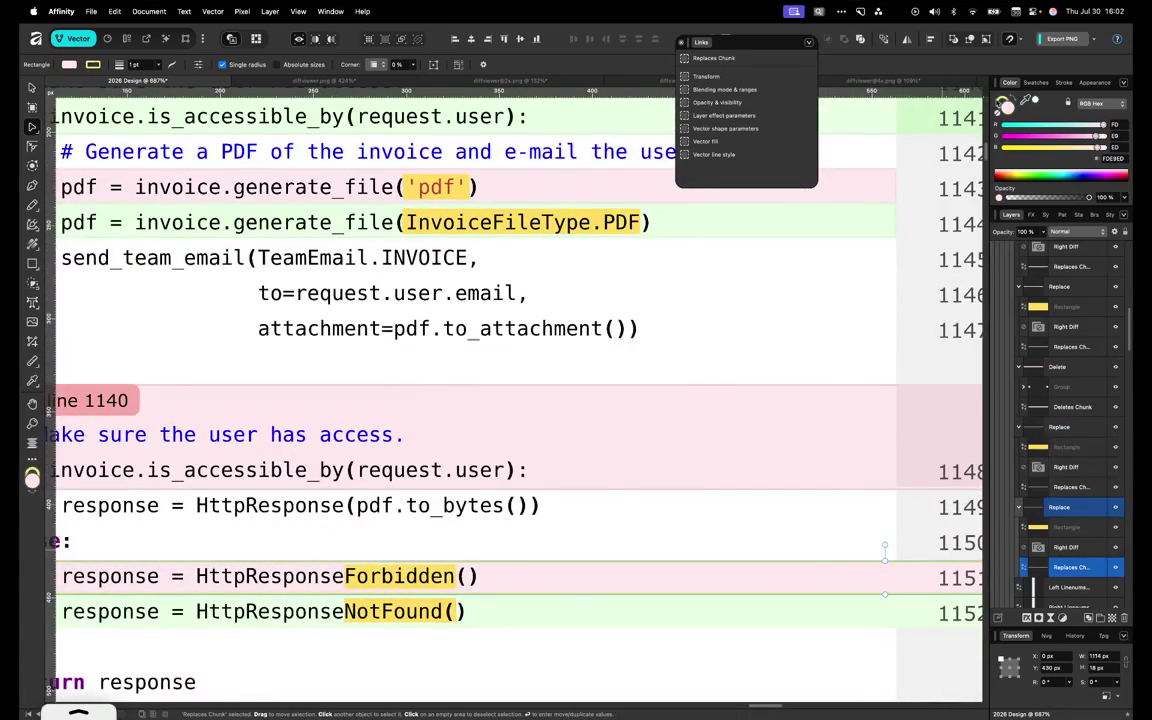
{"action": "left_click_drag", "start_coordinate": [51, 694], "coordinate": [870, 168]}
Step through the left-hand code text and check the Moved From flag group
{"action": "scroll", "coordinate": [612, 589], "scroll_direction": "up", "scroll_amount": 3}
{"action": "scroll", "coordinate": [612, 589], "scroll_direction": "up", "scroll_amount": 2}
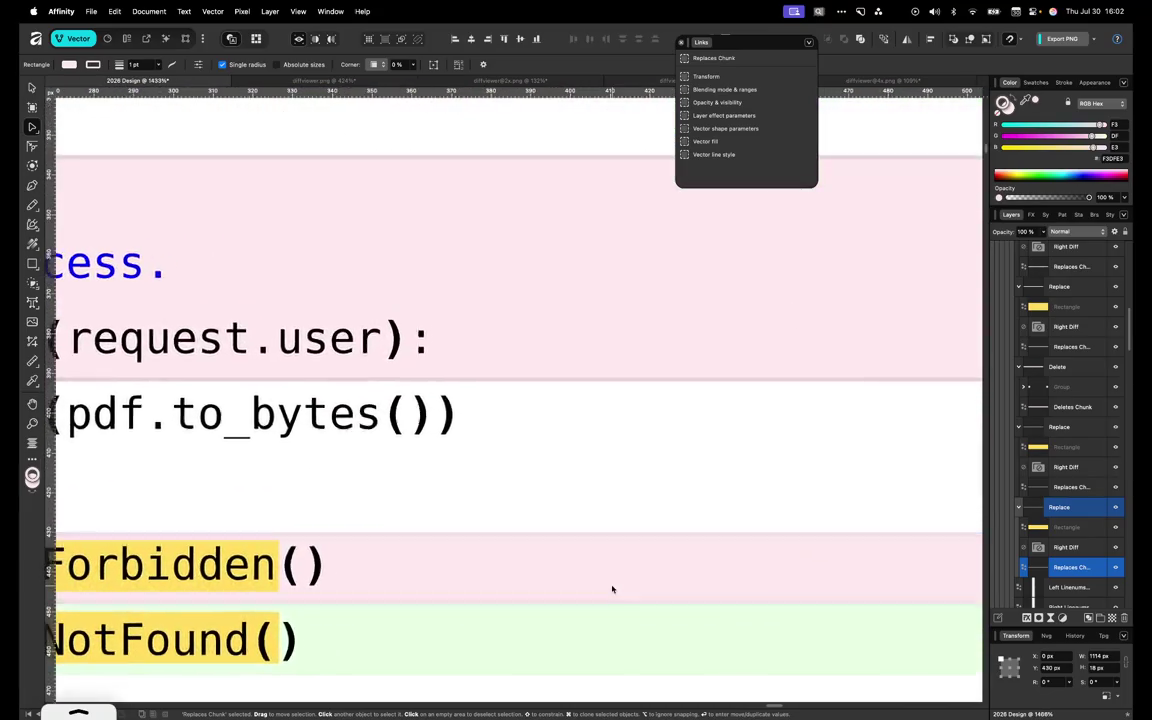
{"action": "scroll", "coordinate": [612, 589], "scroll_direction": "up", "scroll_amount": 3}
{"action": "scroll", "coordinate": [612, 589], "scroll_direction": "down", "scroll_amount": 4}
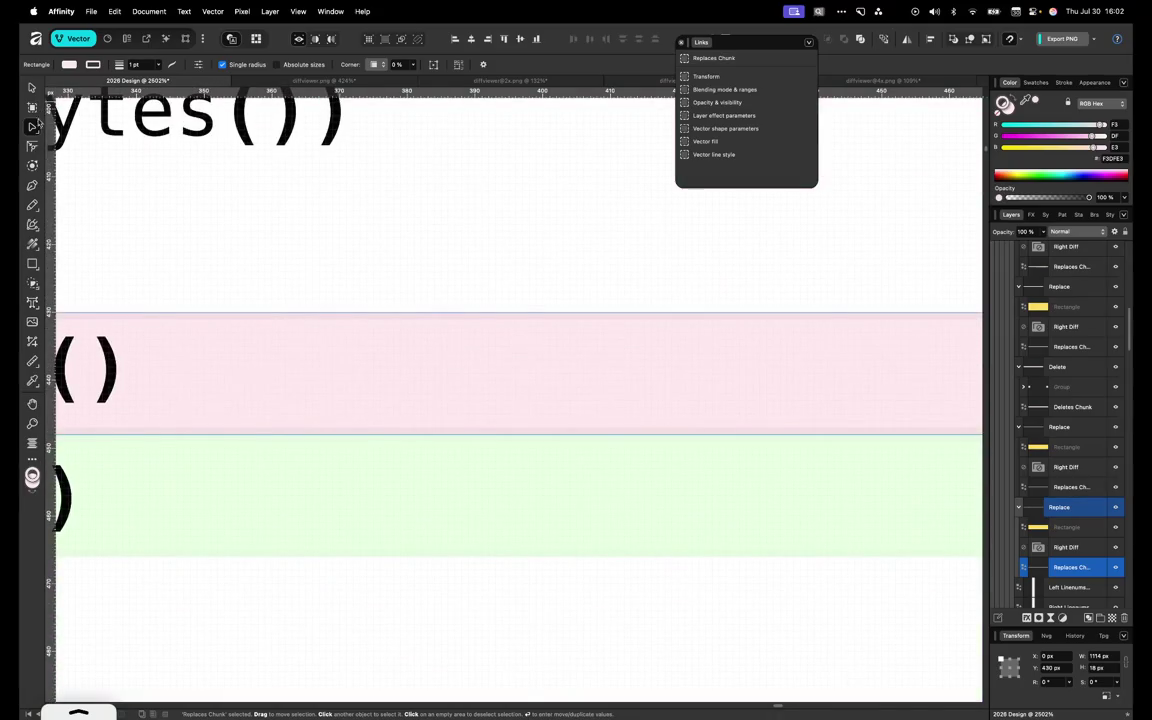
{"action": "left_click", "coordinate": [300, 446]}
{"action": "key", "text": "t"}
{"action": "key", "text": "Up"}
{"action": "key", "text": "Down"}
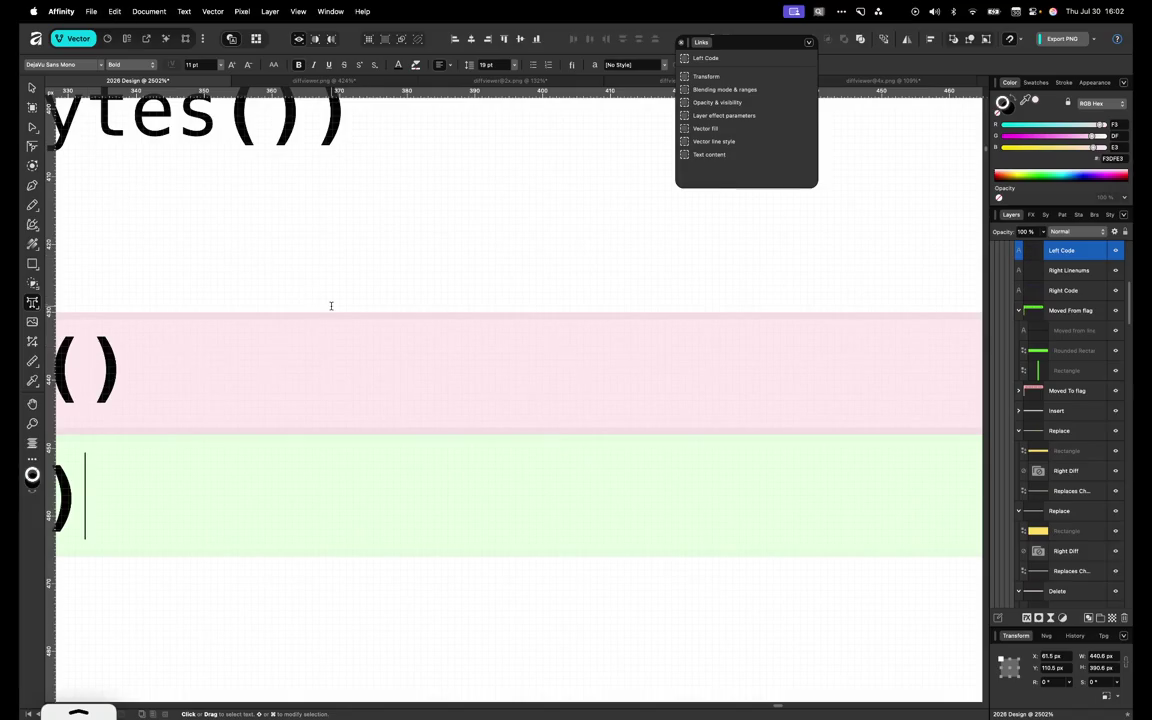
{"action": "key", "text": "Escape"}
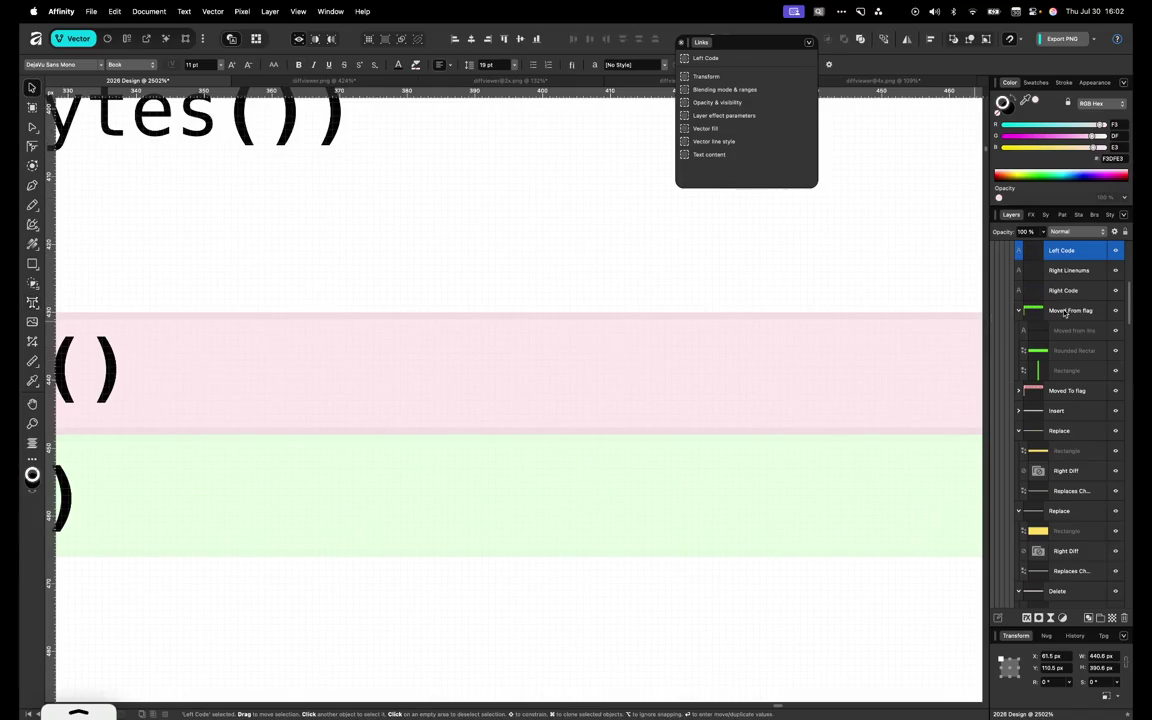
{"action": "left_click", "coordinate": [1064, 312]}
{"action": "key", "text": "super+z"}
Nudge line 1152's green Replaces Chunk up 1 px to Y 447
{"action": "left_click", "coordinate": [1075, 510]}
{"action": "scroll", "coordinate": [666, 548], "scroll_direction": "down", "scroll_amount": 5}
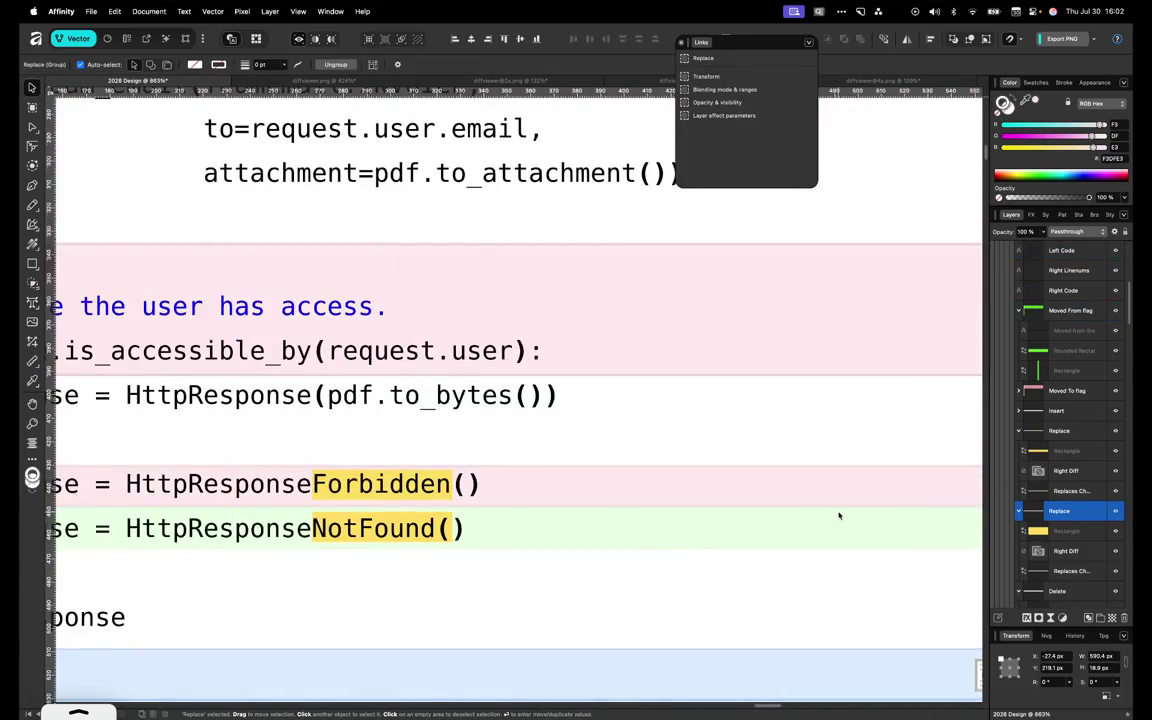
{"action": "scroll", "coordinate": [839, 516], "scroll_direction": "down", "scroll_amount": 3}
{"action": "left_click", "coordinate": [880, 516]}
{"action": "key", "text": "Up"}
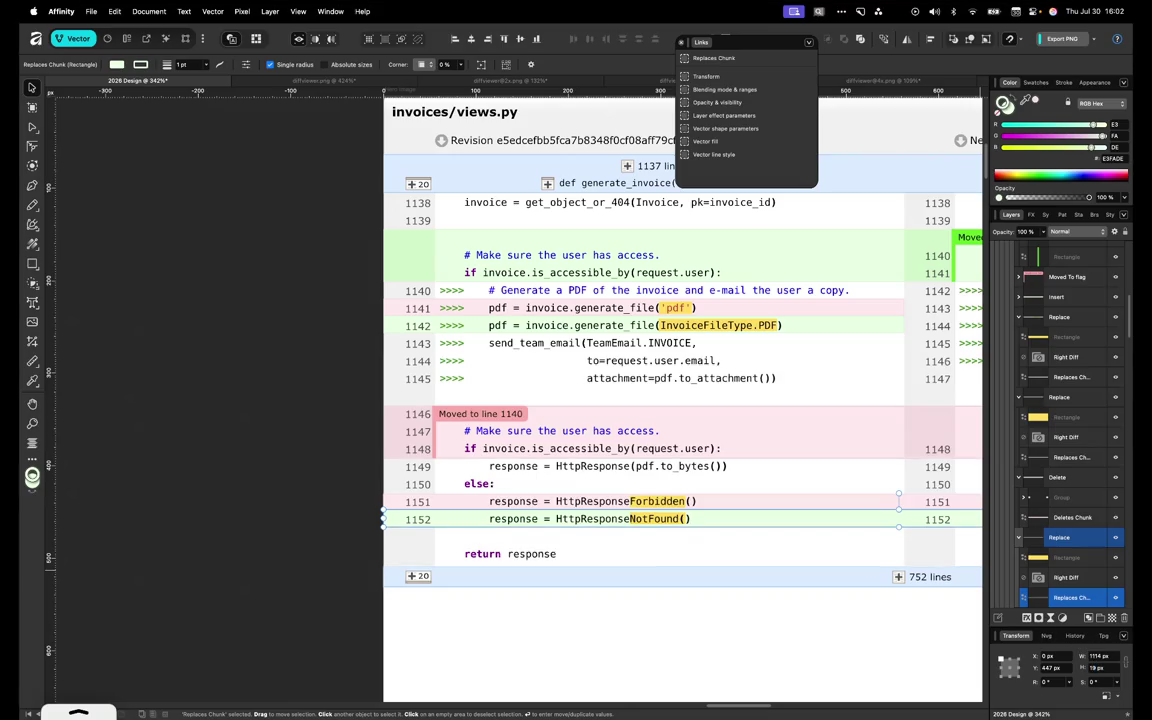
Move the 'Moved from line 1146' flag into the left pane, aligned at X 53 px
{"action": "left_click", "coordinate": [336, 597]}
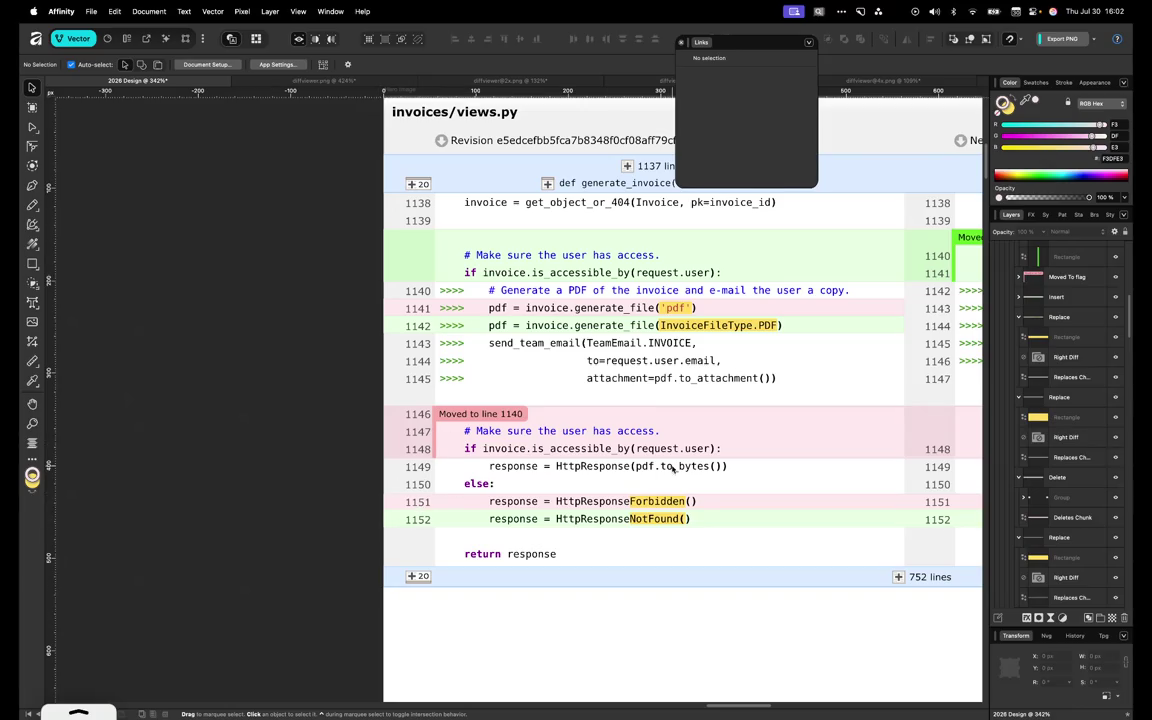
{"action": "scroll", "coordinate": [673, 468], "scroll_direction": "right", "scroll_amount": 3}
{"action": "scroll", "coordinate": [673, 468], "scroll_direction": "right", "scroll_amount": 1}
{"action": "scroll", "coordinate": [673, 468], "scroll_direction": "right", "scroll_amount": 5}
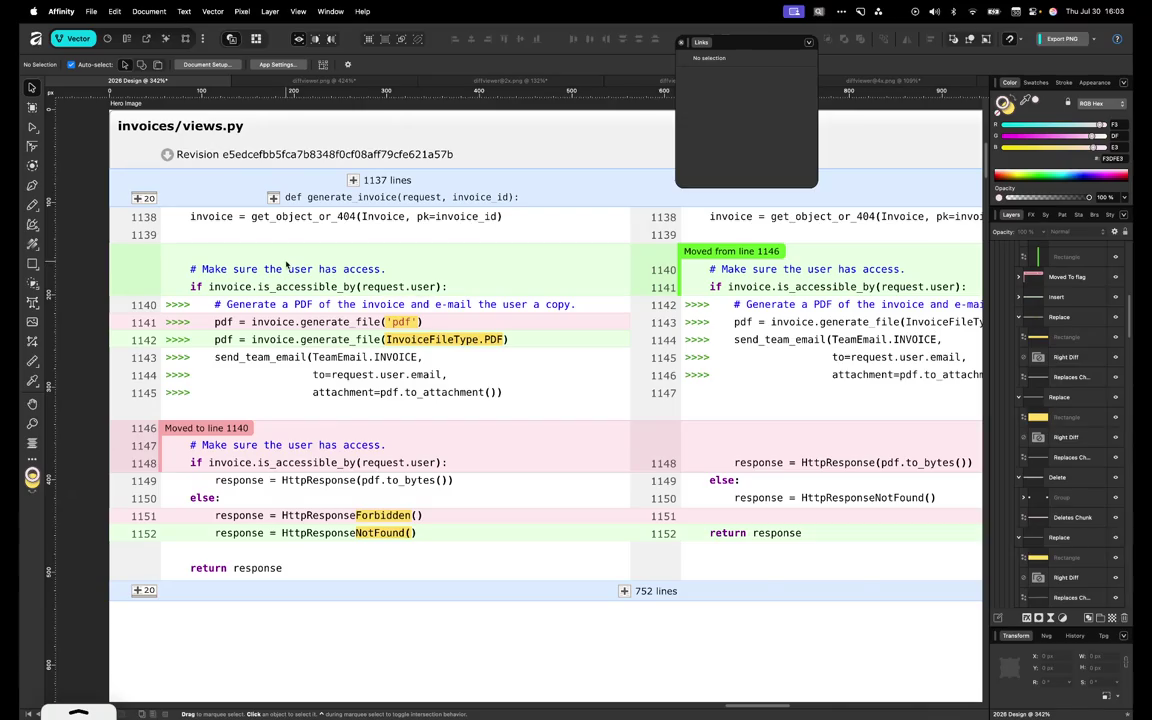
{"action": "left_click", "coordinate": [684, 256]}
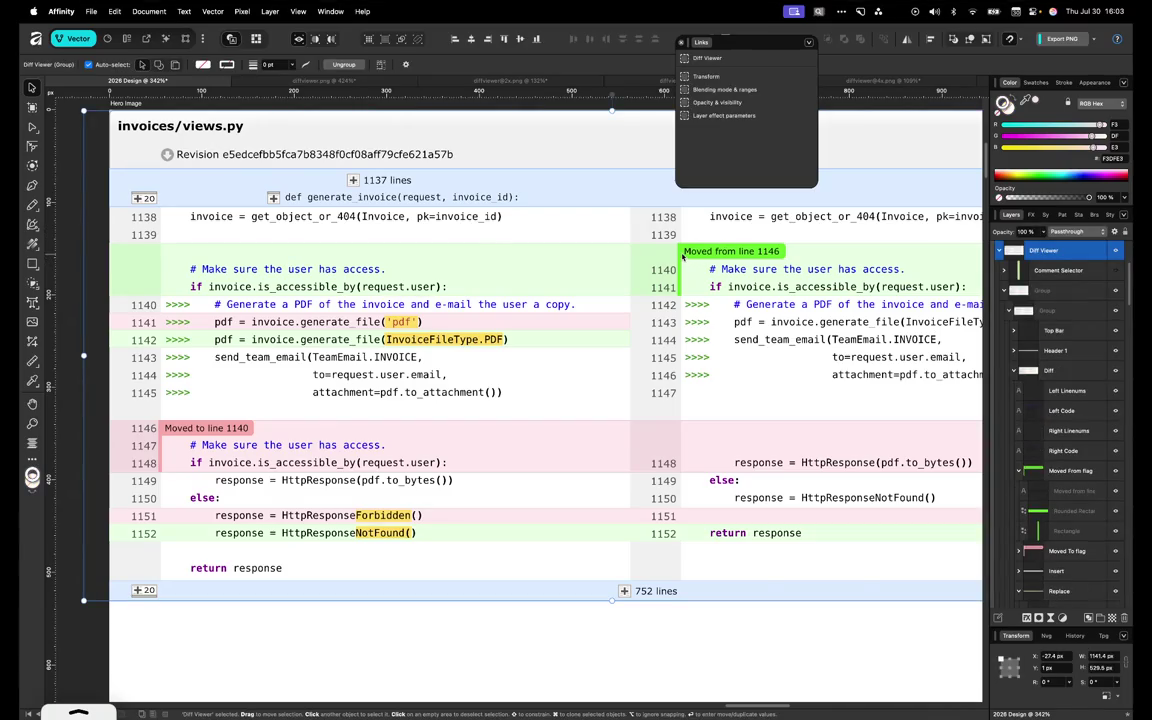
{"action": "double_click", "coordinate": [684, 256]}
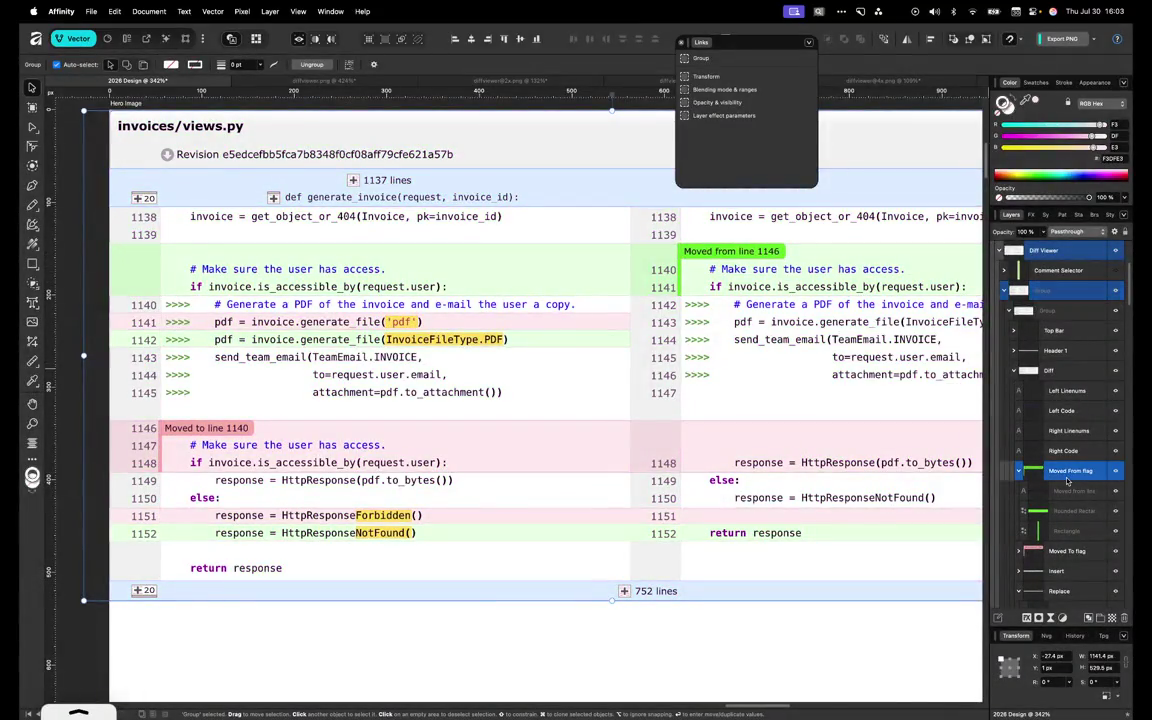
{"action": "left_click_drag", "start_coordinate": [731, 251], "coordinate": [213, 251]}
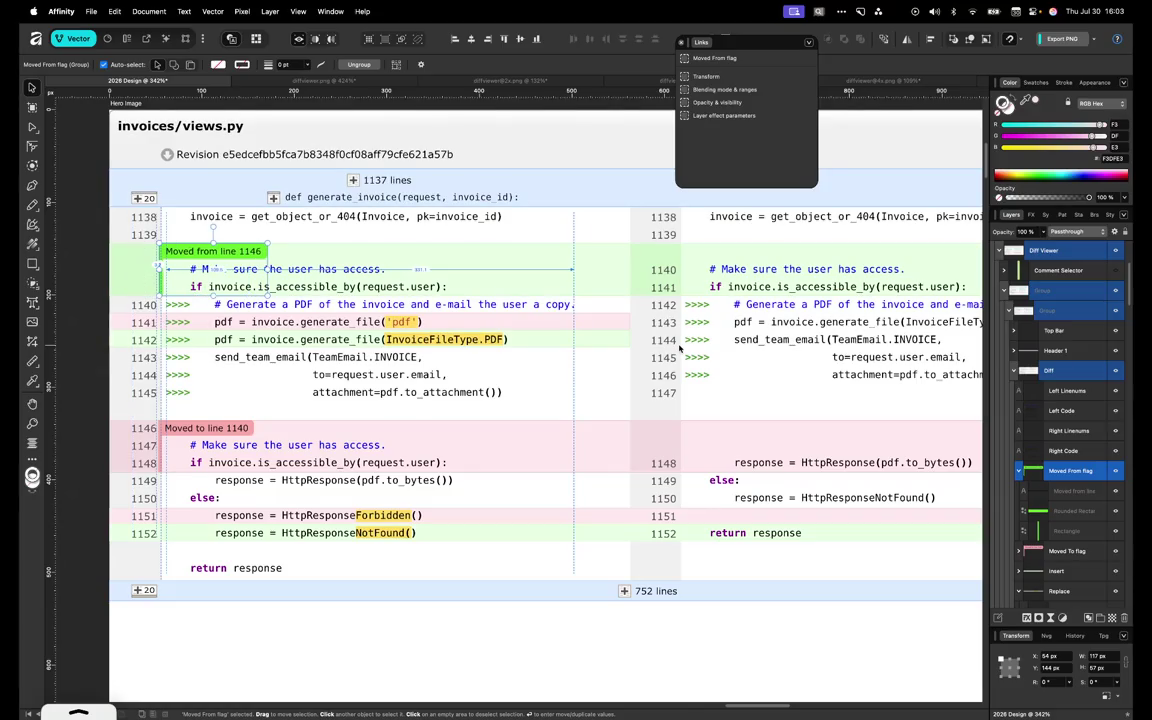
{"action": "key", "text": "Left"}
{"action": "key", "text": "Left"}
{"action": "key", "text": "Left"}
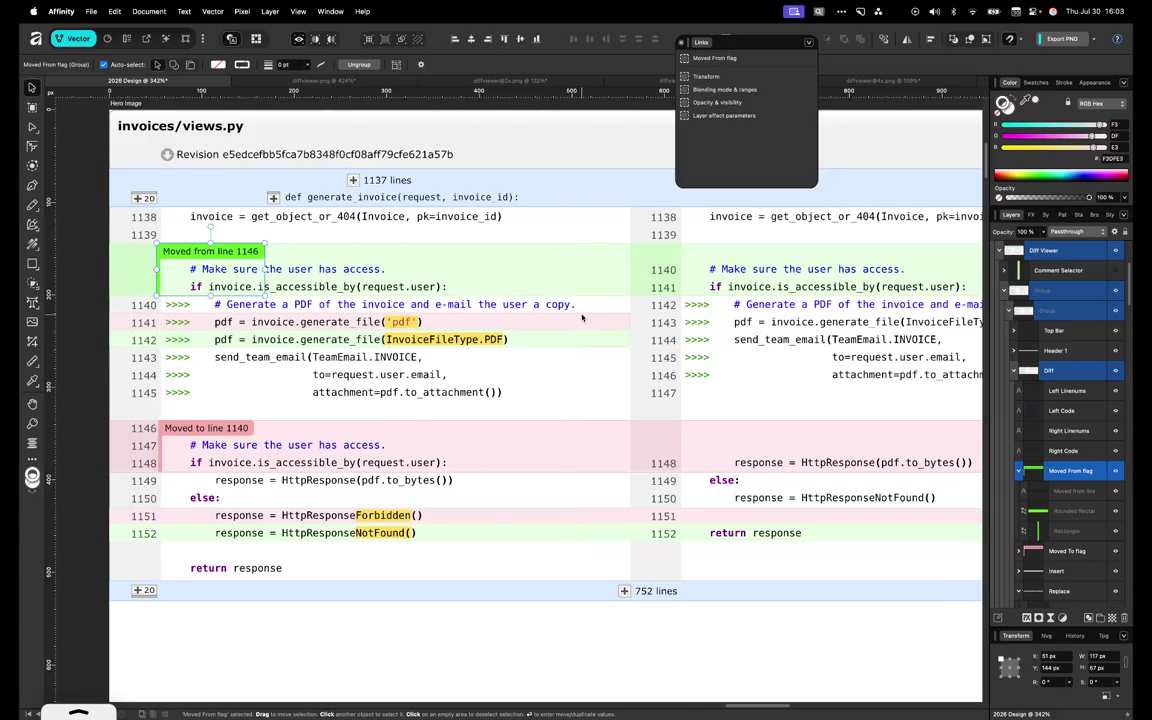
{"action": "scroll", "coordinate": [290, 329], "scroll_direction": "left", "scroll_amount": 3}
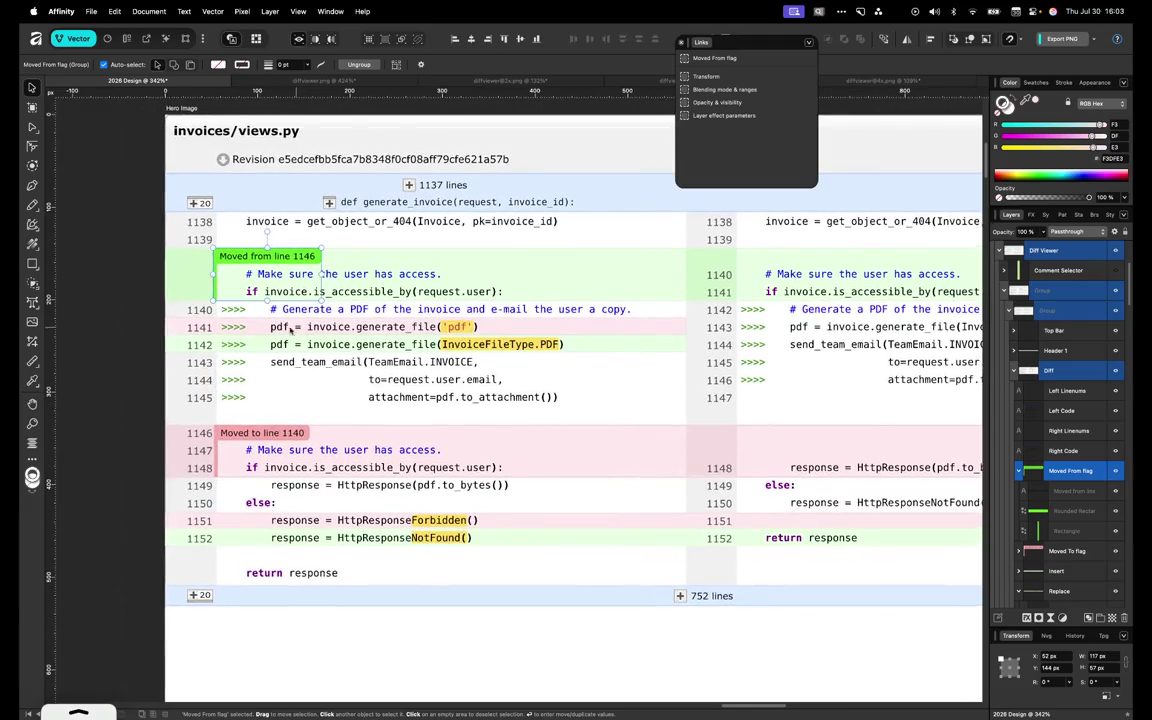
{"action": "left_click", "coordinate": [475, 623]}
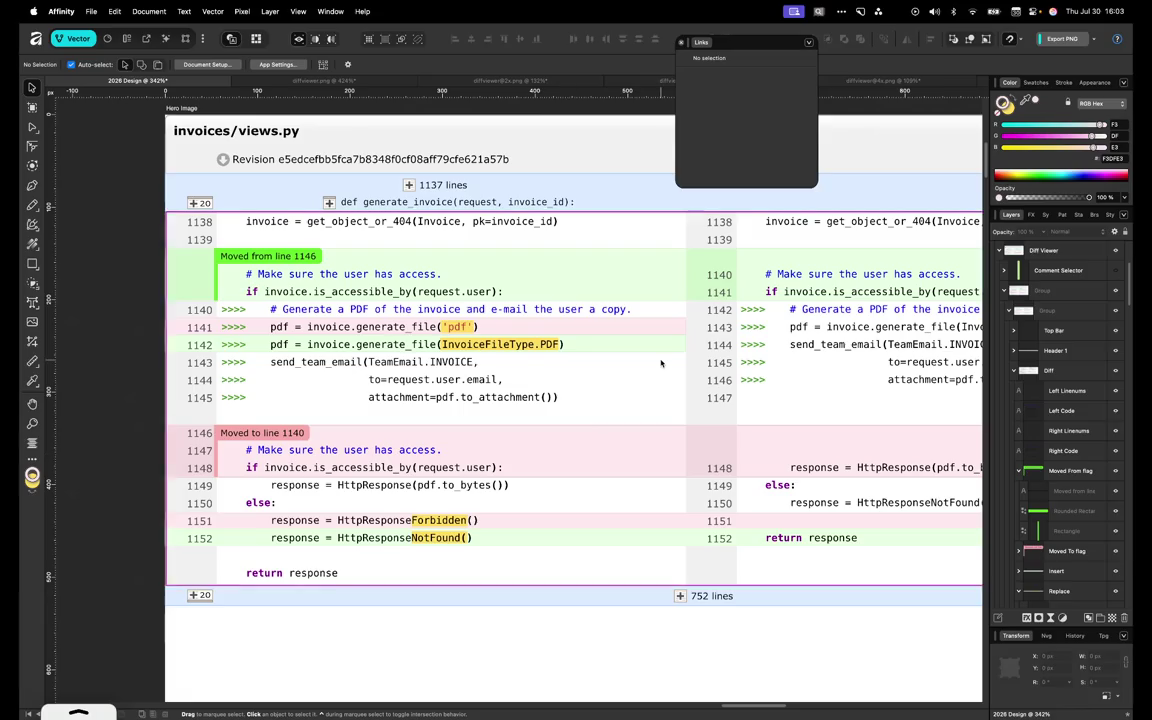
{"action": "scroll", "coordinate": [660, 363], "scroll_direction": "down", "scroll_amount": 3}
{"action": "scroll", "coordinate": [660, 363], "scroll_direction": "down", "scroll_amount": 3}
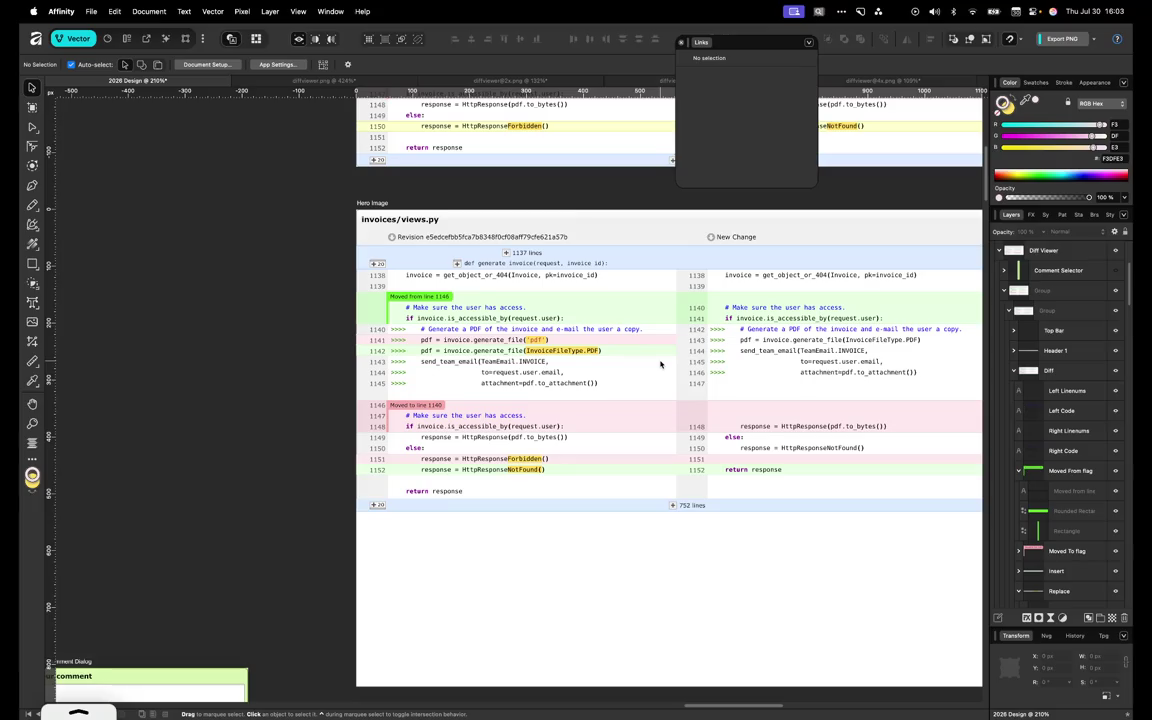
Delete the right-hand column's code text from the diff
{"action": "scroll", "coordinate": [476, 381], "scroll_direction": "up", "scroll_amount": 3}
{"action": "scroll", "coordinate": [476, 381], "scroll_direction": "right", "scroll_amount": 1}
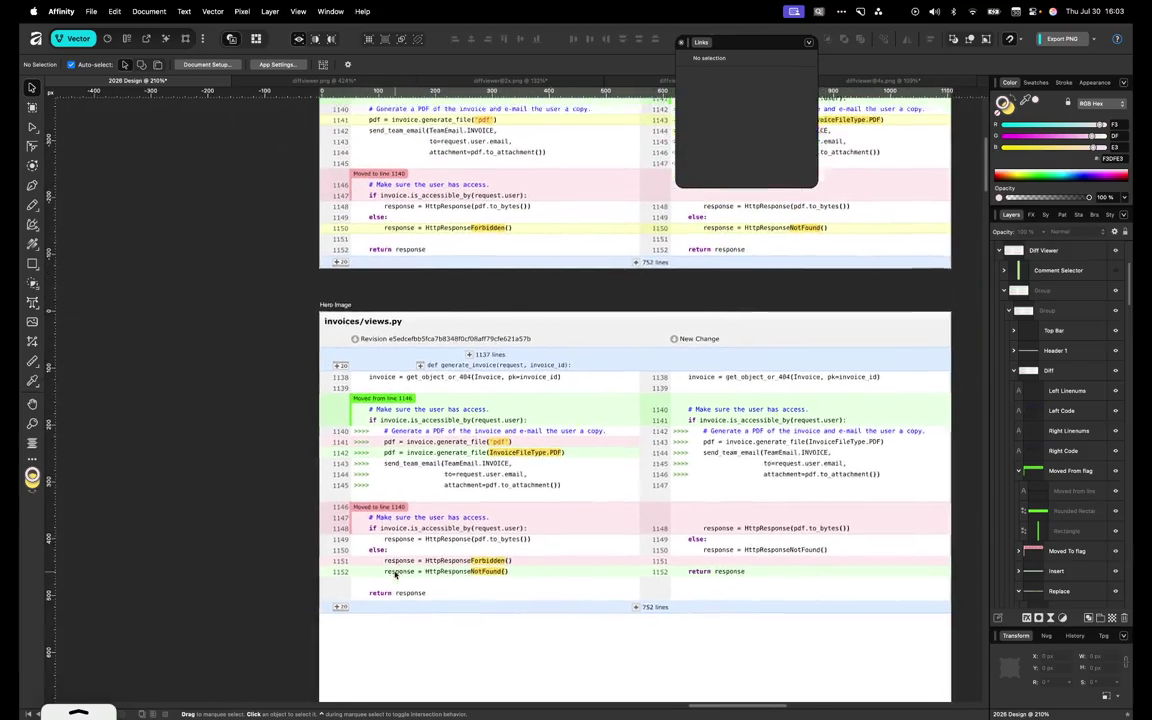
{"action": "scroll", "coordinate": [437, 330], "scroll_direction": "down", "scroll_amount": 4}
{"action": "scroll", "coordinate": [437, 330], "scroll_direction": "left", "scroll_amount": 1}
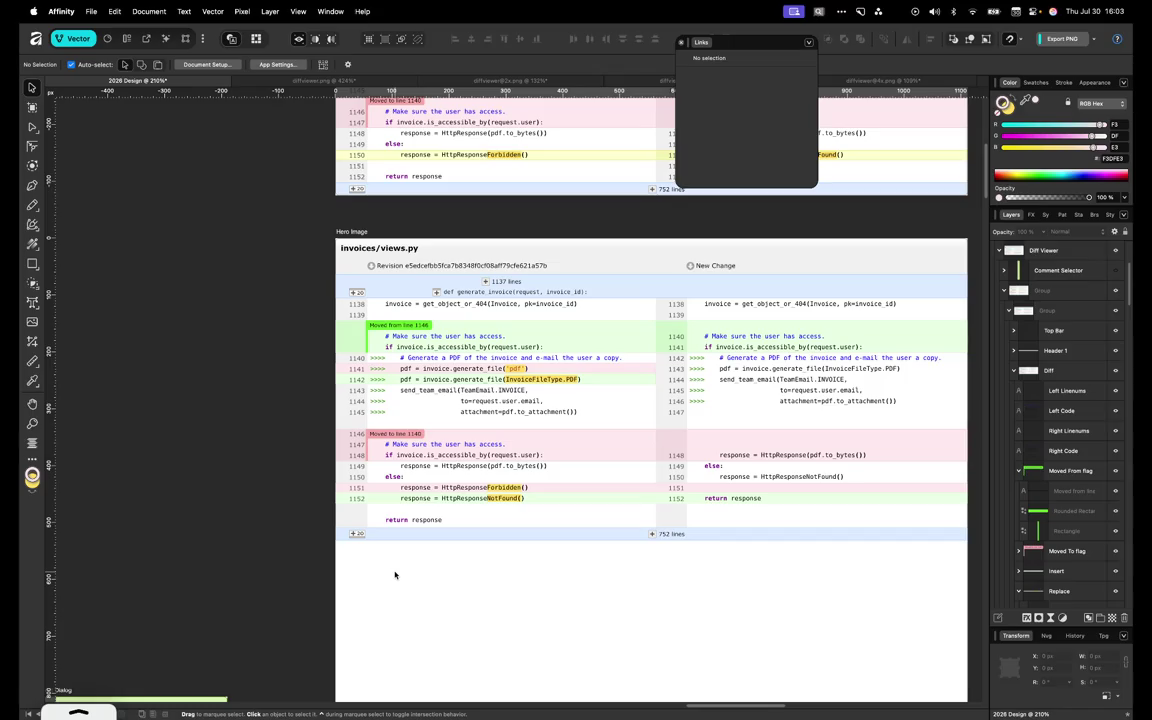
{"action": "scroll", "coordinate": [722, 399], "scroll_direction": "up", "scroll_amount": 1}
{"action": "scroll", "coordinate": [722, 399], "scroll_direction": "right", "scroll_amount": 1}
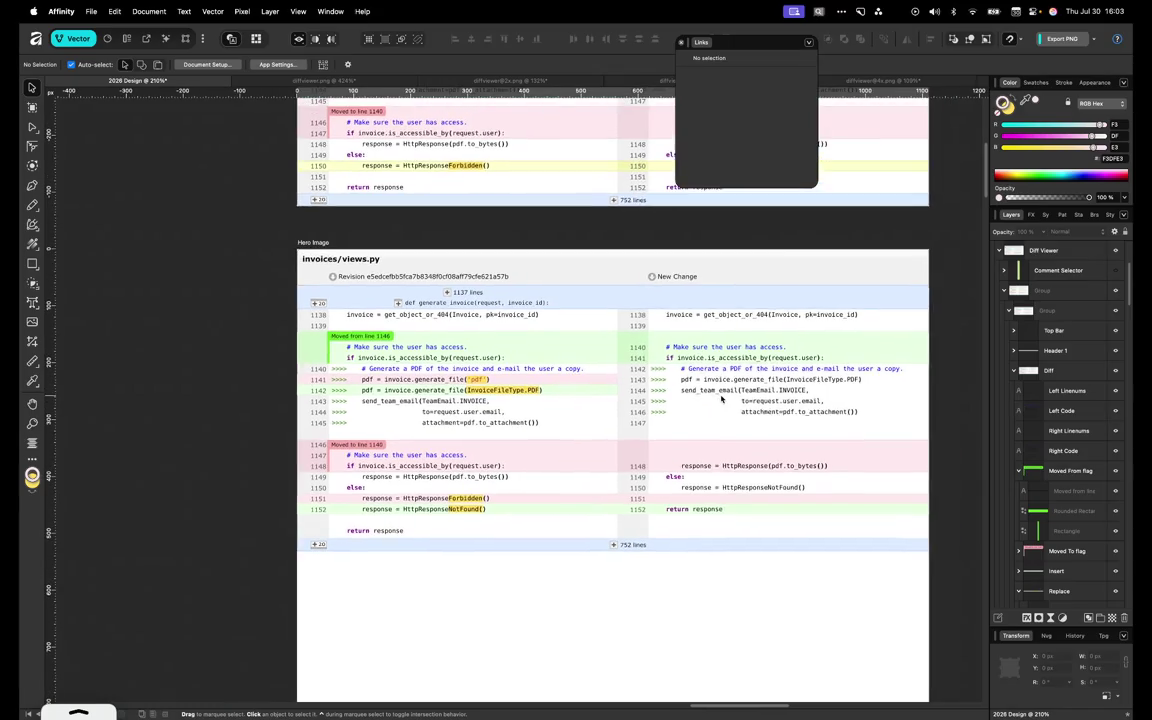
{"action": "left_click", "coordinate": [687, 455]}
{"action": "double_click", "coordinate": [771, 463]}
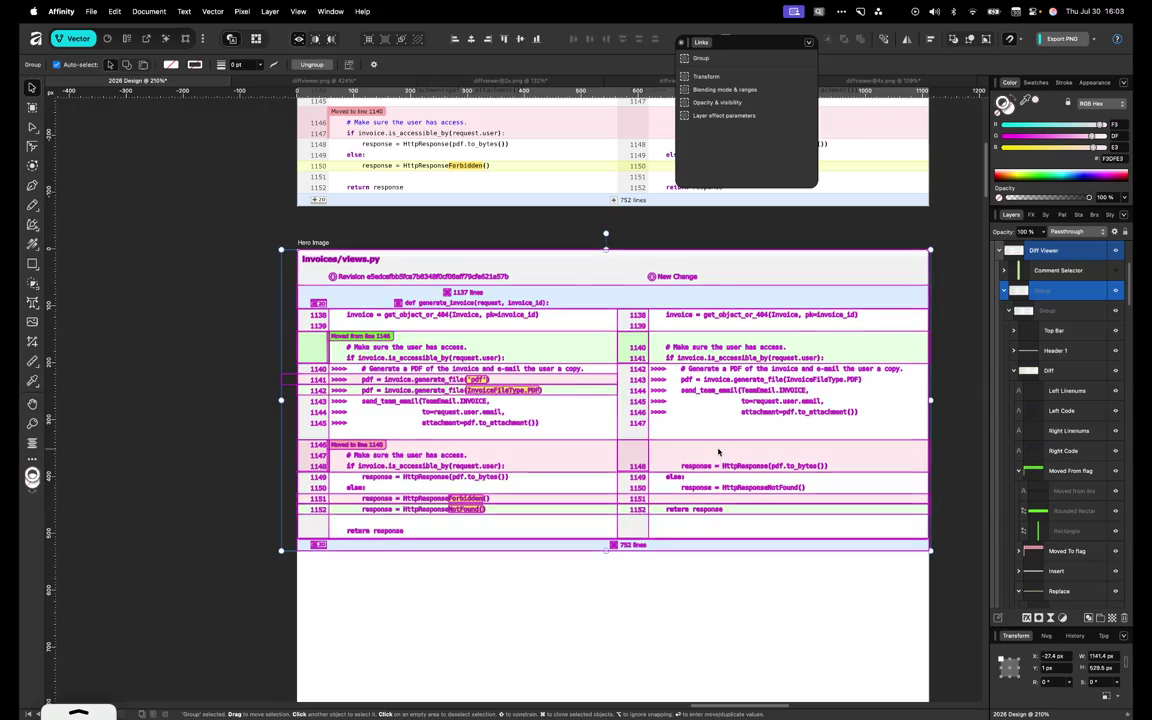
{"action": "double_click", "coordinate": [788, 460]}
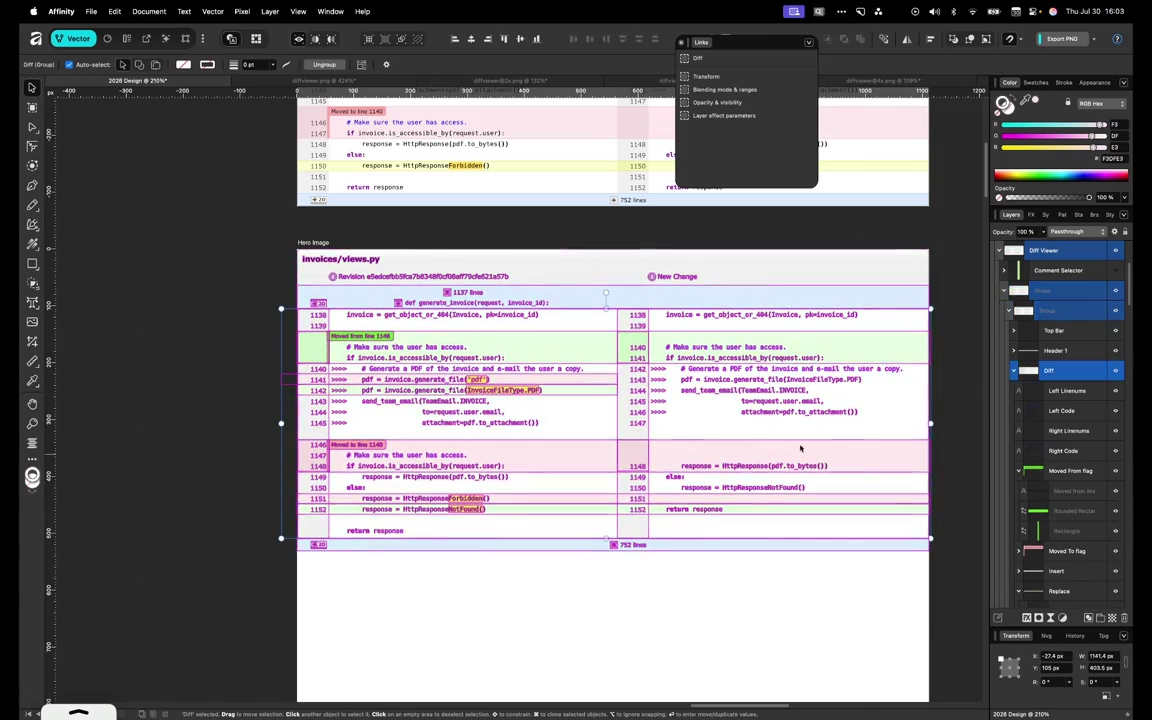
{"action": "key", "text": "a"}
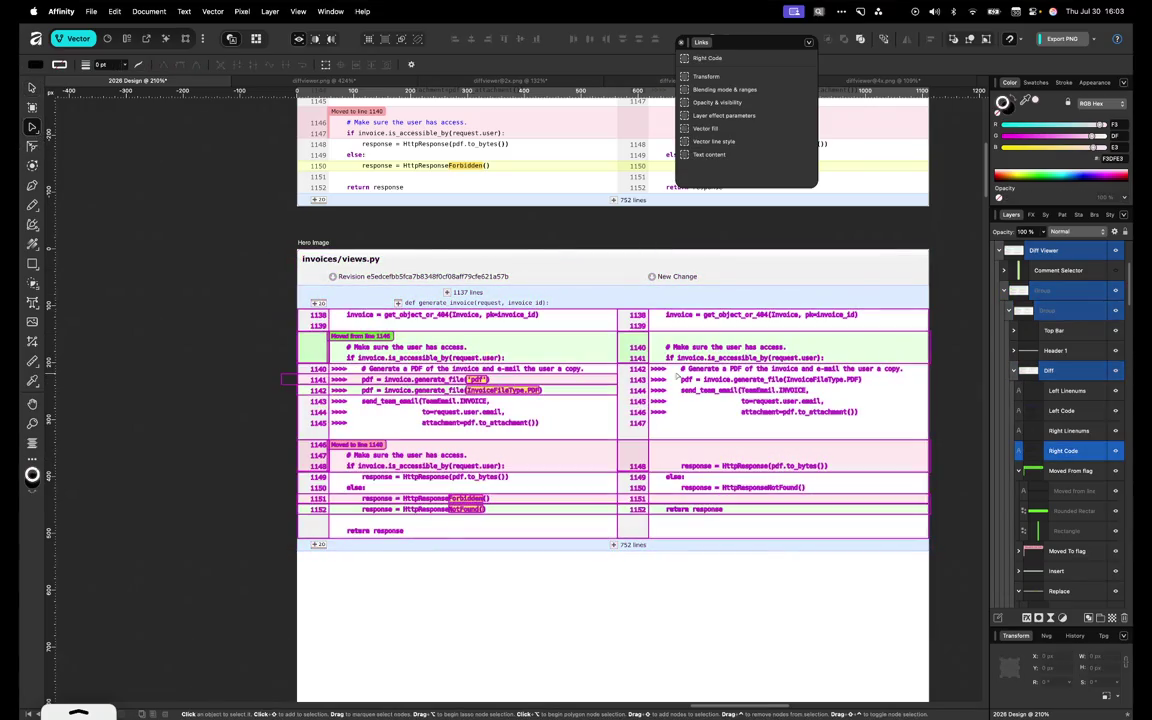
{"action": "left_click", "coordinate": [728, 376]}
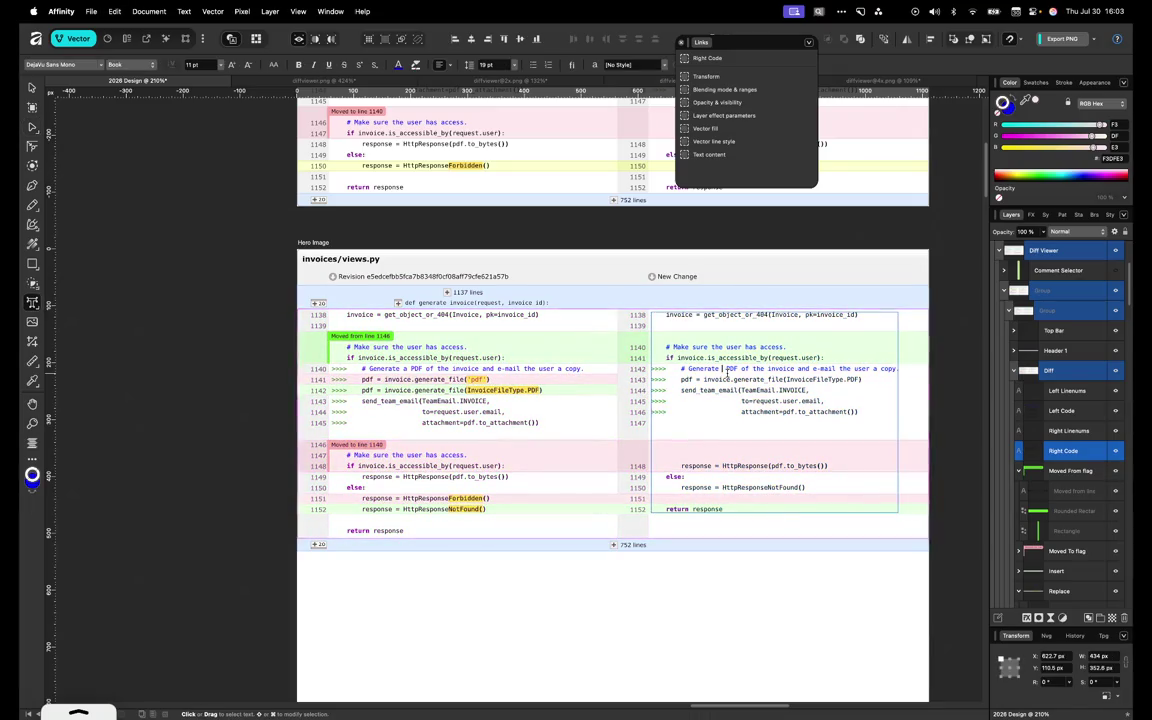
{"action": "left_click", "coordinate": [33, 90]}
{"action": "key", "text": "Delete"}
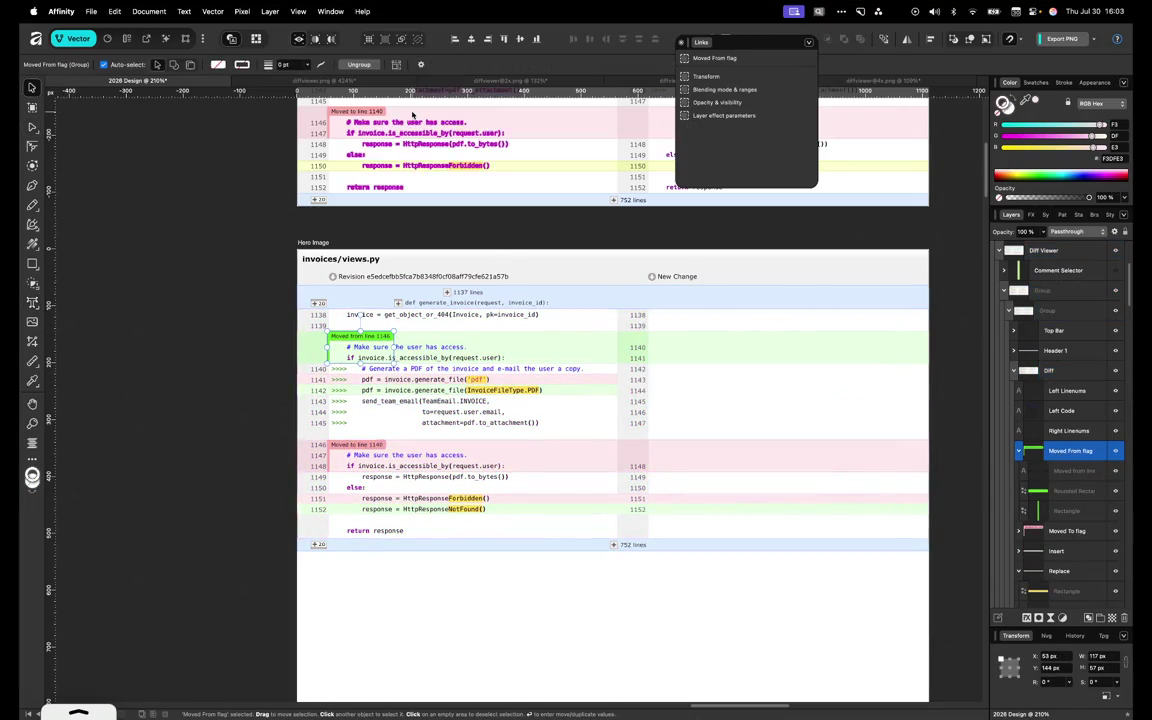
Narrow the green 'Moved from' and pink 'Moved to' bands to the left column's width
{"action": "left_click", "coordinate": [806, 360]}
{"action": "double_click", "coordinate": [806, 362]}
{"action": "mouse_move", "coordinate": [931, 347]}
{"action": "left_mouse_down"}
{"action": "mouse_move", "coordinate": [590, 346]}
{"action": "mouse_move", "coordinate": [618, 347]}
{"action": "left_mouse_up"}
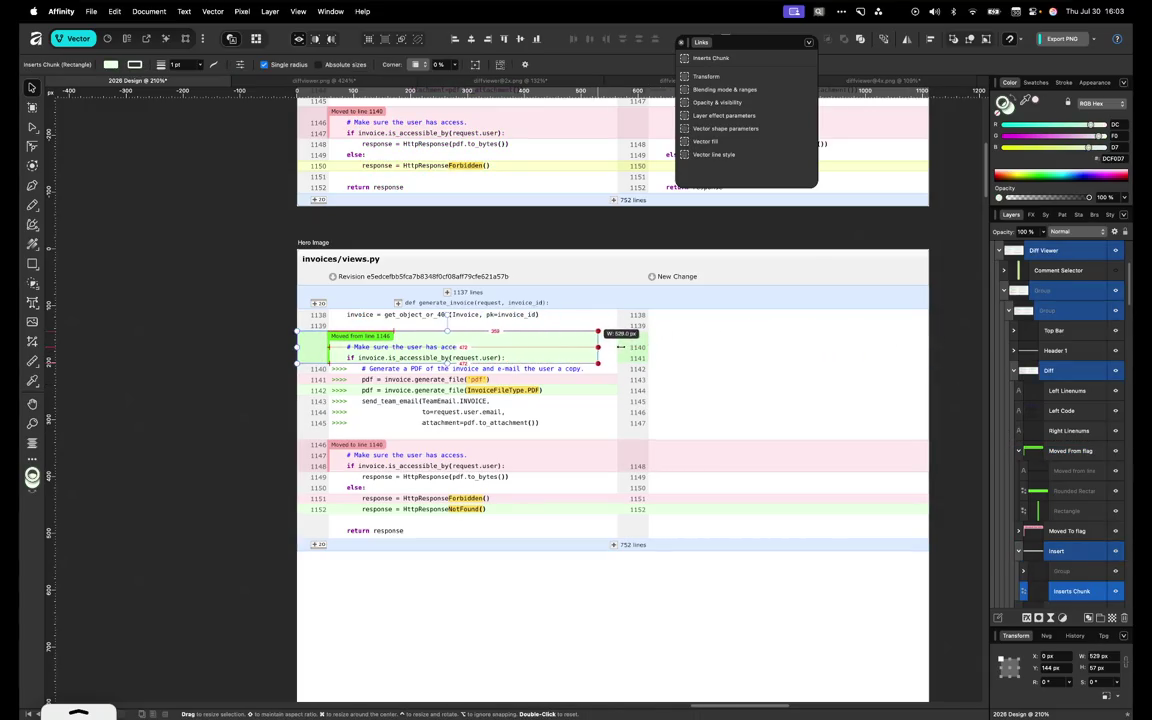
{"action": "left_click_drag", "start_coordinate": [618, 347], "coordinate": [616, 347]}
{"action": "left_click", "coordinate": [771, 454]}
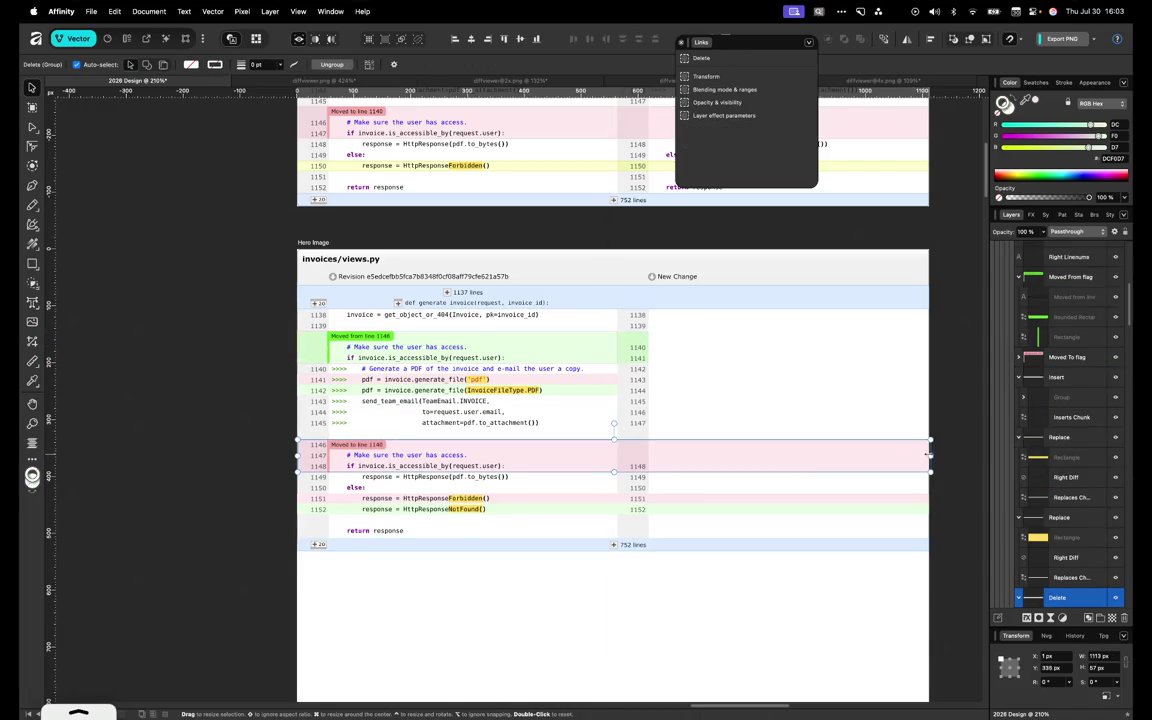
{"action": "left_click_drag", "start_coordinate": [928, 455], "coordinate": [613, 455]}
{"action": "key", "text": "super+z"}
{"action": "double_click", "coordinate": [841, 463]}
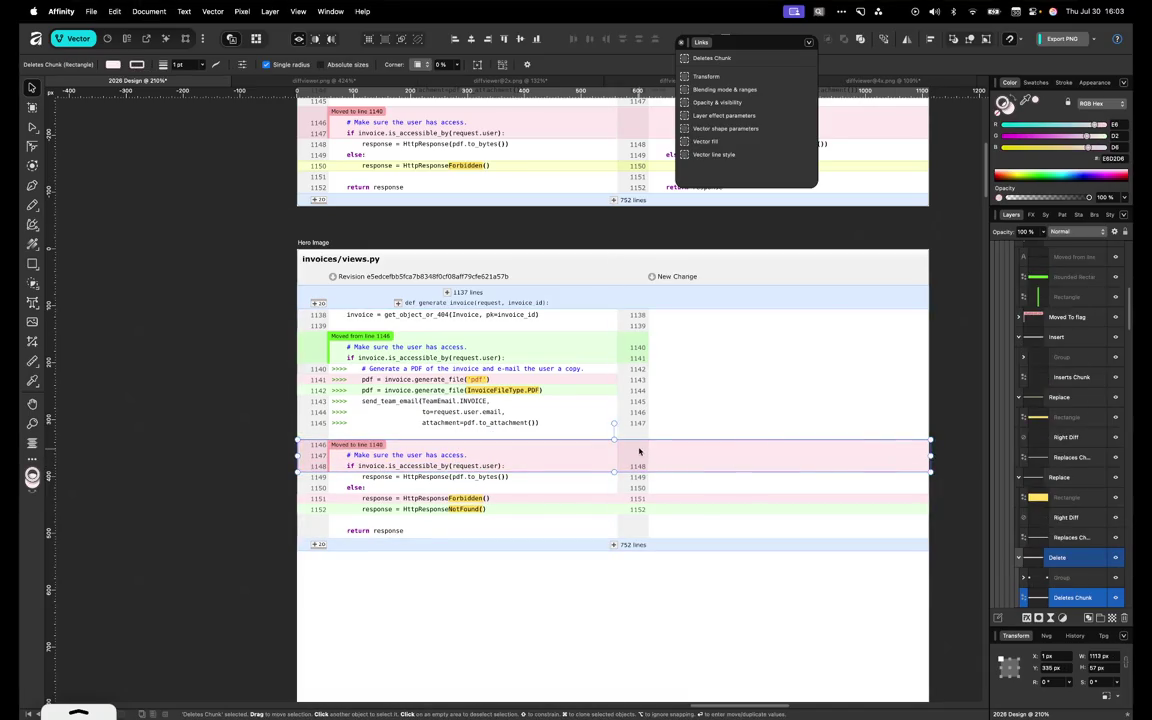
{"action": "key", "text": "super+z"}
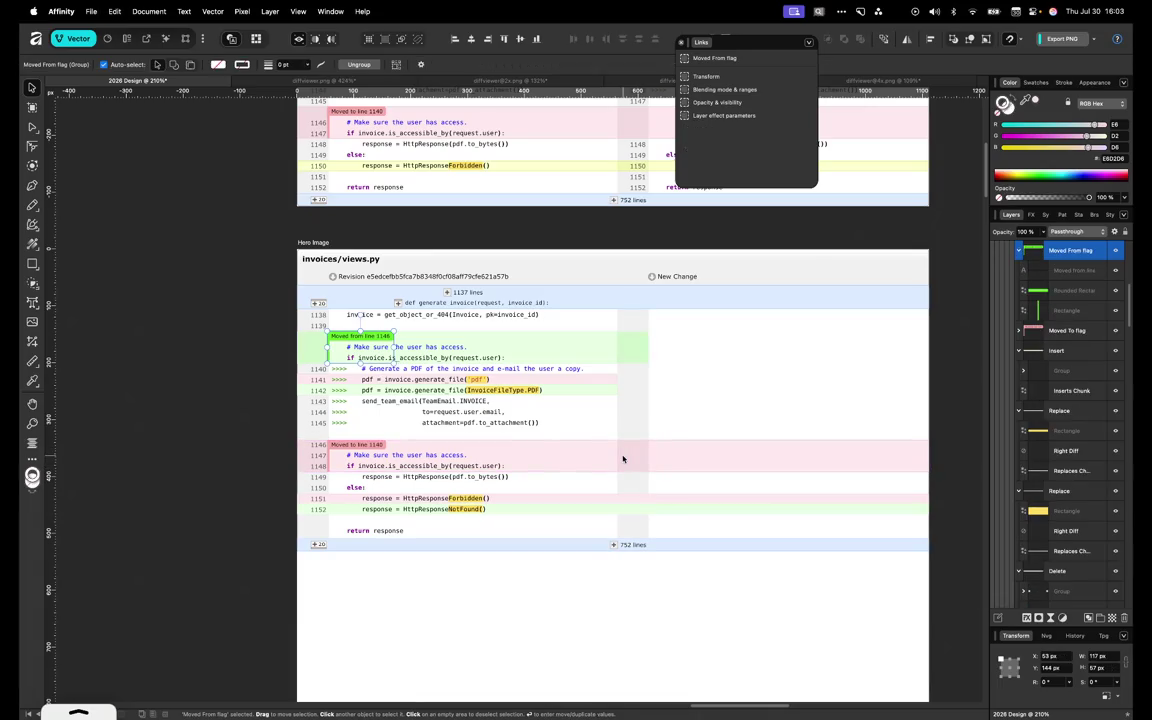
{"action": "key", "text": "super+shift+z"}
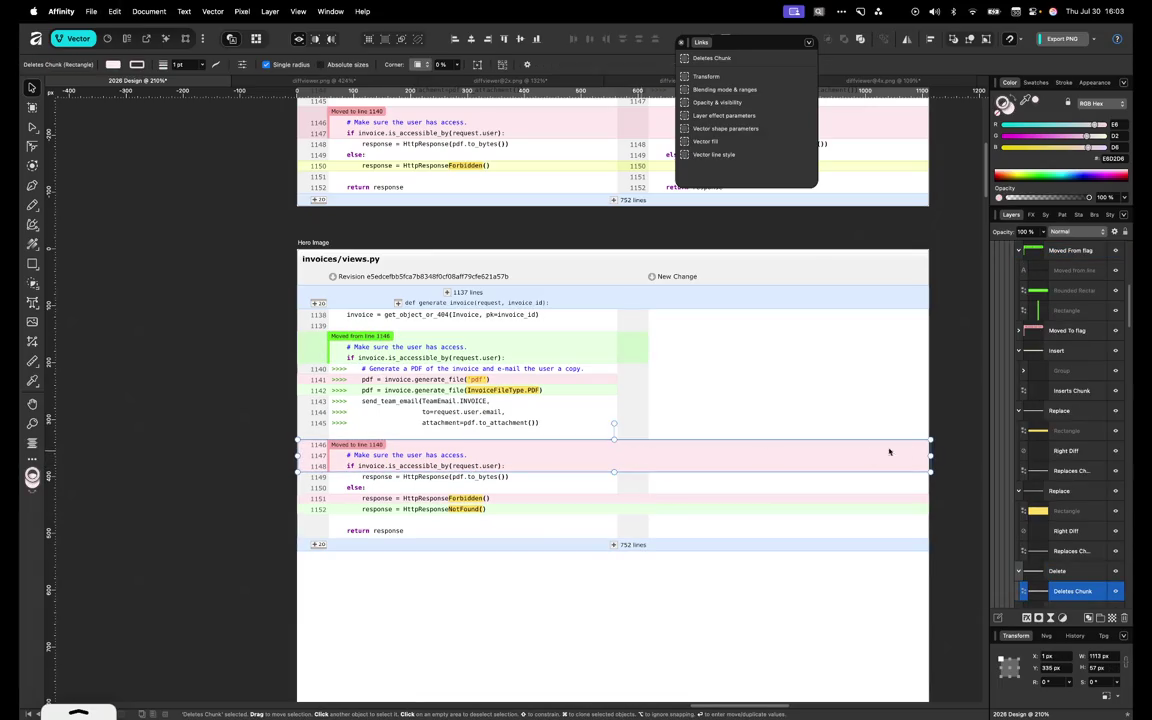
{"action": "left_click_drag", "start_coordinate": [905, 455], "coordinate": [620, 455]}
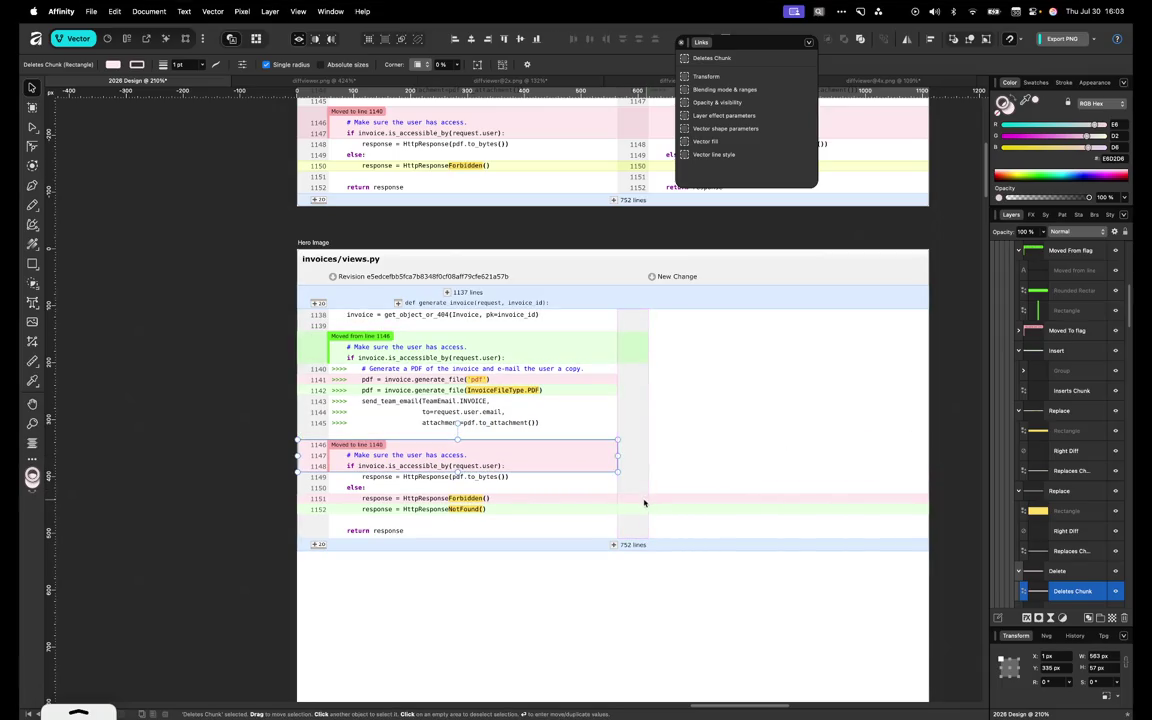
Narrow the line 1151 and line 1152 replaced-line bands to the left column
{"action": "left_click", "coordinate": [643, 498]}
{"action": "mouse_move", "coordinate": [928, 498]}
{"action": "left_mouse_down"}
{"action": "mouse_move", "coordinate": [605, 497]}
{"action": "mouse_move", "coordinate": [618, 497]}
{"action": "left_mouse_up"}
{"action": "left_click", "coordinate": [720, 510]}
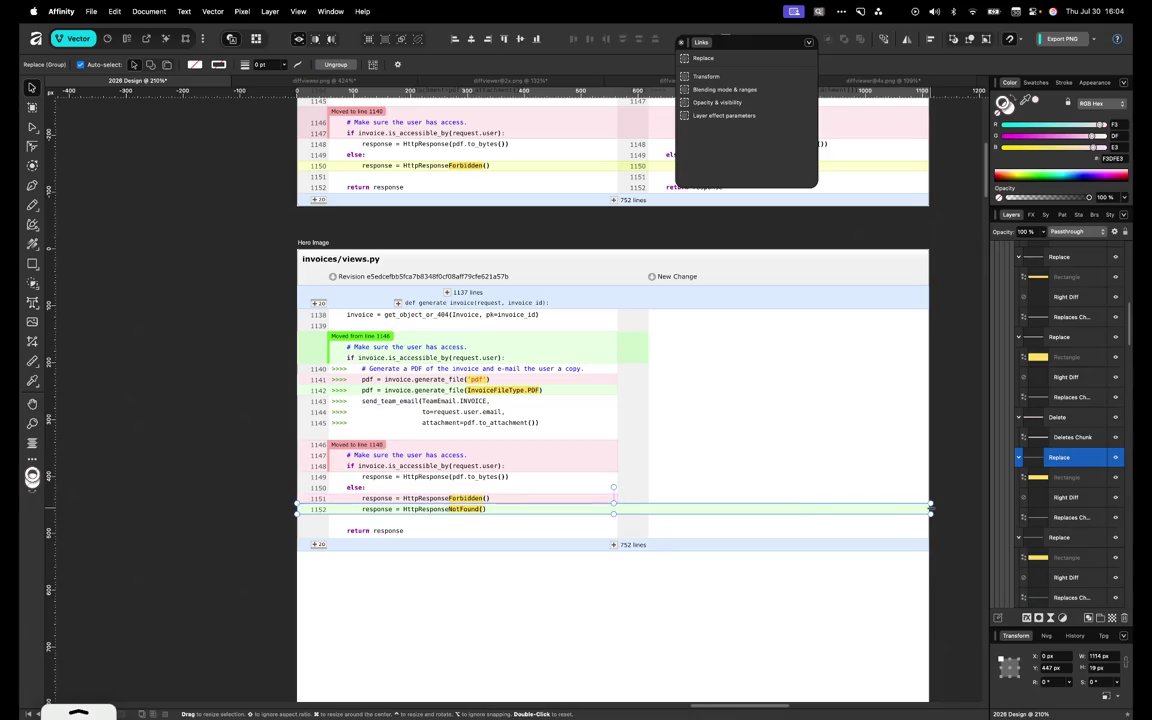
{"action": "left_click_drag", "start_coordinate": [929, 509], "coordinate": [625, 508]}
{"action": "key", "text": "super+z"}
{"action": "scroll", "coordinate": [700, 510], "scroll_direction": "up", "scroll_amount": 3}
{"action": "double_click", "coordinate": [700, 511]}
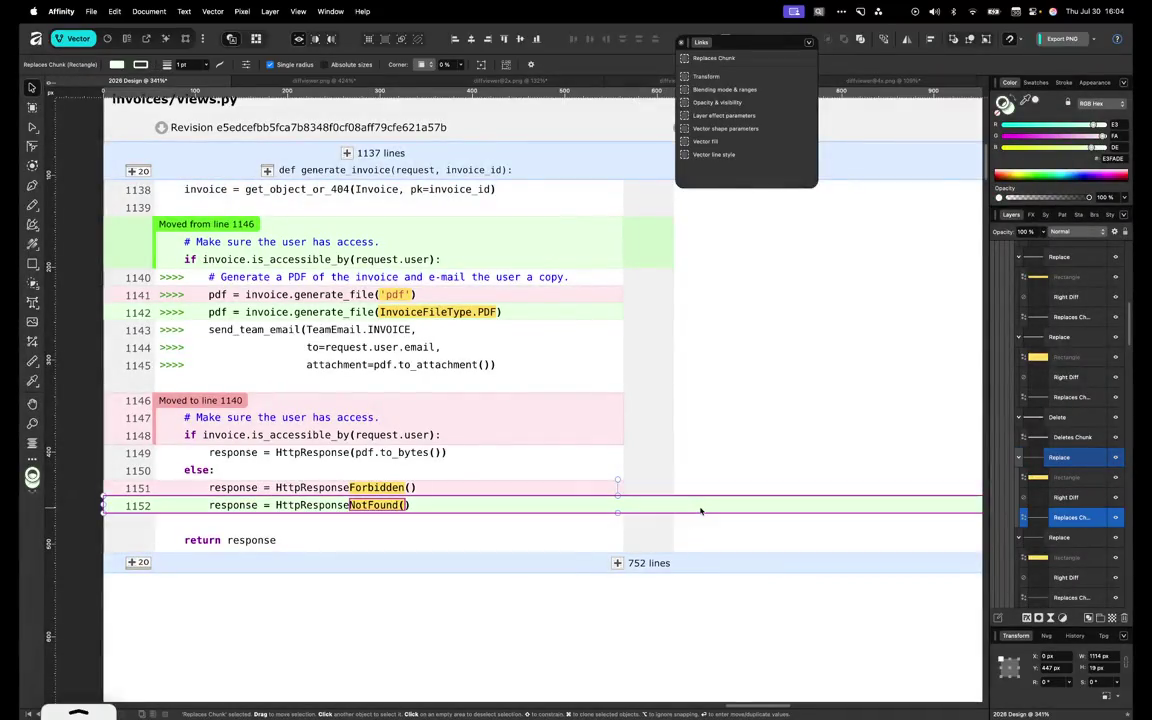
{"action": "scroll", "coordinate": [720, 485], "scroll_direction": "down", "scroll_amount": 3}
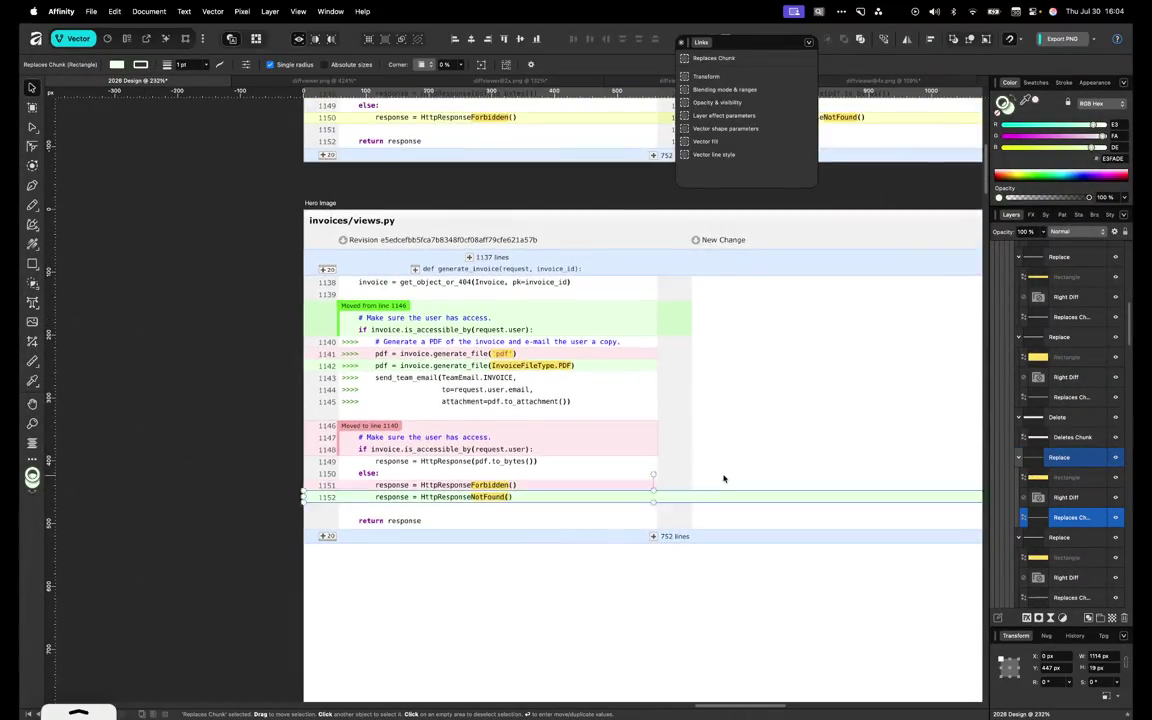
{"action": "scroll", "coordinate": [724, 479], "scroll_direction": "right", "scroll_amount": 3}
{"action": "left_click_drag", "start_coordinate": [905, 495], "coordinate": [566, 490]}
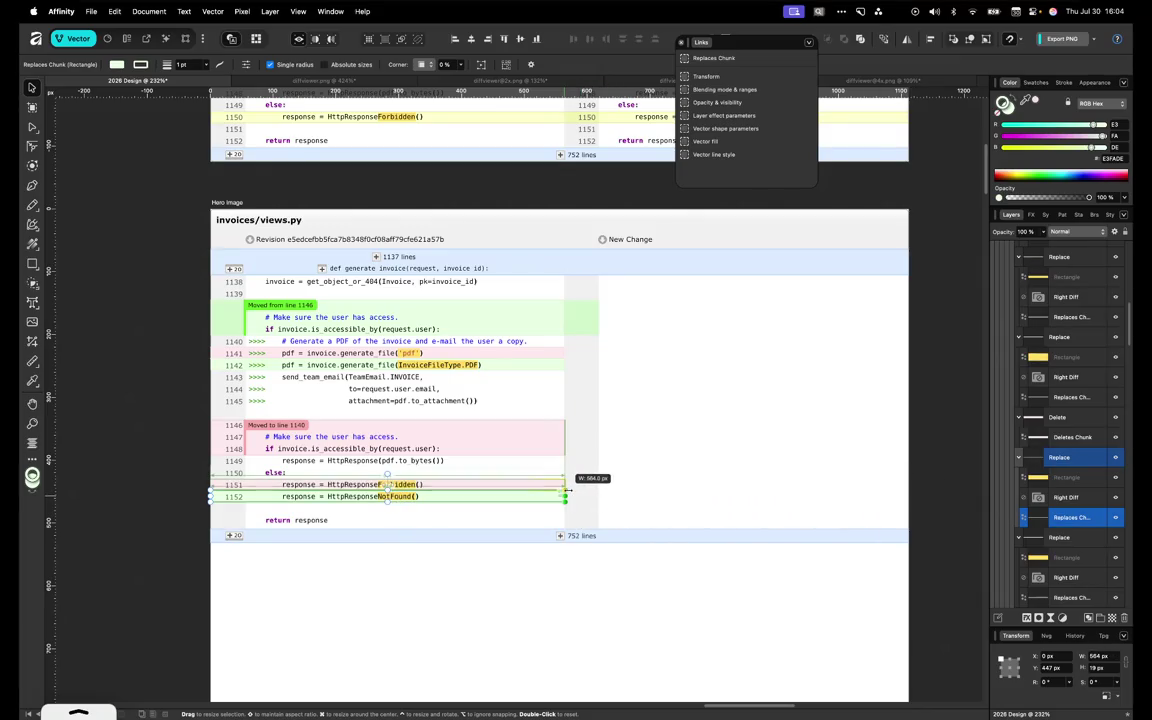
Trim the green band to end at the left column, about 563 px wide
{"action": "left_click", "coordinate": [585, 327]}
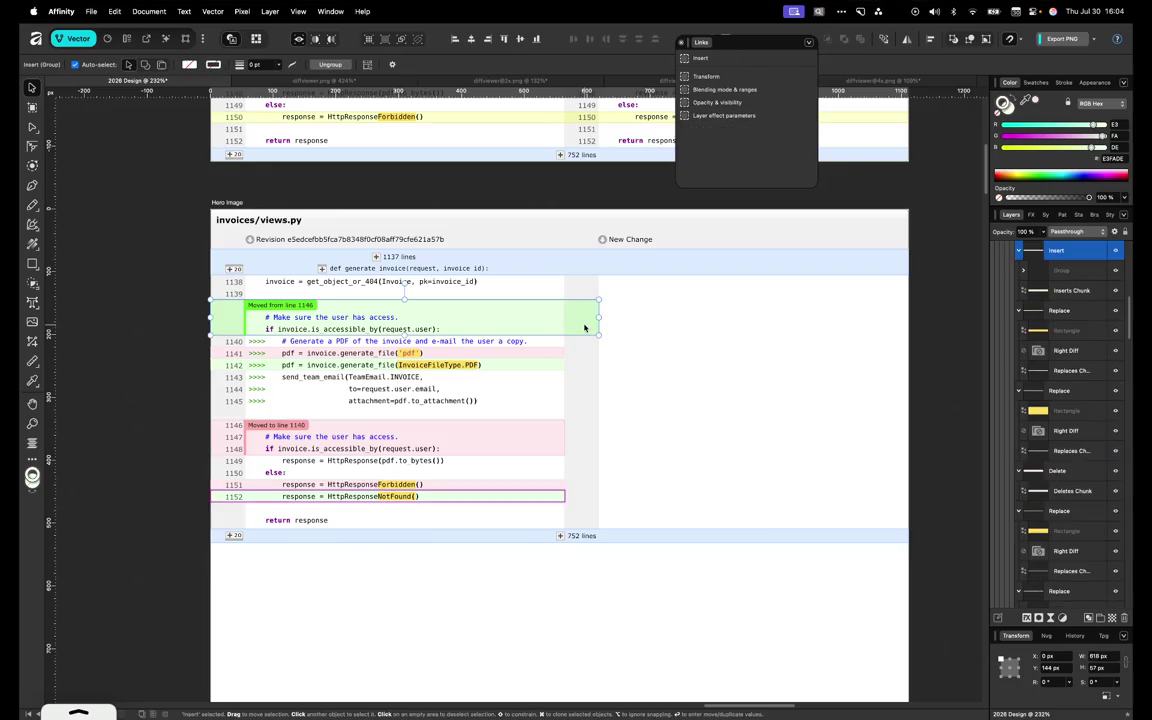
{"action": "double_click", "coordinate": [585, 327]}
{"action": "left_click_drag", "start_coordinate": [598, 317], "coordinate": [562, 317]}
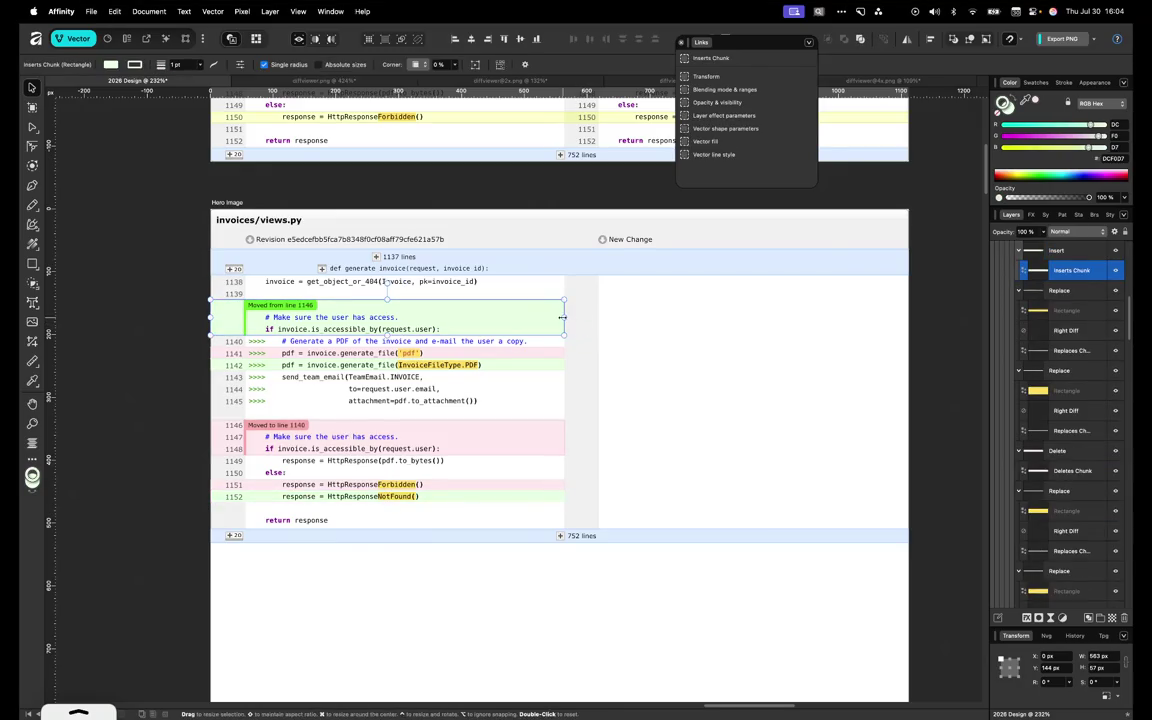
{"action": "left_click", "coordinate": [542, 548]}
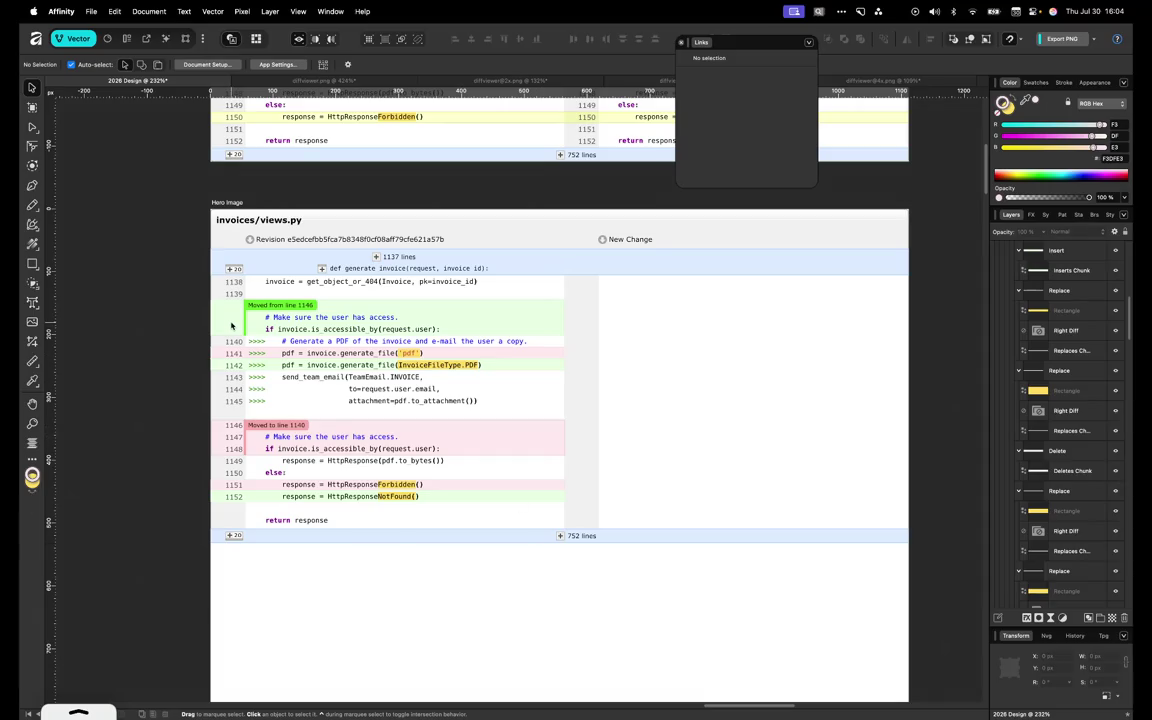
{"action": "scroll", "coordinate": [256, 325], "scroll_direction": "left", "scroll_amount": 2}
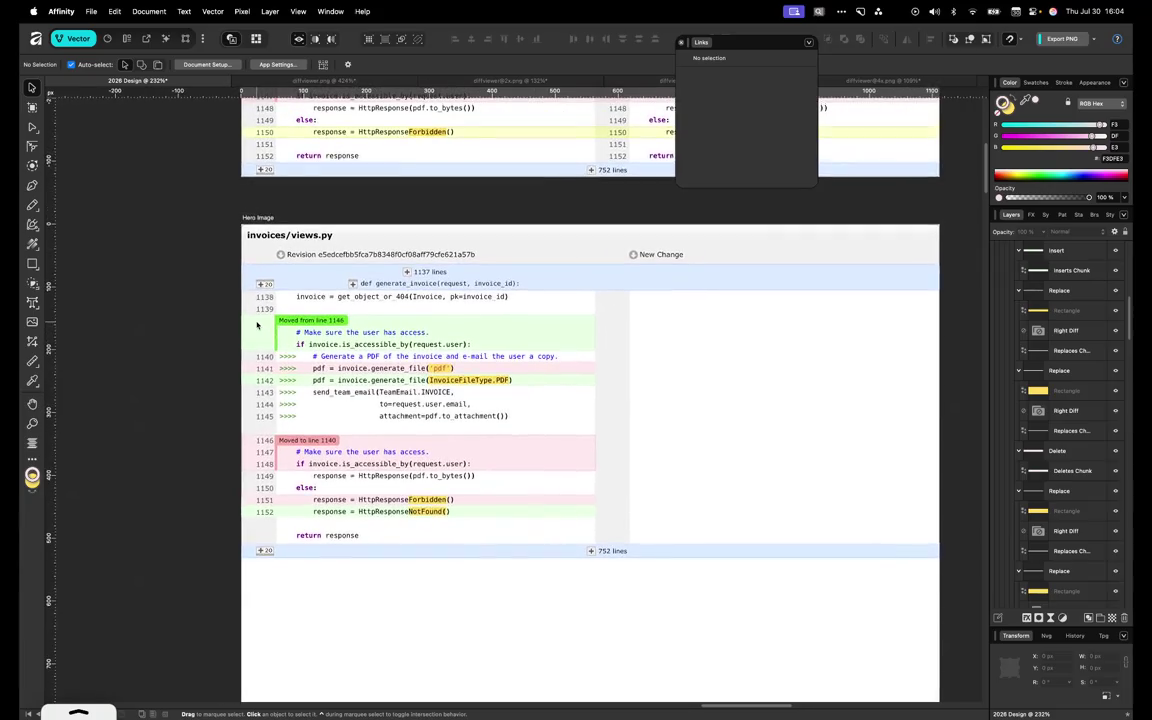
Narrow the top blue expand bar to the single code column's width
{"action": "left_click", "coordinate": [616, 322]}
{"action": "double_click", "coordinate": [617, 316]}
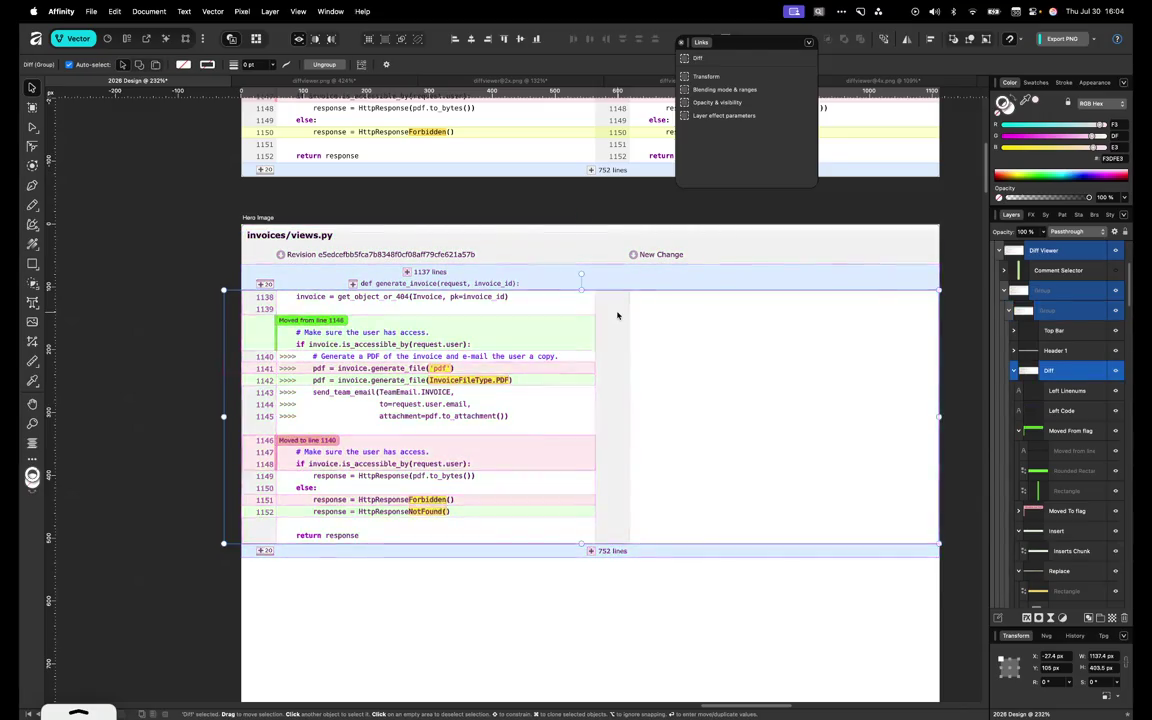
{"action": "double_click", "coordinate": [617, 316]}
{"action": "left_click", "coordinate": [635, 311]}
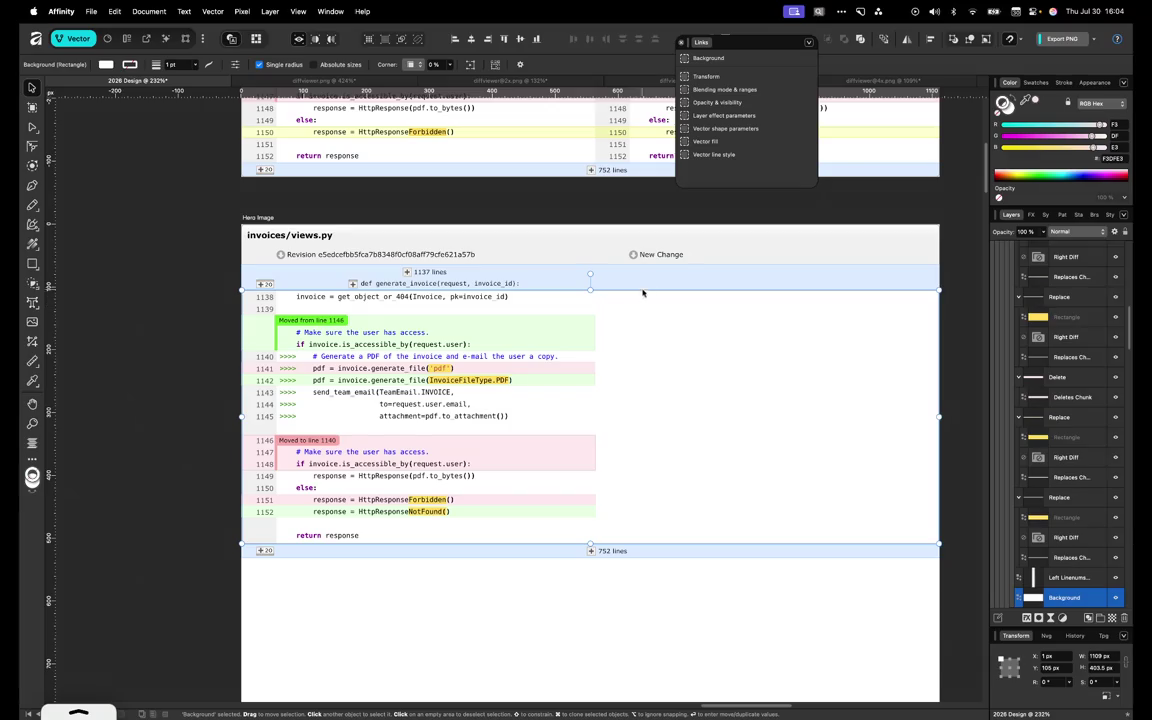
{"action": "left_click", "coordinate": [687, 275]}
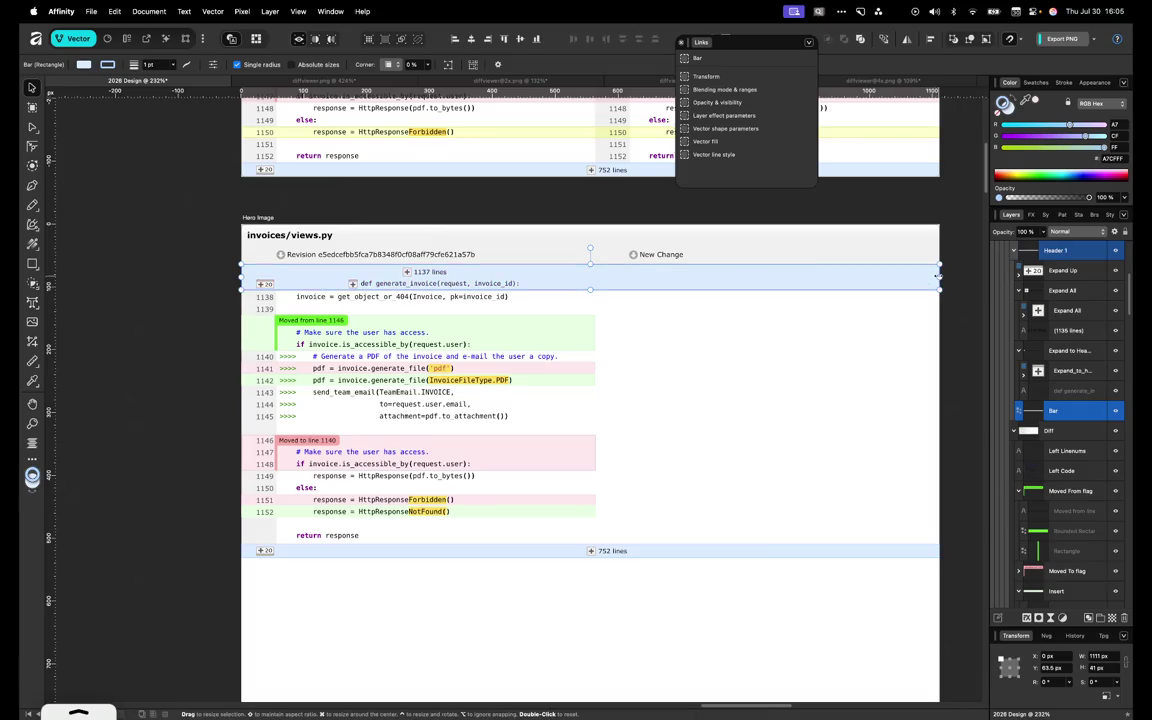
{"action": "left_click_drag", "start_coordinate": [636, 275], "coordinate": [598, 275]}
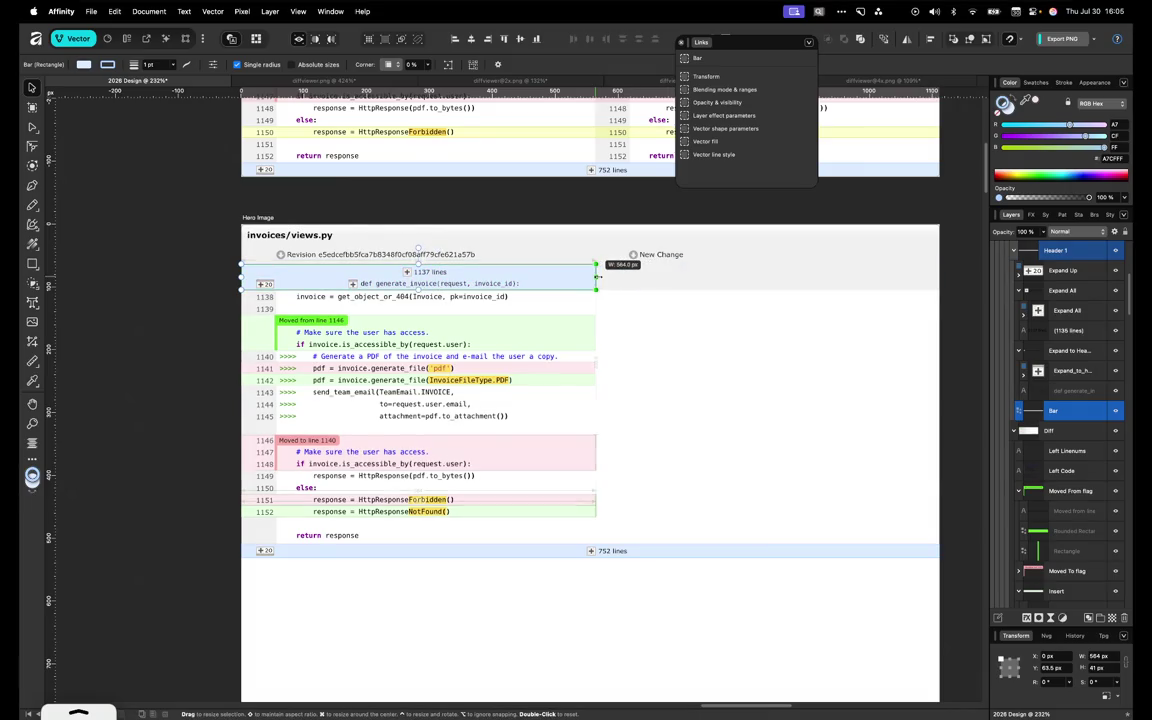
Nudge the '752 lines' text and Expand Below right to recentre them
{"action": "left_click", "coordinate": [742, 551]}
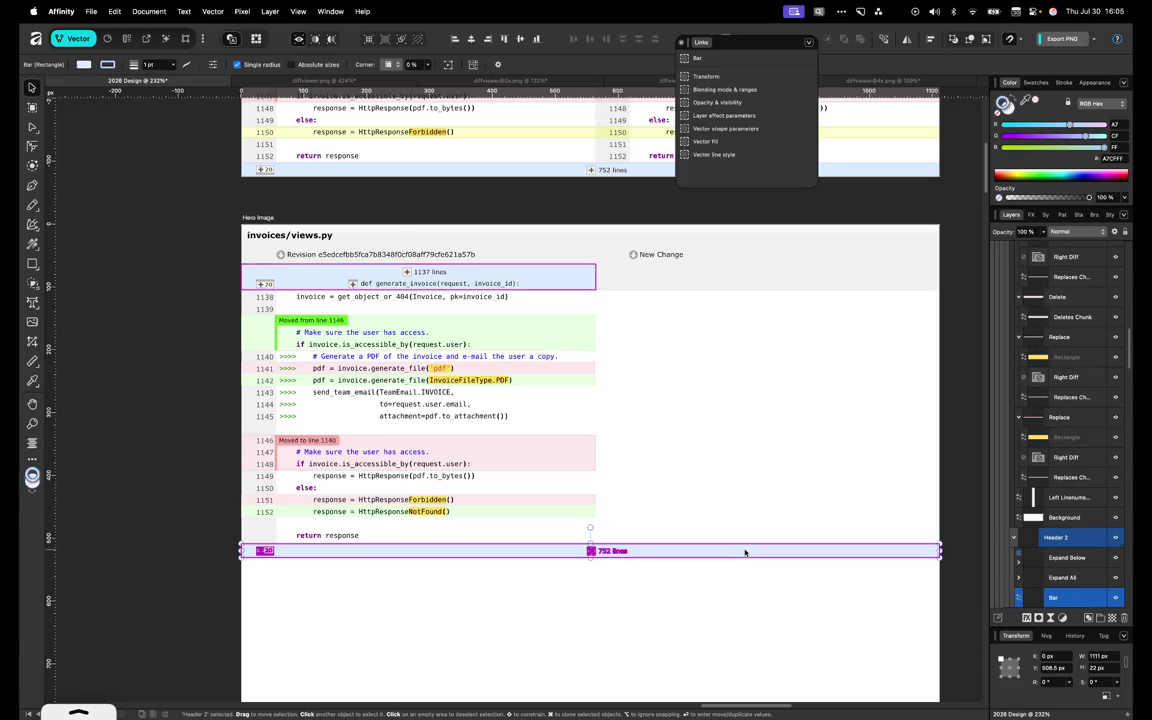
{"action": "double_click", "coordinate": [612, 551]}
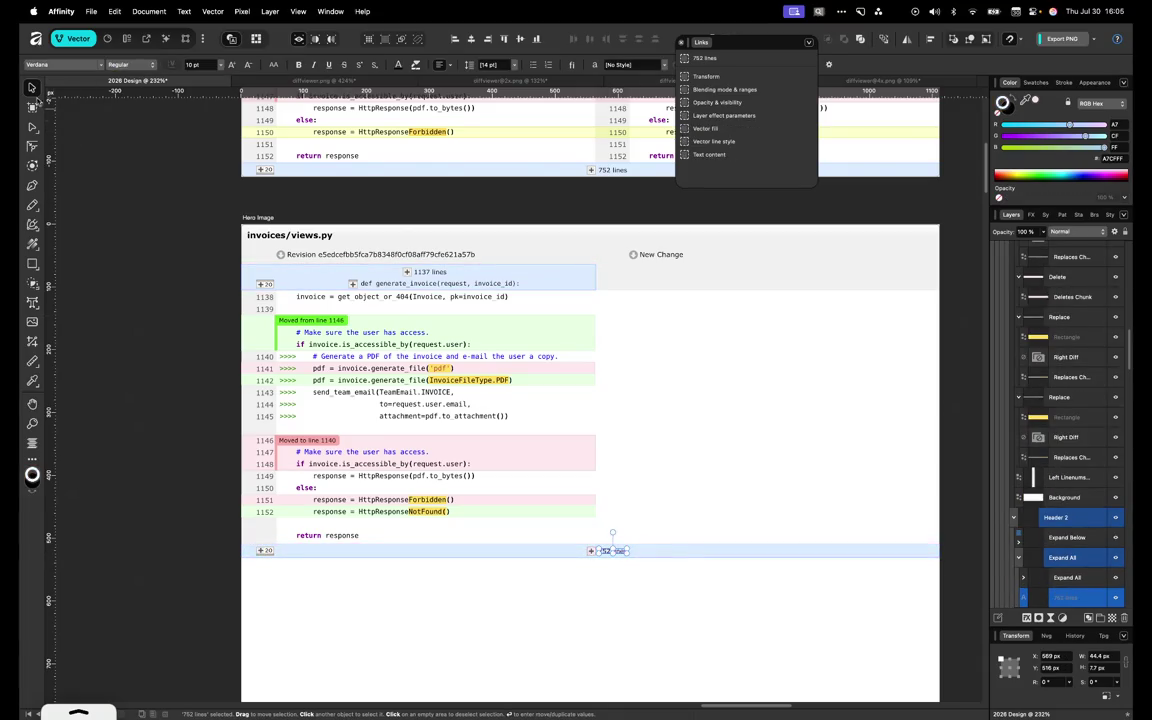
{"action": "key", "text": "shift+Left"}
{"action": "key", "text": "shift+Left"}
{"action": "key", "text": "shift+Left"}
{"action": "key", "text": "shift+Left"}
{"action": "key", "text": "shift+Left"}
{"action": "key", "text": "shift+Left"}
{"action": "key", "text": "shift+Left"}
{"action": "key", "text": "shift+Left"}
{"action": "key", "text": "shift+Left"}
{"action": "key", "text": "shift+Left"}
{"action": "key", "text": "shift+Right"}
{"action": "key", "text": "shift+Right"}
{"action": "key", "text": "shift+Right"}
{"action": "key", "text": "shift+Right"}
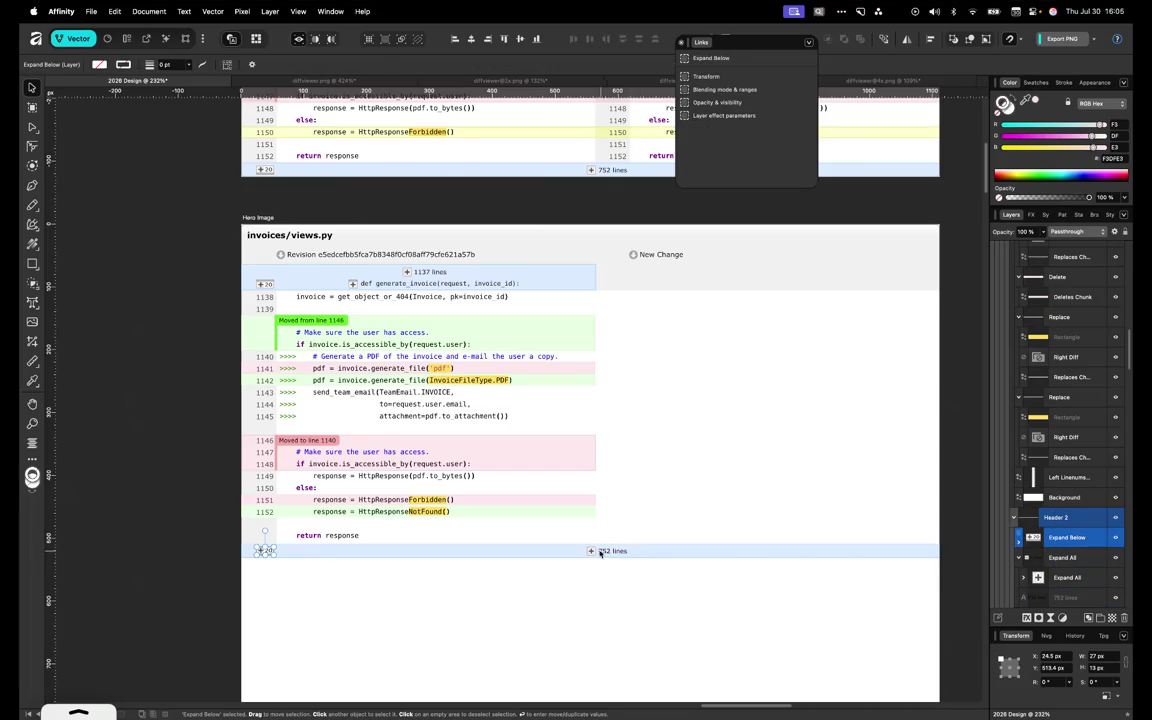
{"action": "left_click", "coordinate": [598, 551]}
{"action": "key", "text": "alt+bracketright"}
{"action": "key", "text": "shift+Right"}
Narrow the bottom '752 lines' bar to about 564 px, ending at the code column
{"action": "scroll", "coordinate": [1067, 510], "scroll_direction": "down", "scroll_amount": 2}
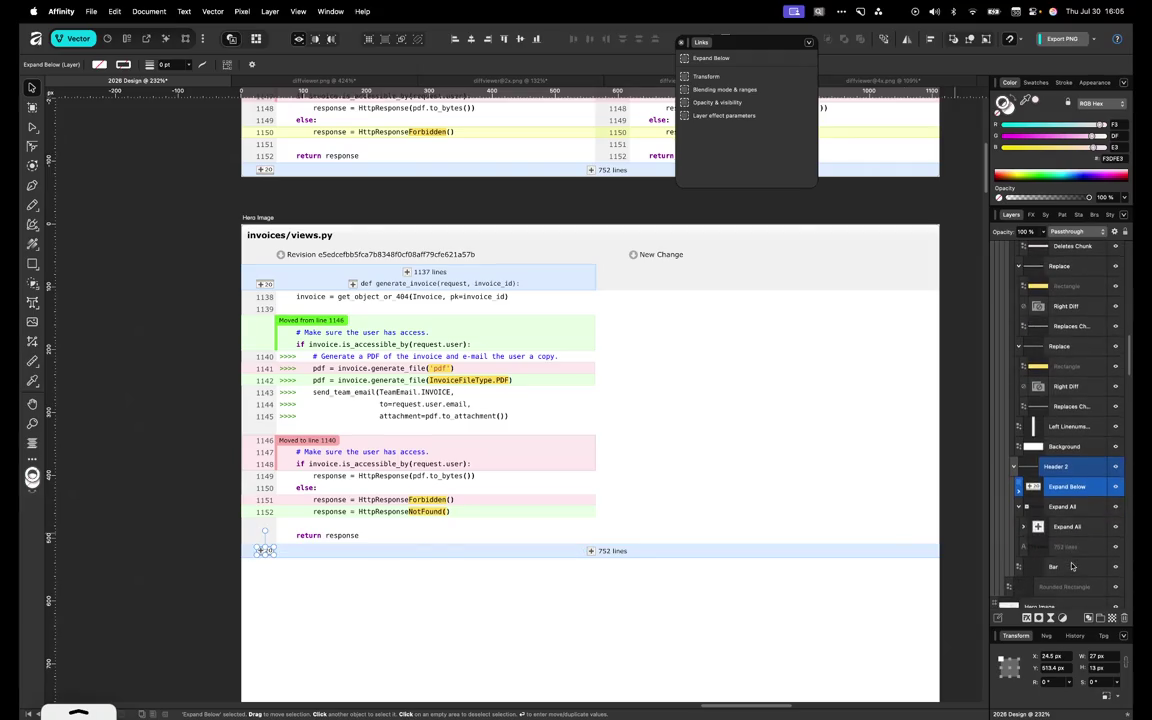
{"action": "left_click", "coordinate": [1067, 508]}
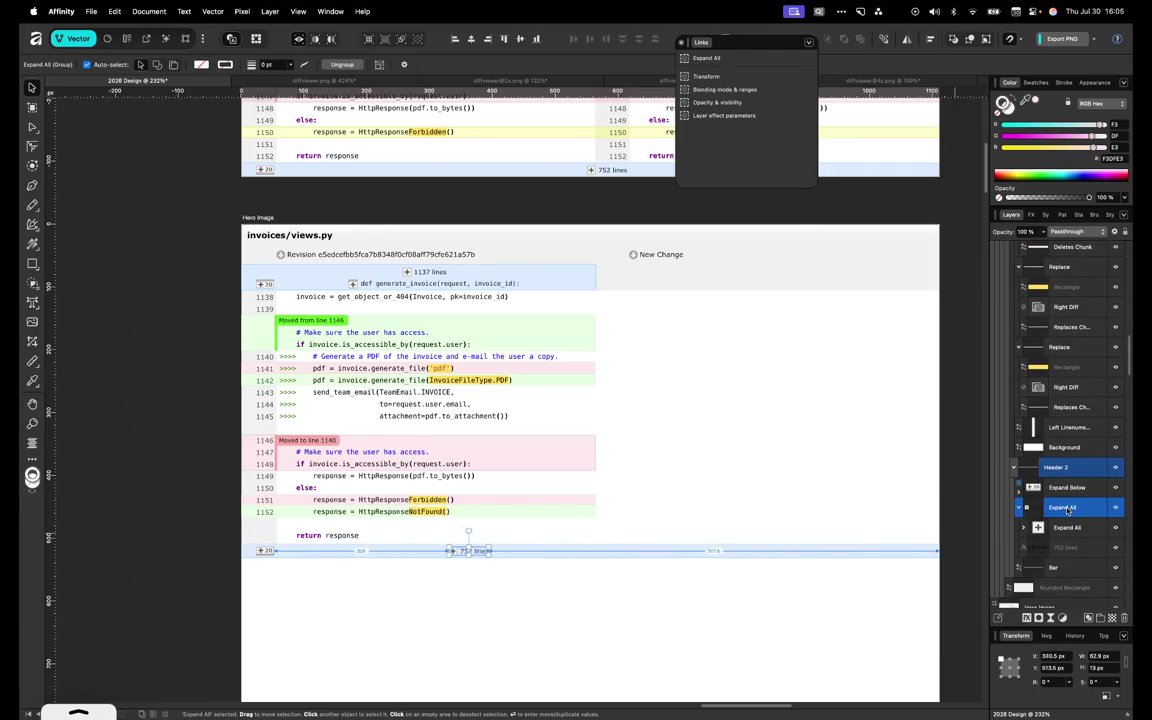
{"action": "left_click", "coordinate": [935, 553]}
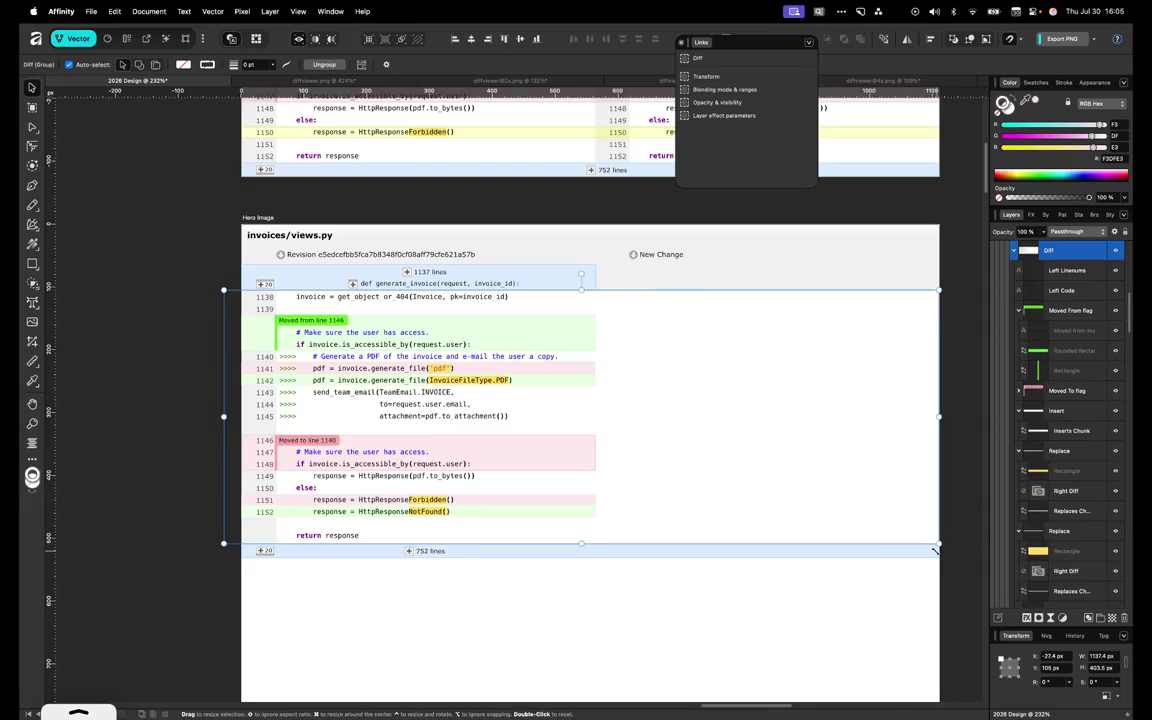
{"action": "left_click_drag", "start_coordinate": [935, 553], "coordinate": [596, 549]}
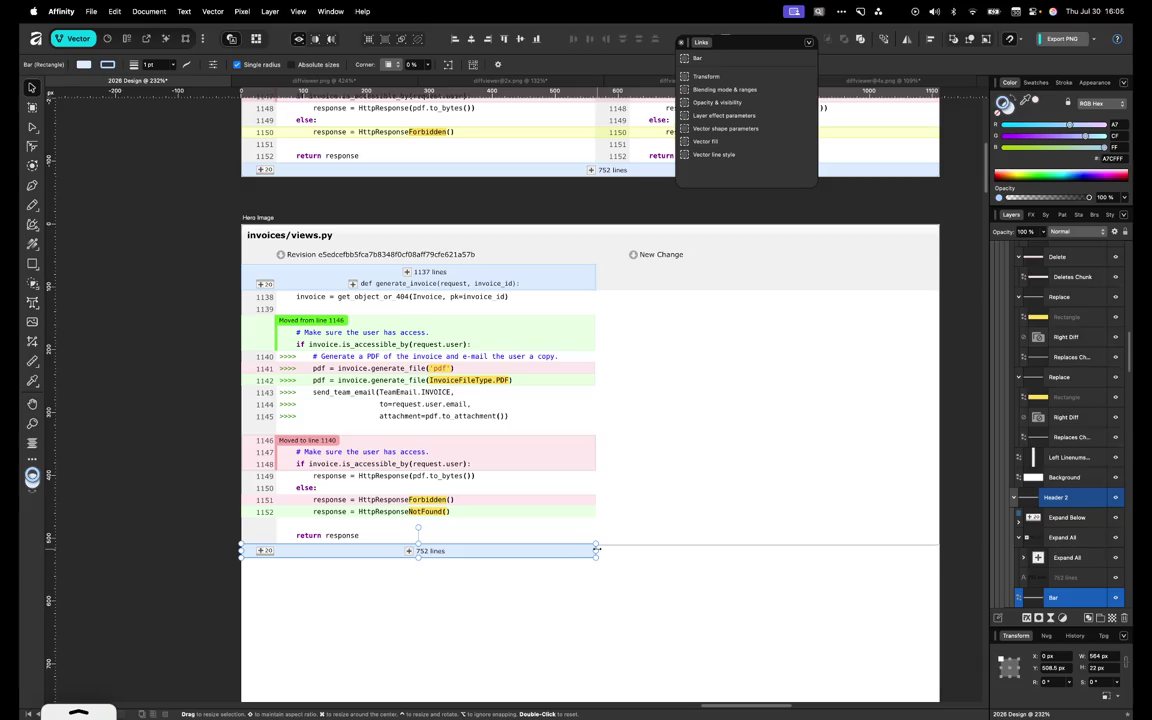
{"action": "left_click", "coordinate": [660, 433]}
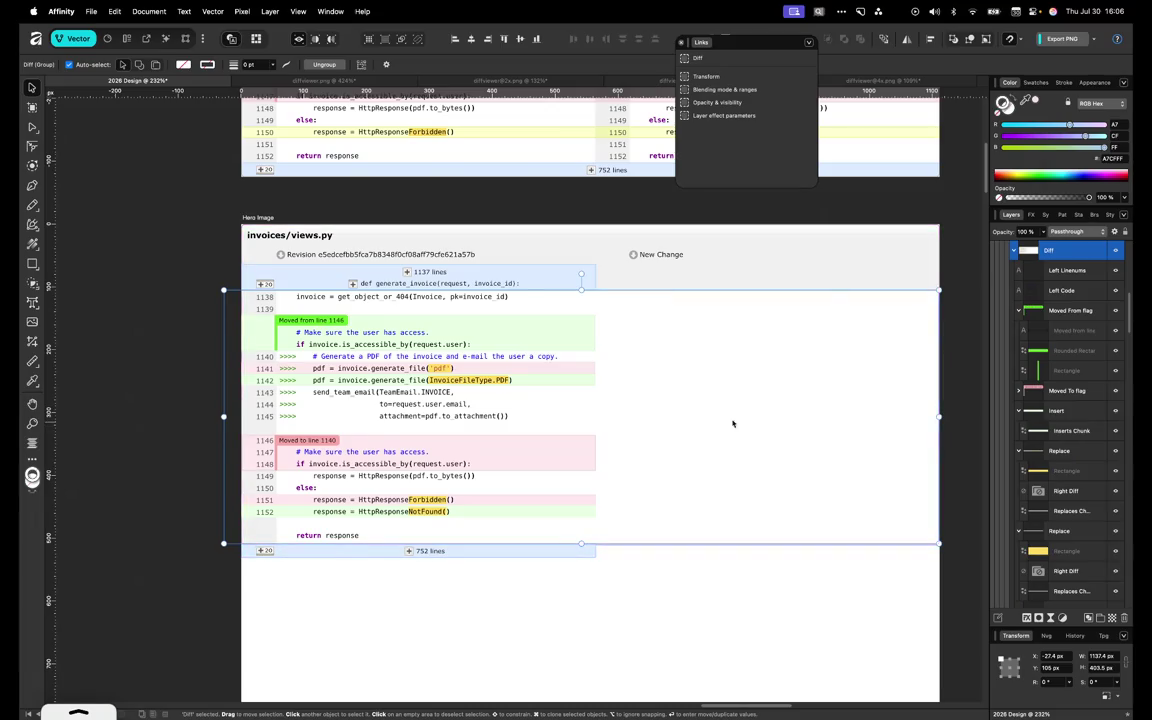
Narrow the diff's background rectangle to 583 px wide
{"action": "left_click", "coordinate": [794, 420]}
{"action": "left_click_drag", "start_coordinate": [939, 416], "coordinate": [600, 407]}
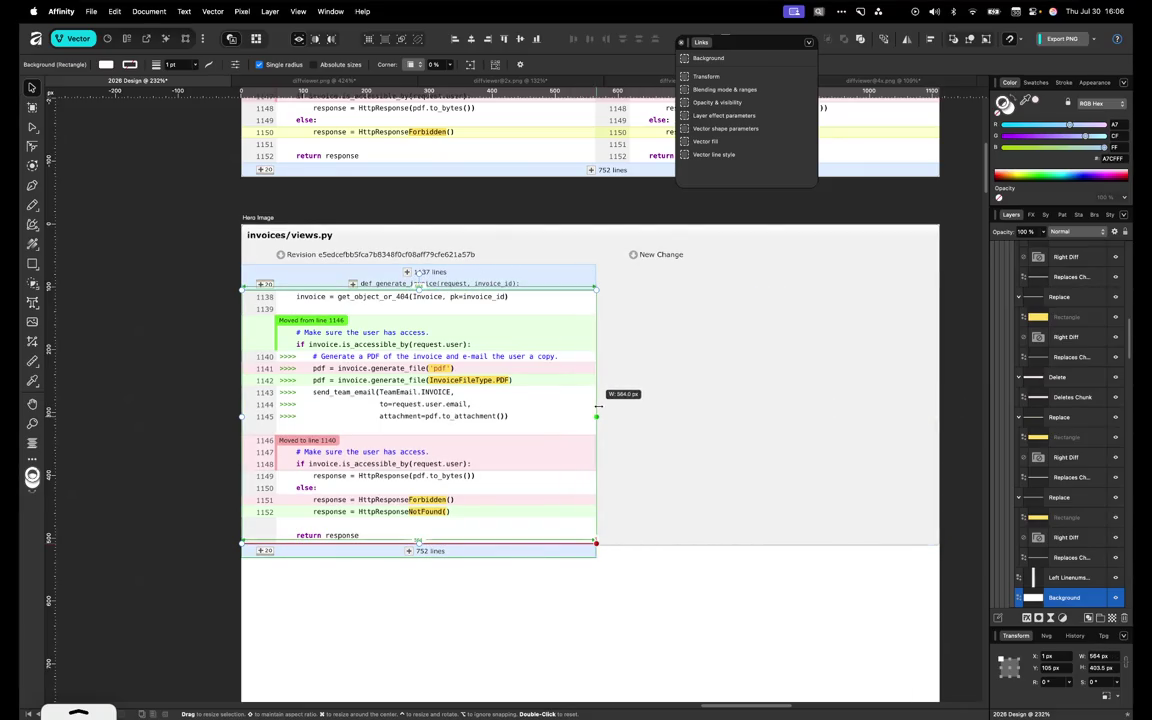
{"action": "left_click_drag", "start_coordinate": [598, 406], "coordinate": [598, 410]}
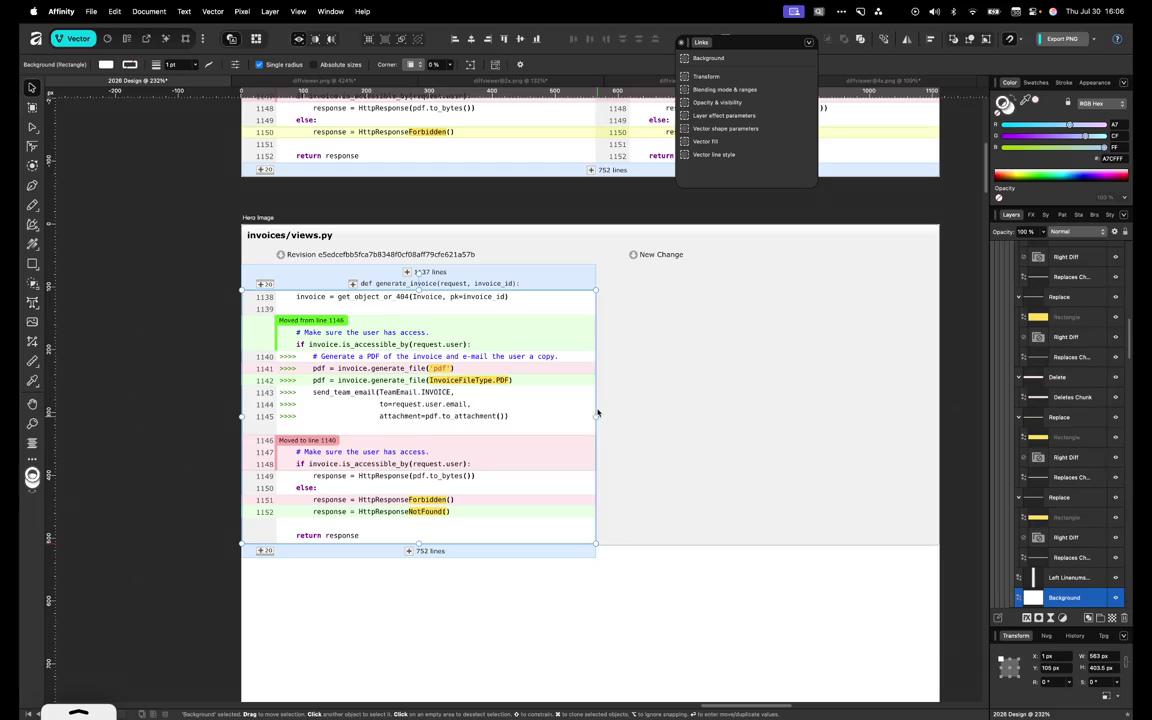
Delete the New Change label from the viewer
{"action": "left_click", "coordinate": [661, 518]}
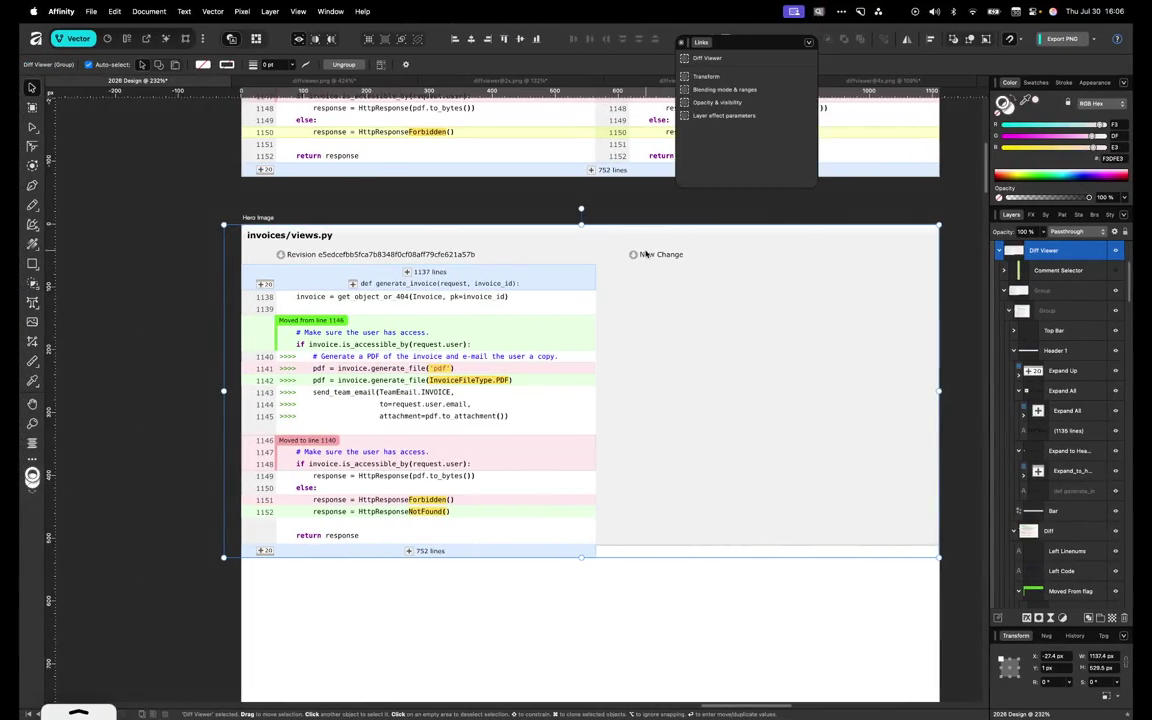
{"action": "double_click", "coordinate": [650, 255]}
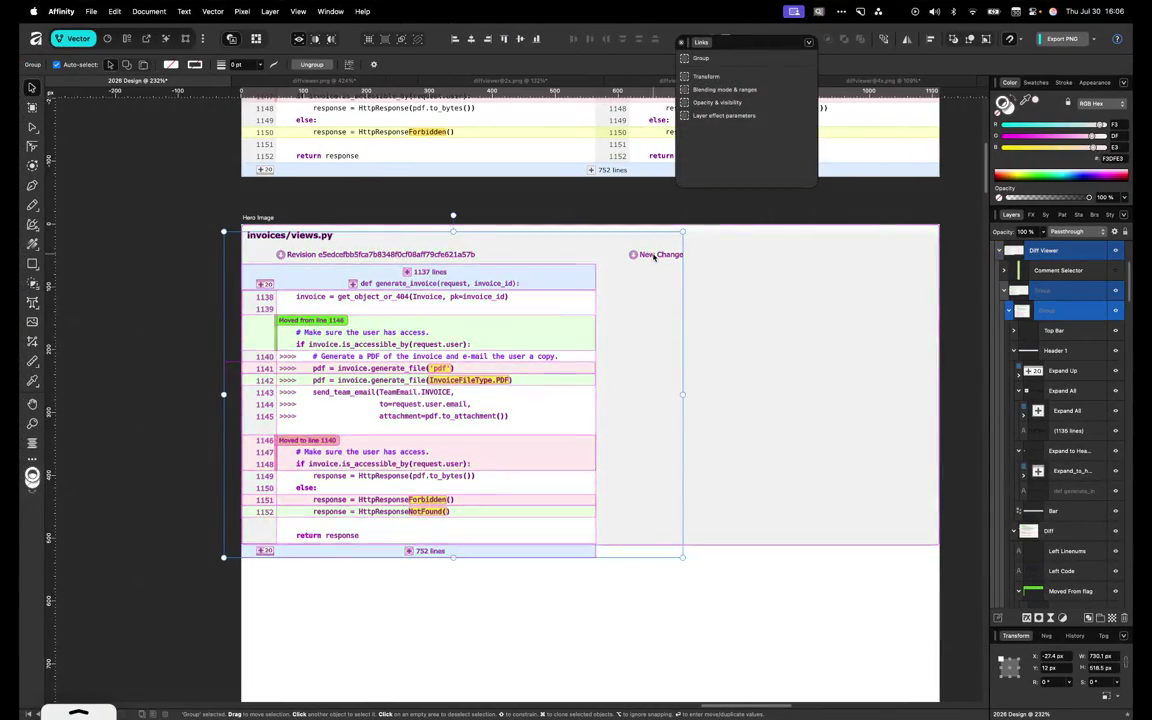
{"action": "left_click", "coordinate": [655, 255]}
{"action": "key", "text": "Delete"}
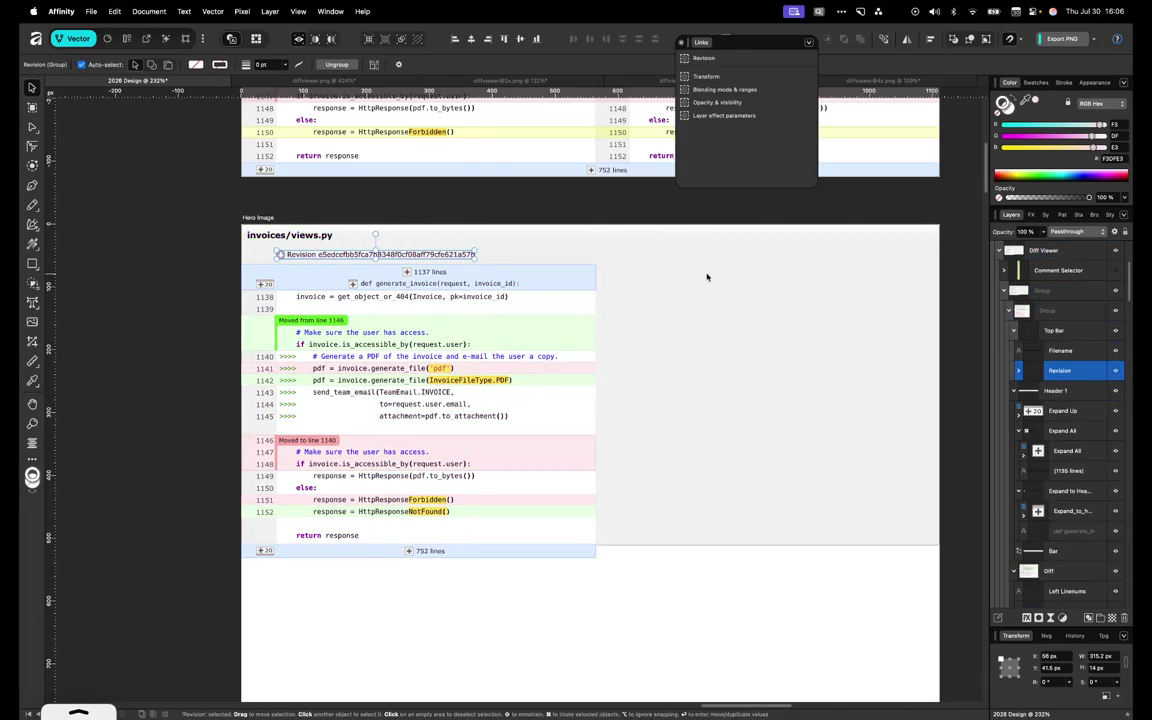
Narrow the outer rounded frame to the single-column width, about 564 px
{"action": "left_click", "coordinate": [710, 278]}
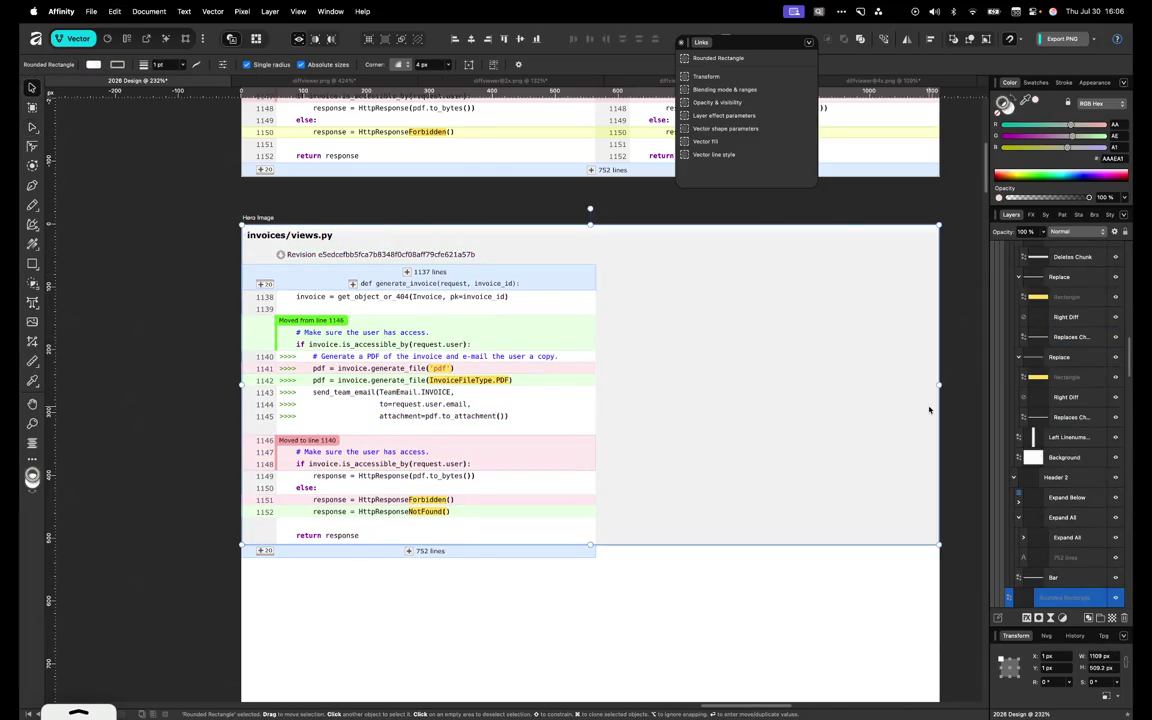
{"action": "left_click_drag", "start_coordinate": [784, 387], "coordinate": [672, 394]}
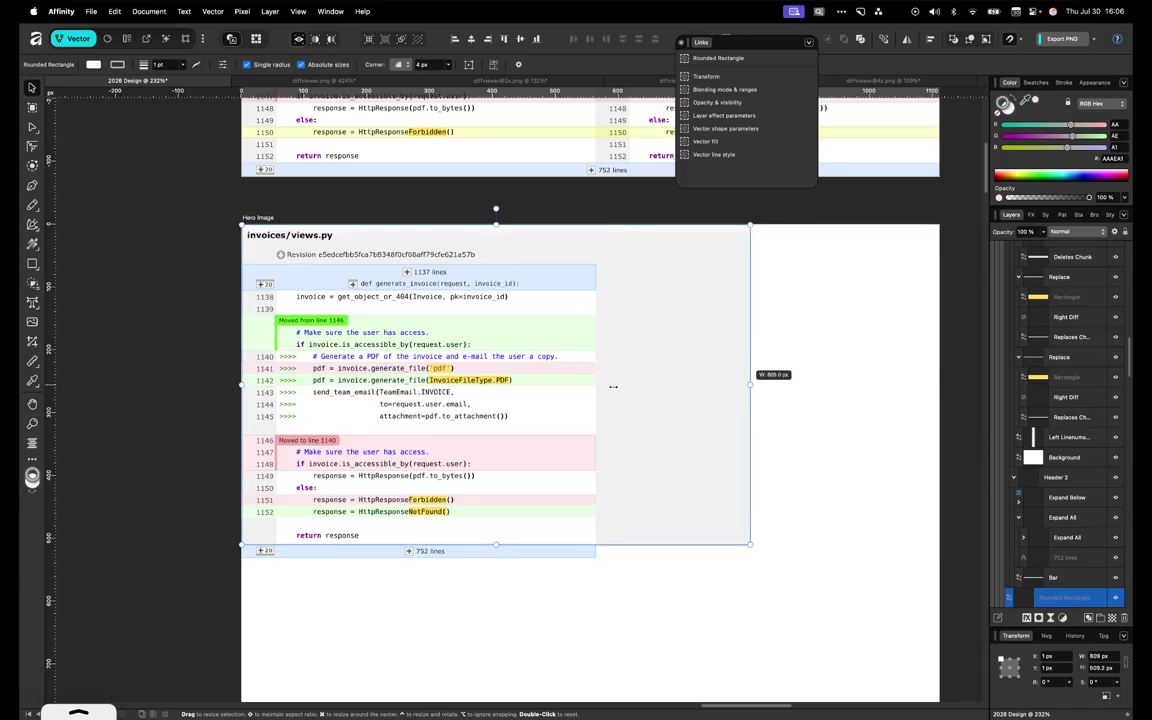
{"action": "left_click_drag", "start_coordinate": [597, 384], "coordinate": [597, 382]}
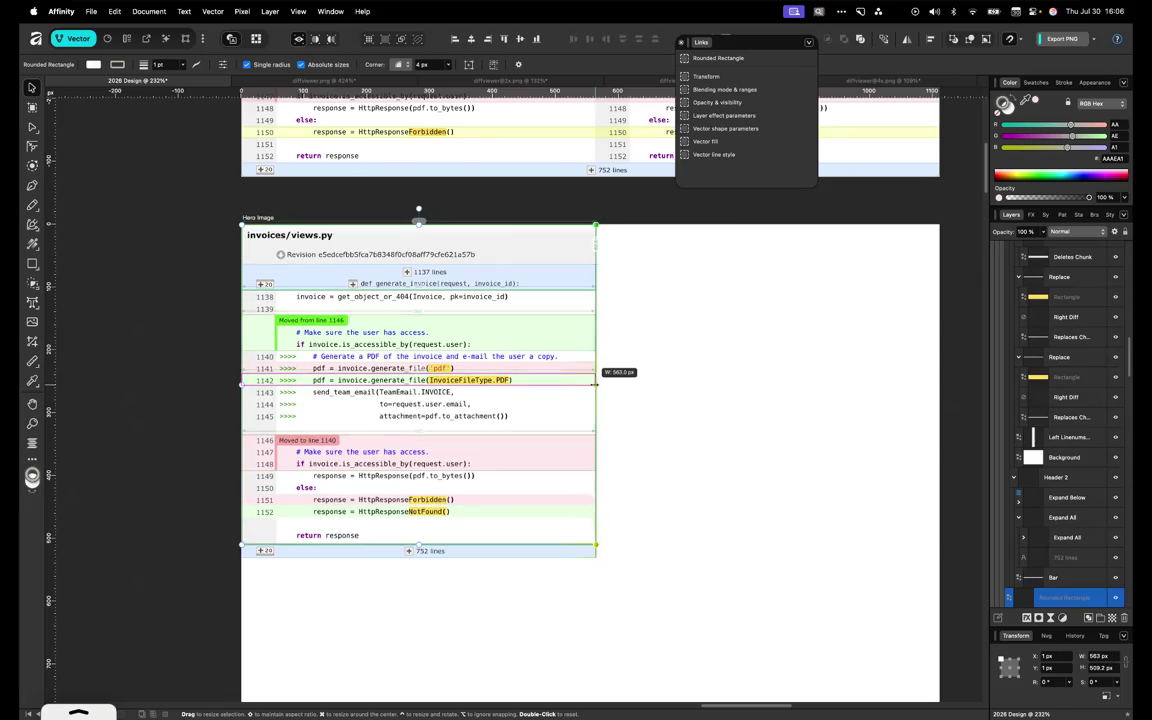
{"action": "left_click_drag", "start_coordinate": [597, 383], "coordinate": [595, 383]}
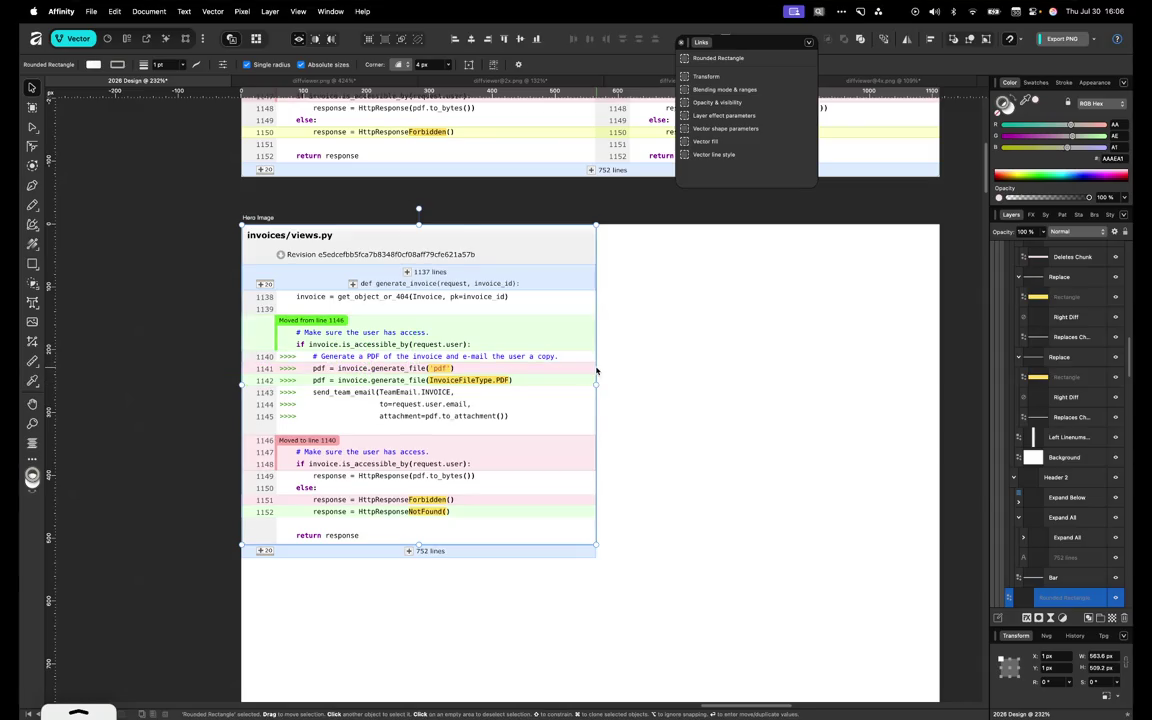
{"action": "scroll", "coordinate": [596, 370], "scroll_direction": "up", "scroll_amount": 5}
{"action": "scroll", "coordinate": [565, 300], "scroll_direction": "down", "scroll_amount": 3}
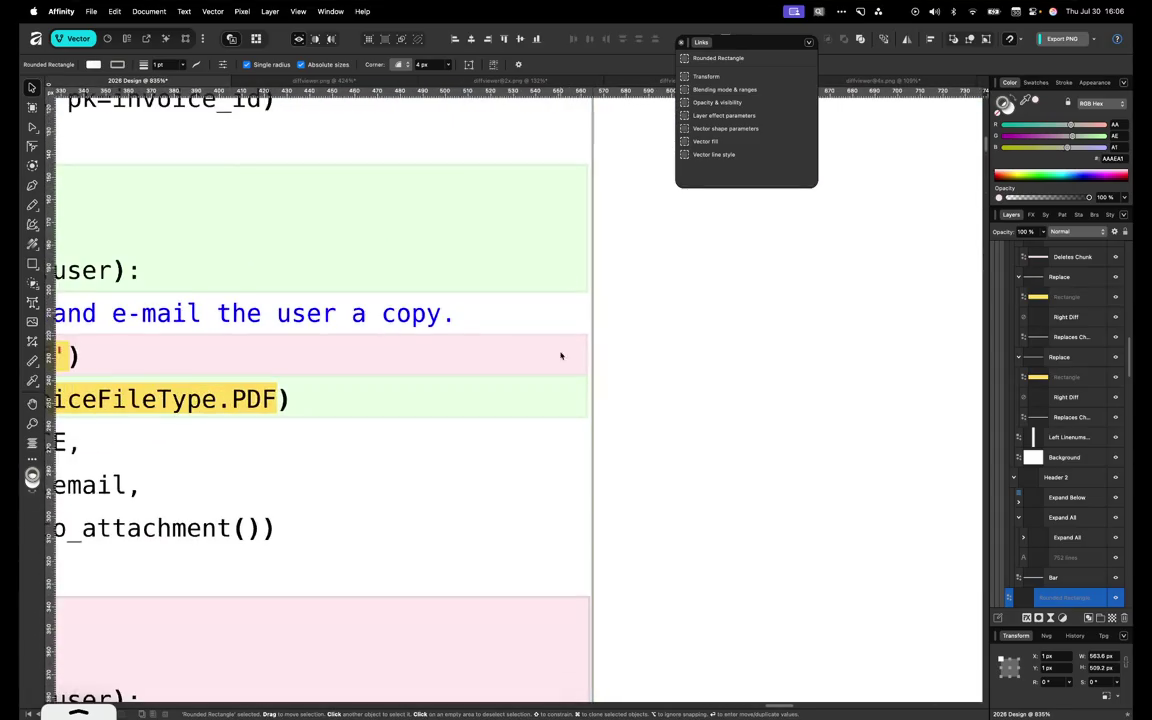
Fine-tune the frame size and extend the green replace row to the column edge
{"action": "scroll", "coordinate": [560, 360], "scroll_direction": "down", "scroll_amount": 5}
{"action": "scroll", "coordinate": [560, 375], "scroll_direction": "up", "scroll_amount": 3}
{"action": "scroll", "coordinate": [581, 388], "scroll_direction": "down", "scroll_amount": 3}
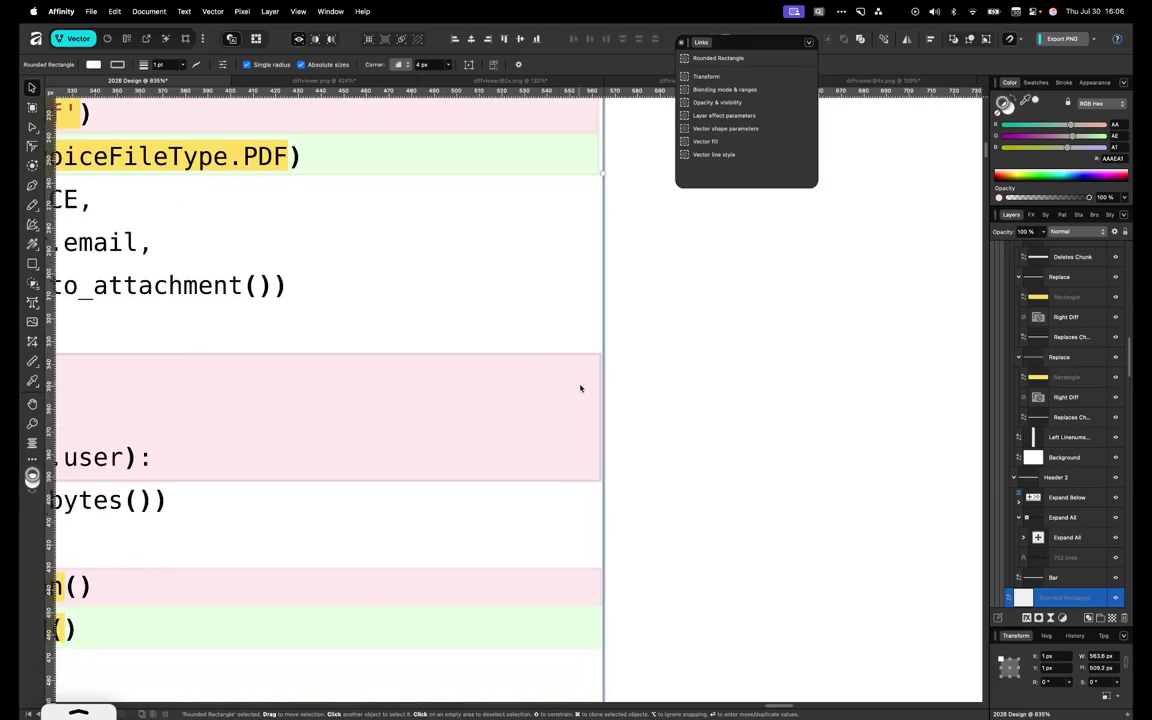
{"action": "scroll", "coordinate": [581, 388], "scroll_direction": "down", "scroll_amount": 5}
{"action": "left_click_drag", "start_coordinate": [603, 538], "coordinate": [603, 538]}
{"action": "scroll", "coordinate": [615, 450], "scroll_direction": "up", "scroll_amount": 5}
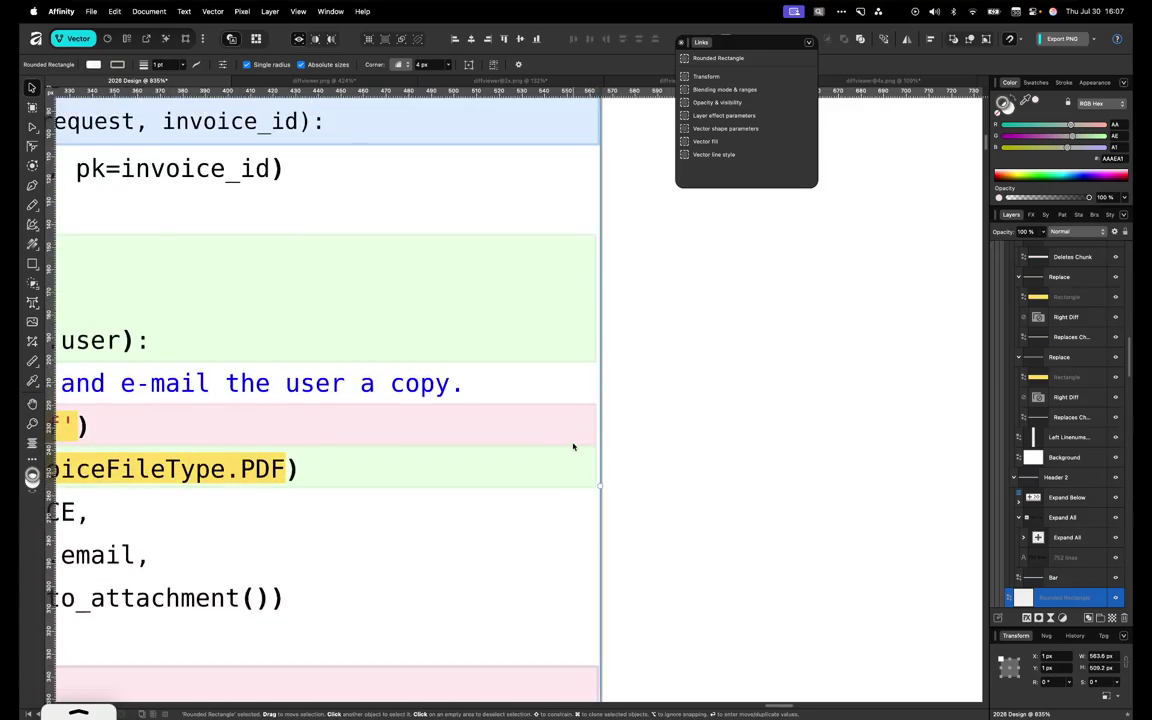
{"action": "left_click", "coordinate": [579, 443]}
{"action": "double_click", "coordinate": [591, 432]}
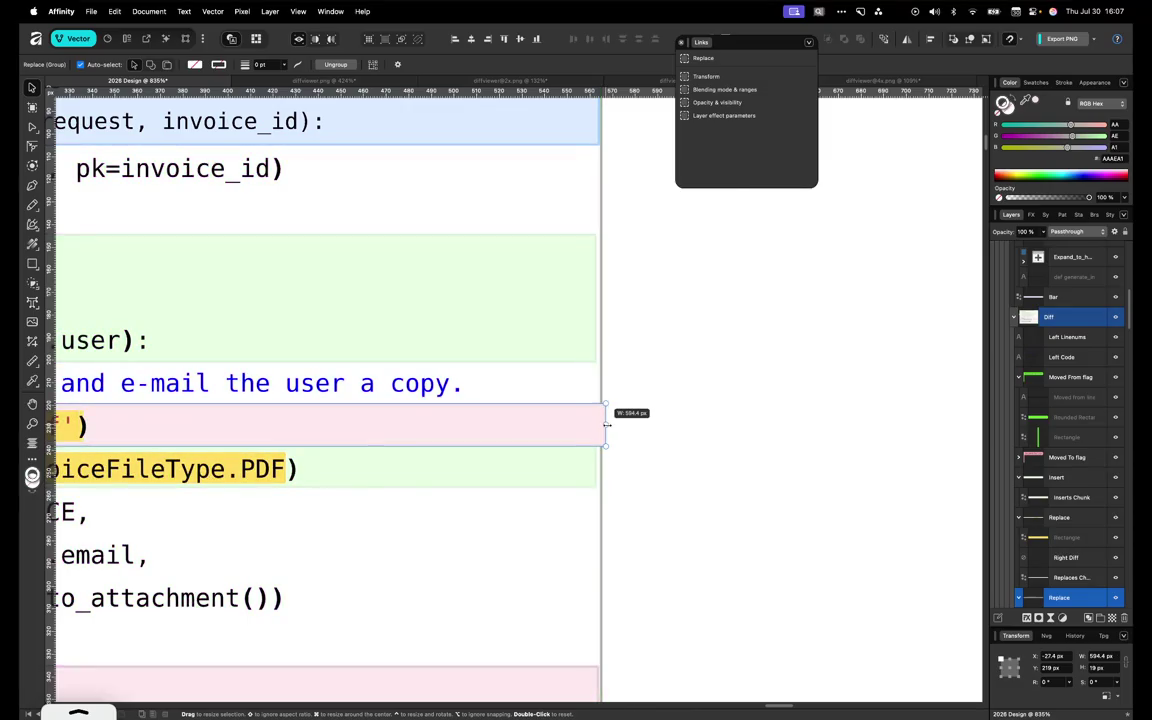
{"action": "left_click", "coordinate": [595, 461]}
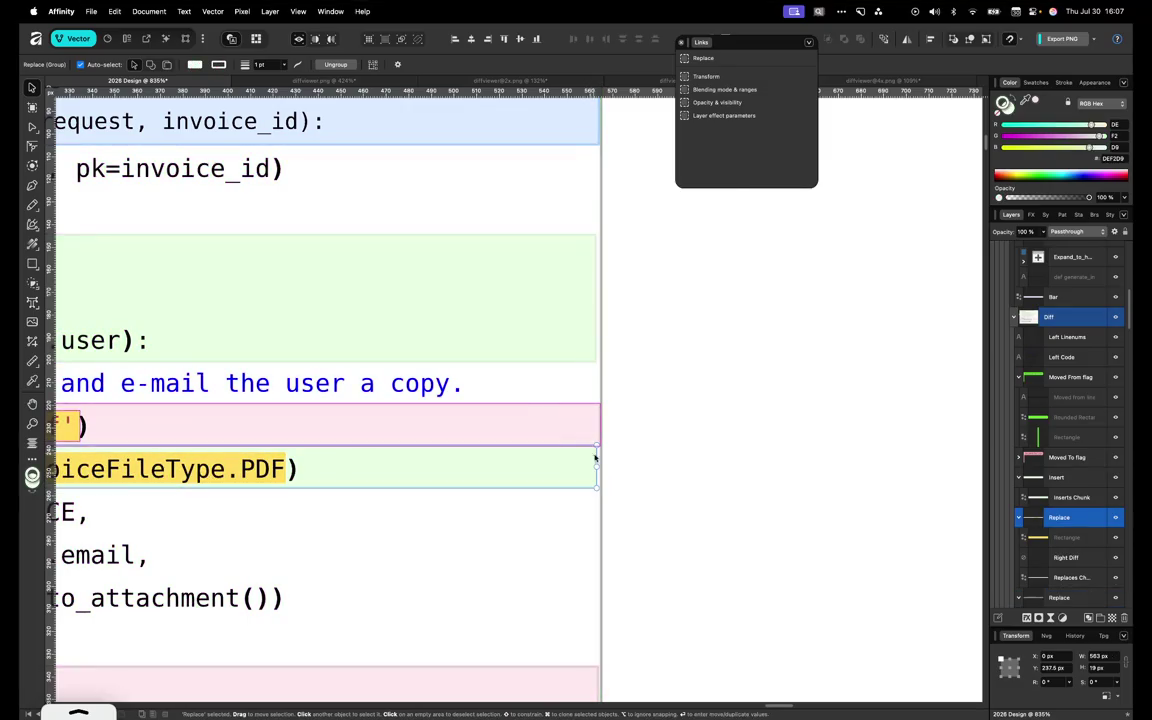
{"action": "left_click_drag", "start_coordinate": [595, 461], "coordinate": [601, 462]}
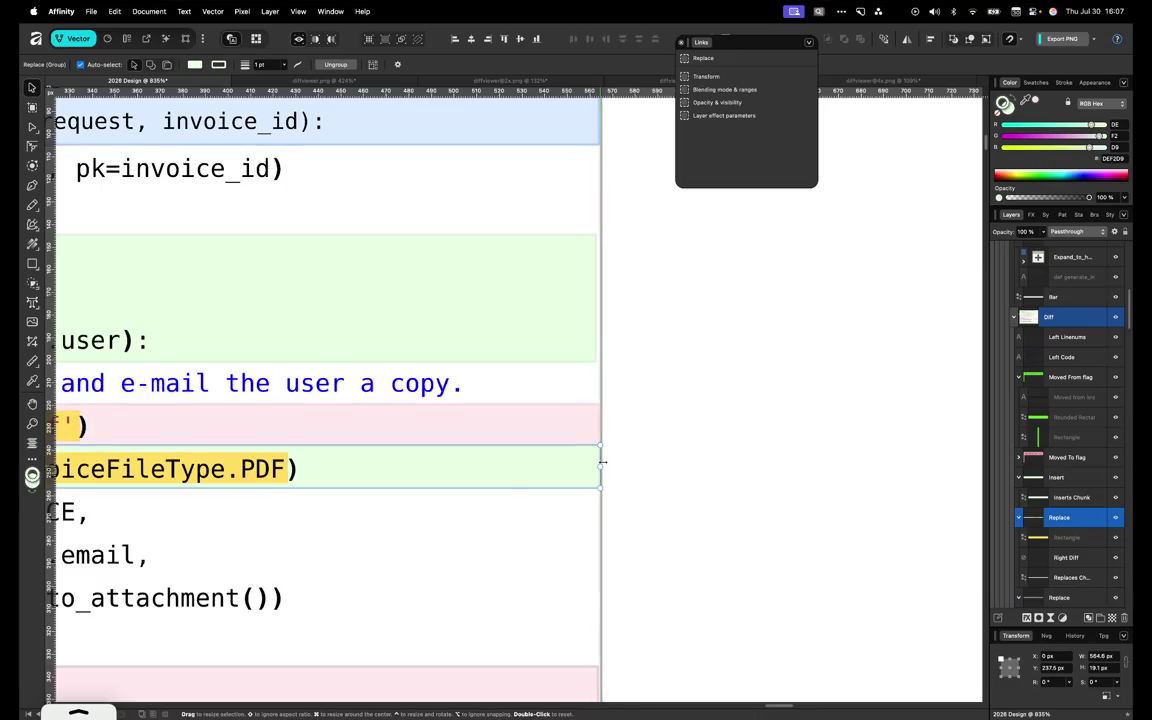
Widen the inserted, deleted, replace and green added rows to 567 px
{"action": "left_click", "coordinate": [590, 337]}
{"action": "left_click_drag", "start_coordinate": [599, 286], "coordinate": [608, 288]}
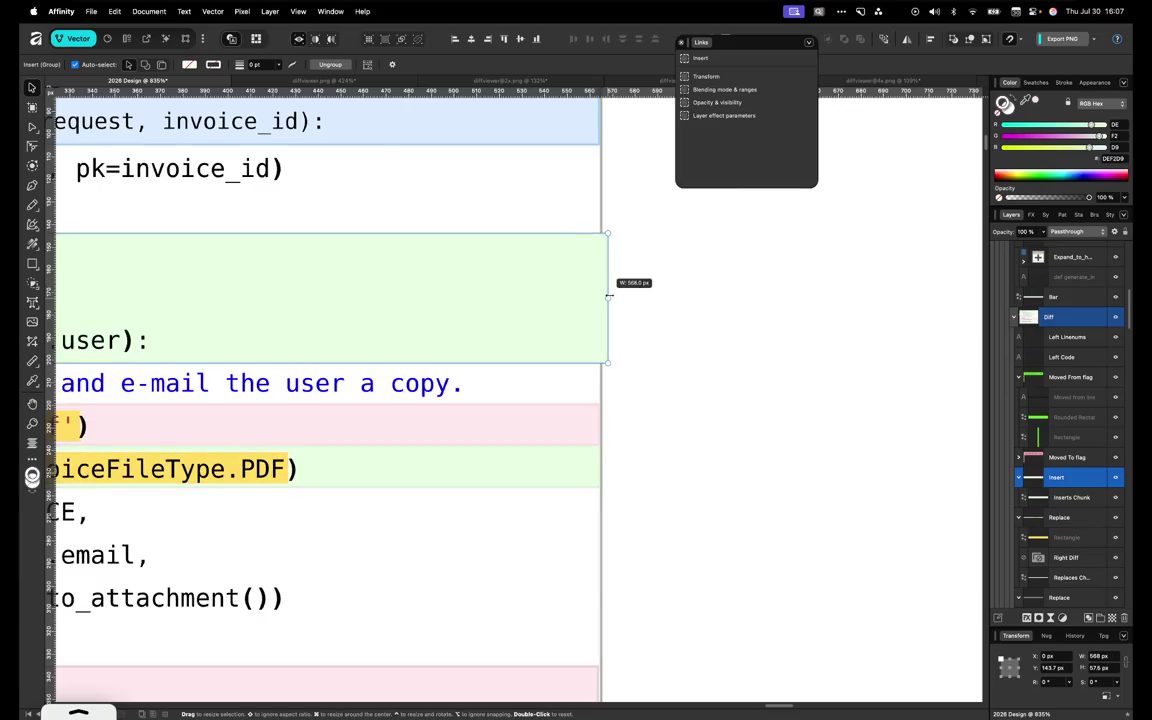
{"action": "left_click", "coordinate": [587, 483]}
{"action": "scroll", "coordinate": [587, 483], "scroll_direction": "down", "scroll_amount": 3}
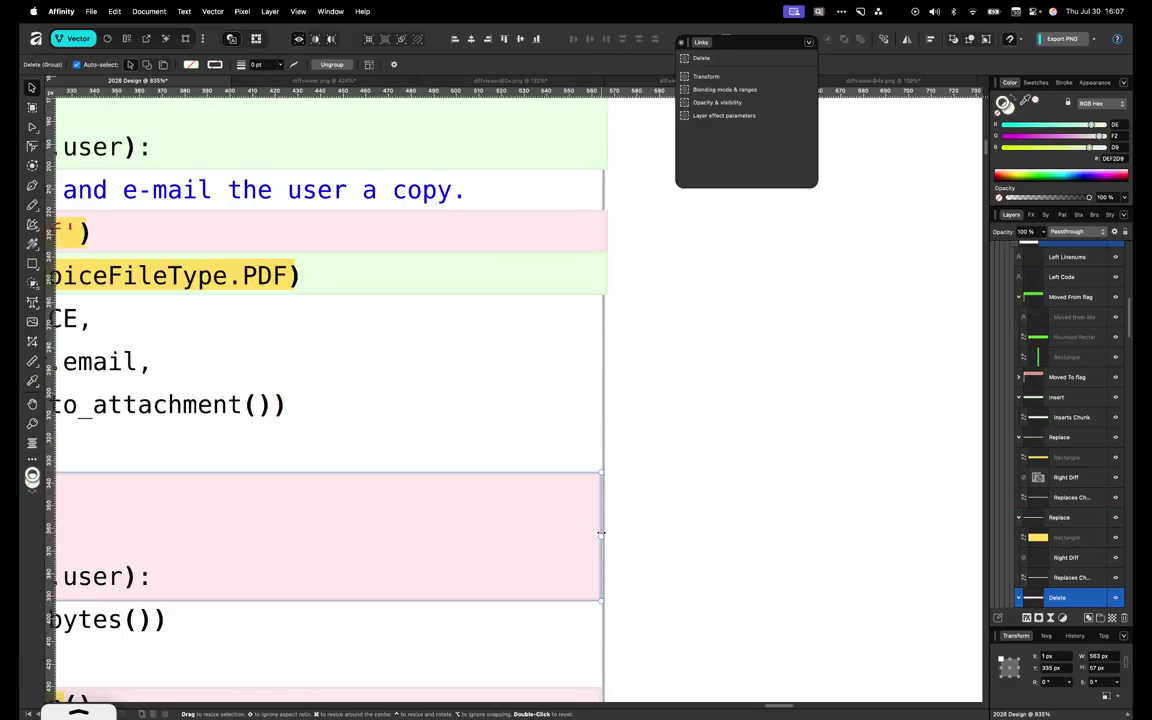
{"action": "left_click_drag", "start_coordinate": [603, 535], "coordinate": [607, 535]}
{"action": "scroll", "coordinate": [607, 535], "scroll_direction": "down", "scroll_amount": 1}
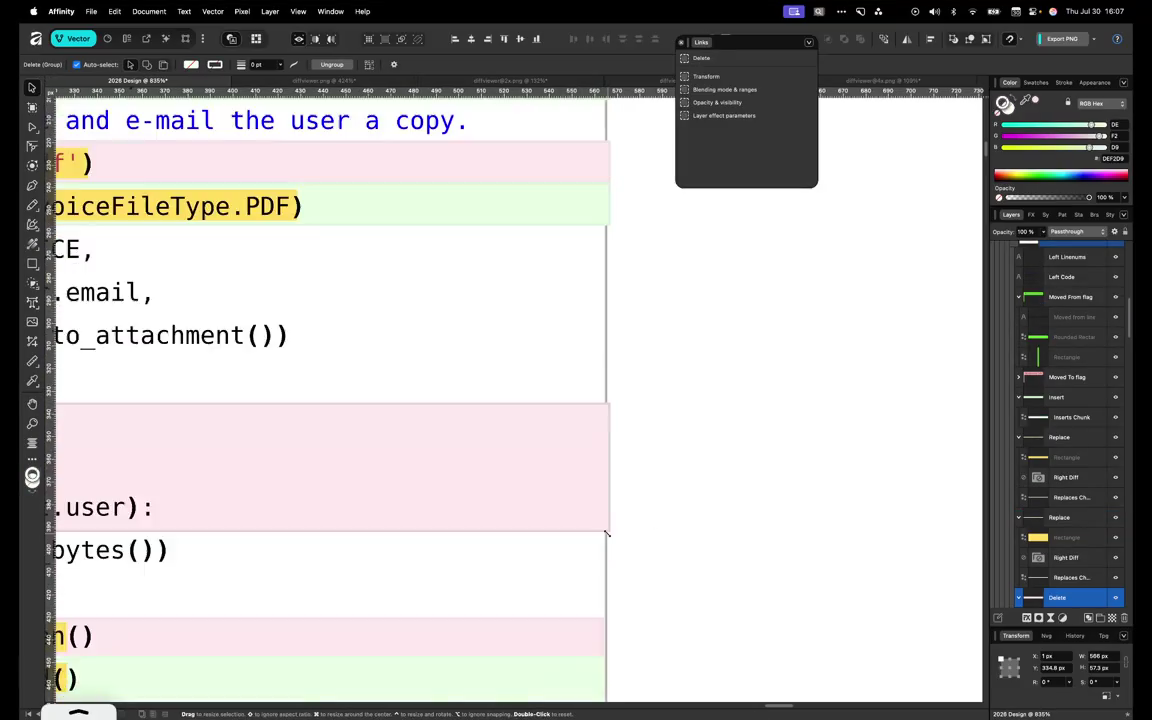
{"action": "scroll", "coordinate": [590, 500], "scroll_direction": "down", "scroll_amount": 2}
{"action": "left_click", "coordinate": [600, 487]}
{"action": "left_click_drag", "start_coordinate": [604, 475], "coordinate": [608, 475]}
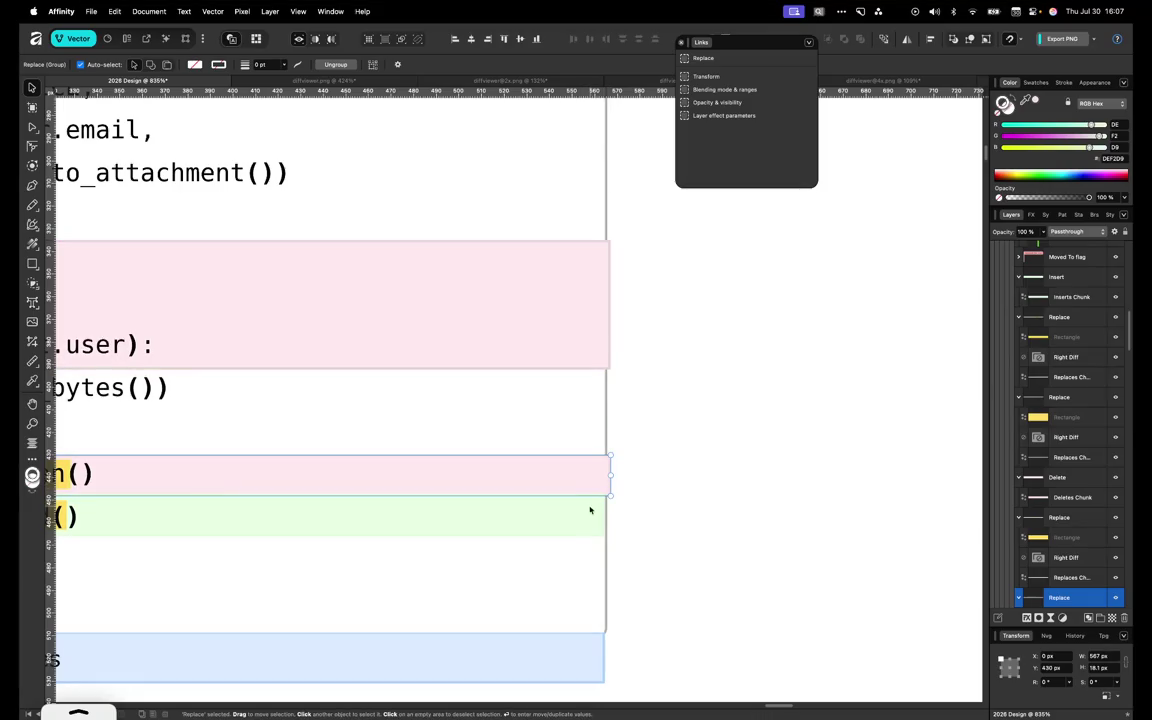
{"action": "left_click", "coordinate": [593, 511]}
{"action": "left_click_drag", "start_coordinate": [602, 512], "coordinate": [609, 512]}
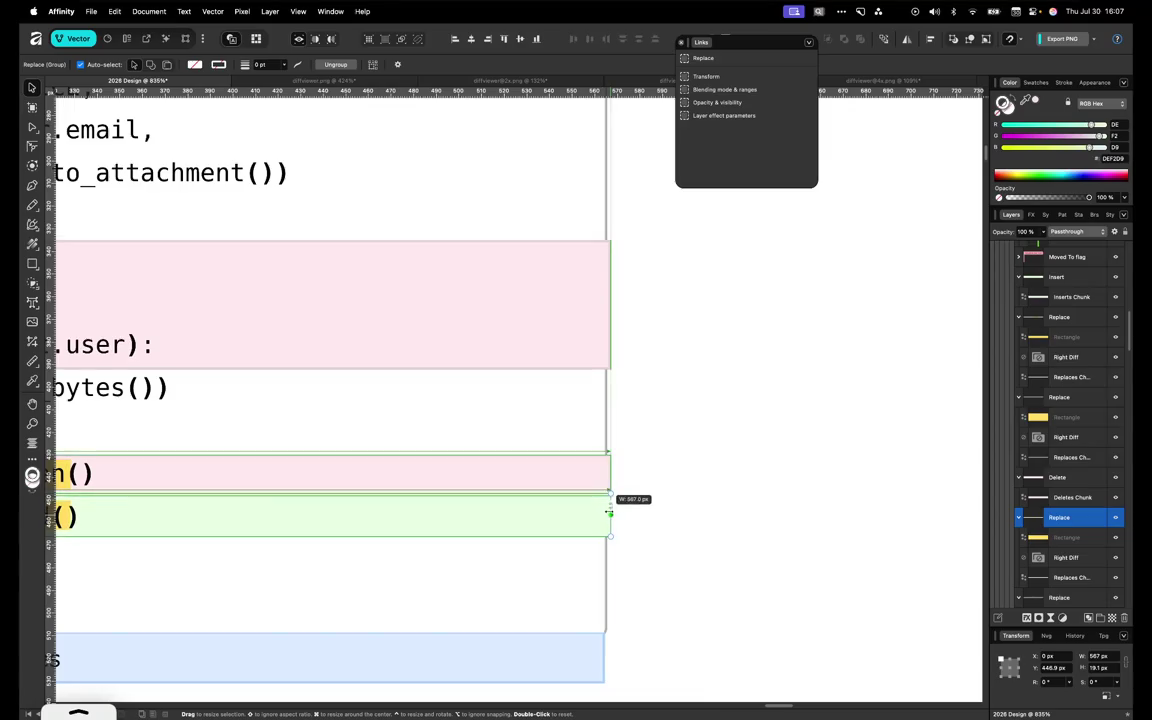
Widen the top blue '1137 lines' header bar to 567 px
{"action": "scroll", "coordinate": [590, 428], "scroll_direction": "up", "scroll_amount": 10}
{"action": "scroll", "coordinate": [590, 428], "scroll_direction": "up", "scroll_amount": 2}
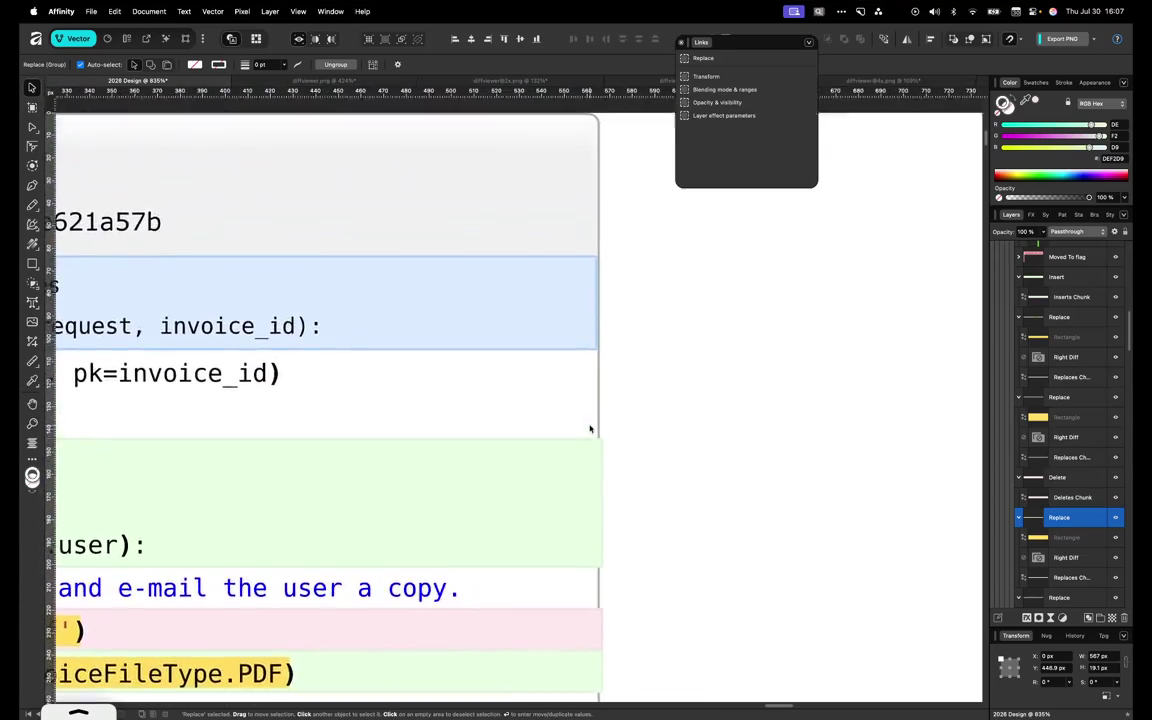
{"action": "scroll", "coordinate": [590, 428], "scroll_direction": "up", "scroll_amount": 5}
{"action": "scroll", "coordinate": [590, 428], "scroll_direction": "down", "scroll_amount": 3}
{"action": "left_click", "coordinate": [598, 510]}
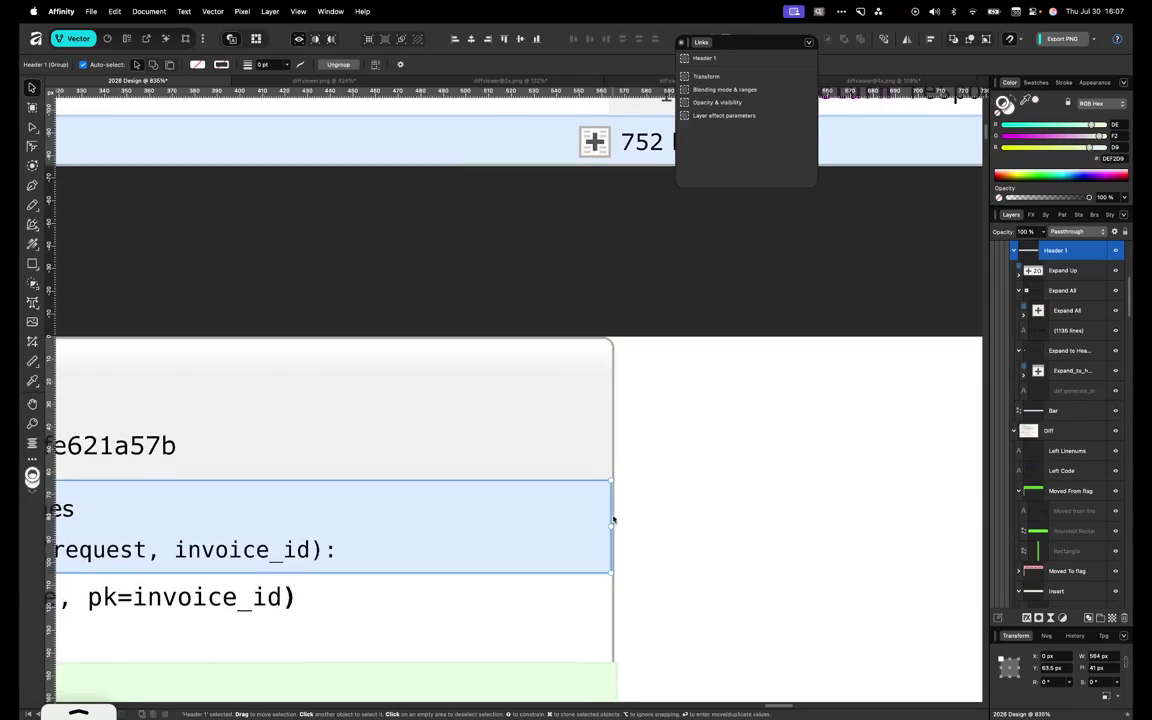
{"action": "left_click_drag", "start_coordinate": [615, 524], "coordinate": [618, 524]}
{"action": "key", "text": "super+z"}
{"action": "key", "text": "super+z"}
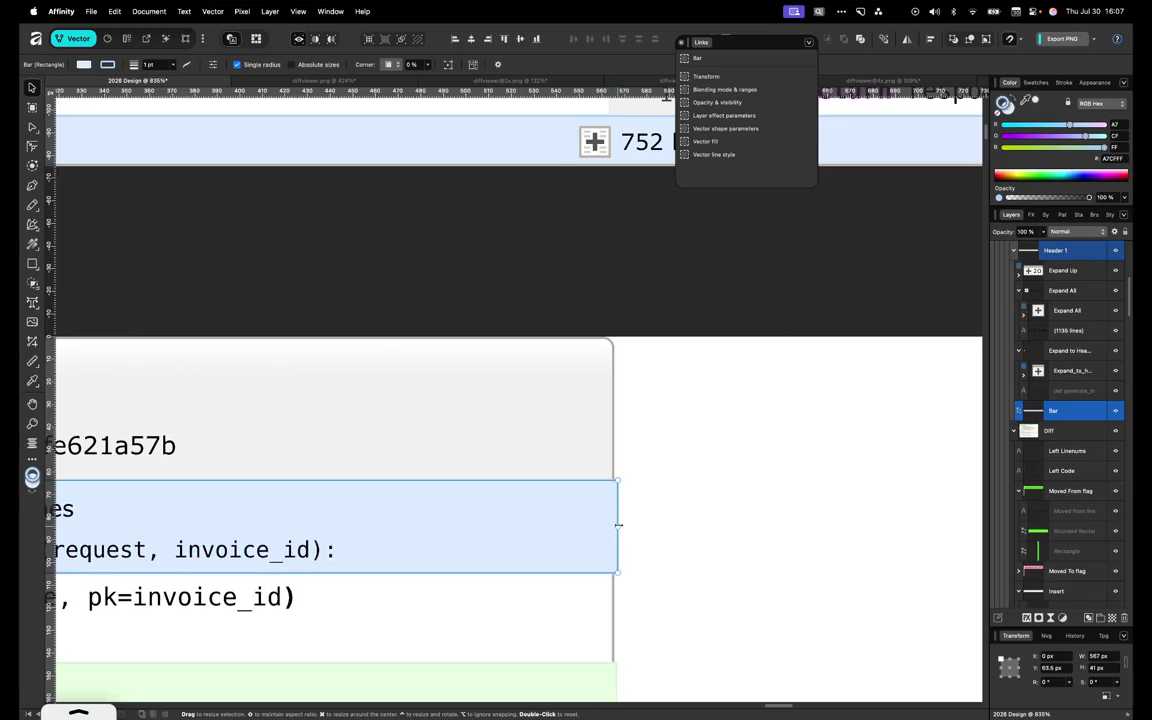
{"action": "scroll", "coordinate": [618, 524], "scroll_direction": "down", "scroll_amount": 3}
{"action": "scroll", "coordinate": [619, 529], "scroll_direction": "left", "scroll_amount": 4}
{"action": "scroll", "coordinate": [619, 529], "scroll_direction": "down", "scroll_amount": 2}
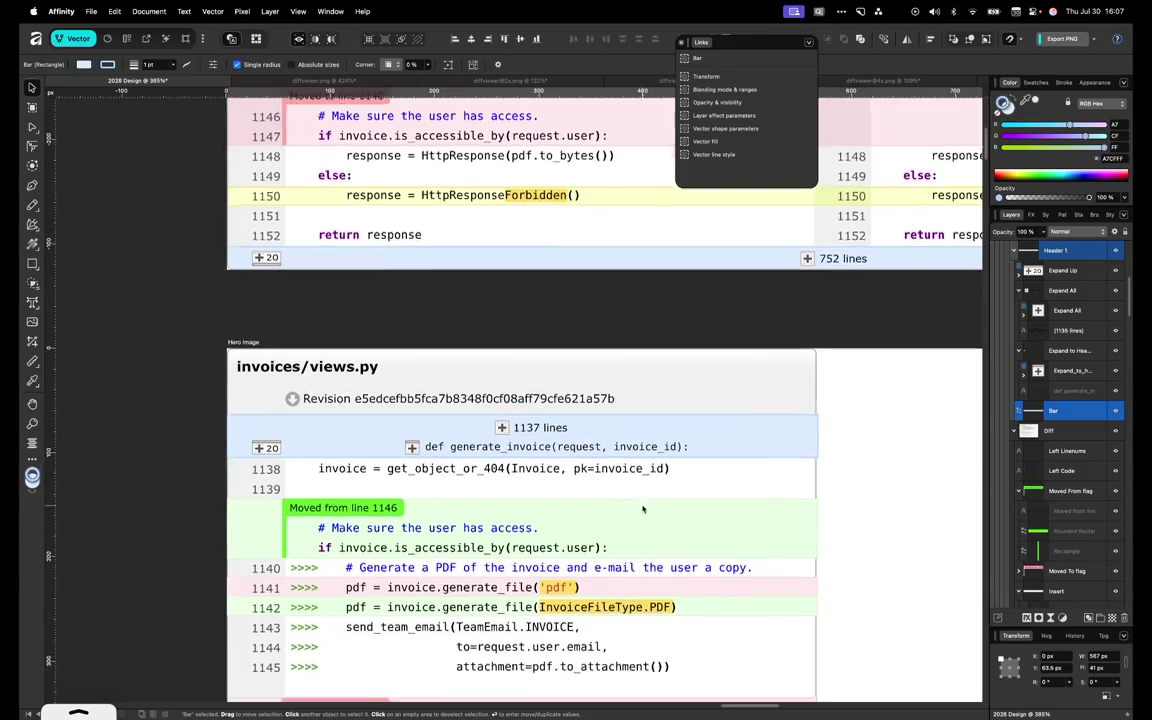
Expand the Diff Viewer group in Layers to reach the Rounded Rectangle
{"action": "scroll", "coordinate": [643, 508], "scroll_direction": "down", "scroll_amount": 5}
{"action": "scroll", "coordinate": [643, 510], "scroll_direction": "down", "scroll_amount": 2}
{"action": "scroll", "coordinate": [643, 509], "scroll_direction": "down", "scroll_amount": 2}
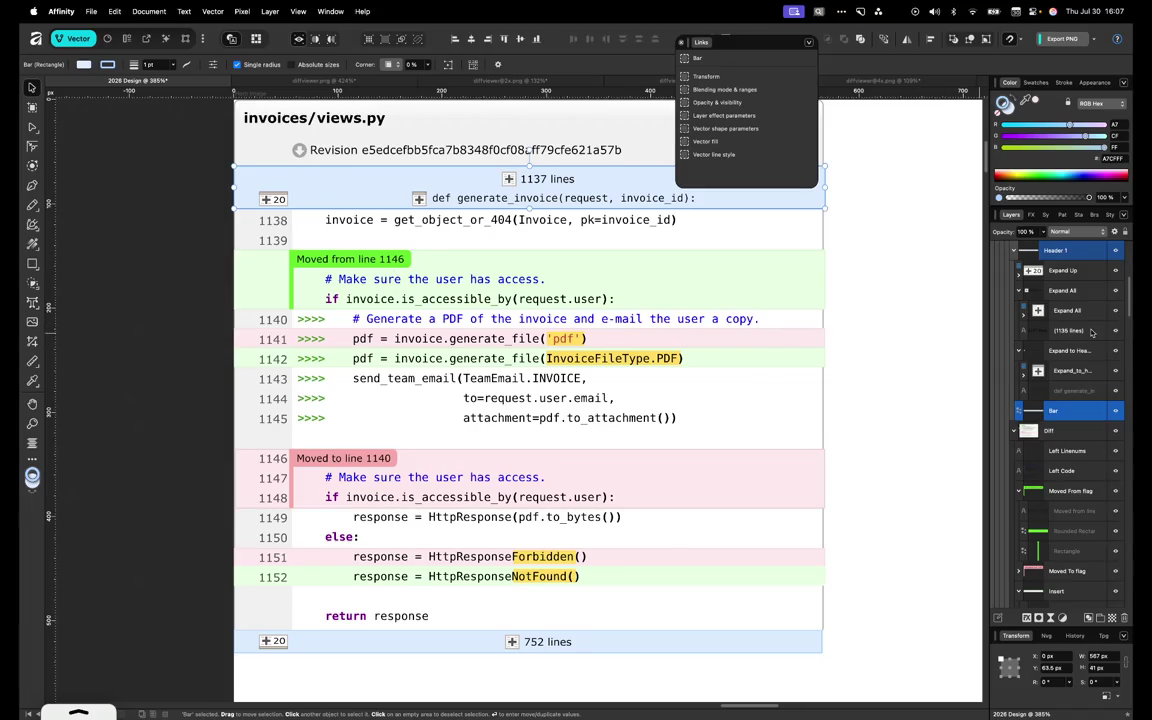
{"action": "scroll", "coordinate": [1092, 333], "scroll_direction": "up", "scroll_amount": 5}
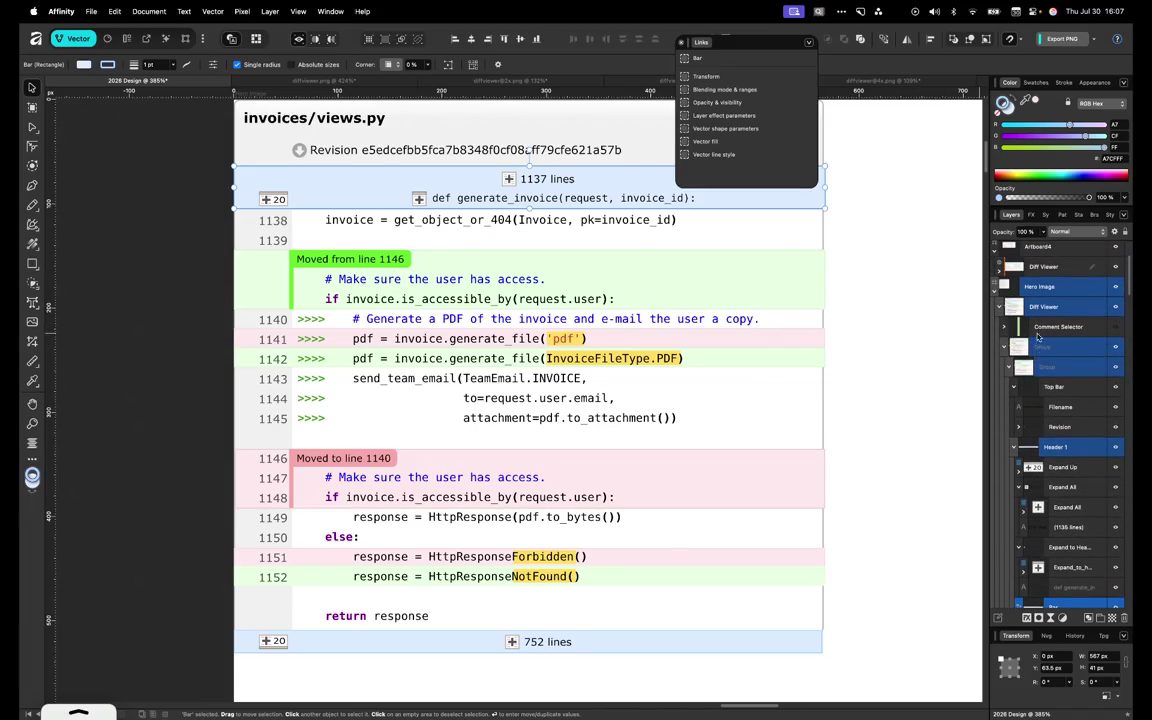
{"action": "left_click", "coordinate": [1043, 346]}
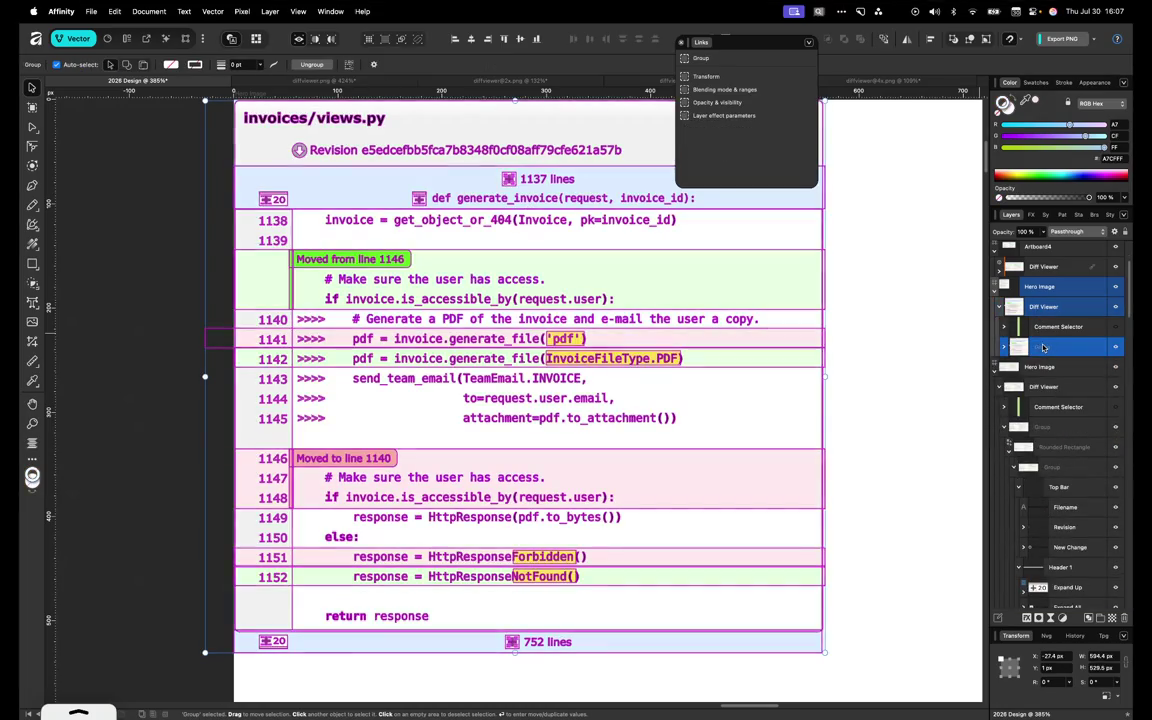
{"action": "scroll", "coordinate": [1043, 333], "scroll_direction": "up", "scroll_amount": 1}
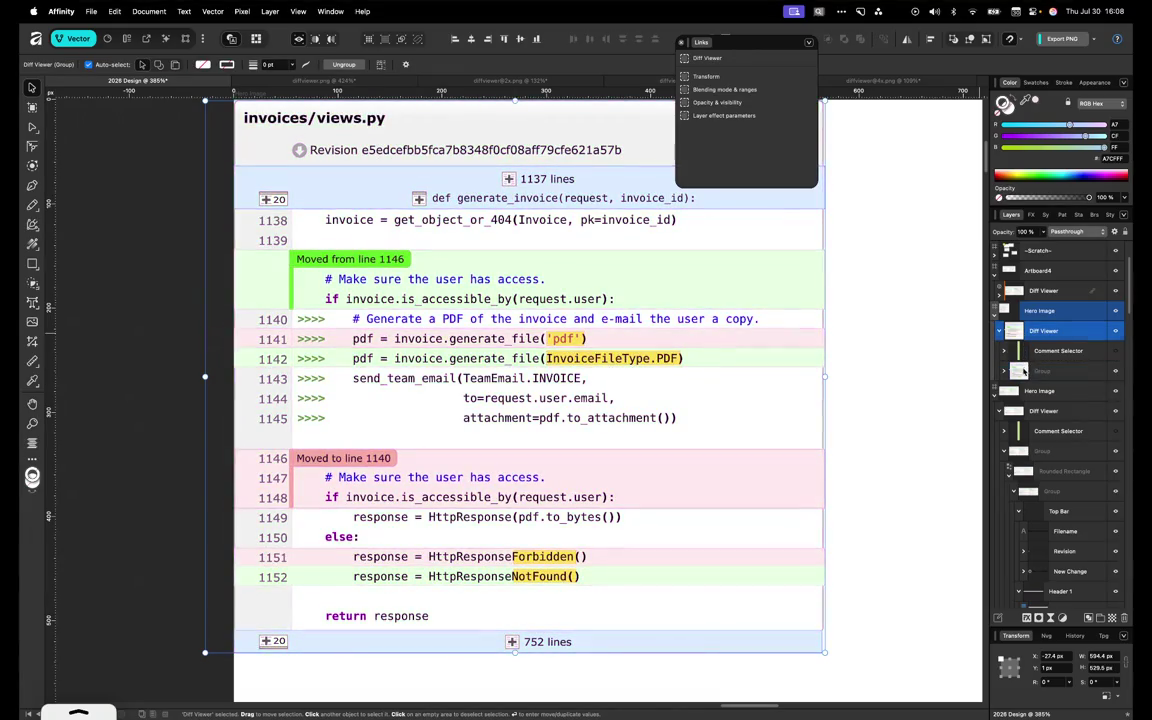
{"action": "left_click", "coordinate": [1000, 373]}
{"action": "left_click", "coordinate": [1001, 333]}
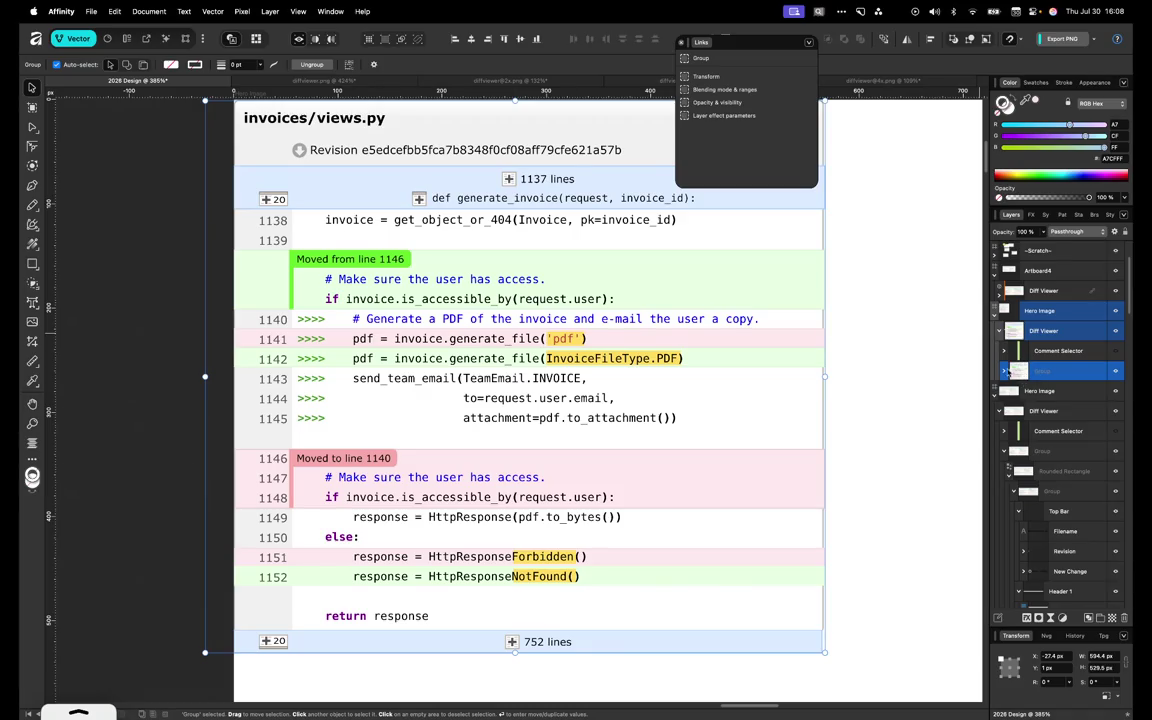
{"action": "left_click", "coordinate": [1005, 371]}
{"action": "left_click", "coordinate": [1010, 399]}
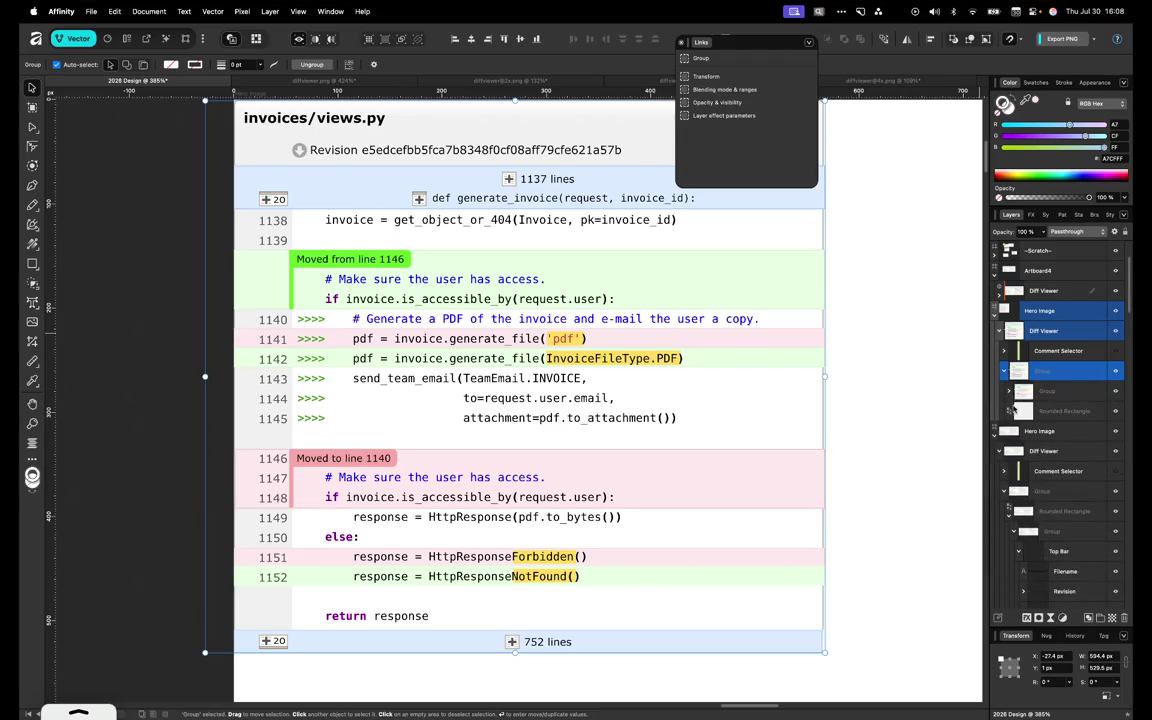
{"action": "left_click_drag", "start_coordinate": [1023, 393], "coordinate": [1053, 413]}
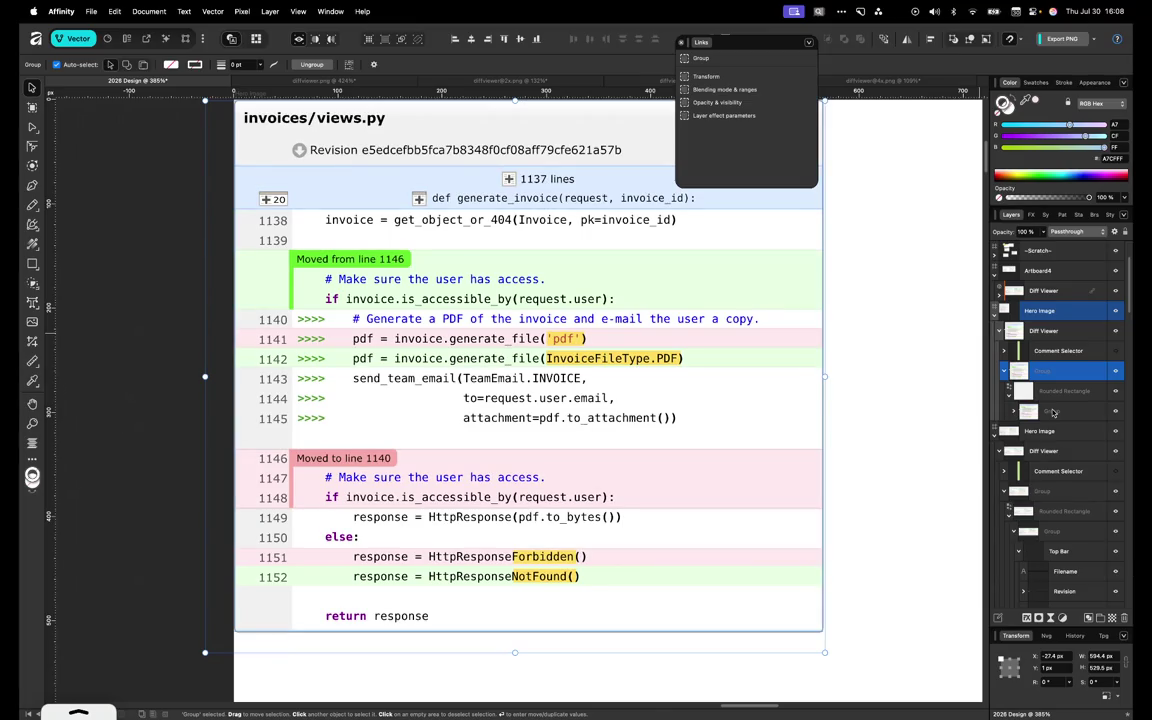
{"action": "key", "text": "super+z"}
Stretch the rounded frame down around the '752 lines' bar and stack it above the content group
{"action": "left_click", "coordinate": [1045, 410]}
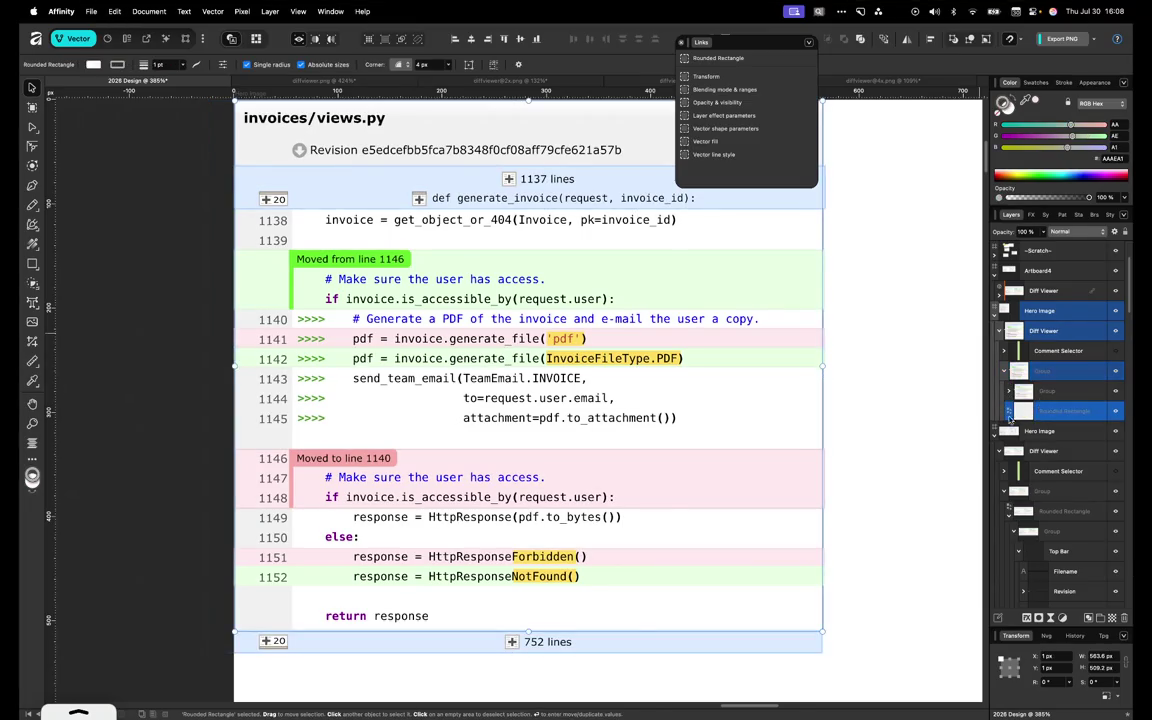
{"action": "left_click_drag", "start_coordinate": [530, 633], "coordinate": [531, 652]}
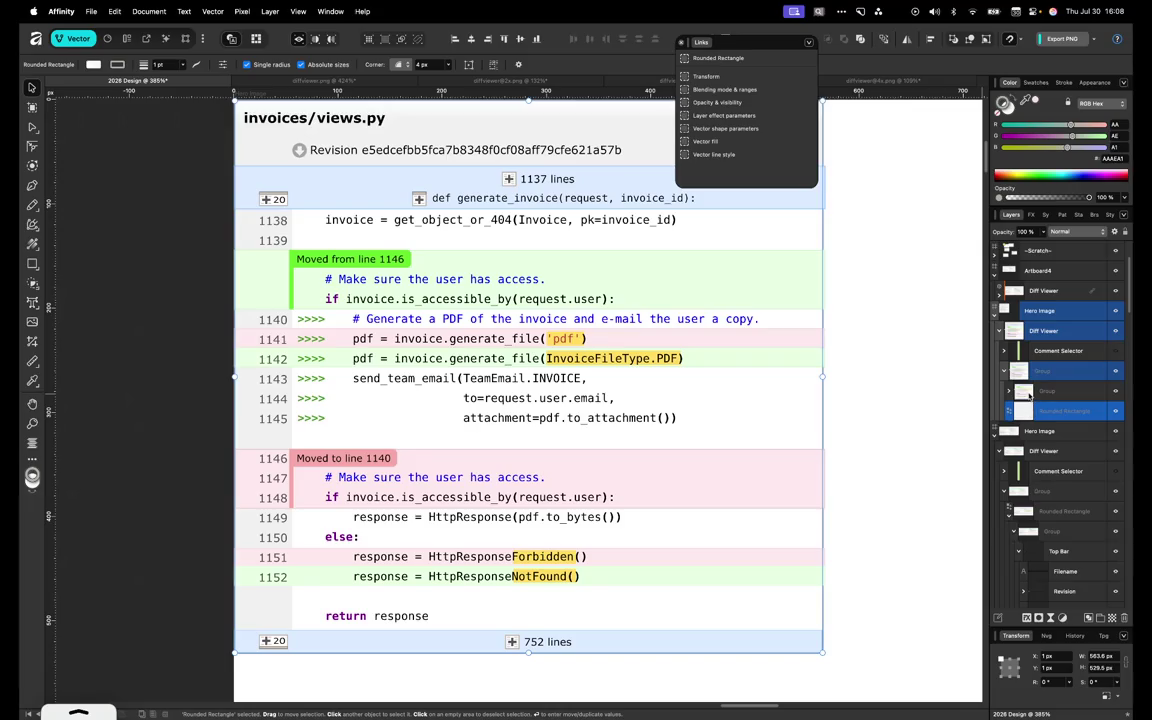
{"action": "left_click_drag", "start_coordinate": [1029, 395], "coordinate": [1030, 382]}
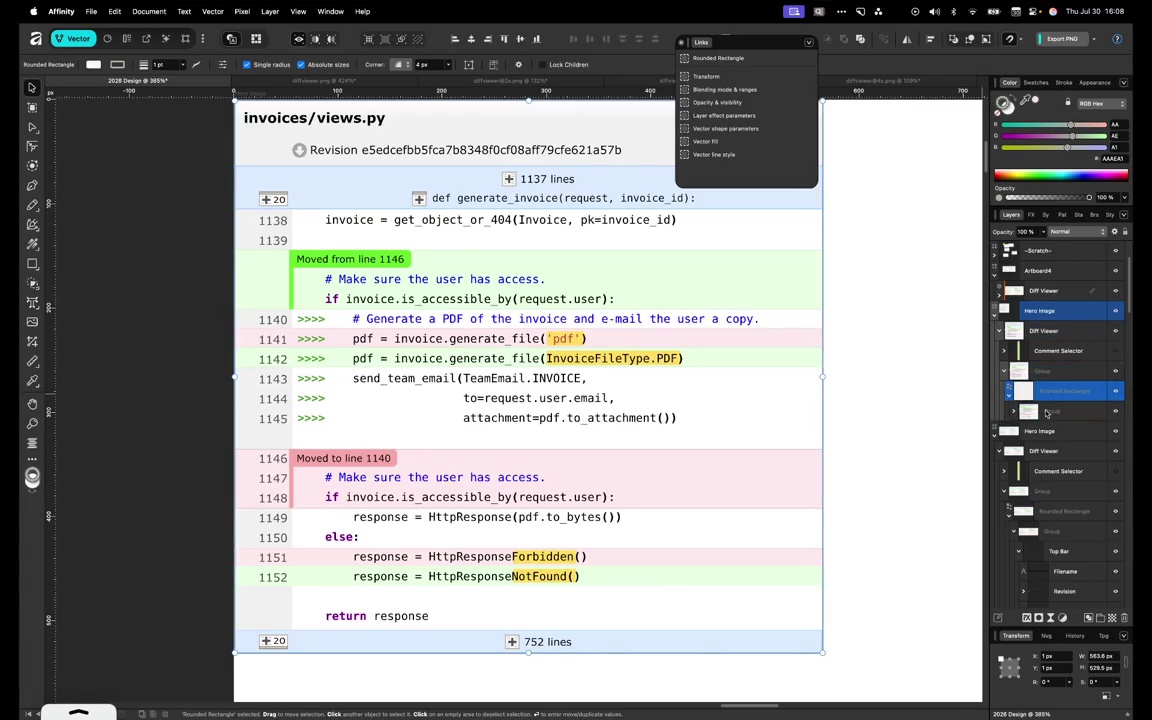
{"action": "left_click", "coordinate": [923, 458]}
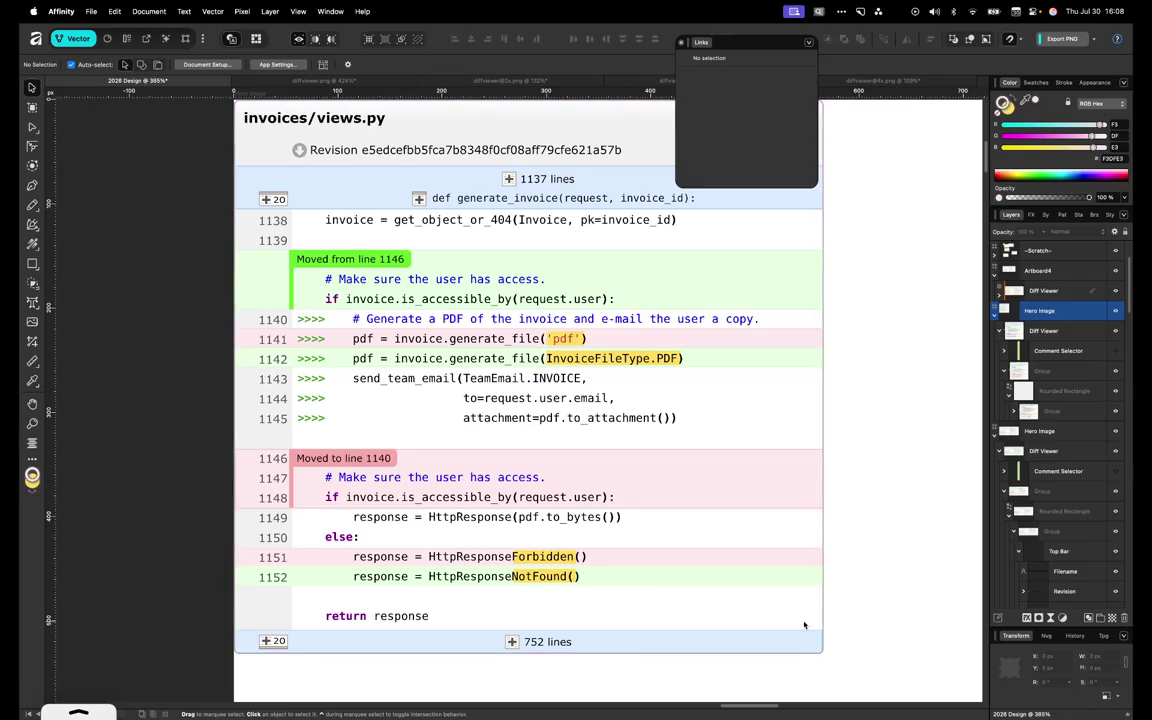
Resize Header 2's bottom blue '752 lines' bar to 566 × 24 px
{"action": "scroll", "coordinate": [804, 625], "scroll_direction": "up", "scroll_amount": 3}
{"action": "scroll", "coordinate": [805, 625], "scroll_direction": "up", "scroll_amount": 2}
{"action": "scroll", "coordinate": [820, 589], "scroll_direction": "up", "scroll_amount": 2}
{"action": "scroll", "coordinate": [820, 589], "scroll_direction": "up", "scroll_amount": 2}
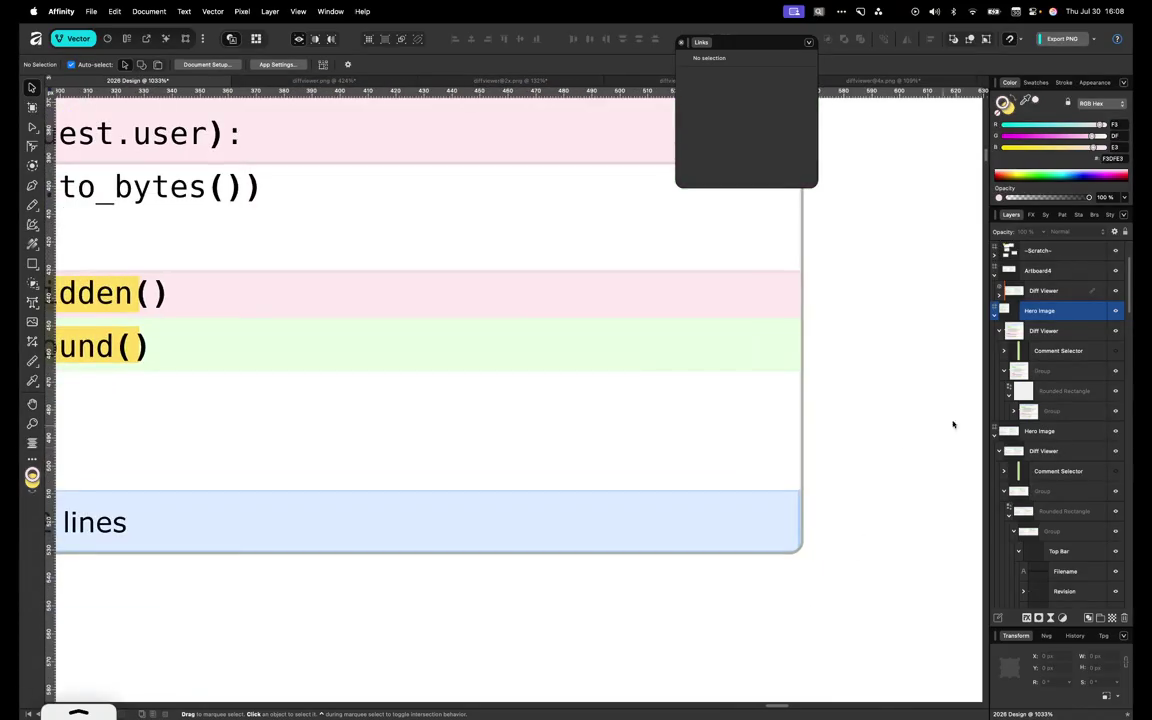
{"action": "left_click", "coordinate": [770, 526]}
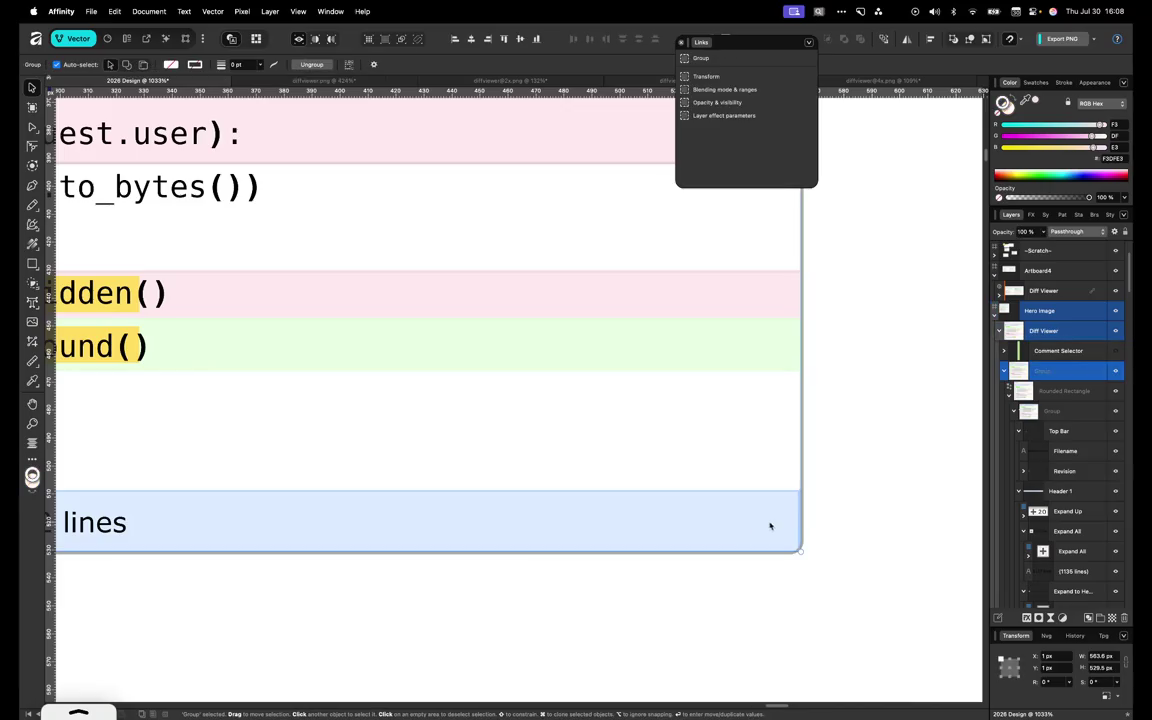
{"action": "double_click", "coordinate": [771, 526]}
{"action": "left_click", "coordinate": [775, 525]}
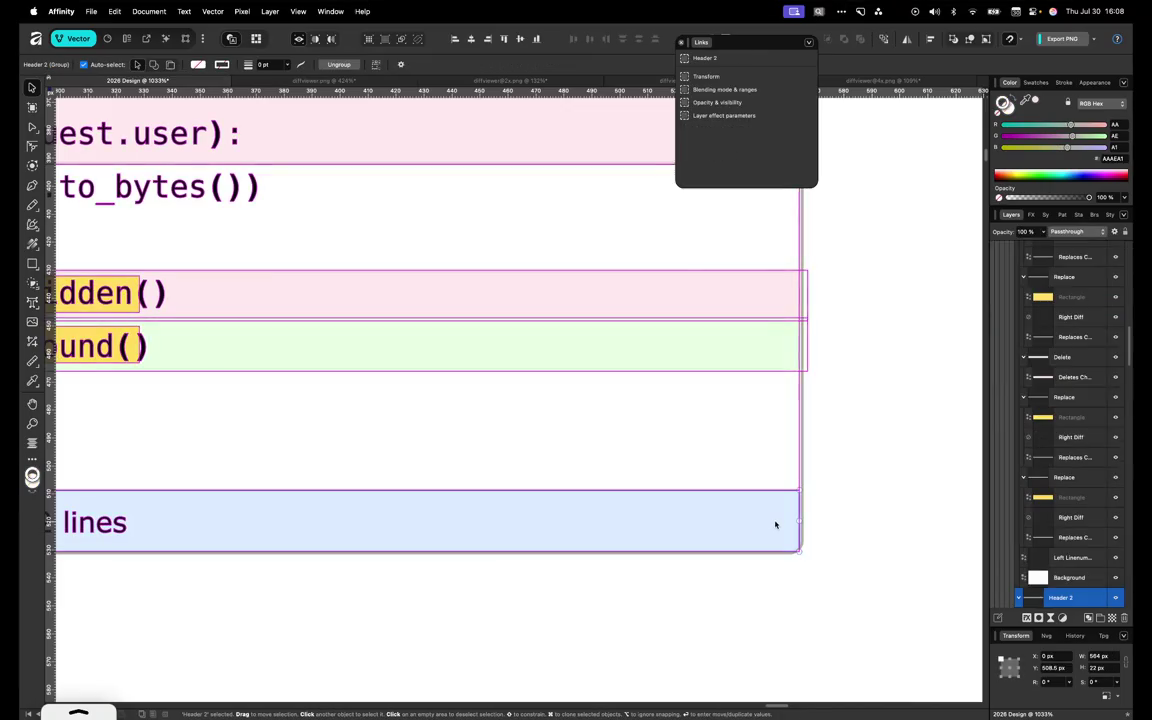
{"action": "left_click_drag", "start_coordinate": [800, 521], "coordinate": [787, 526]}
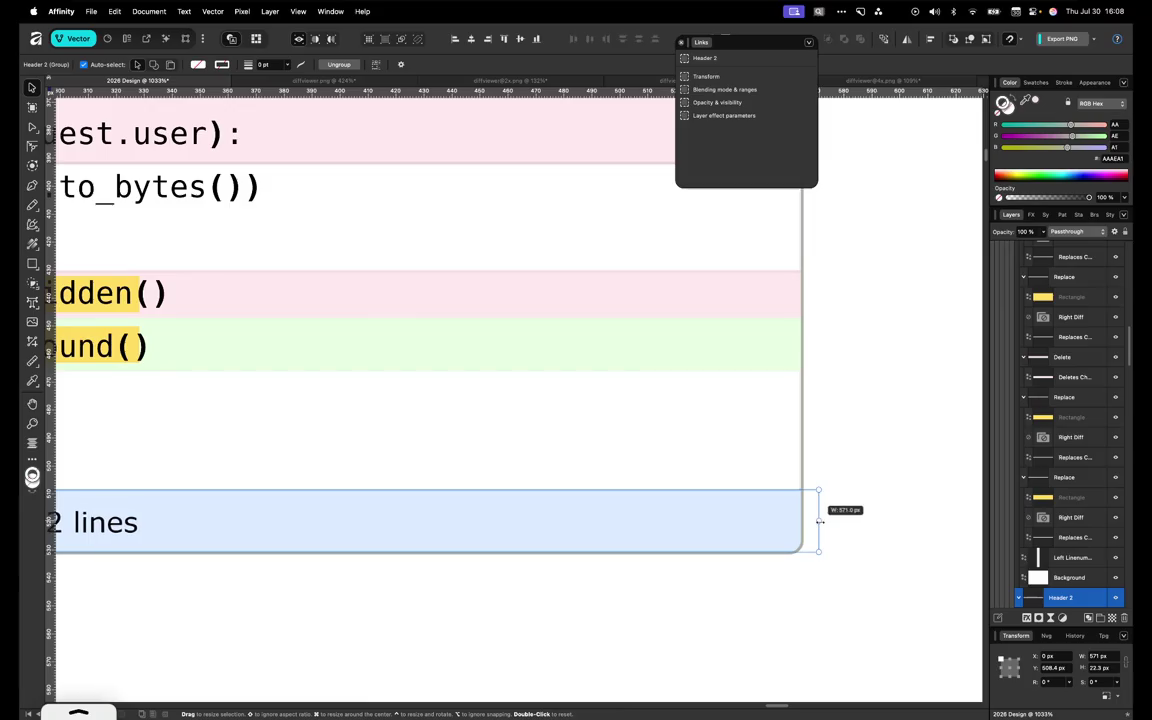
{"action": "double_click", "coordinate": [787, 524]}
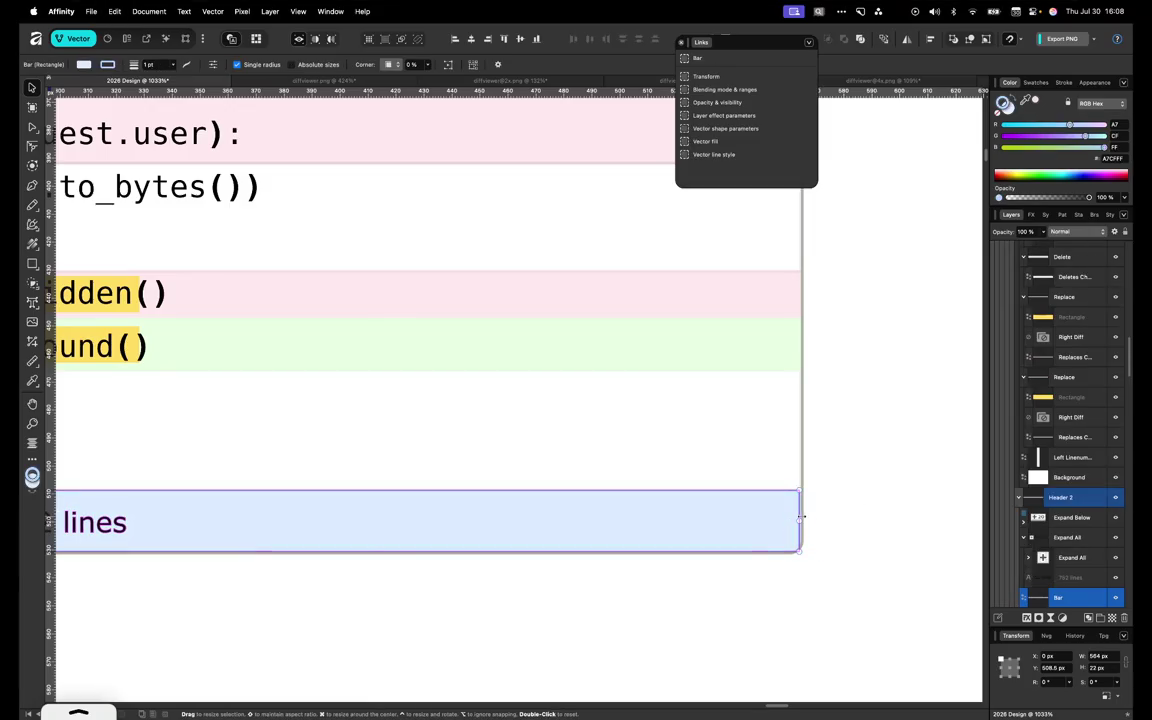
{"action": "left_click_drag", "start_coordinate": [806, 518], "coordinate": [806, 519]}
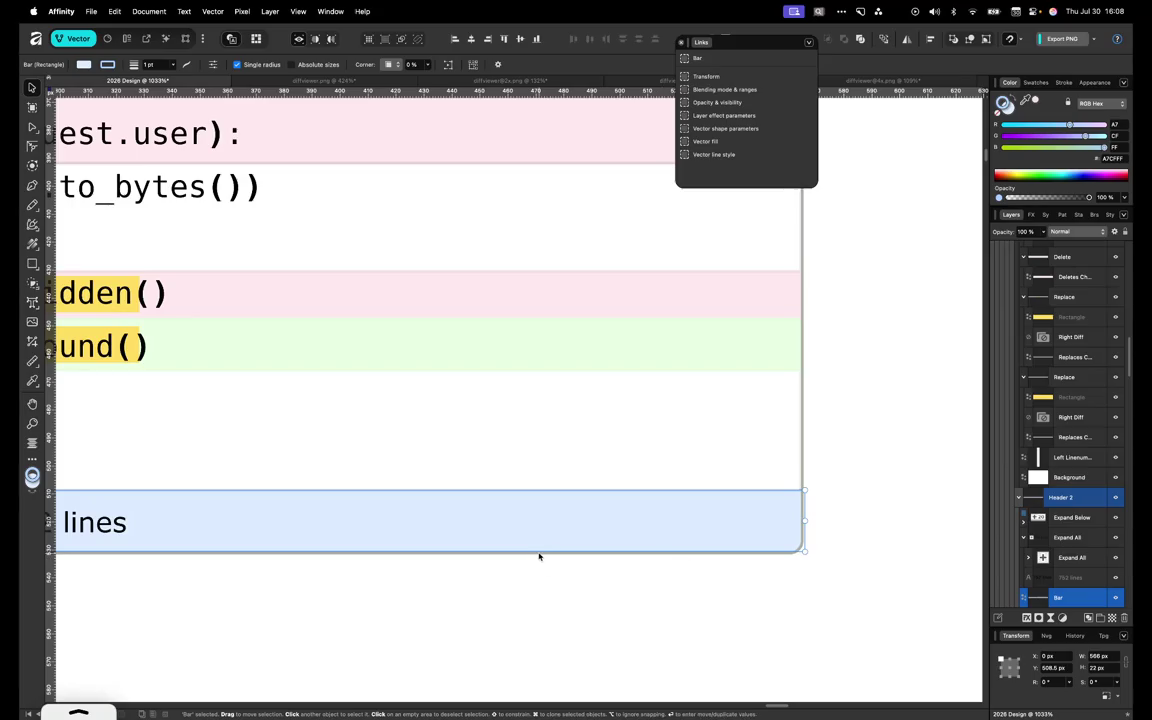
{"action": "left_click_drag", "start_coordinate": [556, 550], "coordinate": [558, 556]}
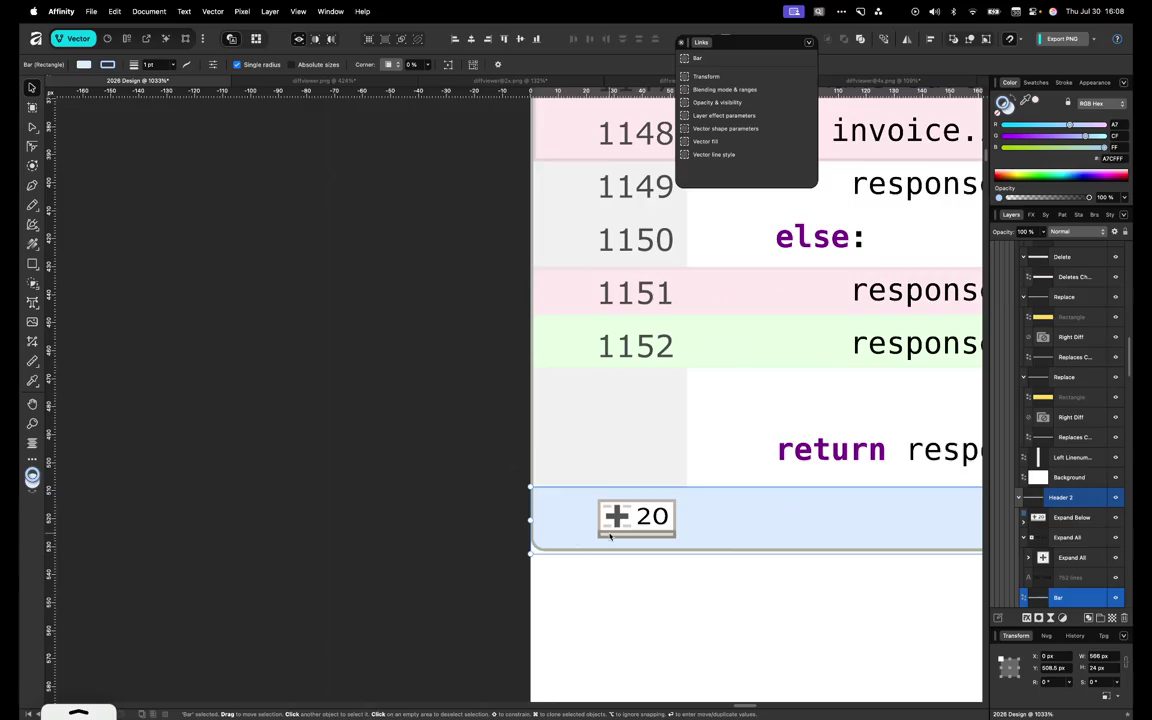
{"action": "scroll", "coordinate": [609, 532], "scroll_direction": "down", "scroll_amount": 3}
{"action": "scroll", "coordinate": [609, 535], "scroll_direction": "down", "scroll_amount": 3}
{"action": "scroll", "coordinate": [609, 535], "scroll_direction": "down", "scroll_amount": 2}
{"action": "scroll", "coordinate": [612, 520], "scroll_direction": "down", "scroll_amount": 1}
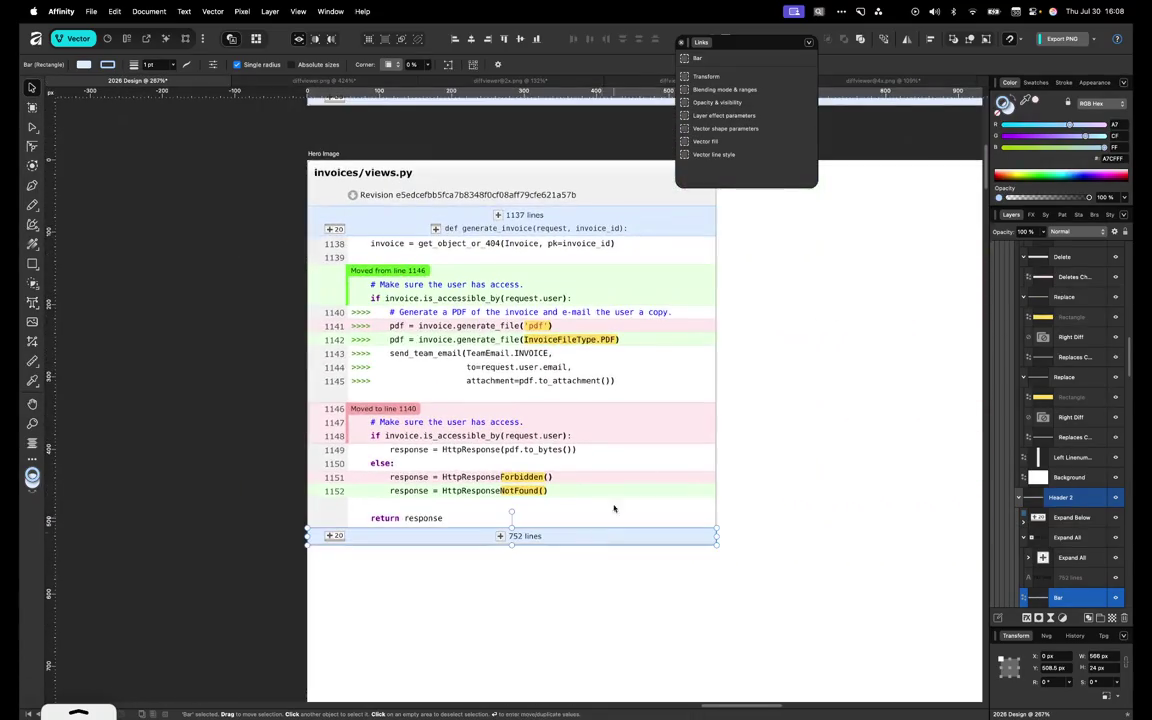
{"action": "left_click", "coordinate": [776, 340]}
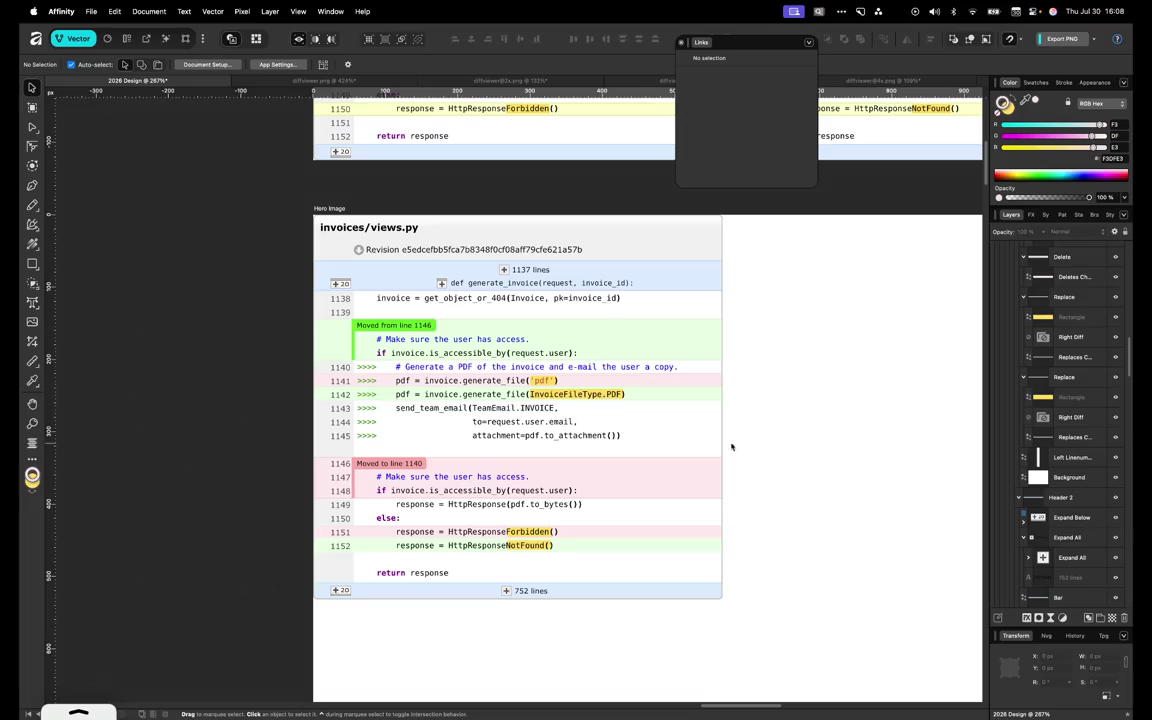
{"action": "scroll", "coordinate": [481, 571], "scroll_direction": "down", "scroll_amount": 2}
{"action": "scroll", "coordinate": [480, 571], "scroll_direction": "down", "scroll_amount": 3}
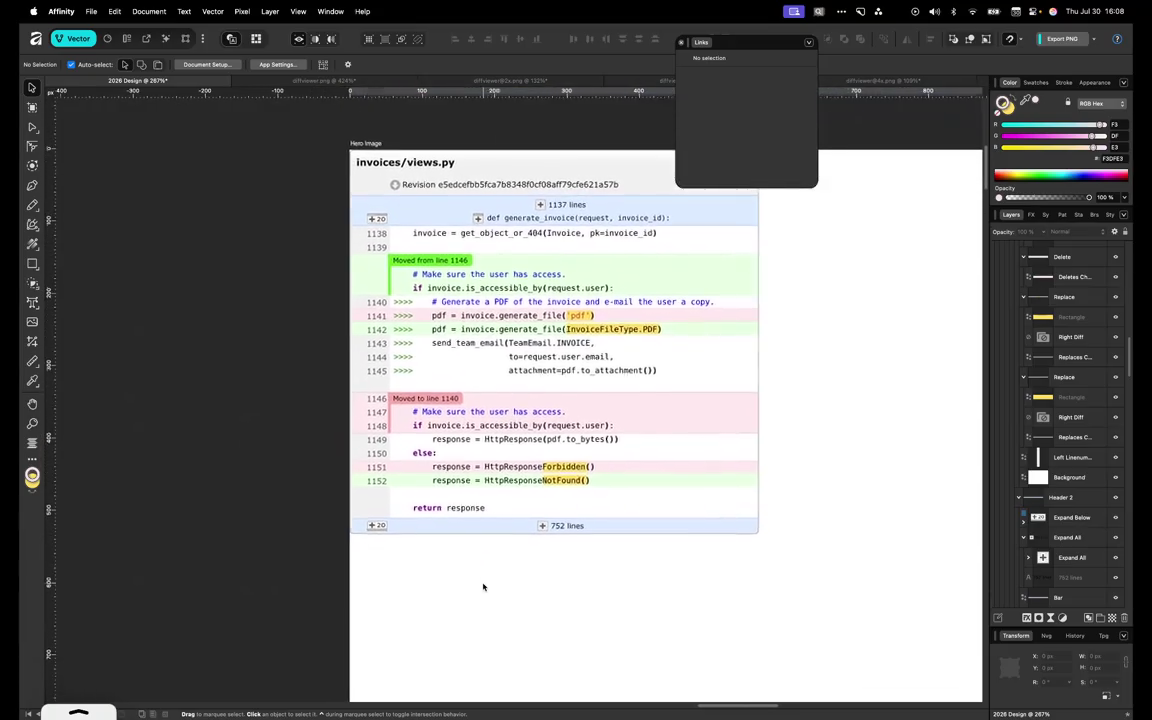
{"action": "scroll", "coordinate": [482, 585], "scroll_direction": "left", "scroll_amount": 3}
{"action": "scroll", "coordinate": [468, 550], "scroll_direction": "up", "scroll_amount": 4}
{"action": "scroll", "coordinate": [455, 521], "scroll_direction": "up", "scroll_amount": 1}
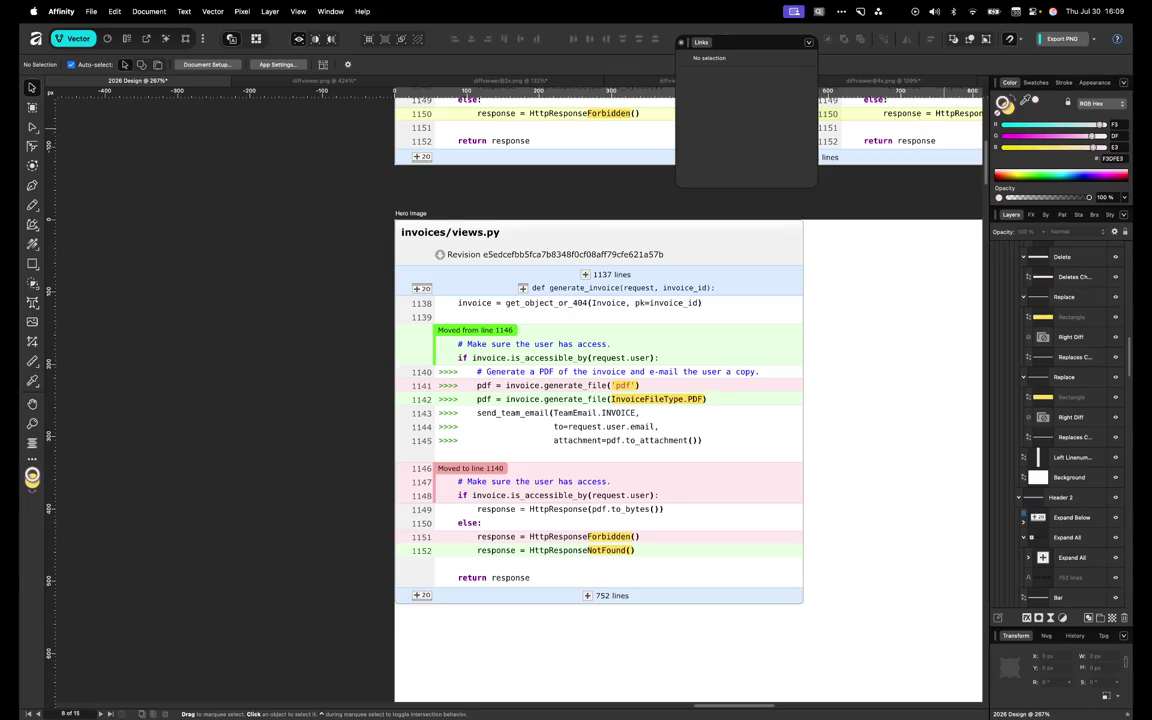
Shift the diff's left code text right to X 101.5 px
{"action": "mouse_move", "coordinate": [85, 713]}
{"action": "left_click", "coordinate": [419, 318]}
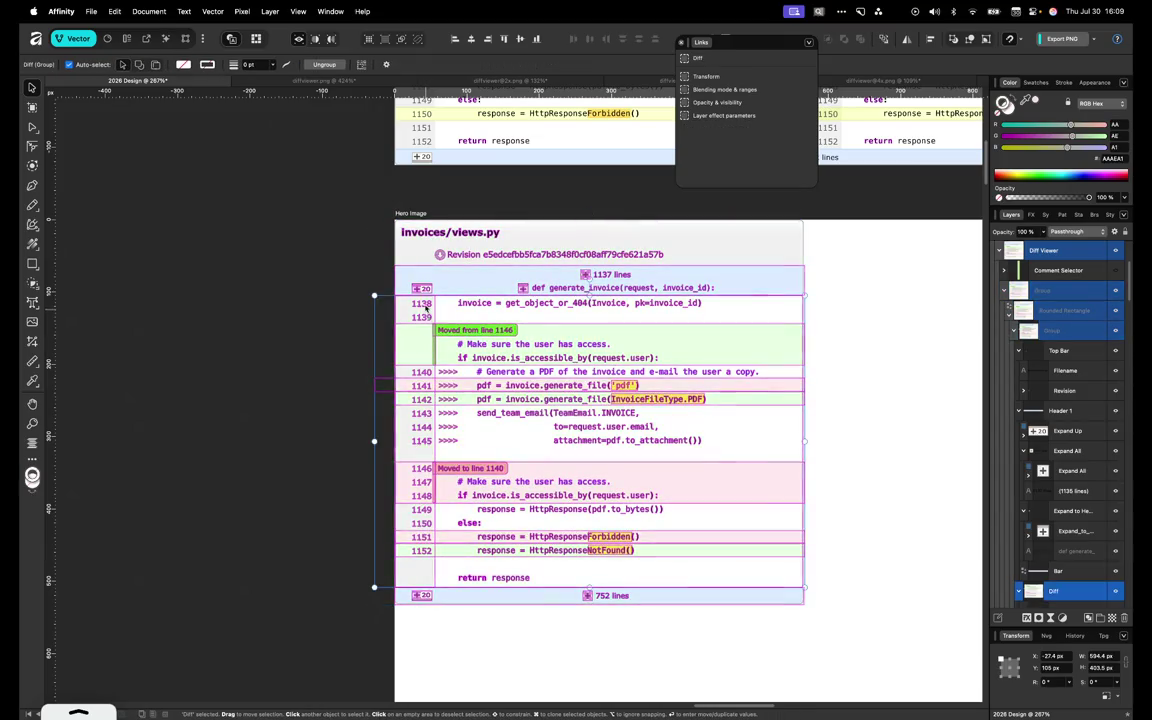
{"action": "left_click", "coordinate": [427, 317], "text": "super"}
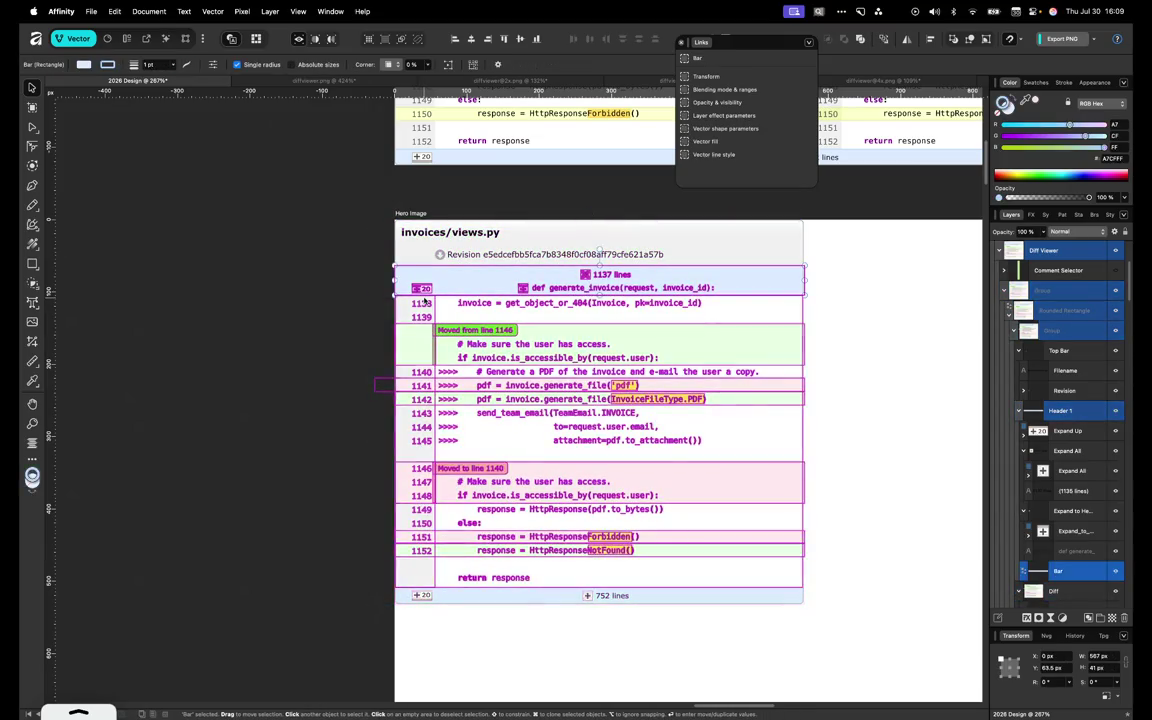
{"action": "left_click", "coordinate": [489, 341]}
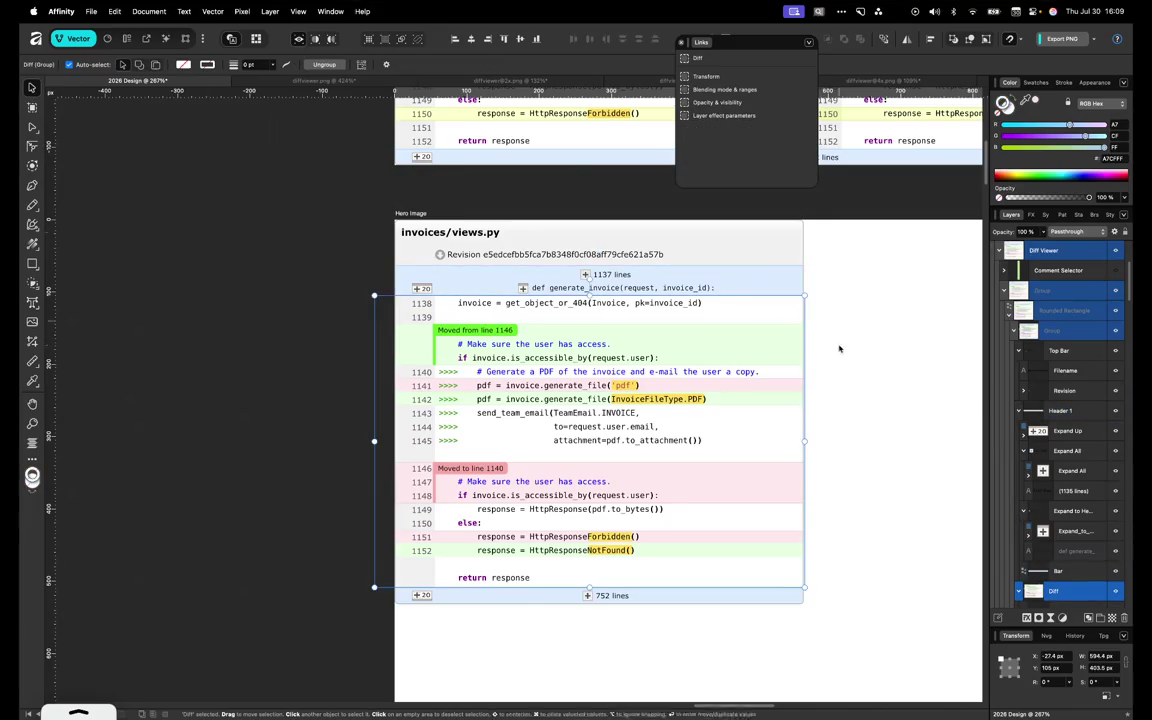
{"action": "double_click", "coordinate": [612, 344]}
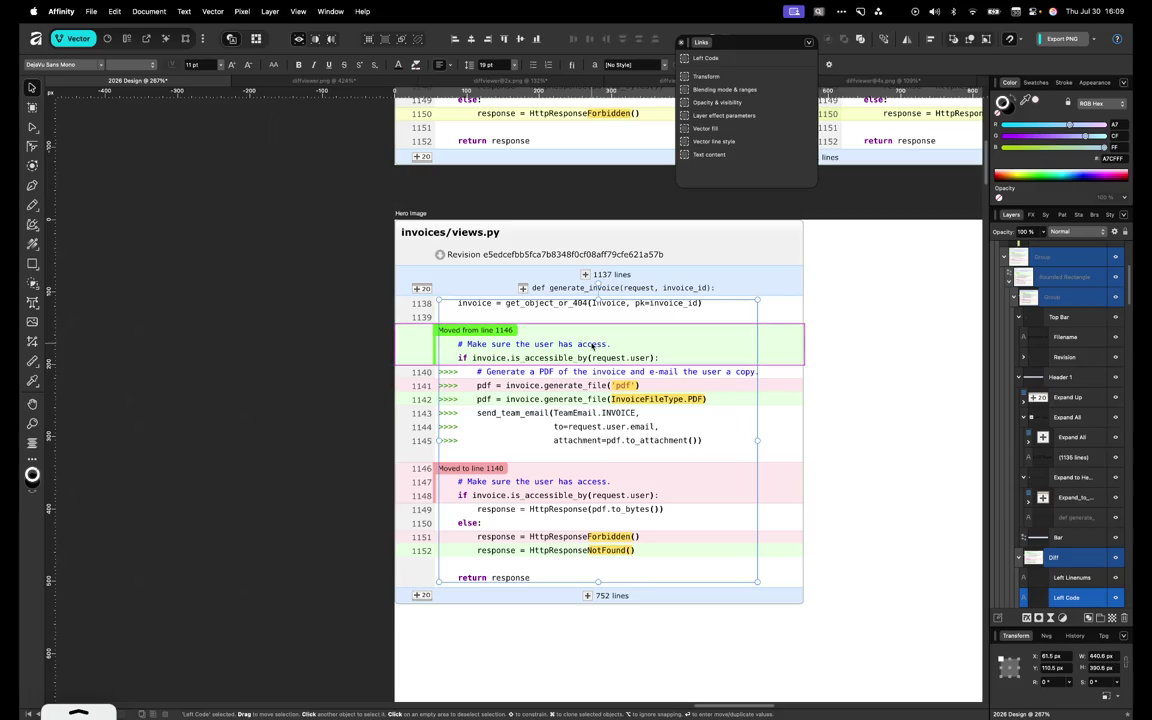
{"action": "left_click_drag", "start_coordinate": [585, 347], "coordinate": [592, 347]}
{"action": "key", "text": "shift+Right"}
{"action": "key", "text": "shift+Right"}
{"action": "key", "text": "shift+Right"}
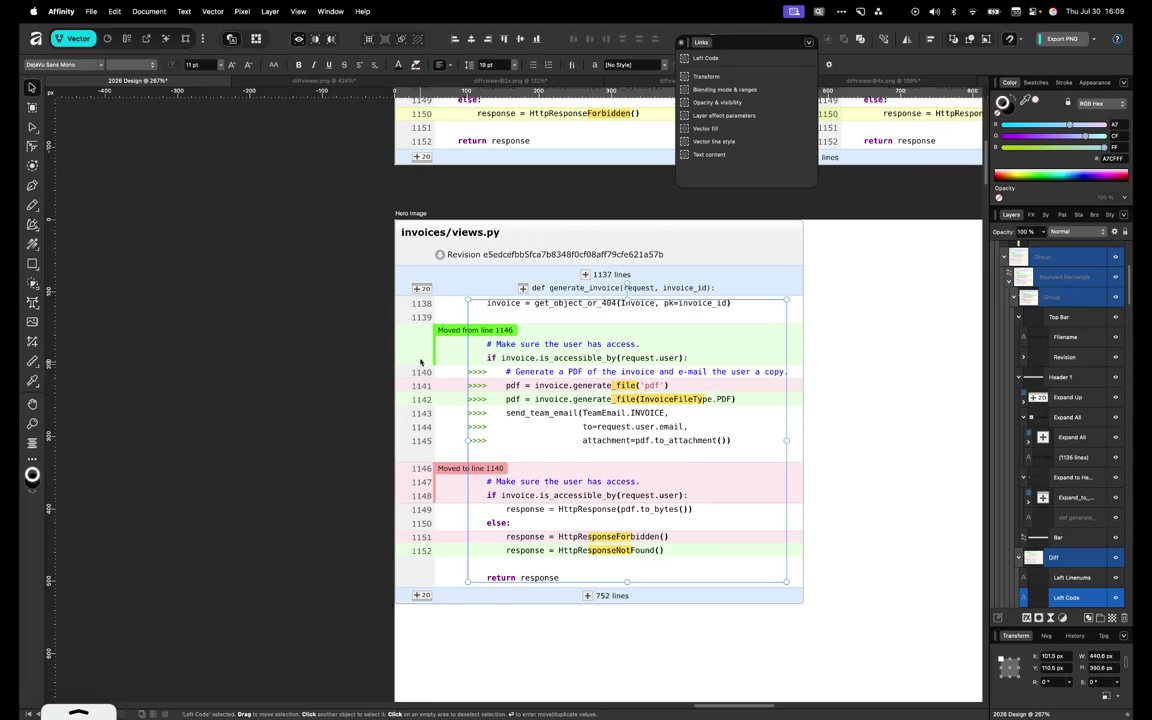
Widen the grey line-number column to 91 px
{"action": "left_click", "coordinate": [416, 564]}
{"action": "key", "text": "m"}
{"action": "left_click_drag", "start_coordinate": [466, 441], "coordinate": [458, 440]}
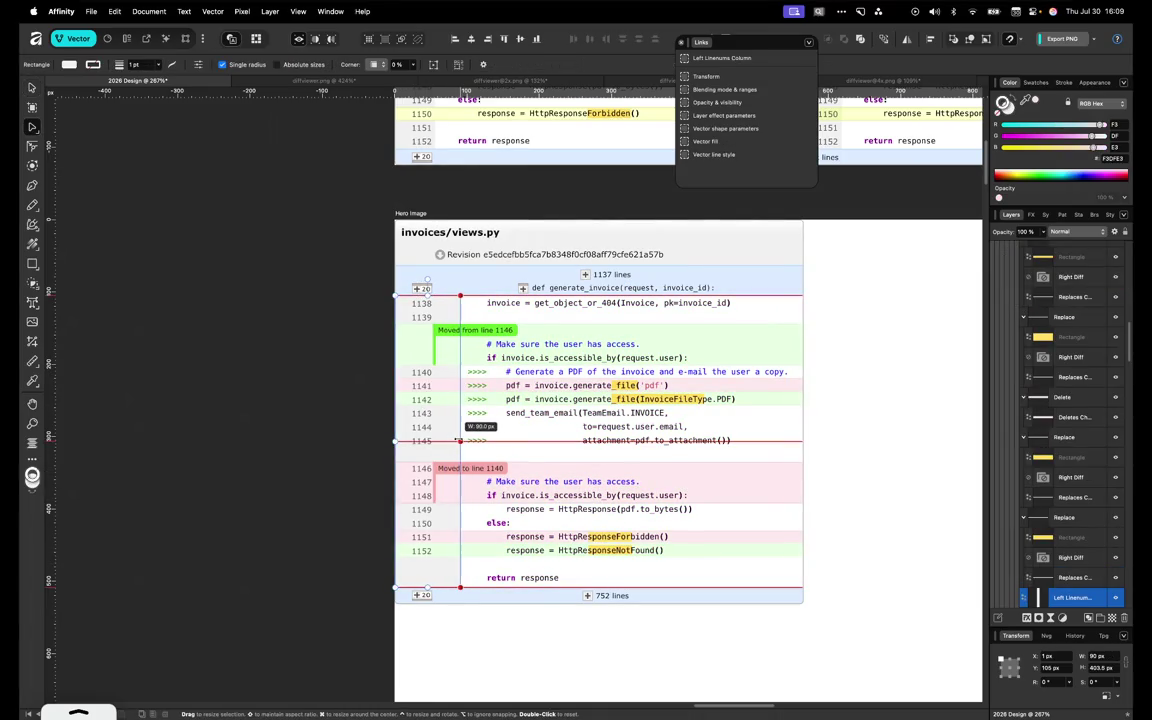
{"action": "double_click", "coordinate": [413, 304]}
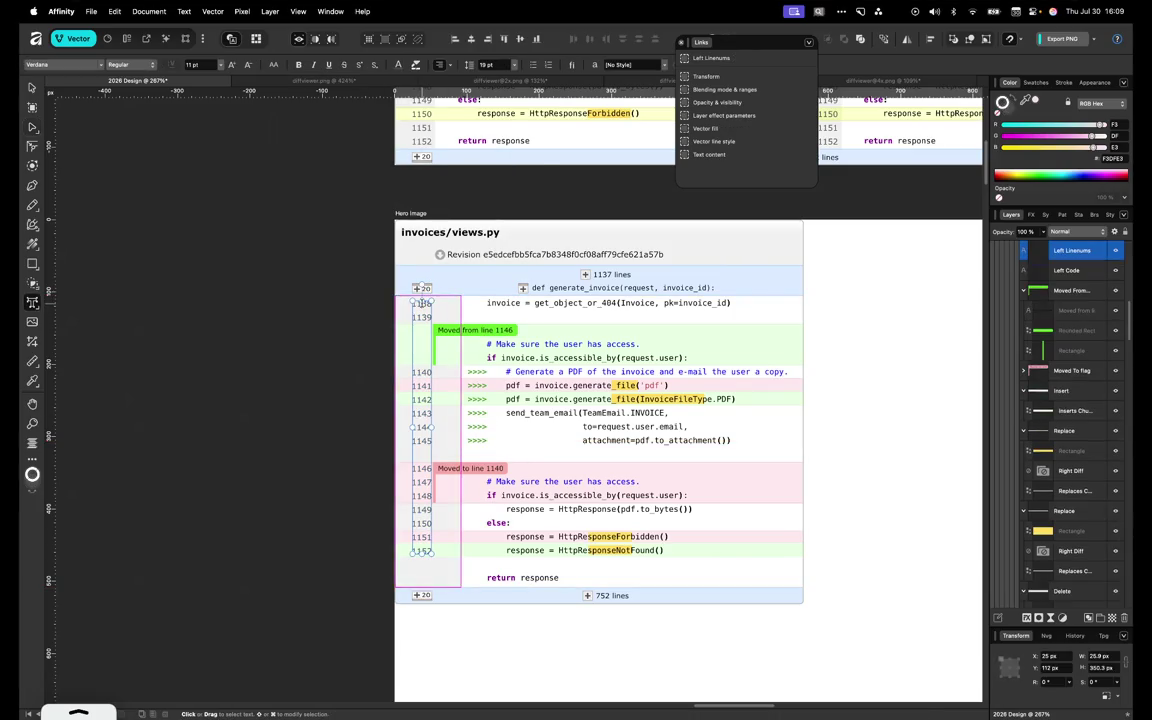
Try deleting part of the first line number, then undo it and exit text editing
{"action": "scroll", "coordinate": [424, 303], "scroll_direction": "down", "scroll_amount": 2}
{"action": "scroll", "coordinate": [428, 308], "scroll_direction": "down", "scroll_amount": 2}
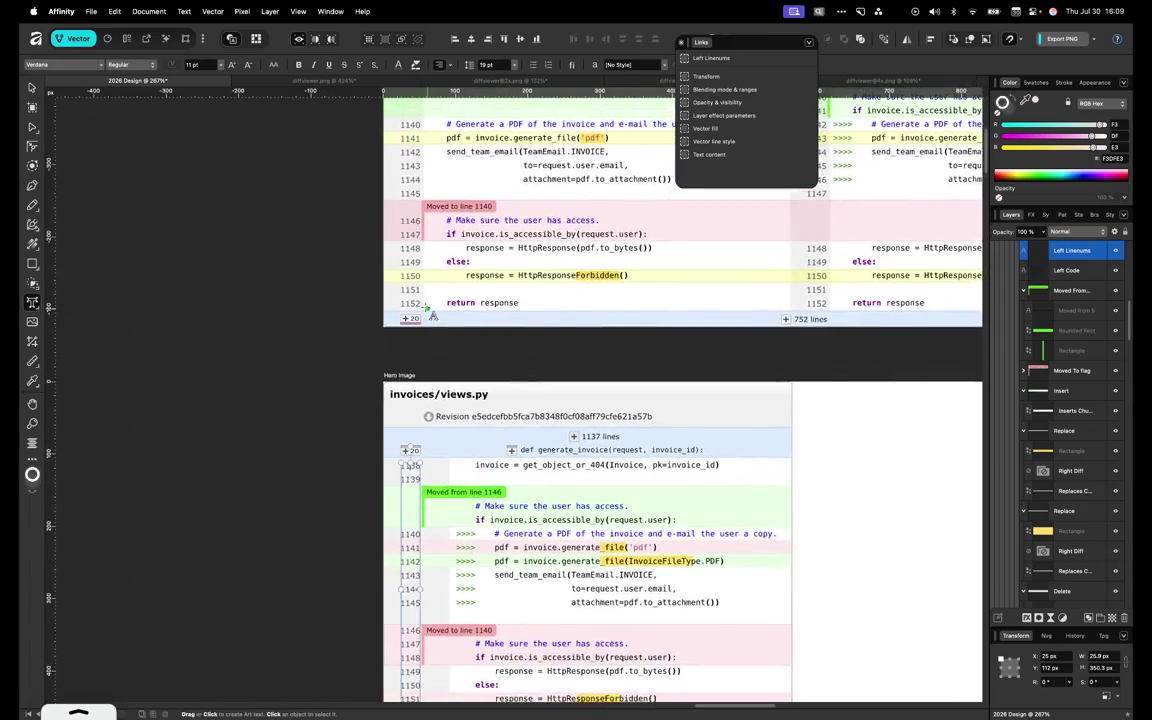
{"action": "scroll", "coordinate": [430, 312], "scroll_direction": "down", "scroll_amount": 2}
{"action": "scroll", "coordinate": [433, 315], "scroll_direction": "down", "scroll_amount": 1}
{"action": "scroll", "coordinate": [433, 315], "scroll_direction": "up", "scroll_amount": 3}
{"action": "scroll", "coordinate": [433, 315], "scroll_direction": "right", "scroll_amount": 3}
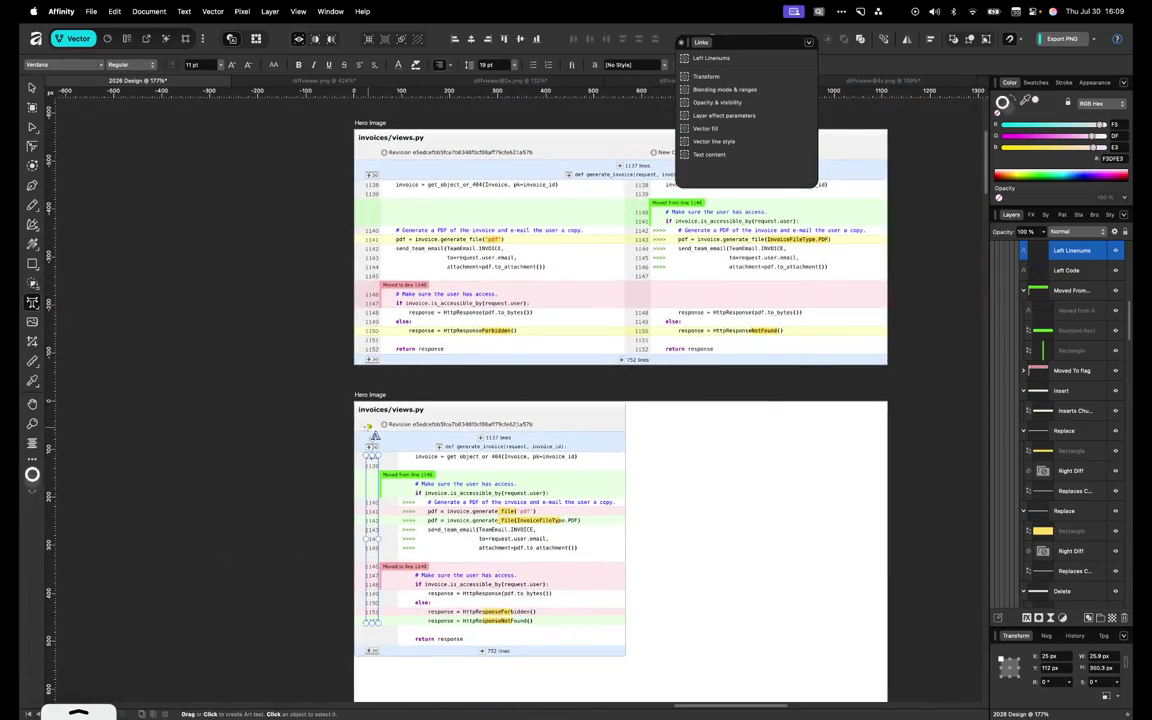
{"action": "left_click", "coordinate": [371, 463]}
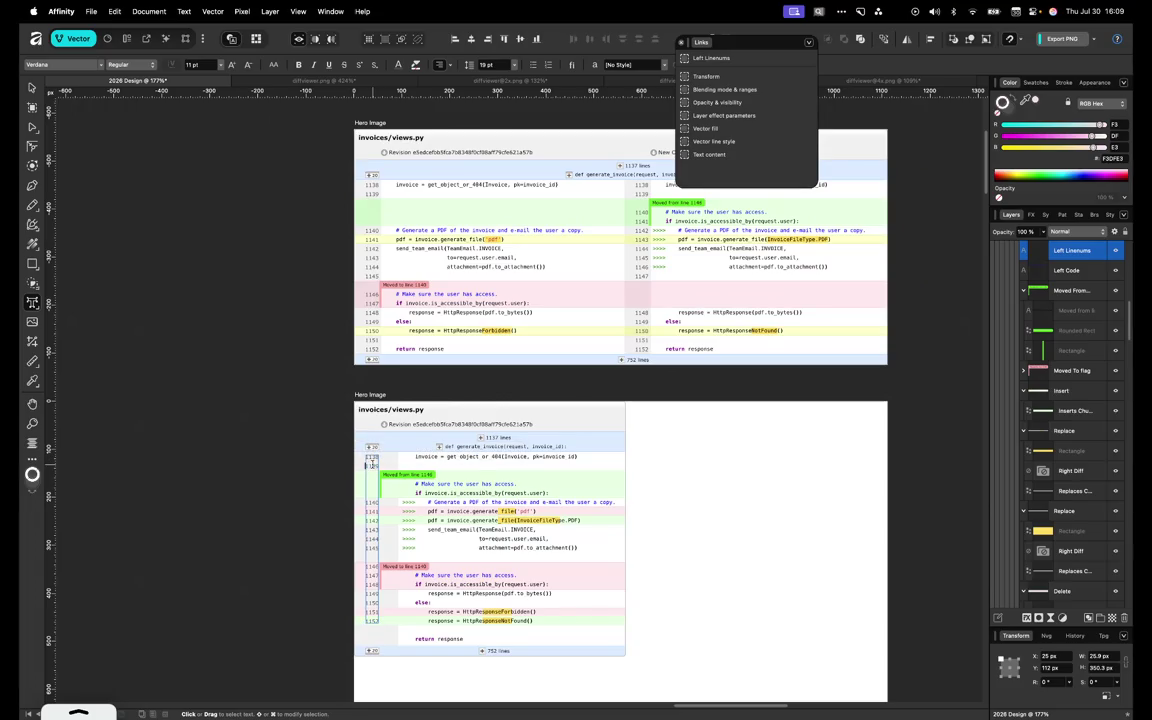
{"action": "key", "text": "Delete"}
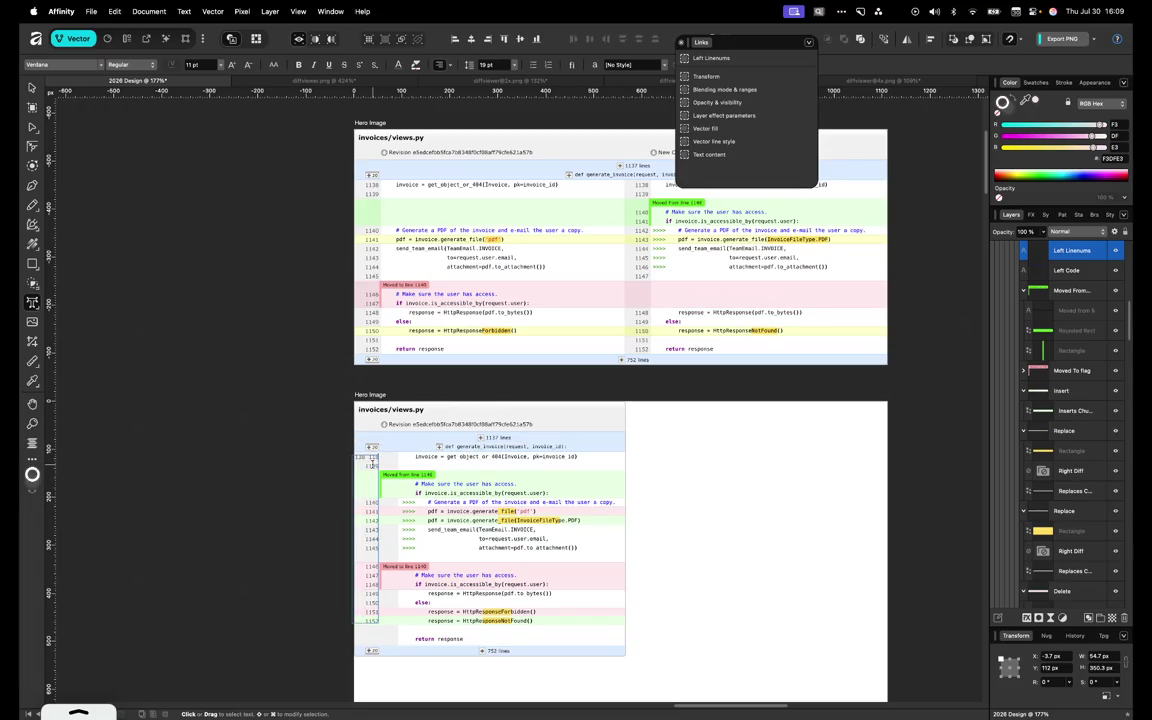
{"action": "key", "text": "super+z"}
{"action": "key", "text": "Escape"}
Nudge the left line numbers right inside the widened grey column
{"action": "key", "text": "v"}
{"action": "key", "text": "shift+Right"}
{"action": "key", "text": "shift+Right"}
{"action": "key", "text": "shift+Right"}
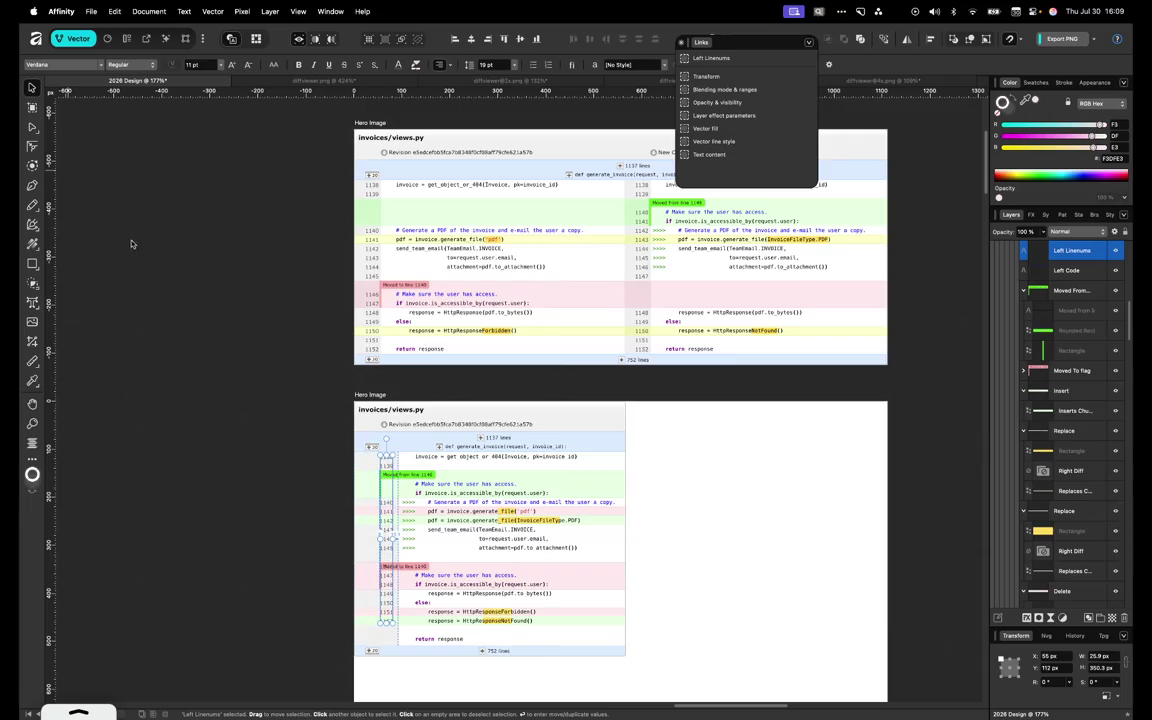
{"action": "scroll", "coordinate": [375, 460], "scroll_direction": "up", "scroll_amount": 3}
{"action": "key", "text": "Right"}
{"action": "key", "text": "Right"}
{"action": "key", "text": "Right"}
{"action": "key", "text": "Right"}
{"action": "key", "text": "Right"}
Add second line numbers 1138 and 1139 to the first rows
{"action": "double_click", "coordinate": [380, 499]}
{"action": "type", "text": "1138"}
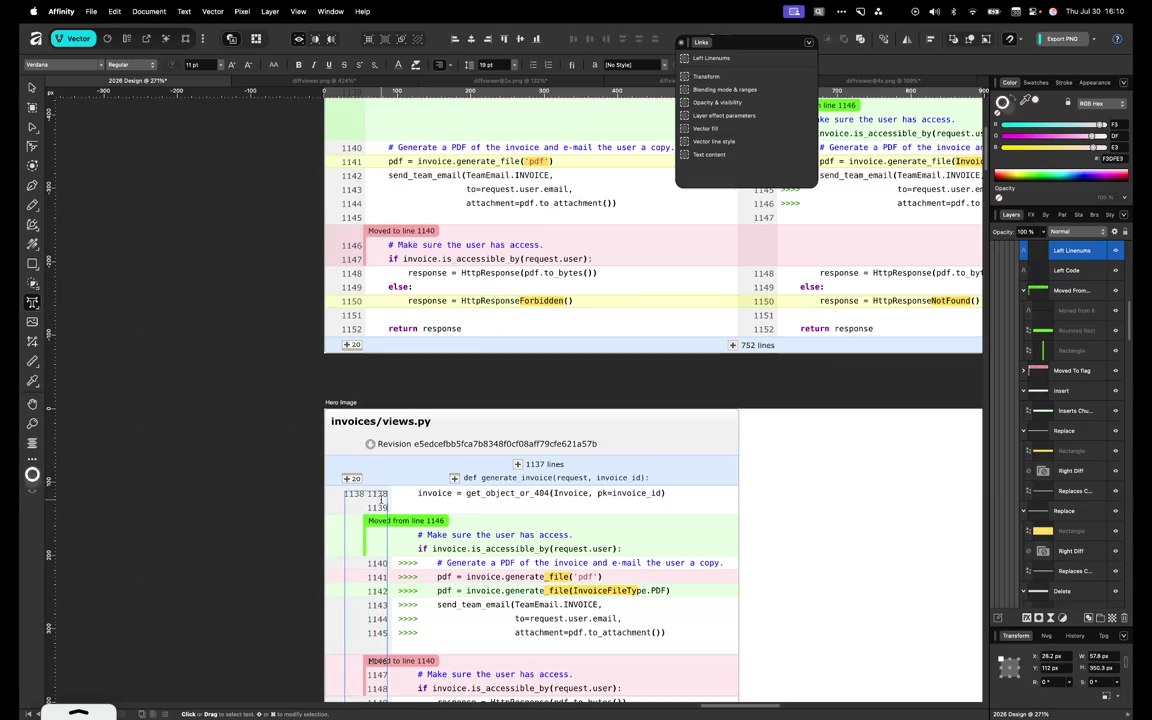
{"action": "scroll", "coordinate": [396, 495], "scroll_direction": "up", "scroll_amount": 2}
{"action": "type", "text": "1139"}
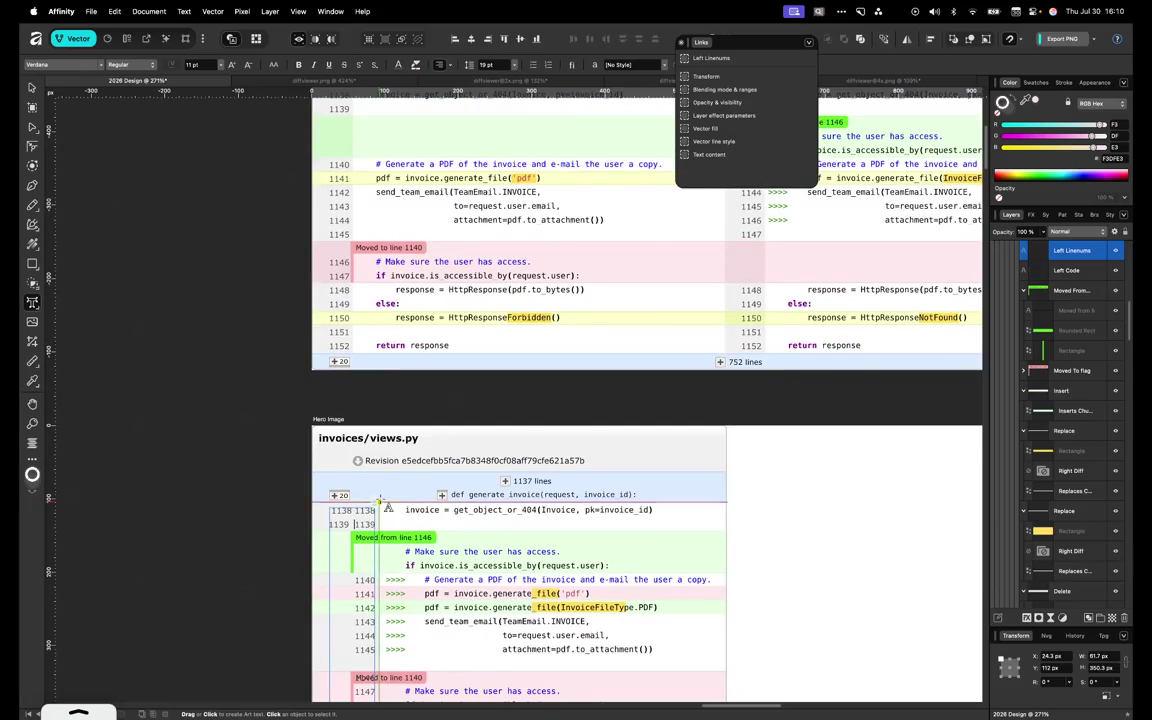
{"action": "key", "text": "Return"}
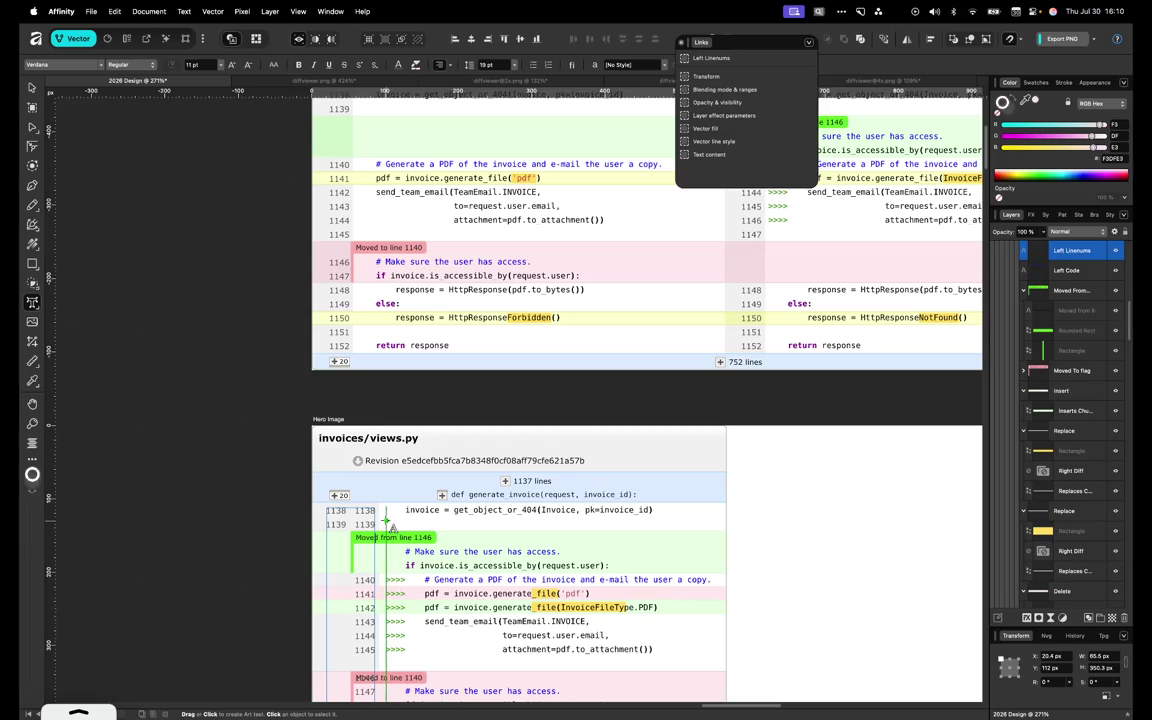
{"action": "key", "text": "Escape"}
Add numbers 1141 and 1142 beside the green moved block, adjusting the following row's number
{"action": "scroll", "coordinate": [465, 517], "scroll_direction": "up", "scroll_amount": 2}
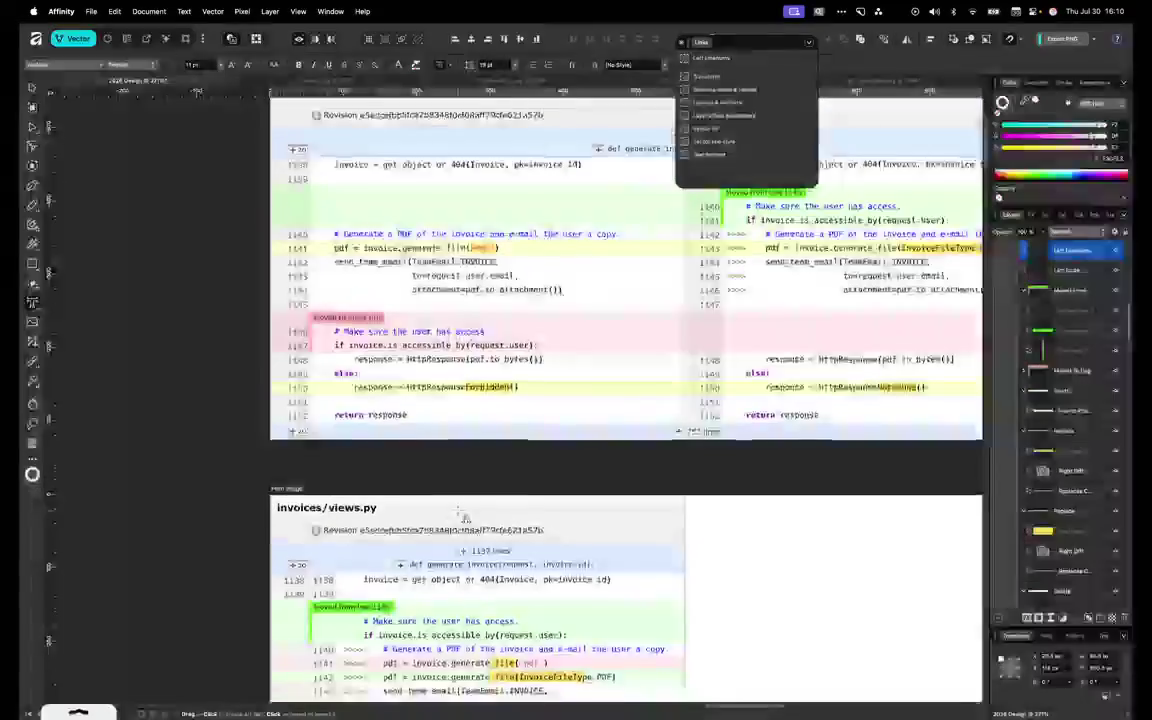
{"action": "left_click", "coordinate": [462, 514]}
{"action": "key", "text": "Return"}
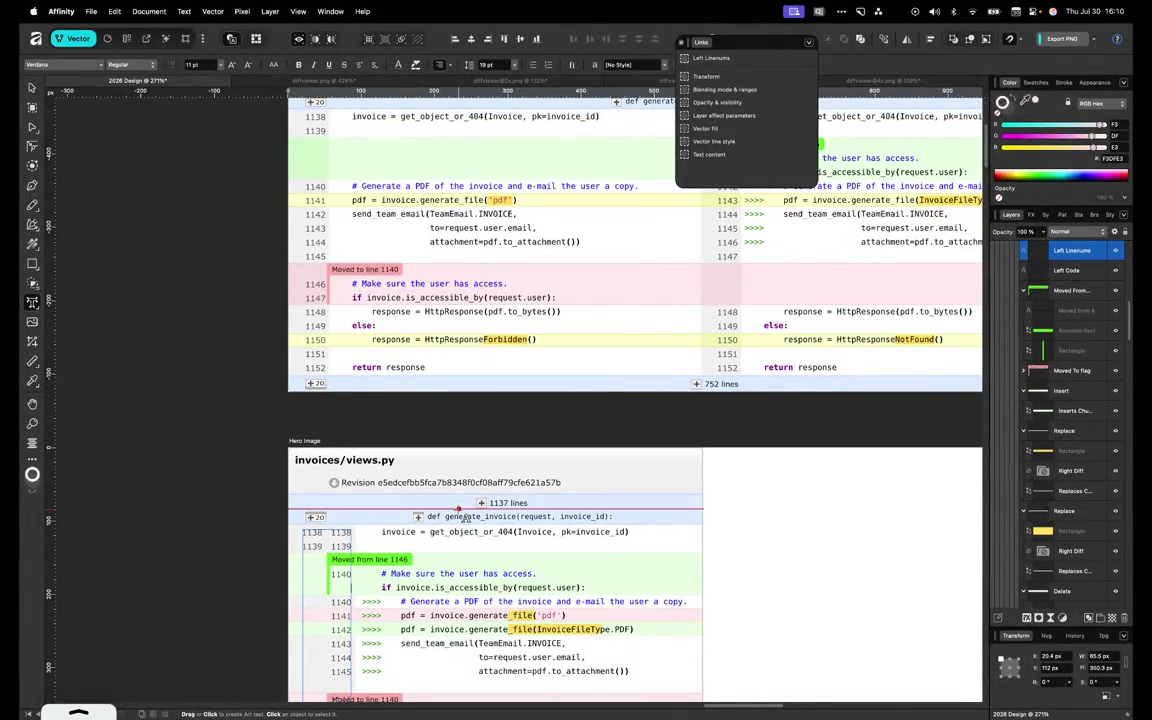
{"action": "type", "text": "1141"}
{"action": "key", "text": "Return"}
{"action": "type", "text": "1142"}
{"action": "key", "text": "Left"}
{"action": "key", "text": "Down"}
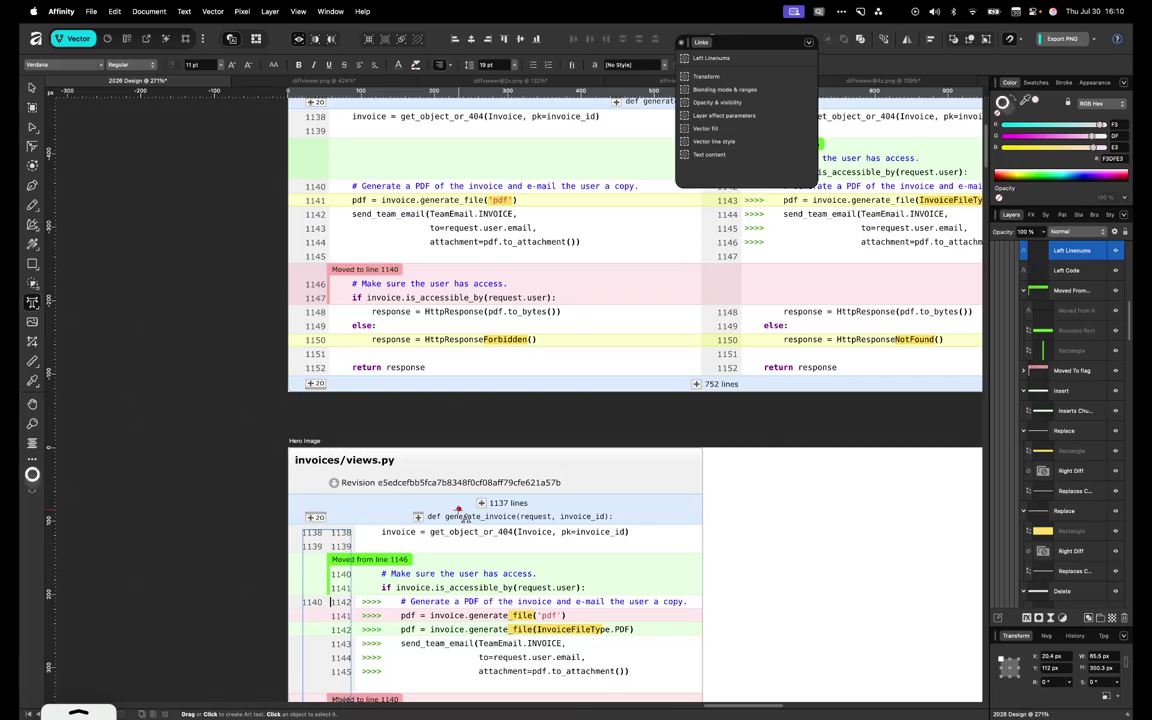
{"action": "type", "text": "1"}
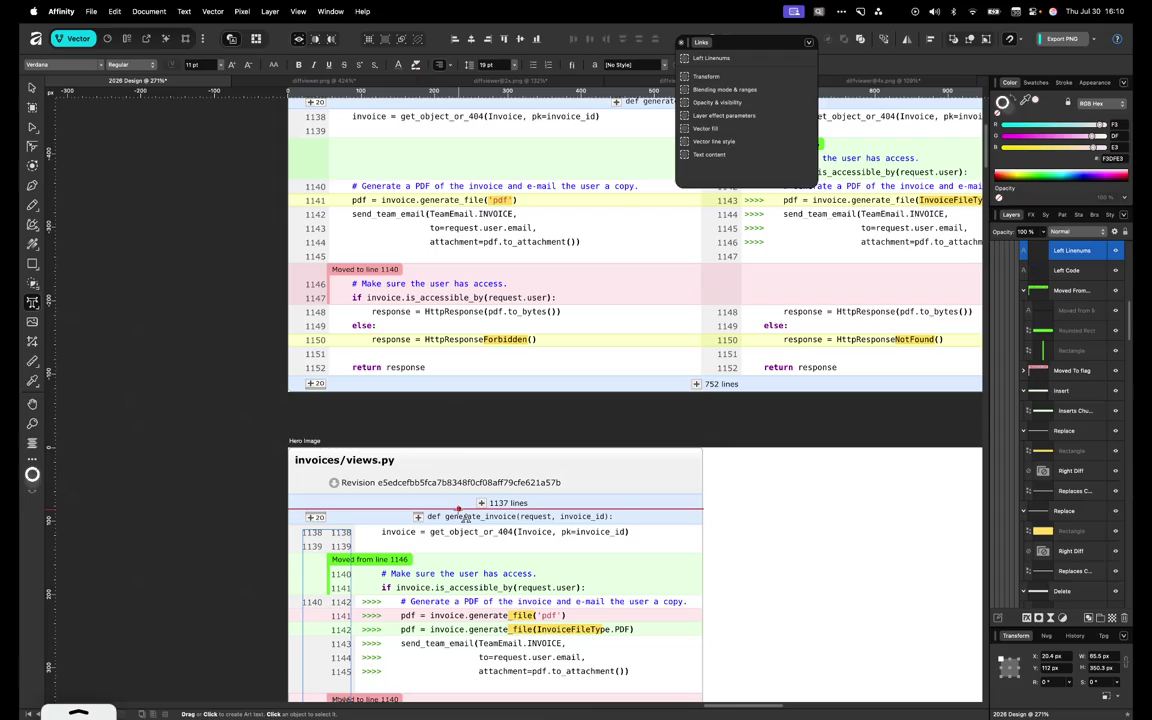
{"action": "key", "text": "BackSpace"}
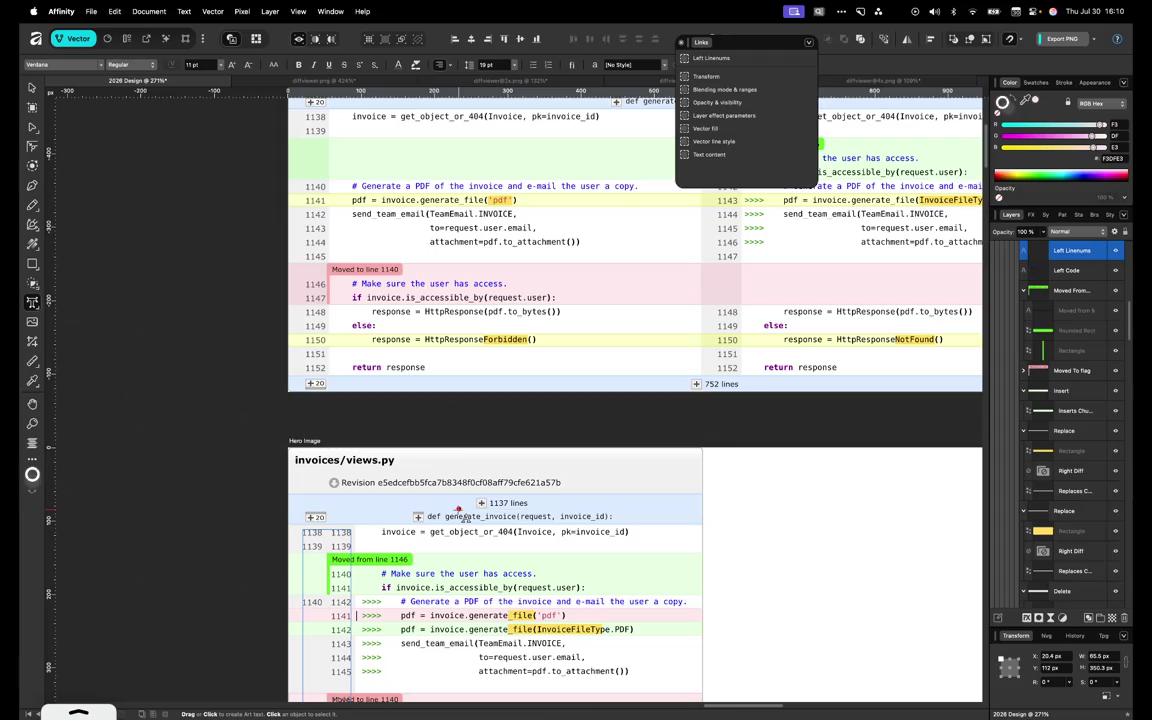
{"action": "key", "text": "super+z"}
{"action": "key", "text": "super+z"}
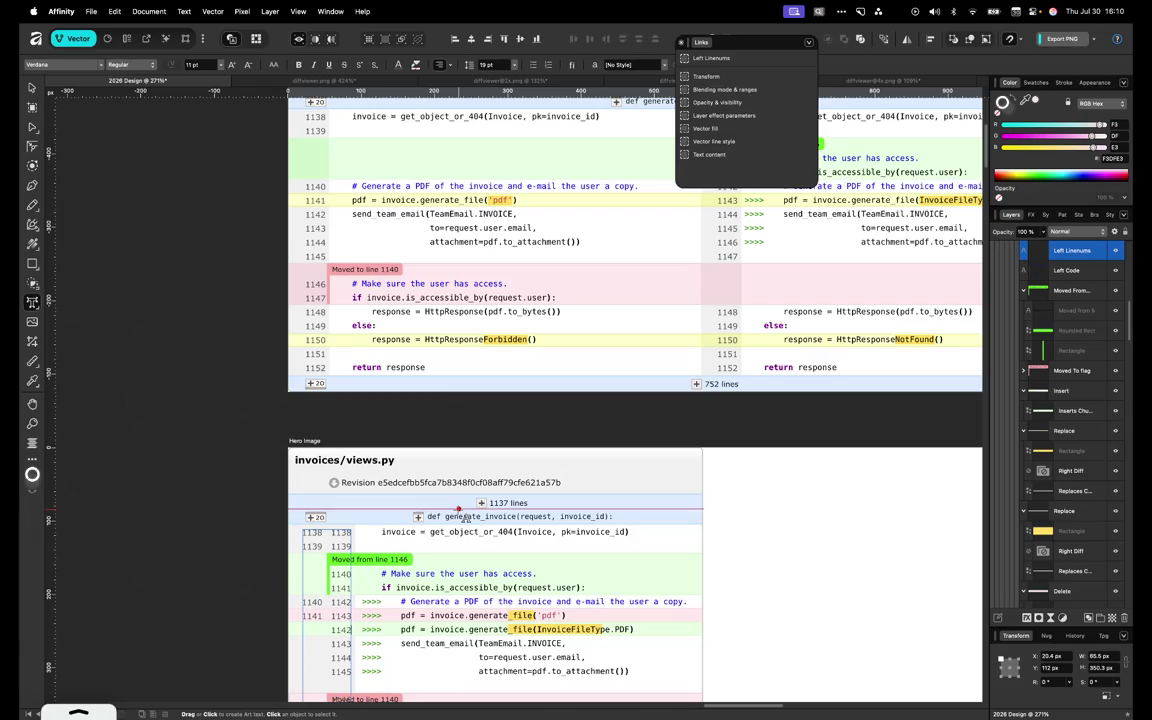
{"action": "key", "text": "super+z"}
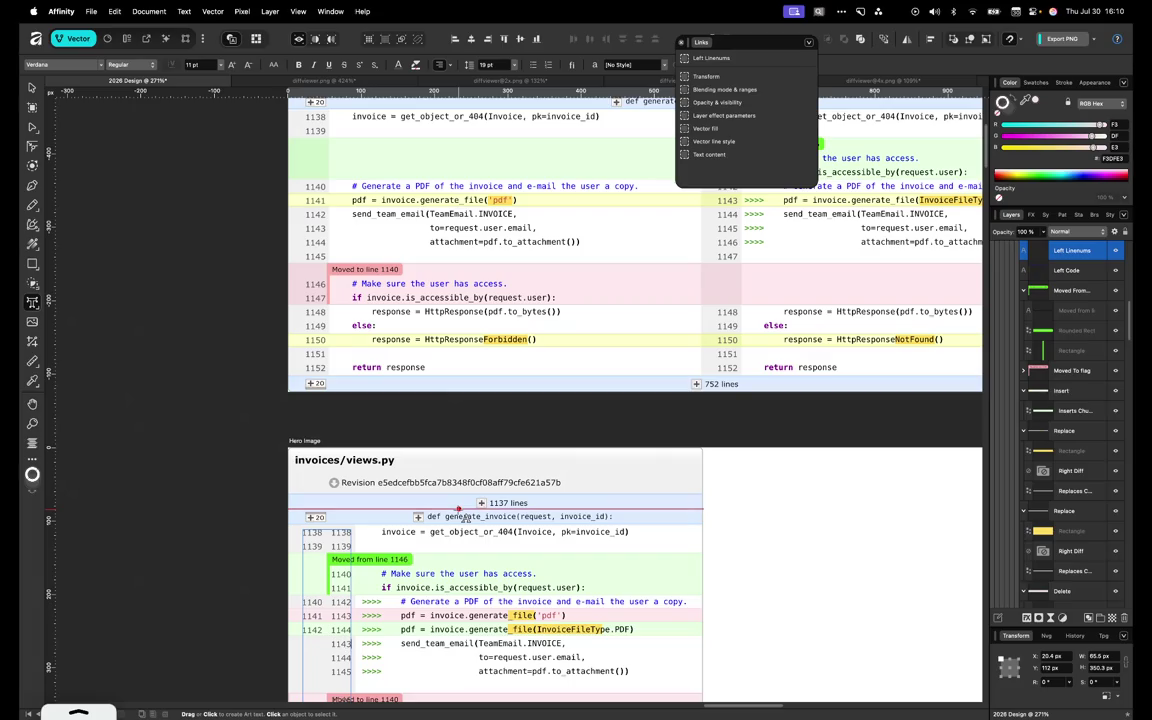
Scroll through the diff to check the two line-number columns
{"action": "scroll", "coordinate": [461, 574], "scroll_direction": "down", "scroll_amount": 2}
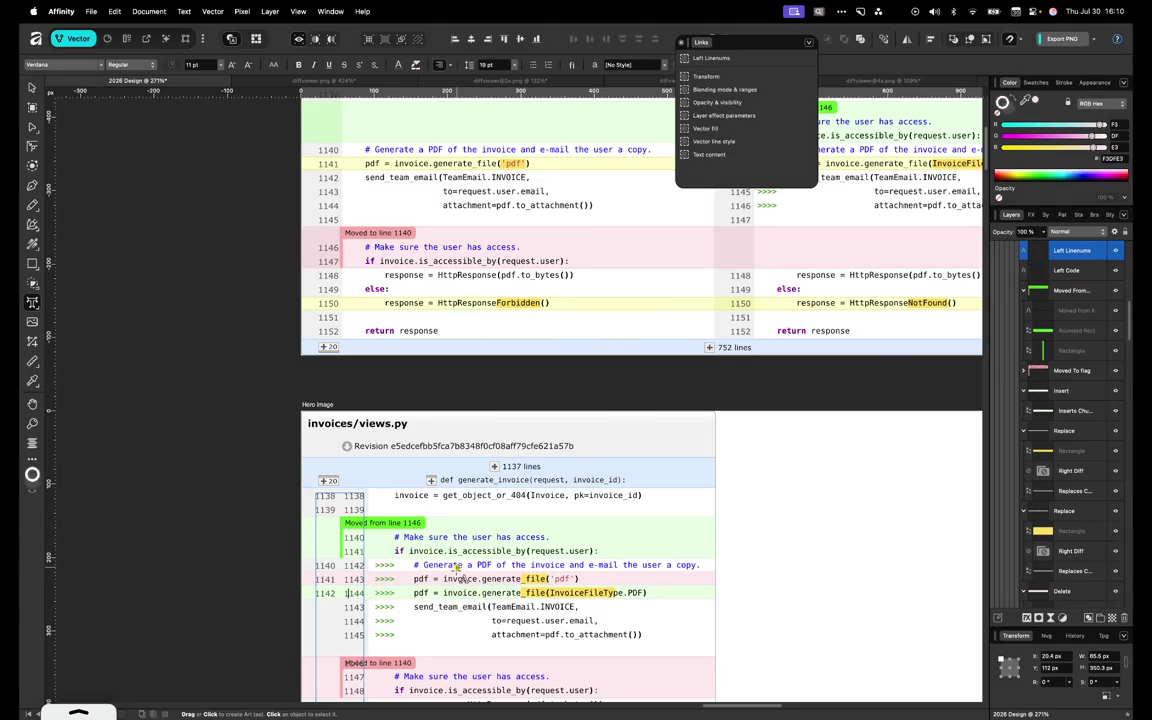
{"action": "scroll", "coordinate": [461, 579], "scroll_direction": "up", "scroll_amount": 2}
{"action": "scroll", "coordinate": [460, 579], "scroll_direction": "down", "scroll_amount": 2}
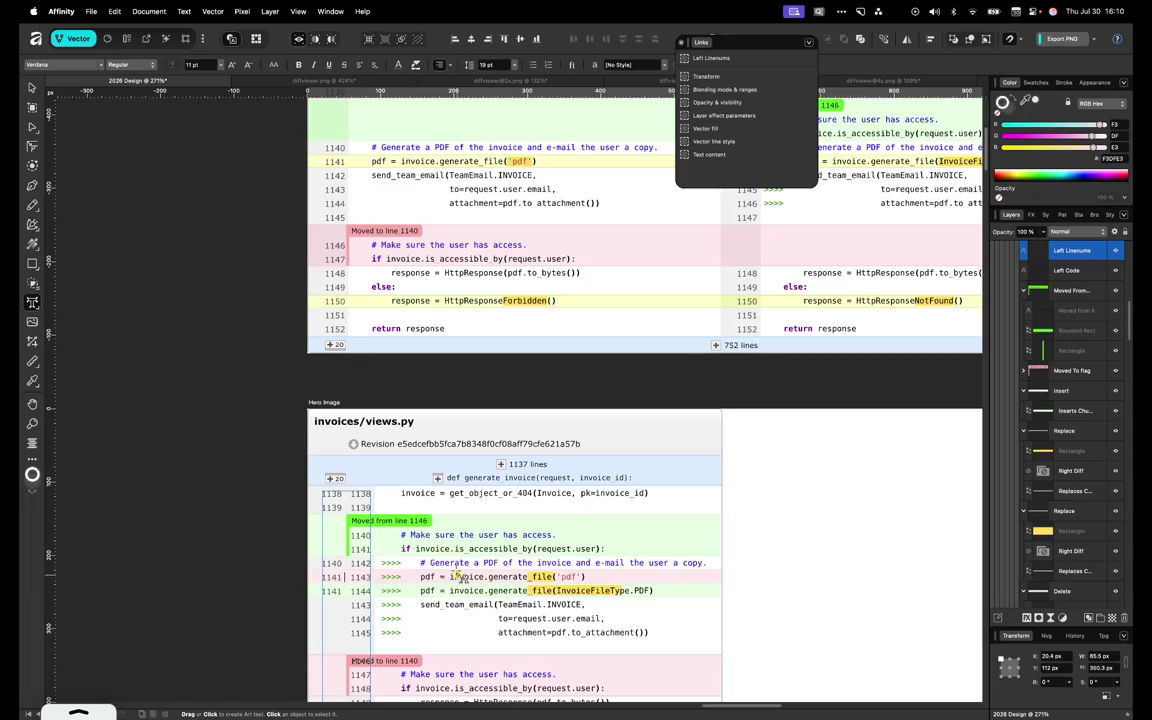
{"action": "scroll", "coordinate": [455, 577], "scroll_direction": "up", "scroll_amount": 2}
{"action": "scroll", "coordinate": [456, 575], "scroll_direction": "up", "scroll_amount": 1}
{"action": "scroll", "coordinate": [457, 572], "scroll_direction": "up", "scroll_amount": 1}
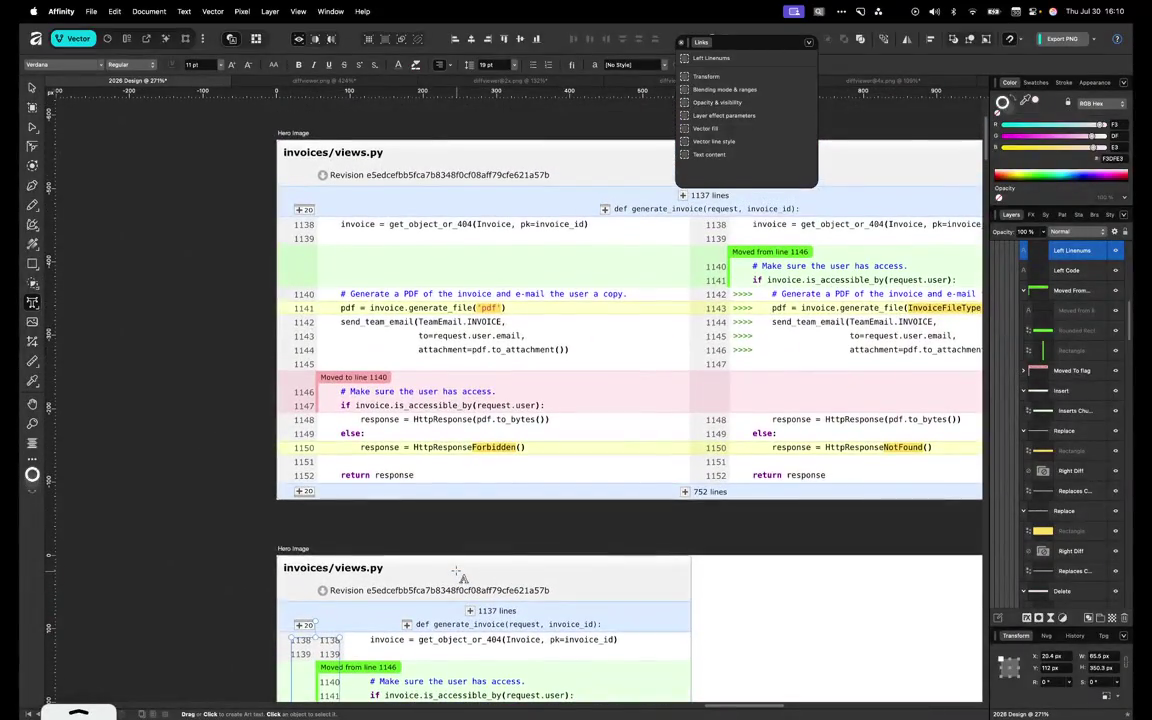
{"action": "scroll", "coordinate": [458, 575], "scroll_direction": "down", "scroll_amount": 1}
{"action": "scroll", "coordinate": [458, 575], "scroll_direction": "down", "scroll_amount": 3}
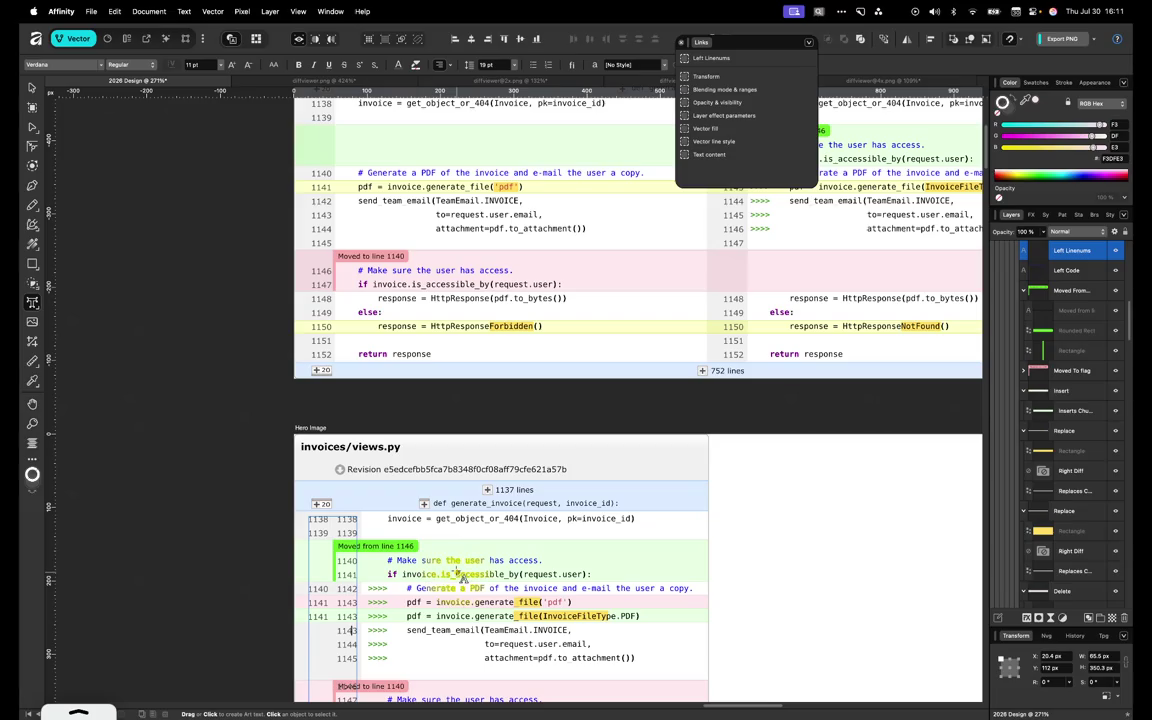
{"action": "scroll", "coordinate": [459, 574], "scroll_direction": "up", "scroll_amount": 3}
{"action": "scroll", "coordinate": [459, 572], "scroll_direction": "down", "scroll_amount": 4}
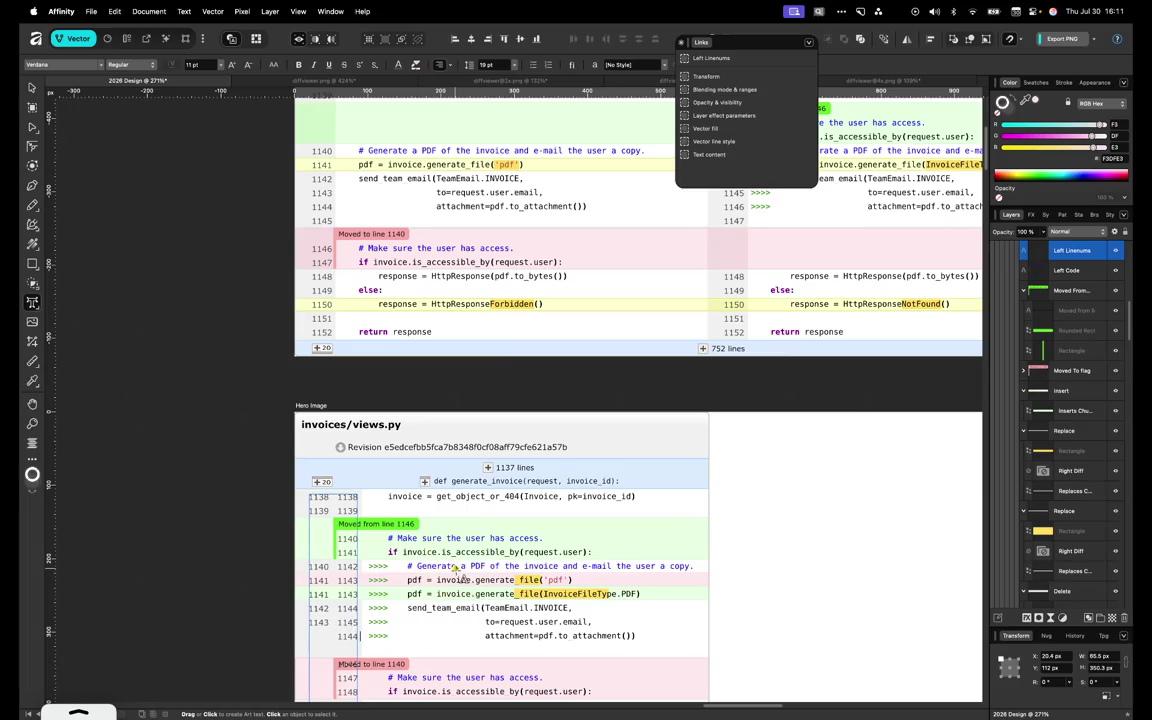
{"action": "scroll", "coordinate": [458, 578], "scroll_direction": "down", "scroll_amount": 3}
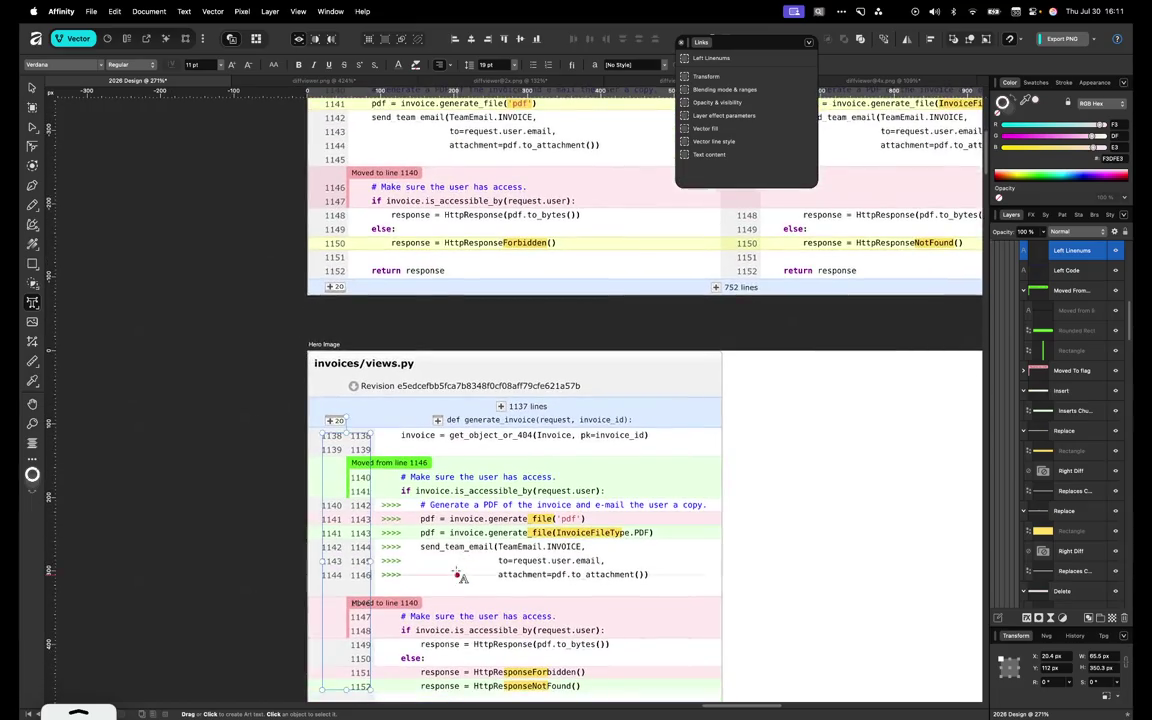
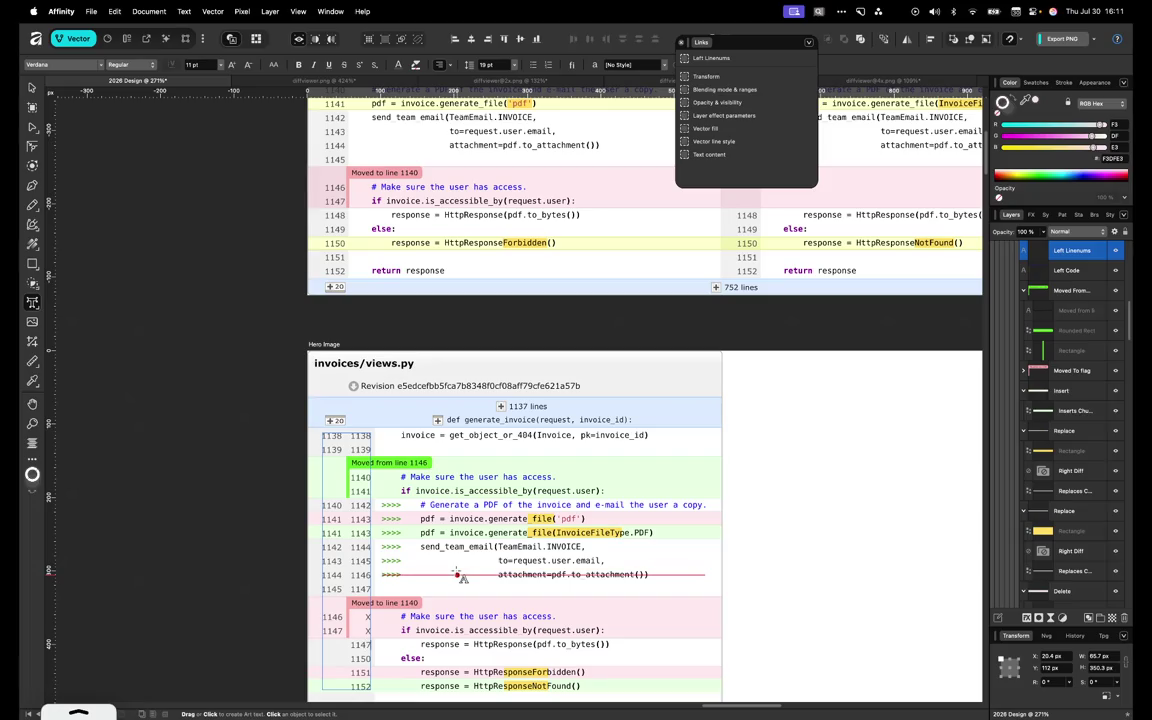
Enter left line numbers 1148–1151 beside the lower diff rows in Left Linenums
{"action": "scroll", "coordinate": [459, 574], "scroll_direction": "down", "scroll_amount": 1}
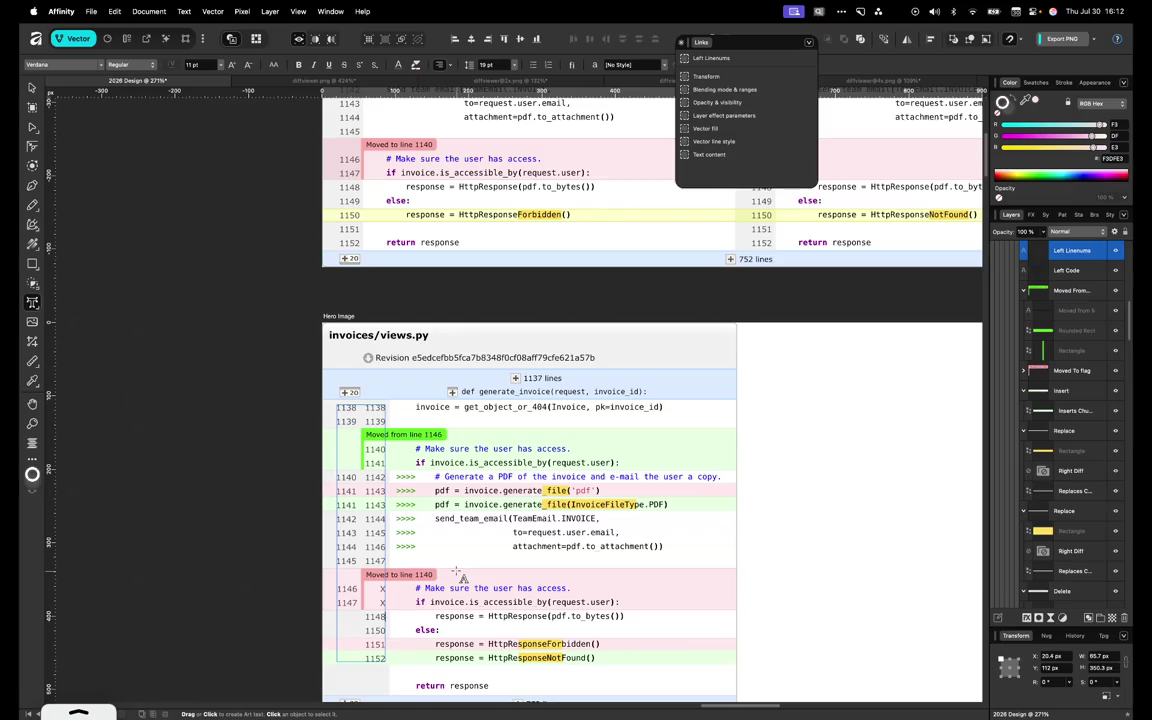
{"action": "type", "text": "1148"}
{"action": "key", "text": "ctrl+z"}
{"action": "key", "text": "ctrl+z"}
{"action": "key", "text": "ctrl+z"}
{"action": "type", "text": "1149"}
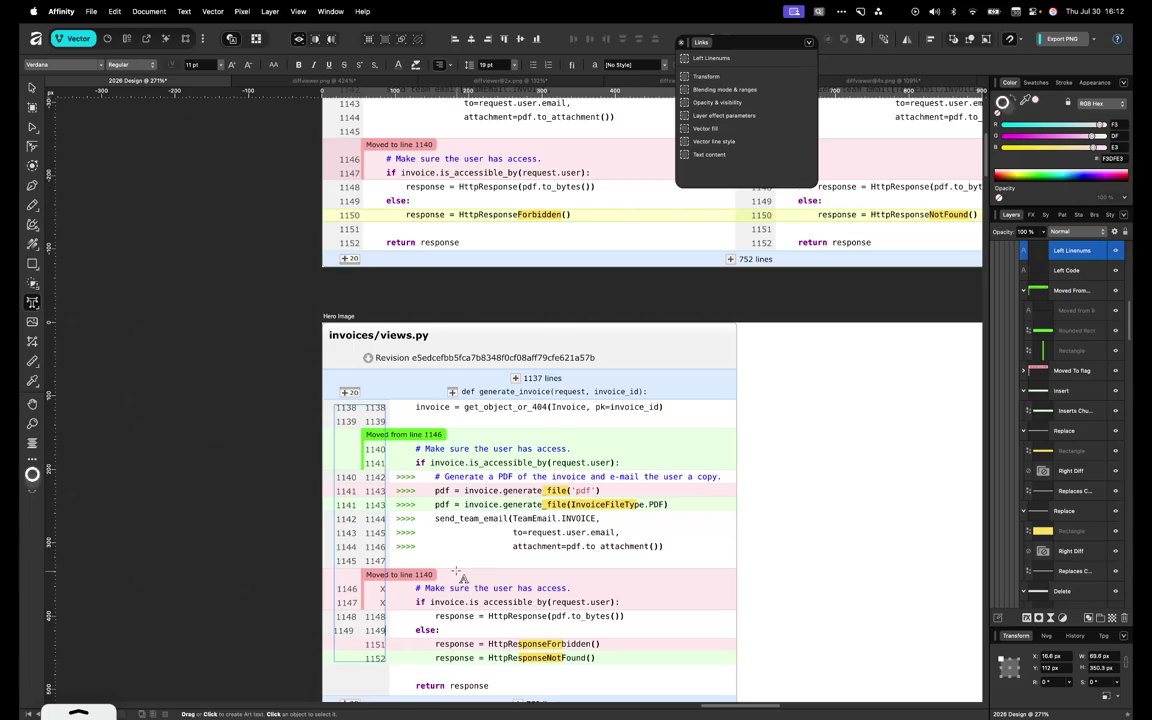
{"action": "key", "text": "ctrl+z"}
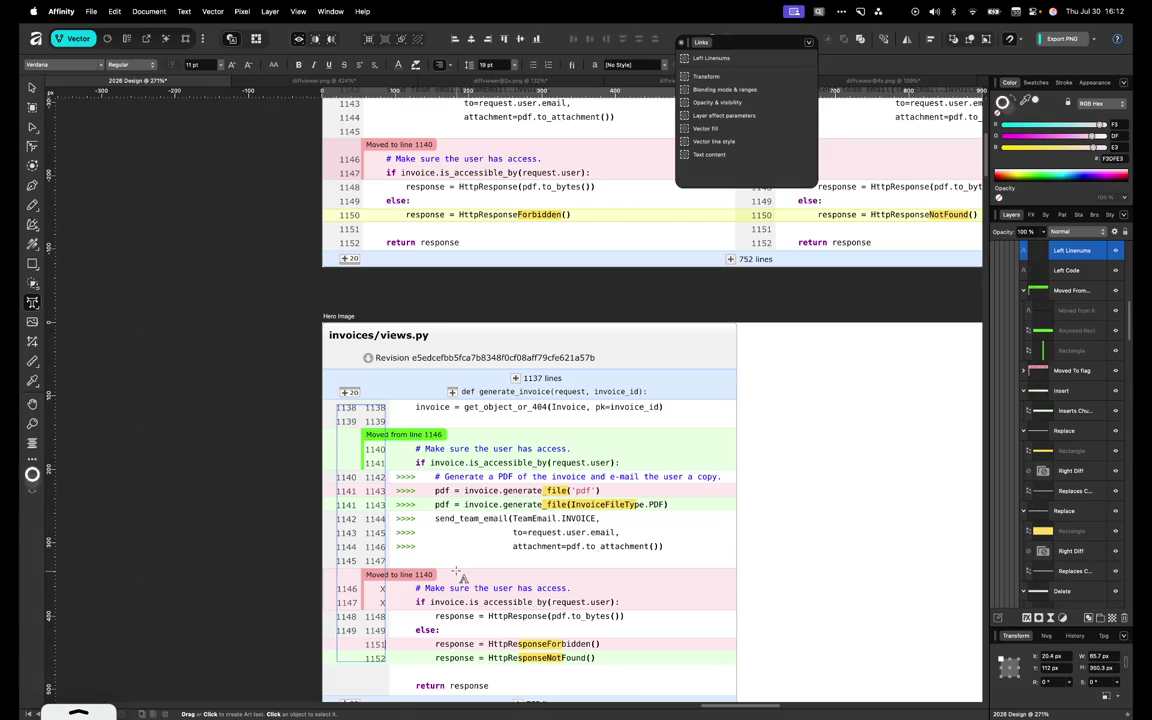
{"action": "key", "text": "BackSpace"}
{"action": "type", "text": "0"}
{"action": "key", "text": "BackSpace"}
{"action": "type", "text": "1150"}
{"action": "key", "text": "super+v"}
Add a final row numbered 1152 1152 below 1151 and finish editing the line numbers
{"action": "scroll", "coordinate": [458, 573], "scroll_direction": "down", "scroll_amount": 1}
{"action": "scroll", "coordinate": [458, 573], "scroll_direction": "down", "scroll_amount": 1}
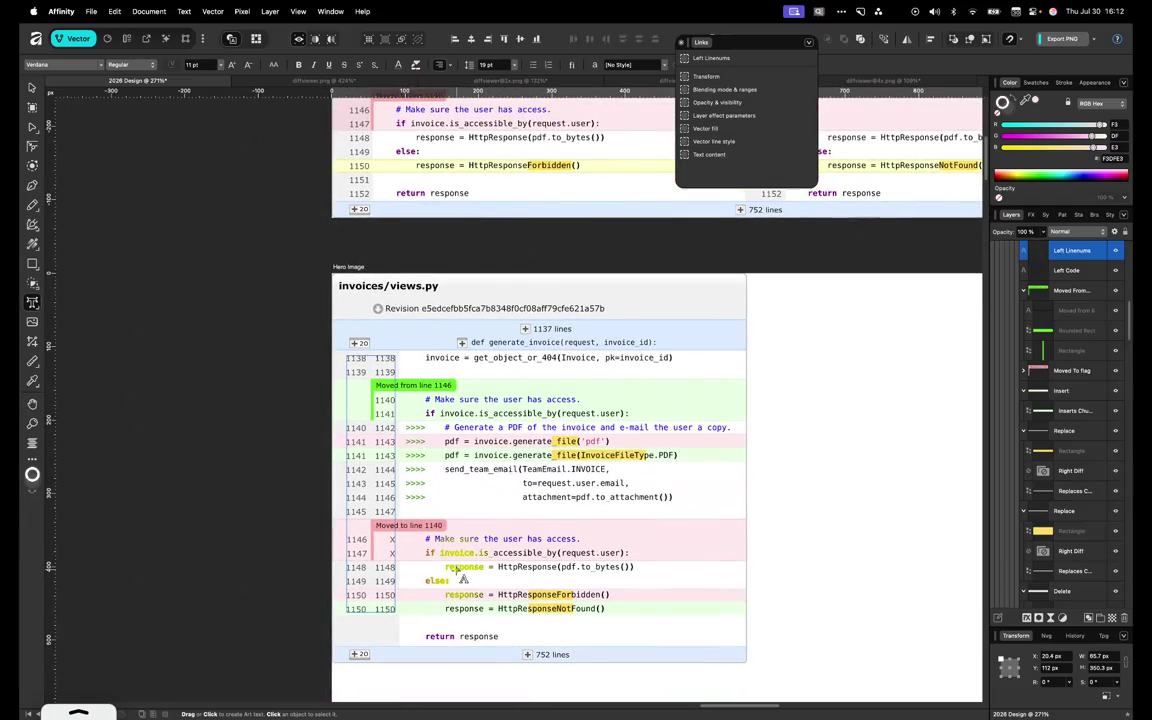
{"action": "type", "text": "1"}
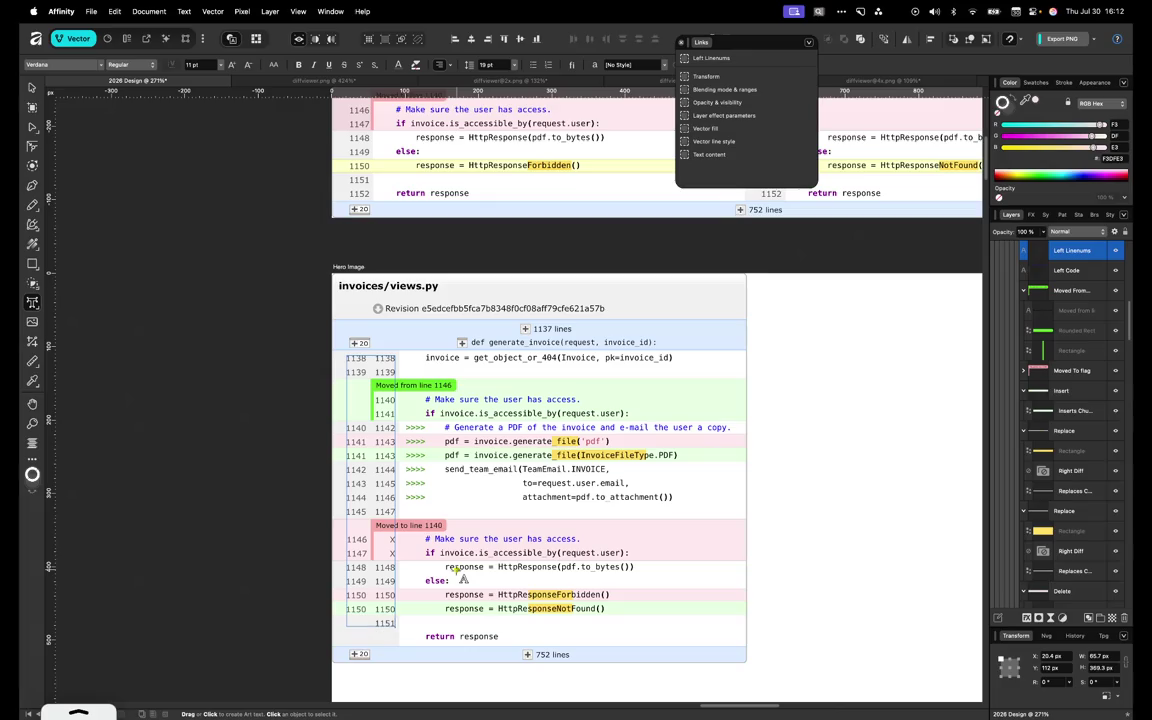
{"action": "type", "text": "151"}
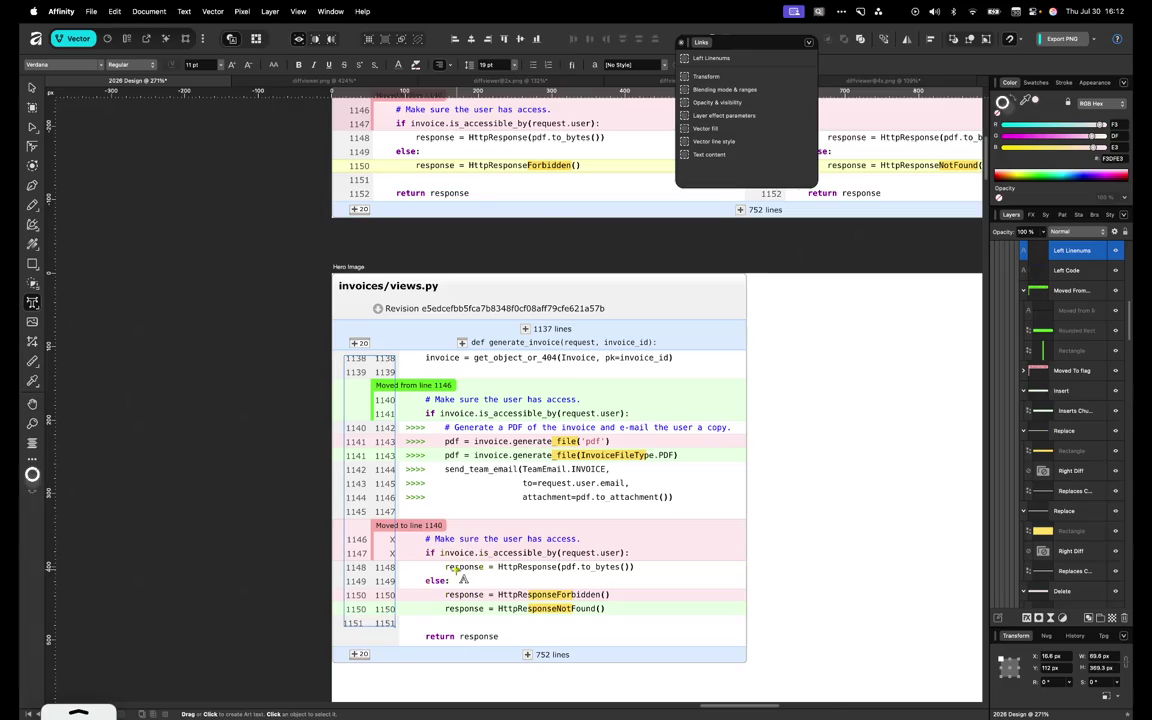
{"action": "key", "text": "Down"}
{"action": "key", "text": "Left"}
{"action": "key", "text": "Left"}
{"action": "key", "text": "Left"}
{"action": "key", "text": "Left"}
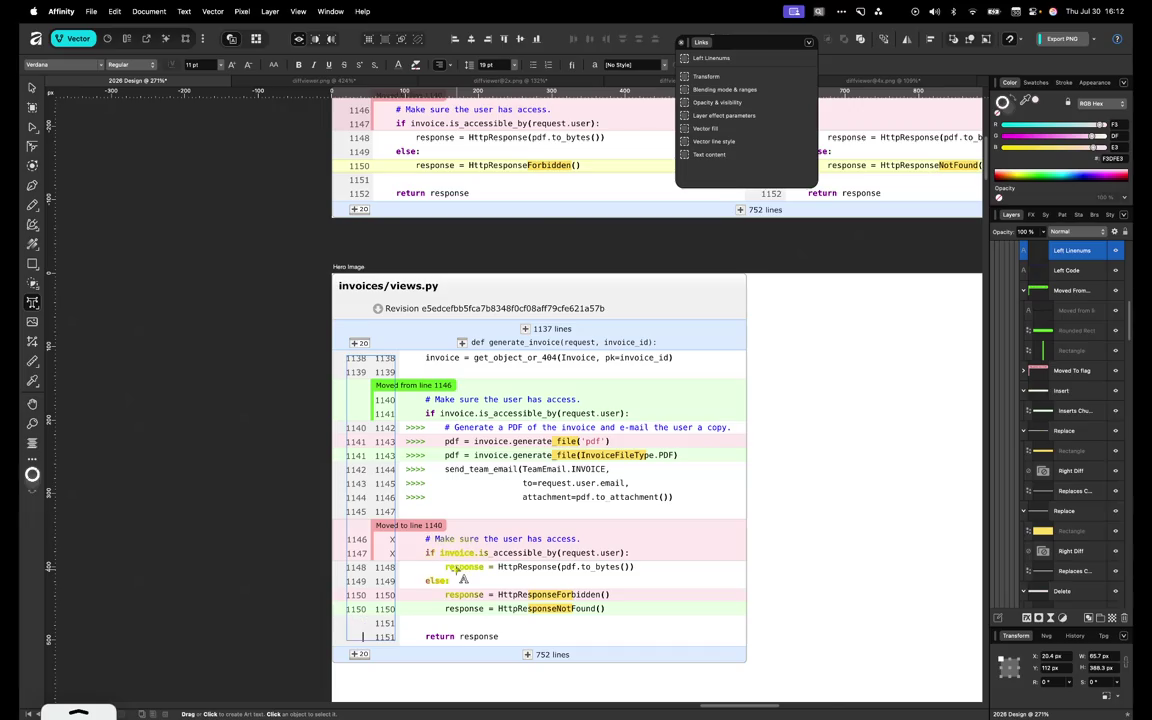
{"action": "key", "text": "Return"}
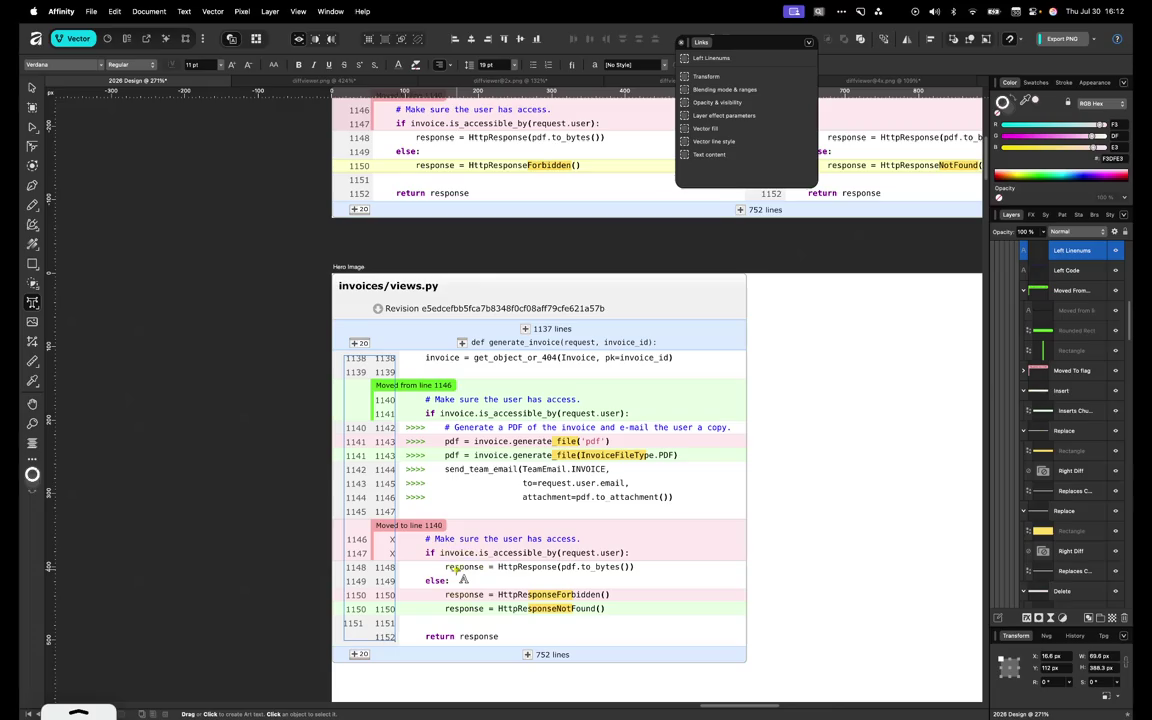
{"action": "type", "text": "1152 1152"}
{"action": "key", "text": "BackSpace"}
{"action": "key", "text": "Escape"}
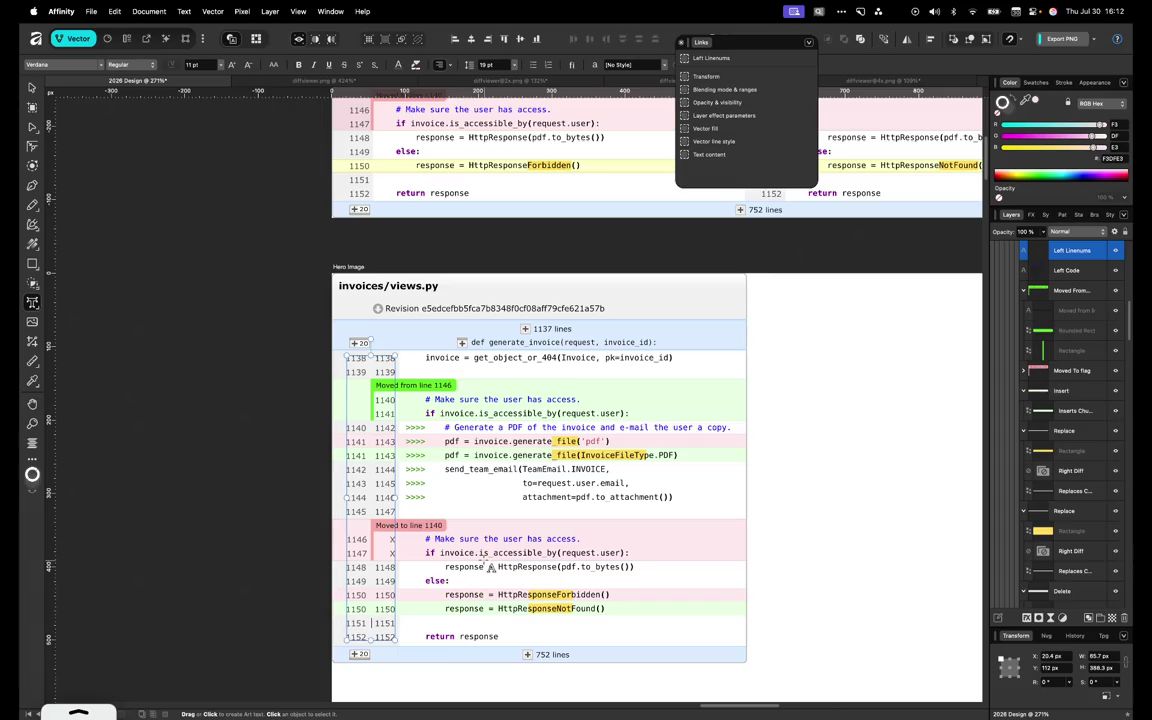
{"action": "left_click", "coordinate": [32, 88]}
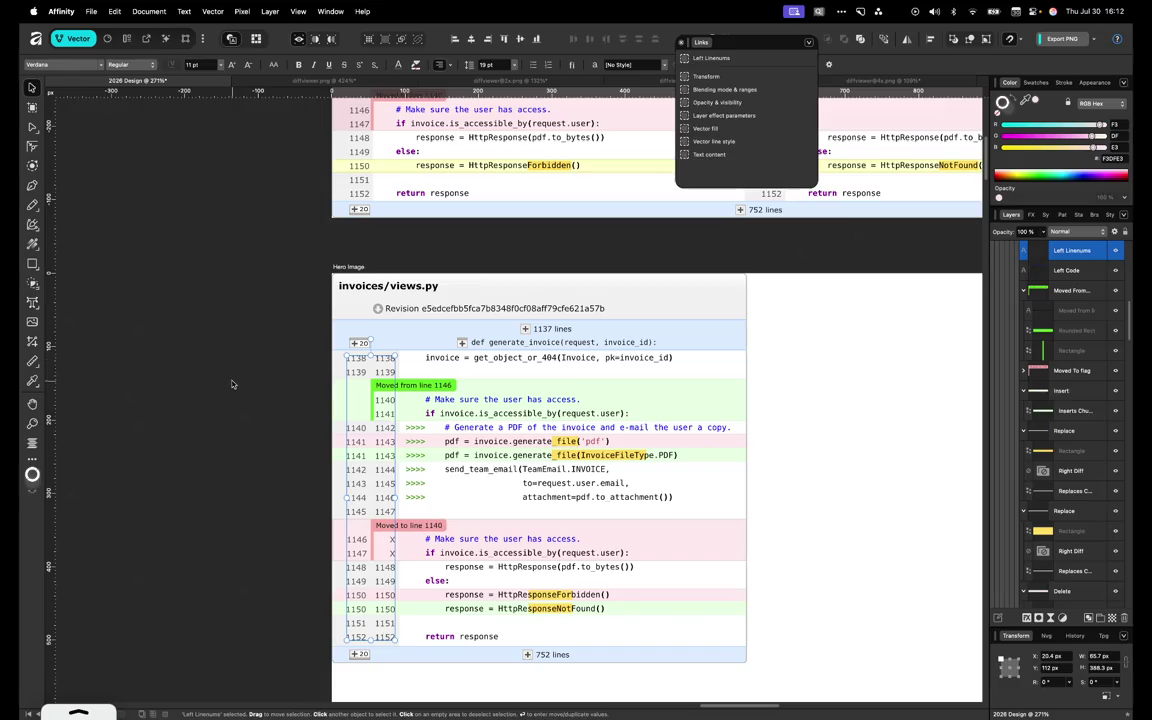
Drill into the Diff group to select the Left Linenums text and bring up Window > Text
{"action": "left_click", "coordinate": [307, 413]}
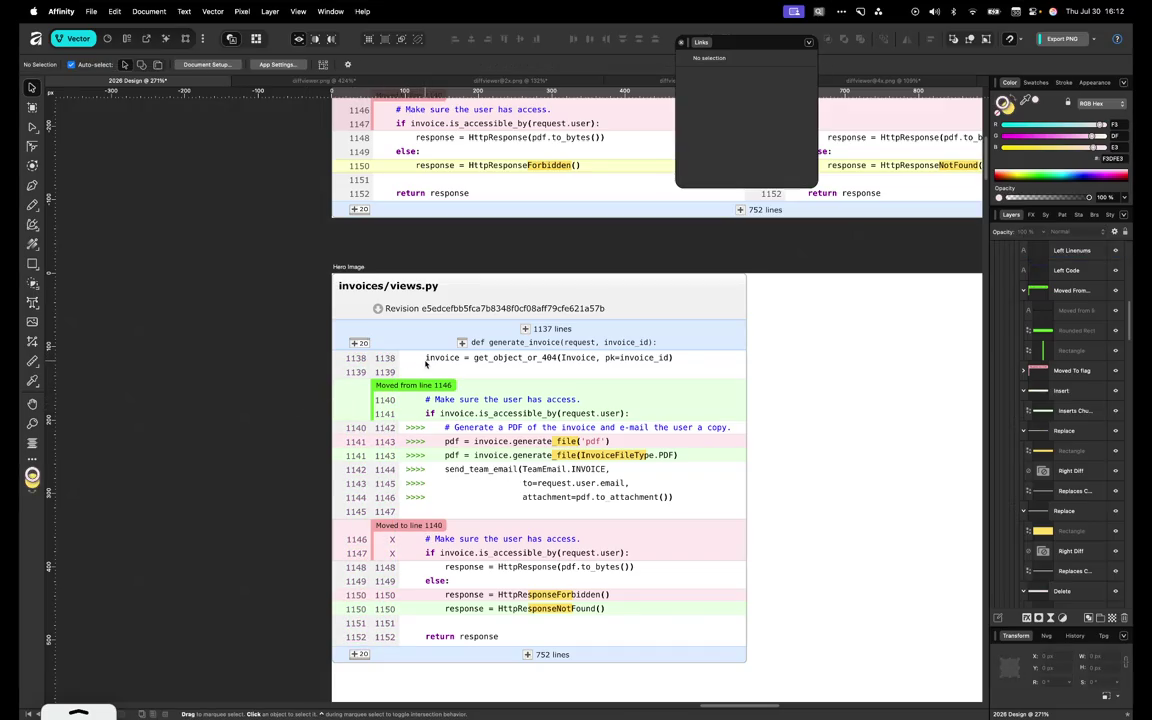
{"action": "left_click", "coordinate": [392, 543]}
{"action": "double_click", "coordinate": [392, 543]}
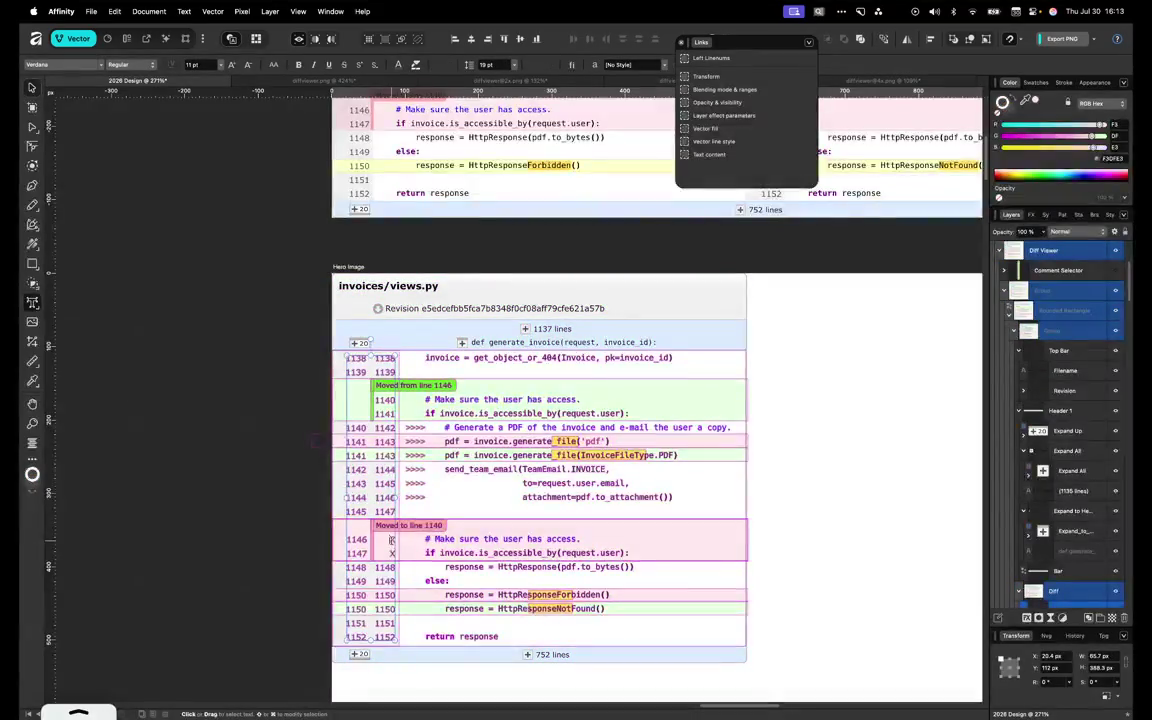
{"action": "double_click", "coordinate": [392, 543]}
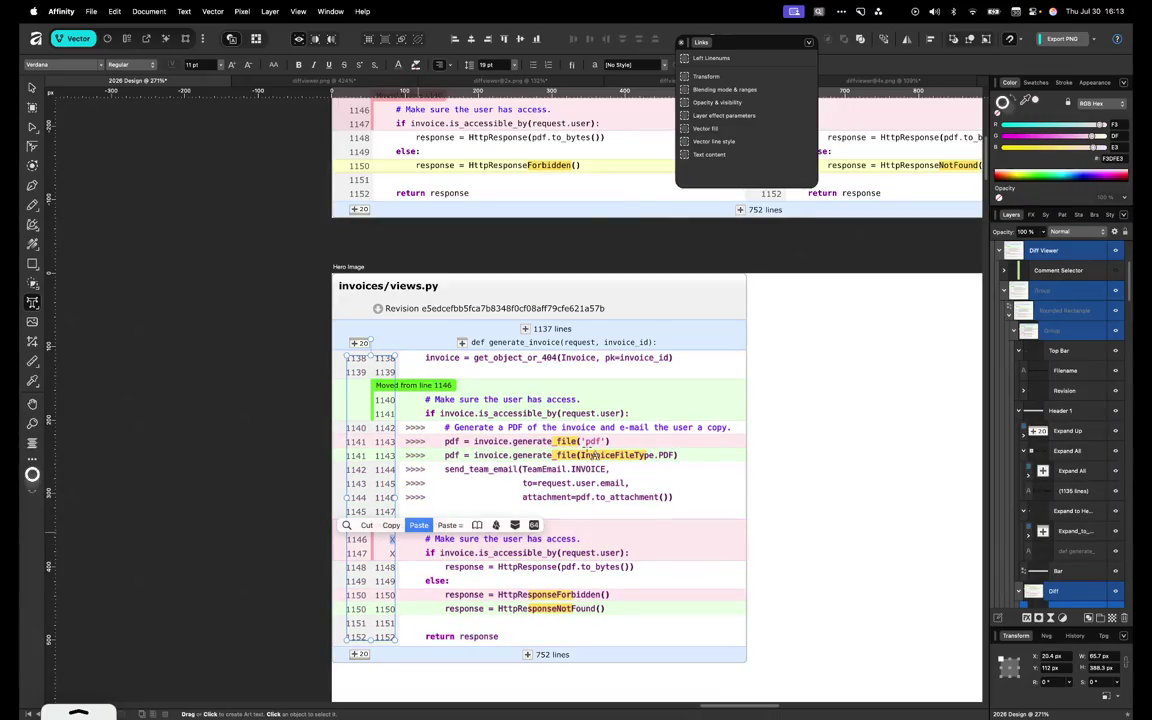
{"action": "key", "text": "t"}
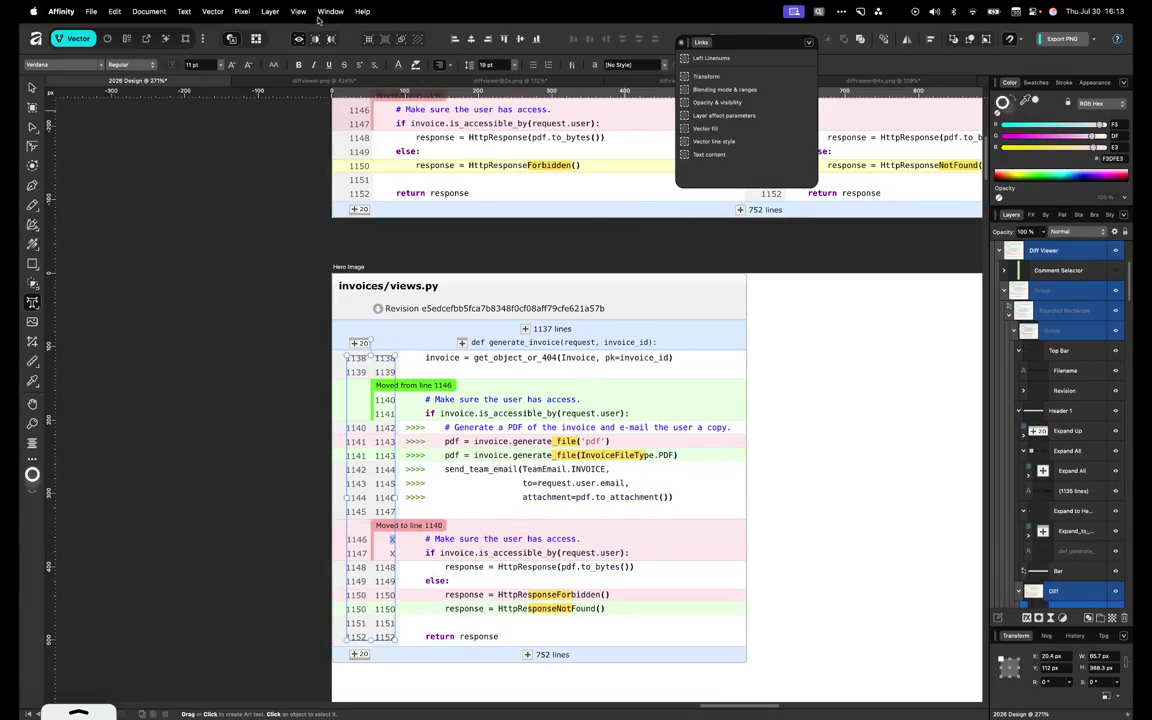
{"action": "left_click", "coordinate": [306, 12]}
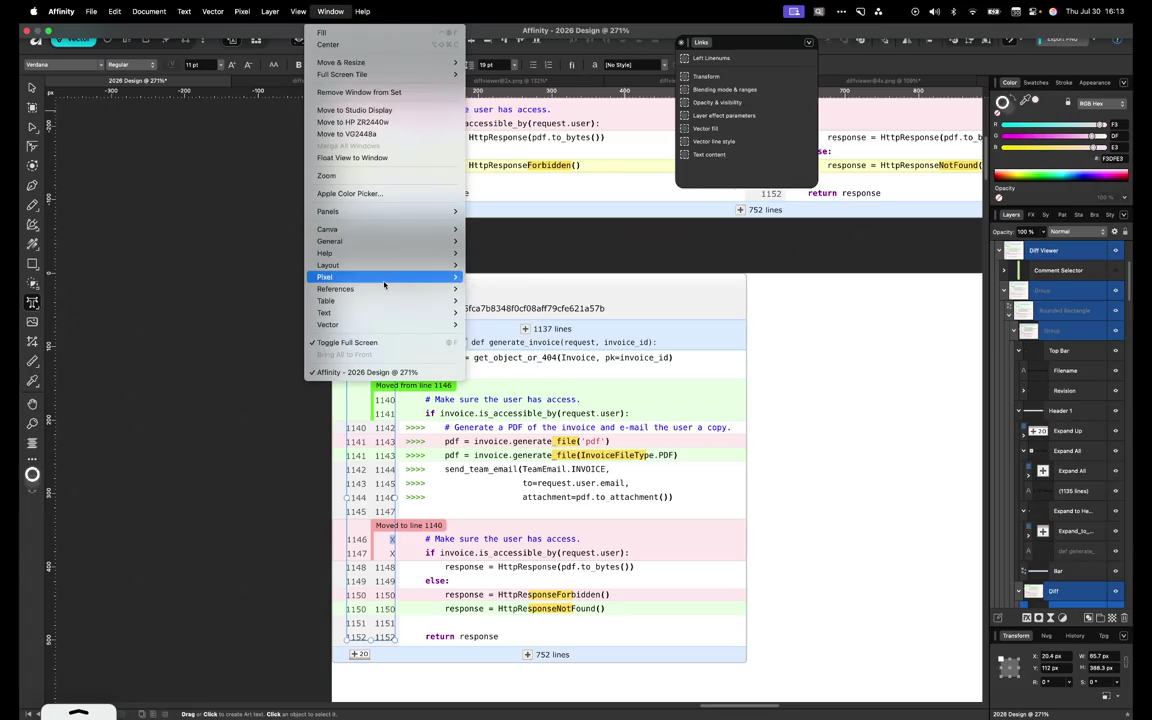
{"action": "mouse_move", "coordinate": [380, 312]}
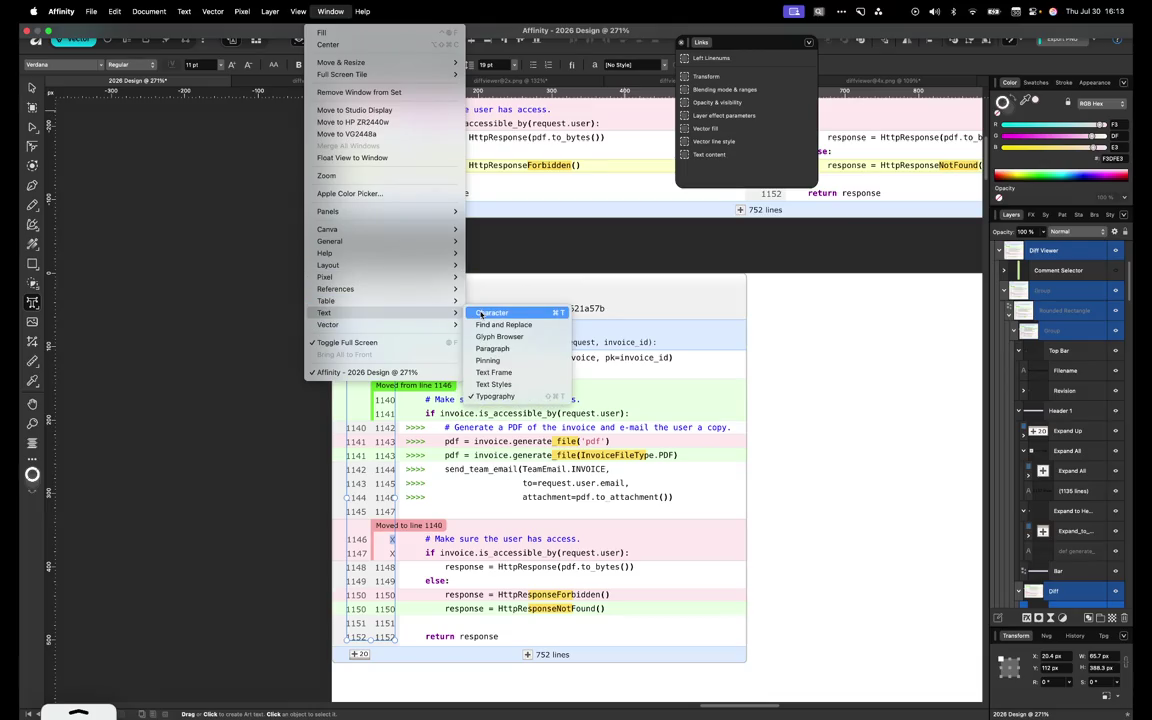
Show the Character panel, select the X marker at line 1146, and switch the Color panel to HSL
{"action": "left_click", "coordinate": [491, 313]}
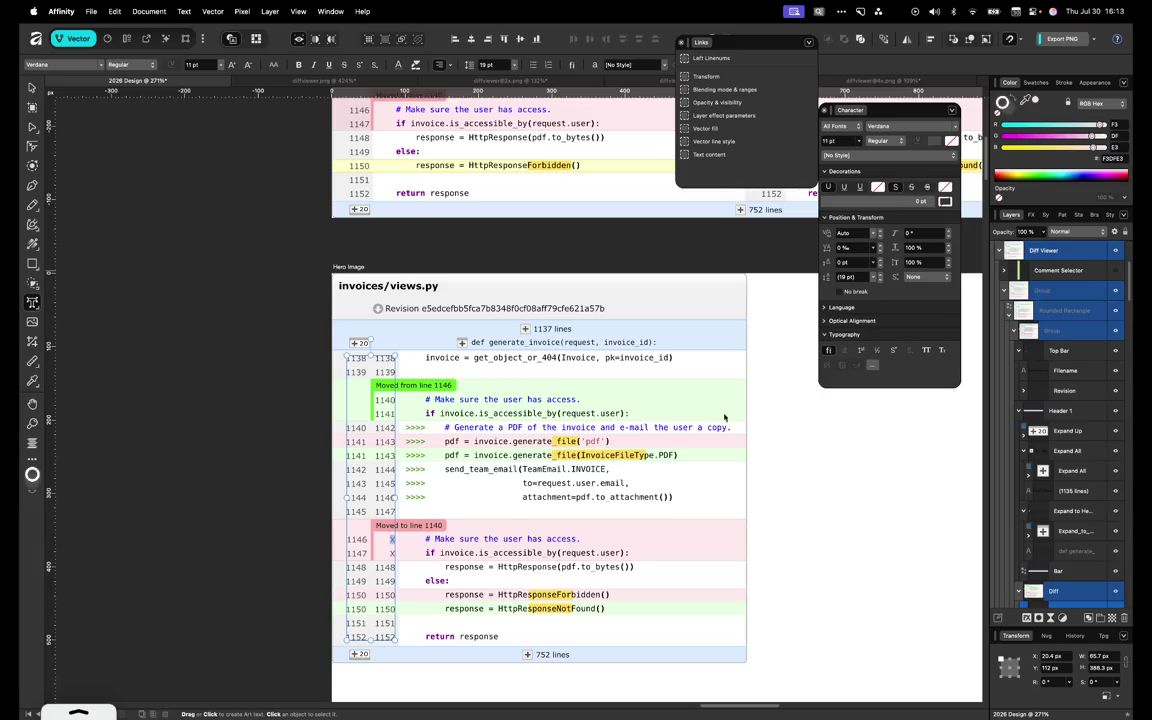
{"action": "left_click", "coordinate": [391, 539]}
{"action": "double_click", "coordinate": [391, 539]}
{"action": "left_click", "coordinate": [1096, 103]}
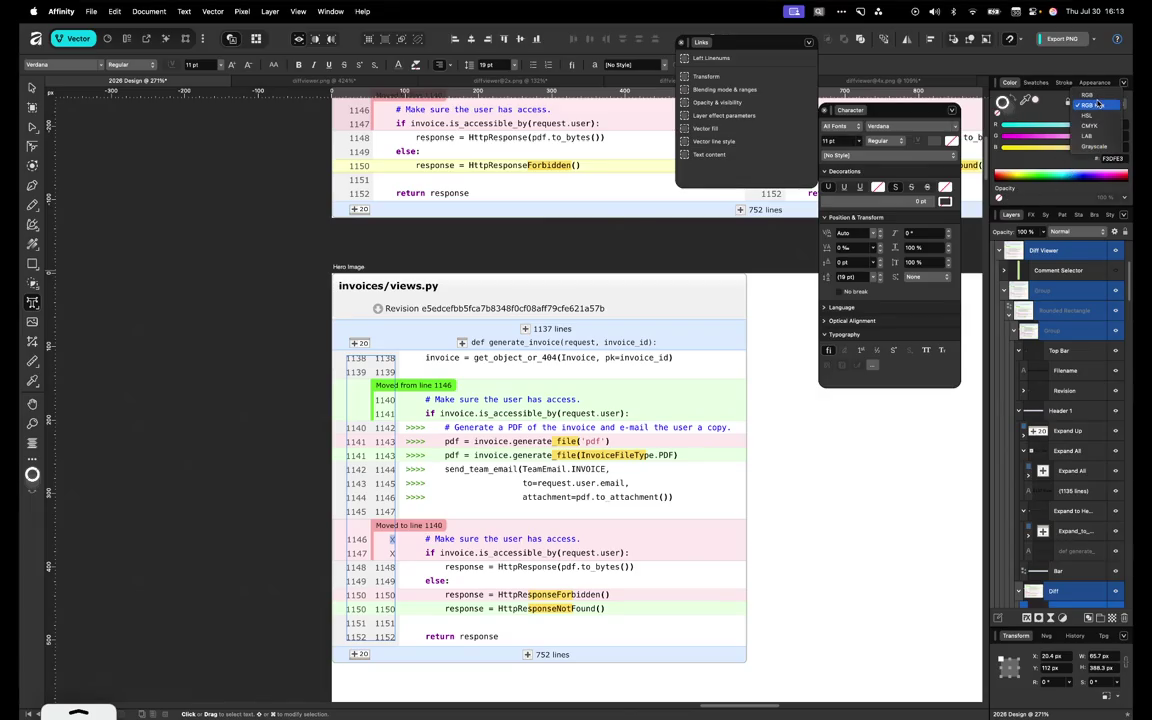
{"action": "left_click", "coordinate": [1091, 115]}
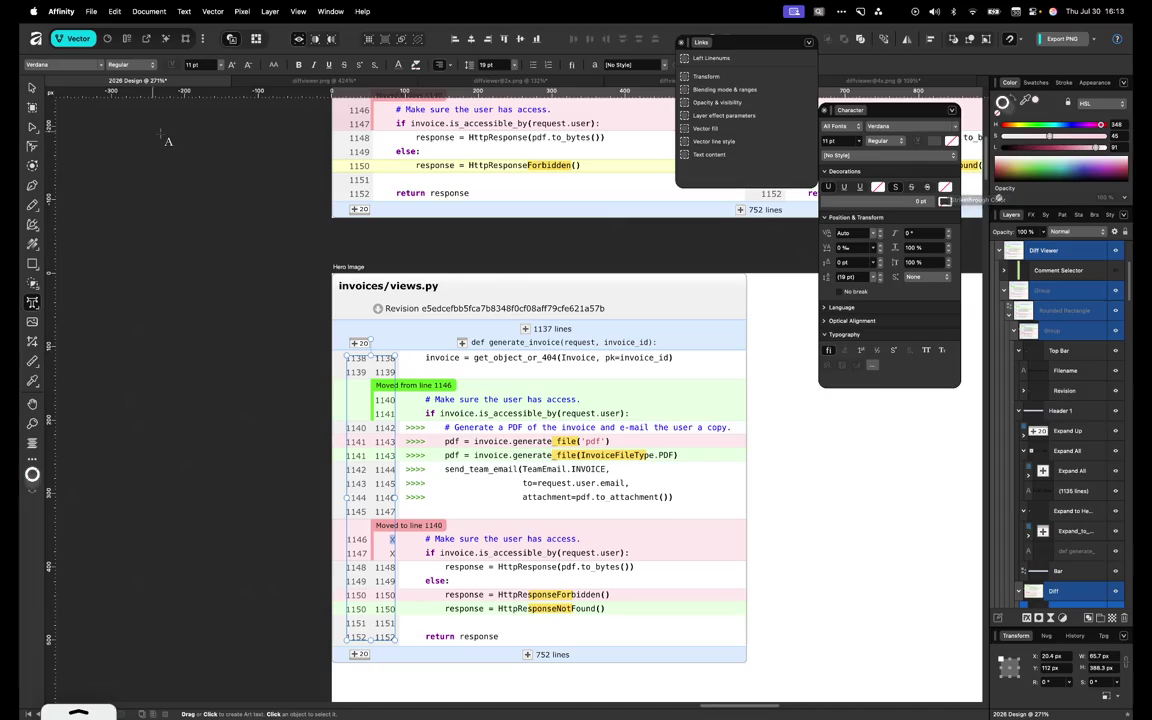
Give the X markers a light text colour so they no longer stand out, then deselect
{"action": "left_click", "coordinate": [365, 63]}
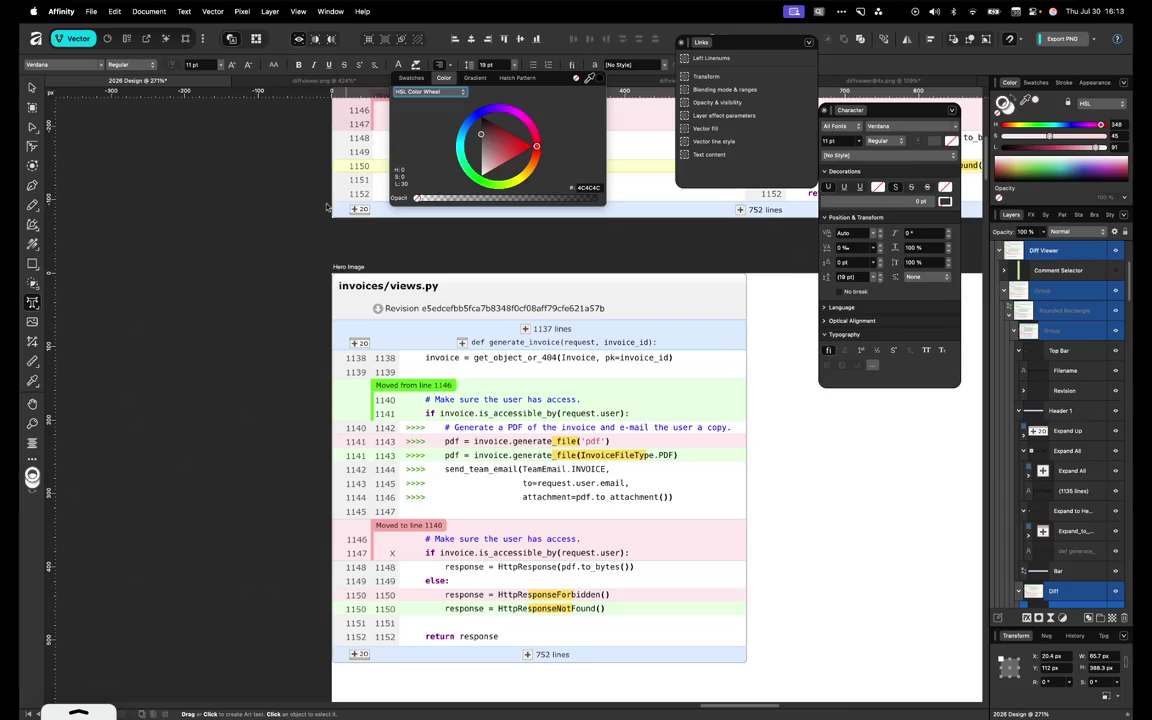
{"action": "left_click", "coordinate": [388, 547]}
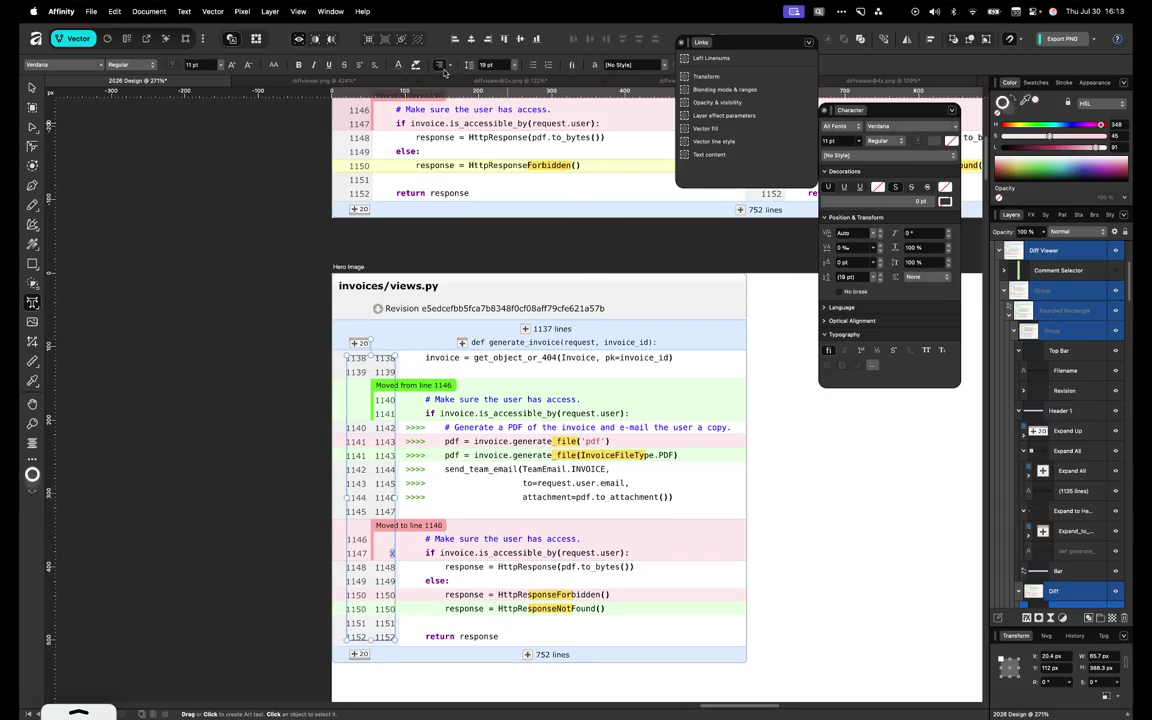
{"action": "left_click", "coordinate": [401, 65]}
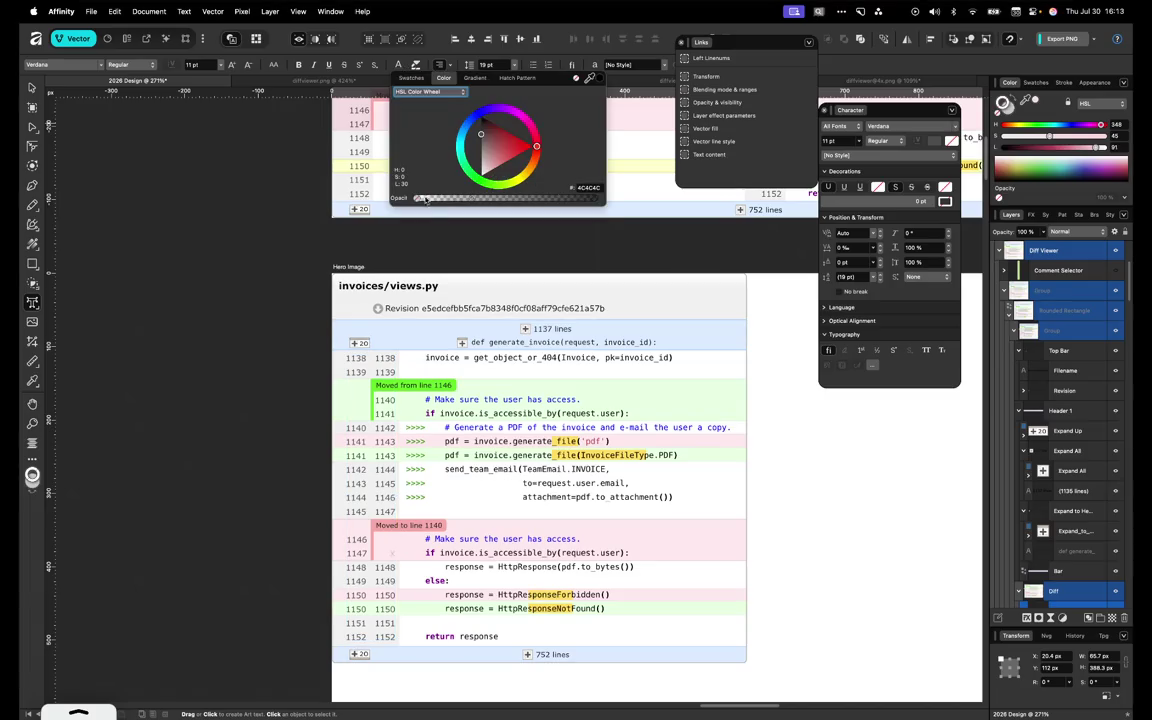
{"action": "left_click", "coordinate": [32, 87]}
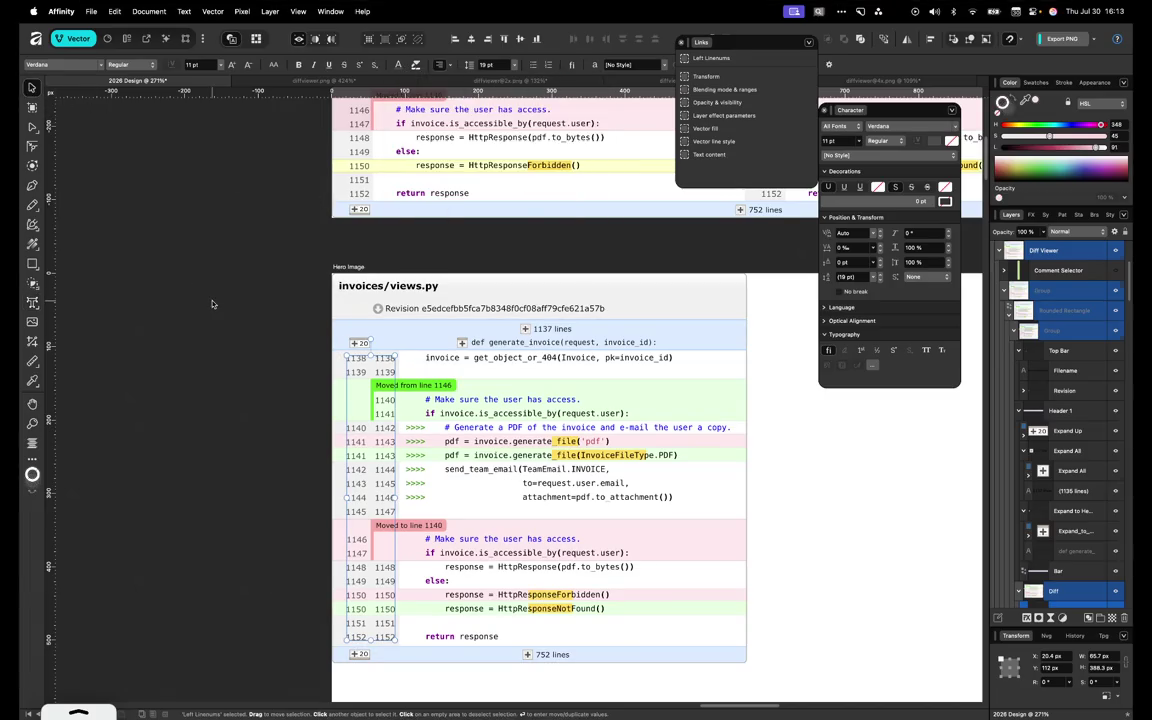
{"action": "left_click", "coordinate": [233, 348]}
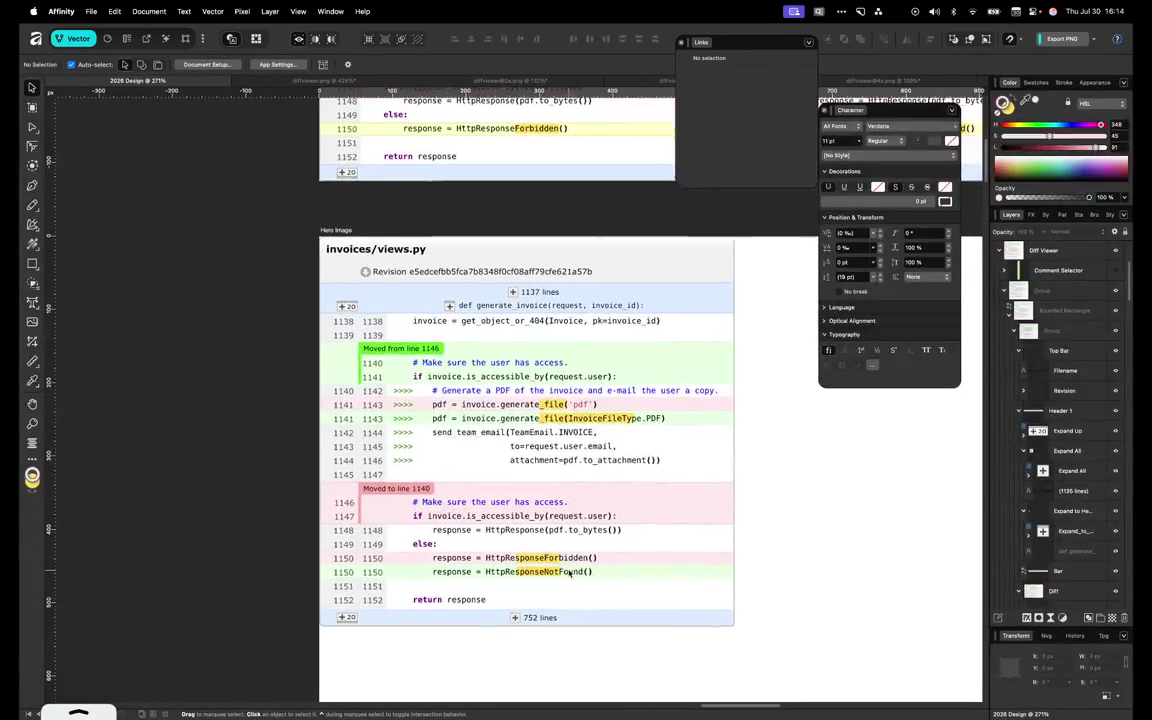
{"action": "scroll", "coordinate": [650, 565], "scroll_direction": "up", "scroll_amount": 5}
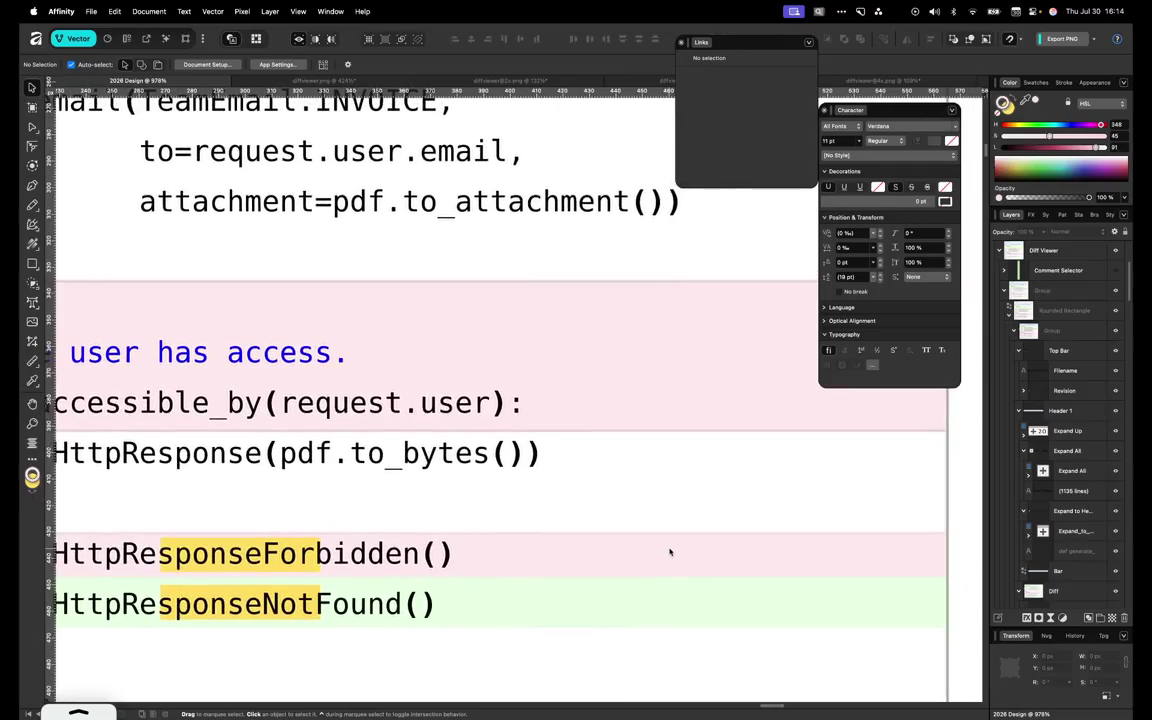
Drill into the diff mockup to select the Replaces Chunk highlight and sample a row colour
{"action": "left_click", "coordinate": [670, 551]}
{"action": "double_click", "coordinate": [684, 550]}
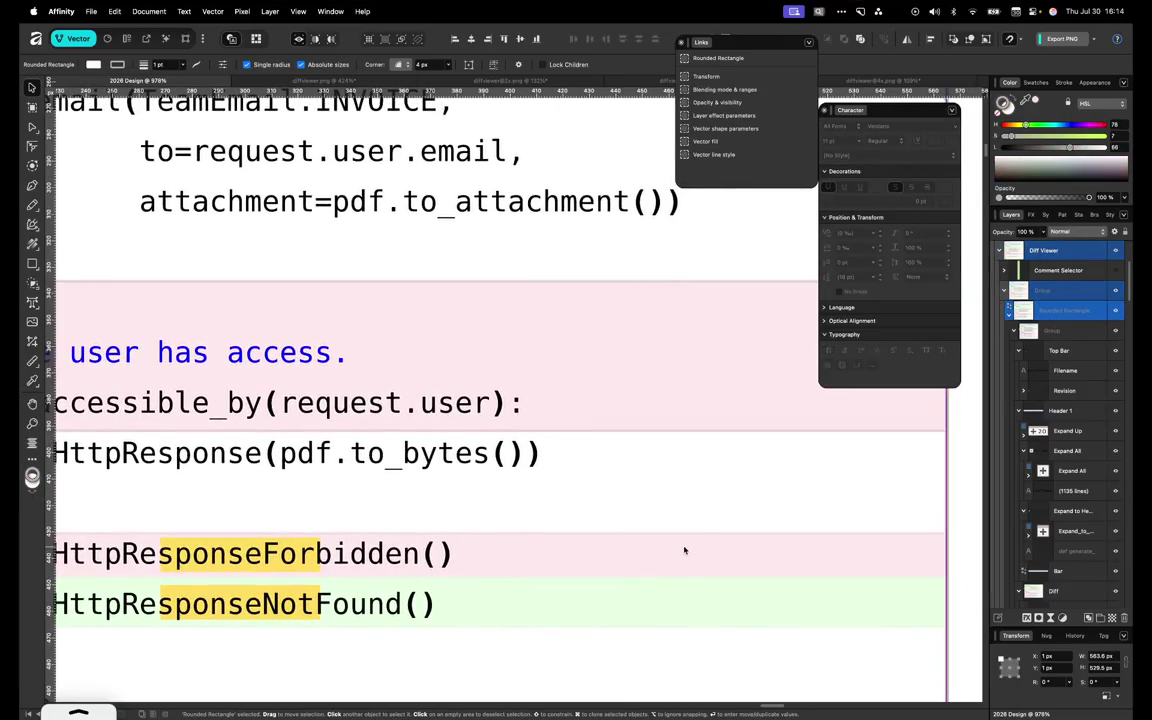
{"action": "left_click", "coordinate": [859, 555]}
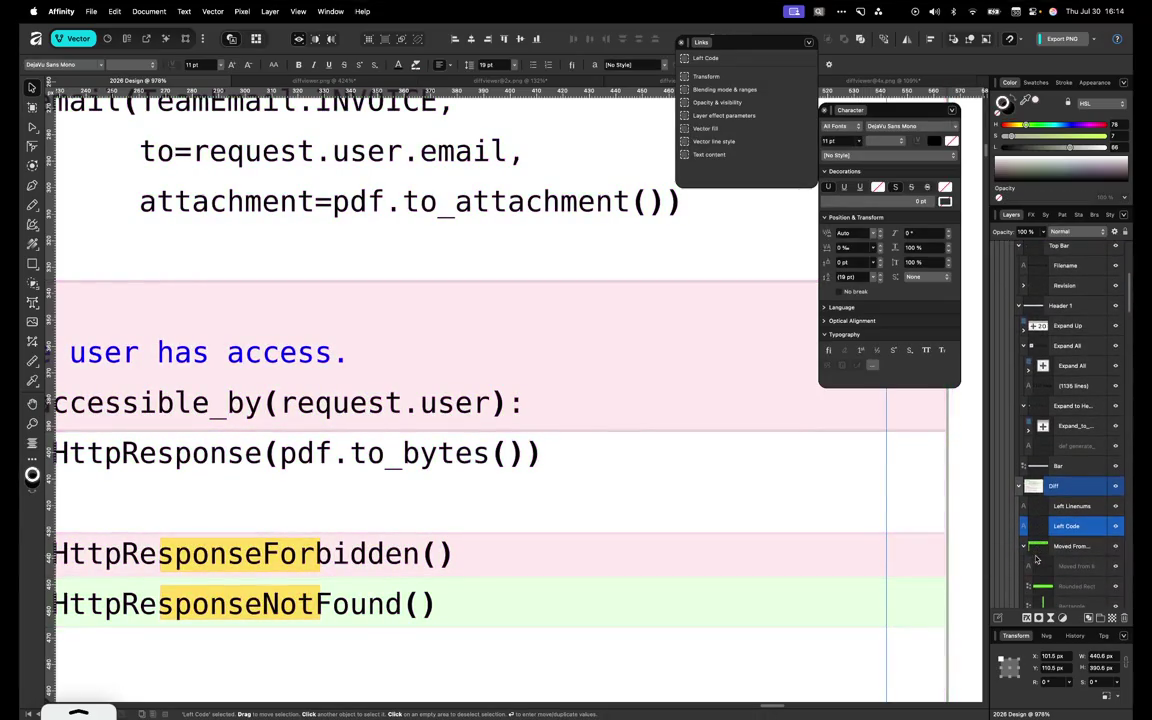
{"action": "double_click", "coordinate": [860, 552]}
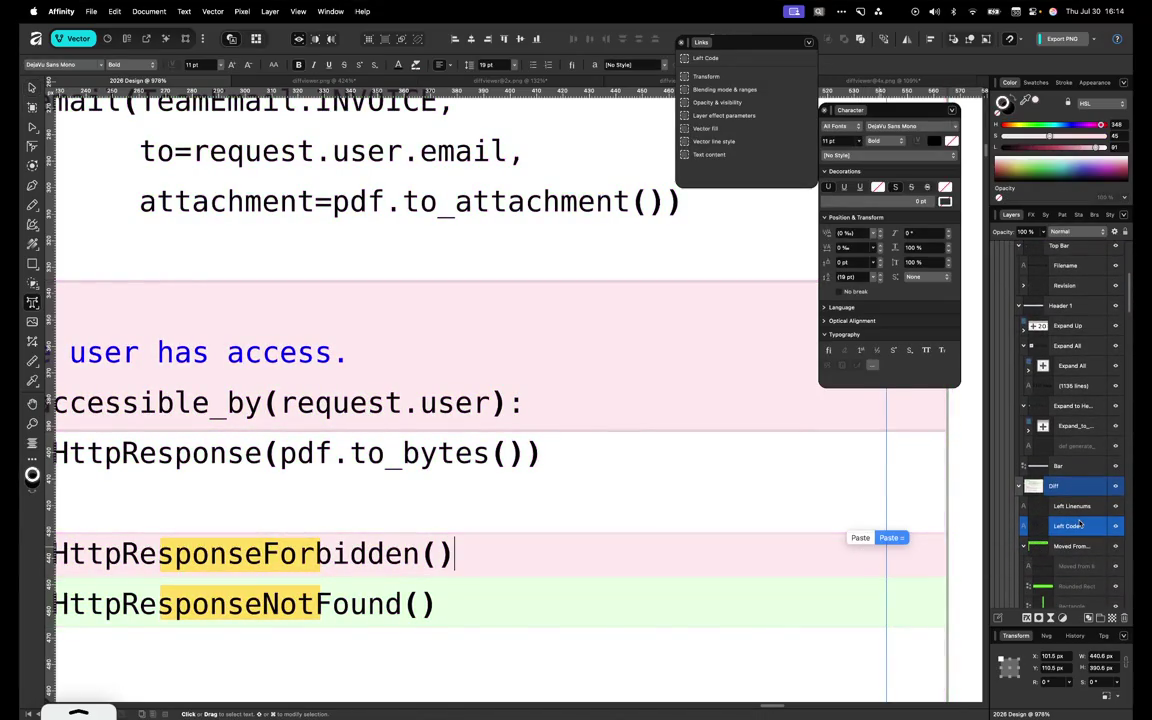
{"action": "left_click", "coordinate": [32, 127]}
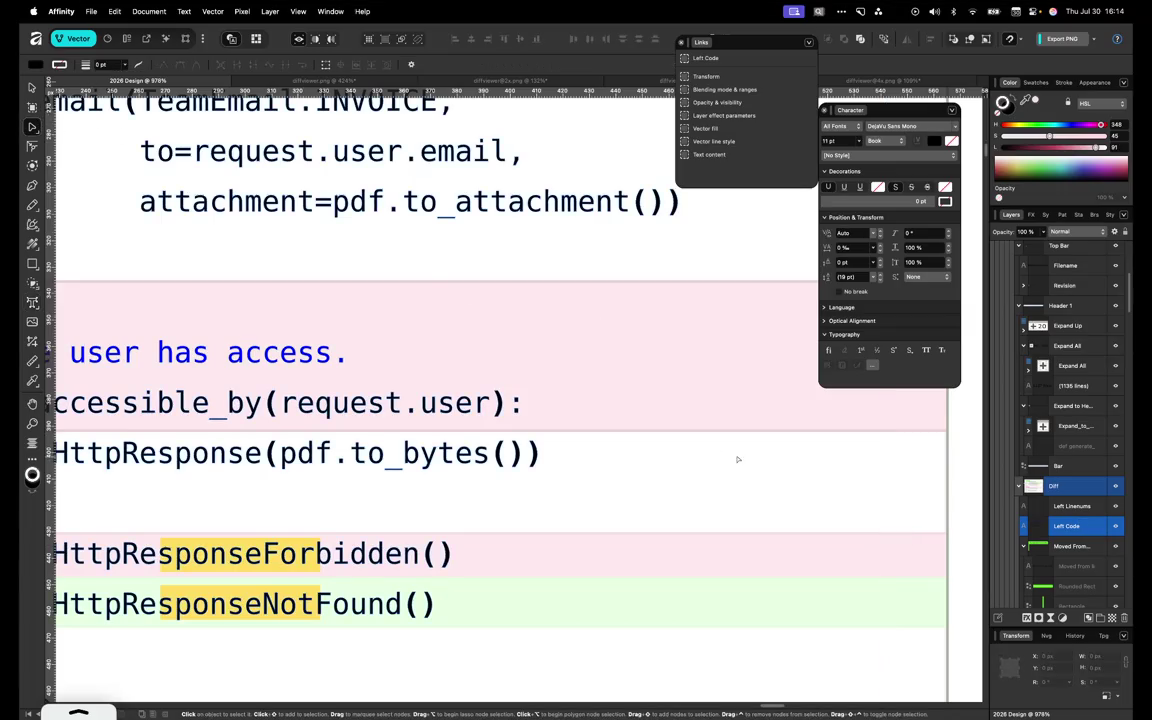
{"action": "left_click", "coordinate": [942, 552]}
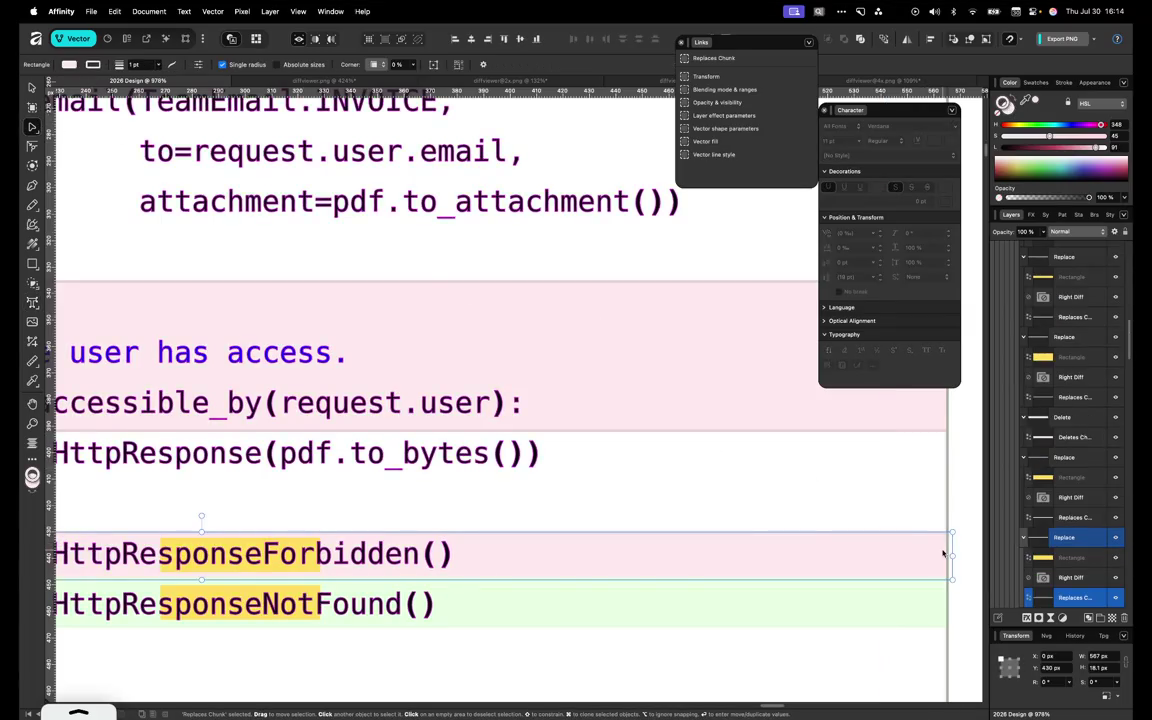
{"action": "scroll", "coordinate": [942, 552], "scroll_direction": "up", "scroll_amount": 5}
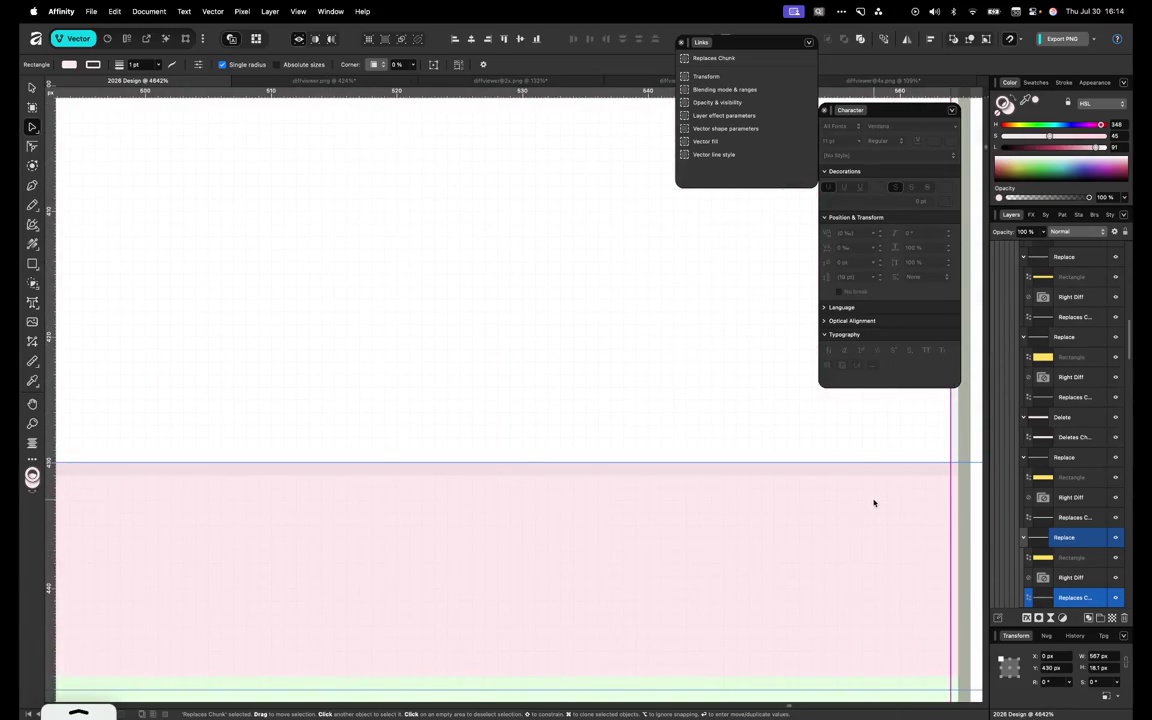
{"action": "scroll", "coordinate": [1057, 540], "scroll_direction": "down", "scroll_amount": 3}
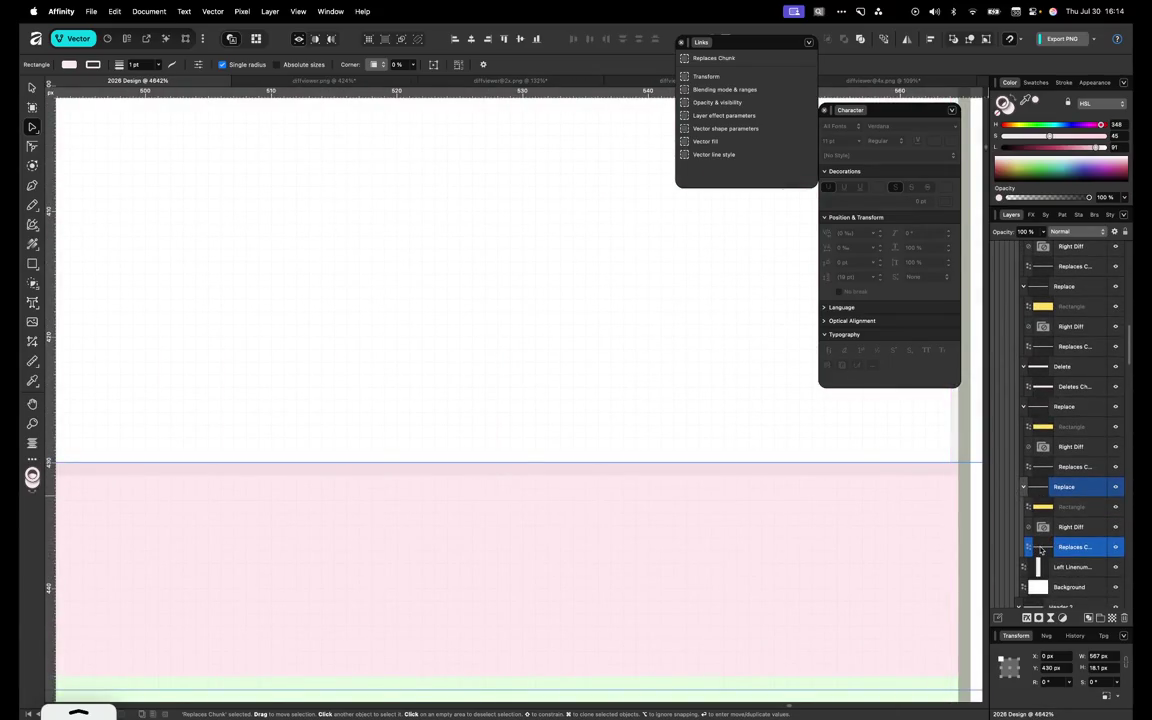
{"action": "scroll", "coordinate": [738, 450], "scroll_direction": "down", "scroll_amount": 5}
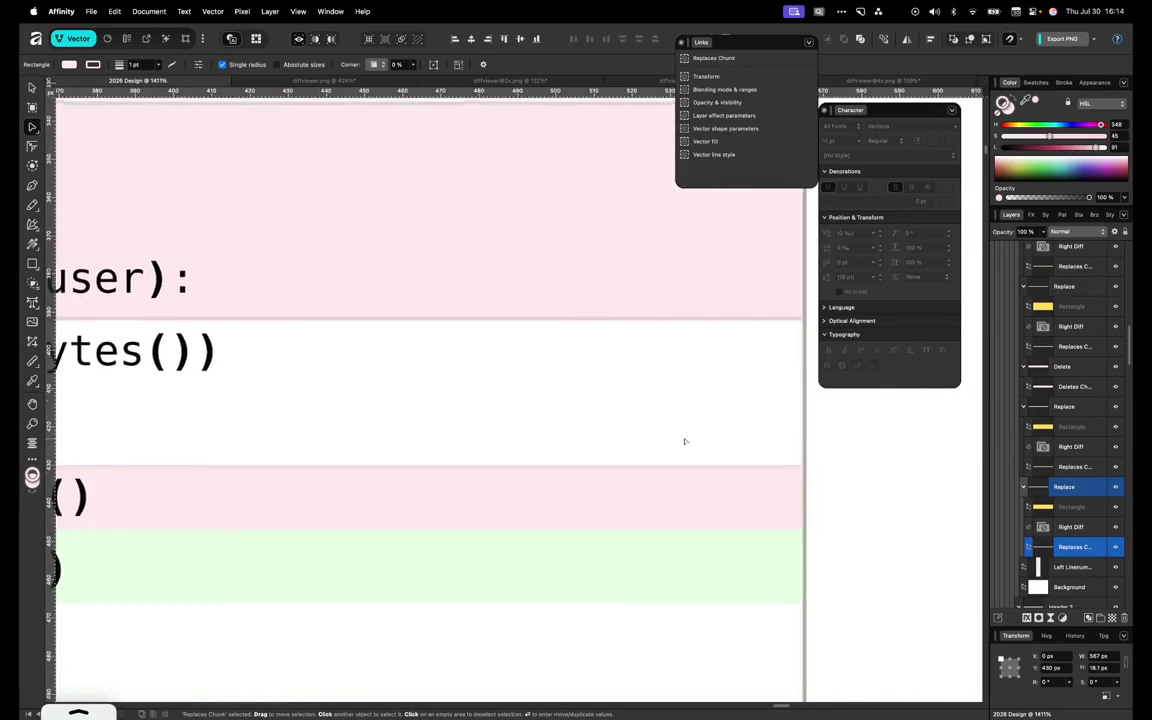
{"action": "scroll", "coordinate": [684, 440], "scroll_direction": "up", "scroll_amount": 3}
{"action": "left_click_drag", "start_coordinate": [1036, 103], "coordinate": [758, 262]}
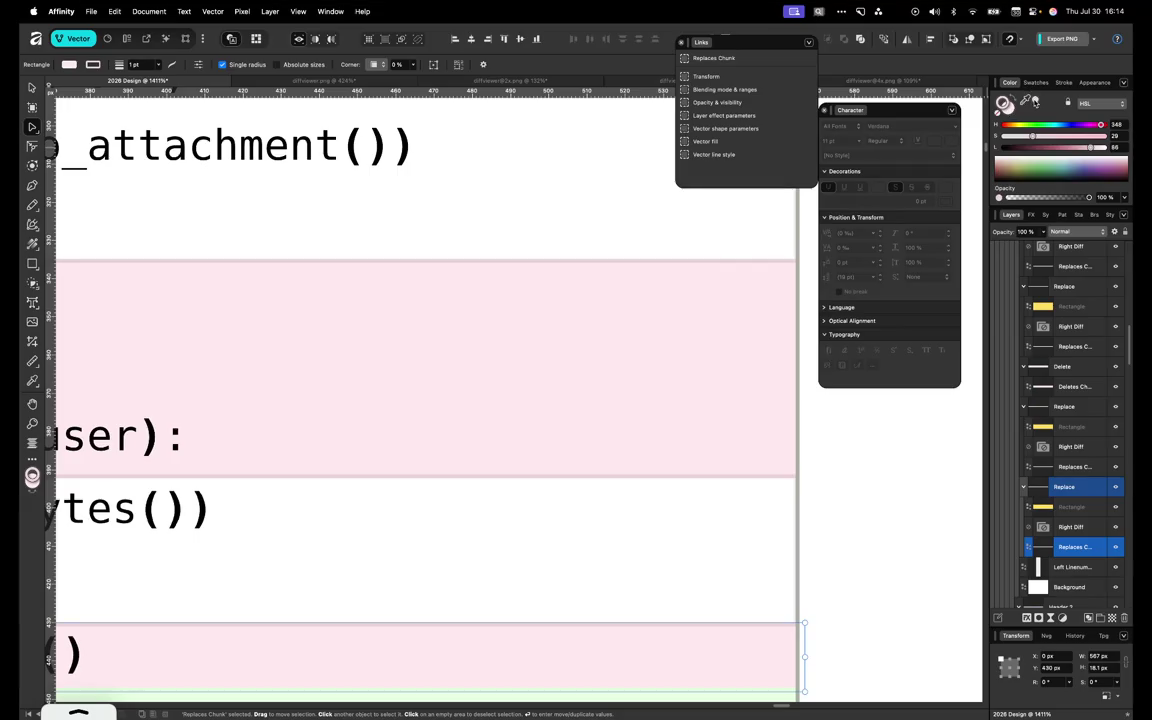
Select the green row behind the InvoiceFileType.PDF line
{"action": "scroll", "coordinate": [643, 527], "scroll_direction": "down", "scroll_amount": 3}
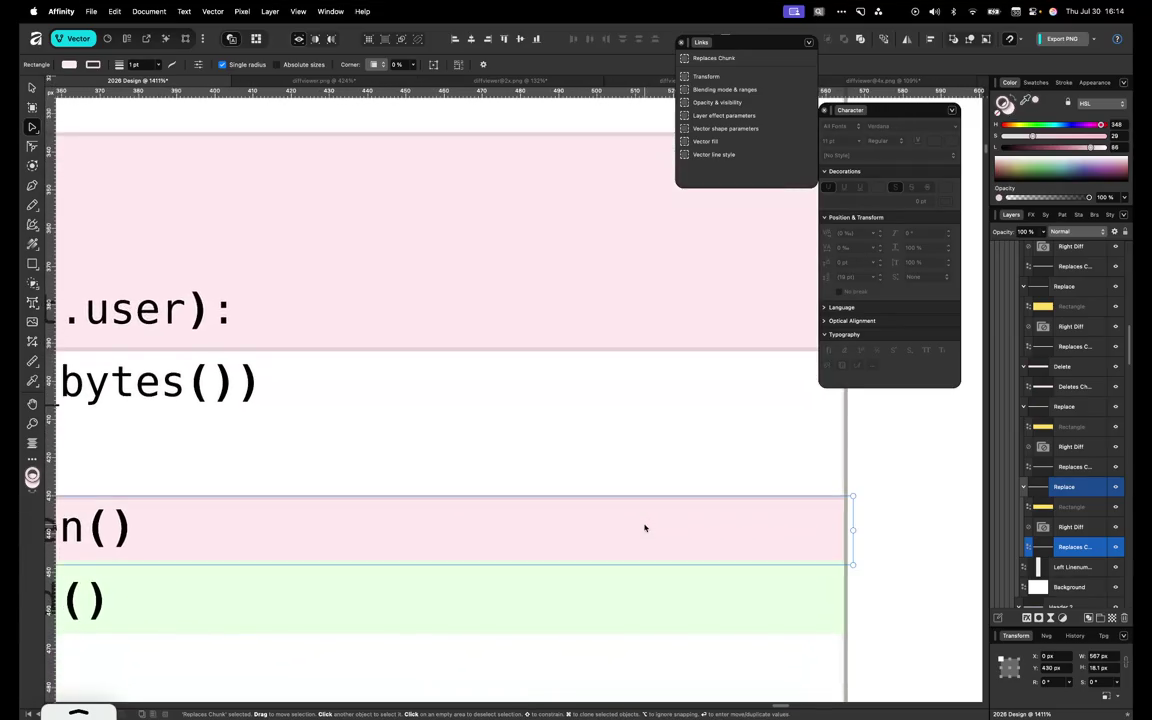
{"action": "scroll", "coordinate": [645, 527], "scroll_direction": "up", "scroll_amount": 7}
{"action": "scroll", "coordinate": [645, 527], "scroll_direction": "up", "scroll_amount": 3}
{"action": "scroll", "coordinate": [656, 483], "scroll_direction": "up", "scroll_amount": 1}
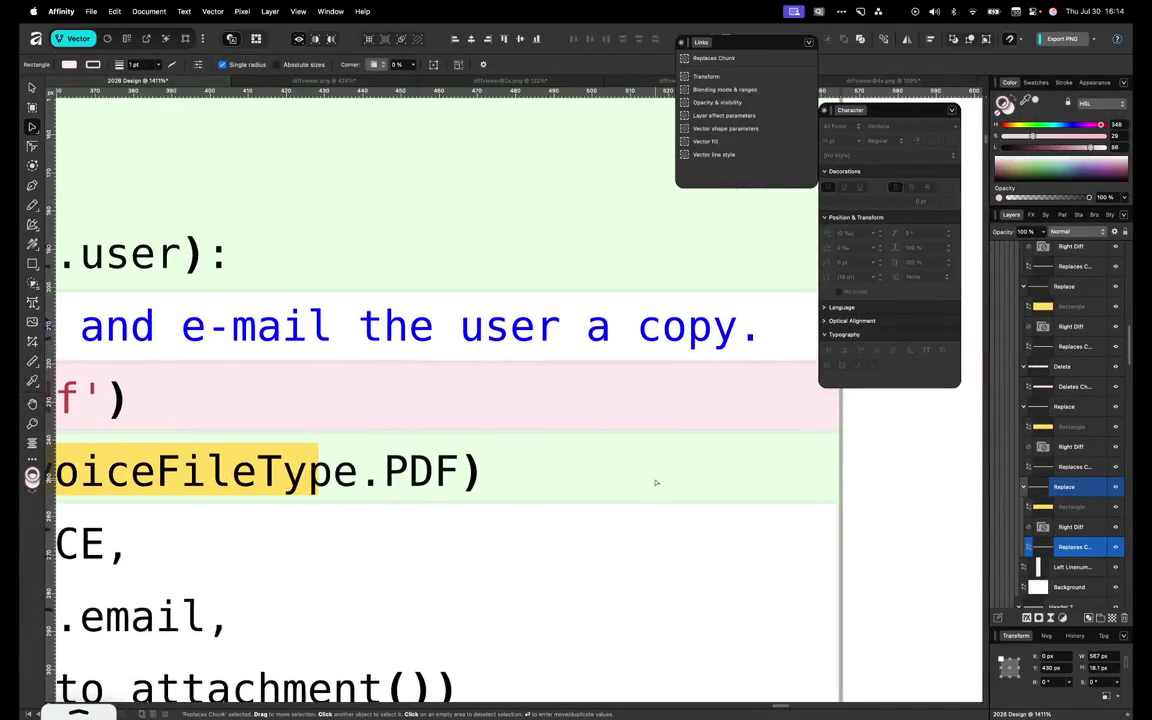
{"action": "double_click", "coordinate": [636, 441]}
{"action": "scroll", "coordinate": [636, 441], "scroll_direction": "up", "scroll_amount": 3}
{"action": "scroll", "coordinate": [604, 442], "scroll_direction": "up", "scroll_amount": 3}
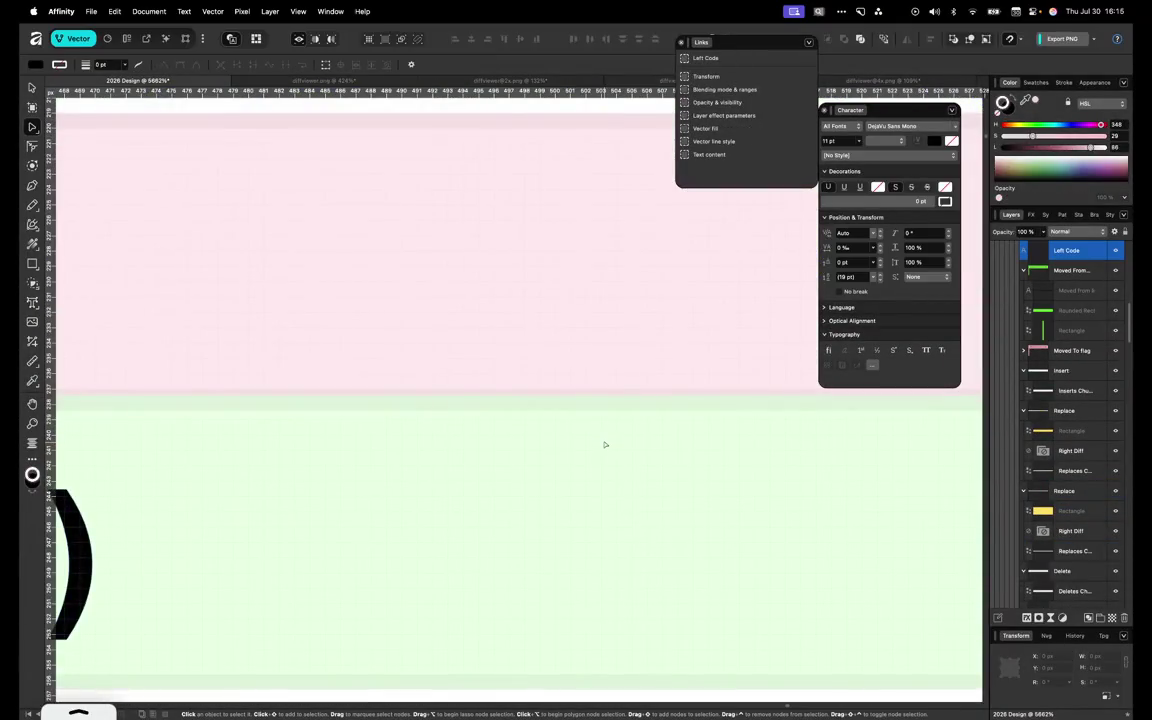
{"action": "left_click", "coordinate": [32, 127]}
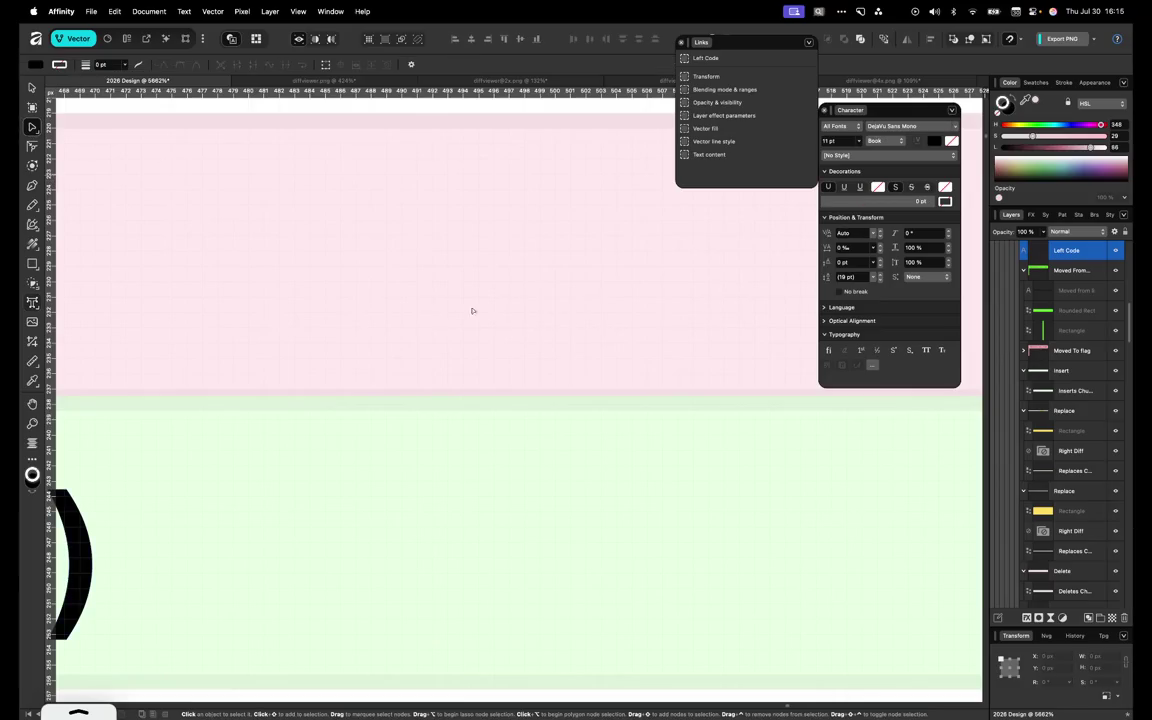
{"action": "scroll", "coordinate": [600, 380], "scroll_direction": "down", "scroll_amount": 5}
{"action": "left_click", "coordinate": [862, 412]}
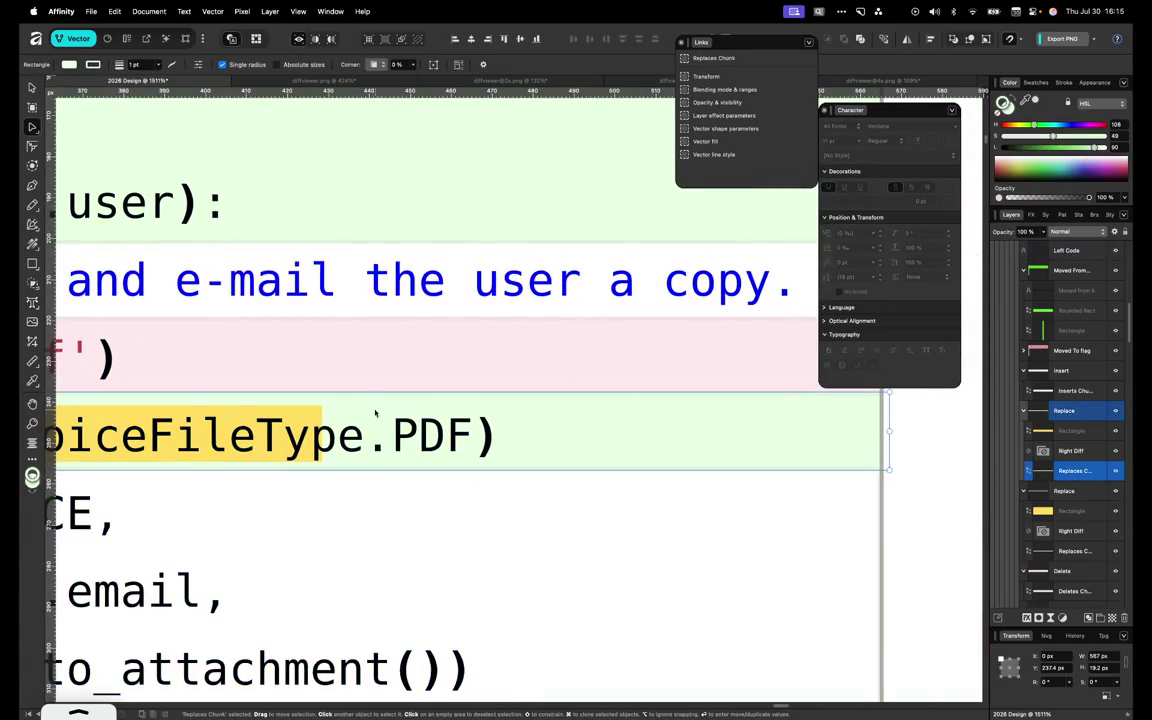
{"action": "scroll", "coordinate": [500, 420], "scroll_direction": "left", "scroll_amount": 3}
{"action": "scroll", "coordinate": [600, 432], "scroll_direction": "up", "scroll_amount": 1}
{"action": "scroll", "coordinate": [638, 437], "scroll_direction": "right", "scroll_amount": 1}
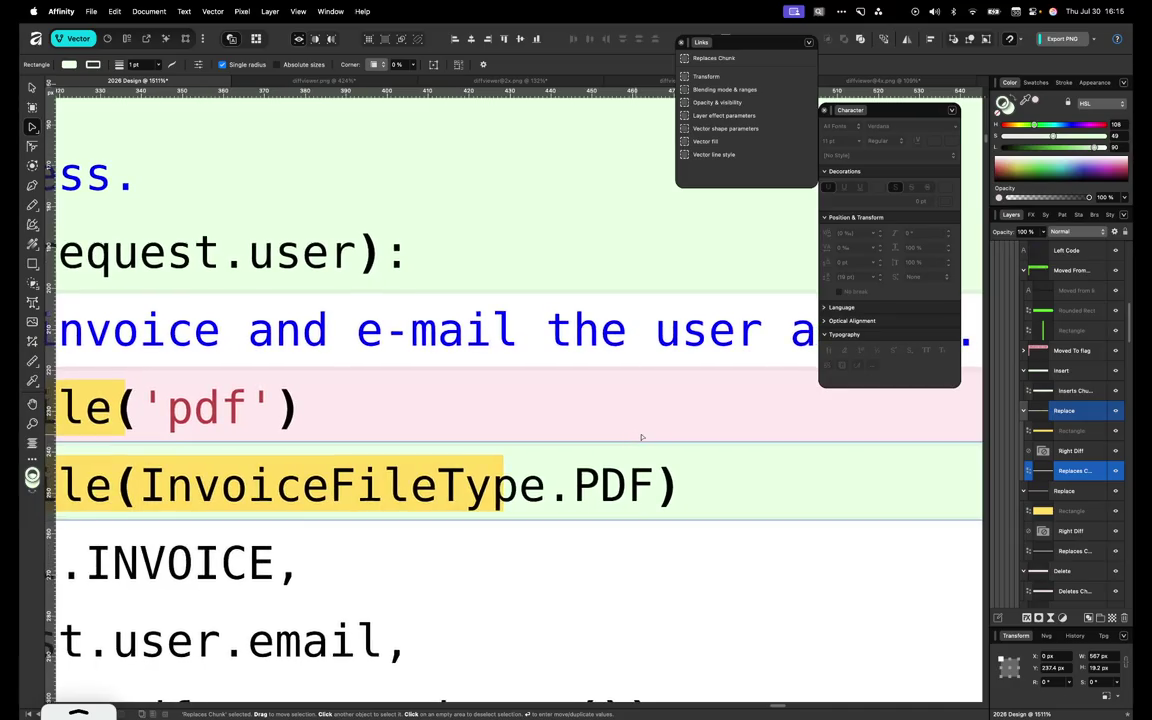
Collapse the Insert and both Replace groups in the Layers panel
{"action": "left_click", "coordinate": [1024, 411]}
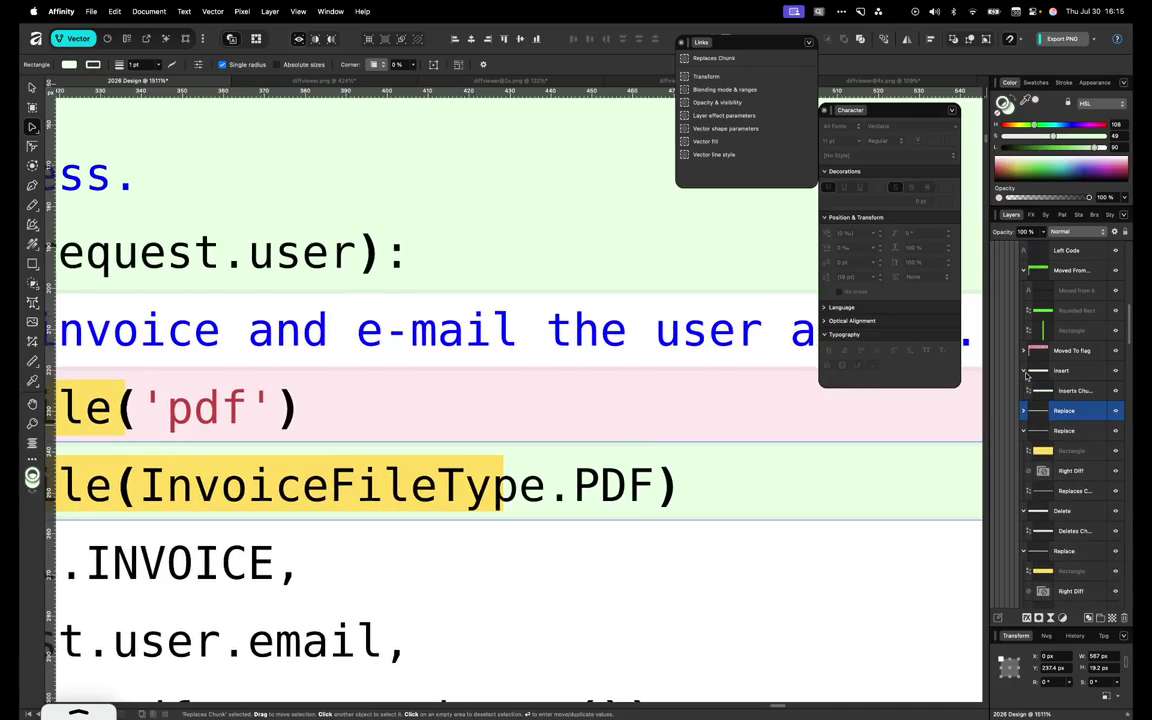
{"action": "left_click", "coordinate": [1024, 371]}
{"action": "left_click", "coordinate": [1038, 410]}
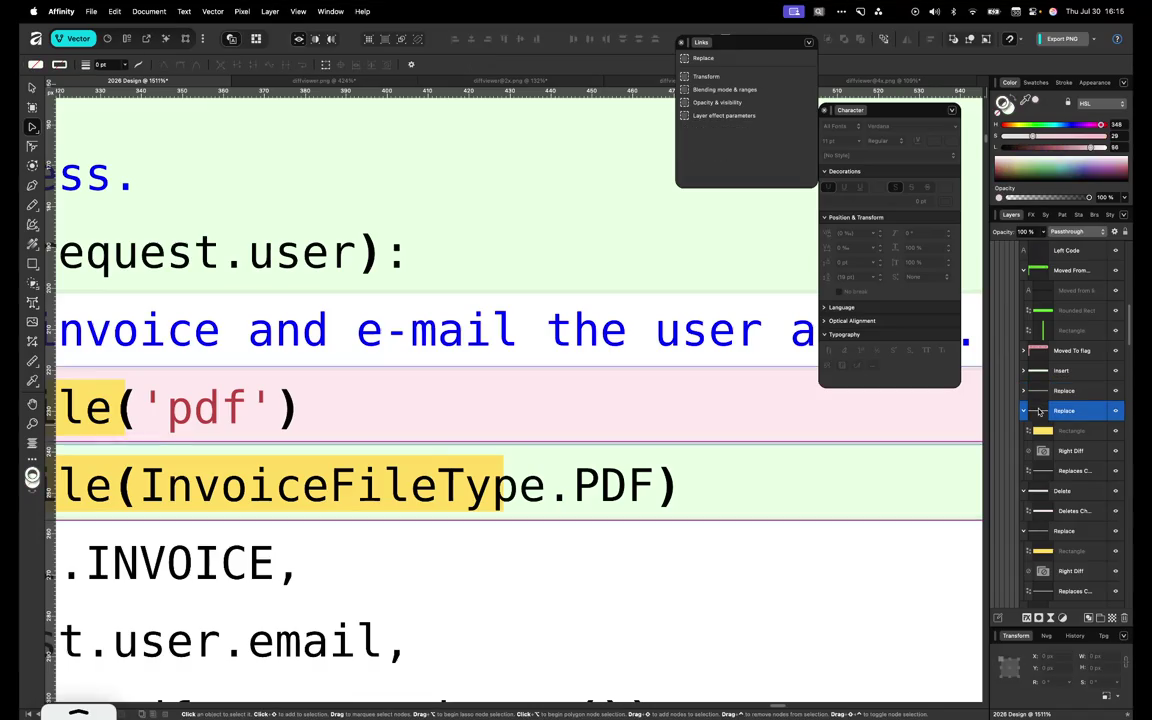
{"action": "left_click", "coordinate": [1041, 394]}
{"action": "left_click", "coordinate": [1025, 410]}
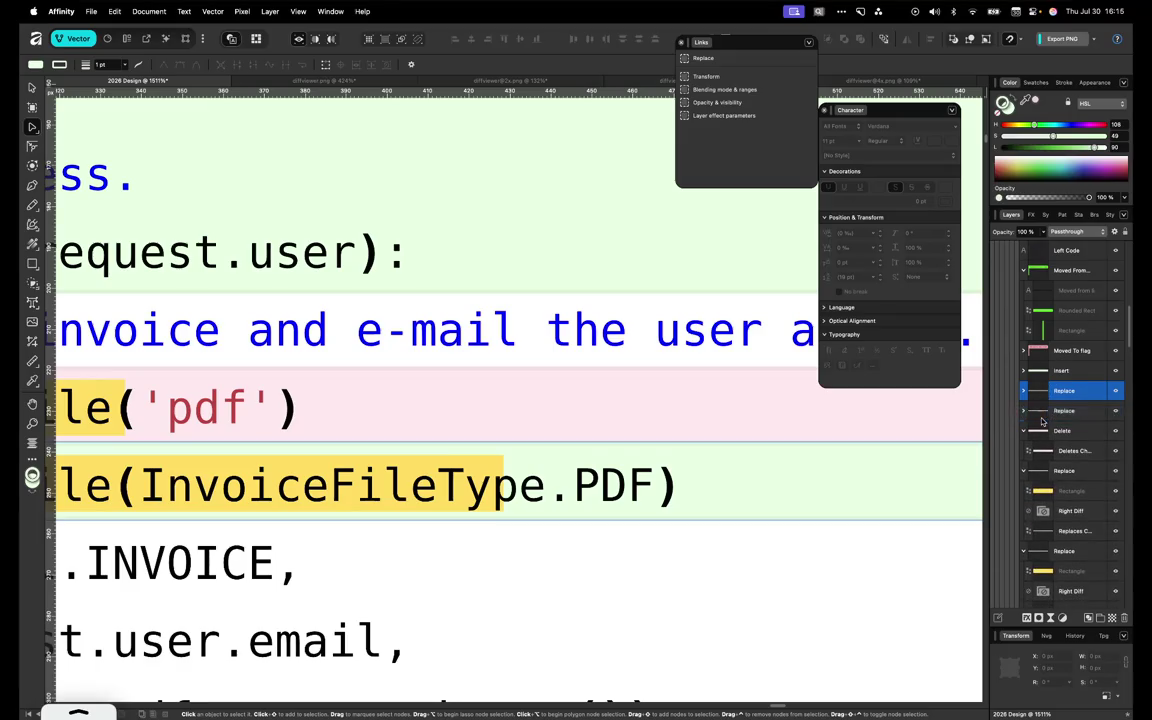
{"action": "left_click", "coordinate": [1042, 414]}
{"action": "scroll", "coordinate": [854, 556], "scroll_direction": "down", "scroll_amount": 5}
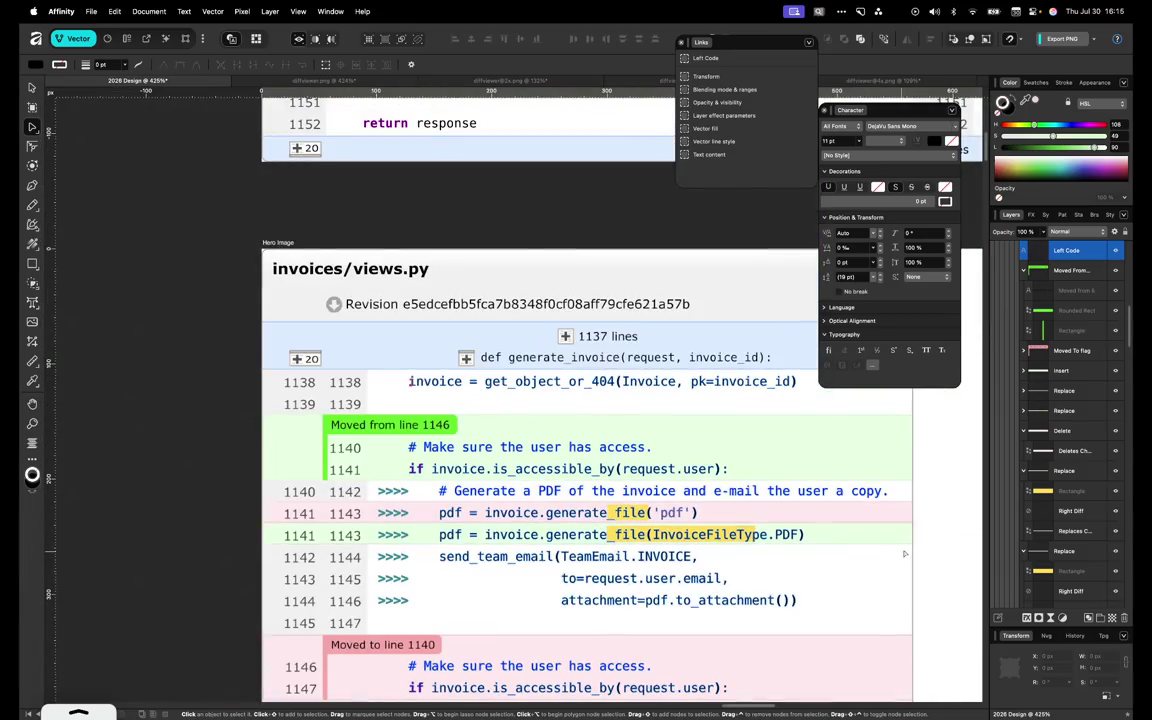
{"action": "left_click", "coordinate": [926, 552]}
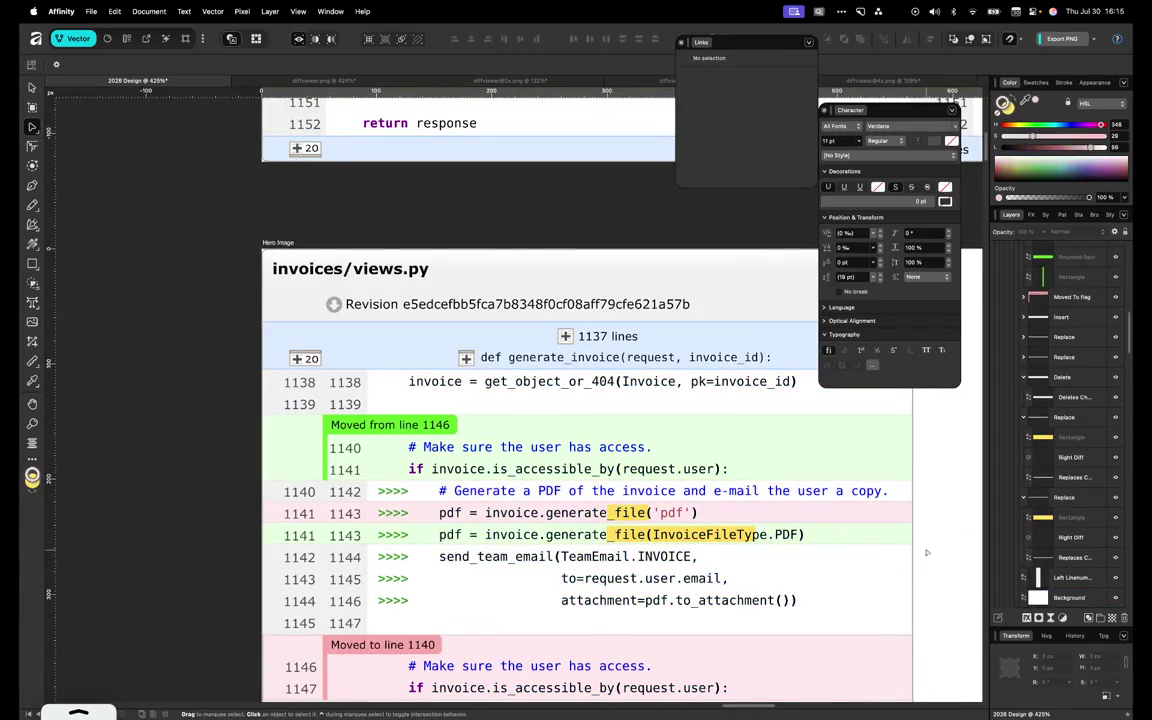
{"action": "scroll", "coordinate": [862, 535], "scroll_direction": "up", "scroll_amount": 6}
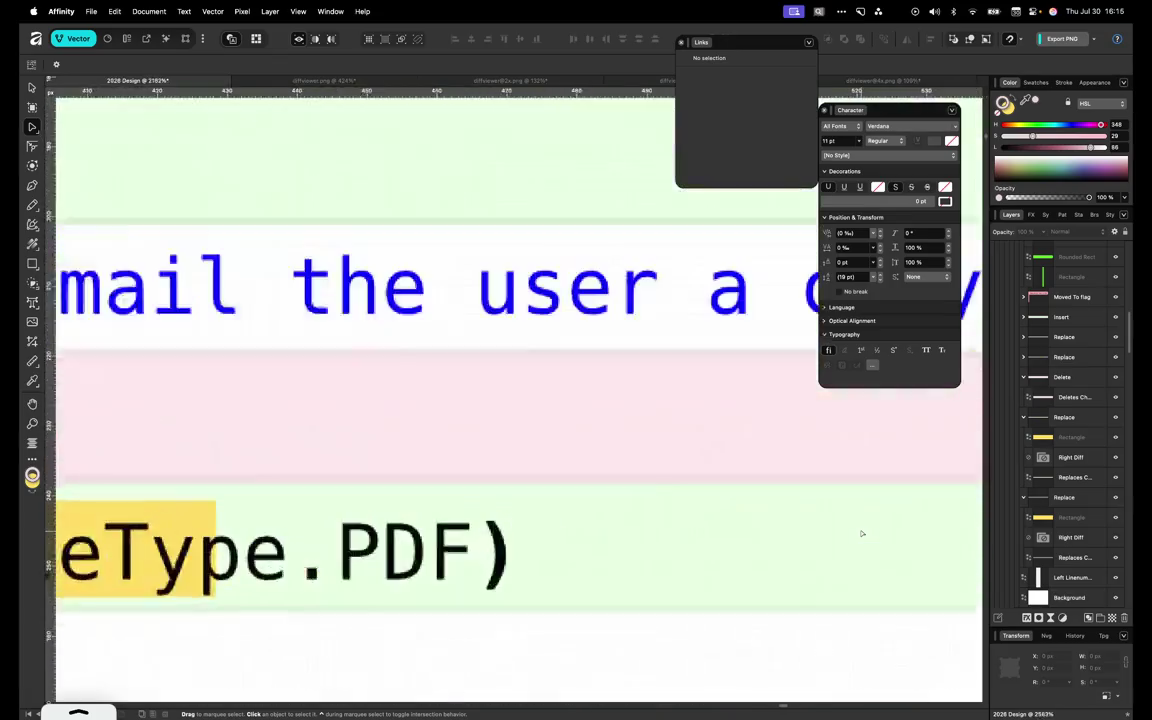
{"action": "scroll", "coordinate": [856, 540], "scroll_direction": "up", "scroll_amount": 1}
{"action": "scroll", "coordinate": [856, 507], "scroll_direction": "up", "scroll_amount": 2}
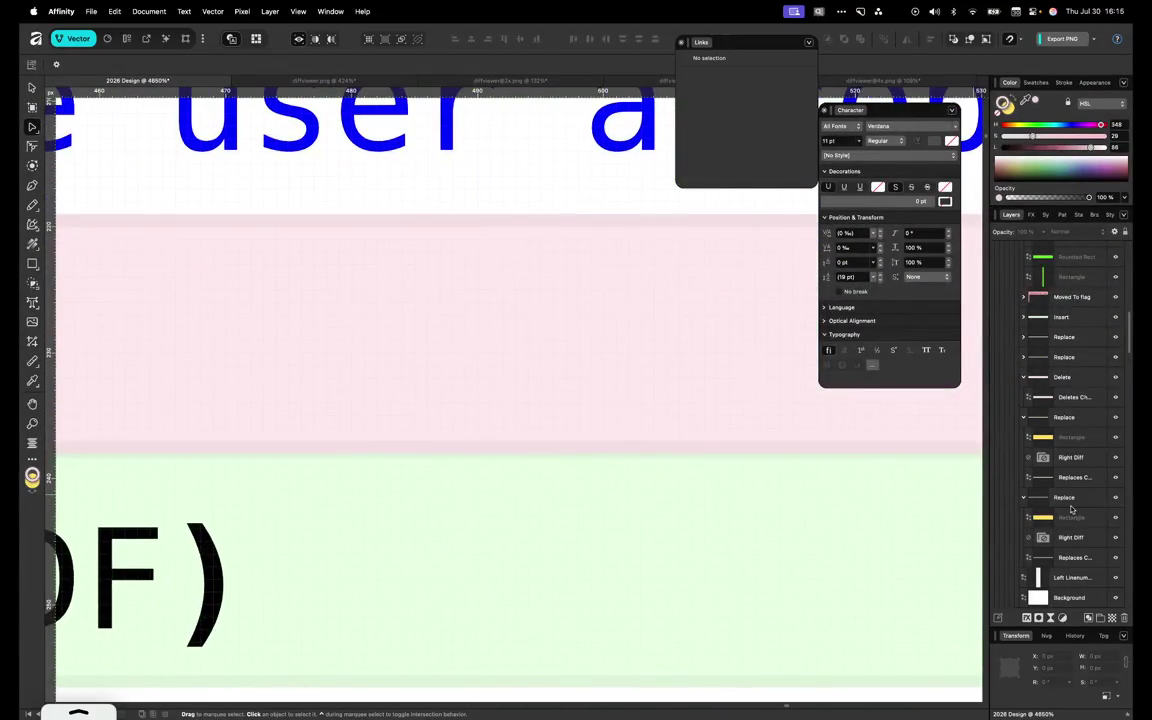
Set the green InvoiceFileType.PDF row's Y position to 237 px
{"action": "left_click", "coordinate": [946, 532]}
{"action": "scroll", "coordinate": [945, 533], "scroll_direction": "down", "scroll_amount": 2}
{"action": "scroll", "coordinate": [946, 532], "scroll_direction": "down", "scroll_amount": 2}
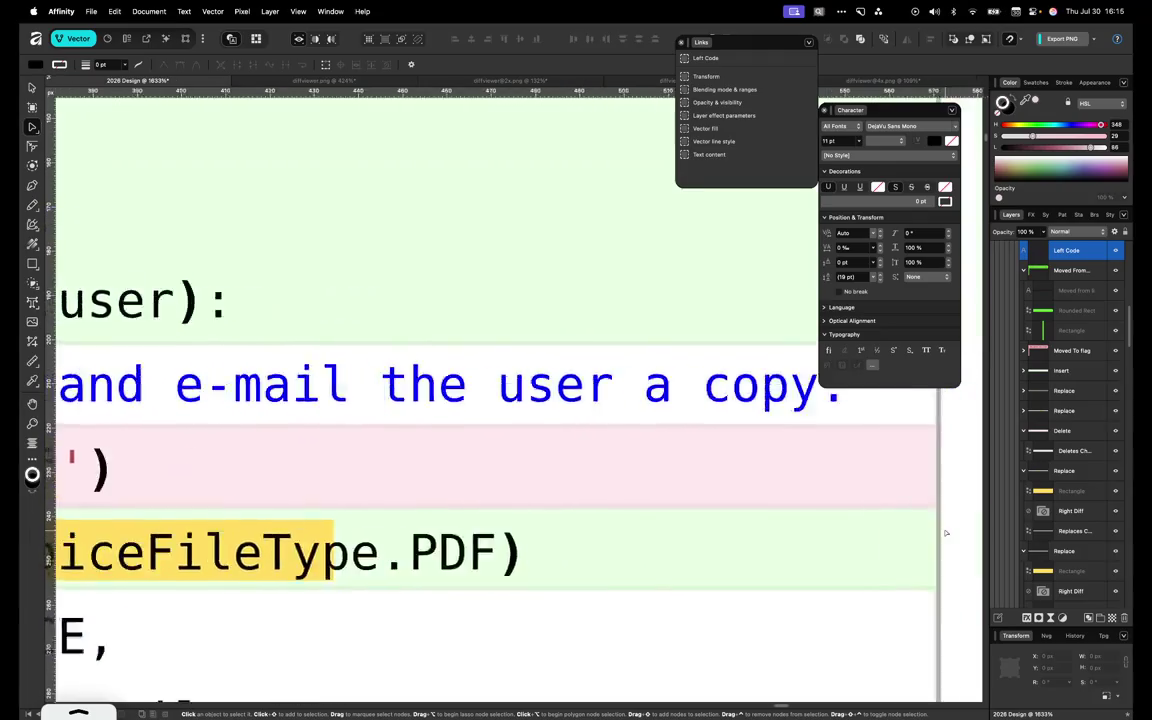
{"action": "scroll", "coordinate": [940, 535], "scroll_direction": "up", "scroll_amount": 2}
{"action": "left_click", "coordinate": [720, 545]}
{"action": "left_click", "coordinate": [1049, 669]}
{"action": "type", "text": "2"}
{"action": "key", "text": "Return"}
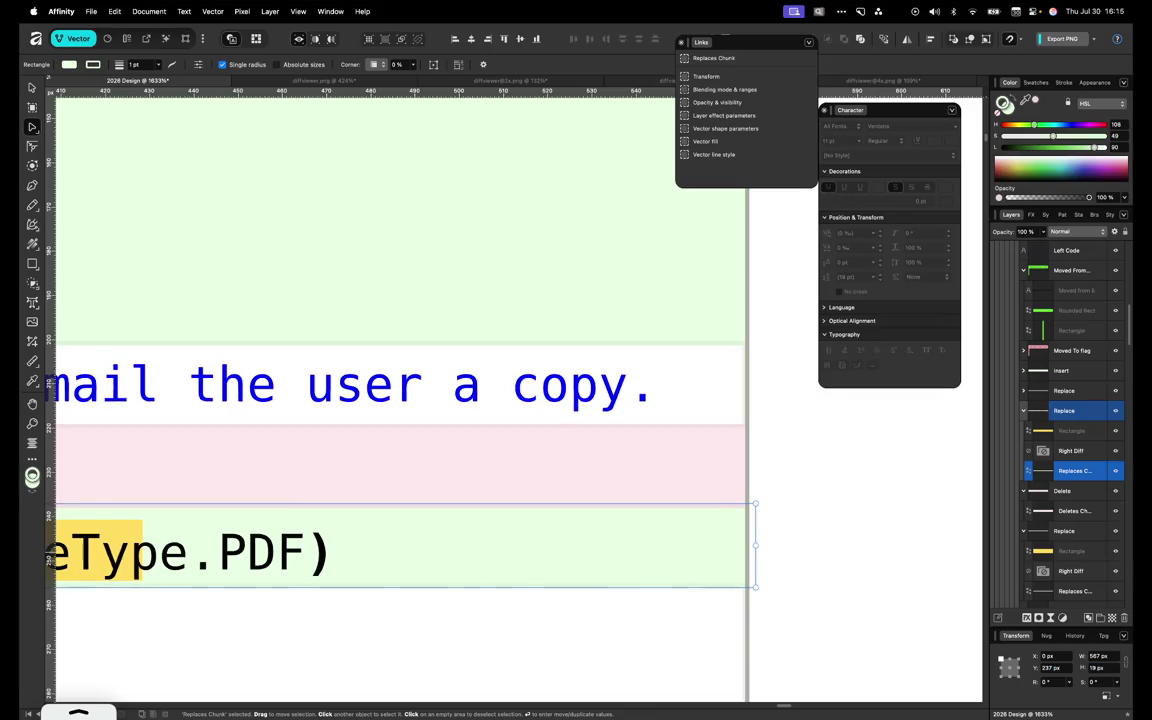
Set the pink HttpResponseForbidden row's height to 19 px
{"action": "scroll", "coordinate": [751, 625], "scroll_direction": "down", "scroll_amount": 3}
{"action": "scroll", "coordinate": [751, 625], "scroll_direction": "down", "scroll_amount": 2}
{"action": "scroll", "coordinate": [751, 625], "scroll_direction": "down", "scroll_amount": 2}
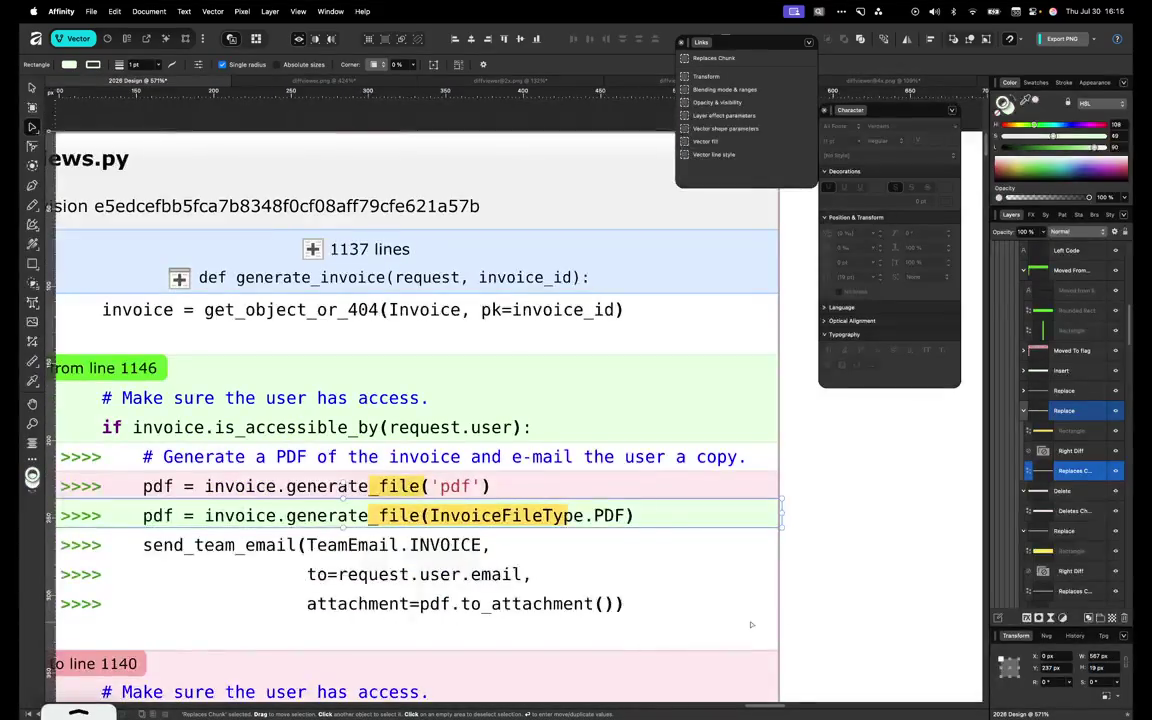
{"action": "scroll", "coordinate": [770, 590], "scroll_direction": "down", "scroll_amount": 2}
{"action": "scroll", "coordinate": [790, 550], "scroll_direction": "down", "scroll_amount": 2}
{"action": "left_click", "coordinate": [801, 528]}
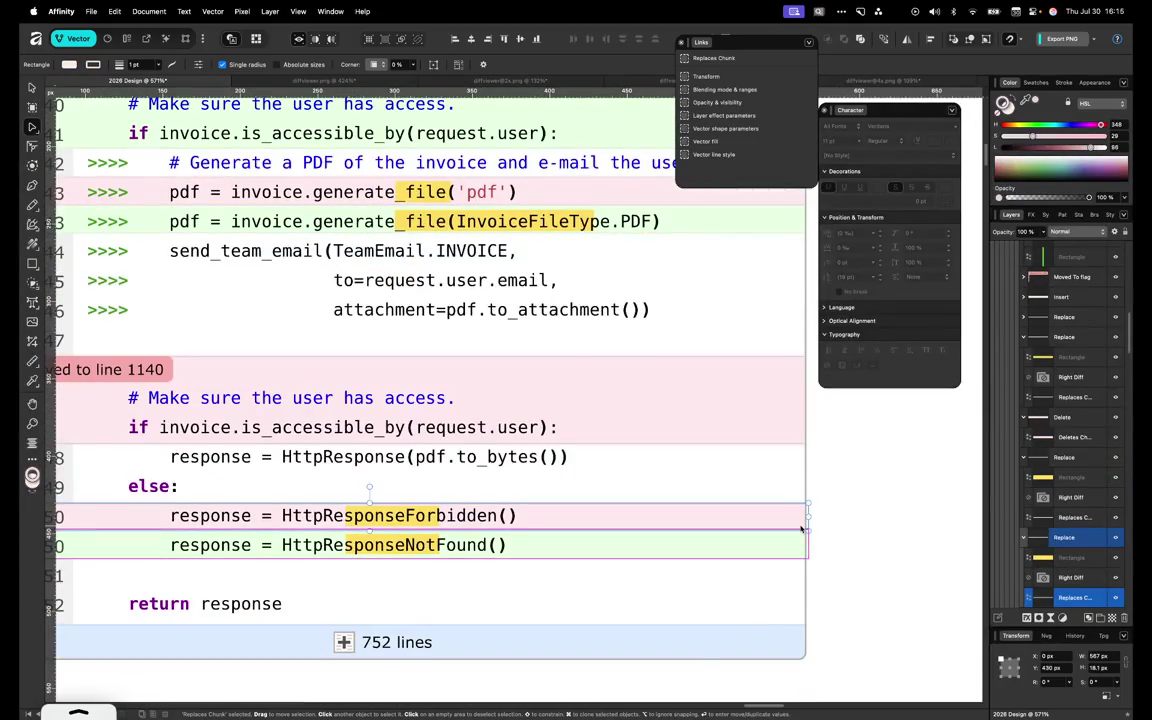
{"action": "type", "text": "9"}
{"action": "key", "text": "Return"}
Set the green moved-from-line-1146 block's Y position to 144 px
{"action": "left_click", "coordinate": [796, 550]}
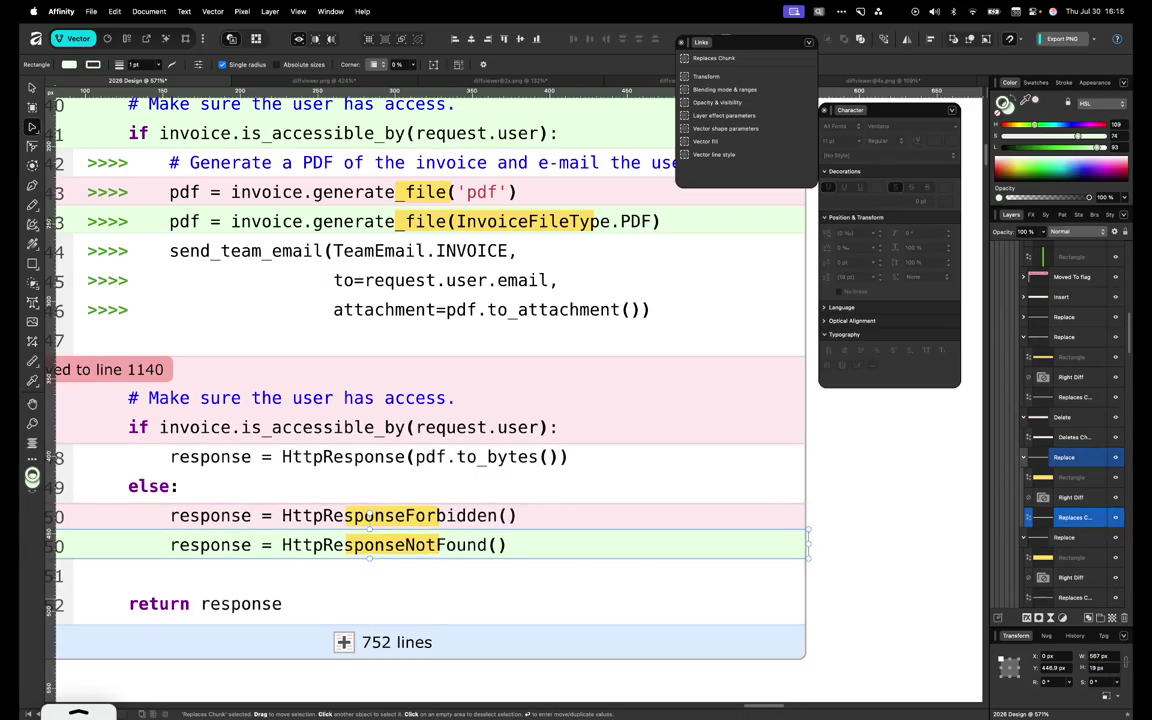
{"action": "type", "text": "44"}
{"action": "scroll", "coordinate": [712, 414], "scroll_direction": "up", "scroll_amount": 4}
{"action": "scroll", "coordinate": [709, 386], "scroll_direction": "up", "scroll_amount": 1}
{"action": "left_click", "coordinate": [793, 383]}
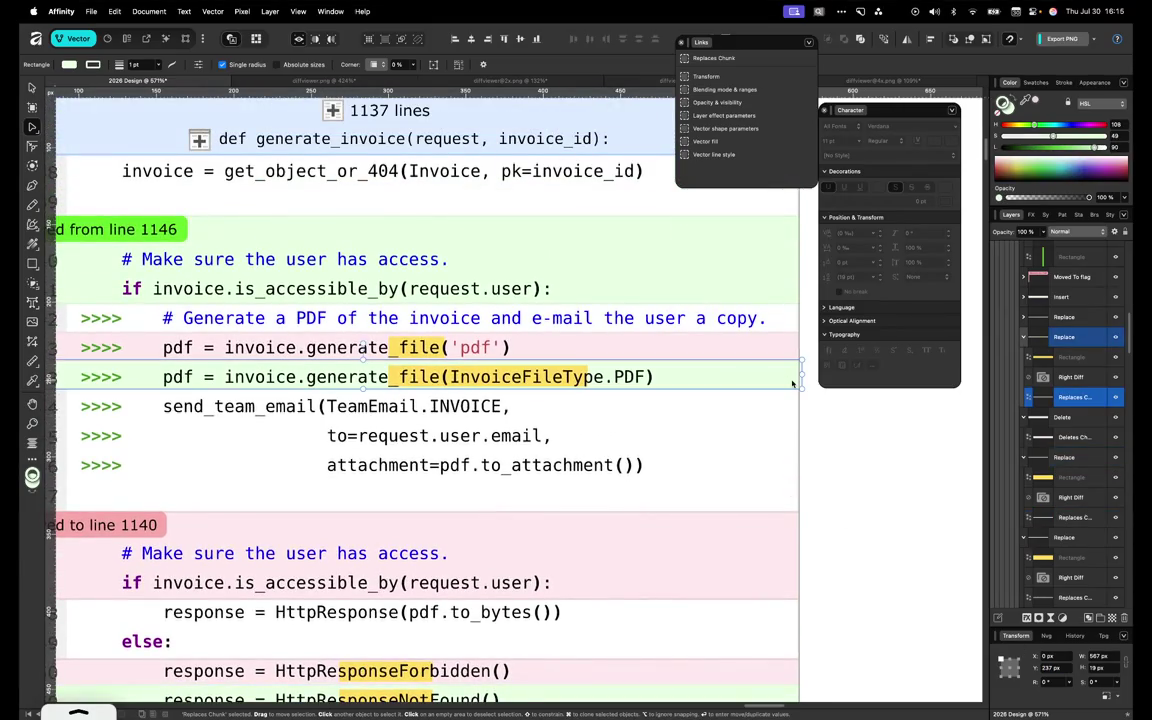
{"action": "left_click", "coordinate": [792, 354]}
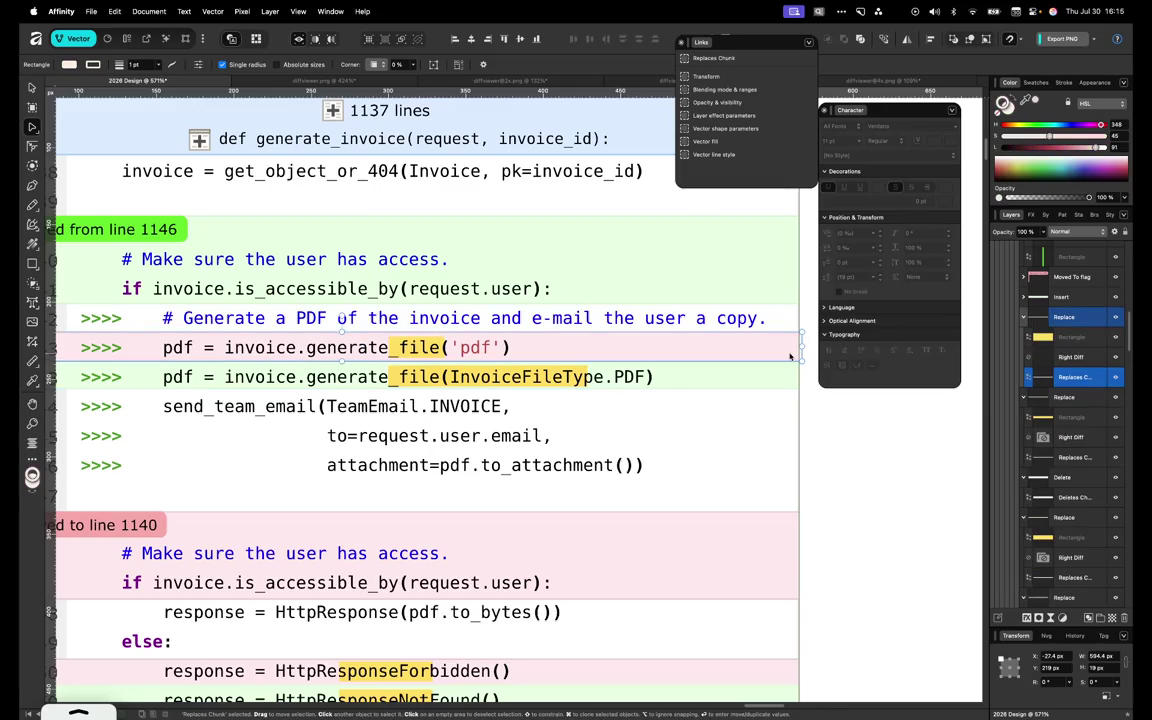
{"action": "left_click", "coordinate": [789, 296]}
{"action": "scroll", "coordinate": [789, 296], "scroll_direction": "up", "scroll_amount": 2}
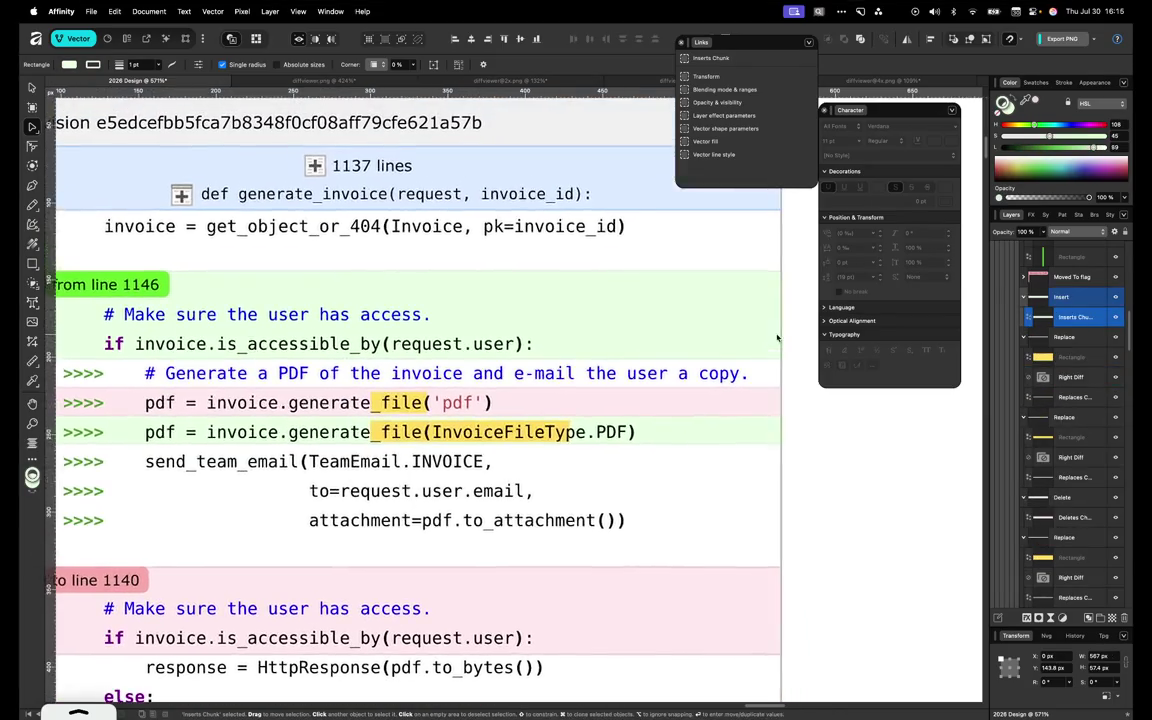
{"action": "key", "text": "Return"}
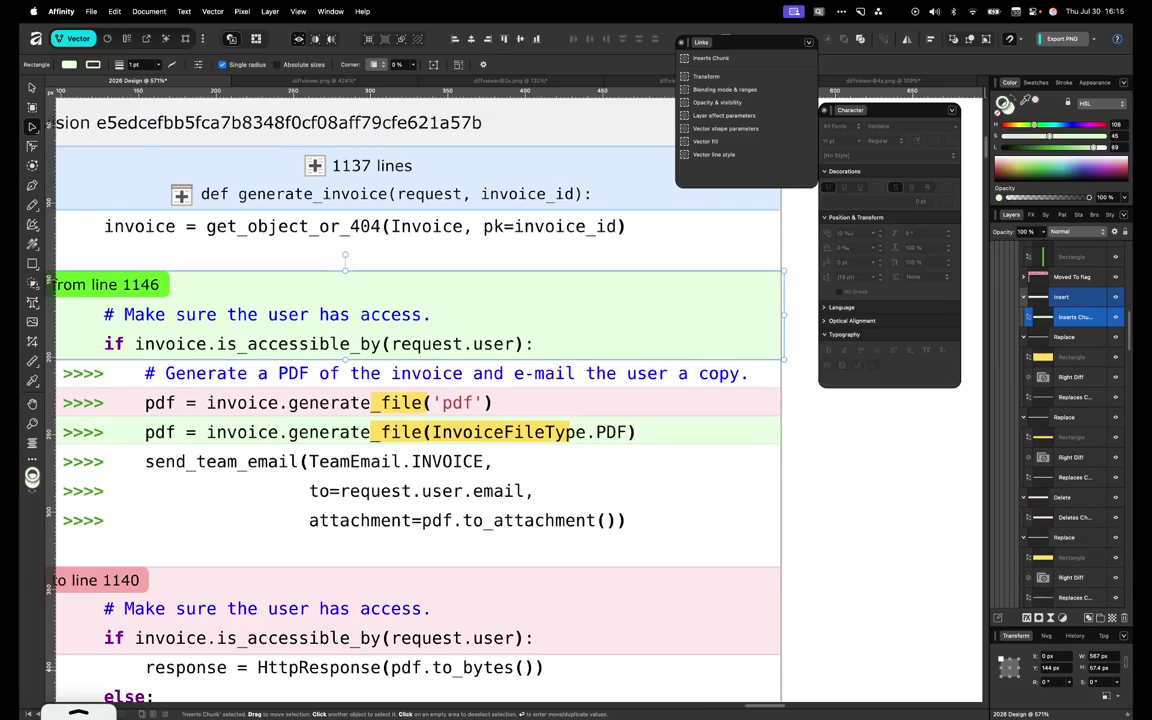
Give the green moved block a 57 px height and the pink moved-to-line-1140 block Y 335 px
{"action": "left_click", "coordinate": [1105, 668]}
{"action": "type", "text": "57"}
{"action": "key", "text": "Return"}
{"action": "scroll", "coordinate": [631, 521], "scroll_direction": "down", "scroll_amount": 3}
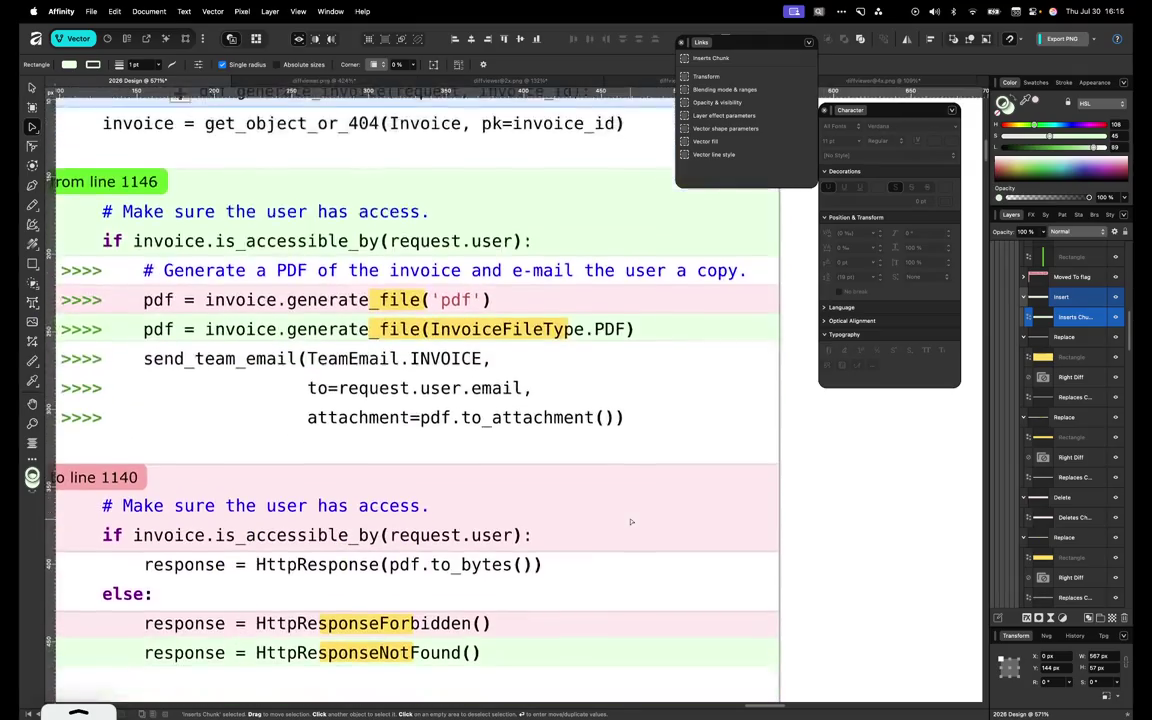
{"action": "scroll", "coordinate": [635, 527], "scroll_direction": "up", "scroll_amount": 1}
{"action": "left_click", "coordinate": [766, 467]}
{"action": "left_click", "coordinate": [1055, 668]}
{"action": "type", "text": "35"}
{"action": "key", "text": "Return"}
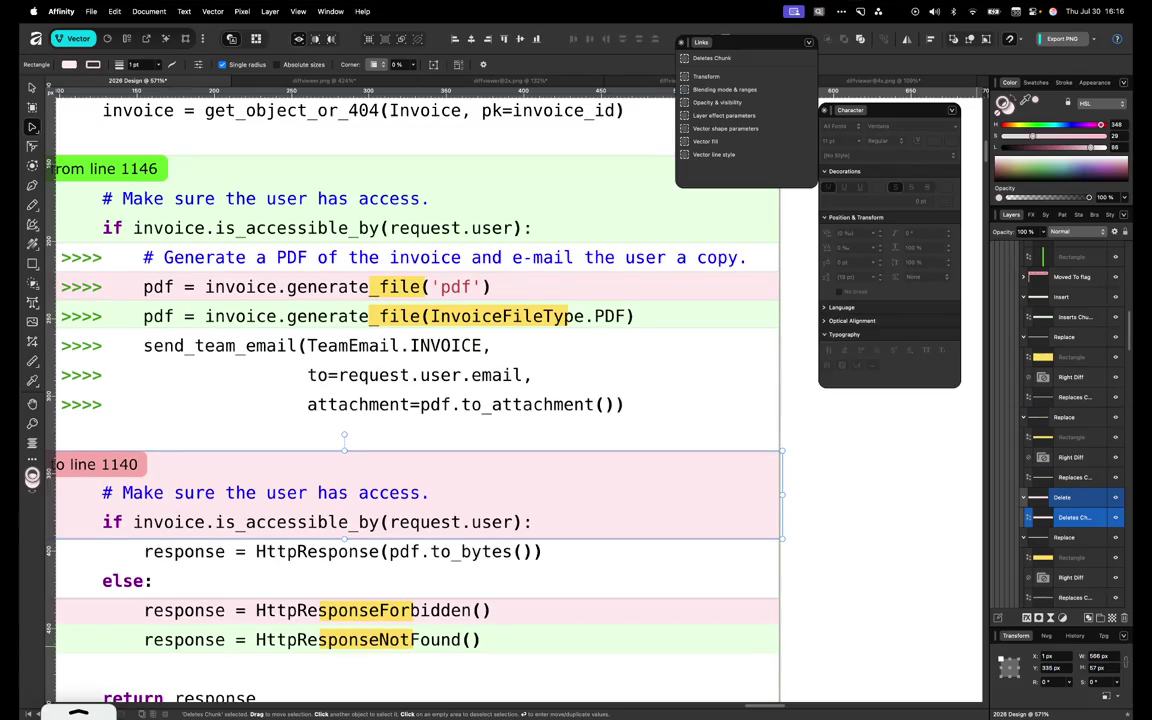
Check the Replace chunks down through the replaced line 1150 row
{"action": "scroll", "coordinate": [722, 607], "scroll_direction": "down", "scroll_amount": 4}
{"action": "scroll", "coordinate": [722, 607], "scroll_direction": "up", "scroll_amount": 2}
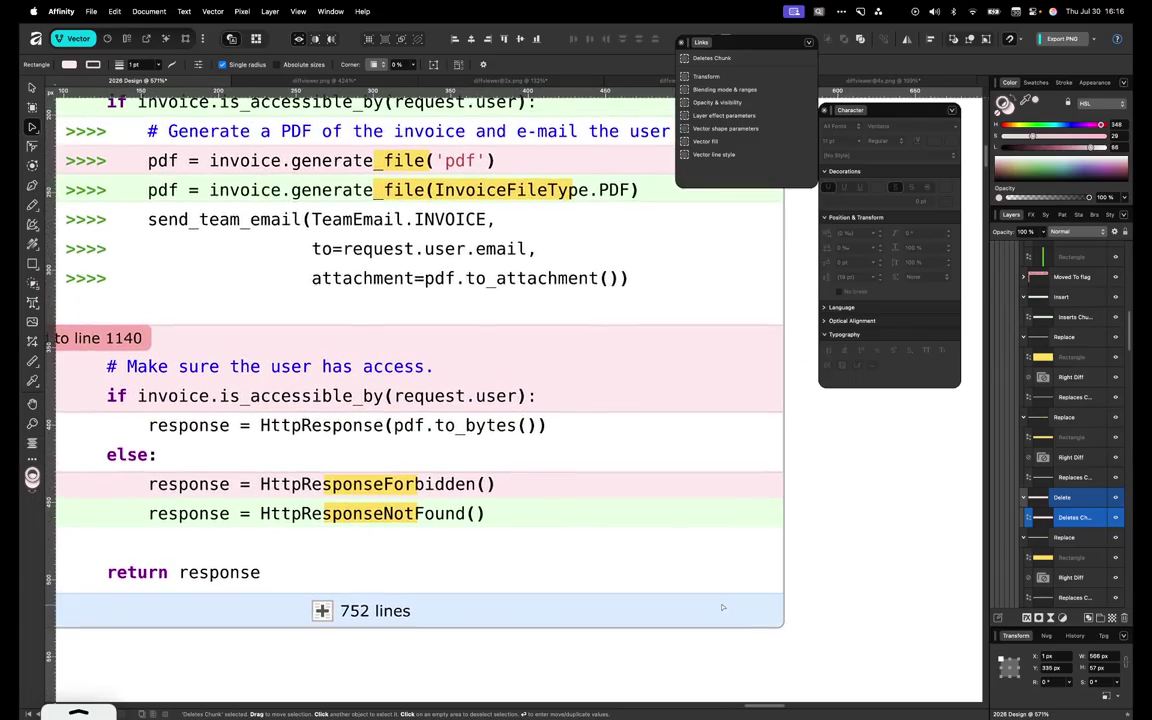
{"action": "scroll", "coordinate": [576, 456], "scroll_direction": "up", "scroll_amount": 1}
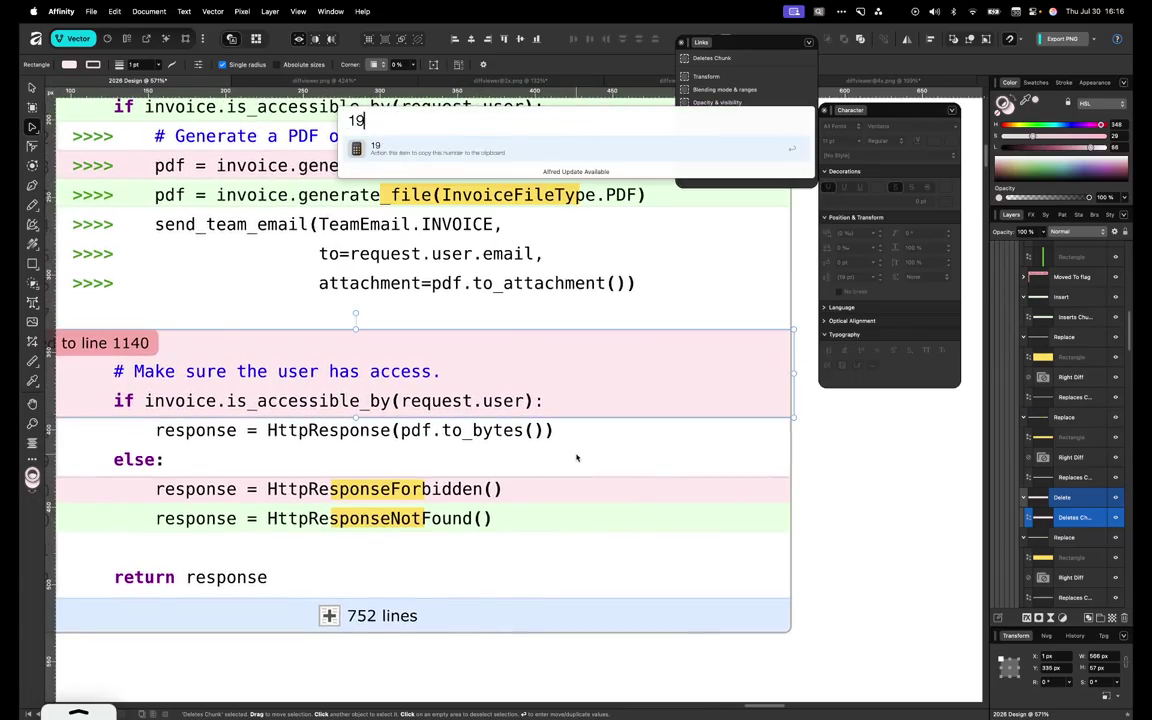
{"action": "scroll", "coordinate": [800, 400], "scroll_direction": "up", "scroll_amount": 5}
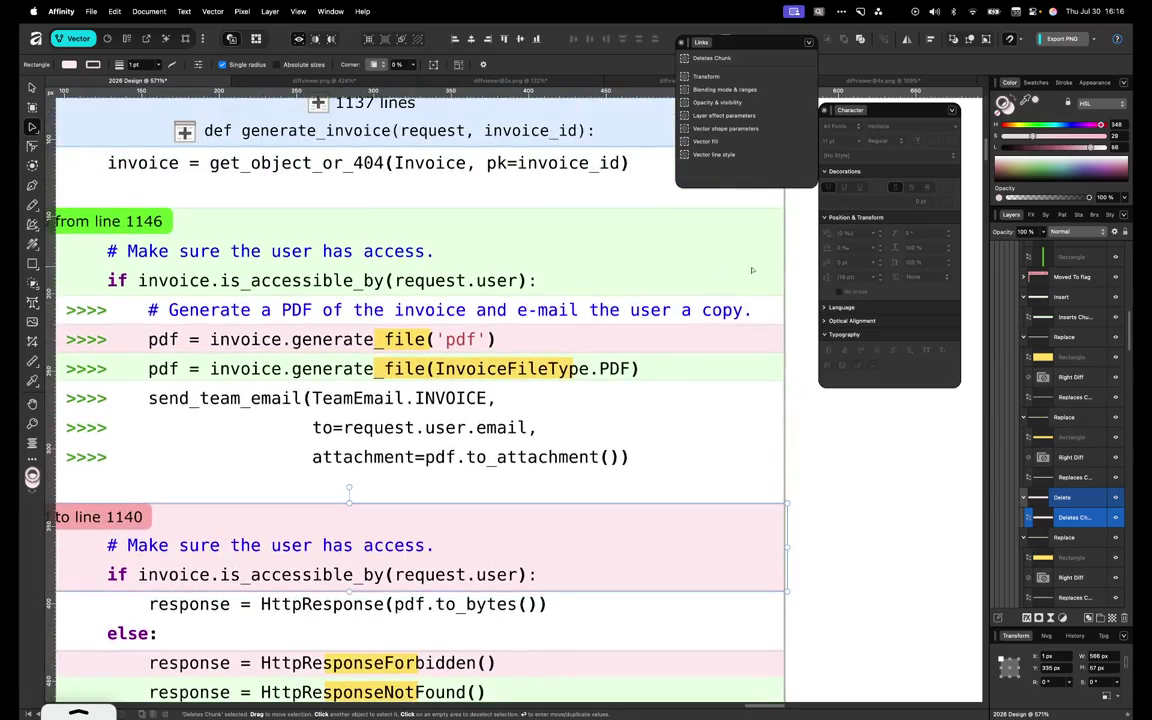
{"action": "left_click", "coordinate": [779, 284]}
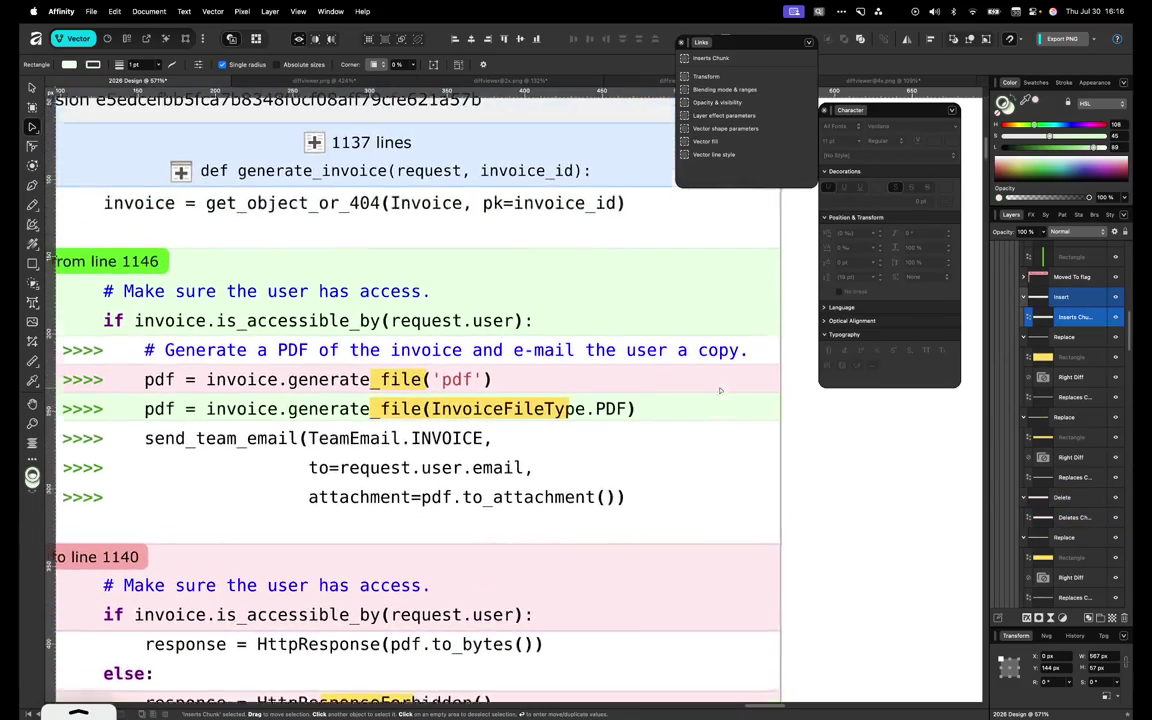
{"action": "scroll", "coordinate": [740, 400], "scroll_direction": "up", "scroll_amount": 2}
{"action": "left_click", "coordinate": [768, 405]}
{"action": "scroll", "coordinate": [750, 400], "scroll_direction": "up", "scroll_amount": 2}
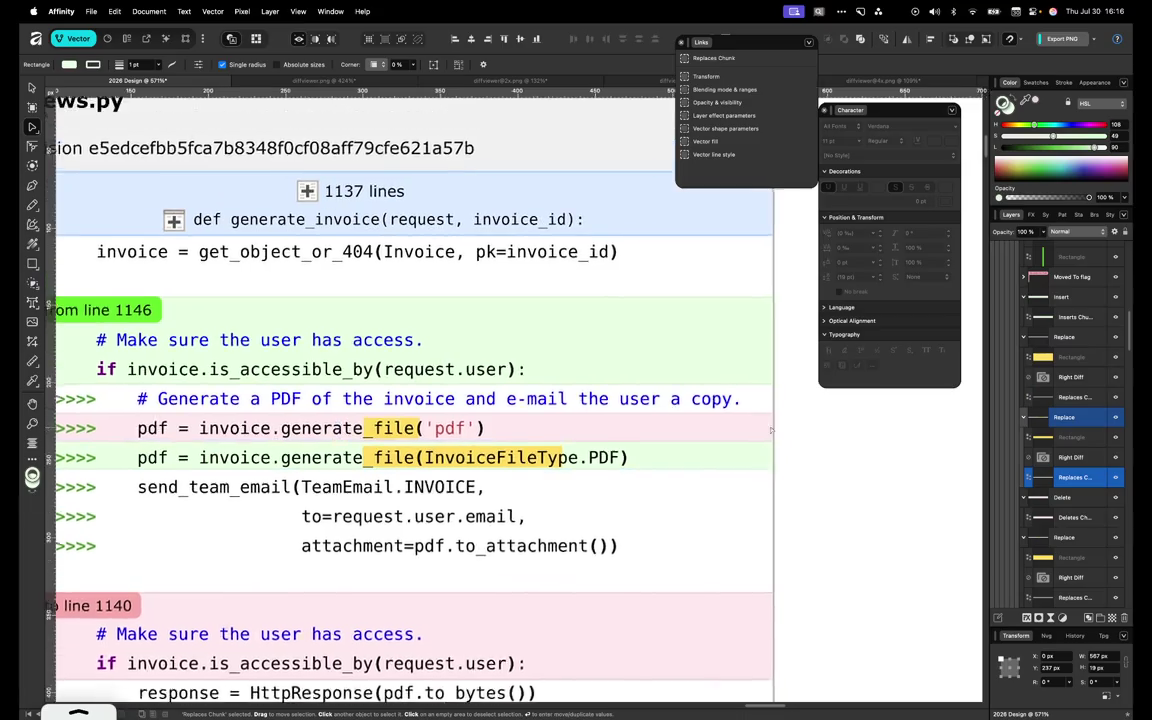
{"action": "scroll", "coordinate": [740, 395], "scroll_direction": "down", "scroll_amount": 10}
{"action": "left_click", "coordinate": [733, 390]}
{"action": "scroll", "coordinate": [733, 390], "scroll_direction": "down", "scroll_amount": 1}
{"action": "left_click", "coordinate": [818, 455]}
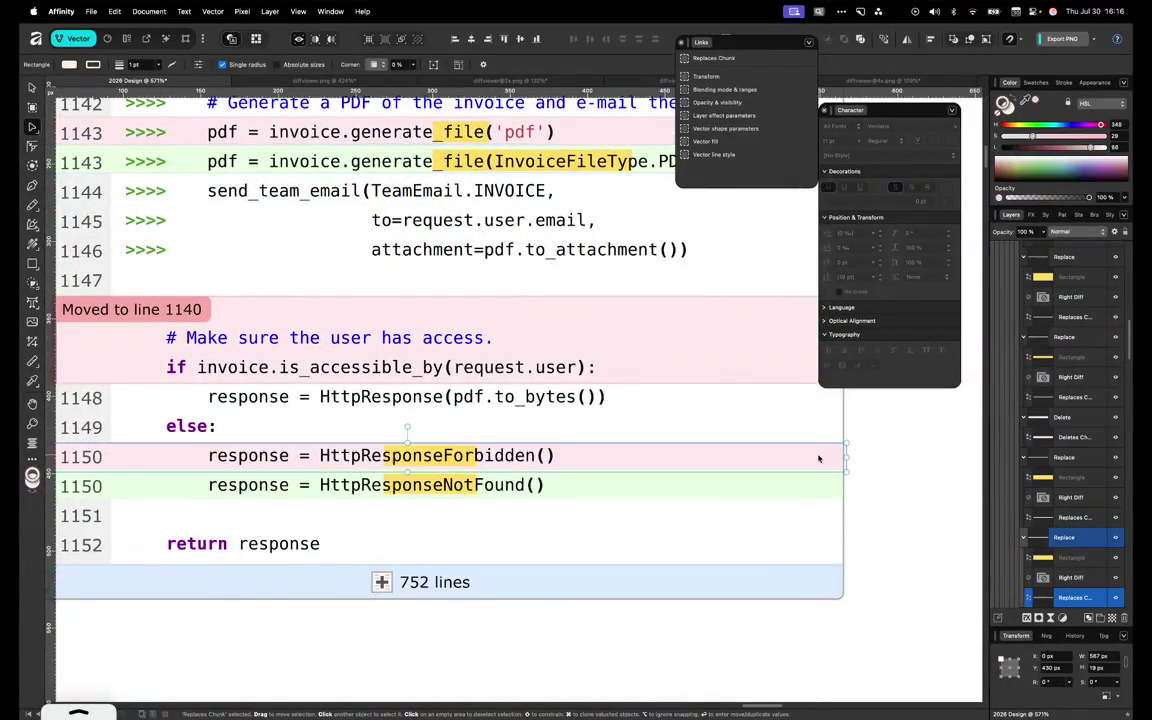
{"action": "scroll", "coordinate": [810, 475], "scroll_direction": "down", "scroll_amount": 5}
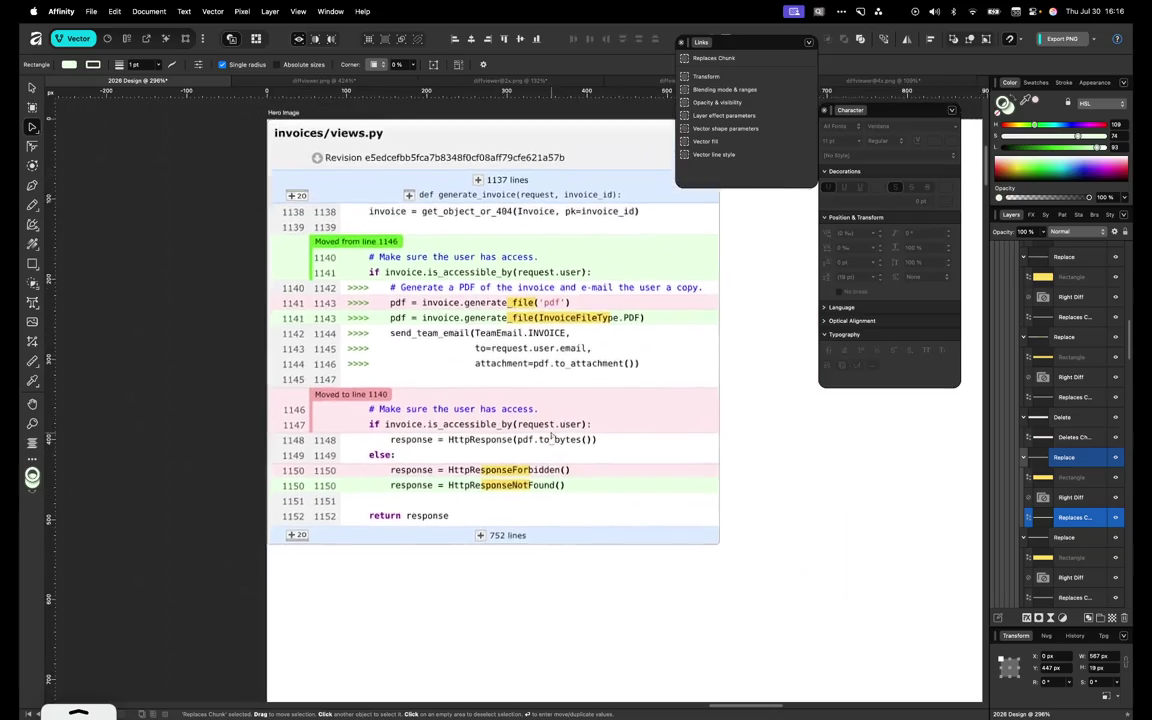
Close the Links panel and select the Expand Below +20 element in Layers
{"action": "left_click", "coordinate": [790, 459]}
{"action": "scroll", "coordinate": [790, 459], "scroll_direction": "up", "scroll_amount": 2}
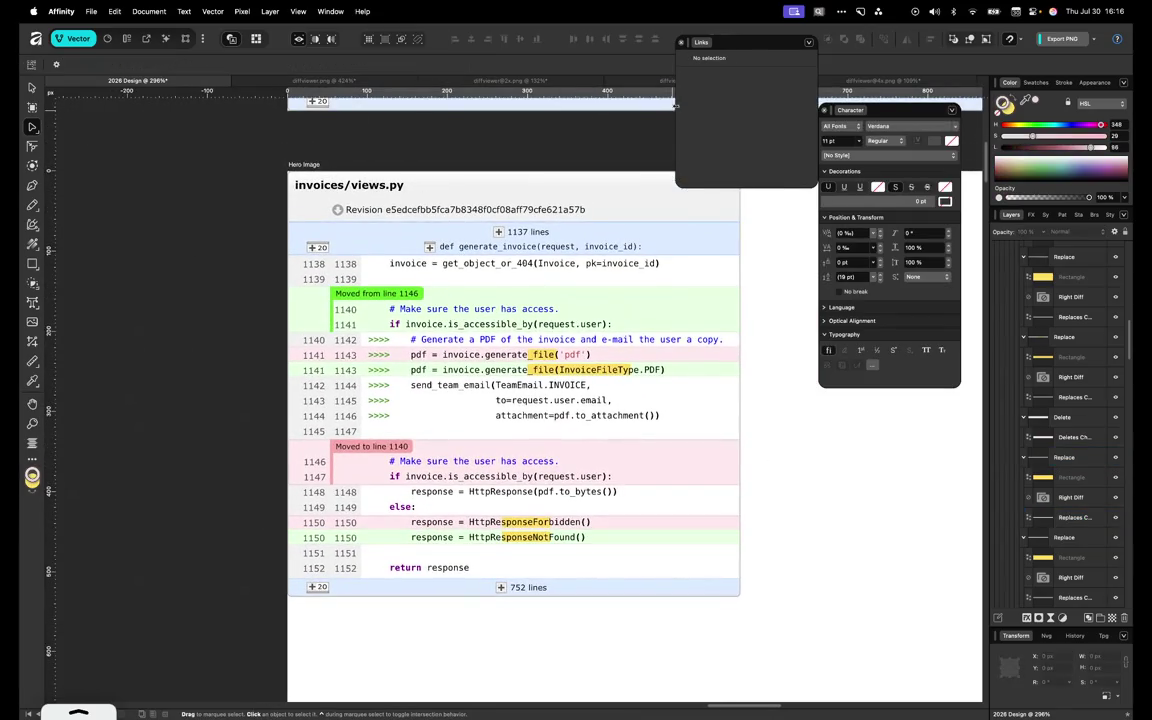
{"action": "left_click", "coordinate": [680, 43]}
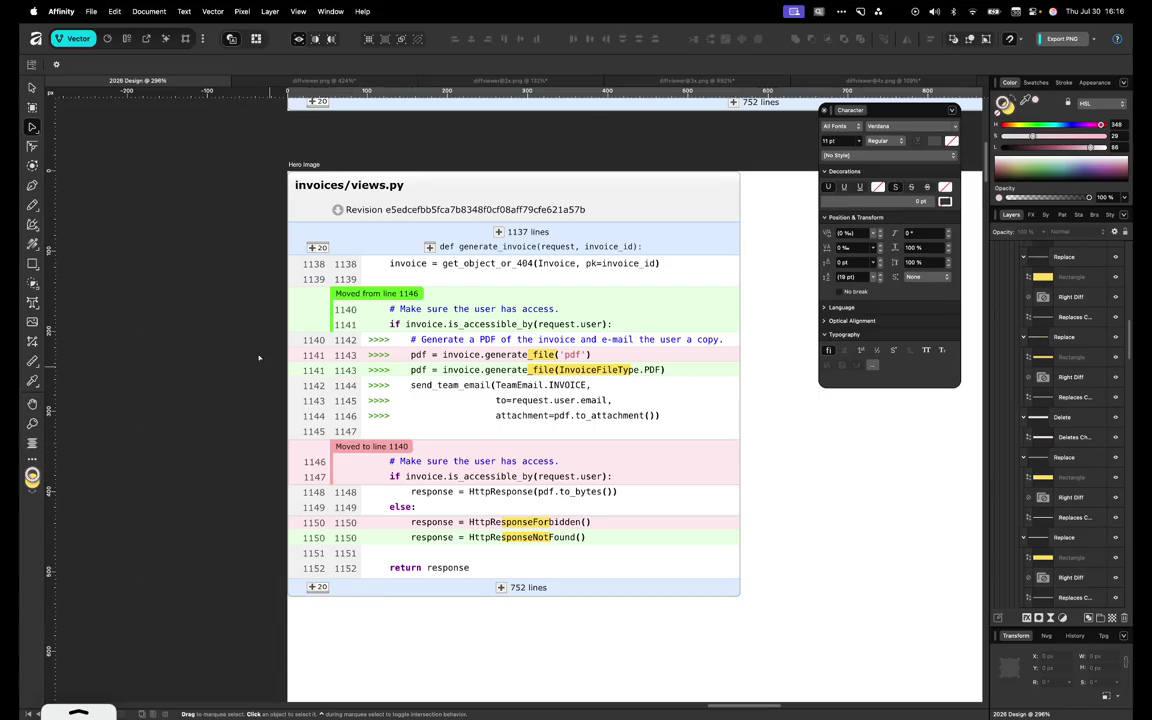
{"action": "scroll", "coordinate": [258, 357], "scroll_direction": "right", "scroll_amount": 3}
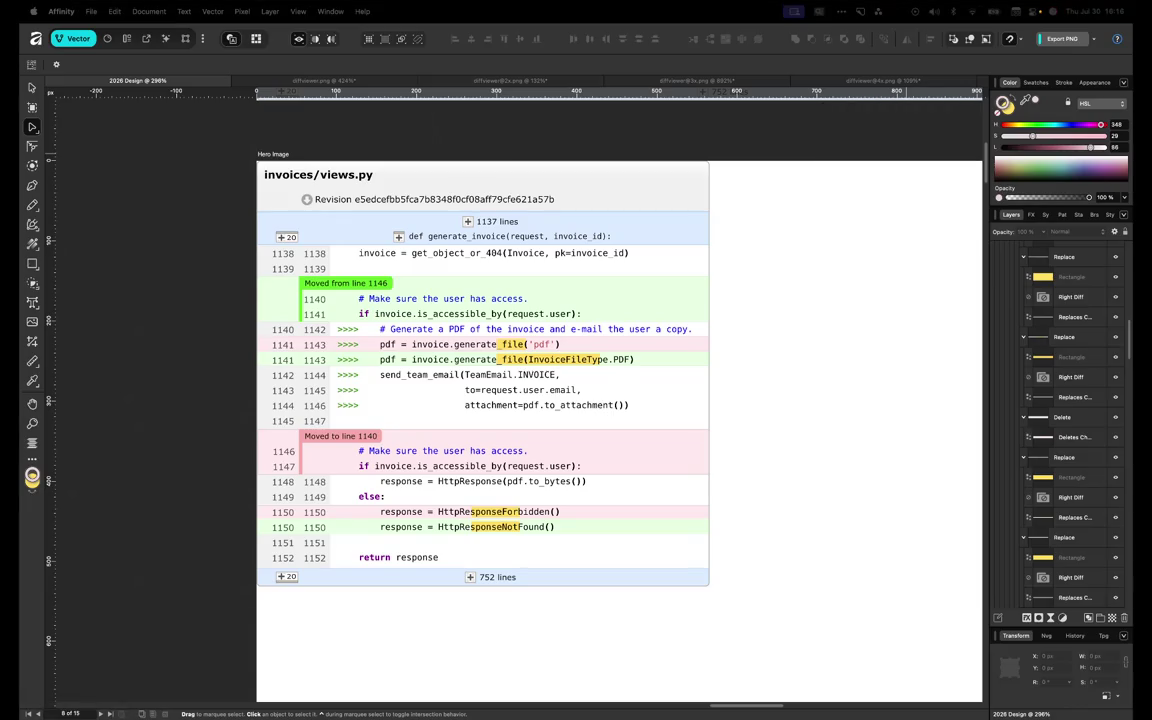
{"action": "left_click", "coordinate": [843, 506]}
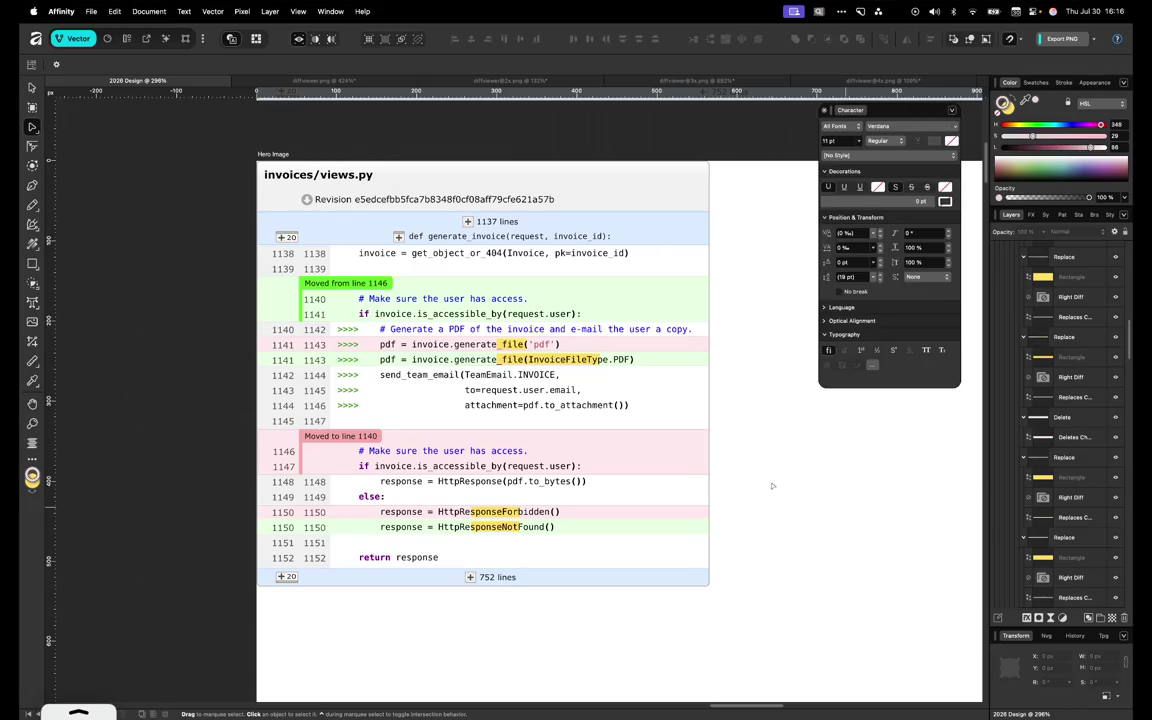
{"action": "left_click", "coordinate": [470, 577]}
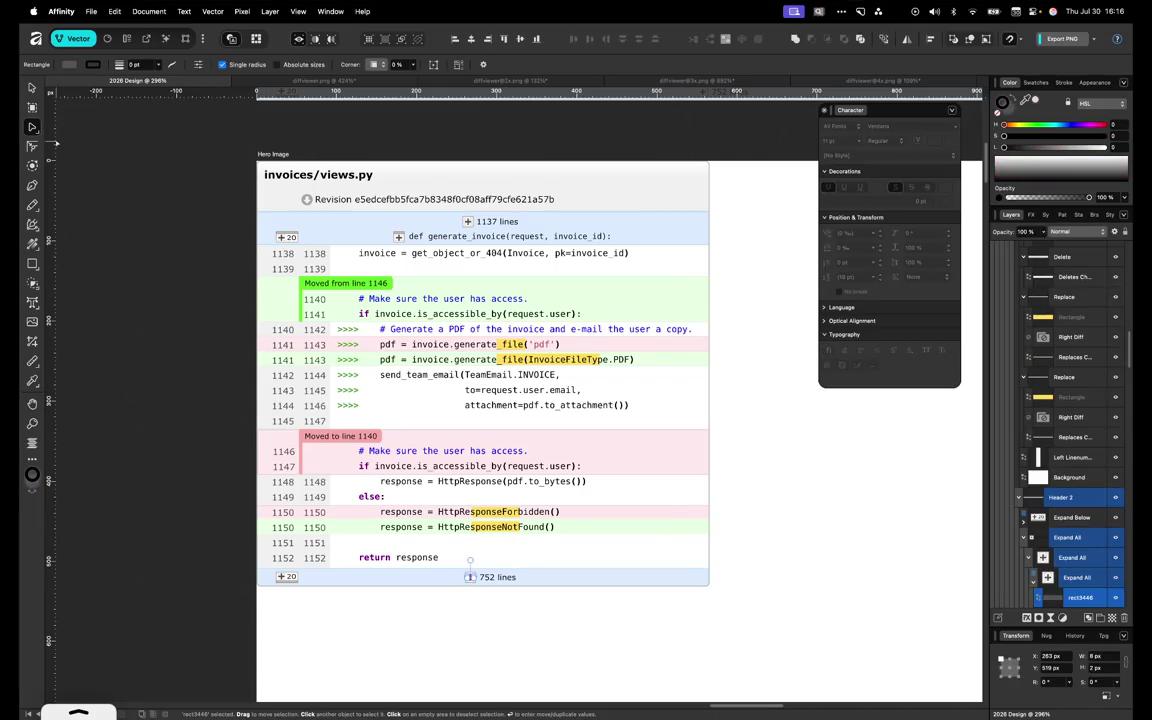
{"action": "key", "text": "v"}
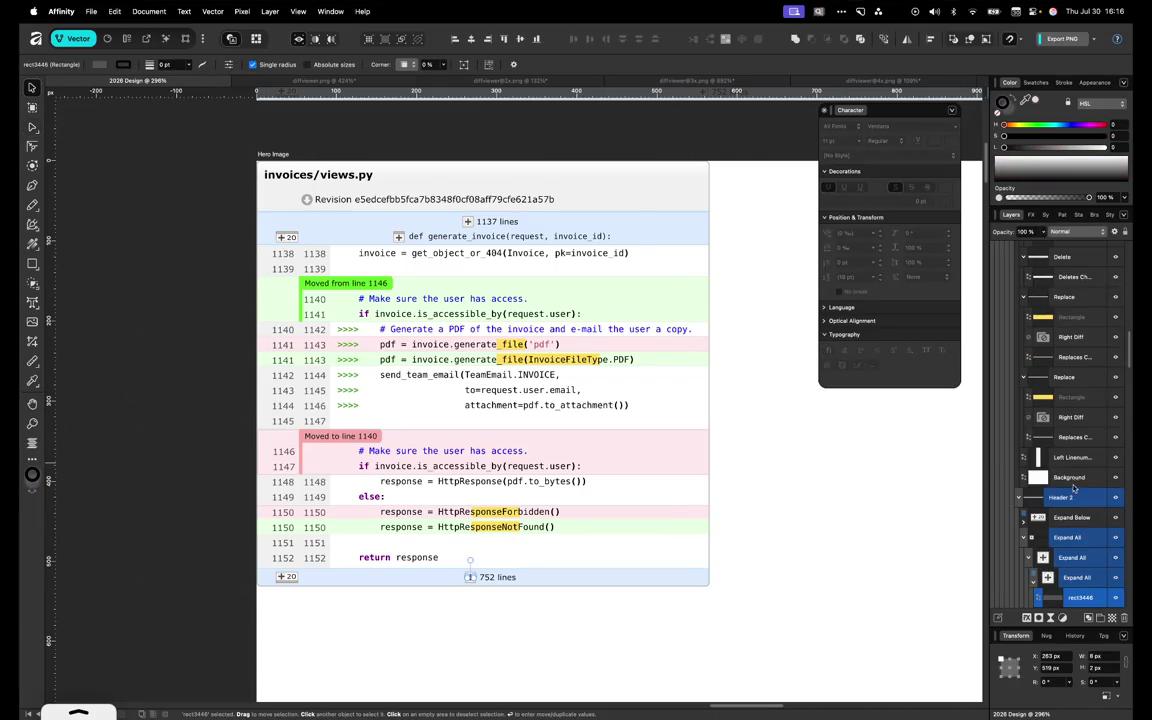
{"action": "left_click", "coordinate": [1062, 514]}
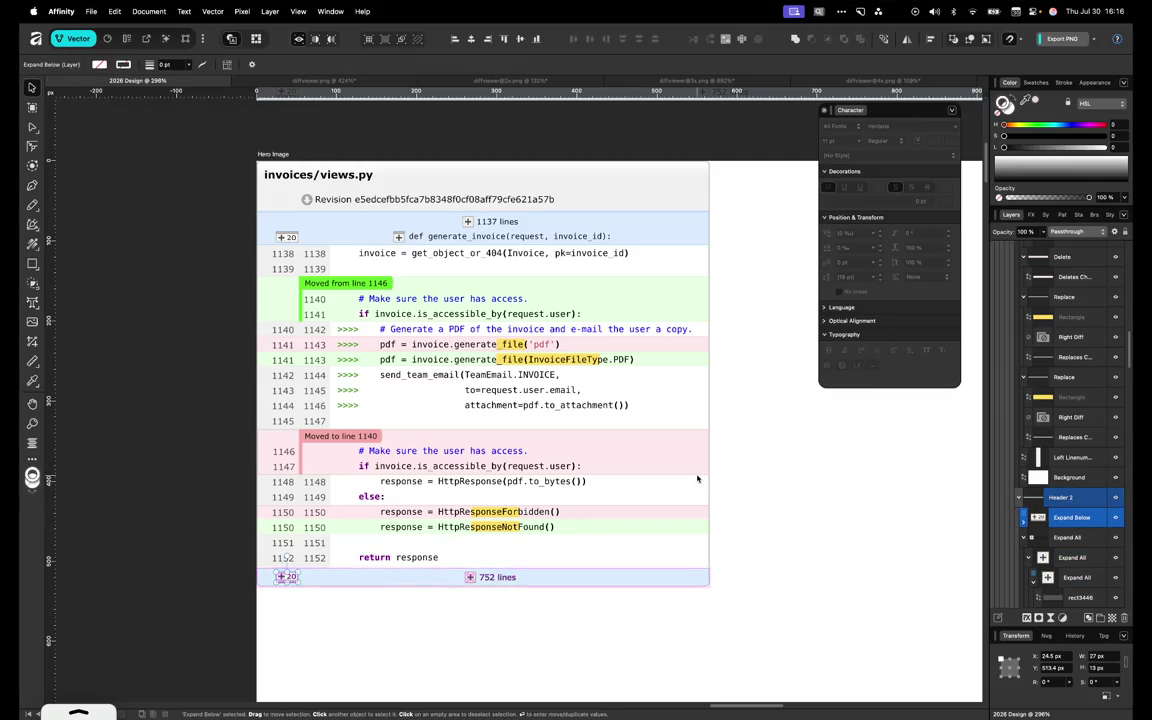
Glance at the Review Board page in Firefox, then return to Affinity
{"action": "key", "text": "ctrl+Right"}
{"action": "left_click", "coordinate": [249, 507]}
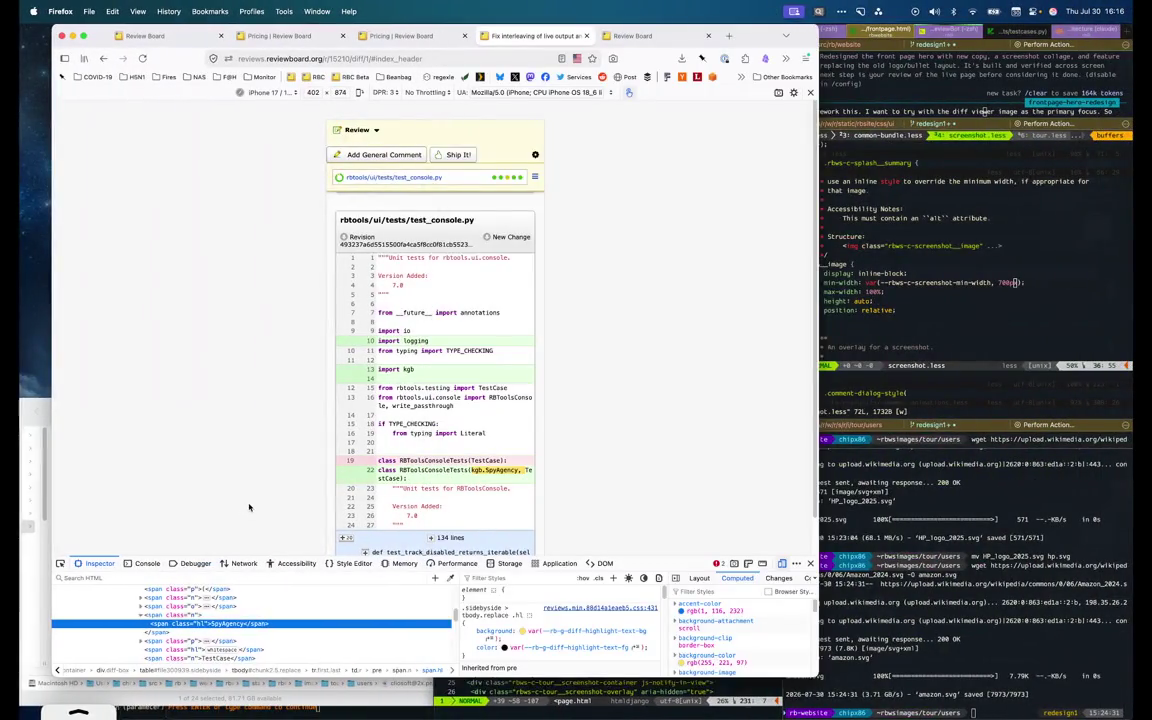
{"action": "key", "text": "ctrl+Left"}
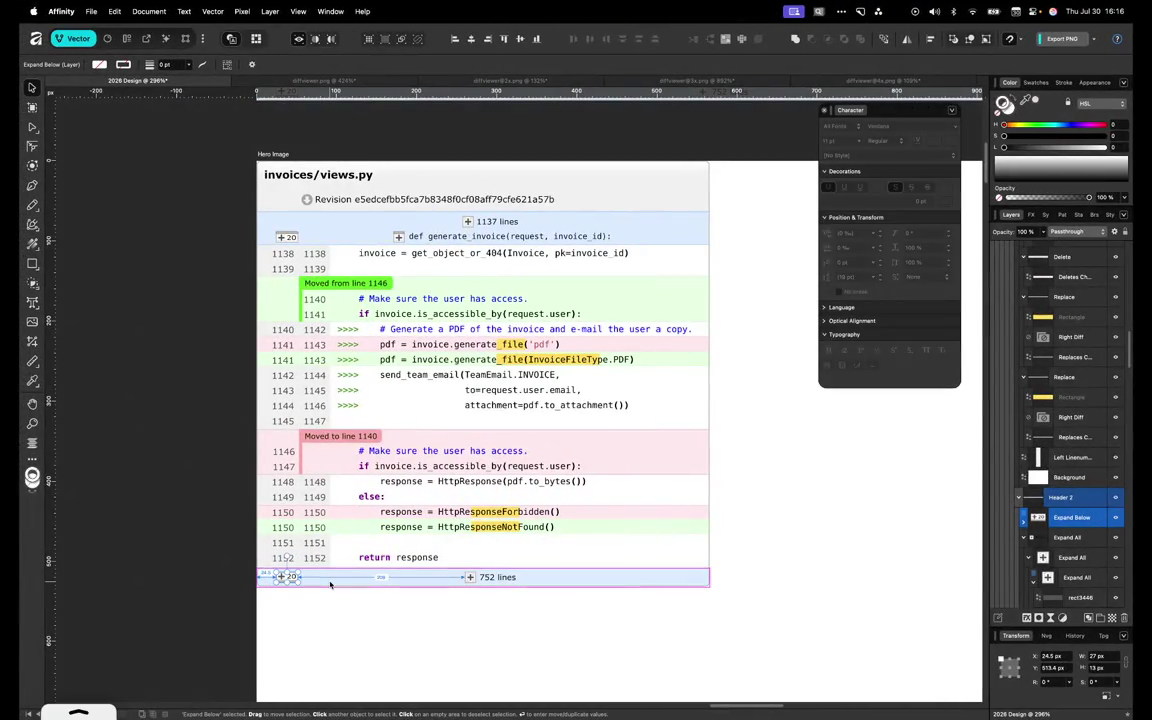
Nudge the +20 element left and set its horizontal position to 24.5 px
{"action": "scroll", "coordinate": [284, 573], "scroll_direction": "up", "scroll_amount": 2}
{"action": "scroll", "coordinate": [284, 573], "scroll_direction": "up", "scroll_amount": 5}
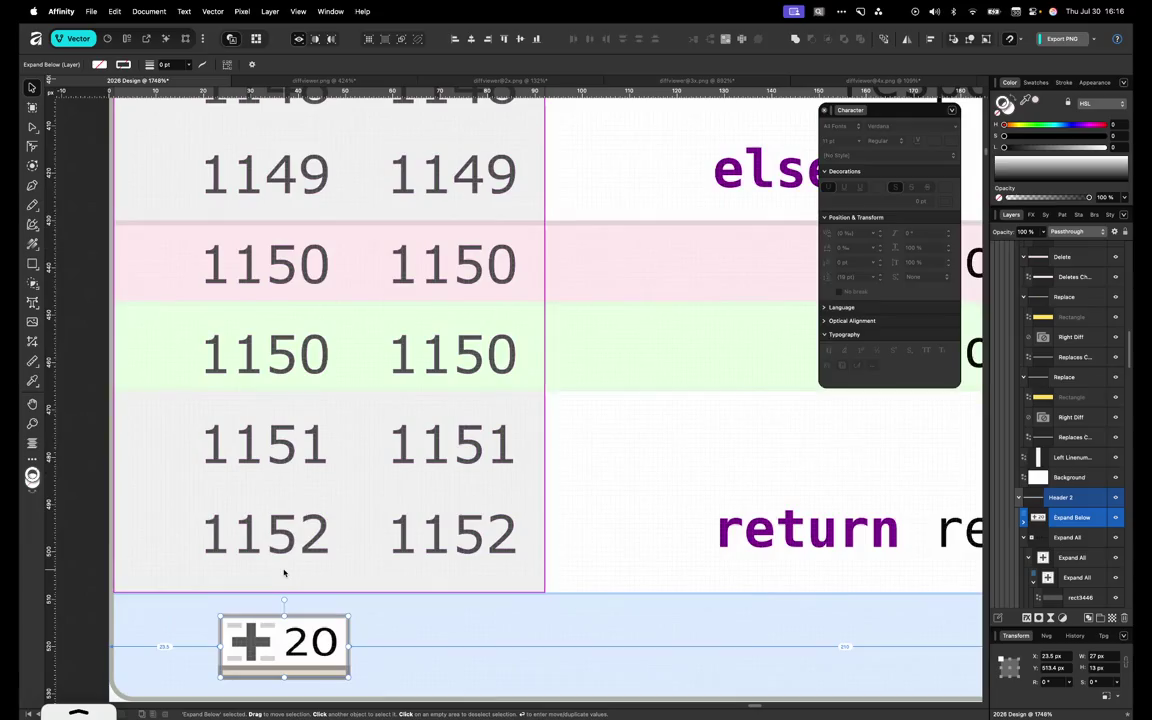
{"action": "key", "text": "Left"}
{"action": "key", "text": "Left"}
{"action": "key", "text": "Left"}
{"action": "key", "text": "Left"}
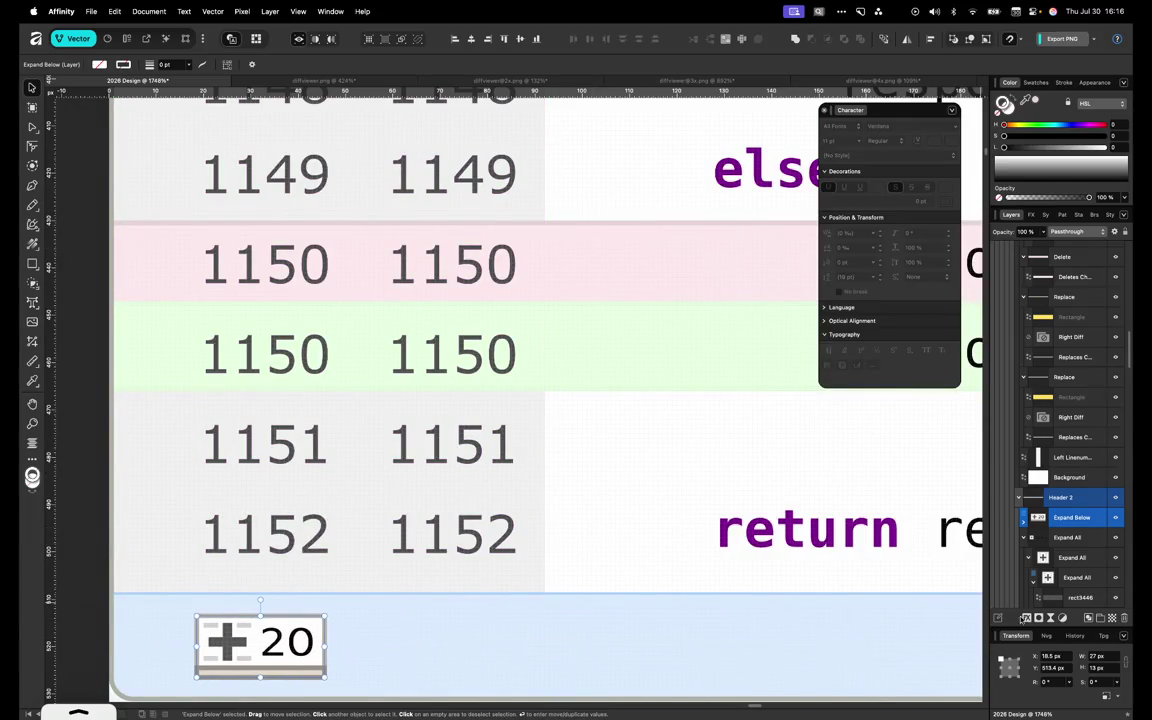
{"action": "left_click", "coordinate": [1050, 657]}
{"action": "scroll", "coordinate": [213, 584], "scroll_direction": "up", "scroll_amount": 2}
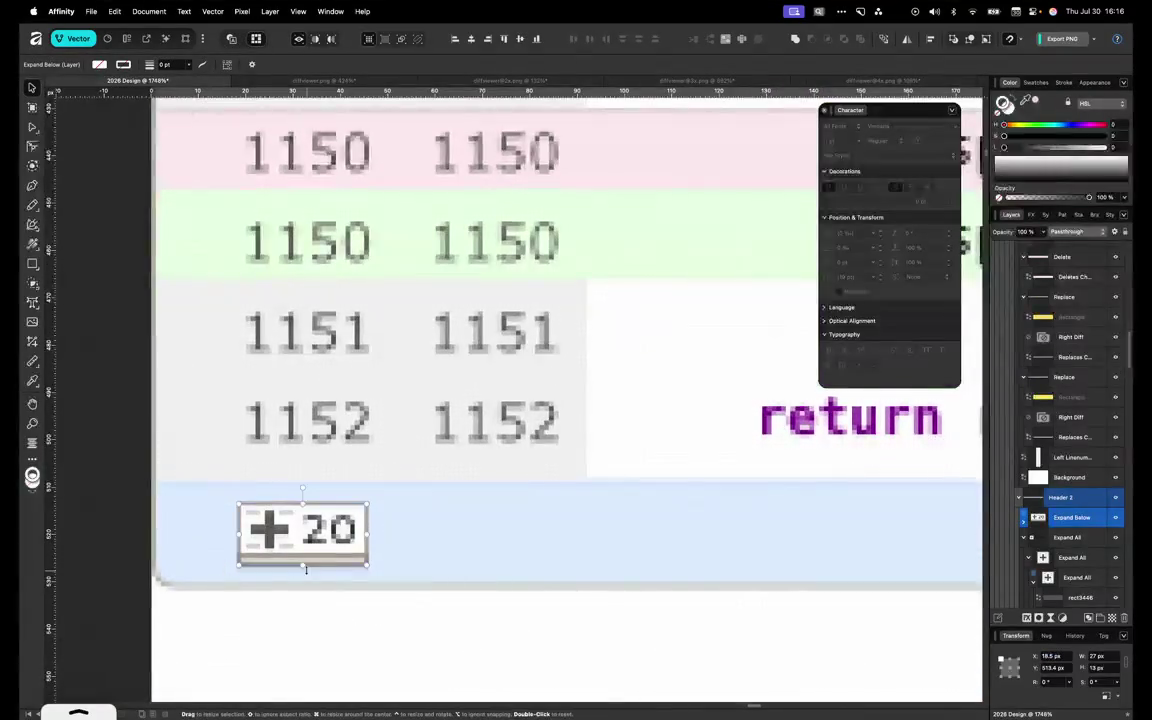
{"action": "scroll", "coordinate": [300, 576], "scroll_direction": "up", "scroll_amount": 3}
{"action": "scroll", "coordinate": [307, 574], "scroll_direction": "up", "scroll_amount": 2}
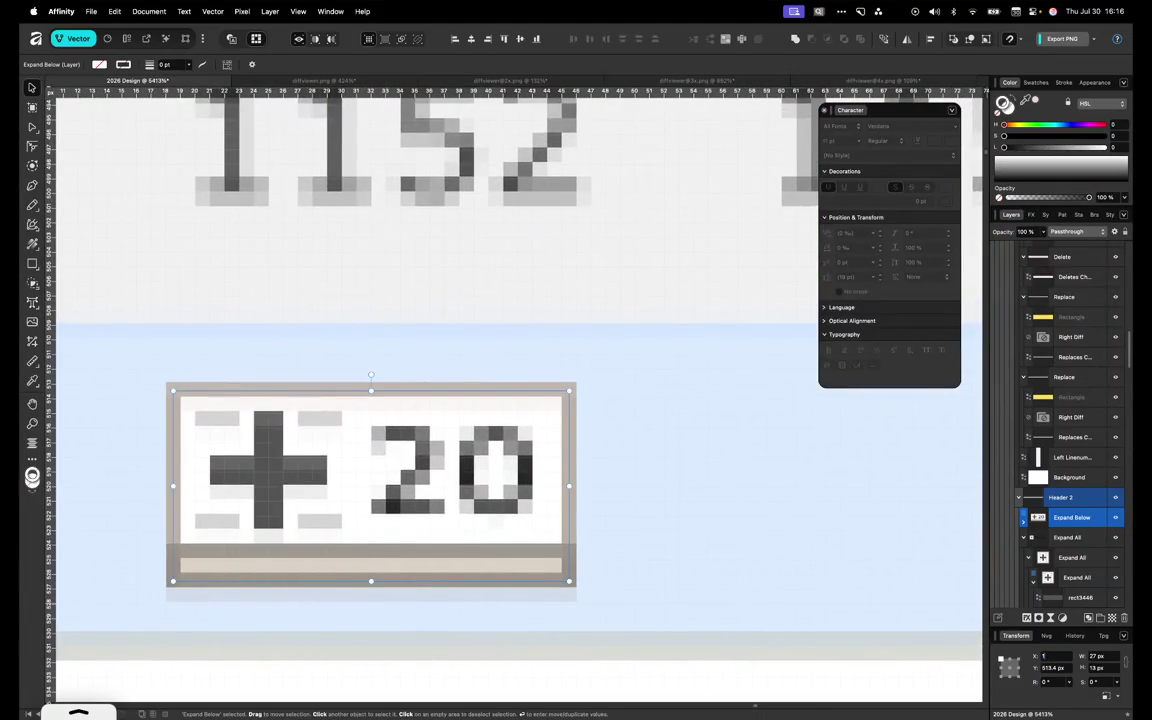
{"action": "type", "text": "8"}
{"action": "key", "text": "Return"}
{"action": "type", "text": "24.5"}
{"action": "key", "text": "Return"}
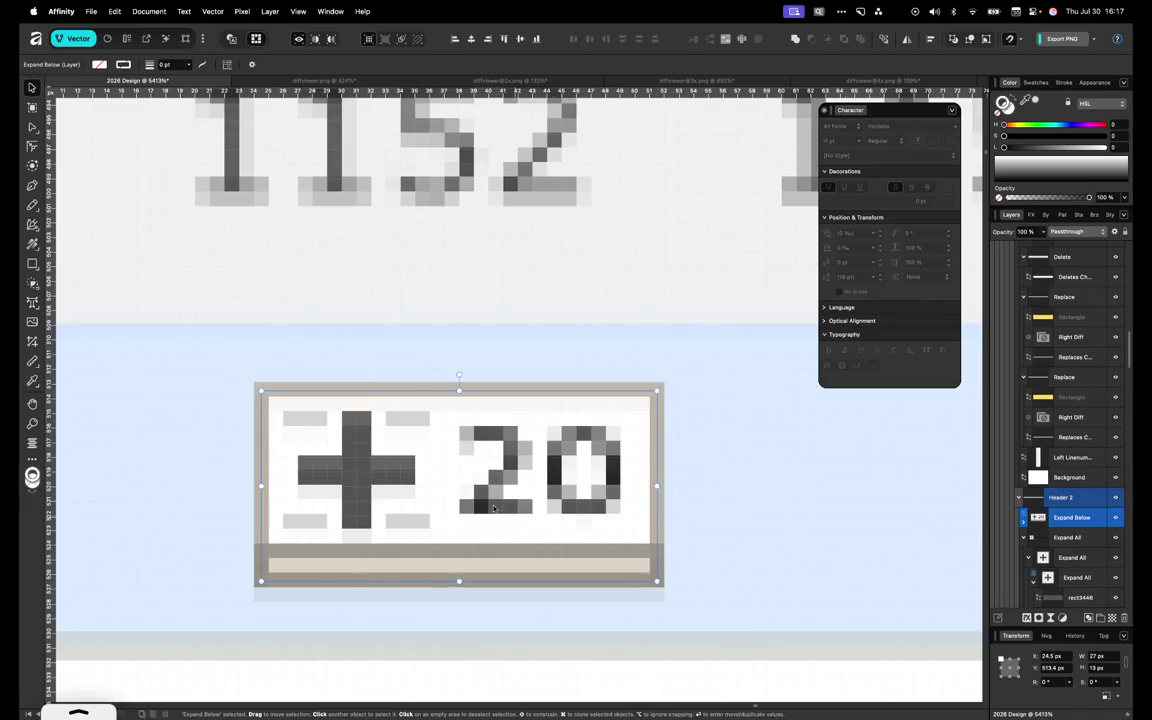
Drag the +20 element into place, keep its Y at 513.5 px, and select its background rectangle
{"action": "left_click_drag", "start_coordinate": [420, 468], "coordinate": [532, 517]}
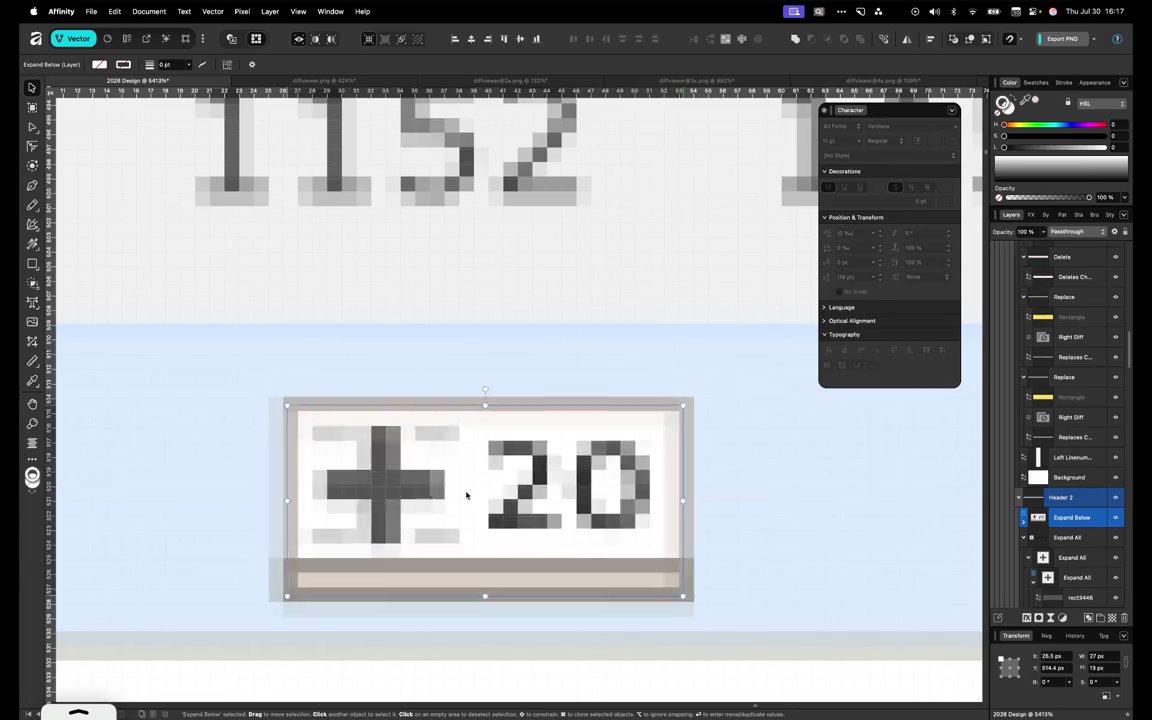
{"action": "key", "text": "super+z"}
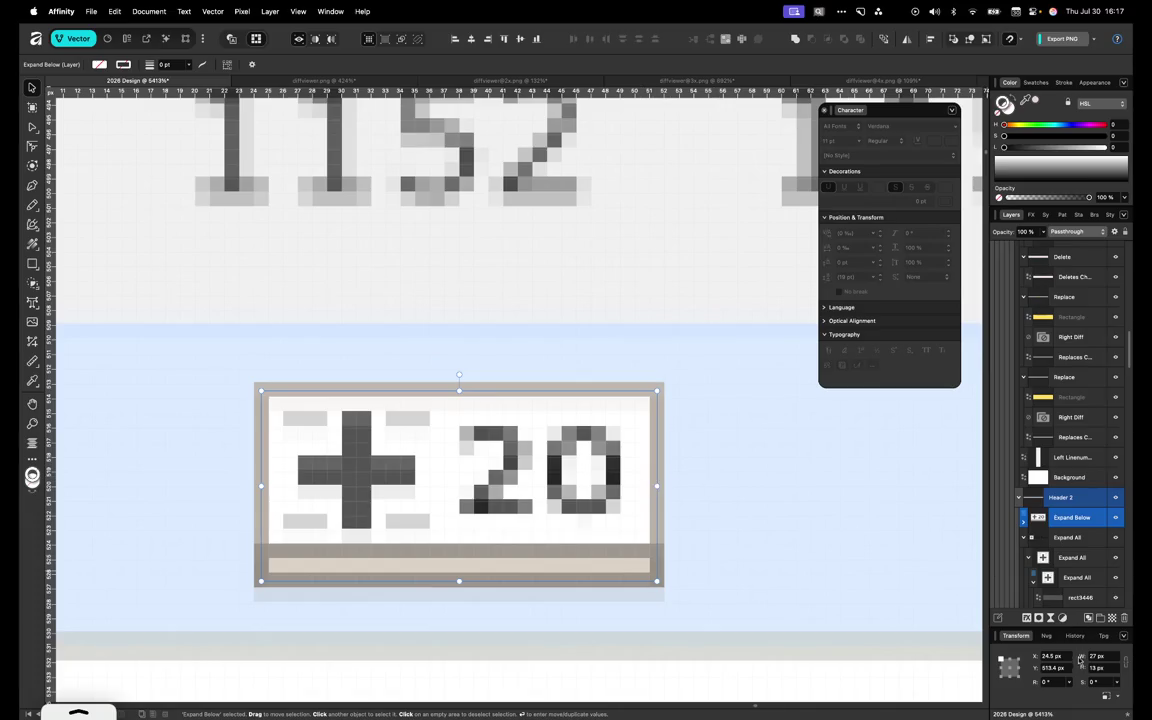
{"action": "mouse_move", "coordinate": [539, 451]}
{"action": "left_mouse_down"}
{"action": "mouse_move", "coordinate": [436, 451]}
{"action": "mouse_move", "coordinate": [466, 451]}
{"action": "left_mouse_up"}
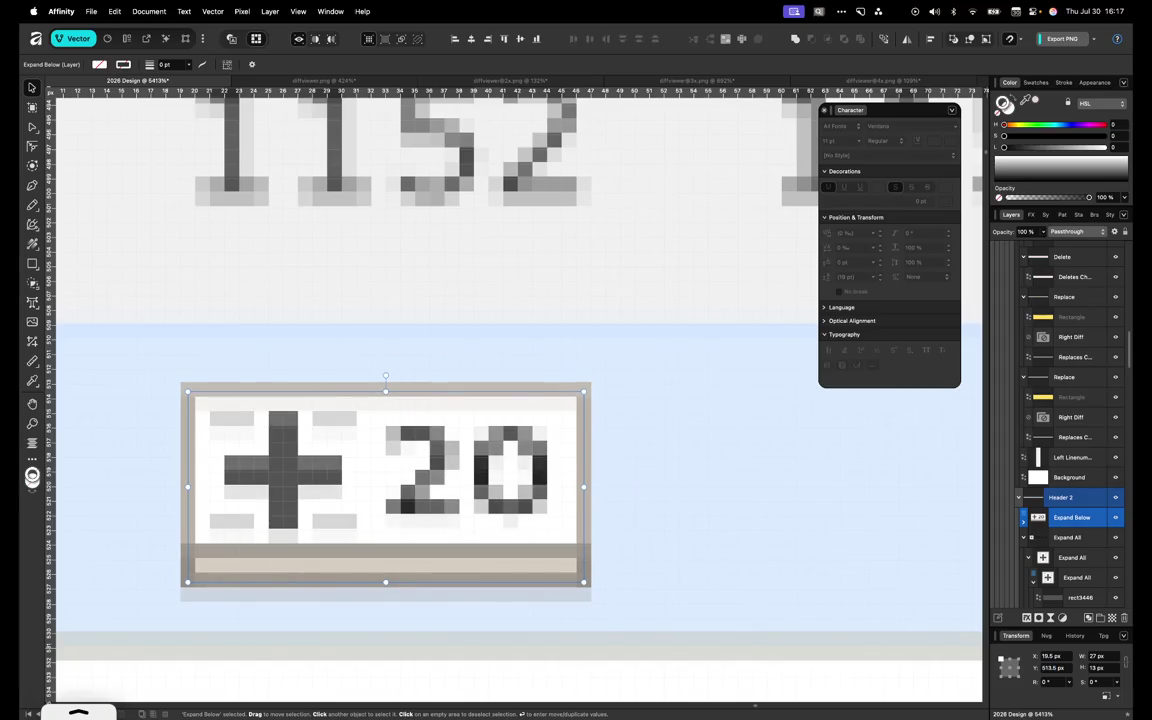
{"action": "left_click", "coordinate": [1069, 668]}
{"action": "type", "text": "513"}
{"action": "key", "text": "Return"}
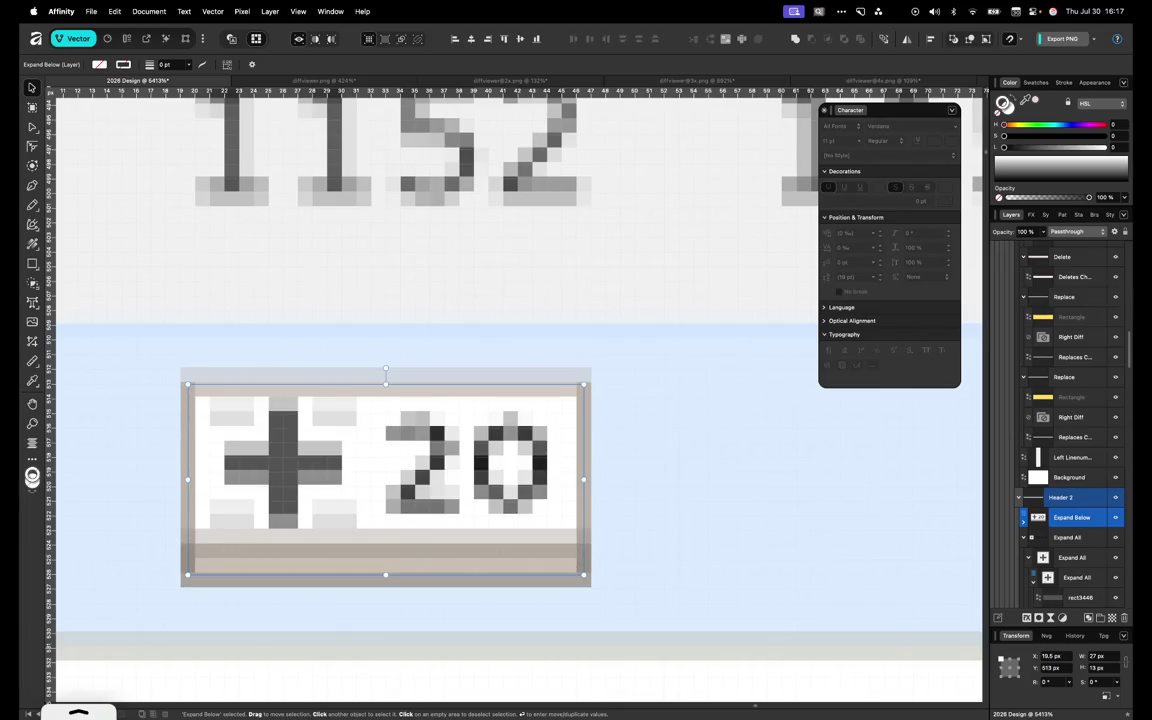
{"action": "key", "text": "super+z"}
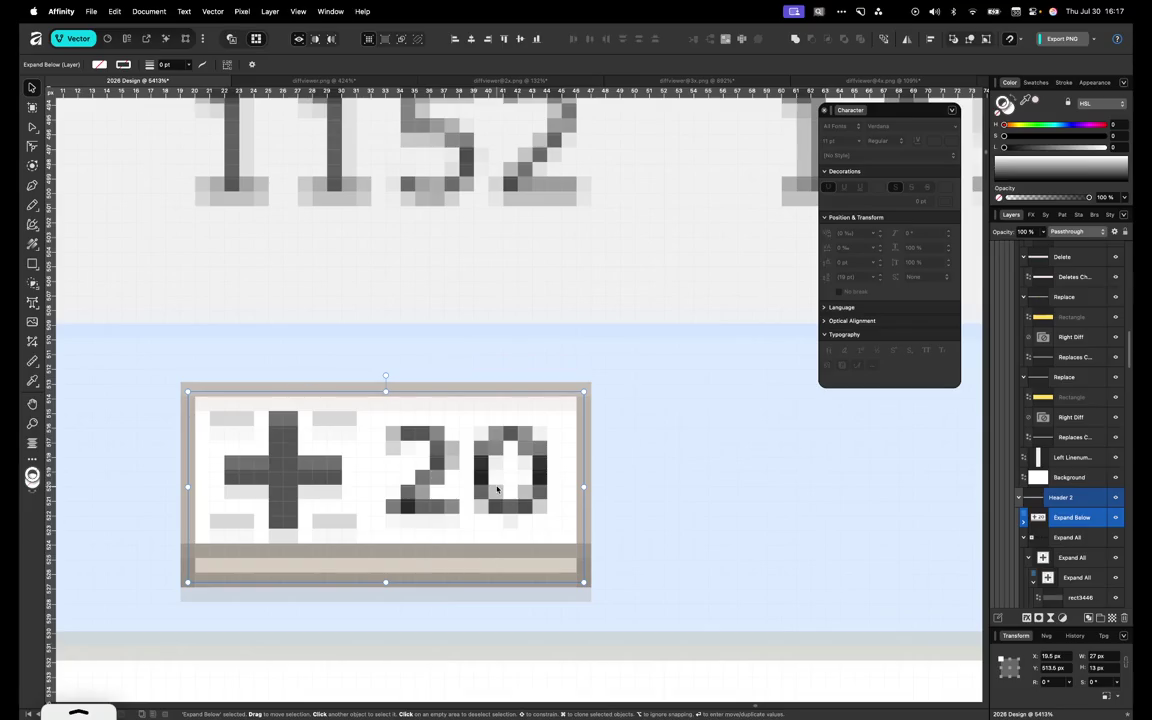
{"action": "double_click", "coordinate": [437, 563]}
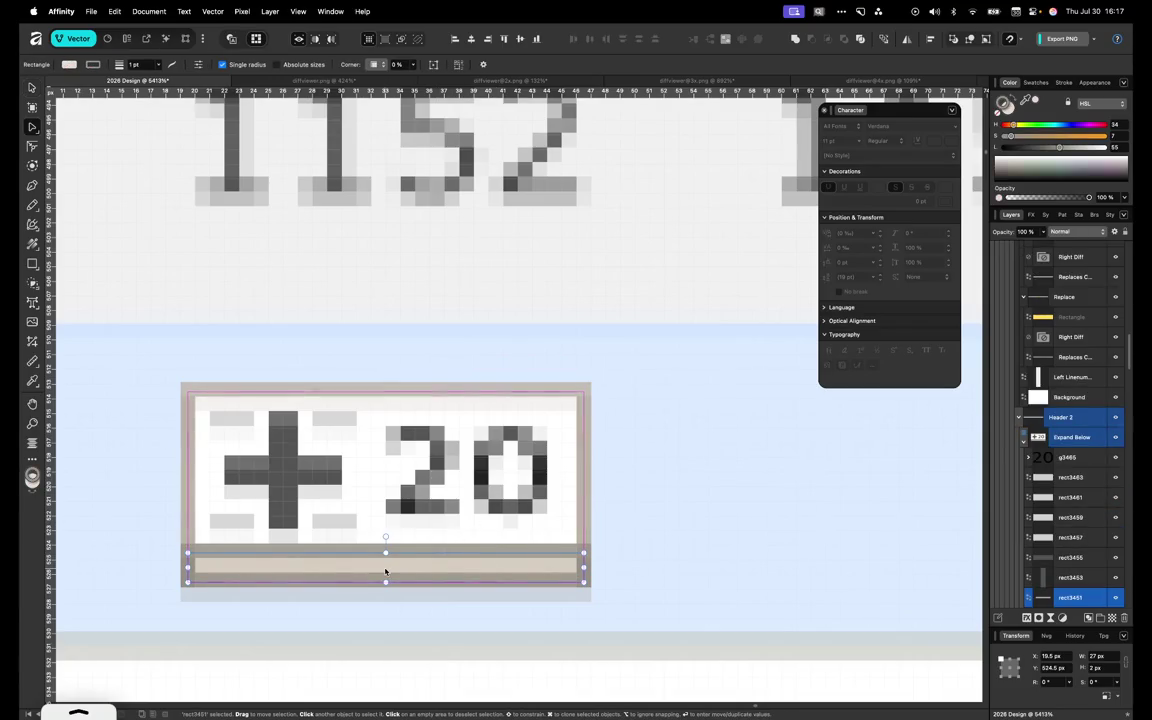
{"action": "left_click", "coordinate": [576, 530]}
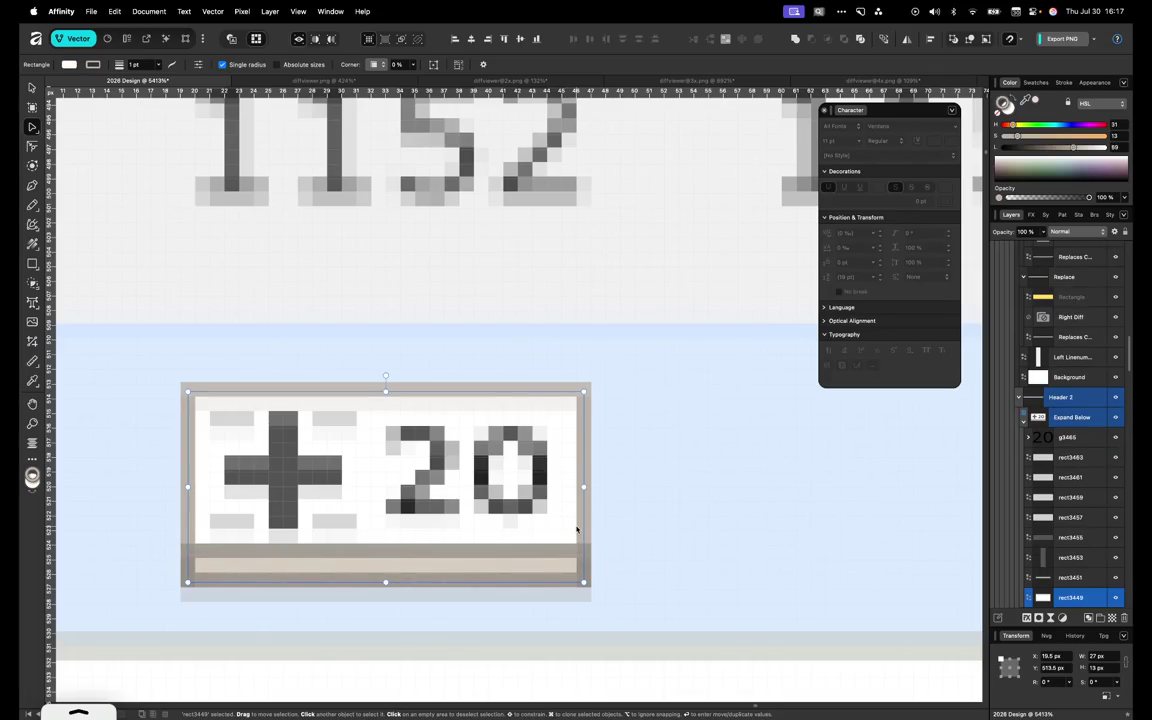
{"action": "key", "text": "v"}
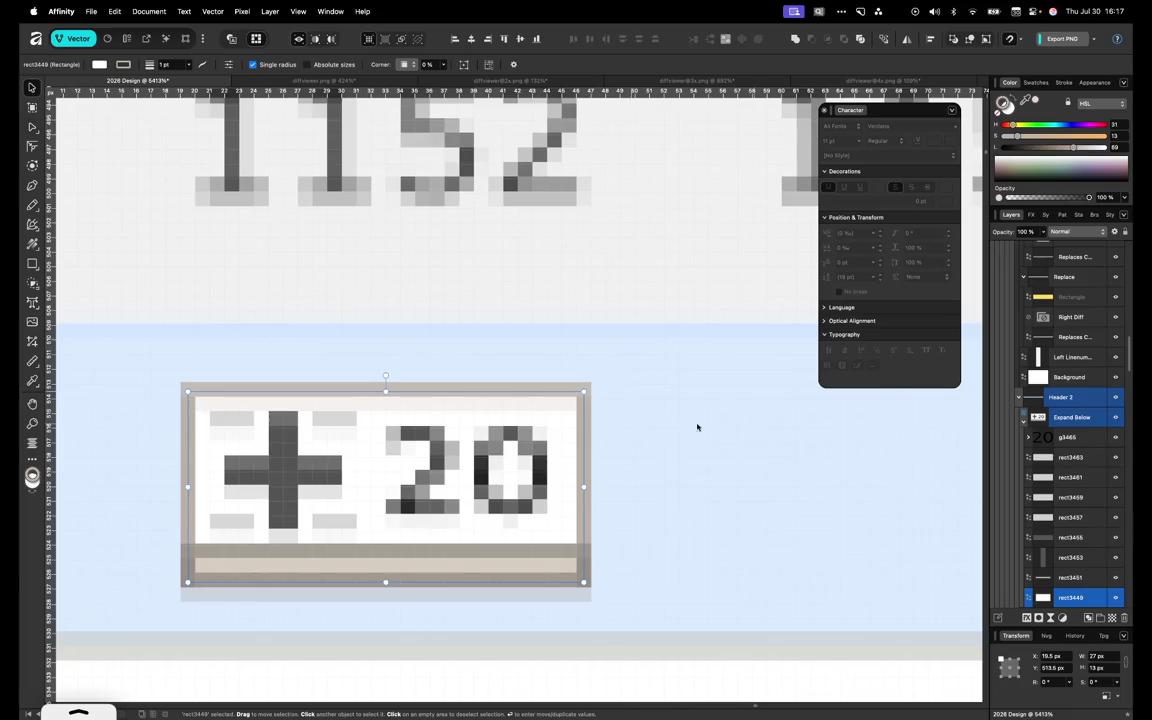
Select the whole Expand Up element and set its X position to 19.5 px
{"action": "scroll", "coordinate": [556, 553], "scroll_direction": "down", "scroll_amount": 2}
{"action": "scroll", "coordinate": [637, 488], "scroll_direction": "down", "scroll_amount": 5}
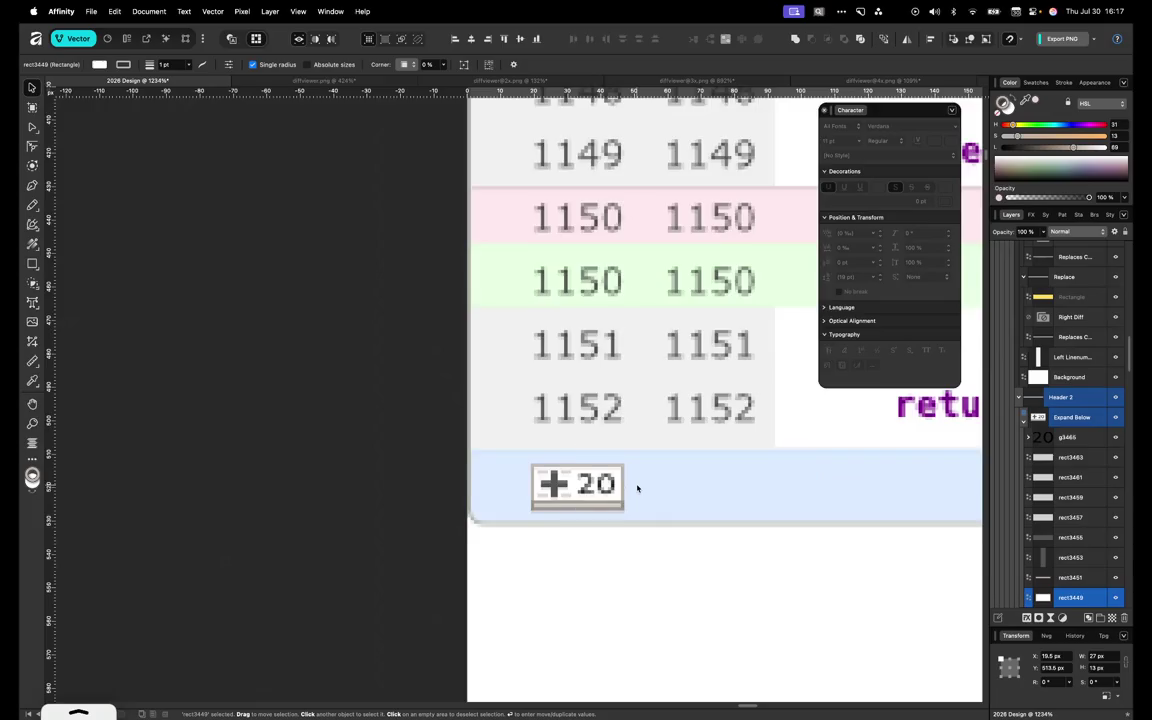
{"action": "scroll", "coordinate": [600, 423], "scroll_direction": "up", "scroll_amount": 5}
{"action": "scroll", "coordinate": [600, 423], "scroll_direction": "up", "scroll_amount": 5}
{"action": "scroll", "coordinate": [600, 423], "scroll_direction": "up", "scroll_amount": 4}
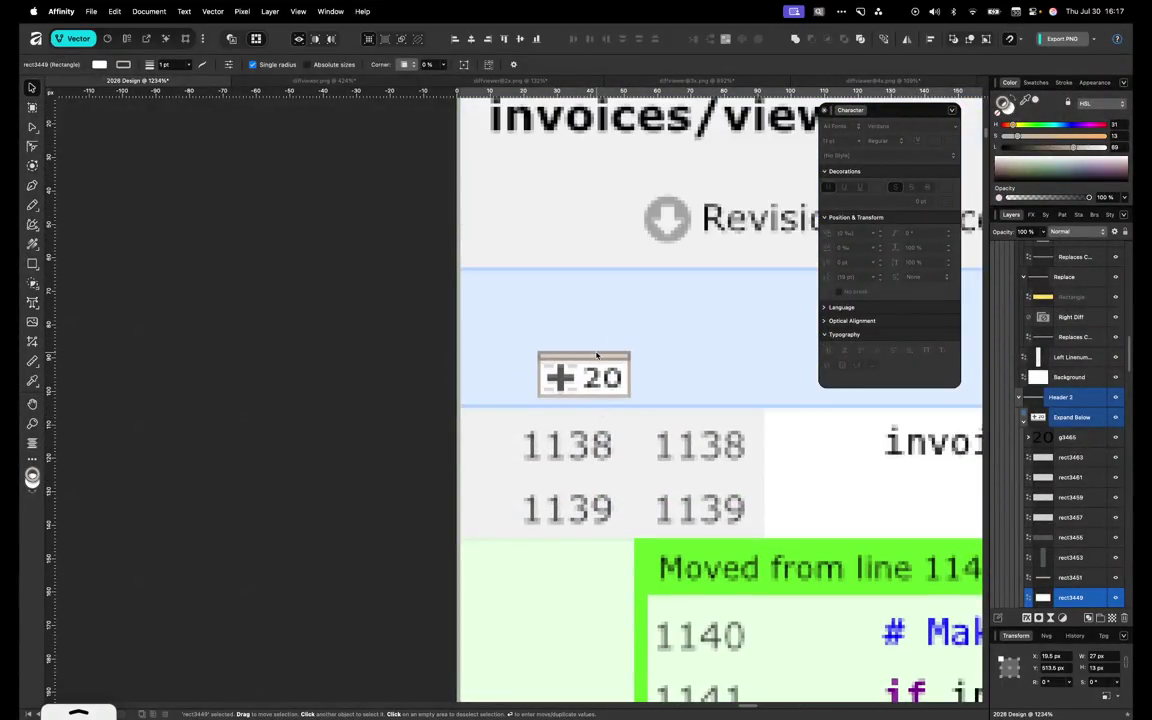
{"action": "left_click", "coordinate": [548, 347]}
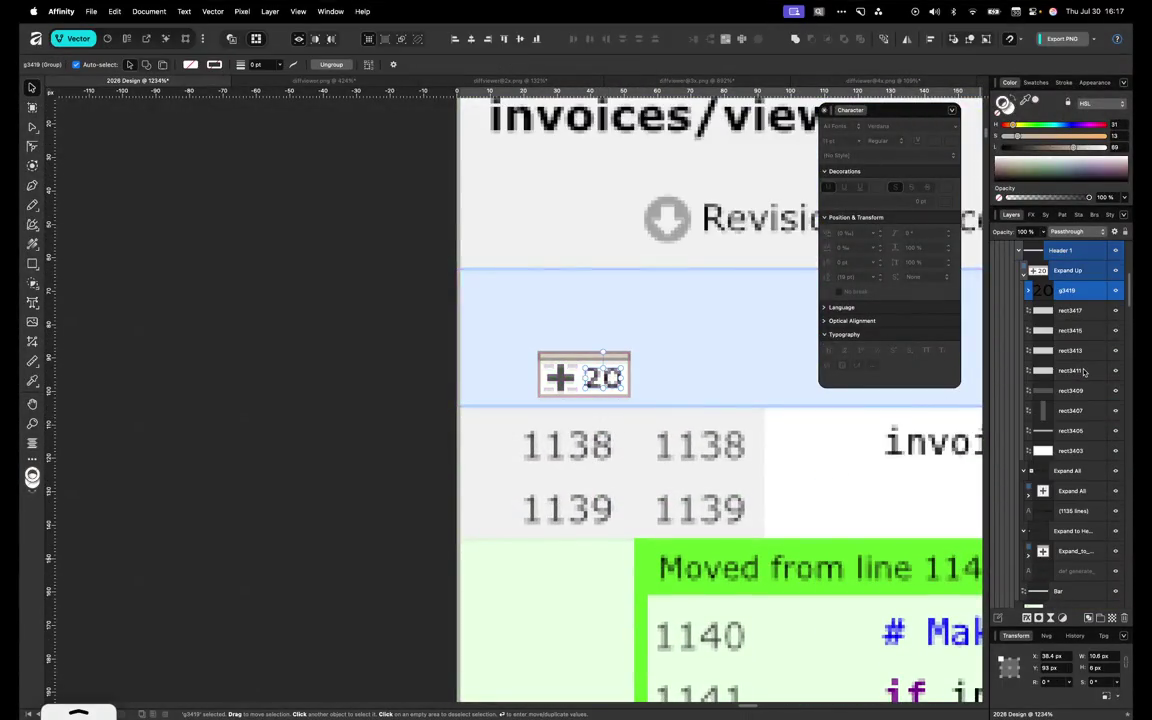
{"action": "left_click", "coordinate": [1062, 311]}
{"action": "left_click", "coordinate": [1060, 657]}
{"action": "type", "text": "19.5"}
{"action": "key", "text": "Return"}
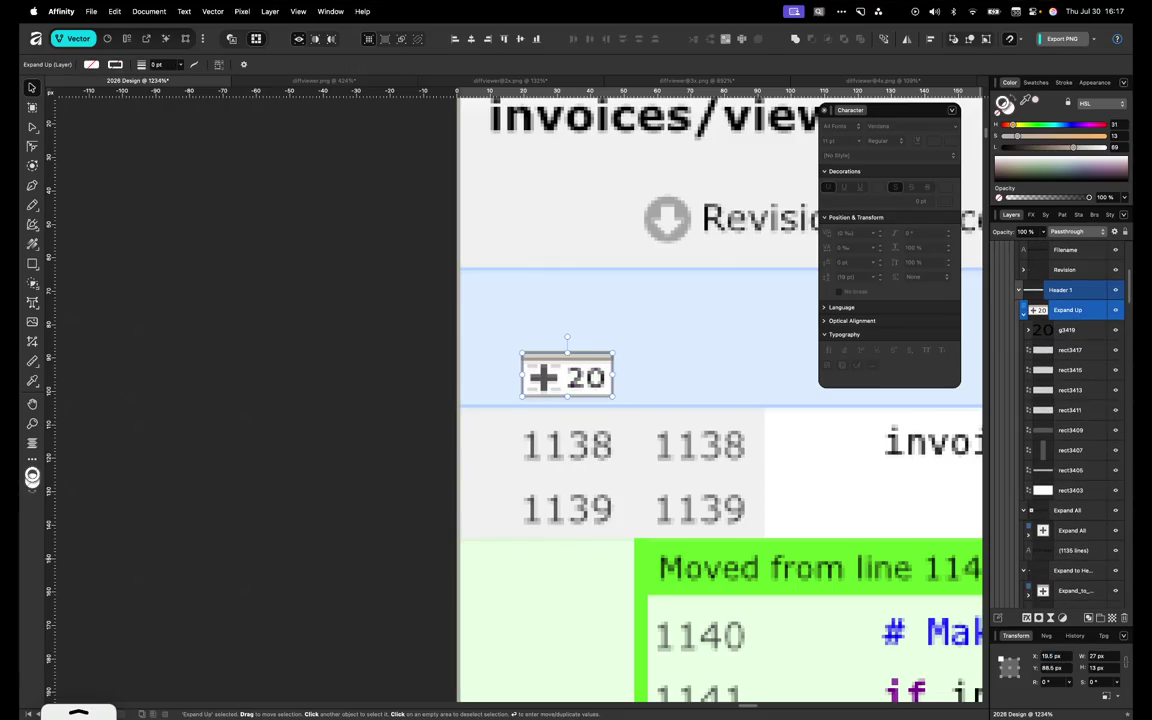
Bring the full diff viewer into view and select the 752 lines footer element
{"action": "scroll", "coordinate": [617, 522], "scroll_direction": "down", "scroll_amount": 5}
{"action": "scroll", "coordinate": [617, 522], "scroll_direction": "down", "scroll_amount": 5}
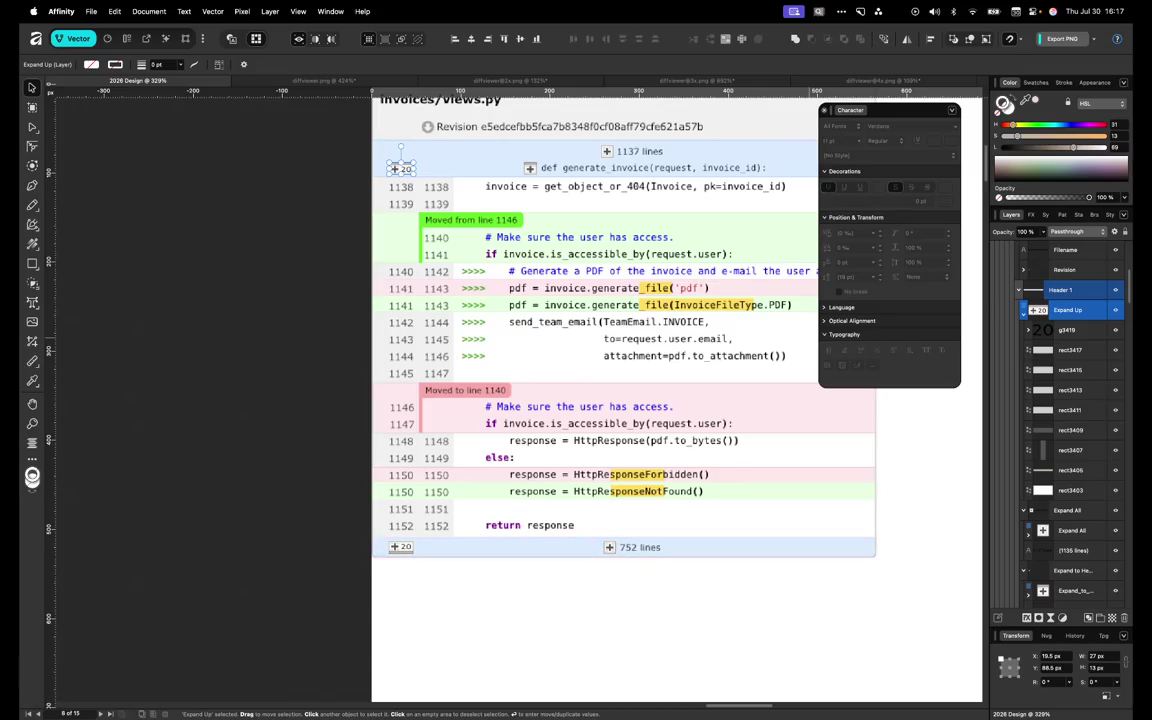
{"action": "scroll", "coordinate": [494, 527], "scroll_direction": "up", "scroll_amount": 3}
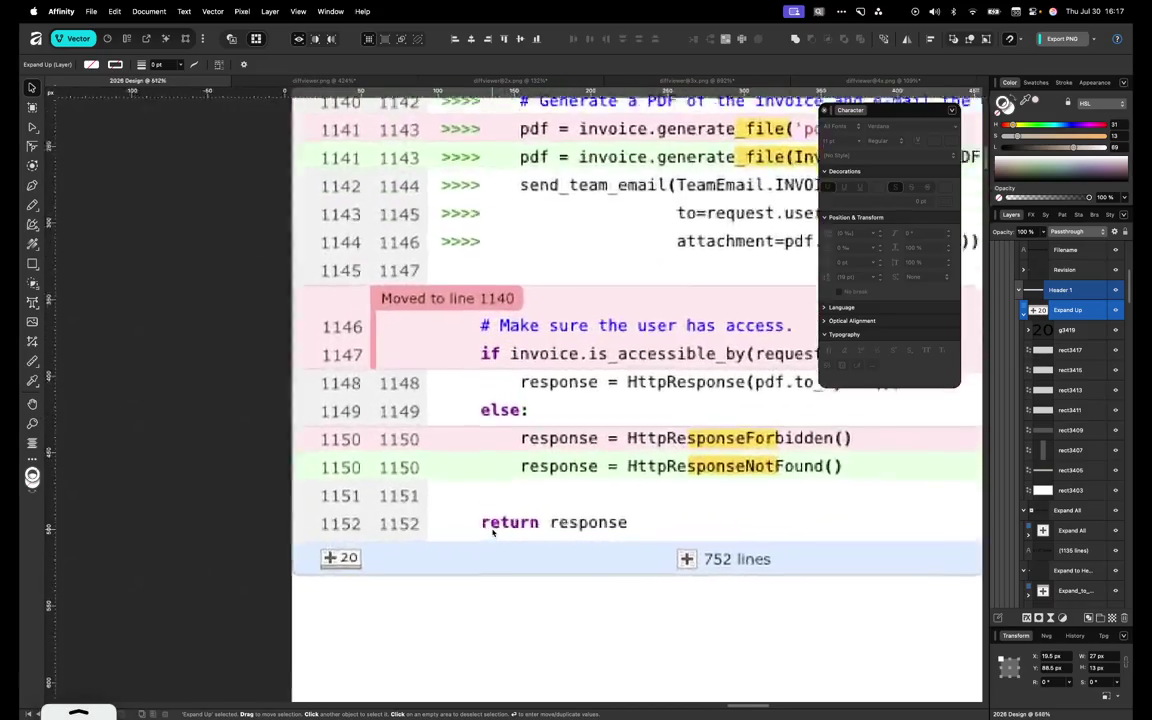
{"action": "scroll", "coordinate": [494, 527], "scroll_direction": "up", "scroll_amount": 2}
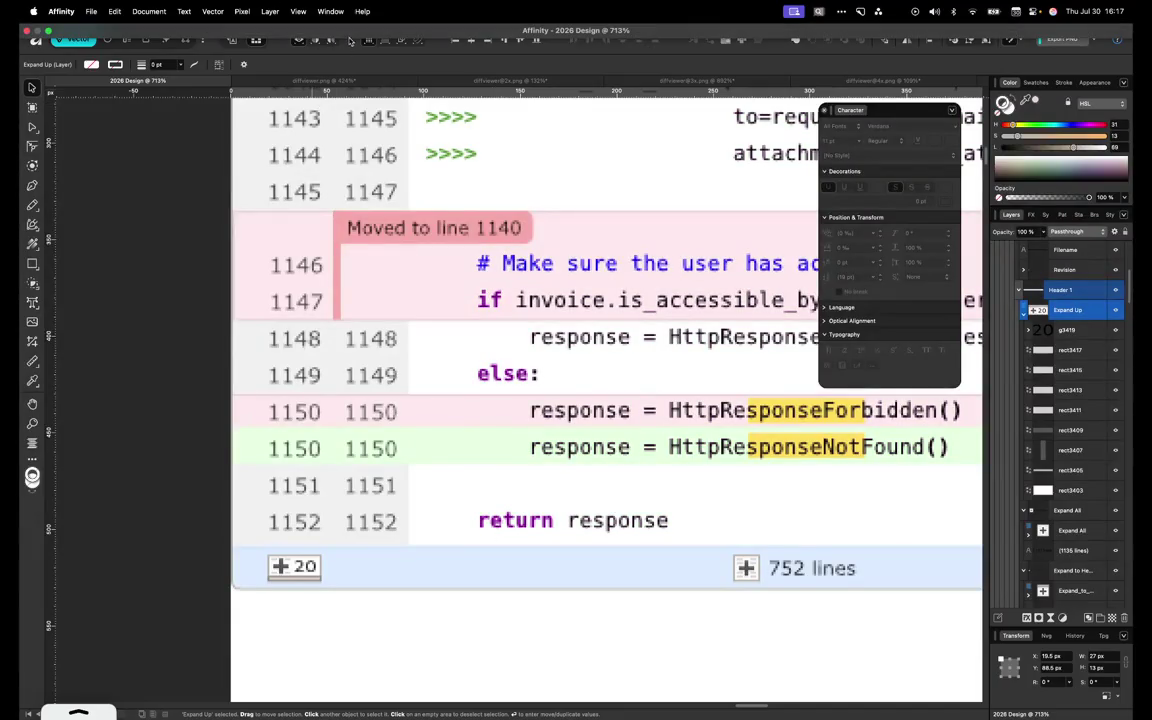
{"action": "scroll", "coordinate": [594, 452], "scroll_direction": "up", "scroll_amount": 1}
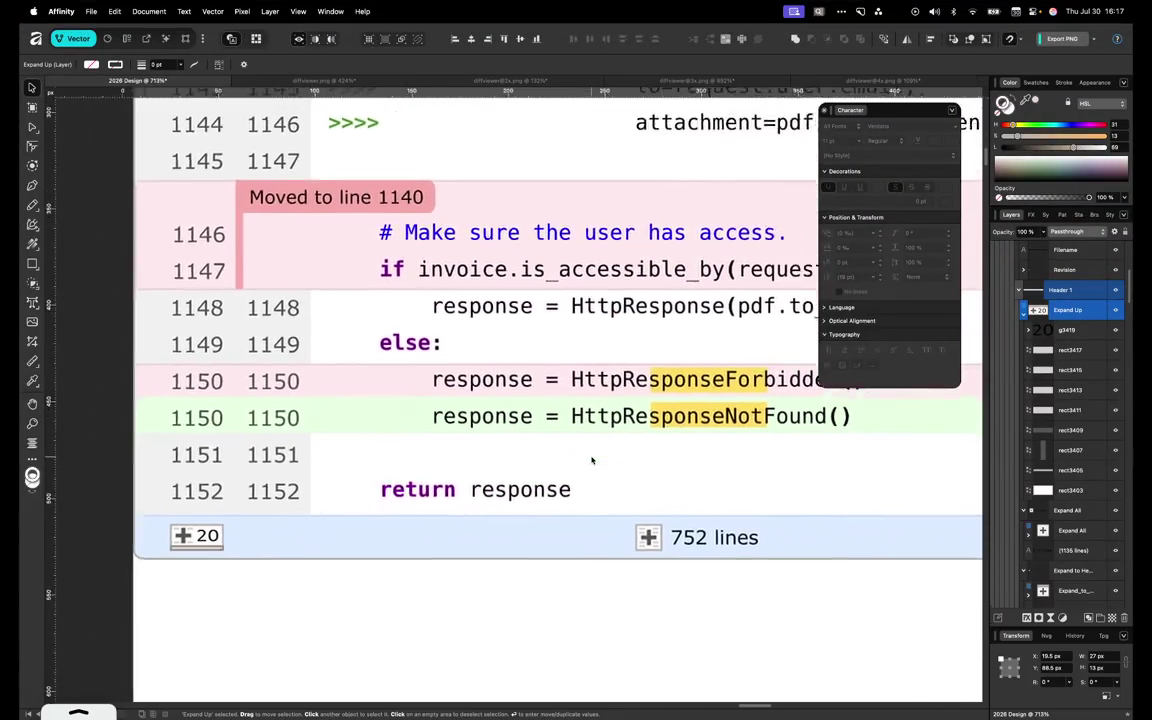
{"action": "scroll", "coordinate": [590, 460], "scroll_direction": "up", "scroll_amount": 1}
{"action": "scroll", "coordinate": [590, 460], "scroll_direction": "down", "scroll_amount": 6}
{"action": "scroll", "coordinate": [560, 485], "scroll_direction": "up", "scroll_amount": 1}
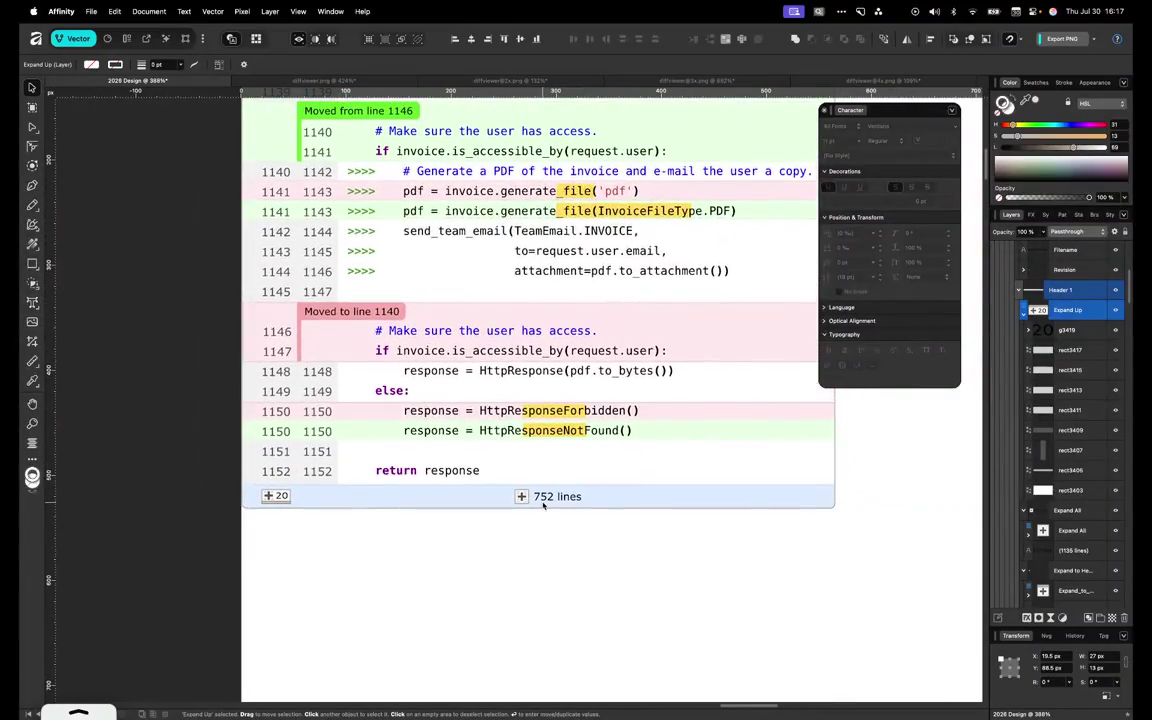
{"action": "left_click", "coordinate": [543, 507]}
{"action": "left_click_drag", "start_coordinate": [543, 507], "coordinate": [533, 539]}
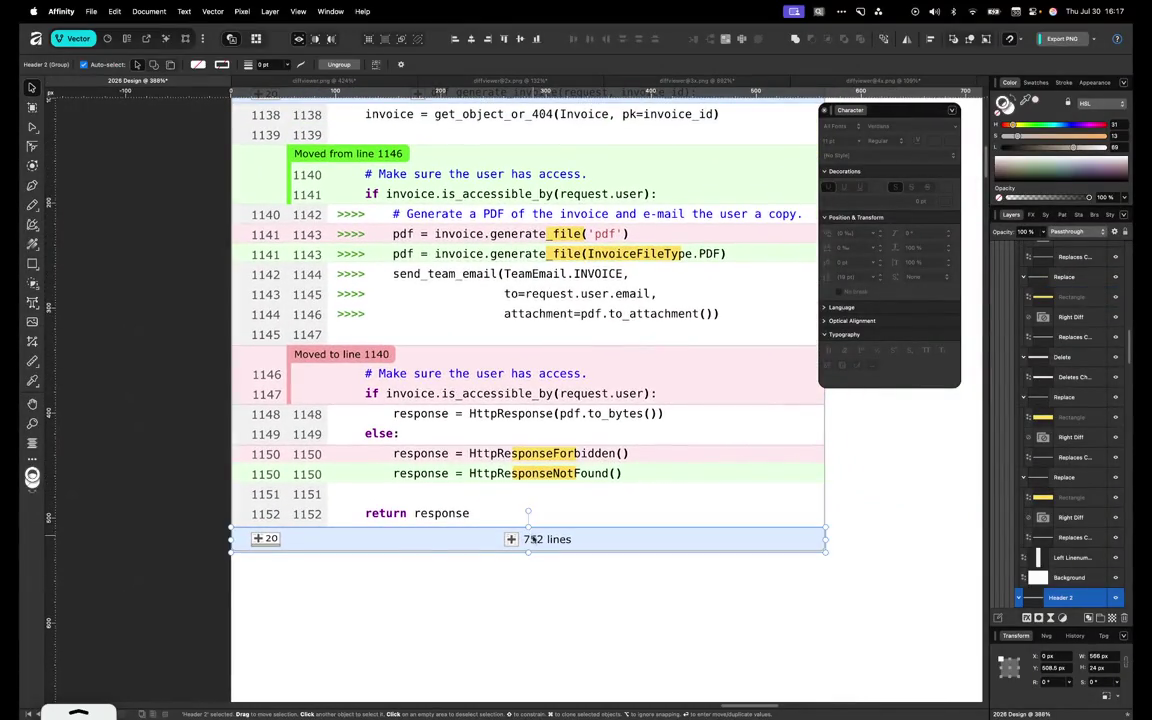
{"action": "left_click", "coordinate": [535, 541]}
{"action": "scroll", "coordinate": [532, 541], "scroll_direction": "up", "scroll_amount": 2}
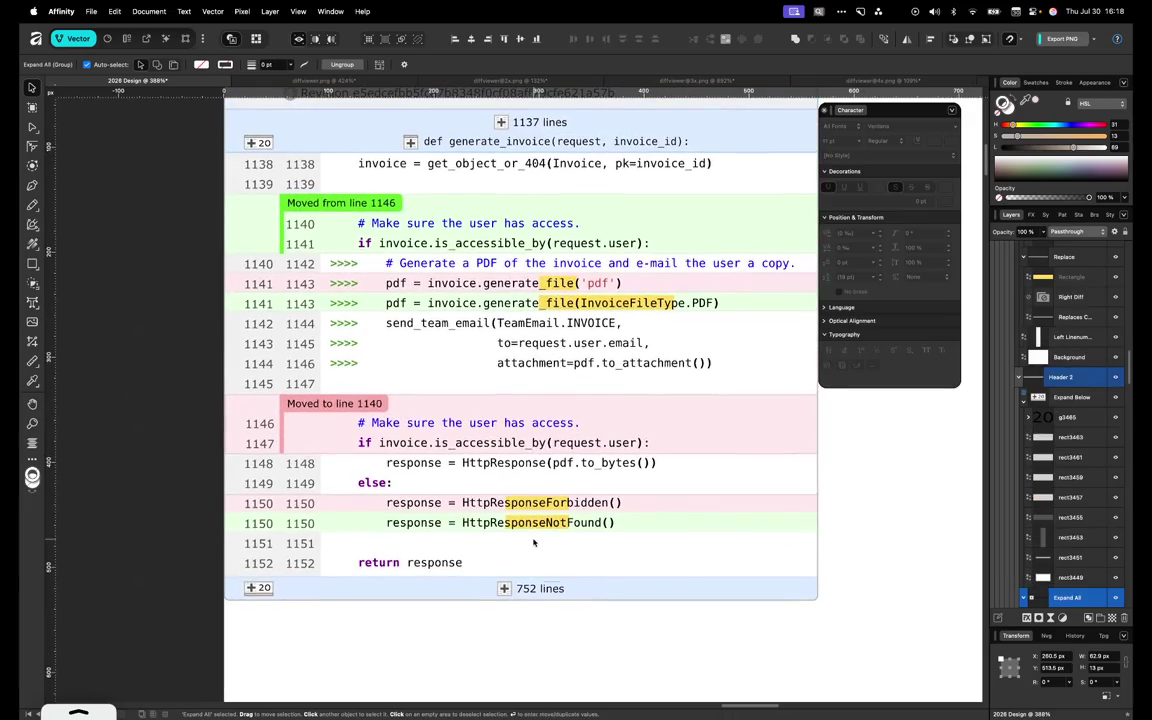
Draw a thin rectangle below the 752 lines footer bar, about 400 px wide
{"action": "left_click", "coordinate": [33, 264]}
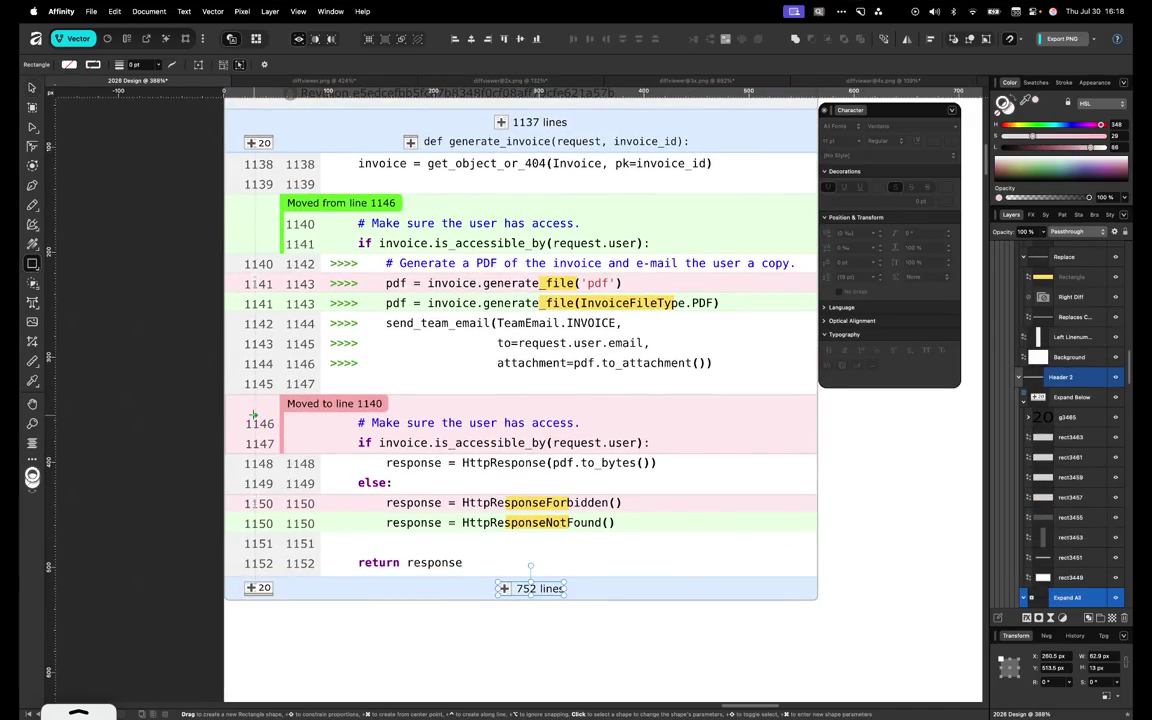
{"action": "mouse_move", "coordinate": [320, 608]}
{"action": "left_mouse_down"}
{"action": "mouse_move", "coordinate": [783, 609]}
{"action": "mouse_move", "coordinate": [819, 633]}
{"action": "left_mouse_up"}
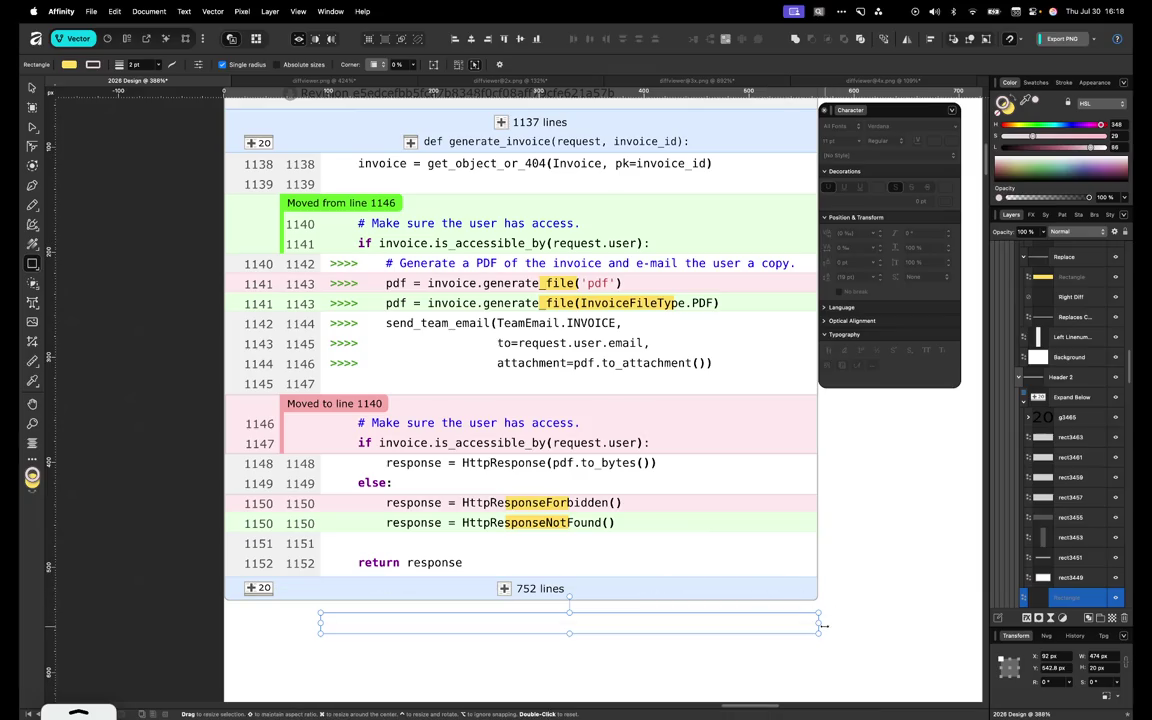
{"action": "mouse_move", "coordinate": [819, 623]}
{"action": "left_mouse_down"}
{"action": "mouse_move", "coordinate": [225, 621]}
{"action": "mouse_move", "coordinate": [794, 622]}
{"action": "mouse_move", "coordinate": [772, 628]}
{"action": "mouse_move", "coordinate": [782, 626]}
{"action": "left_mouse_up"}
{"action": "key", "text": "v"}
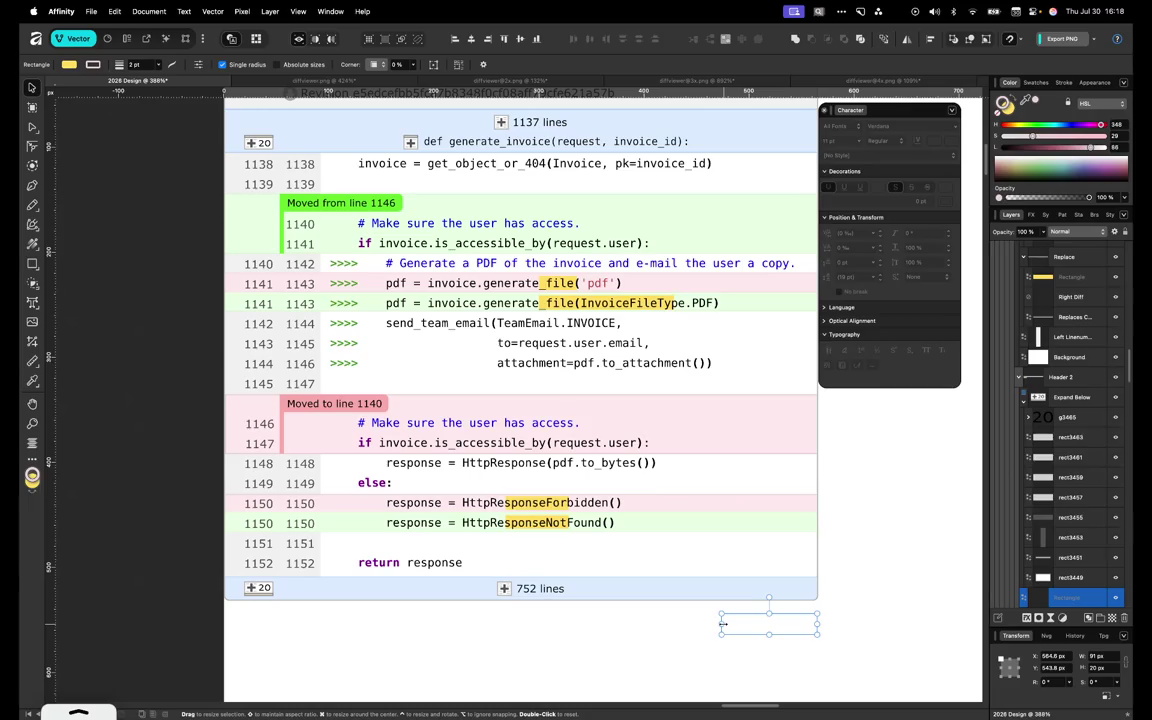
{"action": "mouse_move", "coordinate": [722, 624]}
{"action": "left_mouse_down"}
{"action": "mouse_move", "coordinate": [199, 622]}
{"action": "mouse_move", "coordinate": [320, 623]}
{"action": "left_mouse_up"}
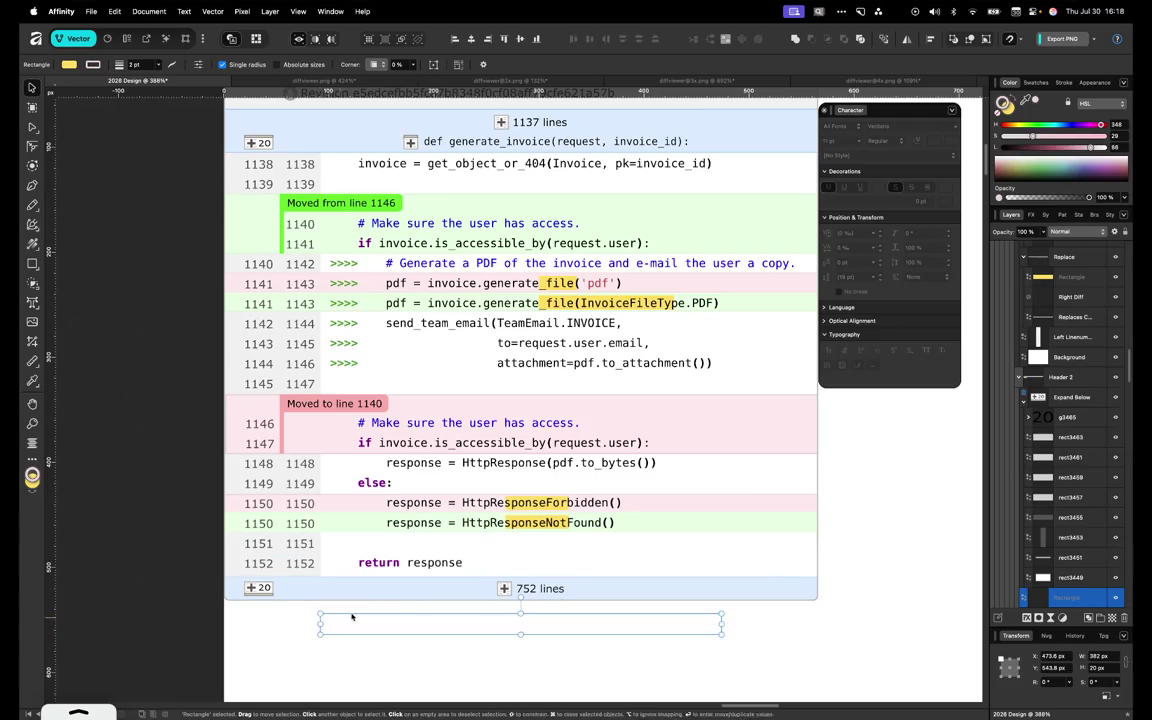
Centre the new rectangle horizontally on the 752 lines footer bar
{"action": "left_click", "coordinate": [521, 592], "text": "shift"}
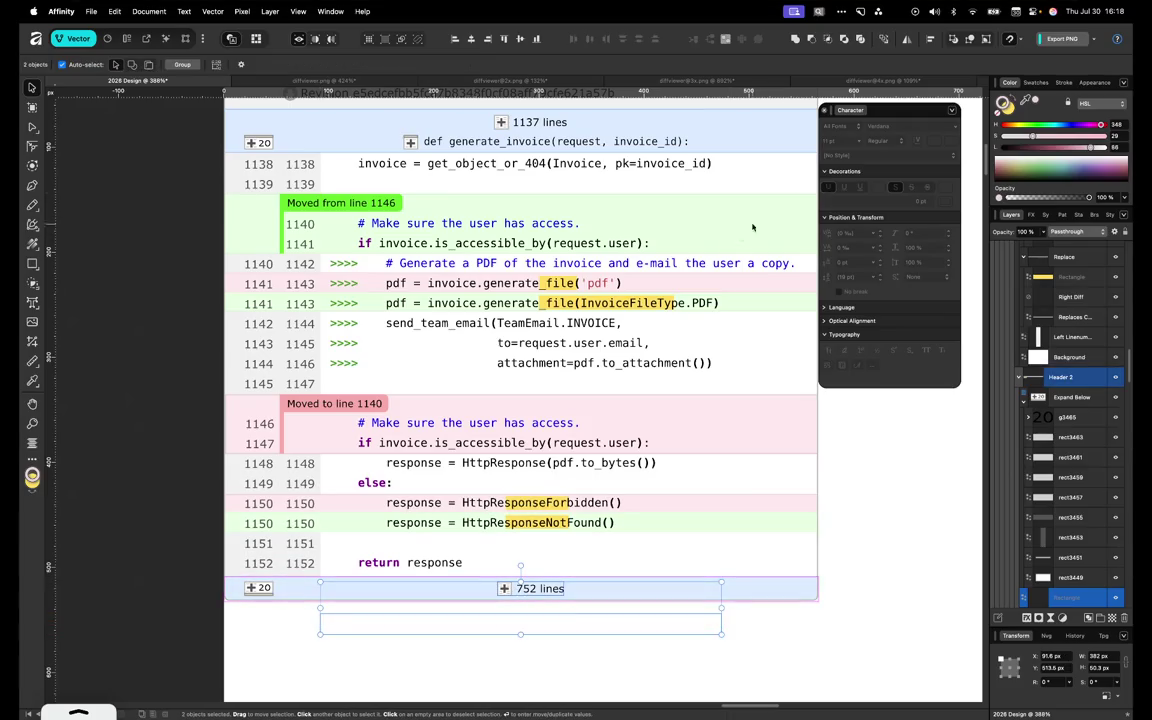
{"action": "left_click", "coordinate": [930, 39]}
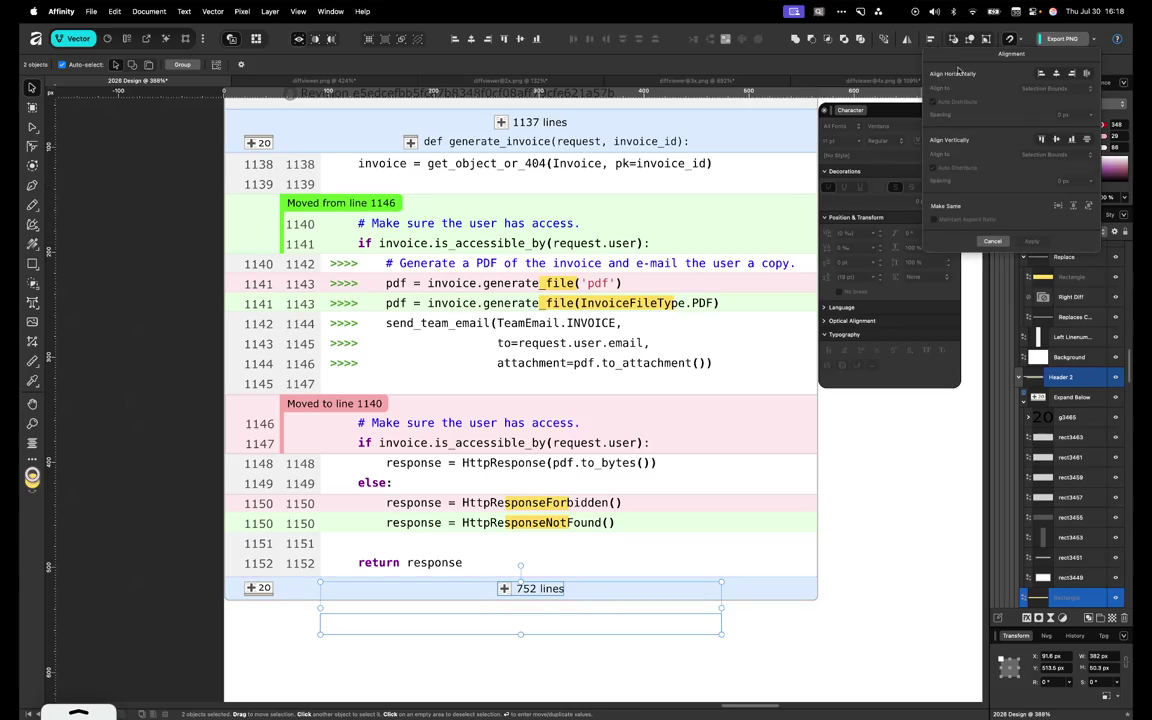
{"action": "left_click", "coordinate": [1057, 73]}
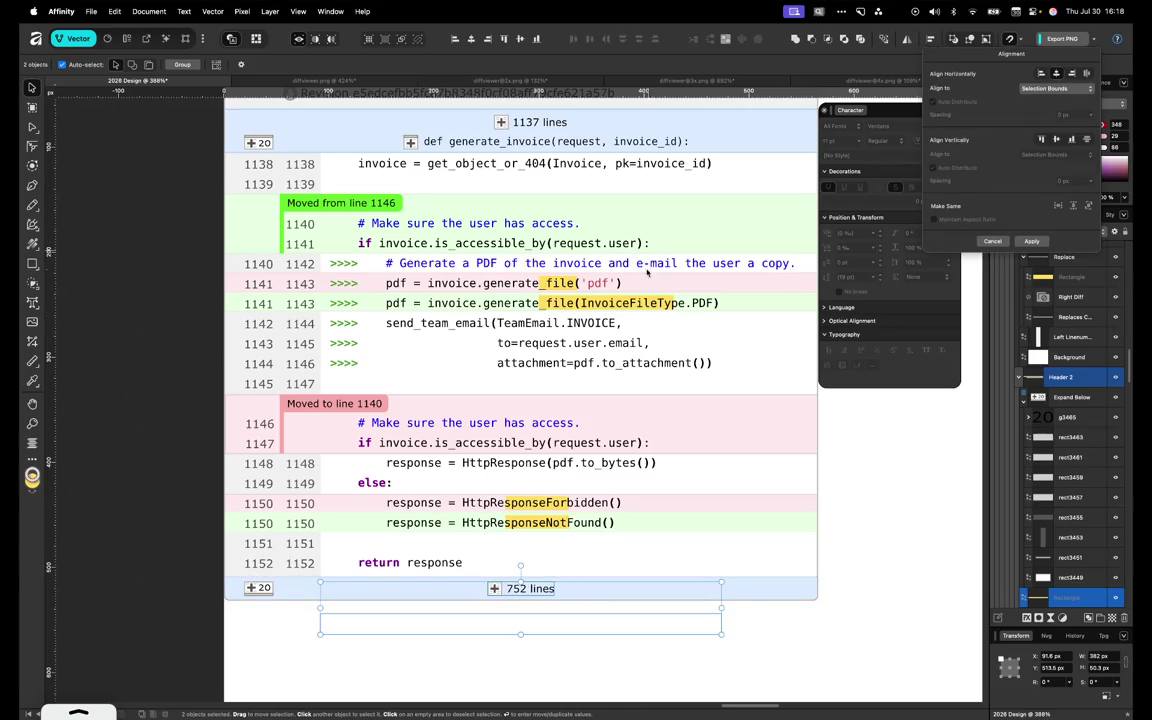
{"action": "key", "text": "m"}
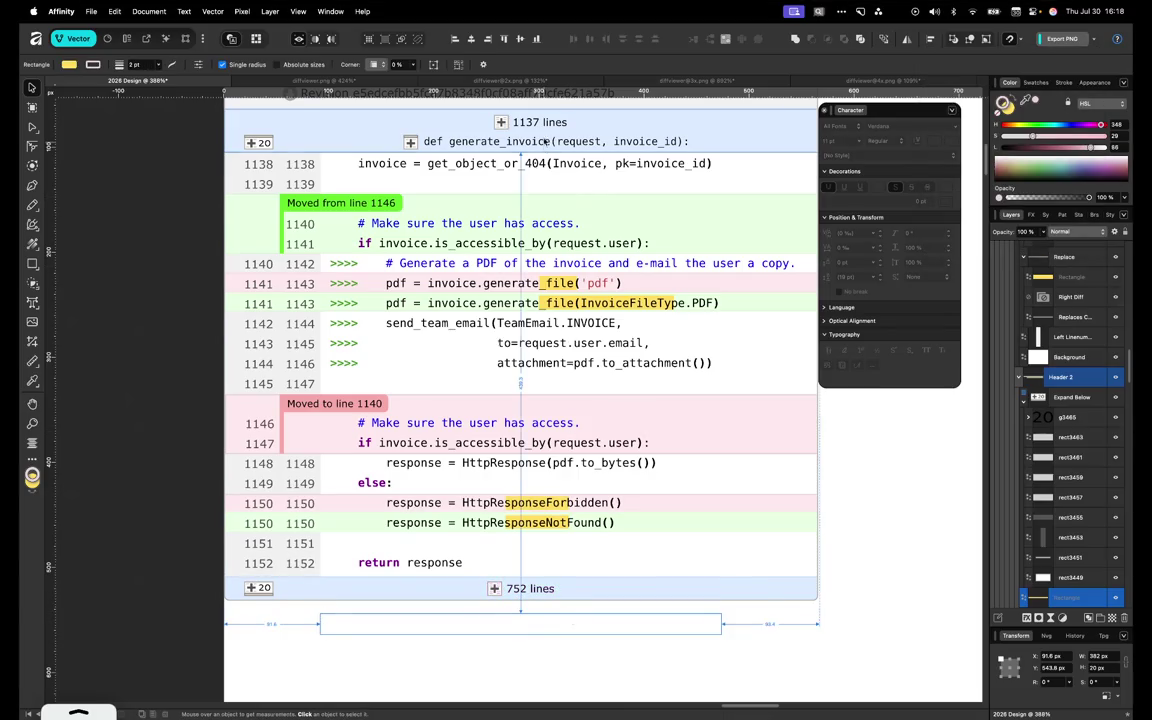
Select the 1137 lines text and Expand All group, then clear the selection
{"action": "left_click", "coordinate": [540, 122]}
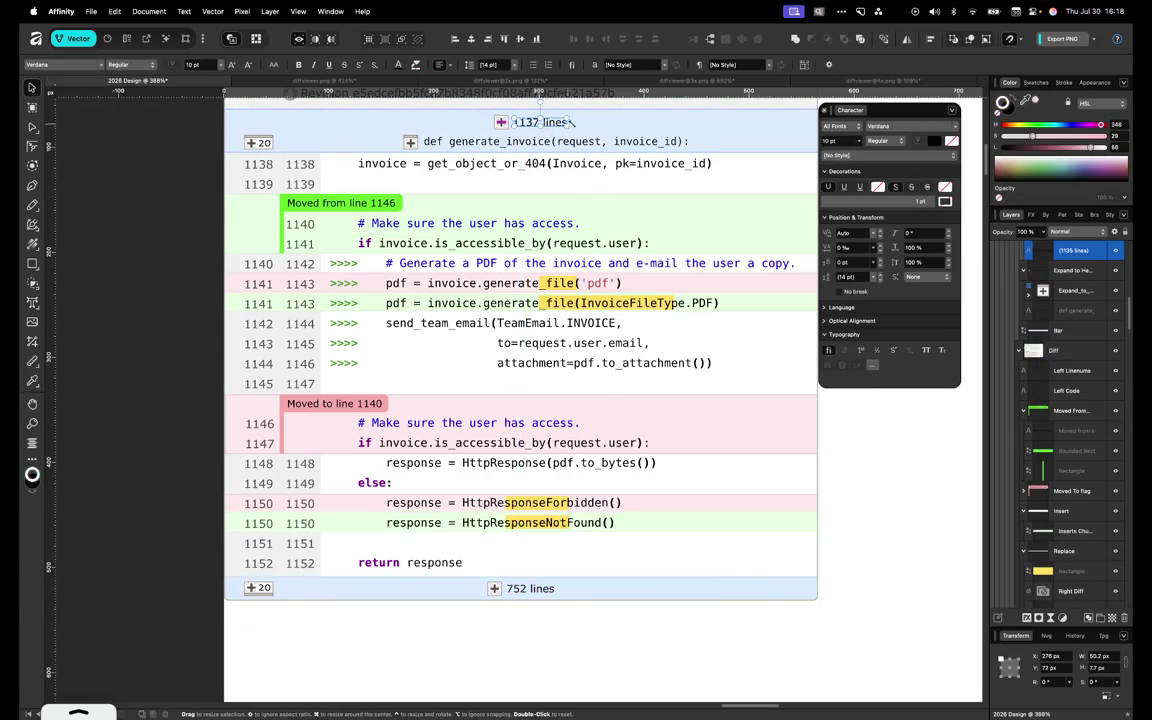
{"action": "scroll", "coordinate": [1067, 349], "scroll_direction": "up", "scroll_amount": 3}
{"action": "left_click", "coordinate": [1067, 349], "text": "super"}
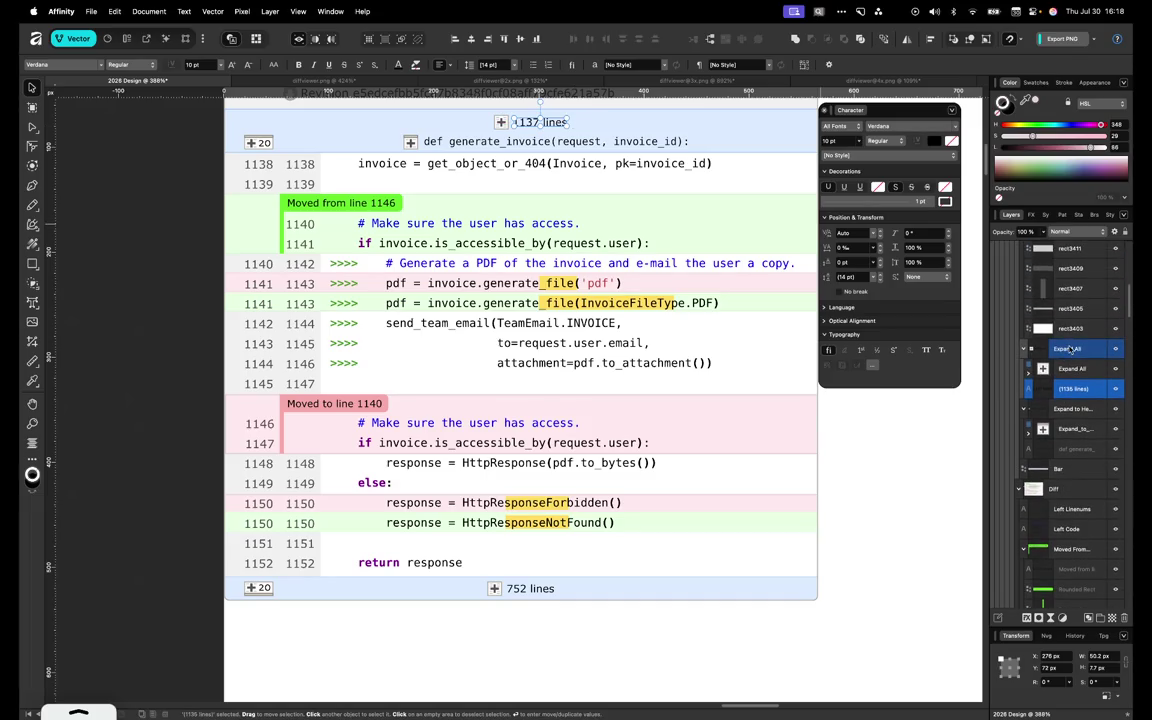
{"action": "left_click", "coordinate": [1068, 349]}
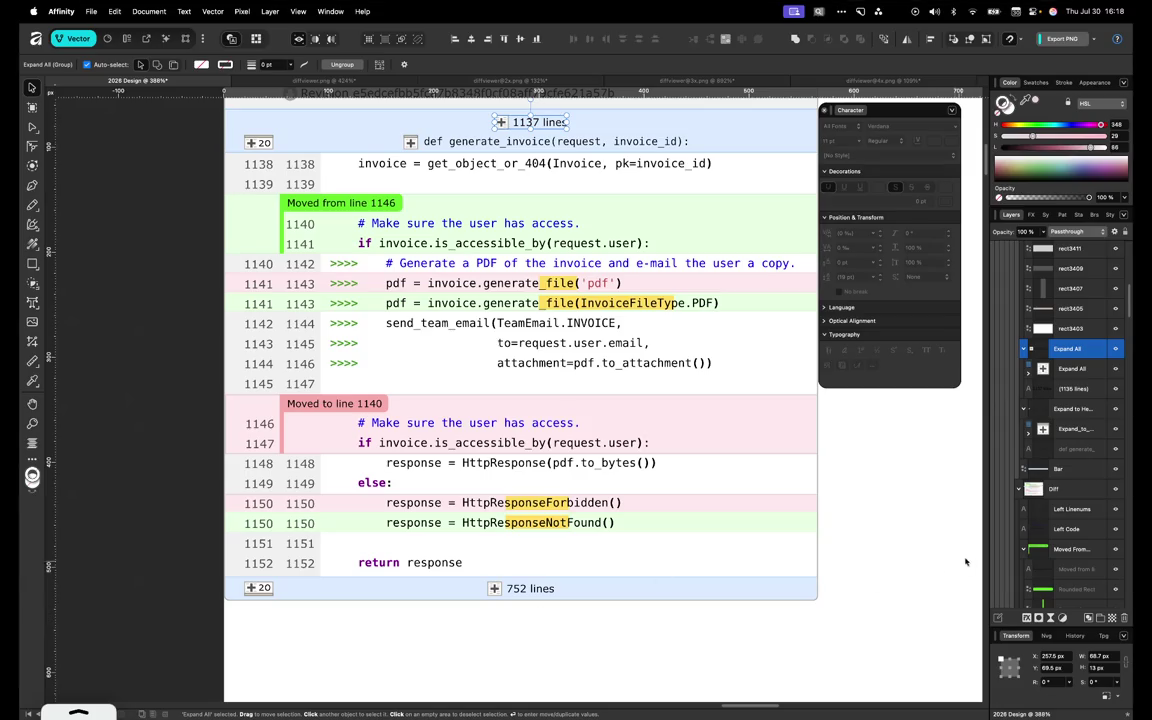
{"action": "left_click", "coordinate": [600, 630]}
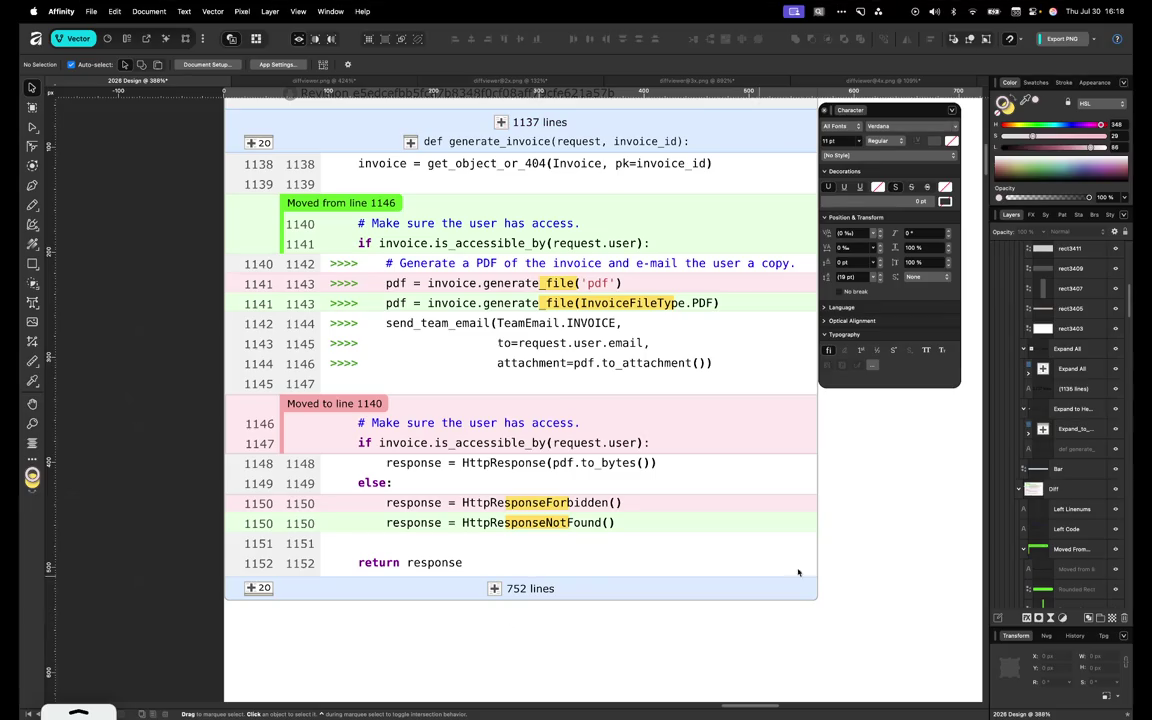
Select the Hero Image artboard layer in the Layers panel
{"action": "left_click", "coordinate": [32, 127]}
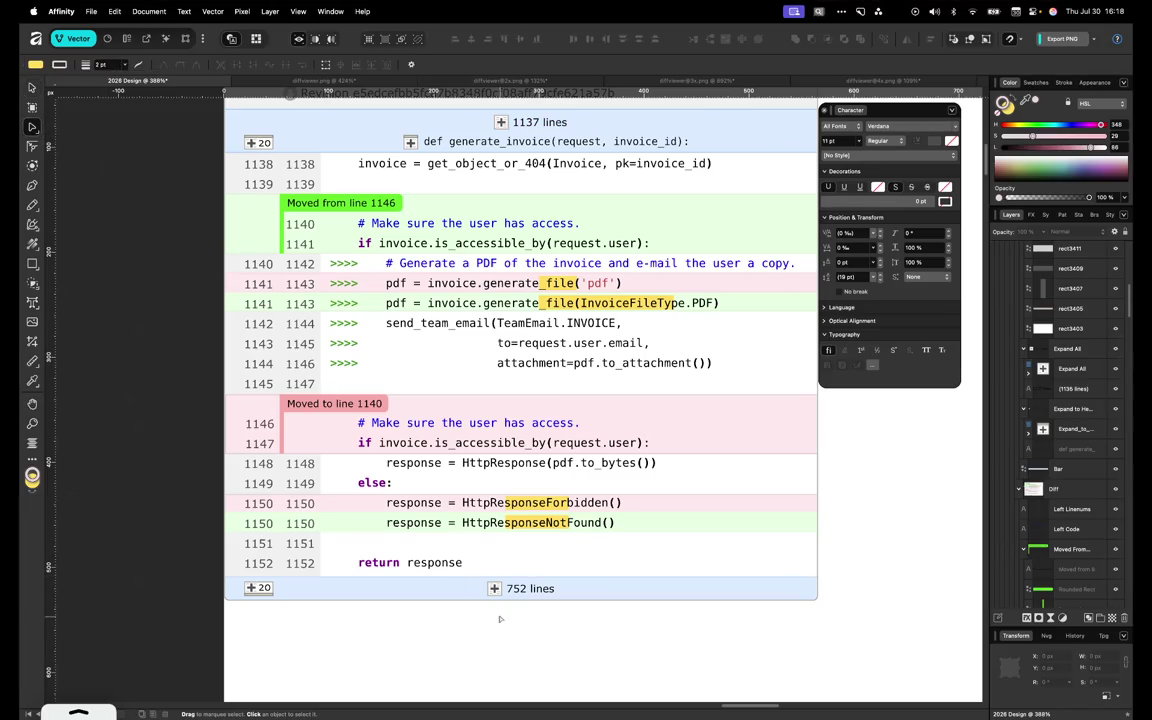
{"action": "left_click", "coordinate": [33, 88]}
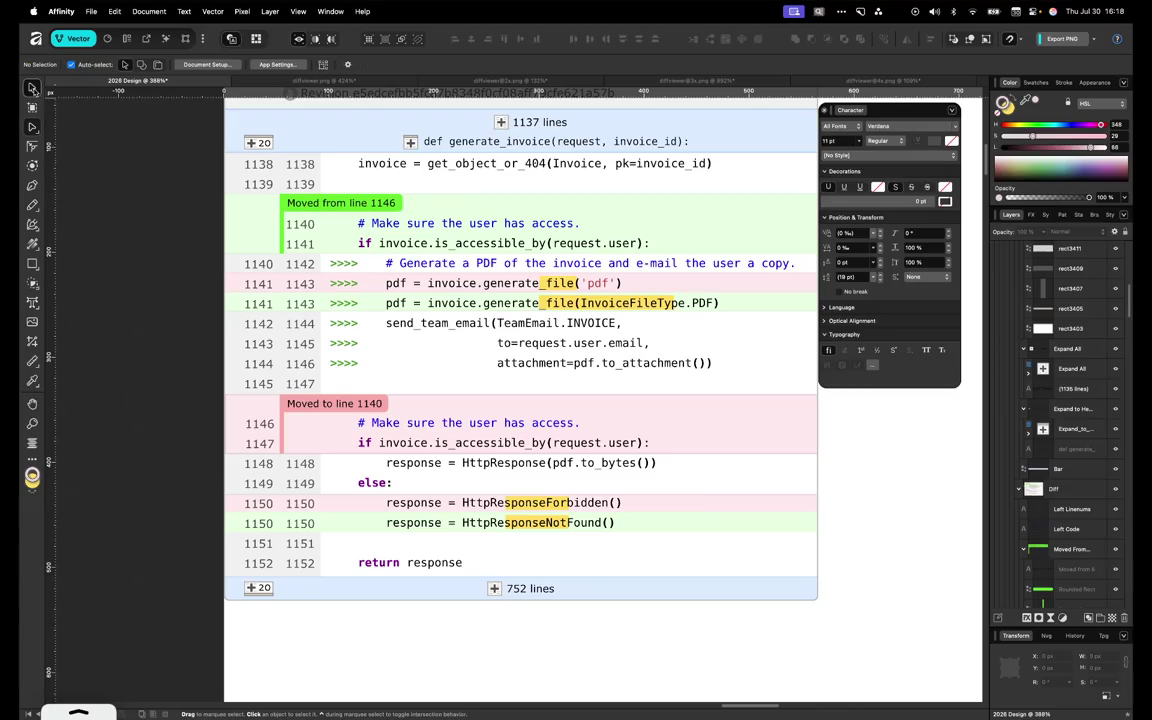
{"action": "scroll", "coordinate": [1045, 590], "scroll_direction": "down", "scroll_amount": 10}
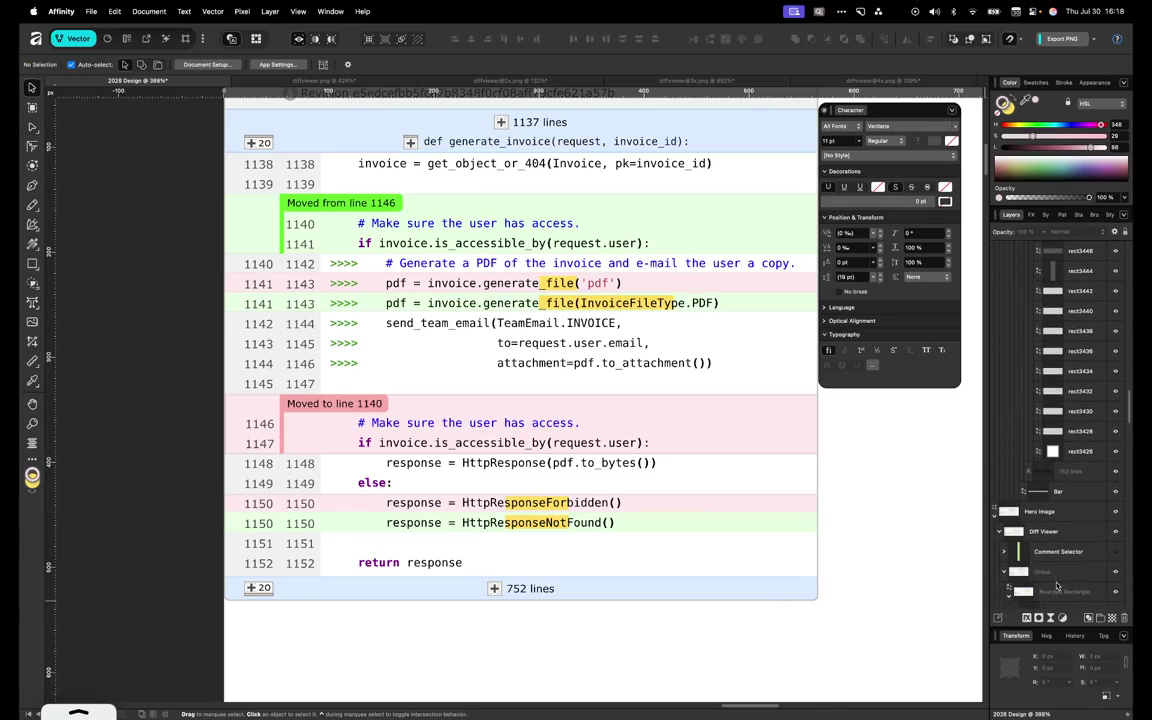
{"action": "scroll", "coordinate": [1057, 586], "scroll_direction": "down", "scroll_amount": 5}
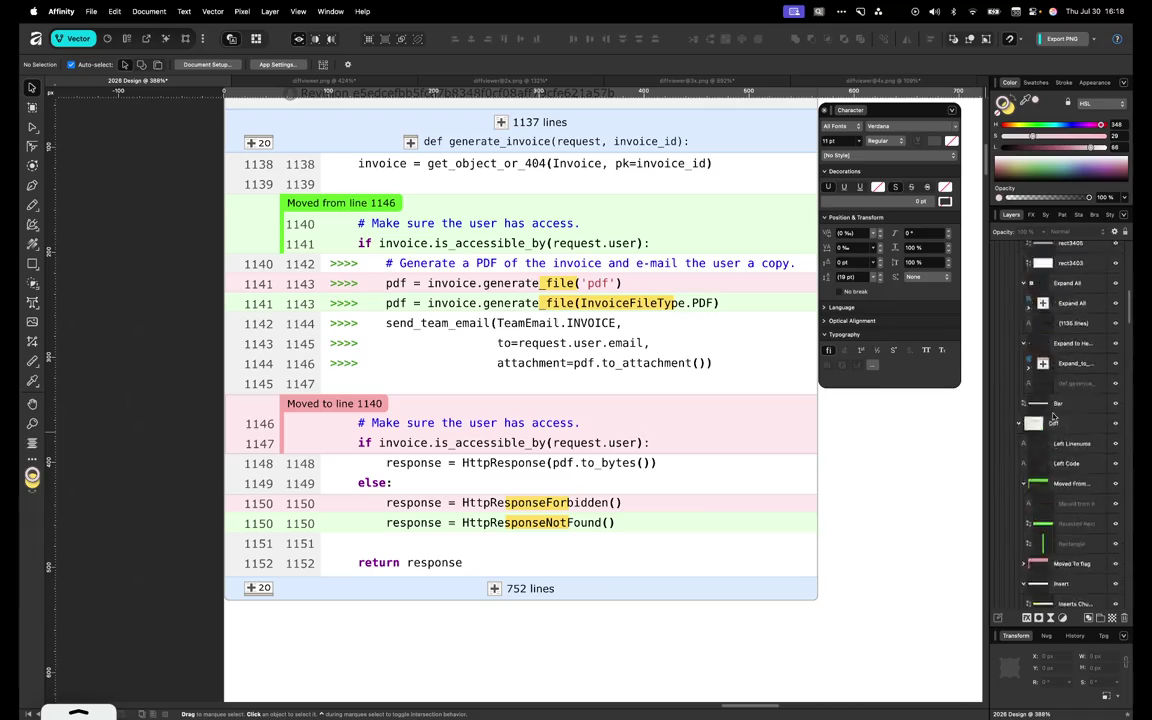
{"action": "scroll", "coordinate": [1050, 420], "scroll_direction": "up", "scroll_amount": 5}
{"action": "left_click", "coordinate": [1015, 418]}
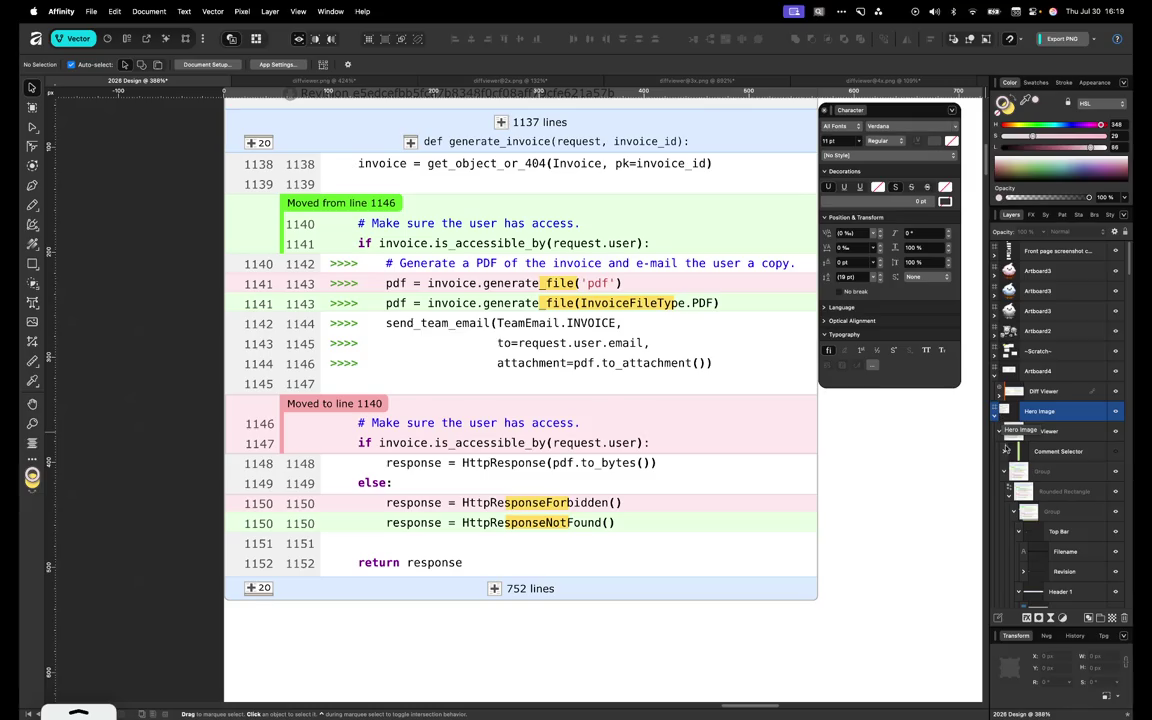
Collapse the Header 1, Top Bar and Diff layer groups, then select Header 2
{"action": "scroll", "coordinate": [1030, 470], "scroll_direction": "down", "scroll_amount": 5}
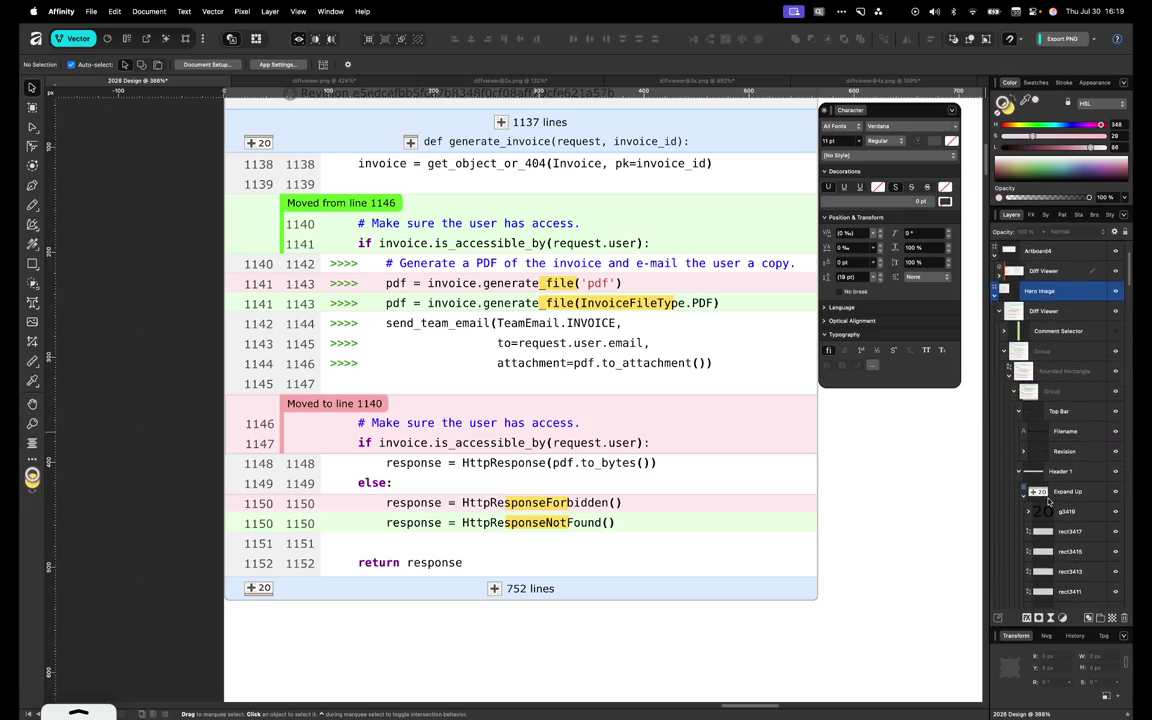
{"action": "left_click", "coordinate": [1019, 472]}
{"action": "left_click", "coordinate": [1018, 412]}
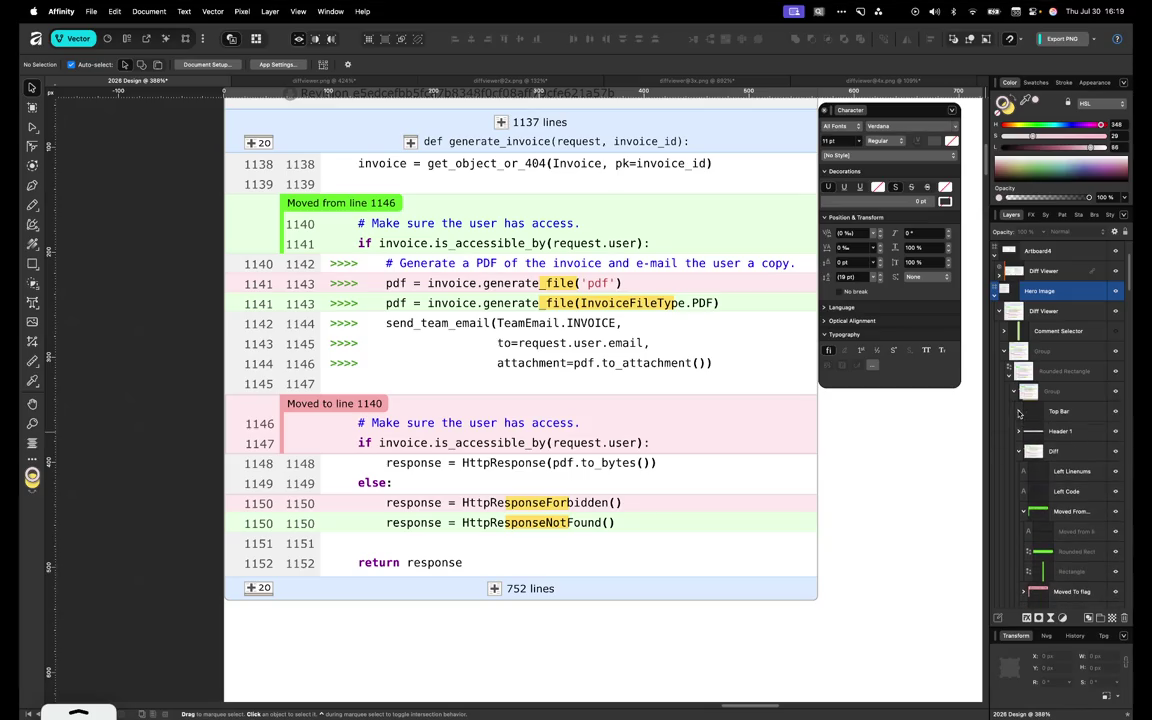
{"action": "left_click", "coordinate": [1013, 392]}
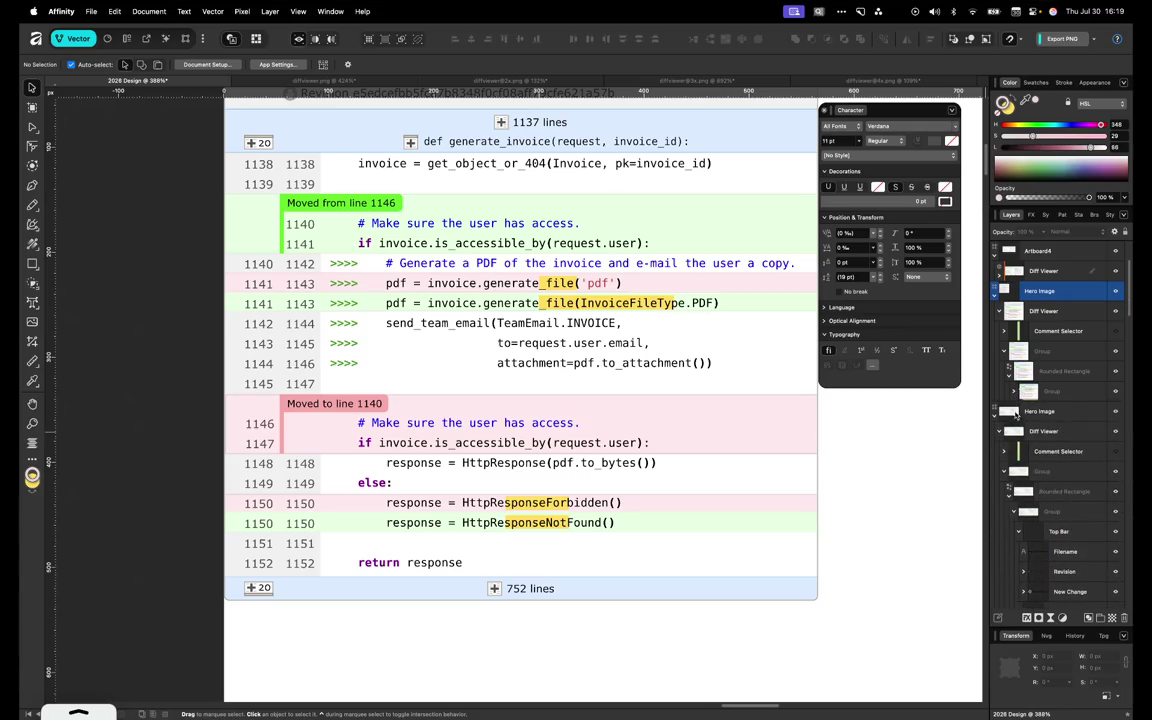
{"action": "left_click", "coordinate": [1013, 391]}
{"action": "left_click", "coordinate": [1023, 511]}
{"action": "left_click", "coordinate": [1020, 451]}
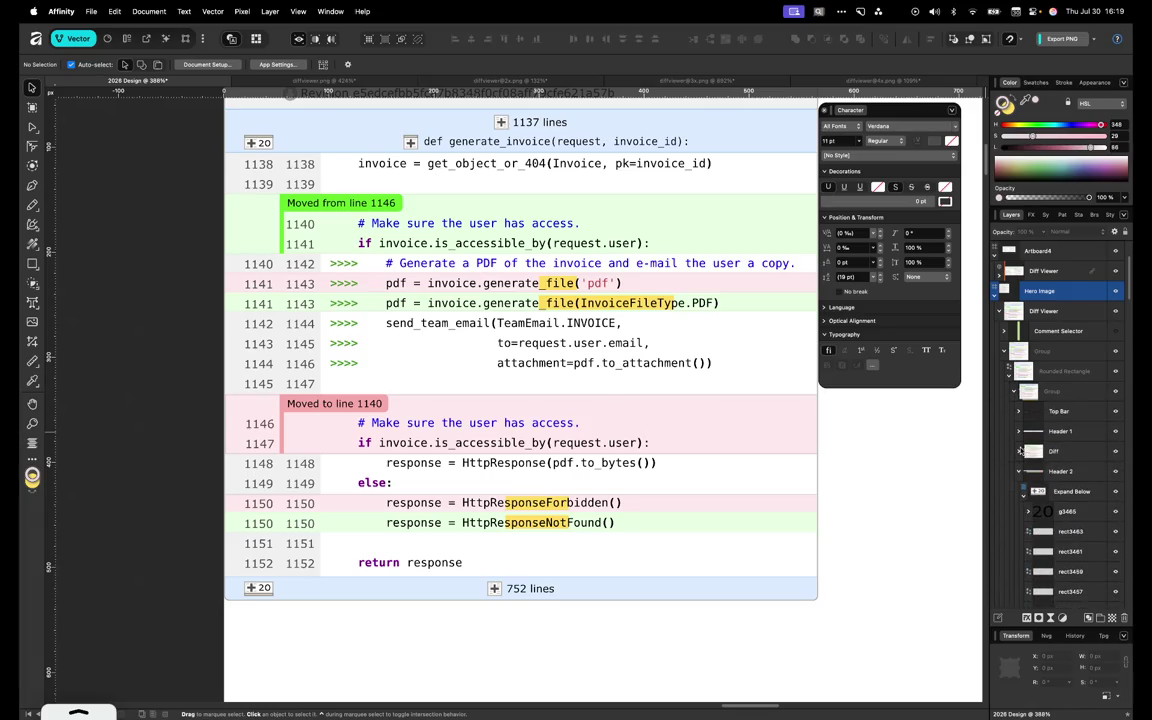
{"action": "left_click", "coordinate": [1044, 473]}
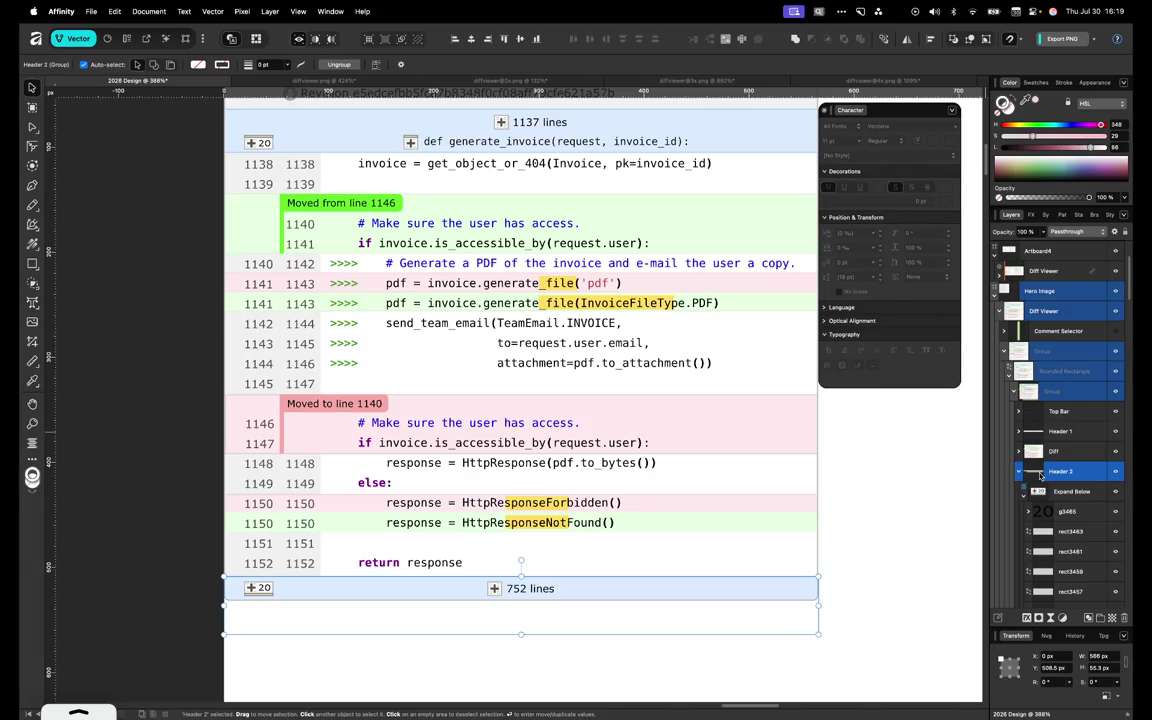
Change the +20 button's background rectangle fill to white
{"action": "scroll", "coordinate": [1064, 540], "scroll_direction": "down", "scroll_amount": 4}
{"action": "scroll", "coordinate": [1070, 540], "scroll_direction": "down", "scroll_amount": 1}
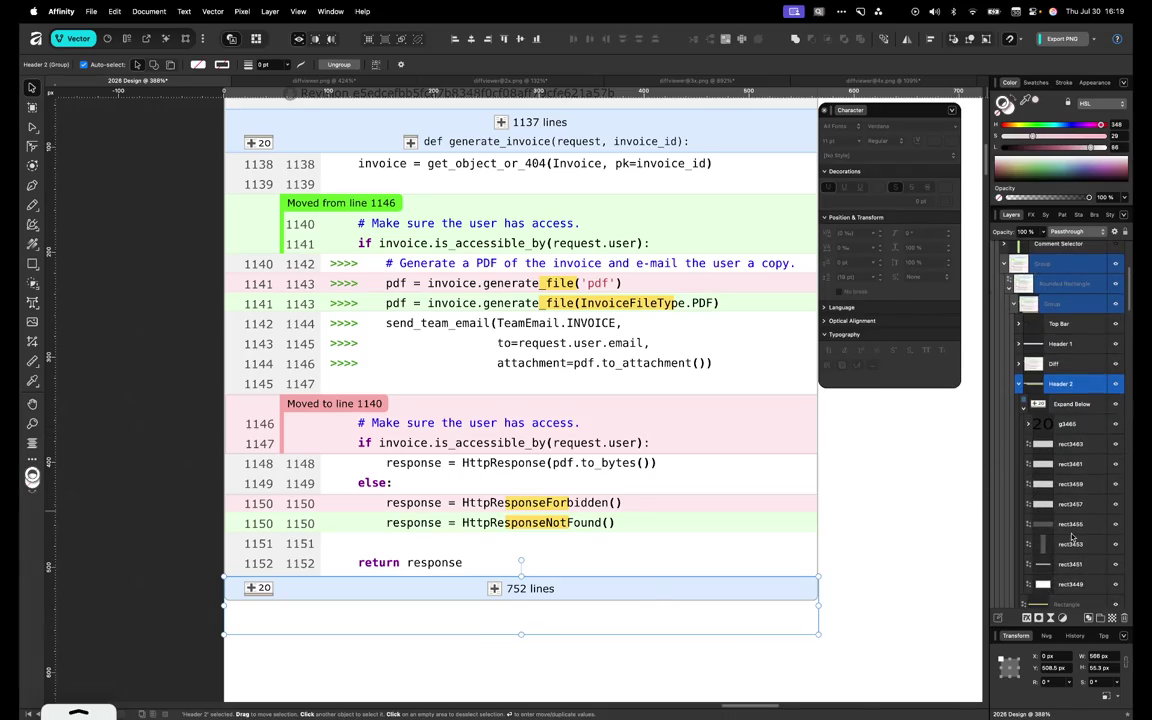
{"action": "scroll", "coordinate": [1072, 538], "scroll_direction": "down", "scroll_amount": 1}
{"action": "left_click", "coordinate": [1070, 560]}
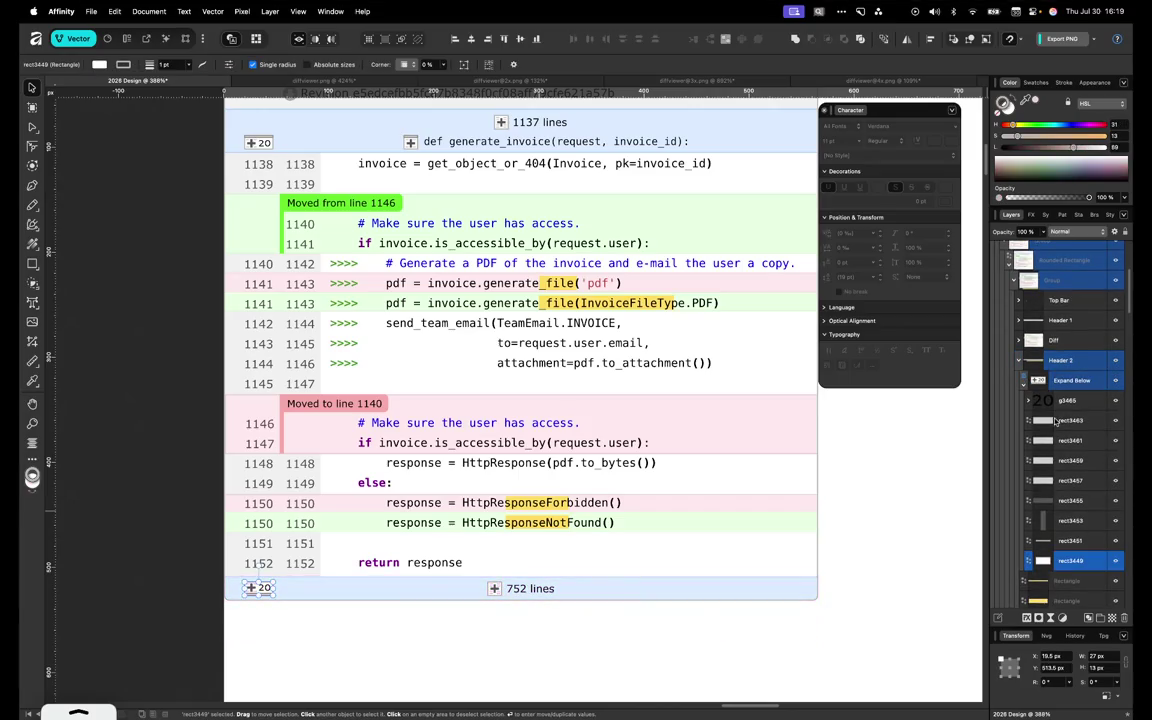
{"action": "left_click", "coordinate": [1057, 148]}
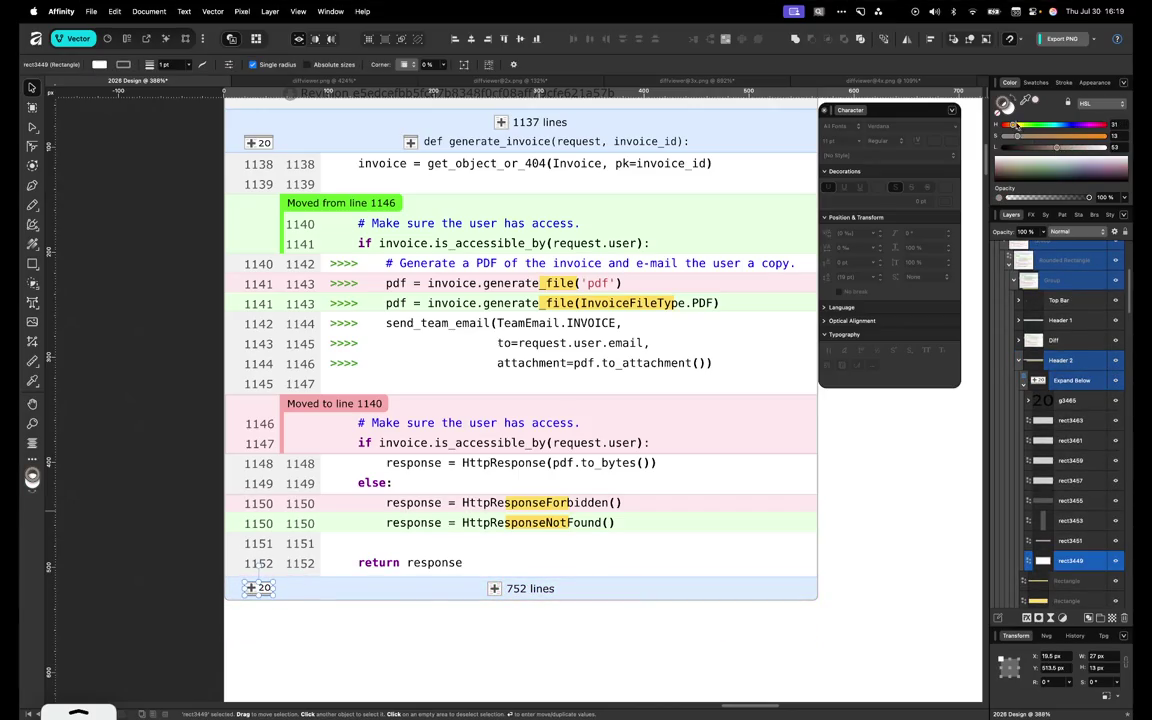
{"action": "left_click", "coordinate": [1060, 148]}
{"action": "left_click_drag", "start_coordinate": [1059, 148], "coordinate": [1104, 148]}
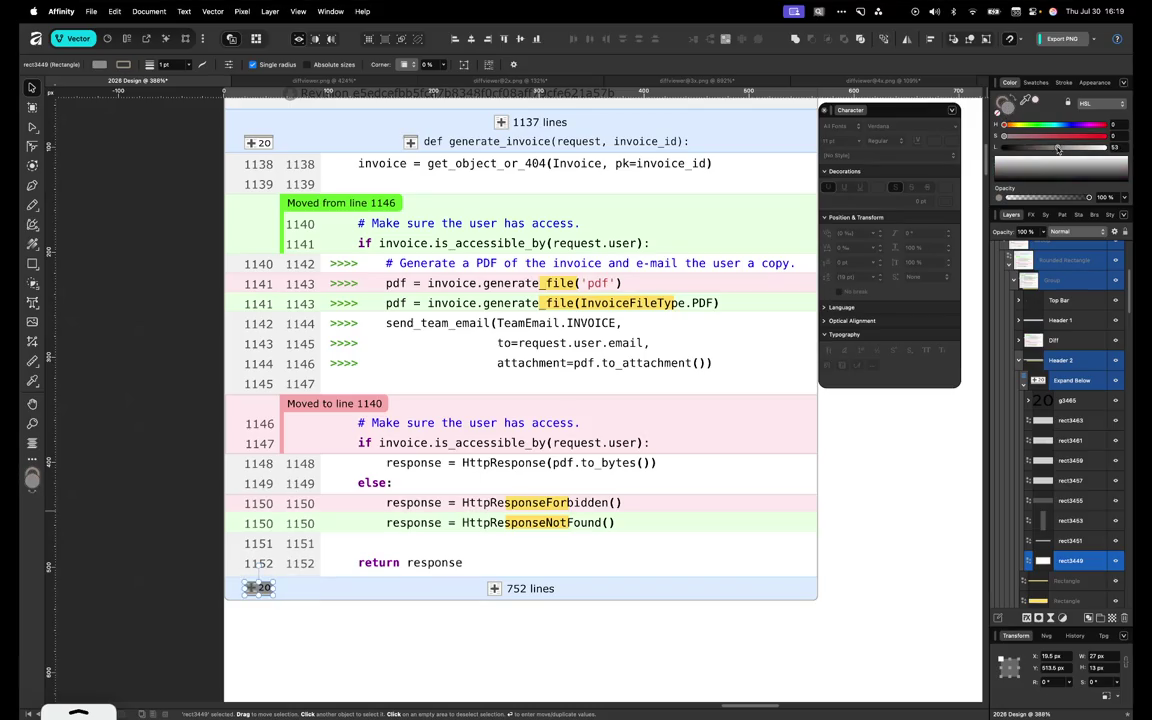
Check the rect3453, rect3457, rect3451 and rect3449 layers to locate the Rectangle beneath the diff
{"action": "left_click", "coordinate": [1070, 521]}
{"action": "left_click", "coordinate": [1070, 481]}
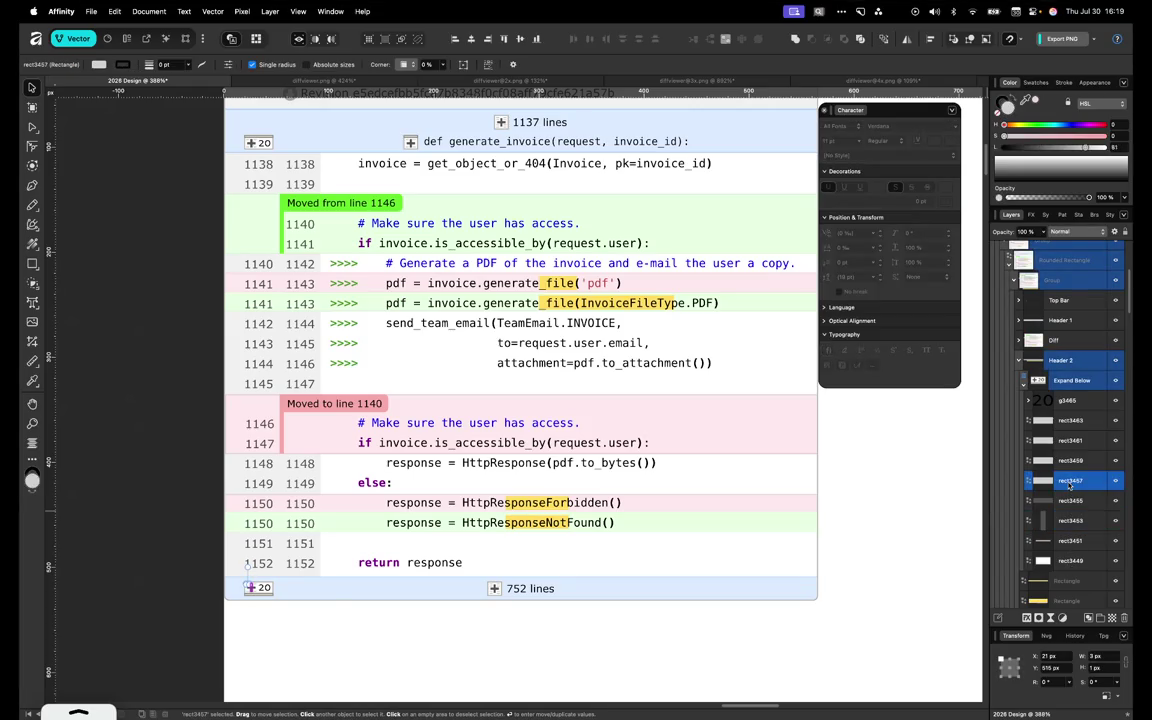
{"action": "left_click", "coordinate": [1068, 543]}
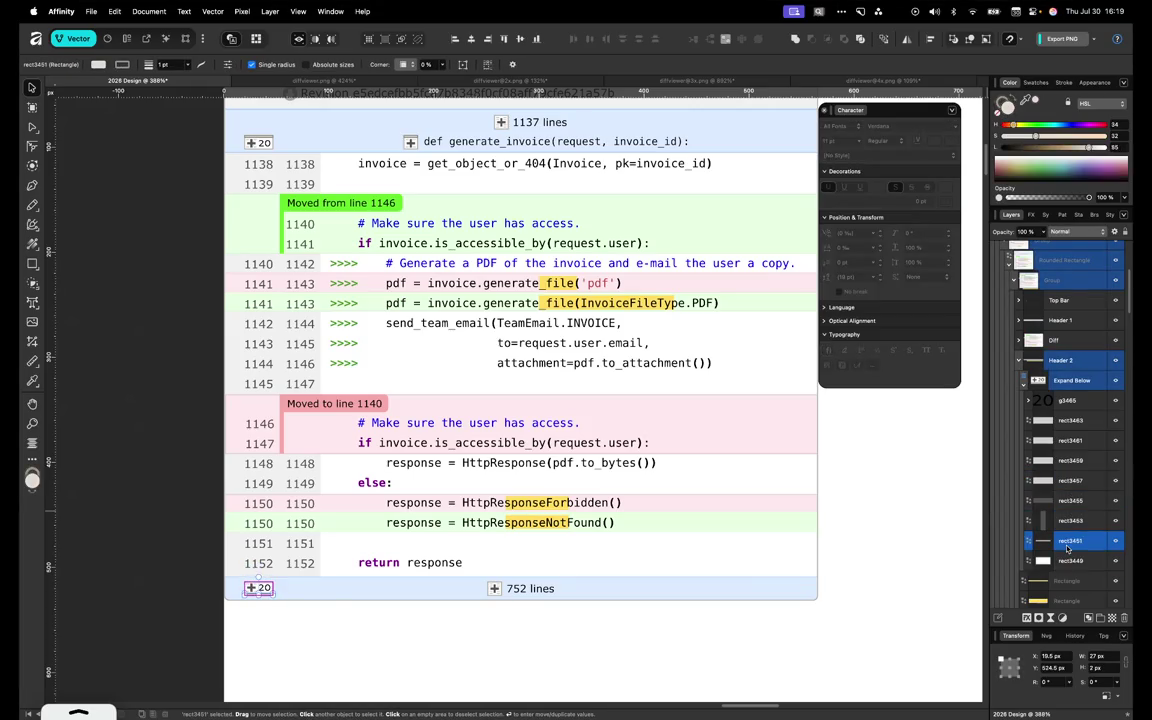
{"action": "left_click", "coordinate": [1070, 481]}
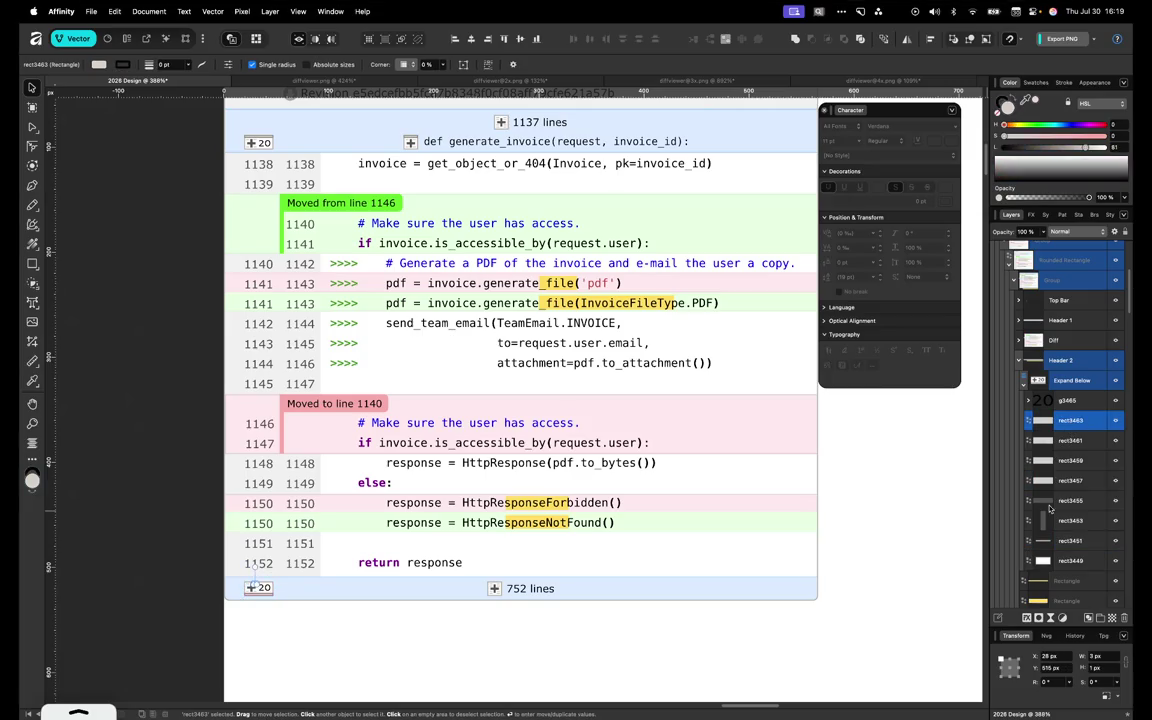
{"action": "scroll", "coordinate": [1068, 480], "scroll_direction": "down", "scroll_amount": 2}
{"action": "left_click", "coordinate": [1064, 538]}
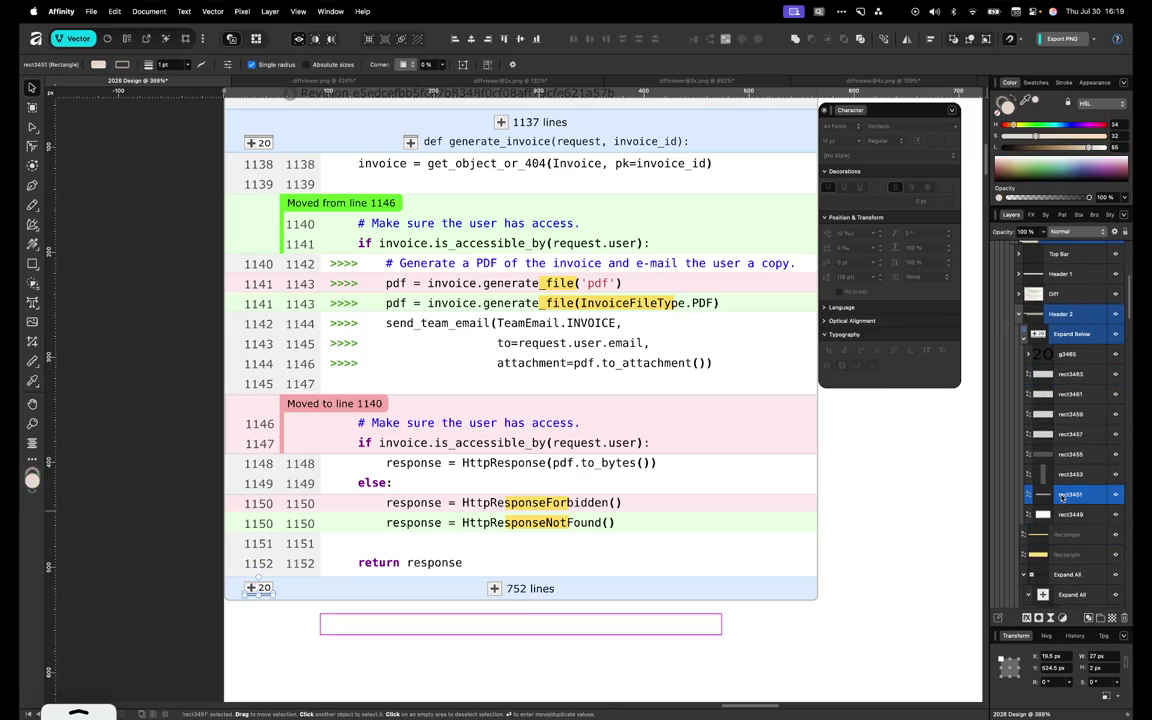
{"action": "left_click", "coordinate": [1064, 514]}
{"action": "left_click", "coordinate": [1068, 476]}
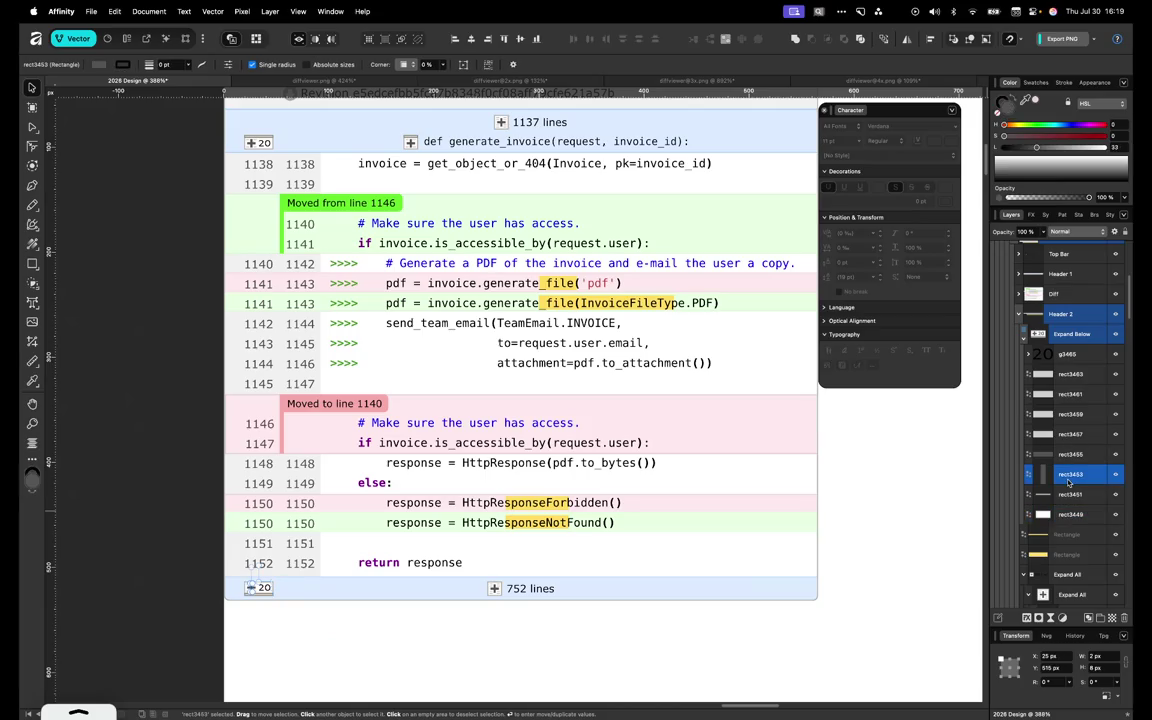
{"action": "left_click", "coordinate": [1069, 496]}
{"action": "left_click", "coordinate": [1068, 534]}
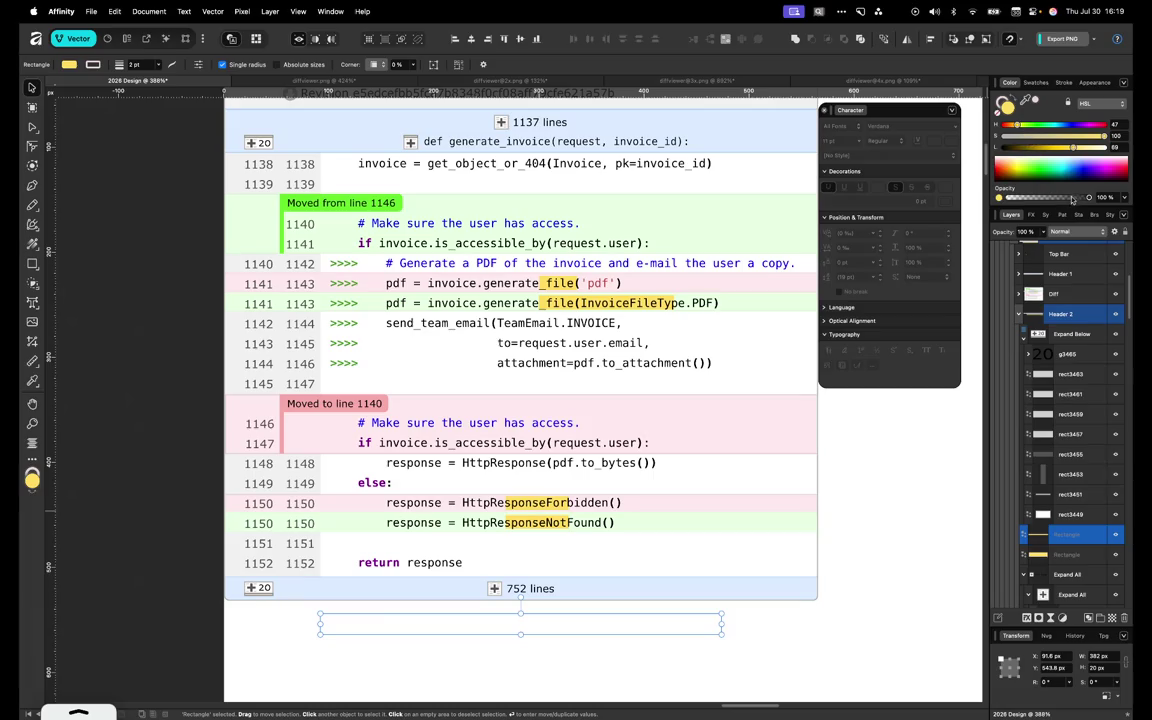
Darken the Rectangle's yellow fill and move it with the second Rectangle in the layer stack
{"action": "left_click", "coordinate": [1052, 148]}
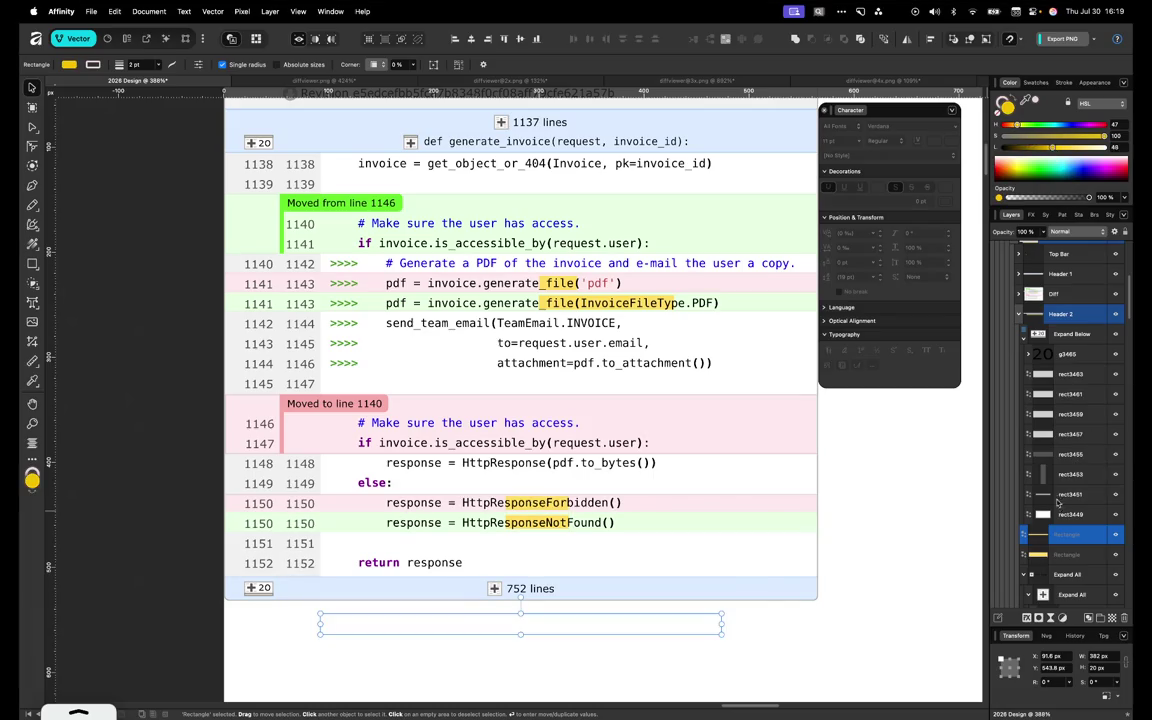
{"action": "left_click", "coordinate": [1045, 555], "text": "shift"}
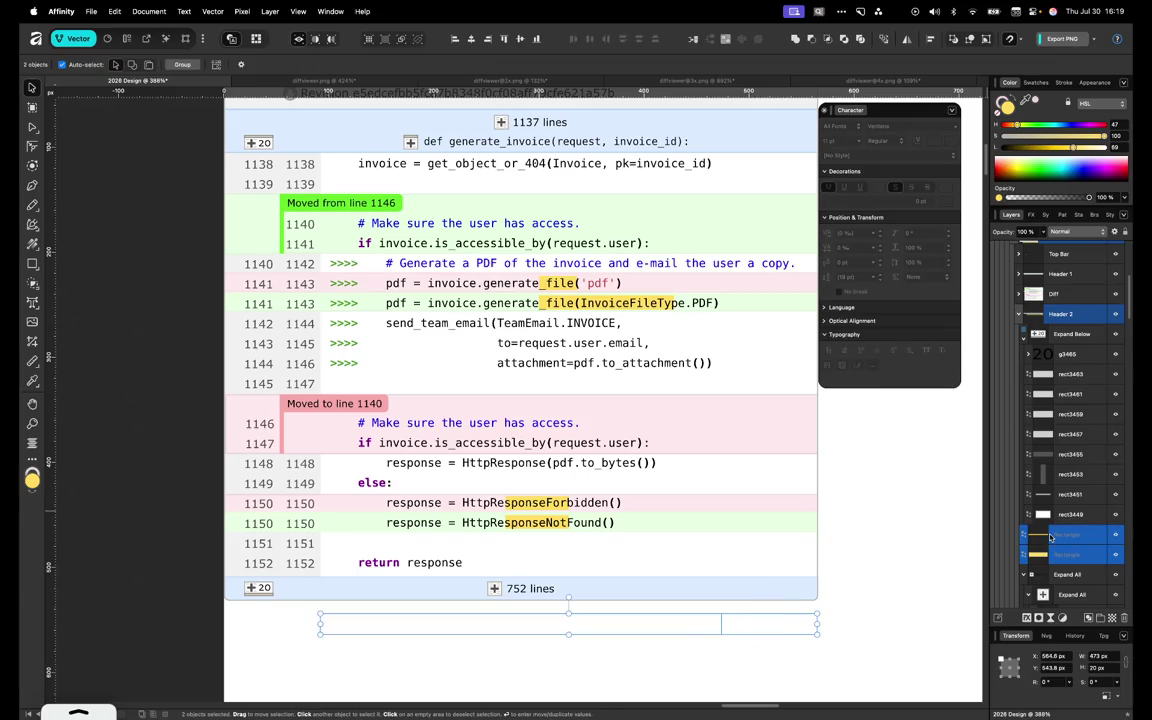
{"action": "scroll", "coordinate": [1050, 537], "scroll_direction": "up", "scroll_amount": 2}
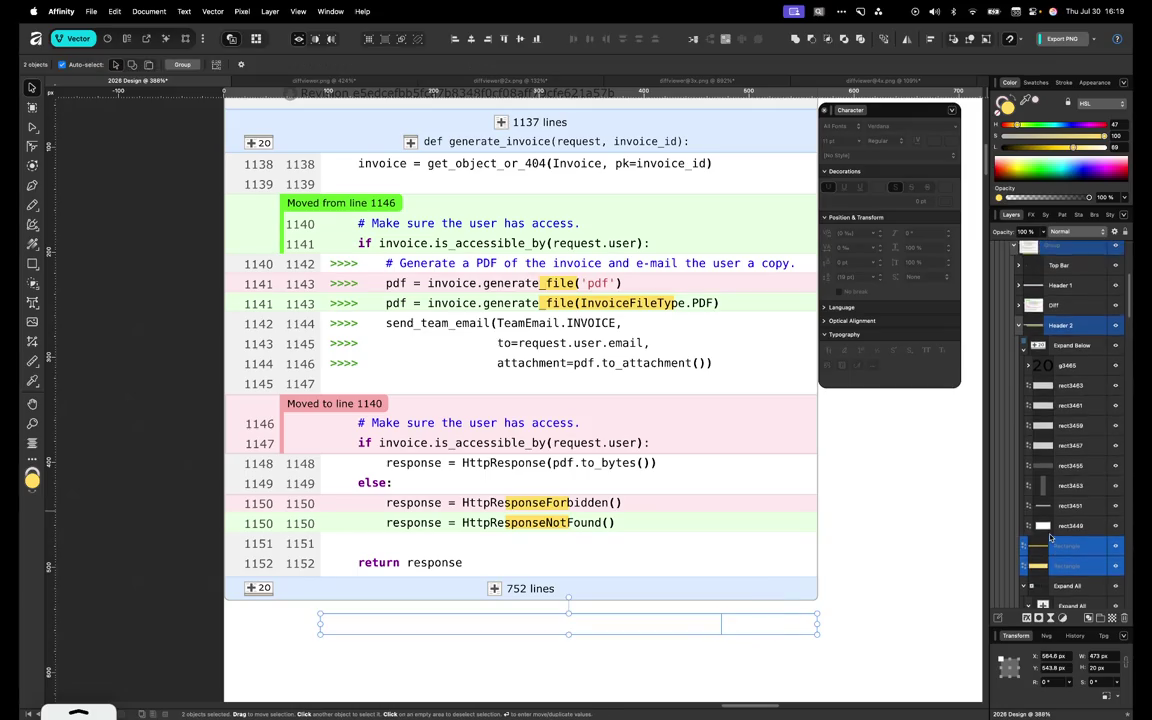
{"action": "mouse_move", "coordinate": [1047, 506]}
{"action": "left_mouse_down"}
{"action": "mouse_move", "coordinate": [1042, 246]}
{"action": "mouse_move", "coordinate": [1038, 486]}
{"action": "left_mouse_up"}
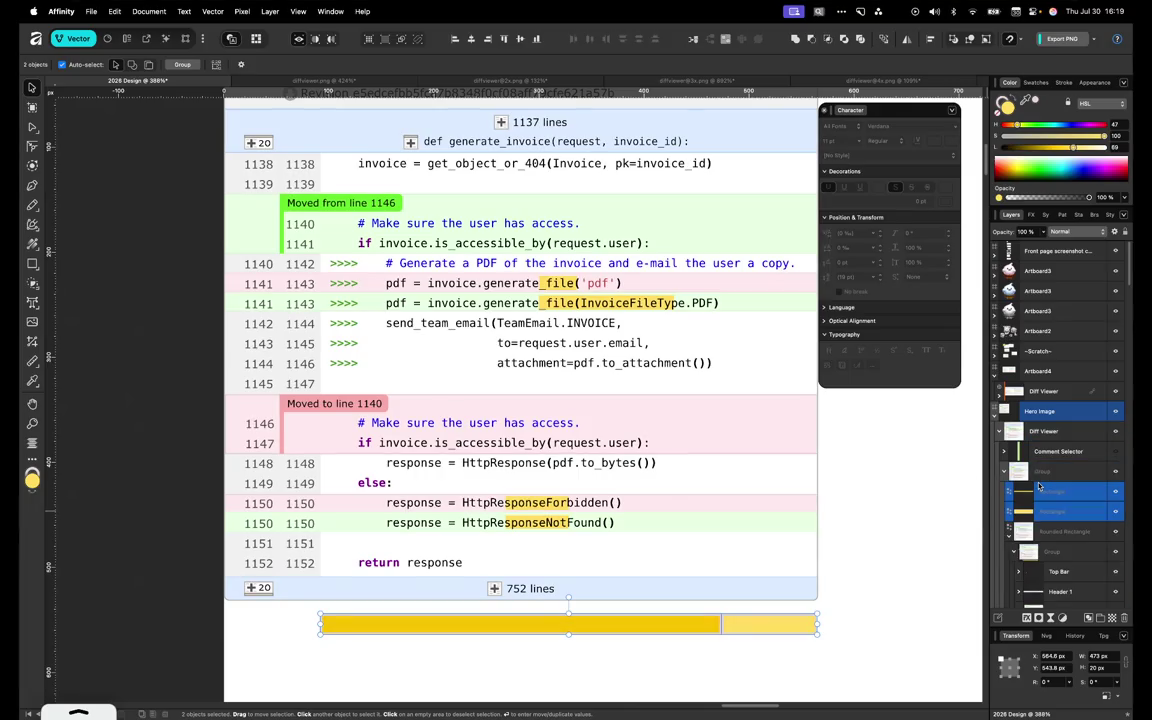
{"action": "left_click", "coordinate": [650, 622]}
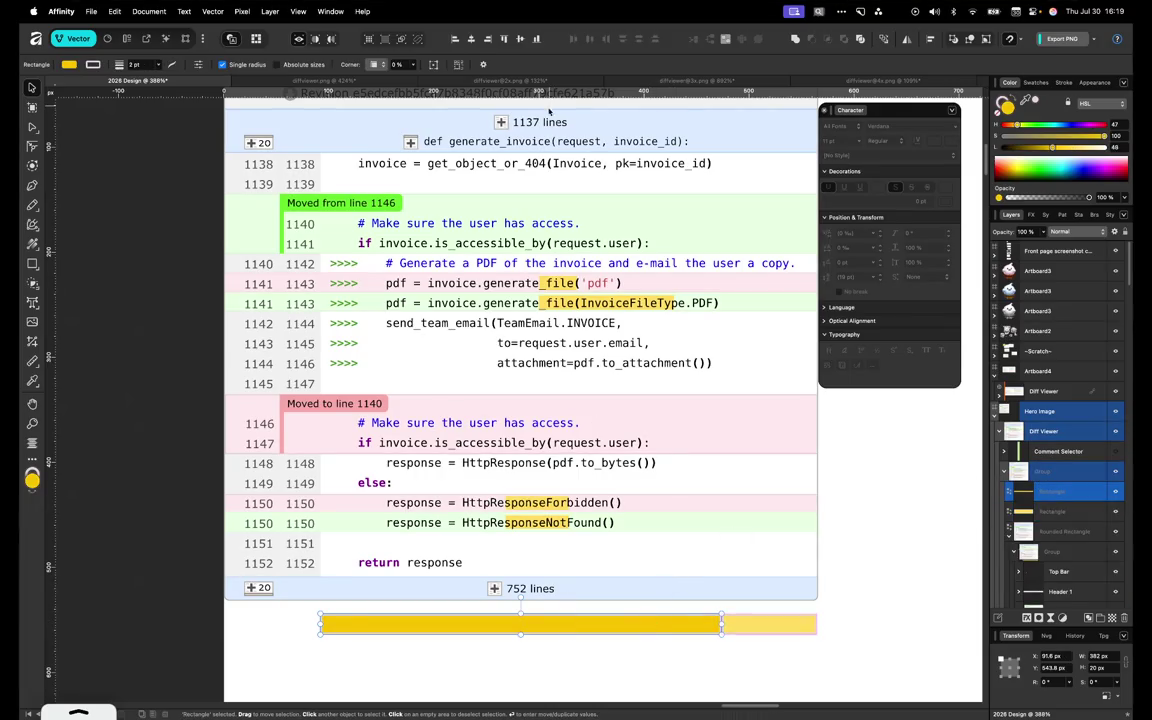
{"action": "left_click", "coordinate": [506, 124]}
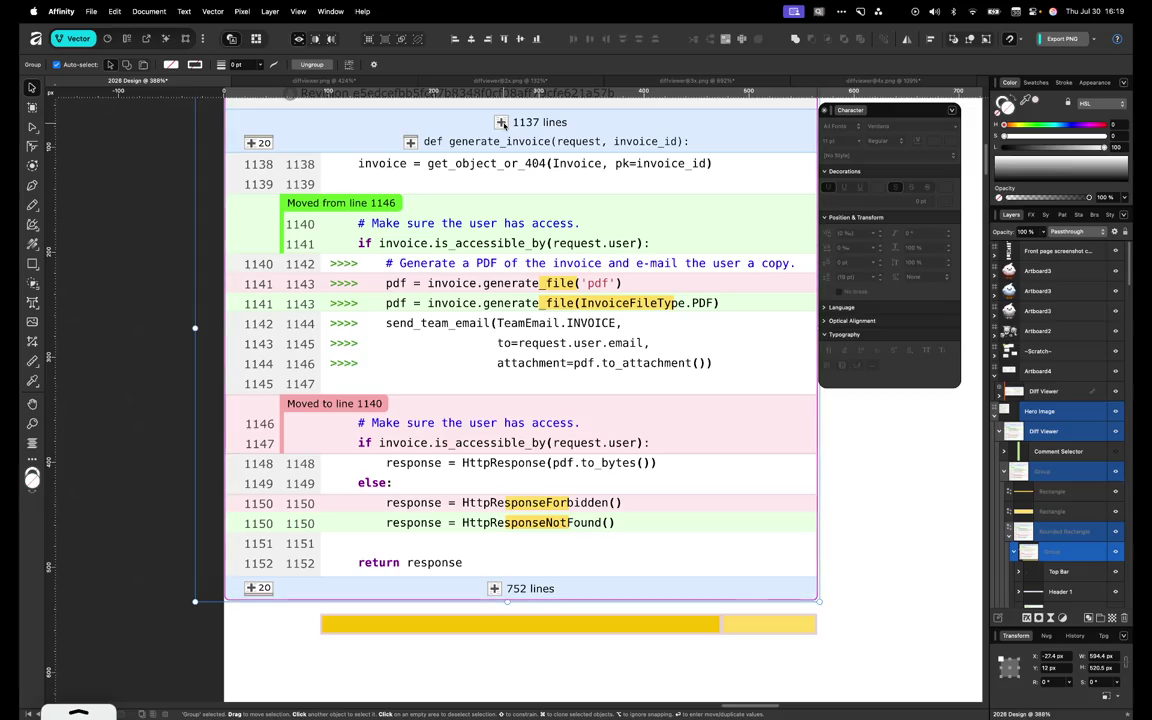
Centre the def generate_invoice header line horizontally over the yellow bar
{"action": "scroll", "coordinate": [1047, 549], "scroll_direction": "down", "scroll_amount": 2}
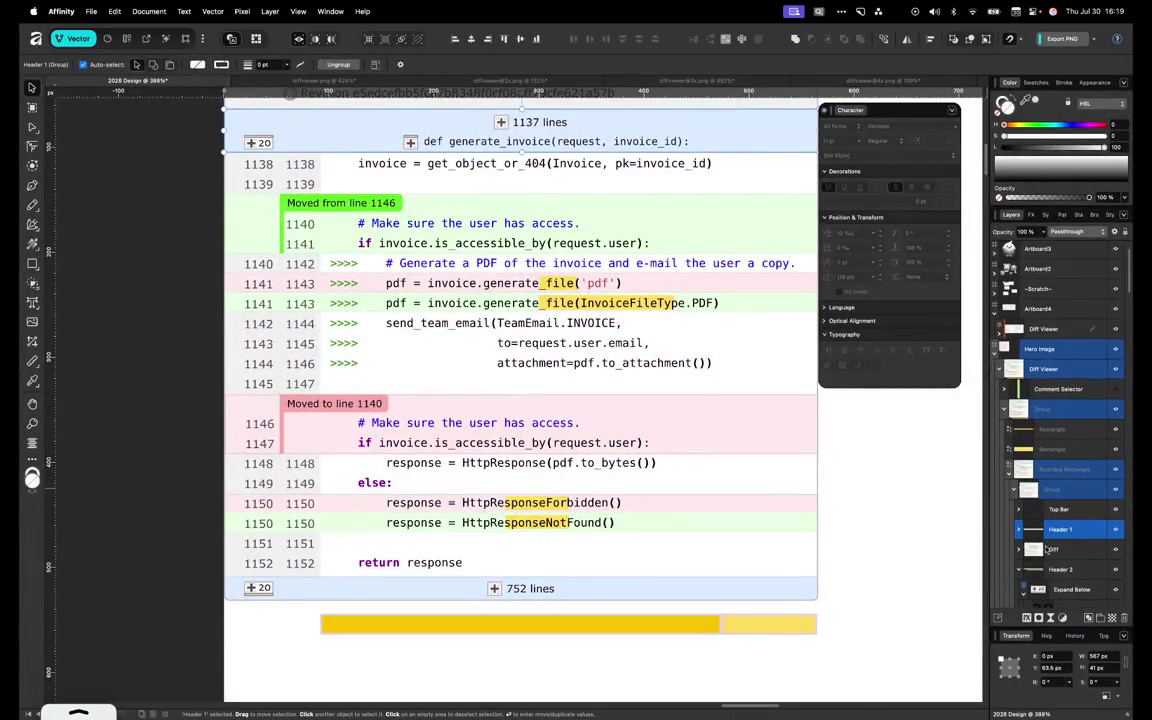
{"action": "double_click", "coordinate": [525, 123]}
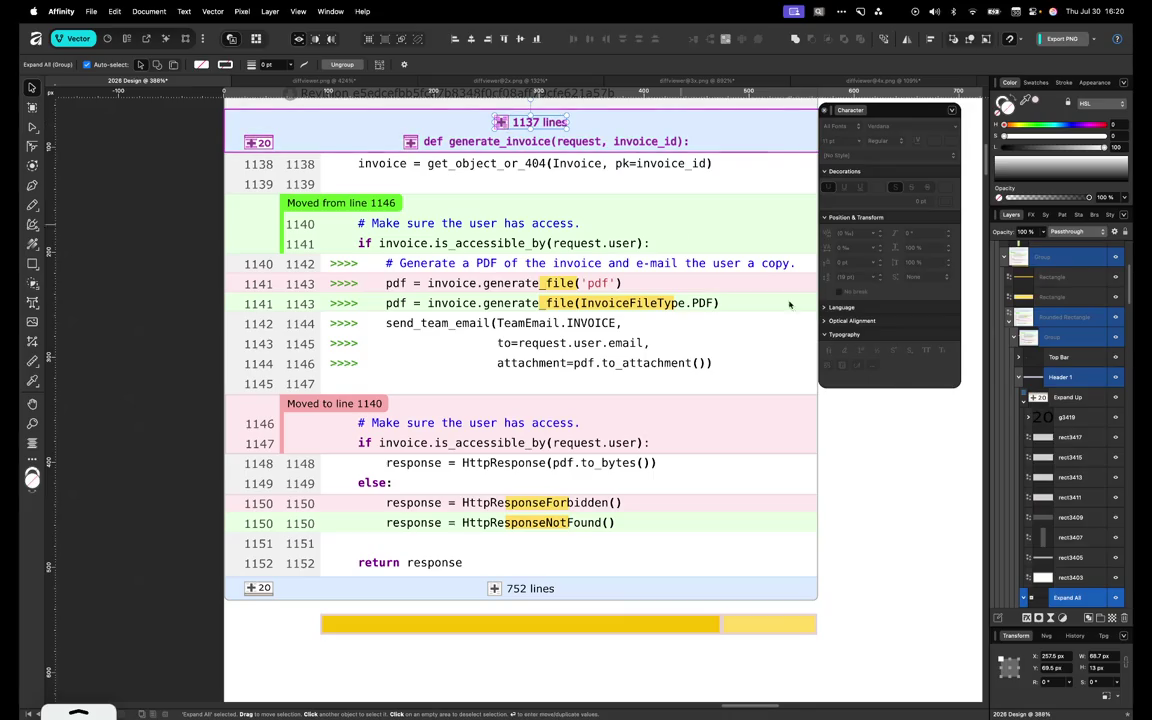
{"action": "left_click", "coordinate": [607, 622], "text": "shift"}
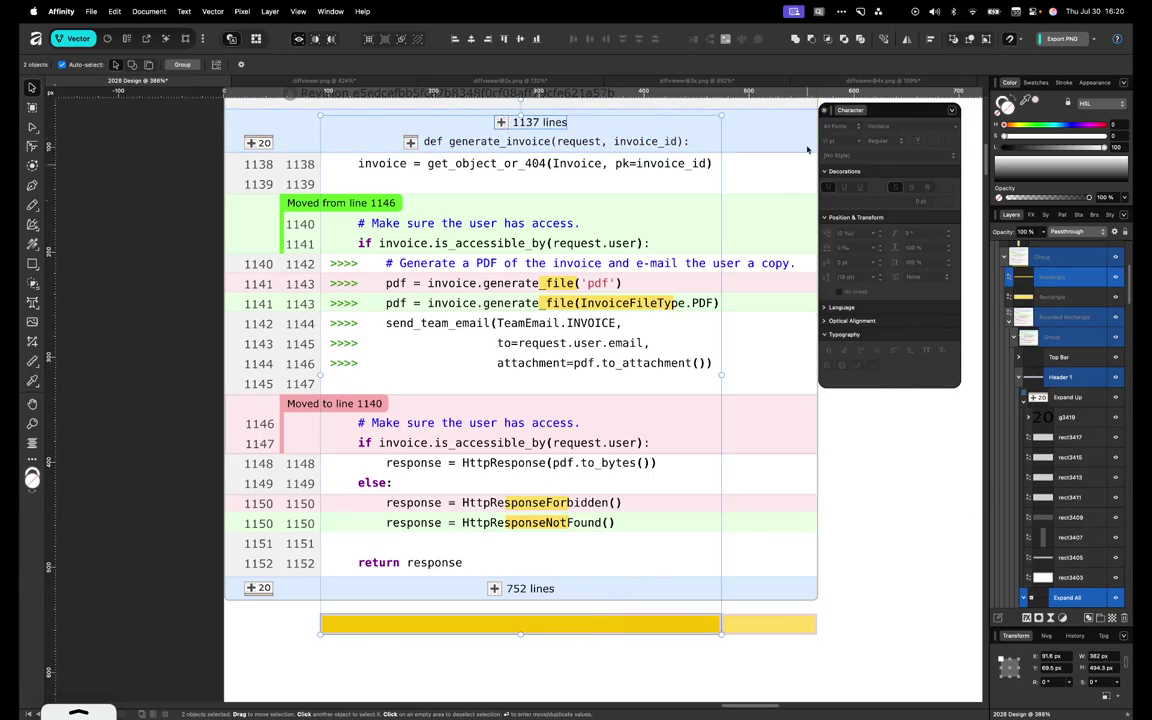
{"action": "left_click", "coordinate": [930, 39]}
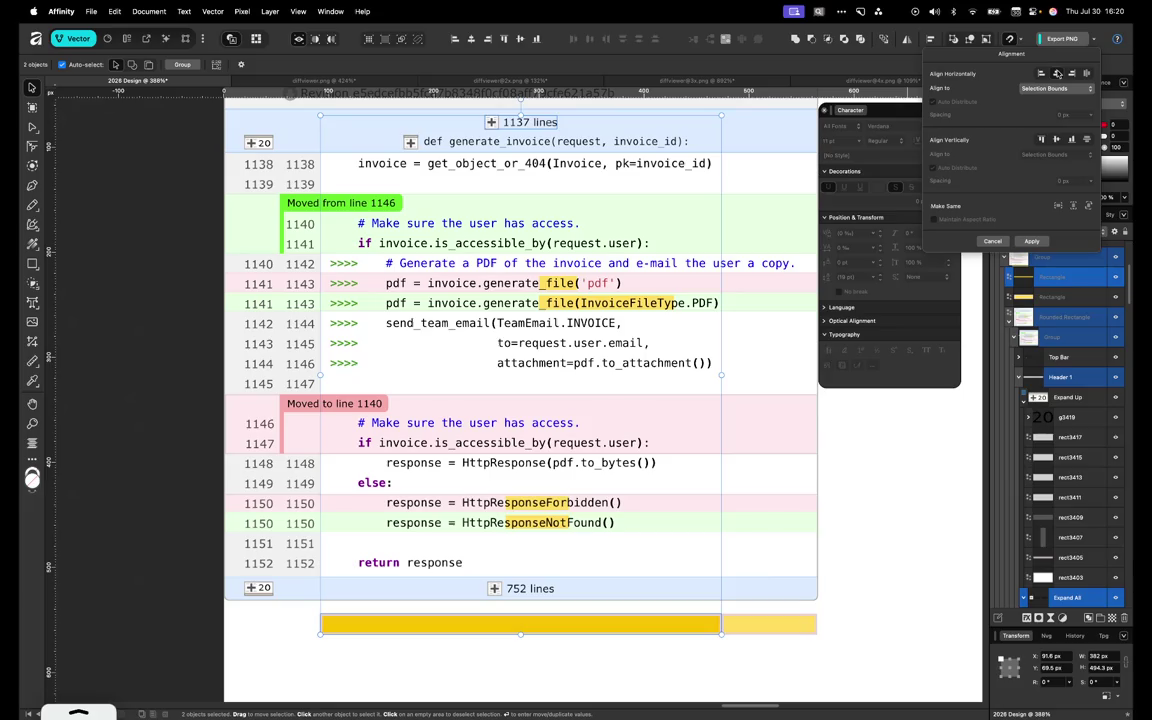
{"action": "left_click", "coordinate": [590, 141]}
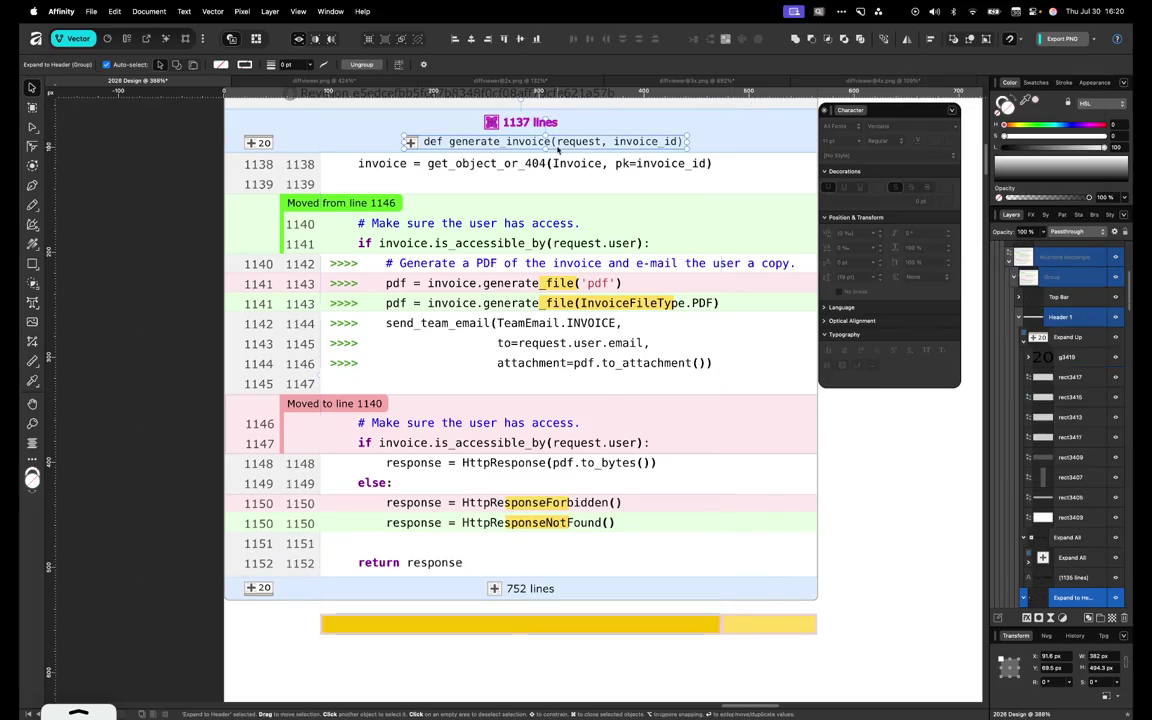
{"action": "left_click", "coordinate": [576, 624], "text": "shift"}
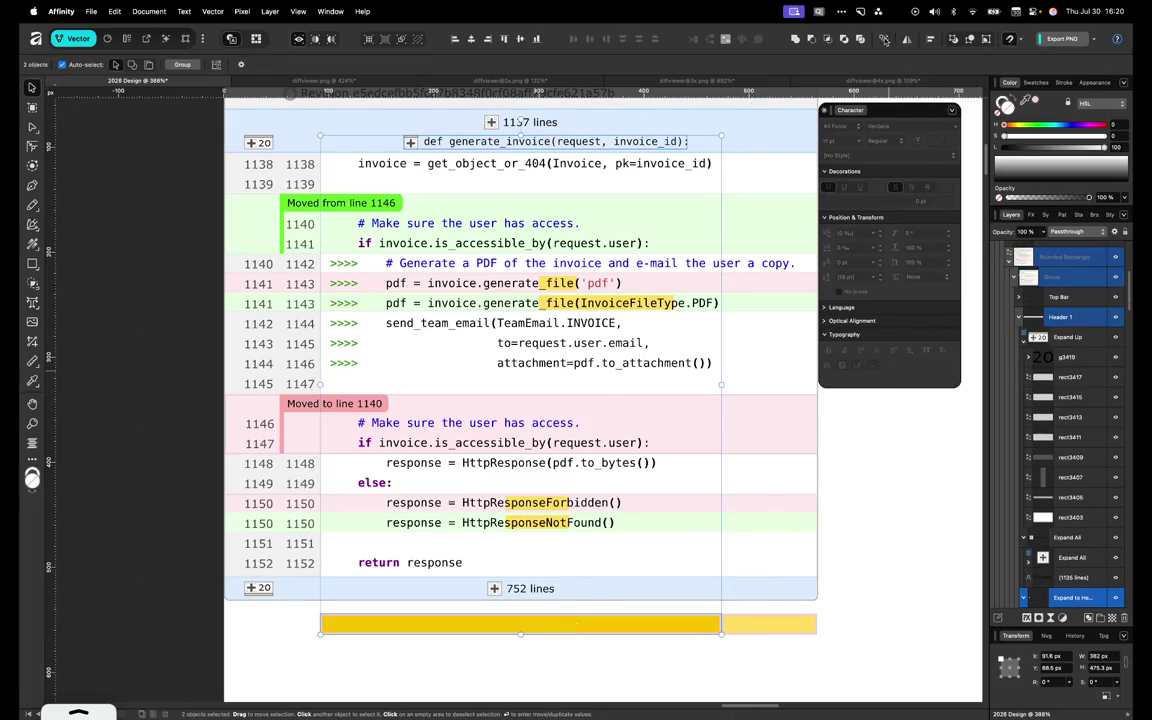
{"action": "left_click", "coordinate": [930, 39]}
{"action": "left_click", "coordinate": [1056, 74]}
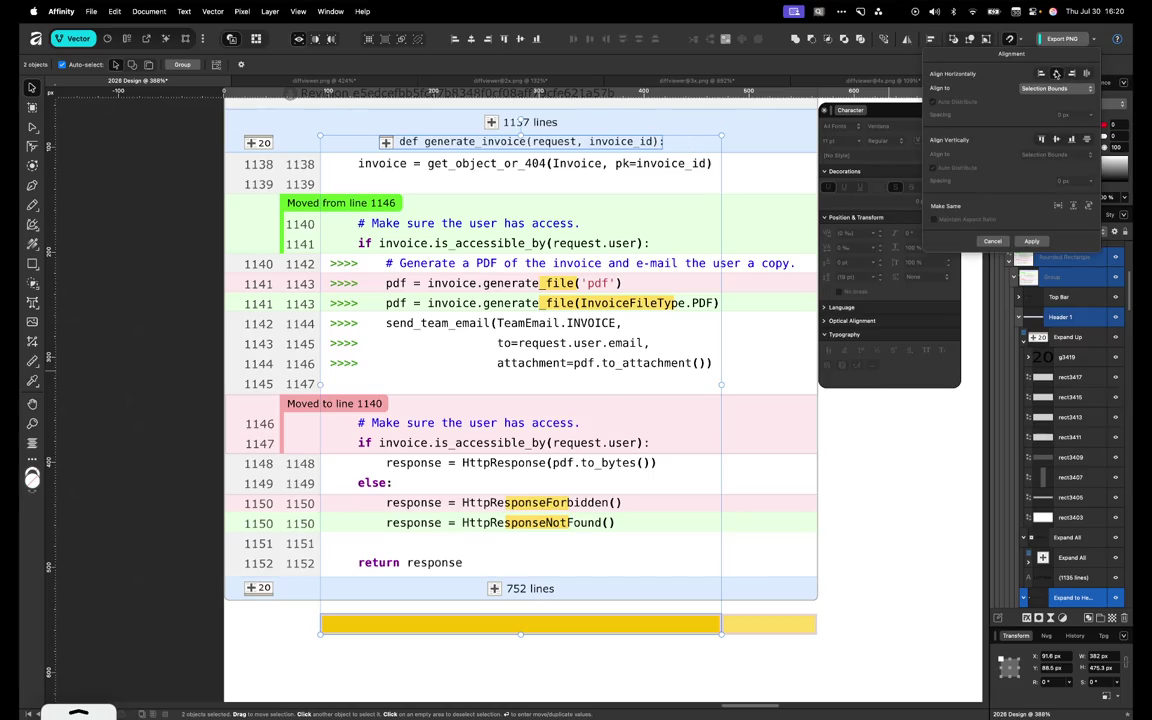
{"action": "left_click", "coordinate": [632, 654]}
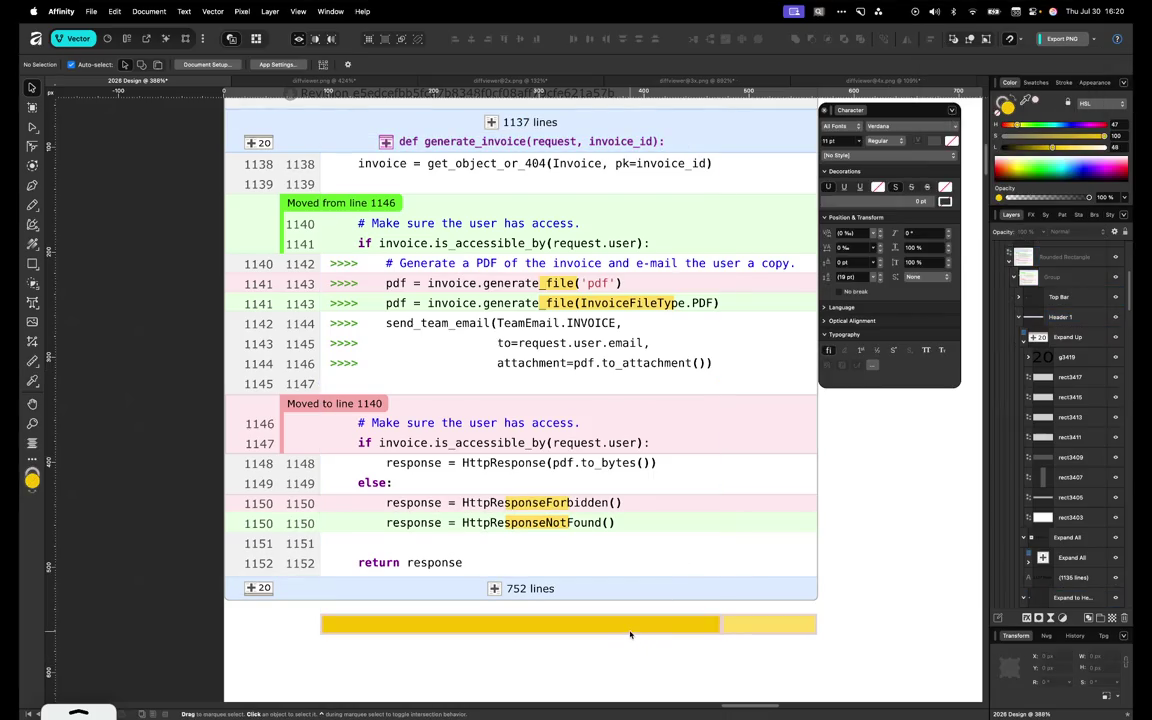
Step into the Diff Viewer group and select the small yellow rectangle
{"action": "left_click", "coordinate": [630, 634]}
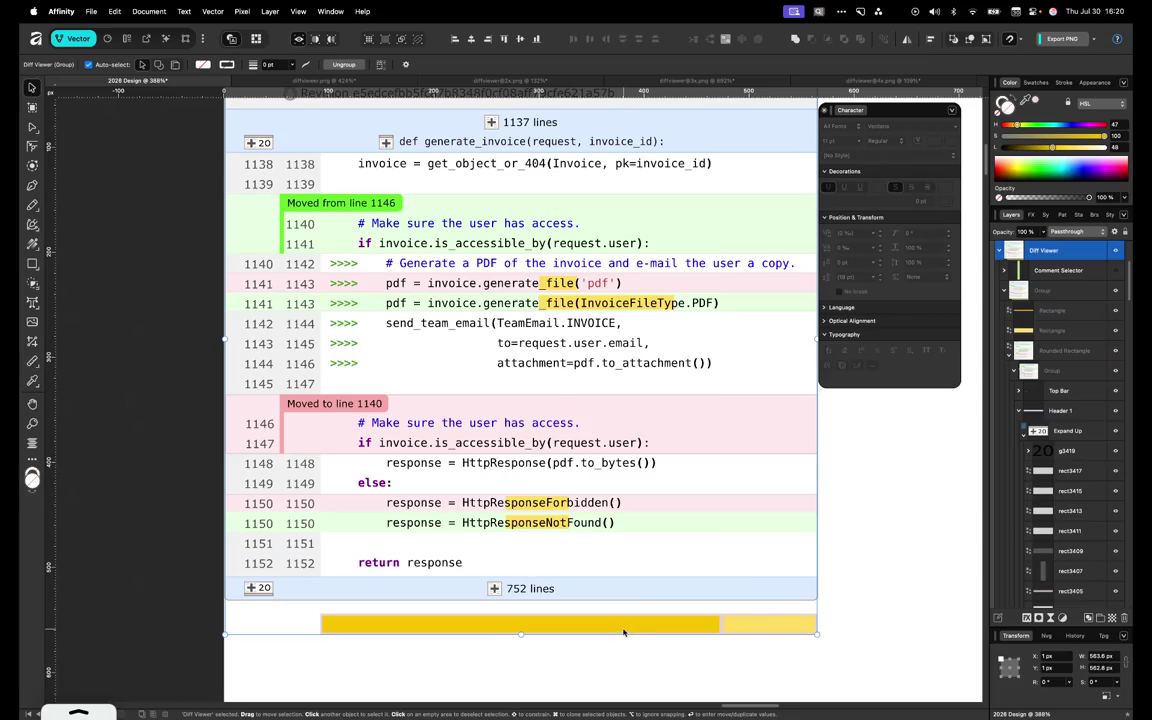
{"action": "double_click", "coordinate": [623, 632]}
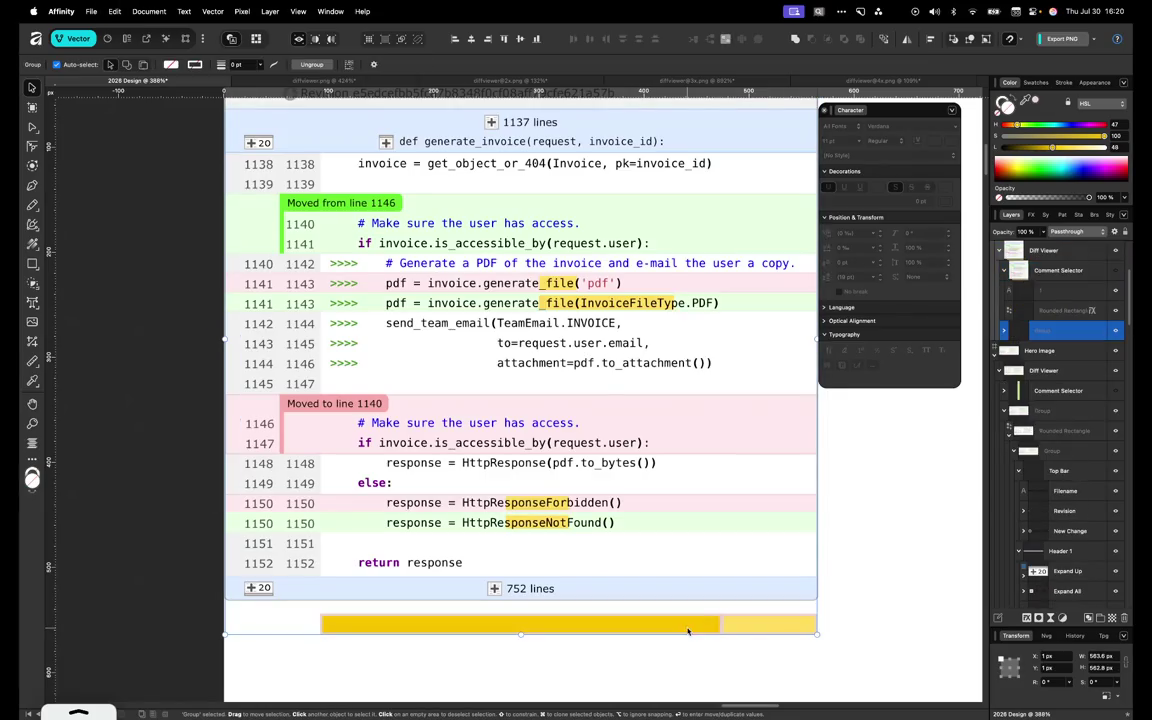
{"action": "double_click", "coordinate": [757, 626]}
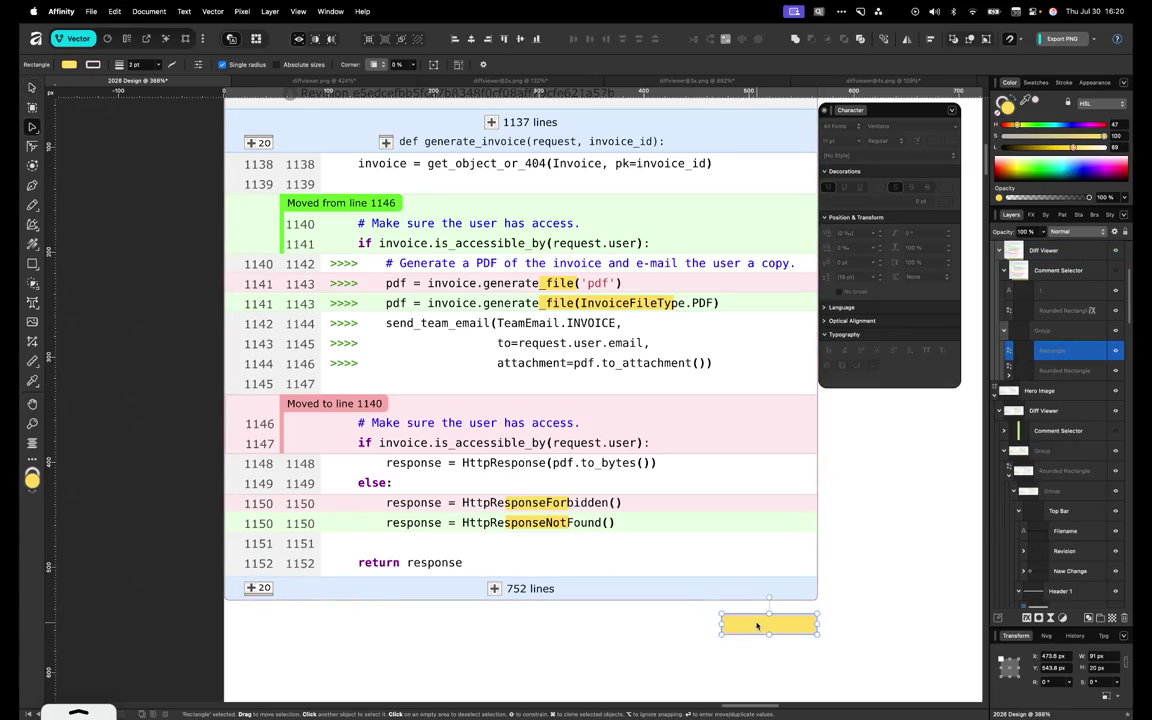
{"action": "key", "text": "Delete"}
{"action": "scroll", "coordinate": [751, 620], "scroll_direction": "down", "scroll_amount": 5}
{"action": "scroll", "coordinate": [687, 566], "scroll_direction": "up", "scroll_amount": 3}
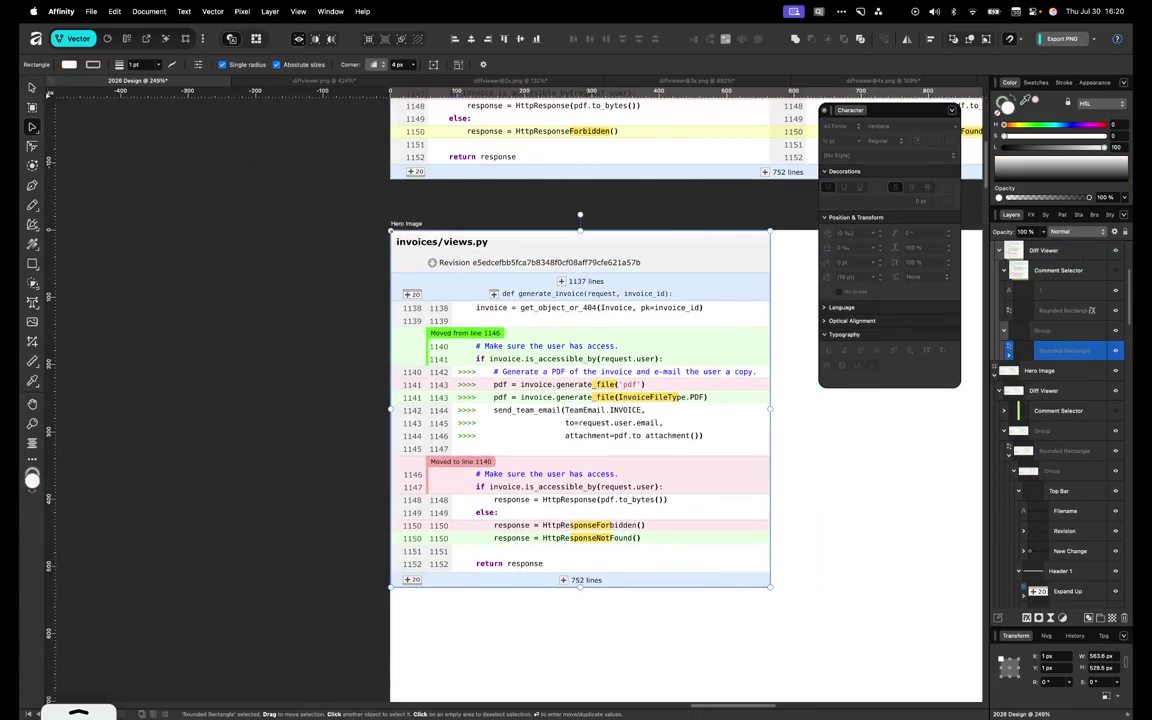
{"action": "left_click", "coordinate": [32, 88]}
{"action": "left_click", "coordinate": [401, 215]}
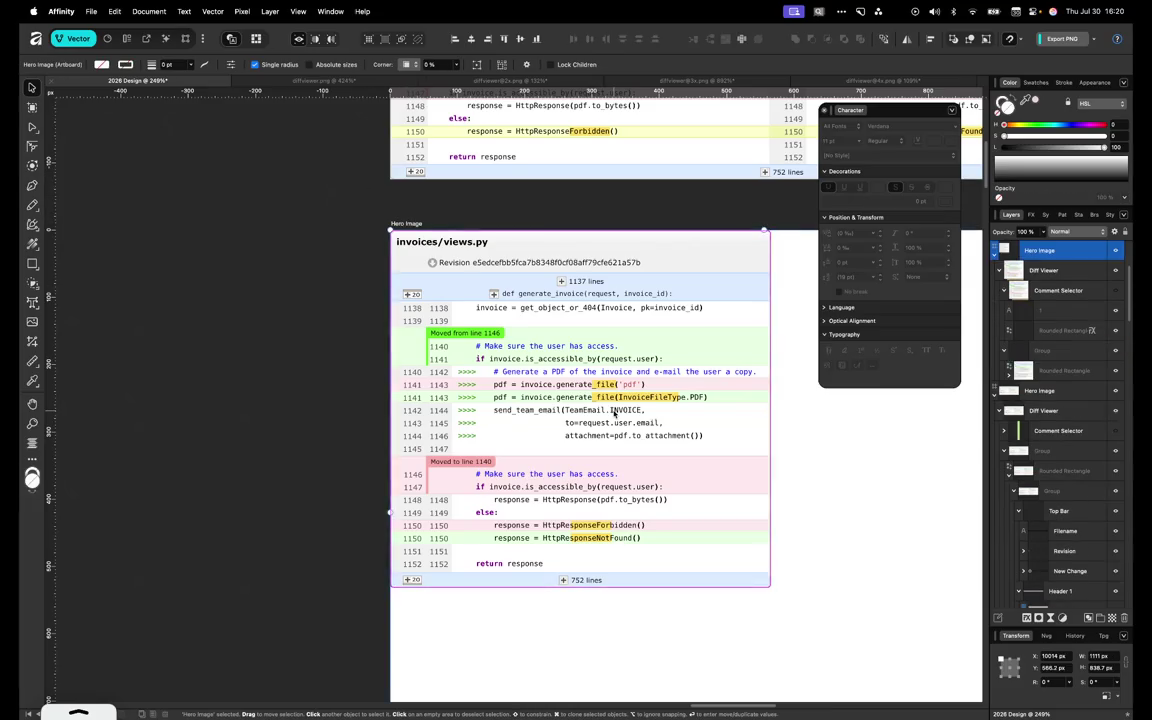
{"action": "scroll", "coordinate": [614, 414], "scroll_direction": "down", "scroll_amount": 3}
{"action": "scroll", "coordinate": [614, 414], "scroll_direction": "down", "scroll_amount": 3}
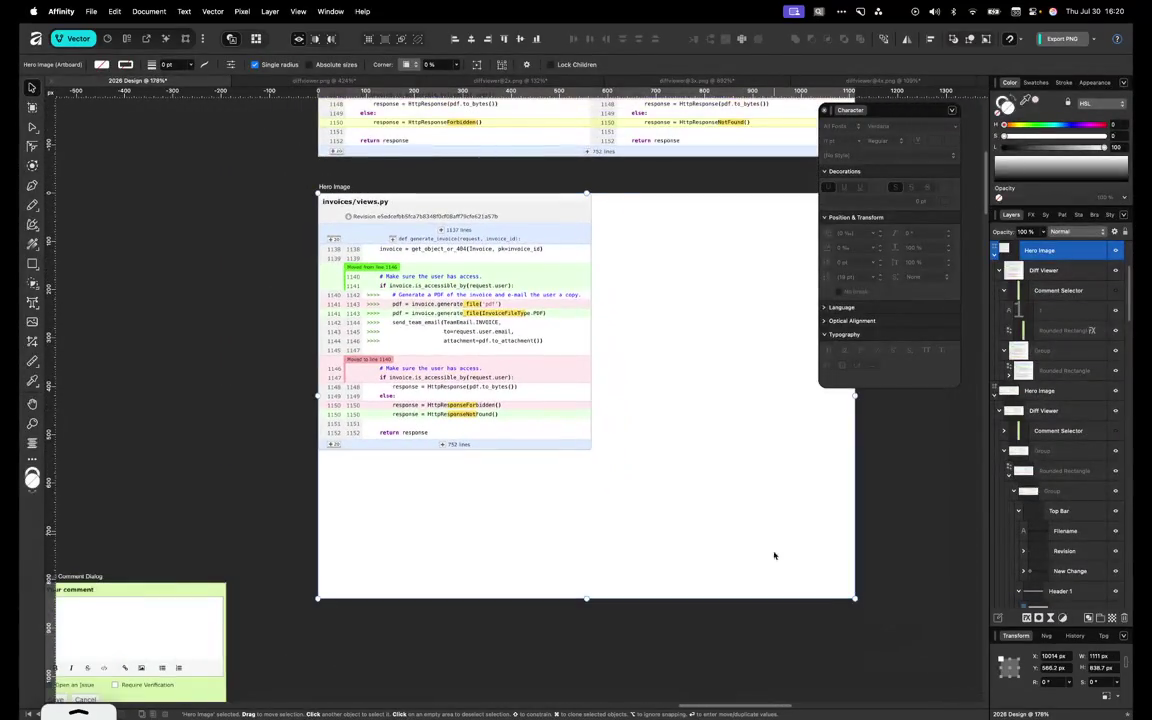
{"action": "left_click_drag", "start_coordinate": [834, 587], "coordinate": [601, 458]}
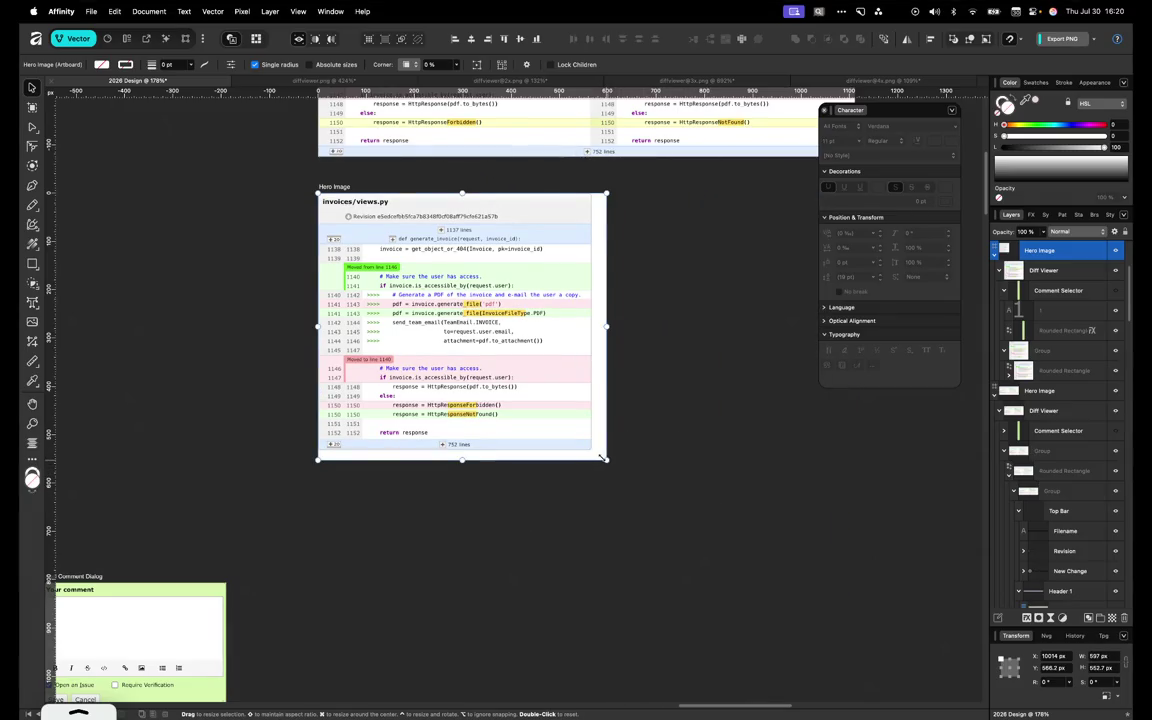
{"action": "scroll", "coordinate": [601, 458], "scroll_direction": "up", "scroll_amount": 5}
{"action": "scroll", "coordinate": [601, 458], "scroll_direction": "up", "scroll_amount": 5}
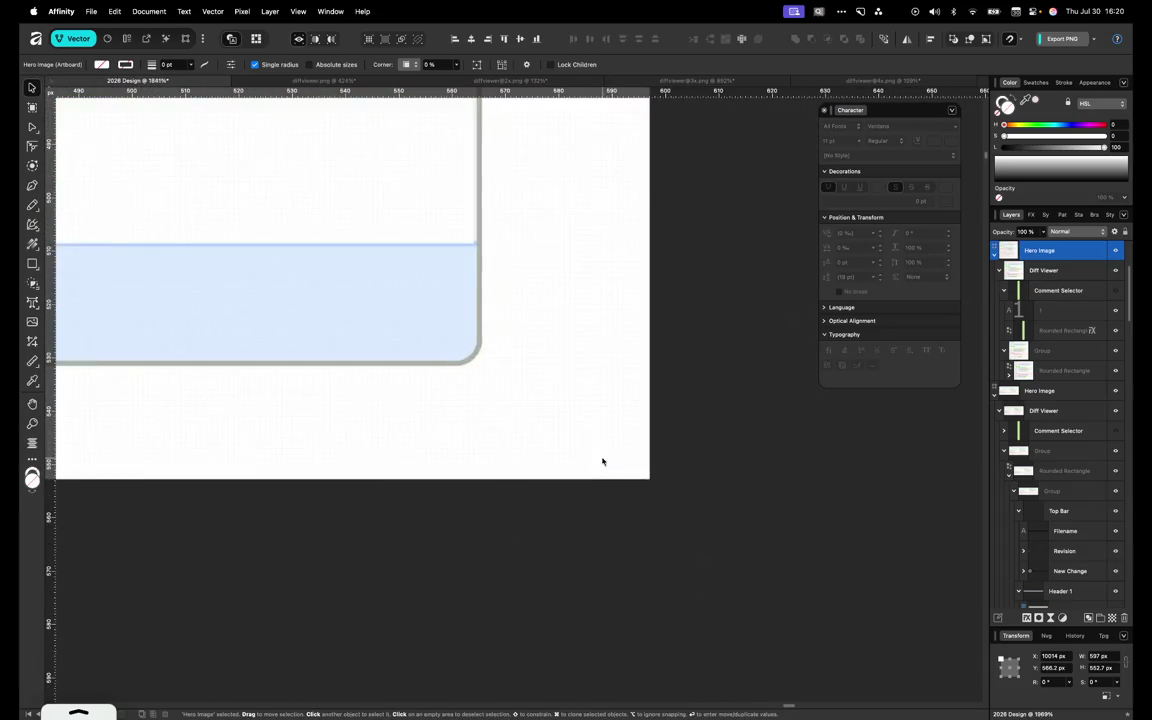
{"action": "left_click_drag", "start_coordinate": [645, 476], "coordinate": [481, 365]}
{"action": "scroll", "coordinate": [481, 365], "scroll_direction": "down", "scroll_amount": 3}
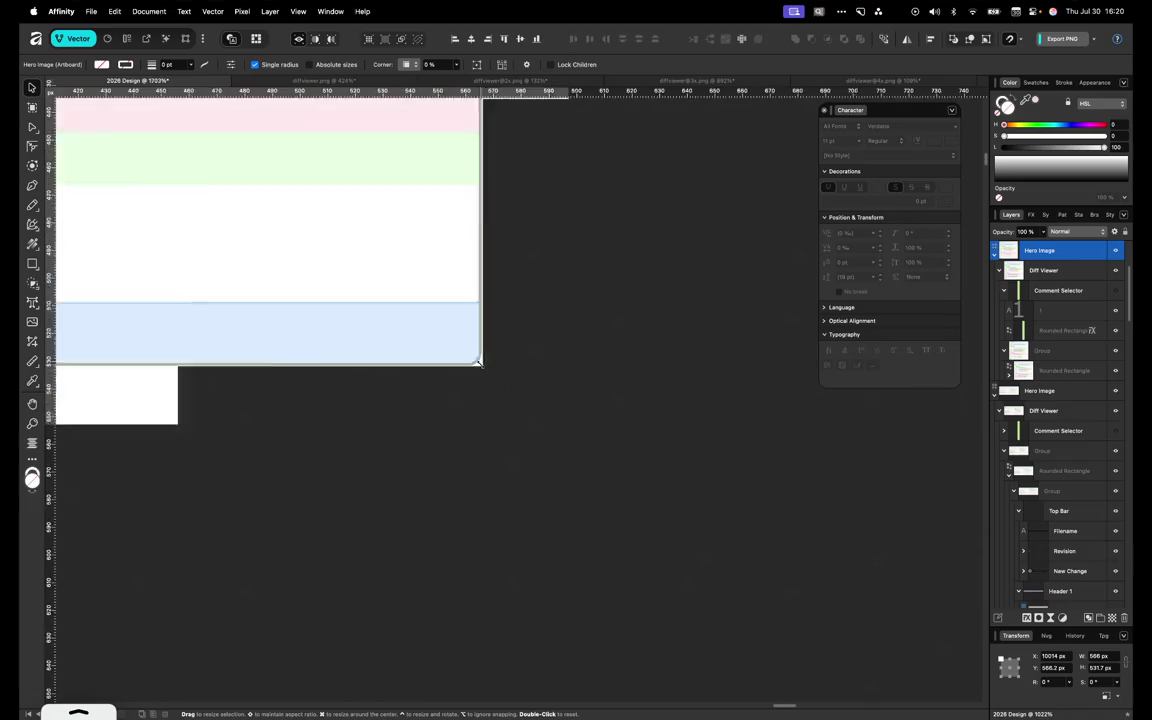
{"action": "scroll", "coordinate": [481, 367], "scroll_direction": "down", "scroll_amount": 3}
{"action": "scroll", "coordinate": [481, 368], "scroll_direction": "down", "scroll_amount": 3}
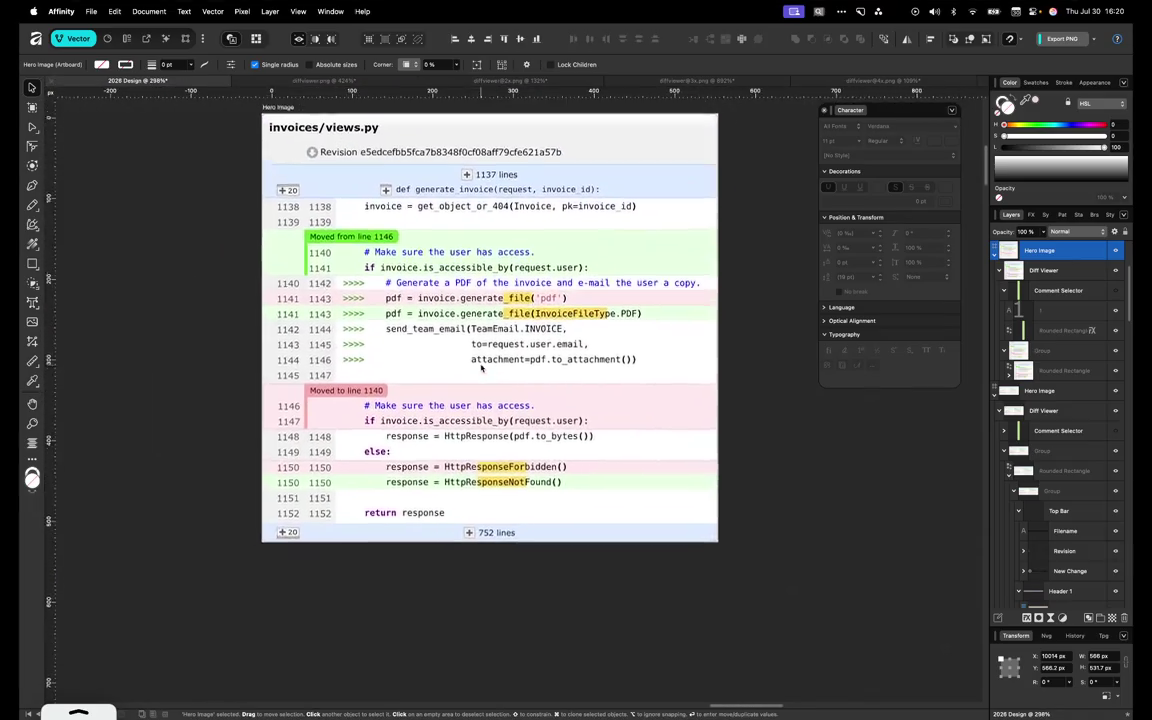
{"action": "scroll", "coordinate": [481, 368], "scroll_direction": "down", "scroll_amount": 2}
{"action": "scroll", "coordinate": [481, 369], "scroll_direction": "up", "scroll_amount": 2}
{"action": "scroll", "coordinate": [481, 369], "scroll_direction": "up", "scroll_amount": 2}
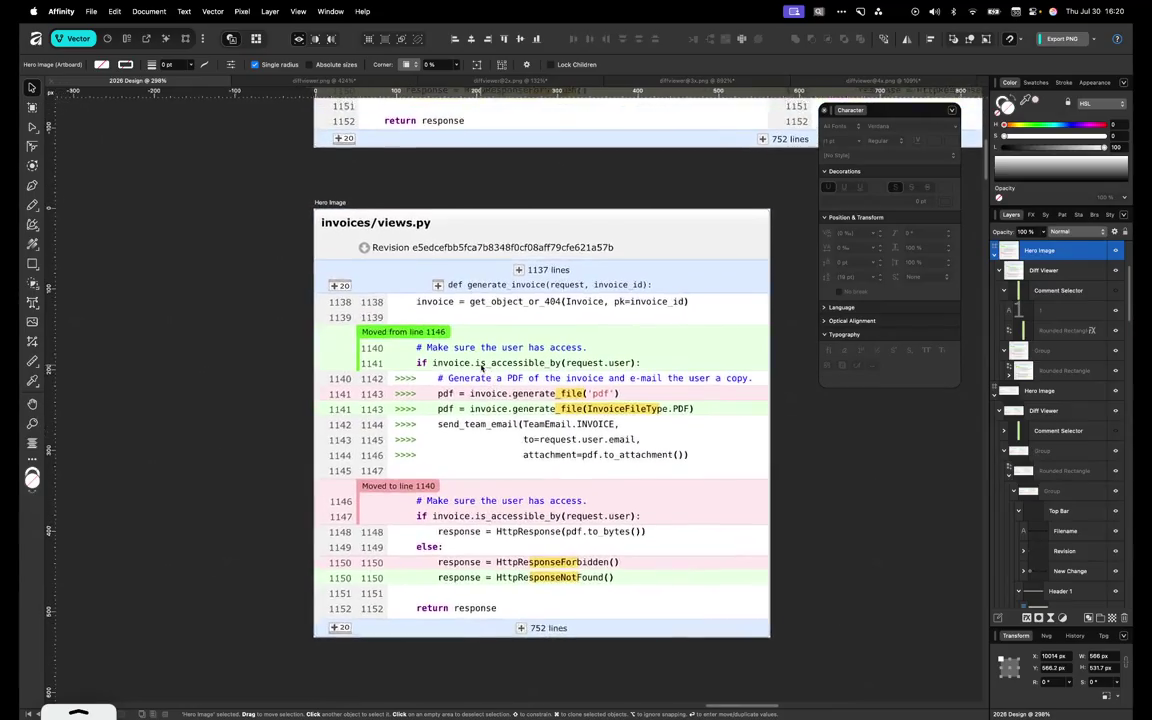
{"action": "scroll", "coordinate": [481, 369], "scroll_direction": "up", "scroll_amount": 1}
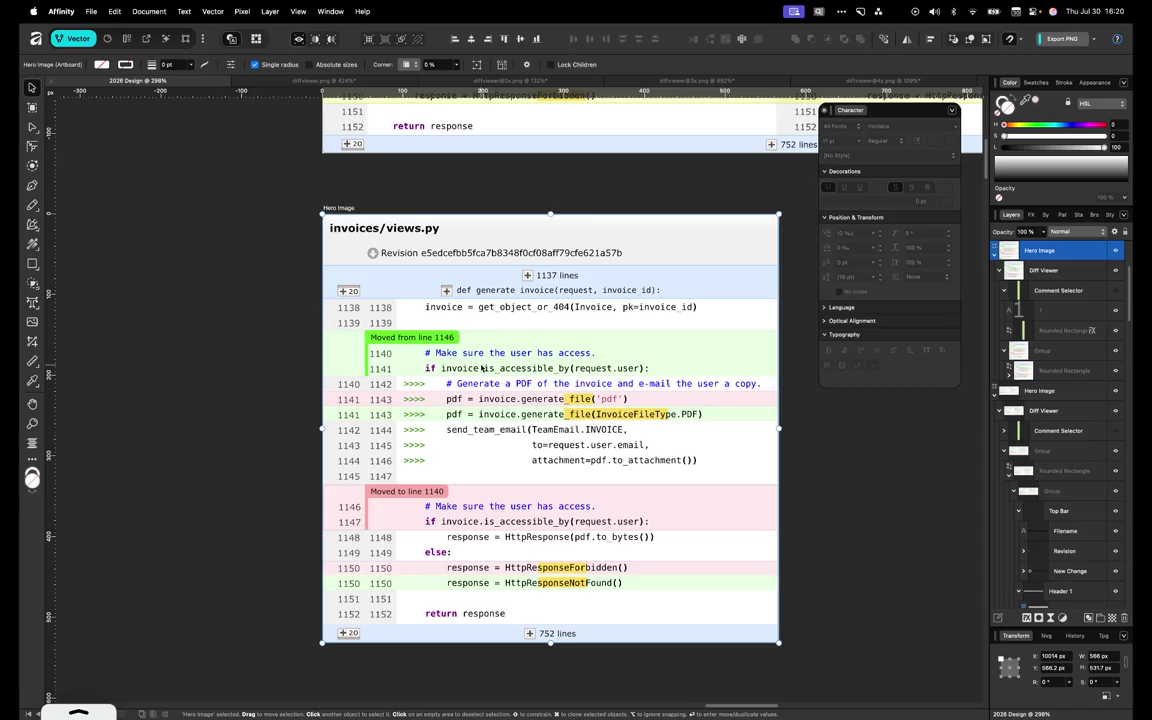
{"action": "scroll", "coordinate": [481, 367], "scroll_direction": "right", "scroll_amount": 1}
{"action": "scroll", "coordinate": [481, 367], "scroll_direction": "right", "scroll_amount": 1}
{"action": "scroll", "coordinate": [481, 367], "scroll_direction": "right", "scroll_amount": 1}
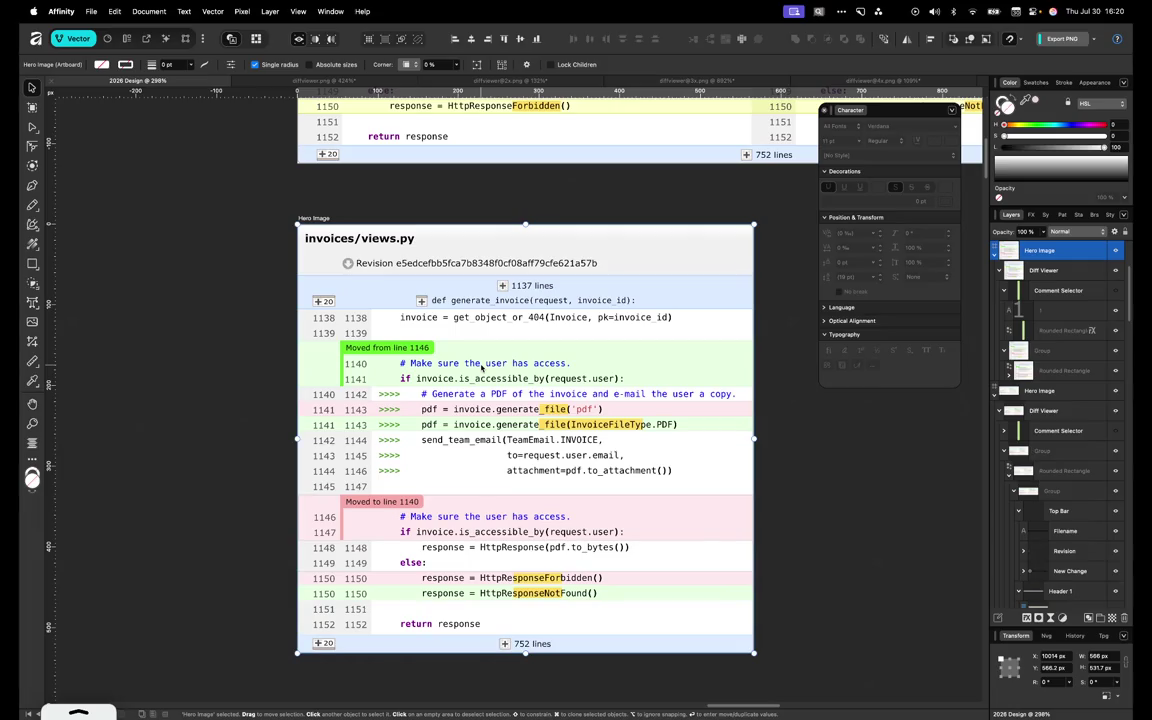
{"action": "scroll", "coordinate": [533, 585], "scroll_direction": "up", "scroll_amount": 5}
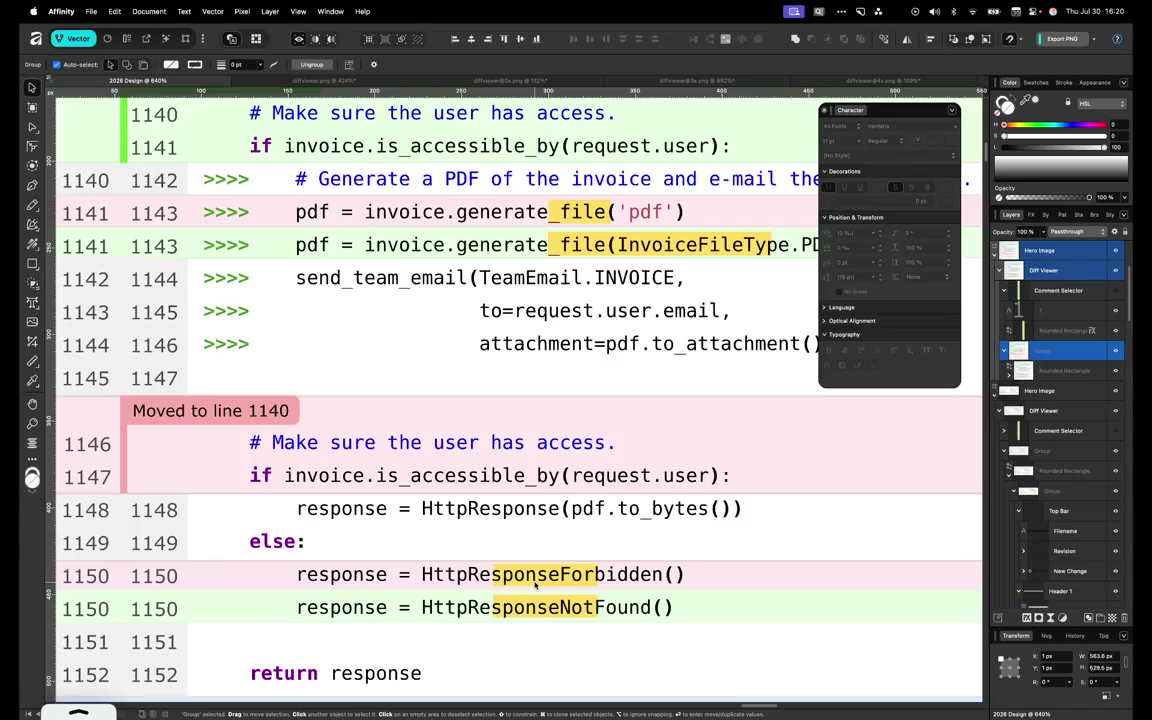
Move the yellow highlight on red line 1150 so it sits over Forbidden
{"action": "left_click", "coordinate": [537, 586]}
{"action": "double_click", "coordinate": [546, 586]}
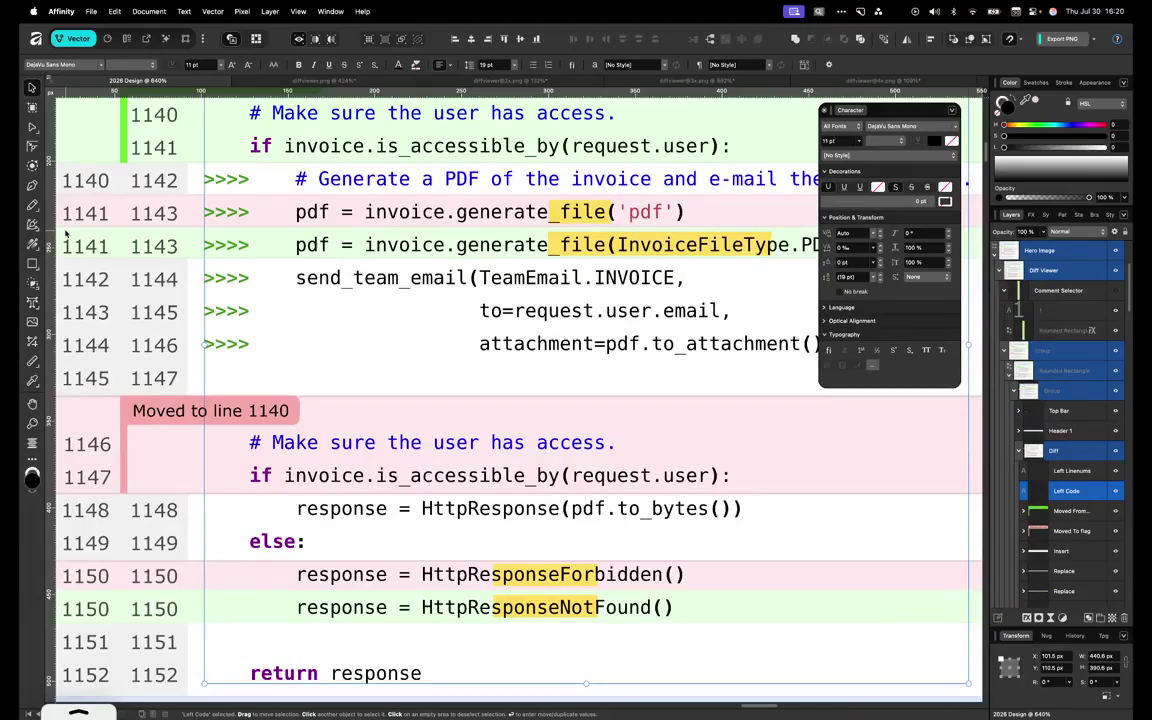
{"action": "key", "text": "Escape"}
{"action": "key", "text": "a"}
{"action": "left_click", "coordinate": [189, 598]}
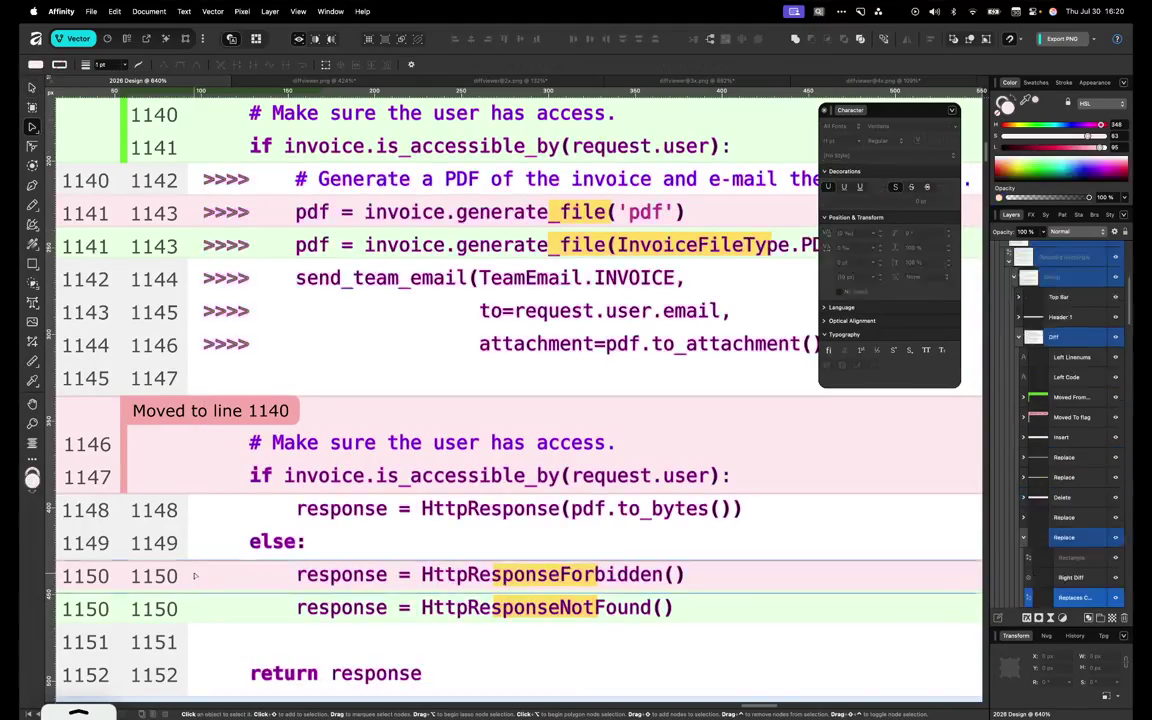
{"action": "scroll", "coordinate": [1048, 544], "scroll_direction": "down", "scroll_amount": 2}
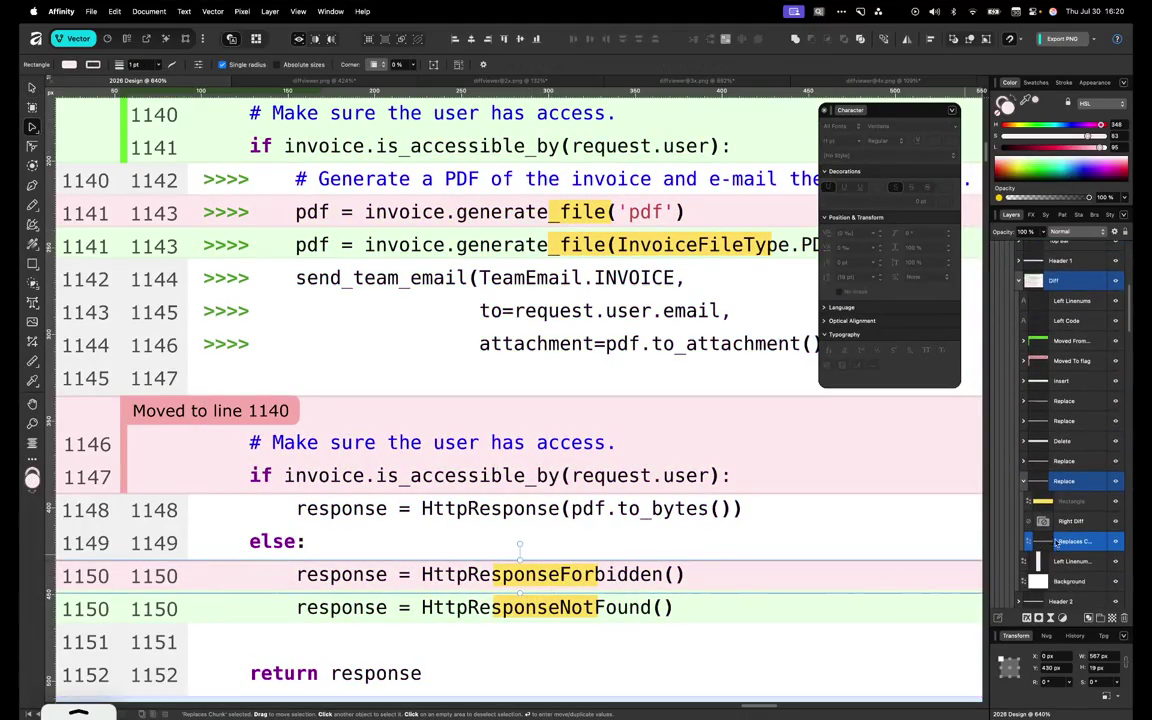
{"action": "left_click", "coordinate": [1068, 501]}
{"action": "key", "text": "Right"}
{"action": "key", "text": "Right"}
{"action": "key", "text": "Right"}
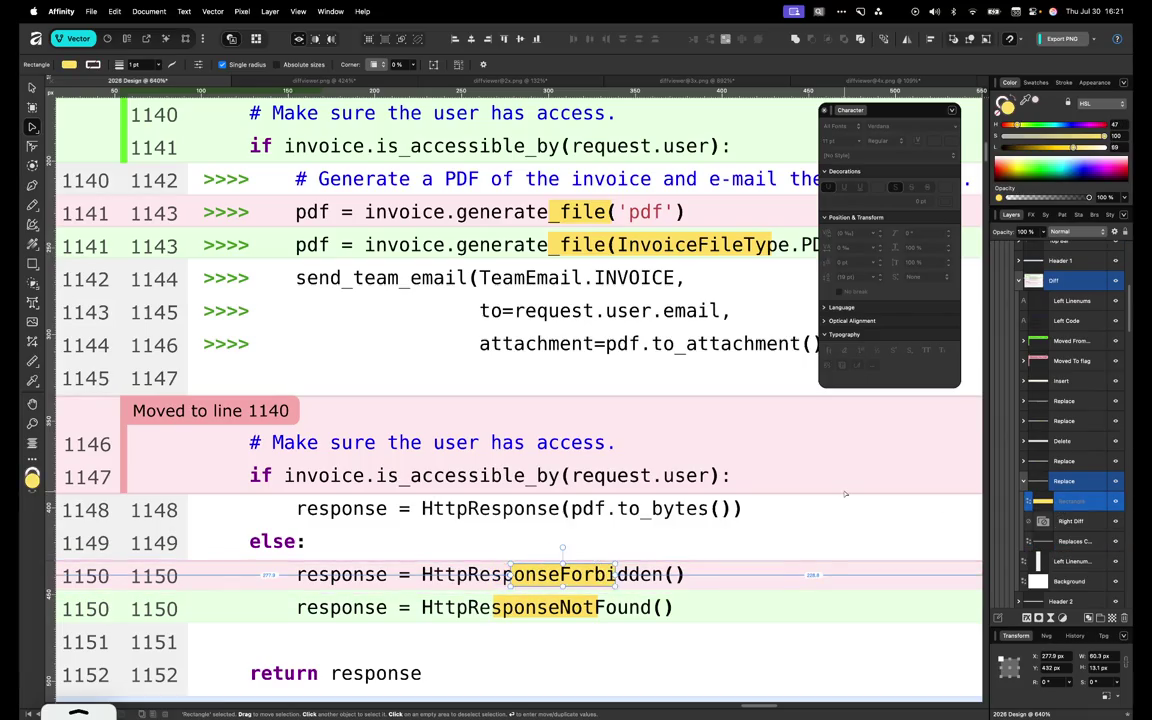
{"action": "key", "text": "Right"}
{"action": "key", "text": "Right"}
{"action": "key", "text": "Right"}
{"action": "key", "text": "Right"}
{"action": "key", "text": "Right"}
{"action": "key", "text": "Right"}
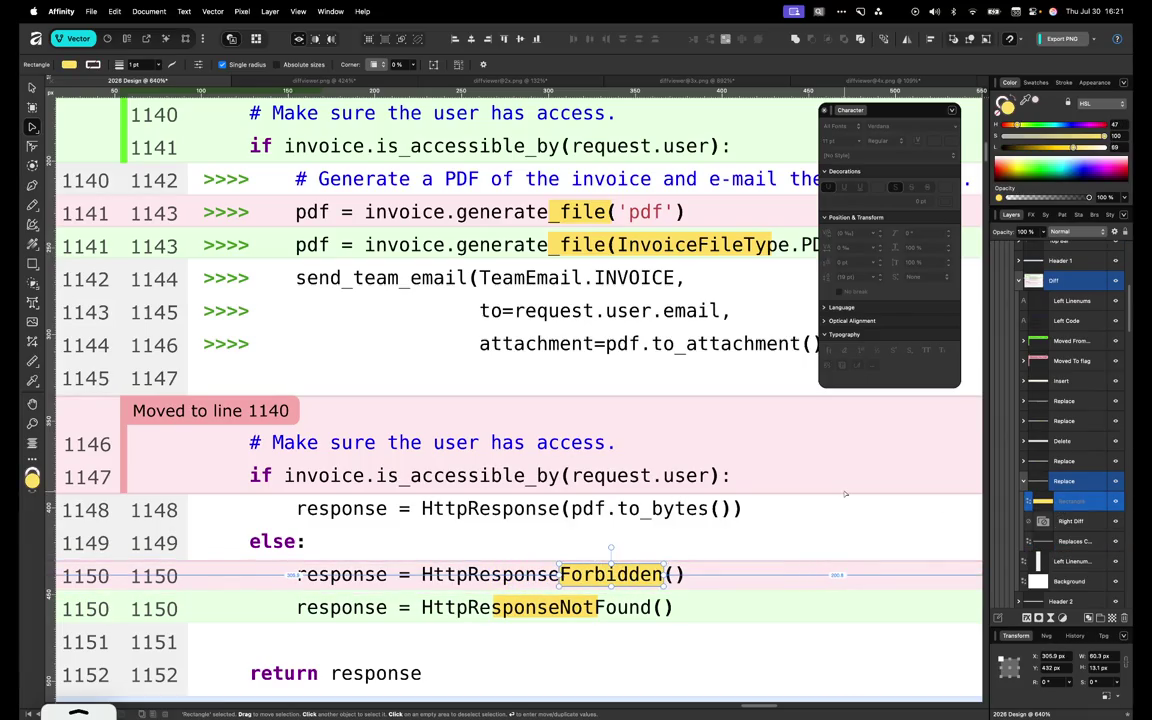
{"action": "scroll", "coordinate": [1069, 497], "scroll_direction": "down", "scroll_amount": 3}
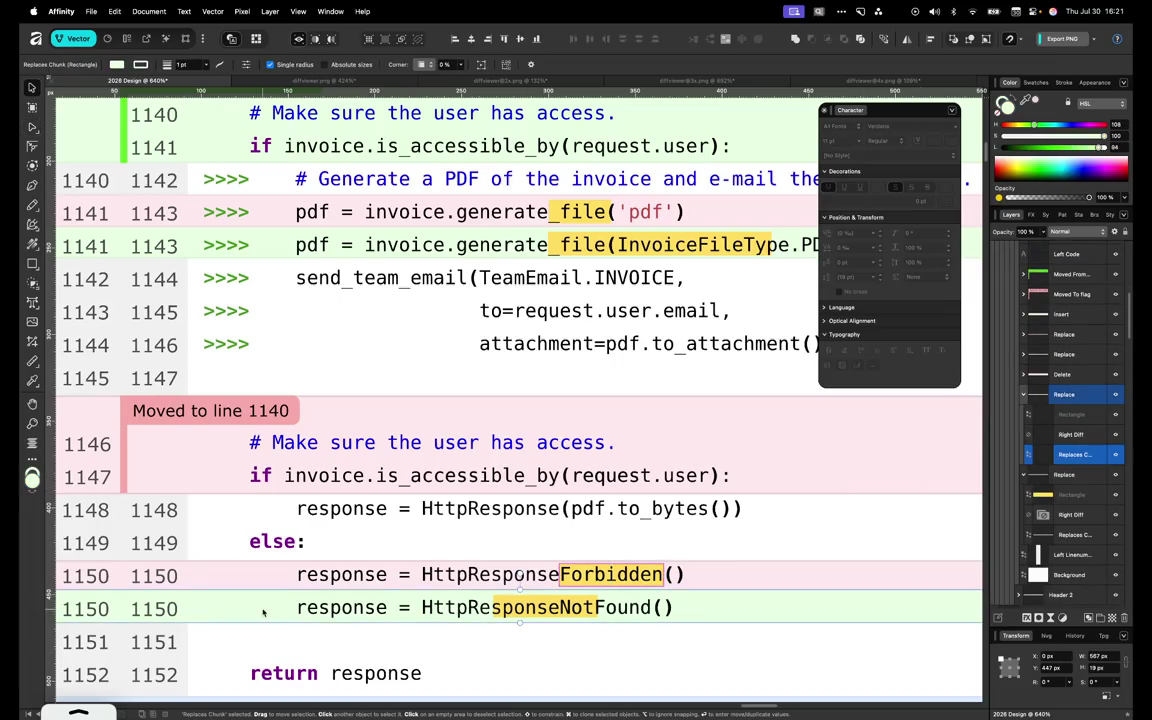
{"action": "key", "text": "shift+Right"}
{"action": "key", "text": "shift+Right"}
{"action": "key", "text": "ctrl+z"}
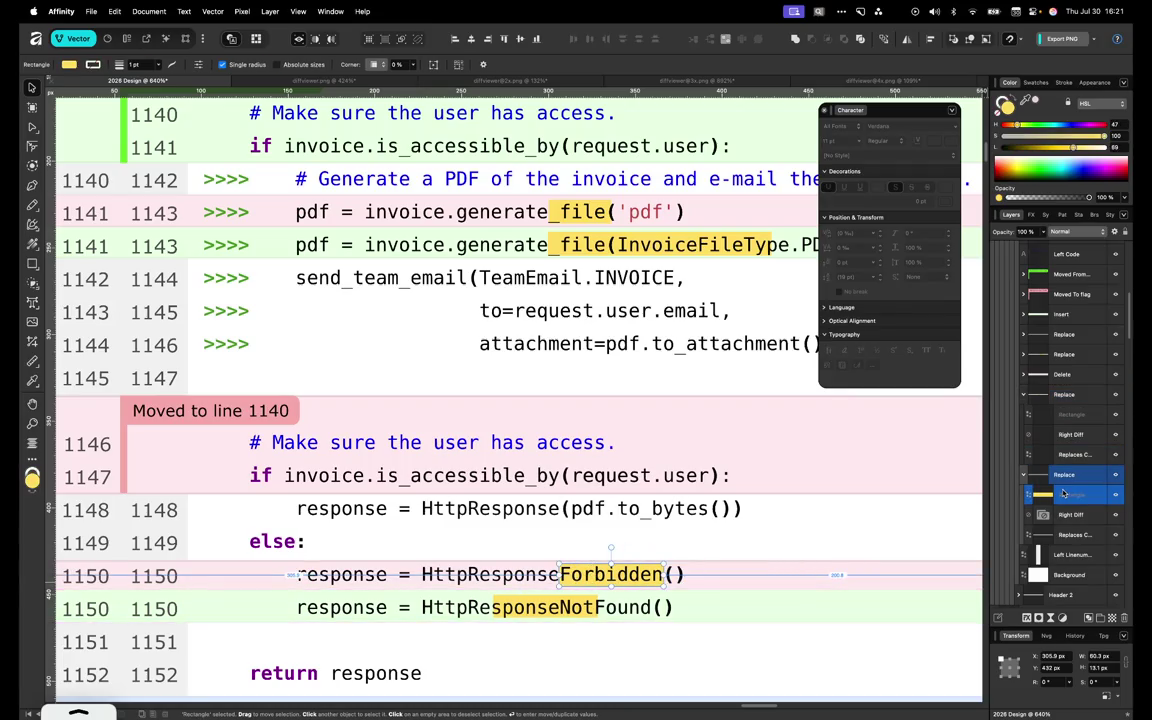
Shift green line 1150's highlight onto NotFound and trim it to end after the word
{"action": "left_click", "coordinate": [199, 607]}
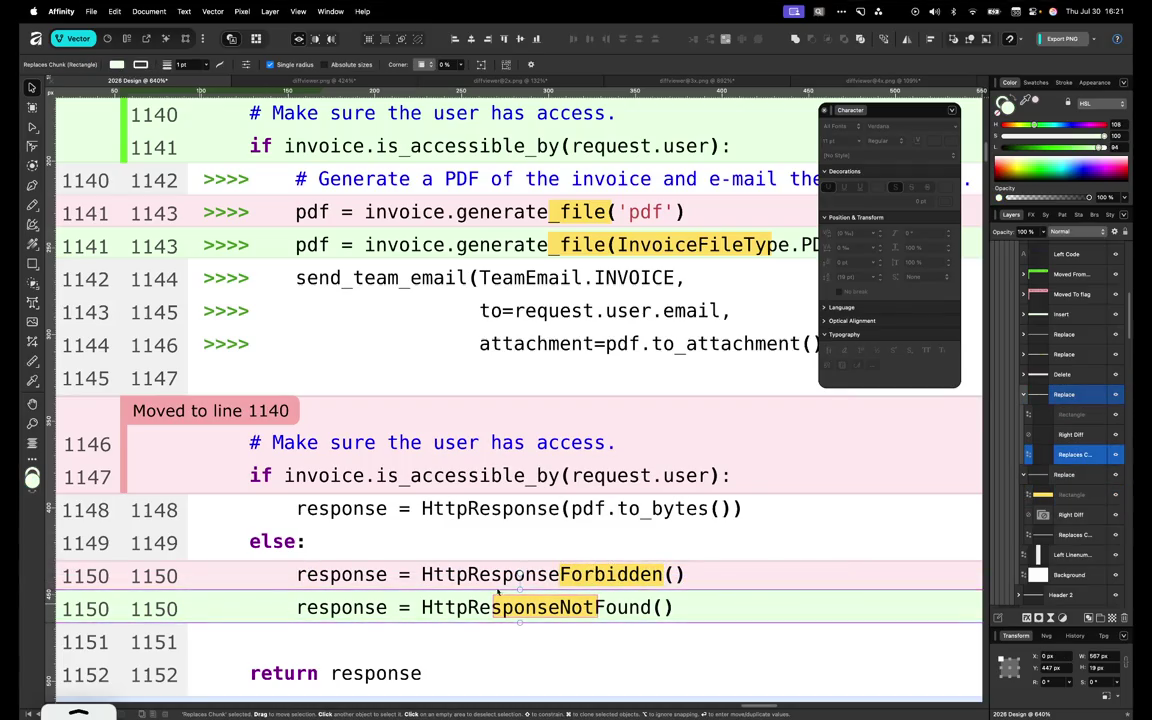
{"action": "left_click", "coordinate": [1080, 495]}
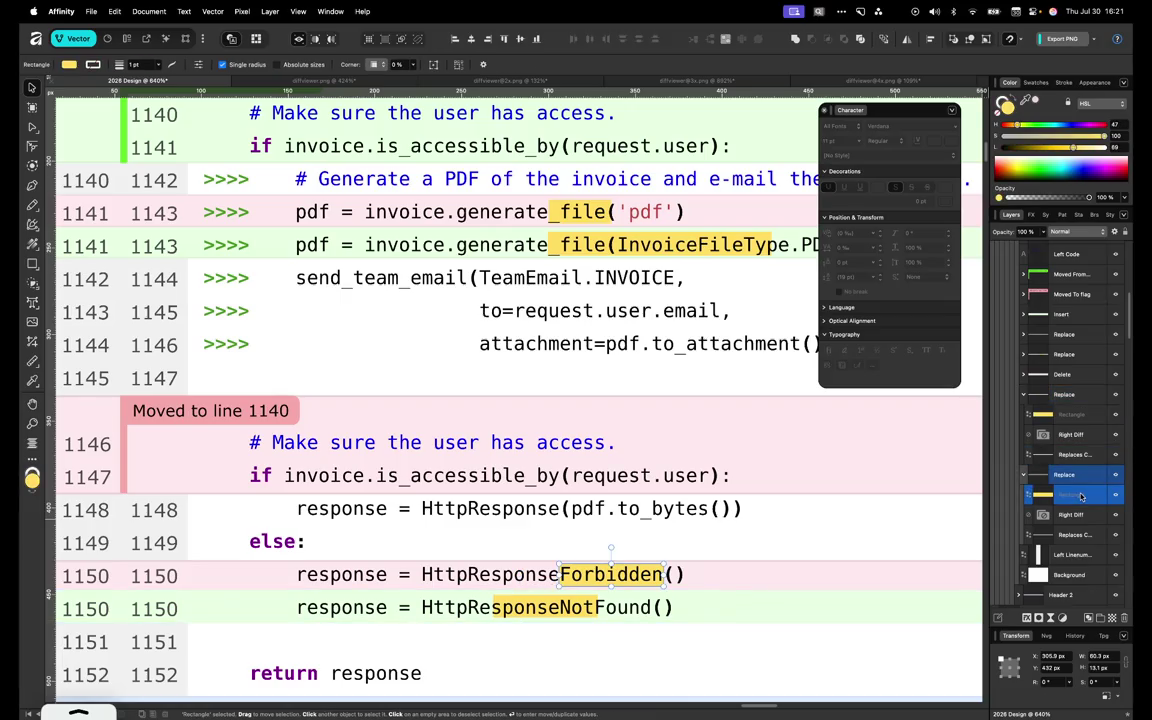
{"action": "left_click", "coordinate": [1078, 415]}
{"action": "key", "text": "shift+Right"}
{"action": "key", "text": "shift+Right"}
{"action": "key", "text": "shift+Right"}
{"action": "key", "text": "shift+Right"}
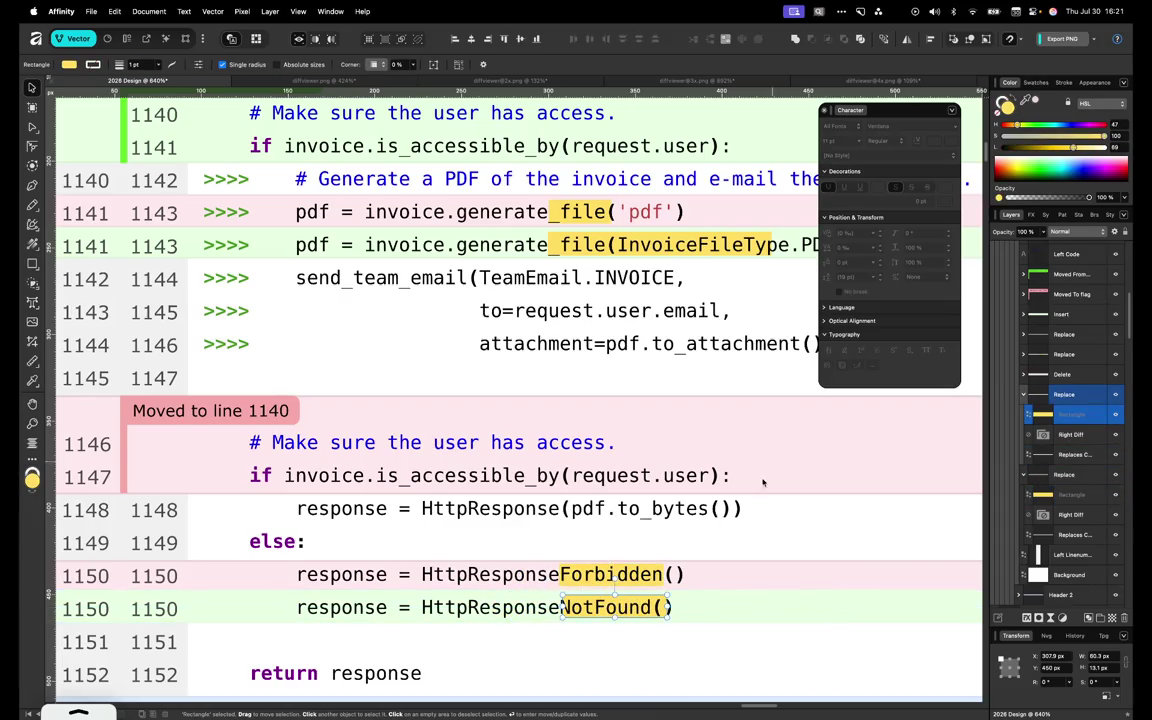
{"action": "scroll", "coordinate": [700, 520], "scroll_direction": "up", "scroll_amount": 5}
{"action": "scroll", "coordinate": [540, 452], "scroll_direction": "up", "scroll_amount": 3}
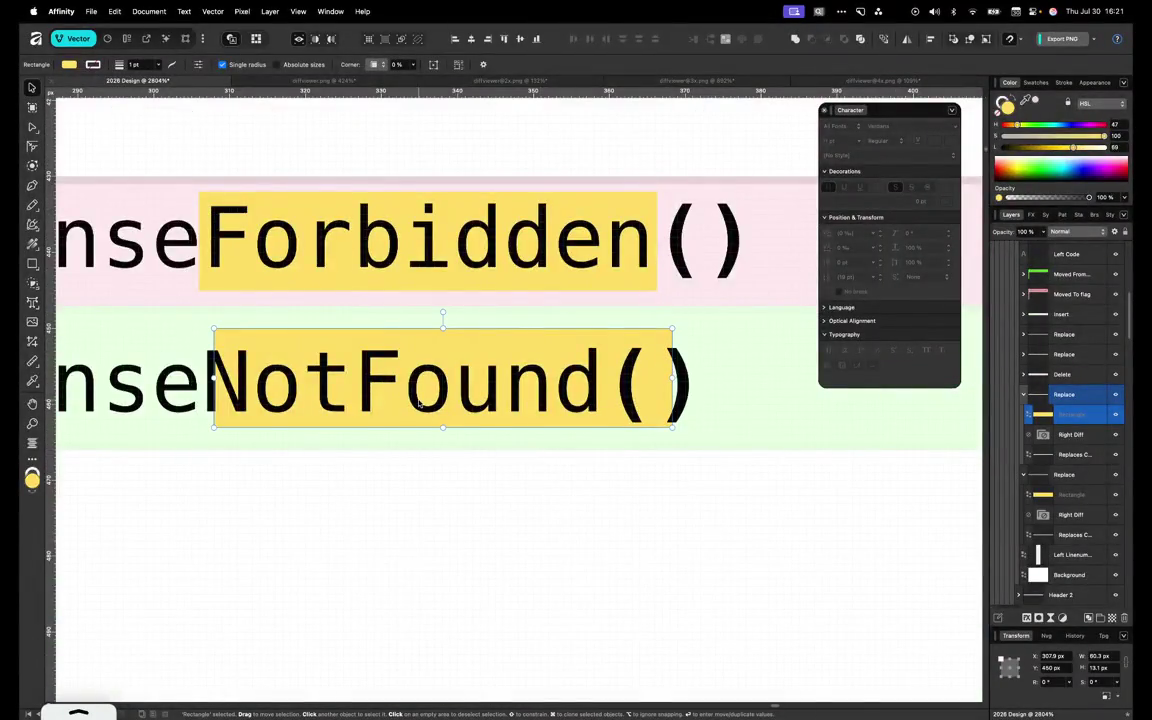
{"action": "key", "text": "shift+Left"}
{"action": "key", "text": "shift+Right"}
{"action": "key", "text": "Left"}
{"action": "key", "text": "Left"}
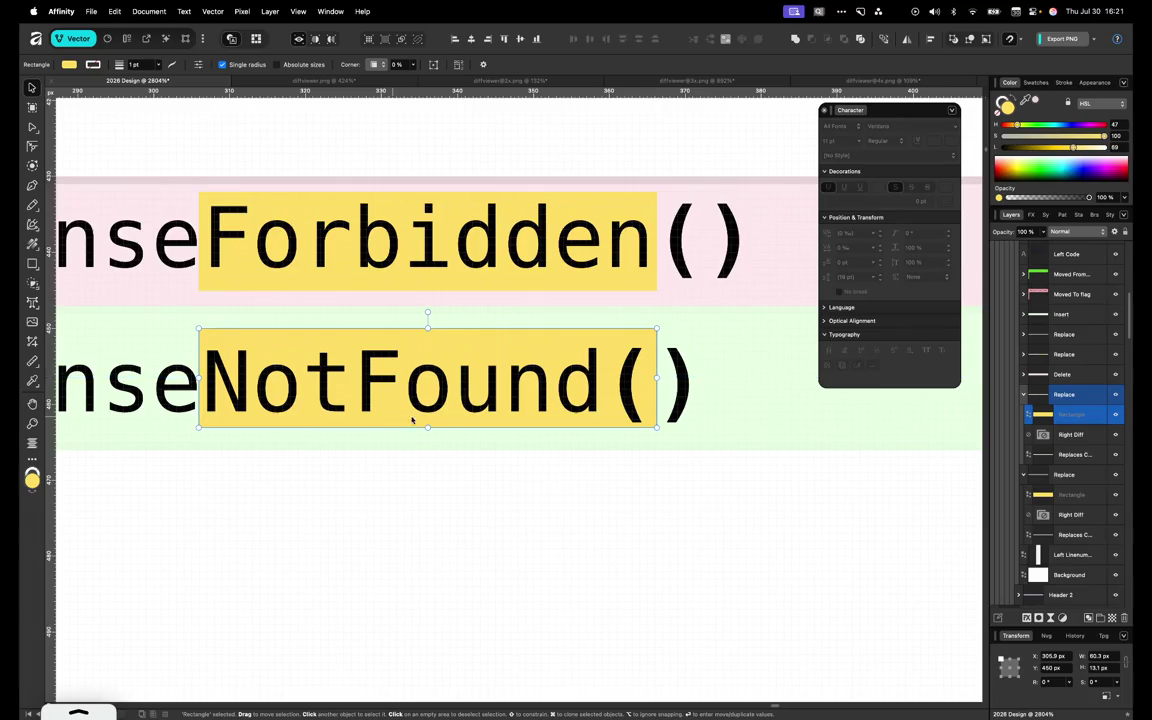
{"action": "left_click_drag", "start_coordinate": [657, 378], "coordinate": [611, 378]}
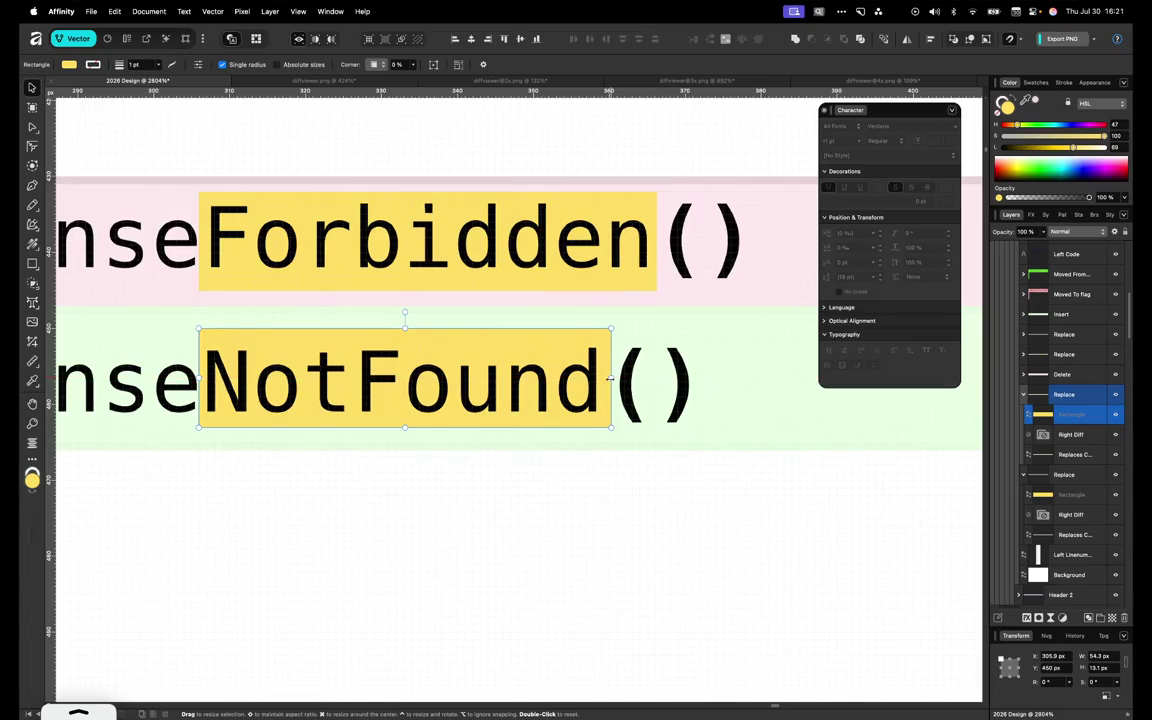
{"action": "scroll", "coordinate": [611, 378], "scroll_direction": "down", "scroll_amount": 5}
{"action": "scroll", "coordinate": [611, 378], "scroll_direction": "down", "scroll_amount": 5}
{"action": "scroll", "coordinate": [612, 380], "scroll_direction": "down", "scroll_amount": 3}
{"action": "scroll", "coordinate": [611, 379], "scroll_direction": "up", "scroll_amount": 3}
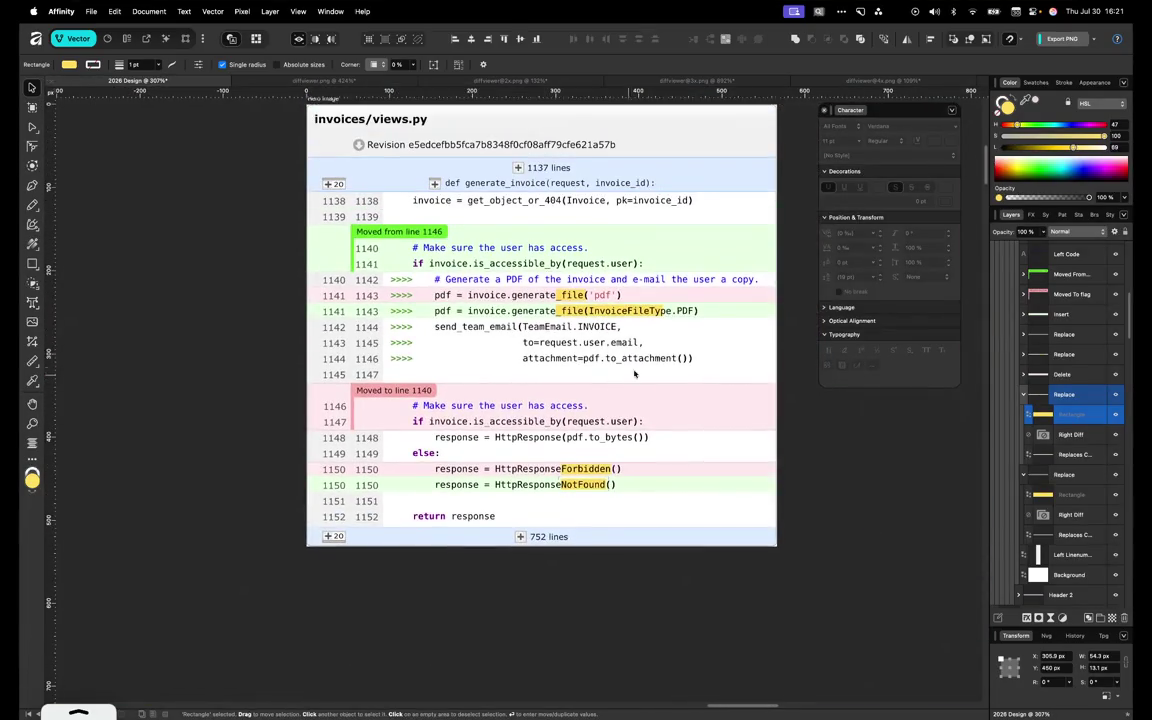
Fit green line 1143's yellow highlight exactly over InvoiceFileType.PDF
{"action": "left_click", "coordinate": [771, 313]}
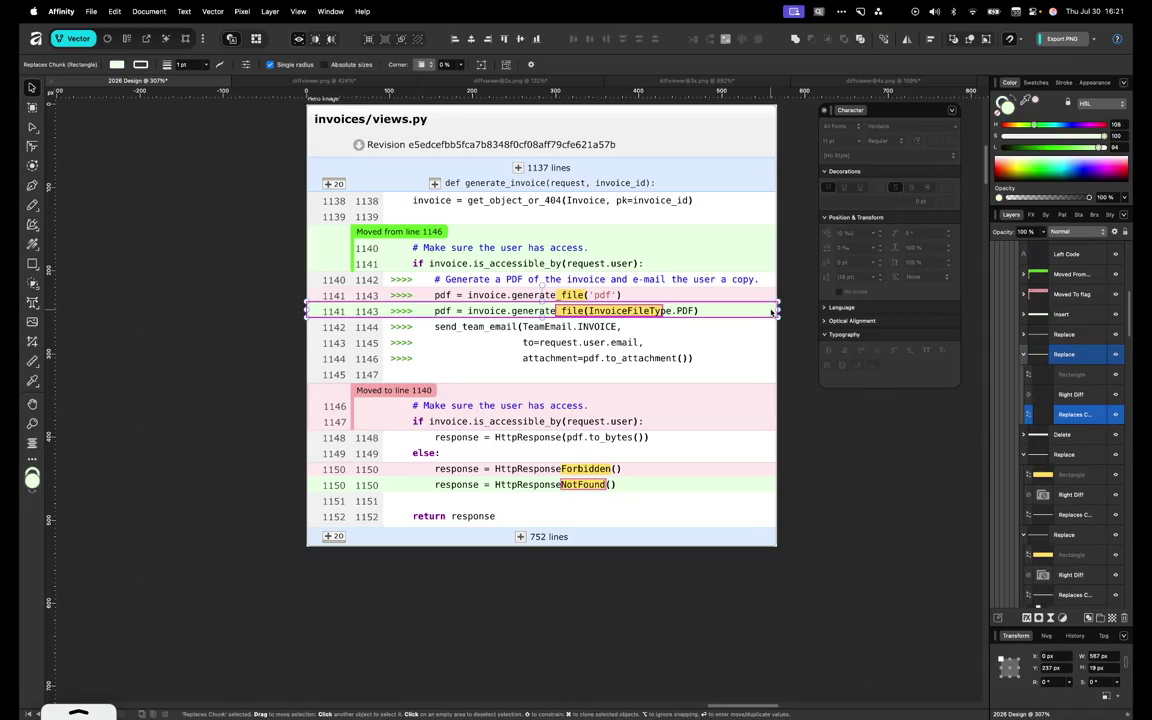
{"action": "scroll", "coordinate": [625, 316], "scroll_direction": "up", "scroll_amount": 5}
{"action": "scroll", "coordinate": [625, 316], "scroll_direction": "up", "scroll_amount": 3}
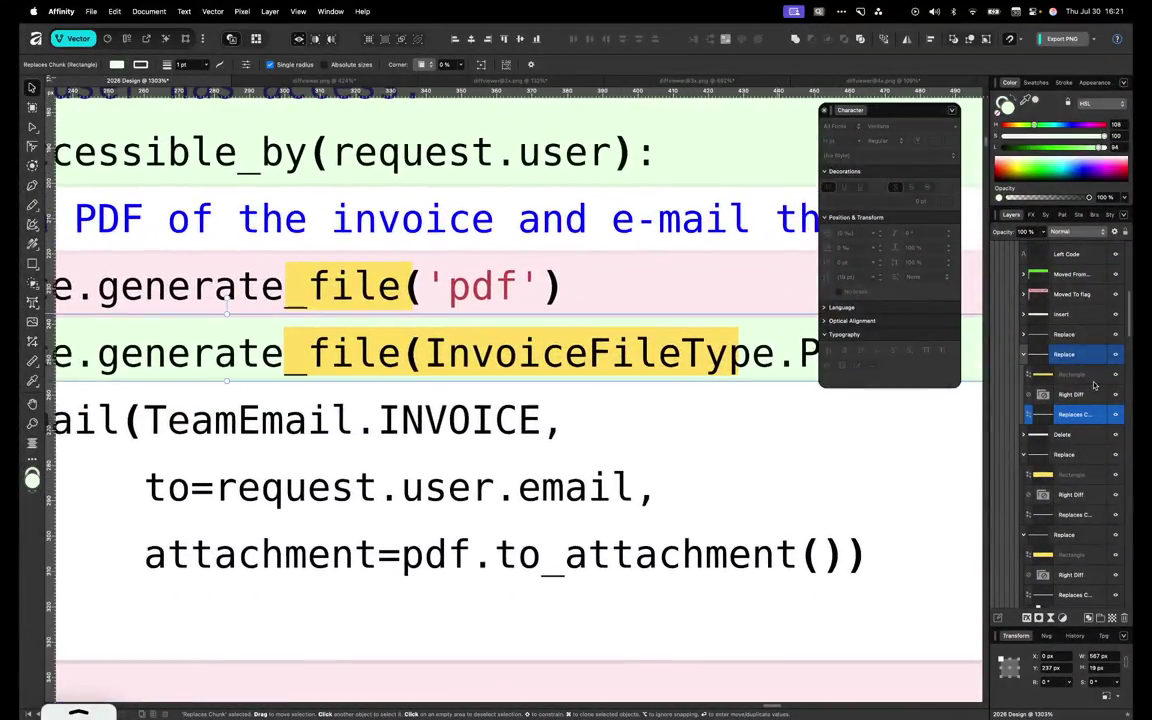
{"action": "key", "text": "Right"}
{"action": "key", "text": "Right"}
{"action": "key", "text": "Right"}
{"action": "key", "text": "shift+Right"}
{"action": "key", "text": "shift+Right"}
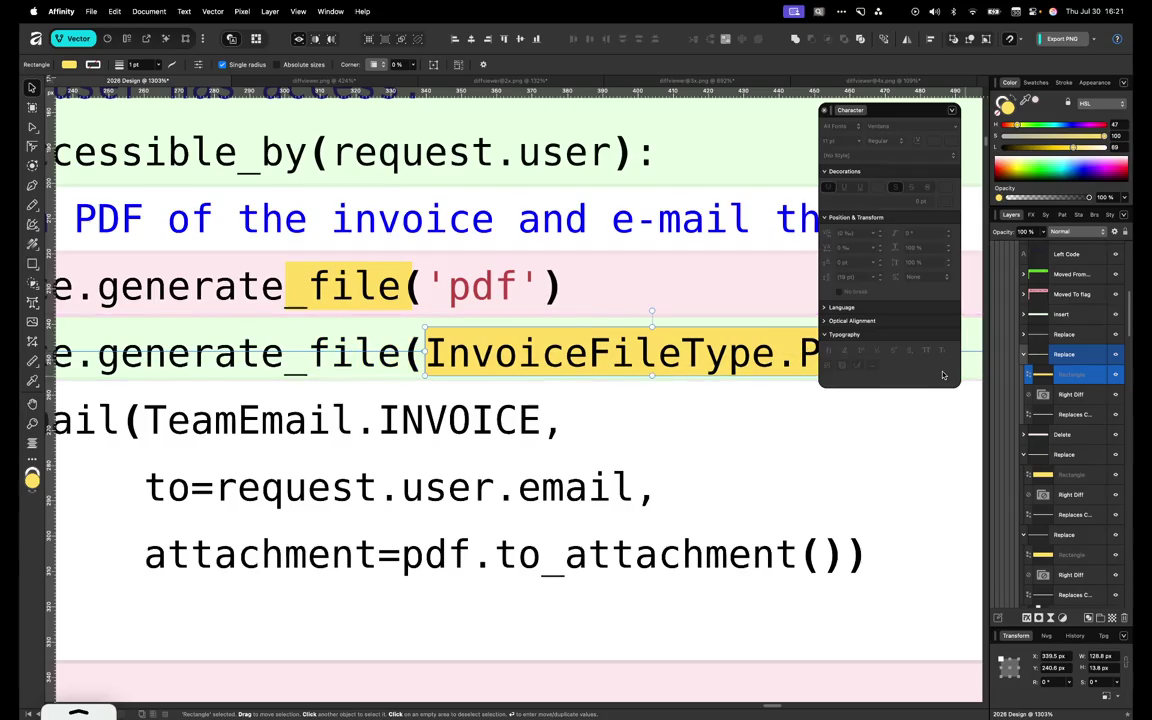
{"action": "scroll", "coordinate": [755, 432], "scroll_direction": "right", "scroll_amount": 3}
{"action": "key", "text": "Left"}
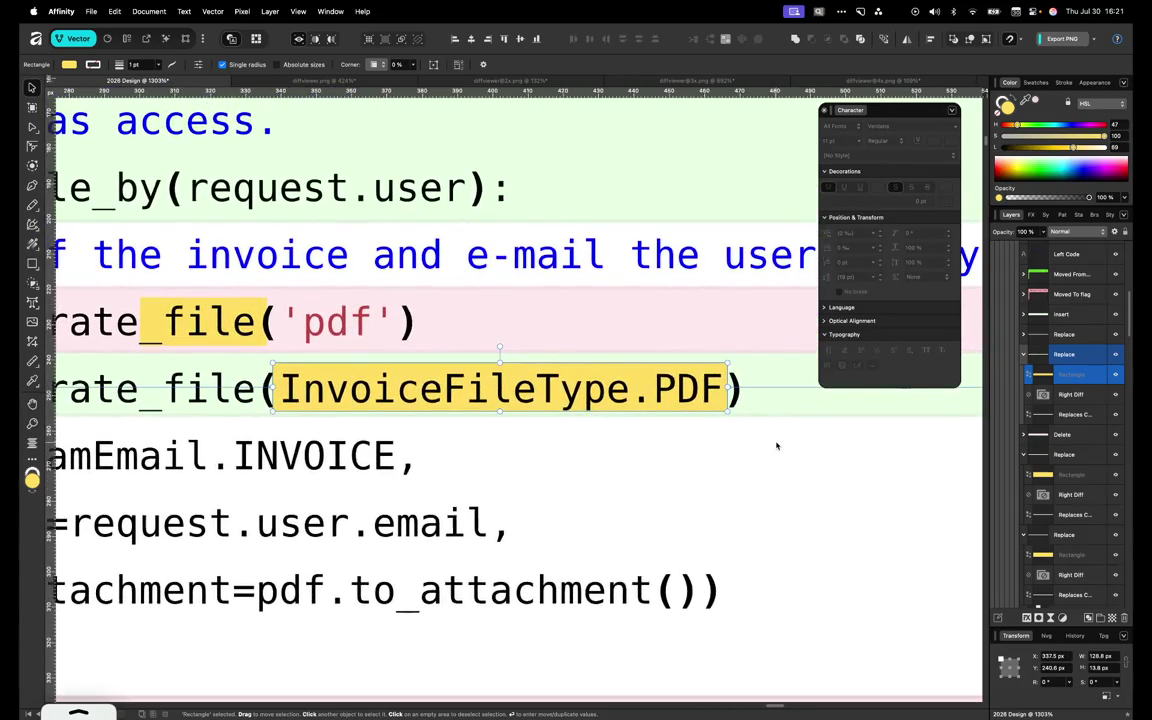
{"action": "key", "text": "Left"}
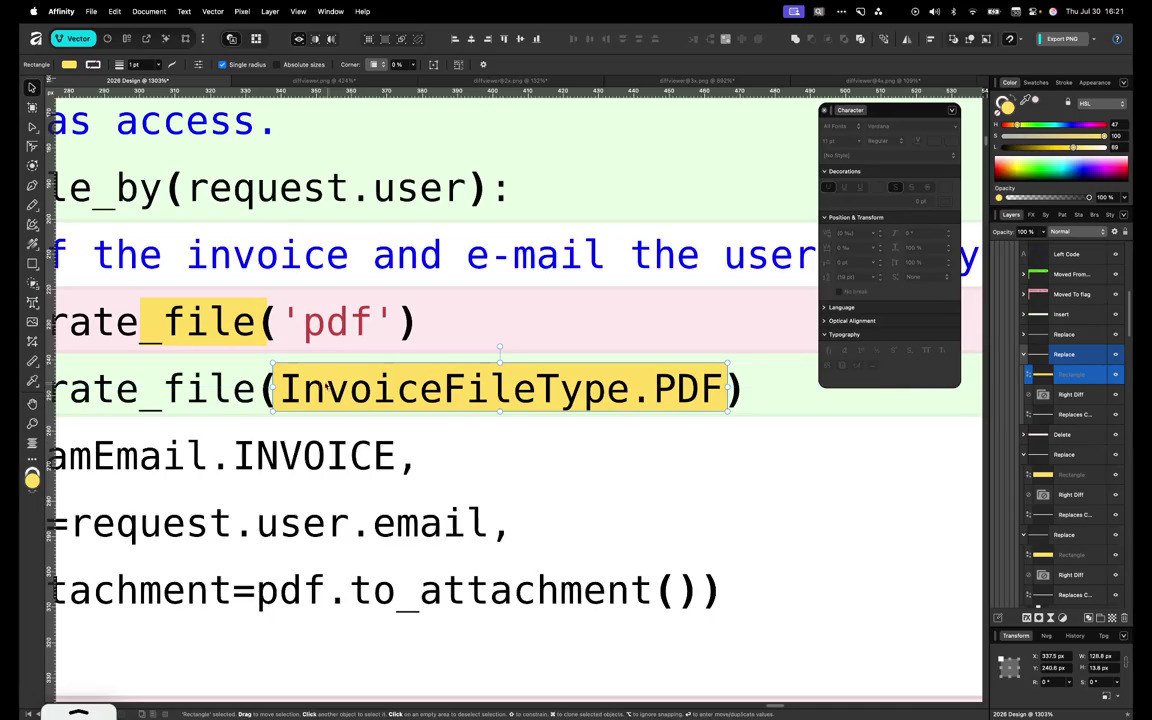
{"action": "left_click_drag", "start_coordinate": [272, 388], "coordinate": [277, 388]}
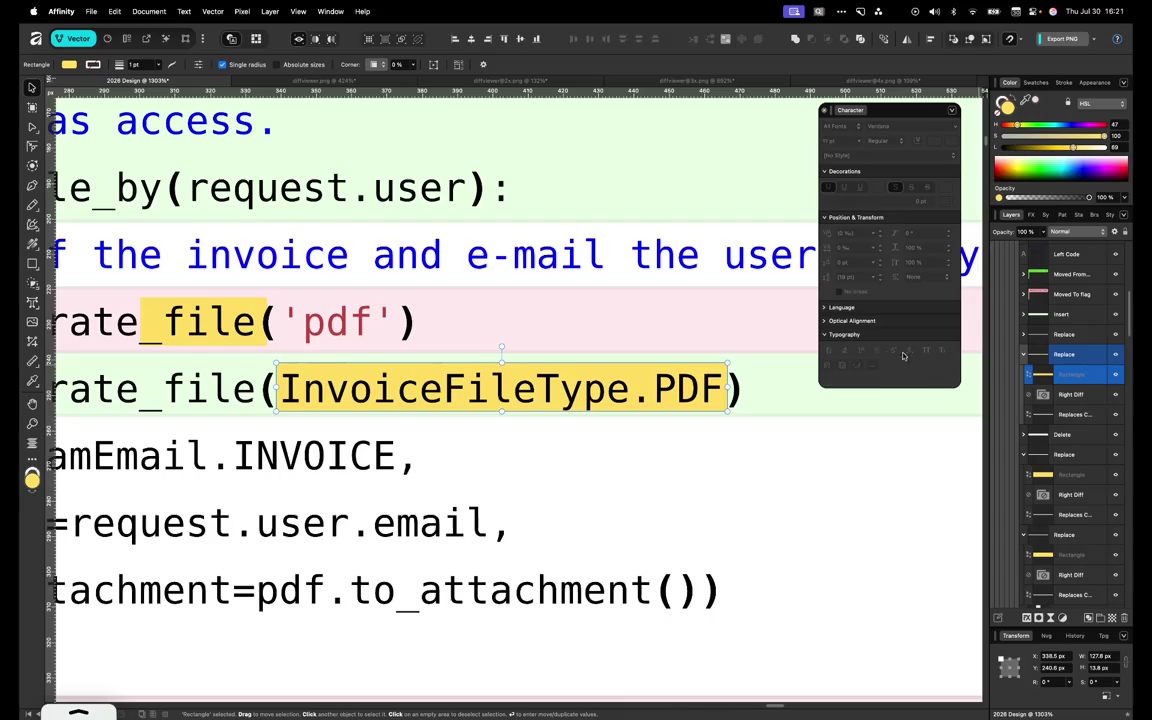
{"action": "left_click", "coordinate": [838, 426]}
Trim red line 1143's highlight to cover only 'pdf', ending before the closing parenthesis
{"action": "scroll", "coordinate": [838, 426], "scroll_direction": "up", "scroll_amount": 3}
{"action": "left_click", "coordinate": [962, 452]}
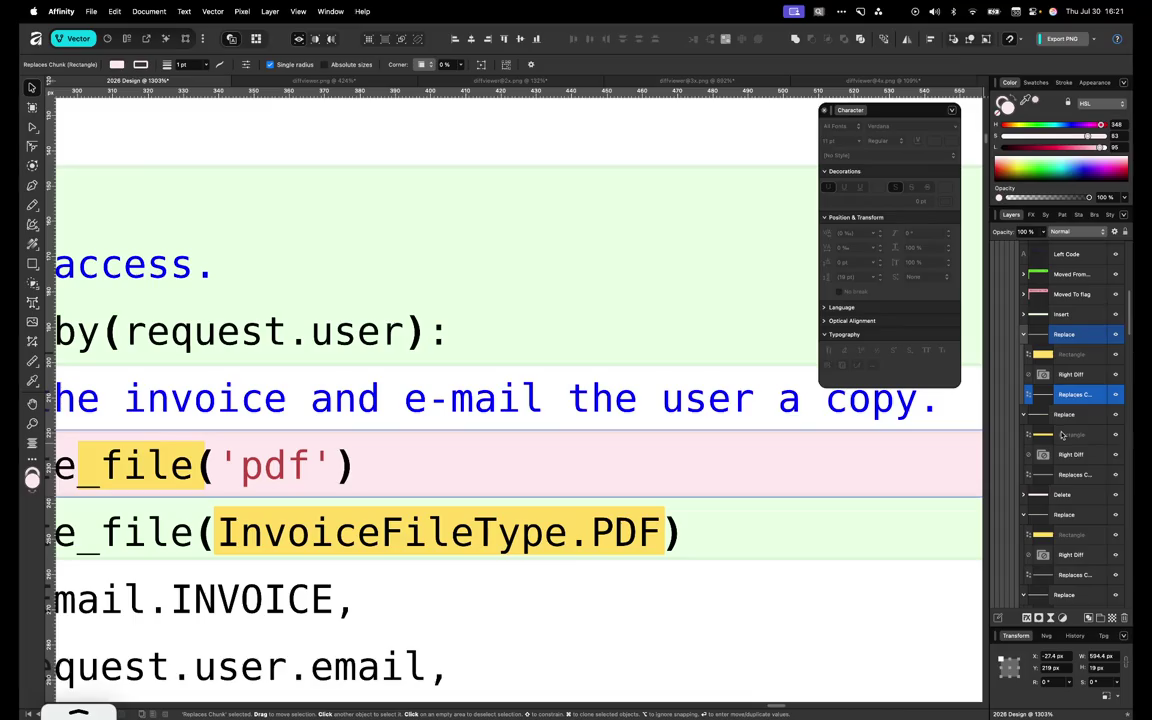
{"action": "left_click", "coordinate": [1070, 434]}
{"action": "left_click", "coordinate": [1072, 355]}
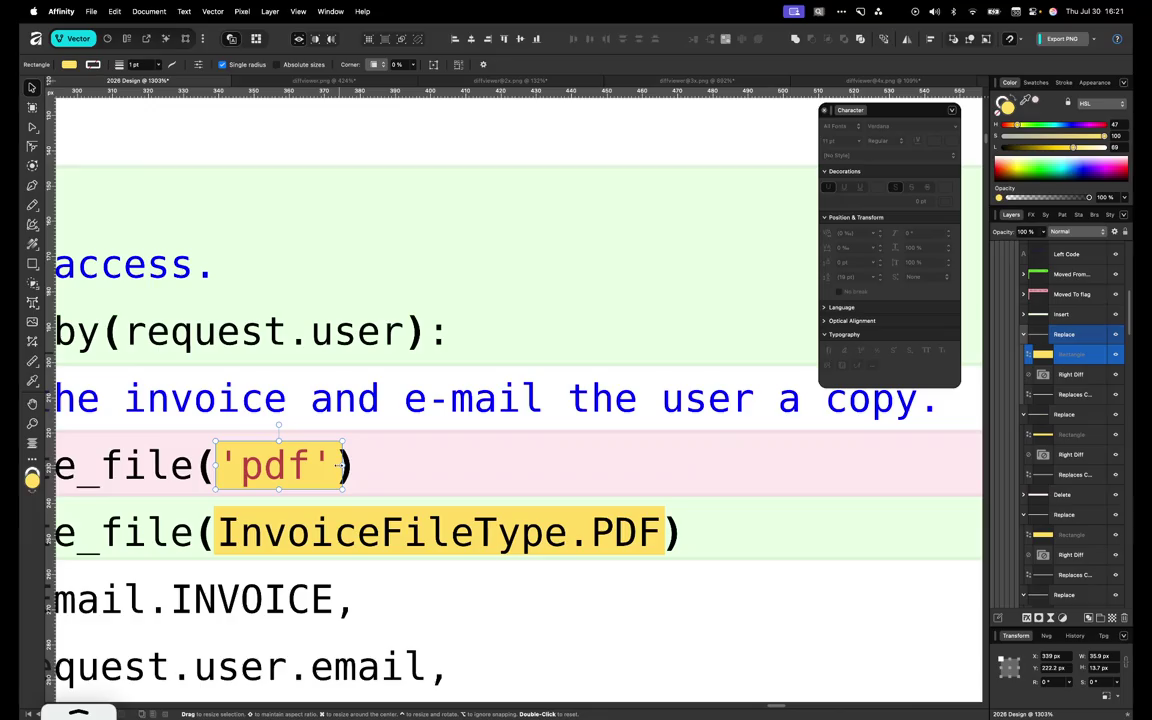
{"action": "left_click_drag", "start_coordinate": [338, 465], "coordinate": [331, 465]}
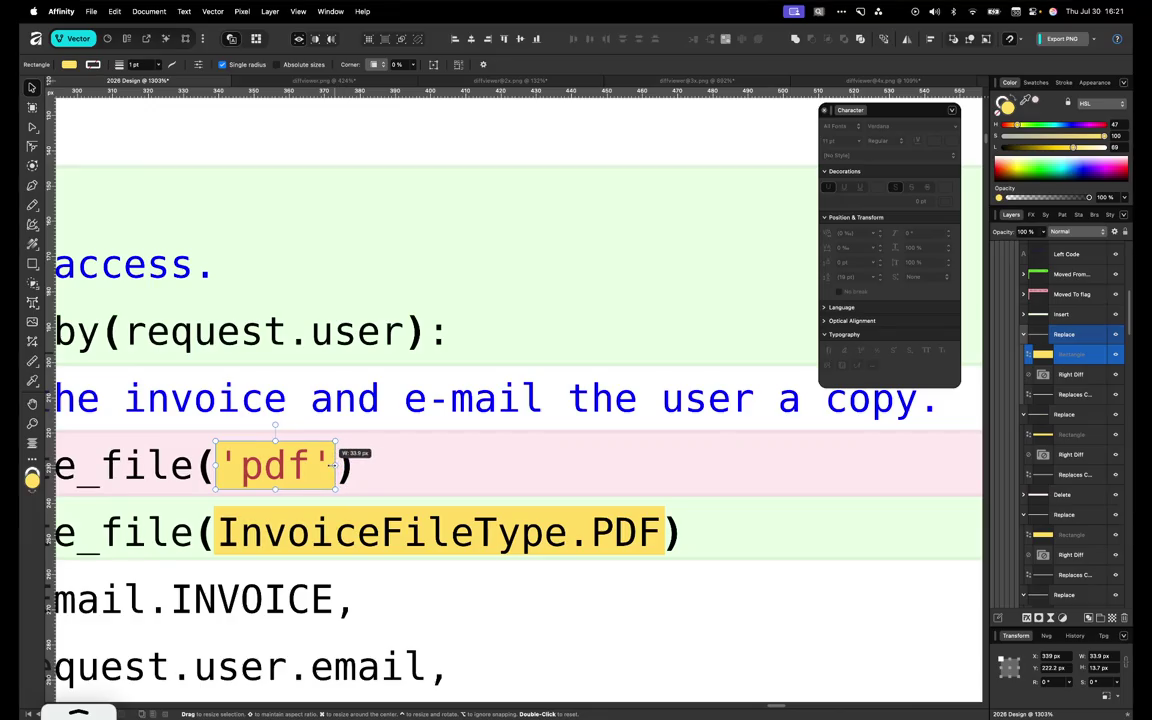
{"action": "scroll", "coordinate": [331, 465], "scroll_direction": "down", "scroll_amount": 1}
{"action": "scroll", "coordinate": [331, 465], "scroll_direction": "down", "scroll_amount": 5}
{"action": "left_click", "coordinate": [518, 508]}
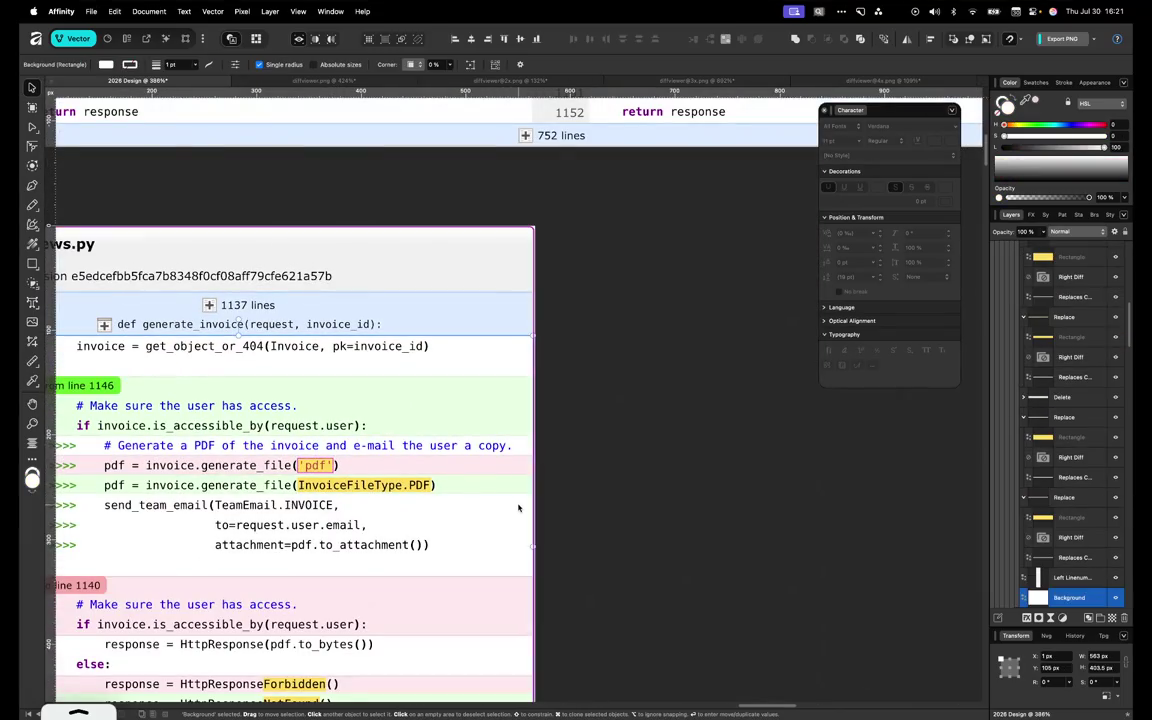
Zoom out and show the Export persona listing both Hero Image artboards' 1x–4x PNG slices
{"action": "scroll", "coordinate": [518, 508], "scroll_direction": "up", "scroll_amount": 5}
{"action": "scroll", "coordinate": [518, 508], "scroll_direction": "up", "scroll_amount": 3}
{"action": "scroll", "coordinate": [518, 508], "scroll_direction": "up", "scroll_amount": 2}
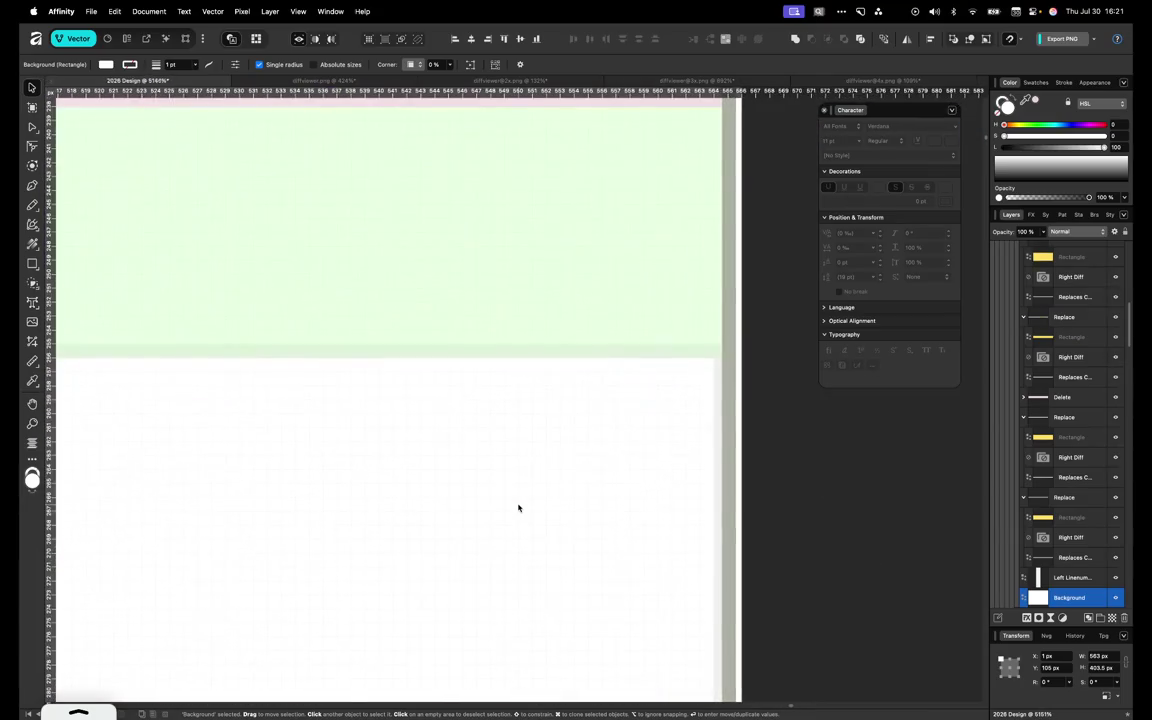
{"action": "scroll", "coordinate": [518, 508], "scroll_direction": "down", "scroll_amount": 2}
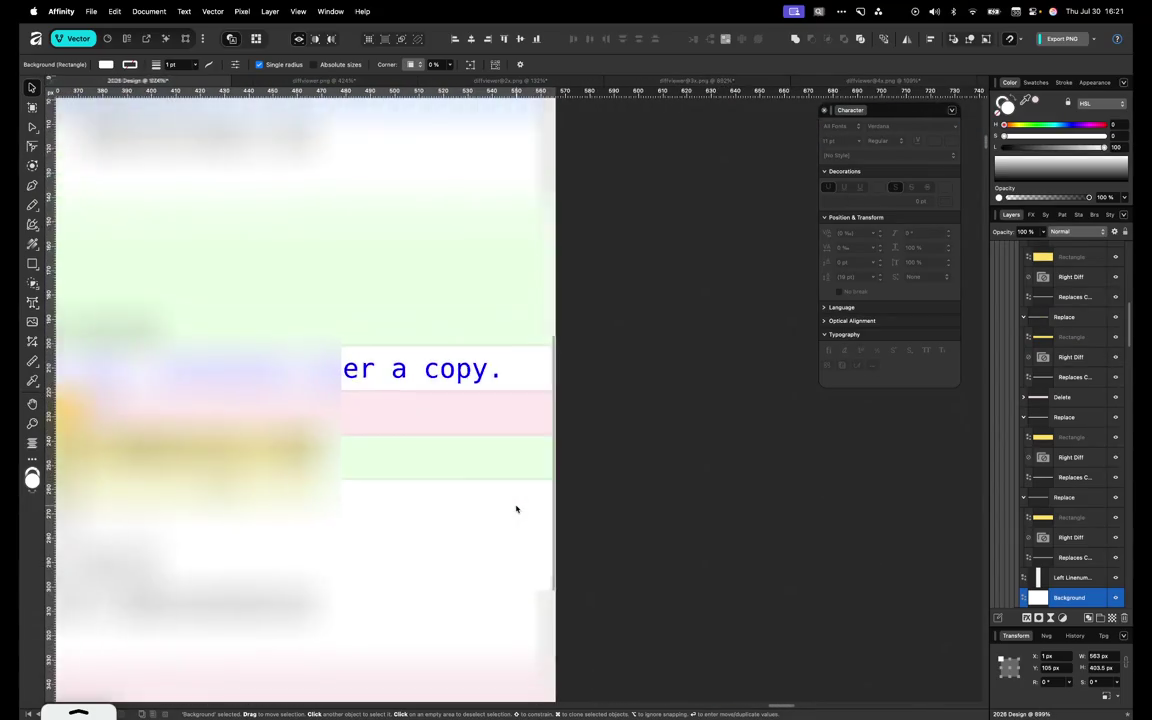
{"action": "scroll", "coordinate": [518, 508], "scroll_direction": "down", "scroll_amount": 2}
{"action": "scroll", "coordinate": [518, 508], "scroll_direction": "down", "scroll_amount": 1}
{"action": "scroll", "coordinate": [516, 510], "scroll_direction": "down", "scroll_amount": 1}
{"action": "scroll", "coordinate": [516, 510], "scroll_direction": "down", "scroll_amount": 1}
{"action": "scroll", "coordinate": [516, 510], "scroll_direction": "left", "scroll_amount": 1}
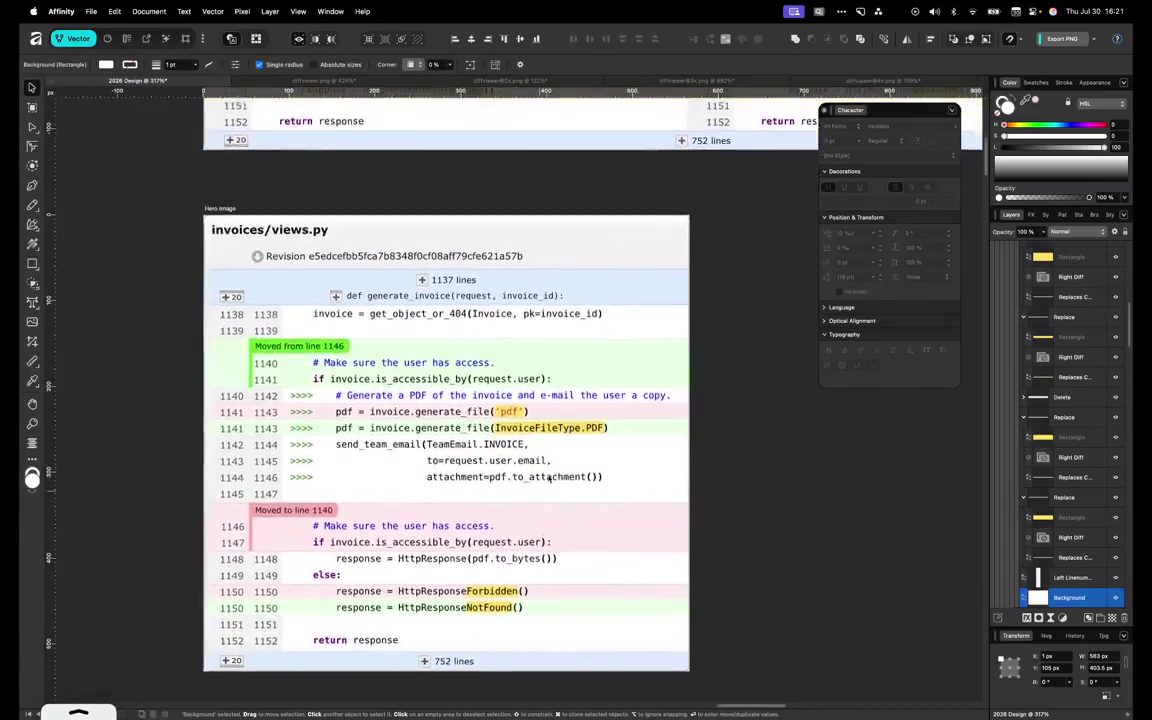
{"action": "left_click", "coordinate": [751, 426]}
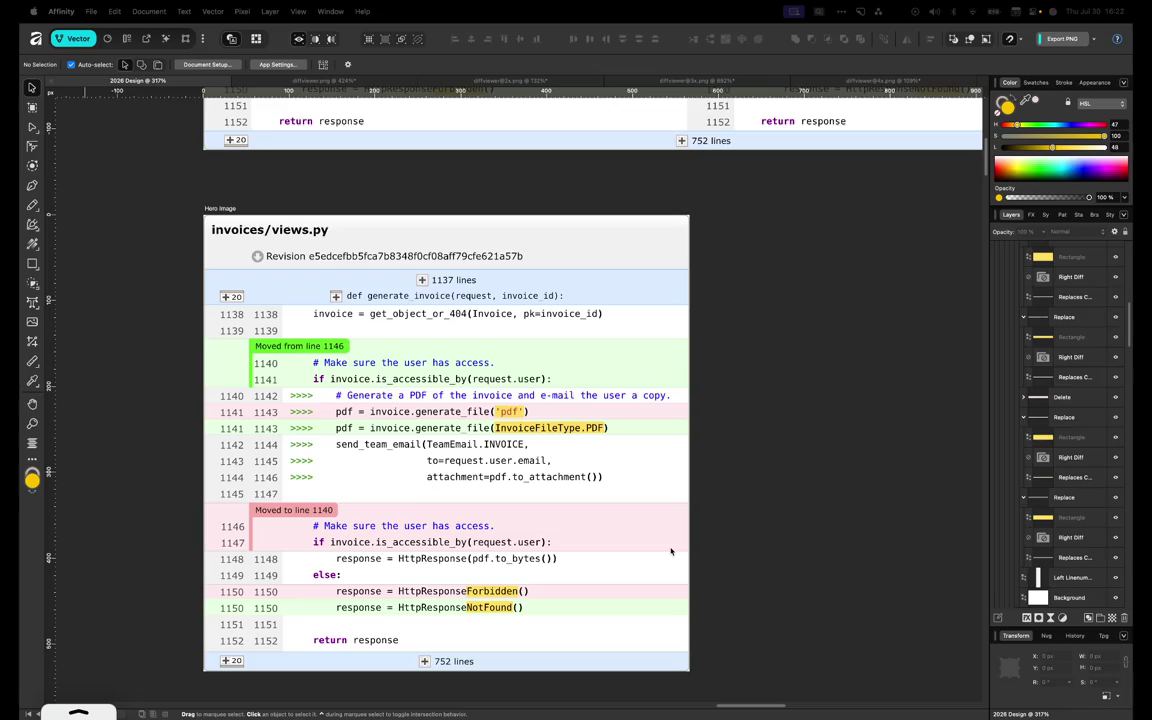
{"action": "scroll", "coordinate": [671, 551], "scroll_direction": "left", "scroll_amount": 3}
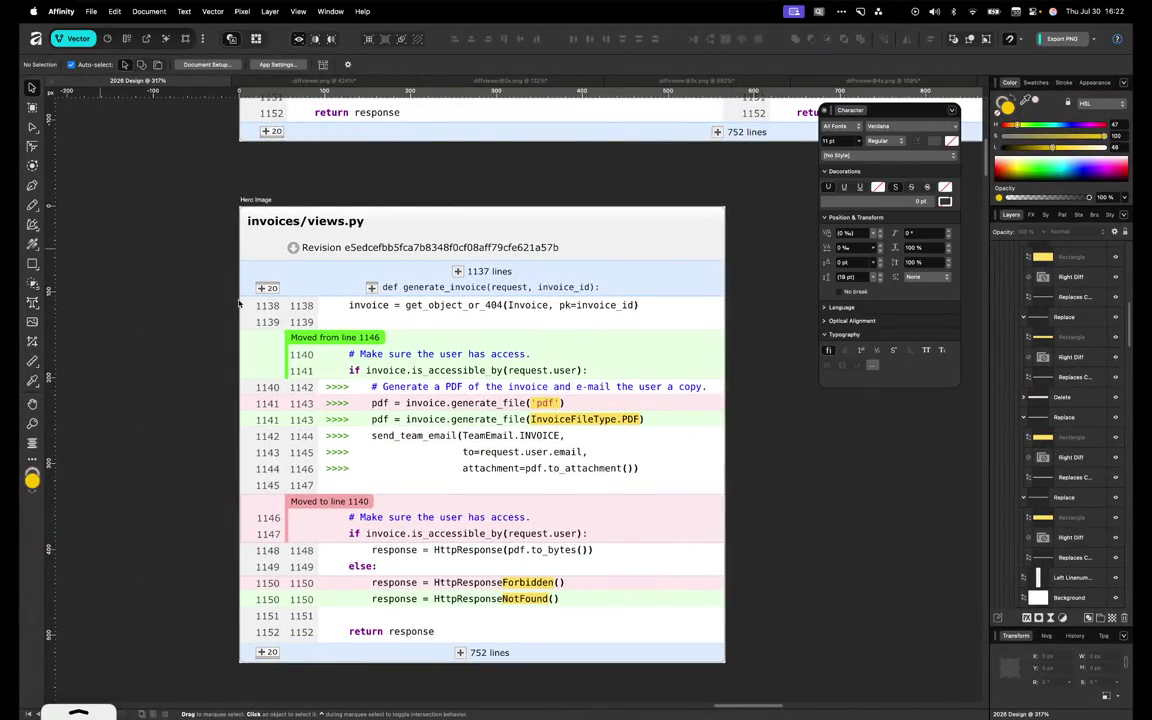
{"action": "scroll", "coordinate": [278, 318], "scroll_direction": "up", "scroll_amount": 2}
{"action": "scroll", "coordinate": [278, 318], "scroll_direction": "down", "scroll_amount": 3}
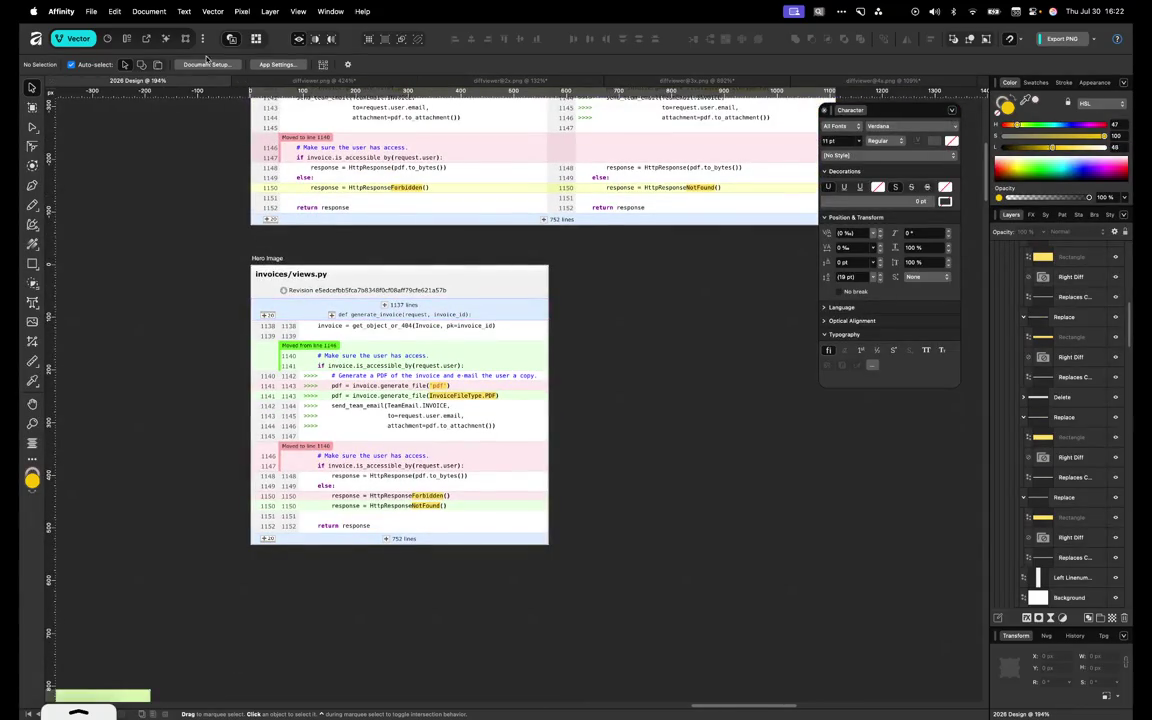
{"action": "key", "text": "super+4"}
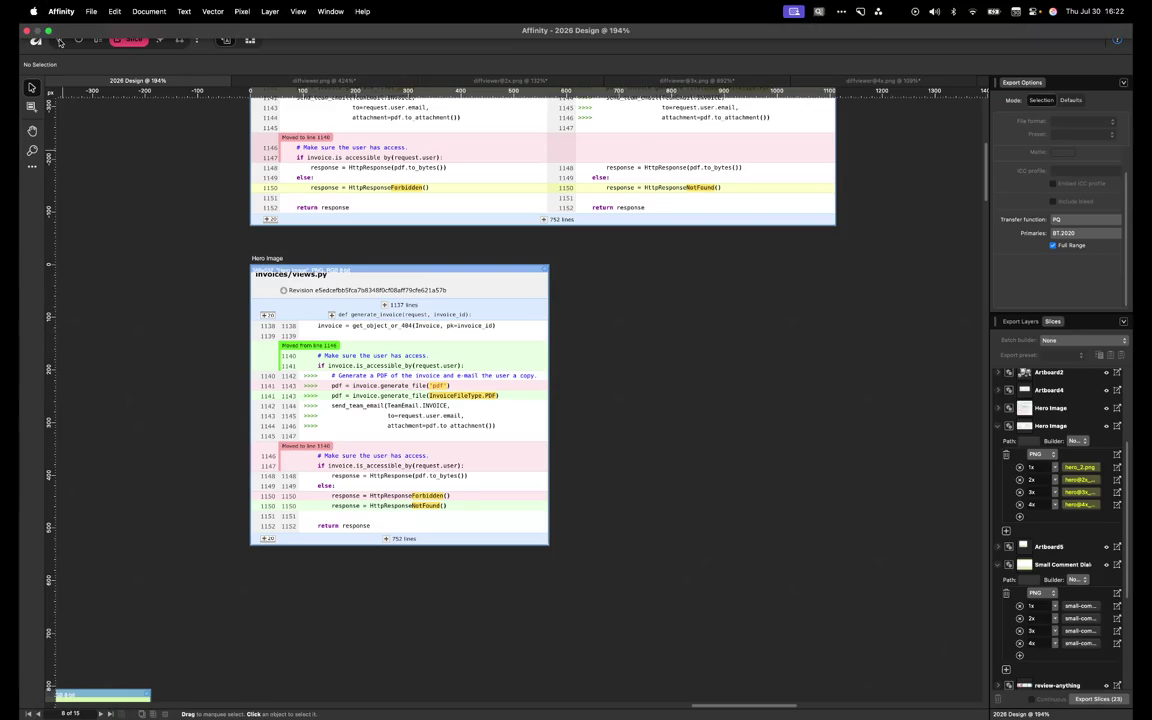
Rename the duplicate artboard to 'Mobile Hero Image'
{"action": "left_click", "coordinate": [60, 44]}
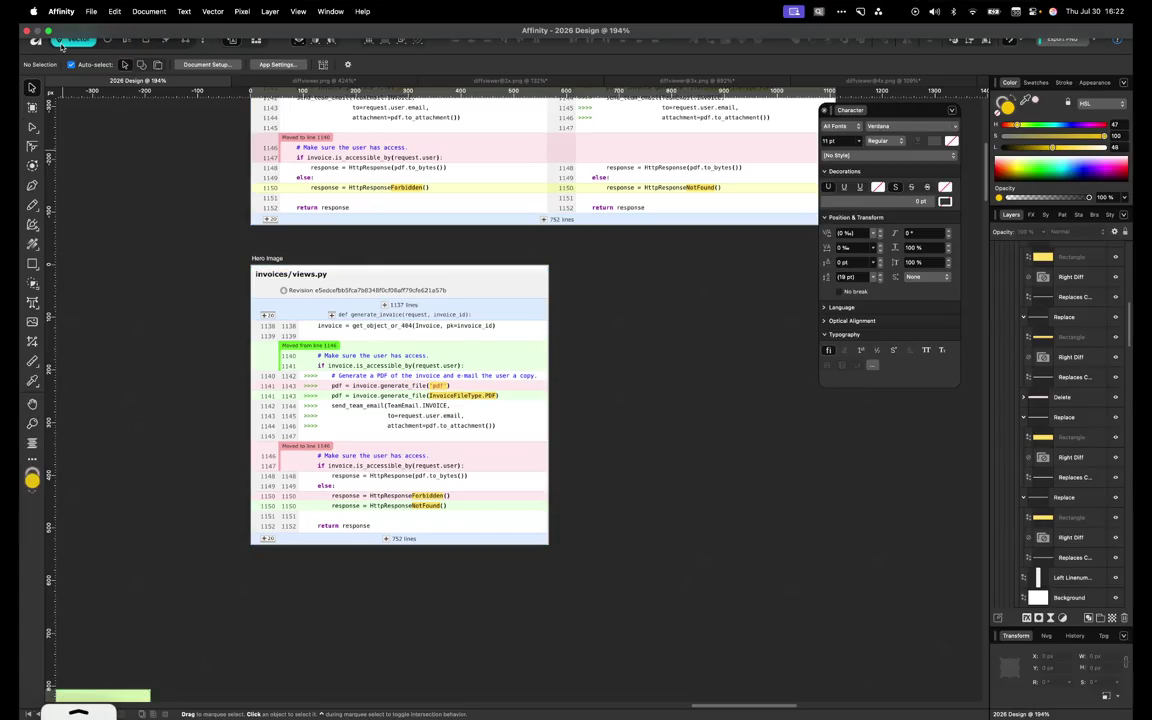
{"action": "double_click", "coordinate": [268, 258]}
{"action": "key", "text": "Left"}
{"action": "type", "text": "Mobile"}
{"action": "key", "text": "Return"}
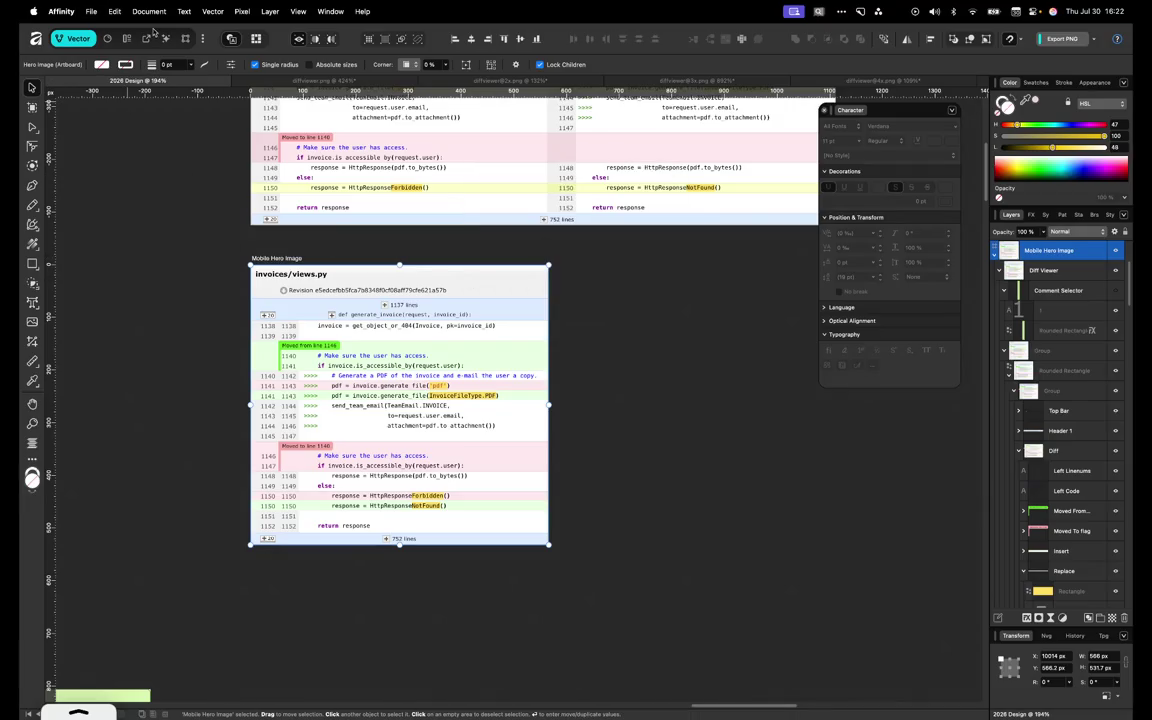
Set the slices' export location to the parent images folder
{"action": "key", "text": "super+4"}
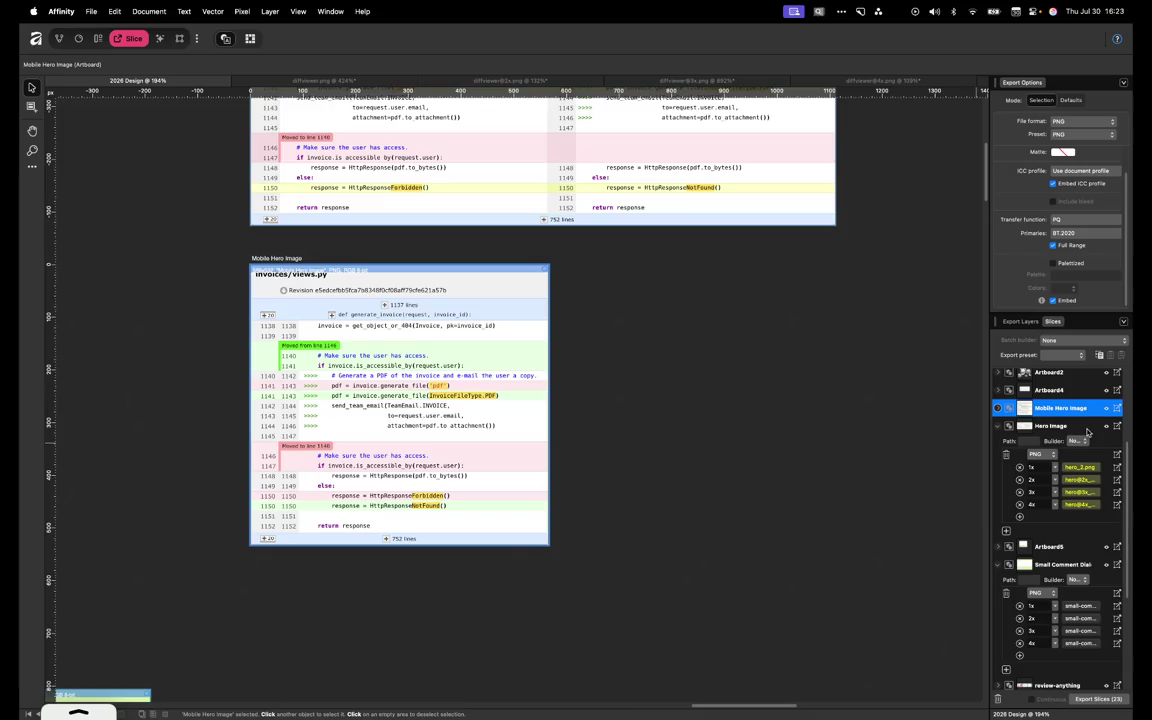
{"action": "left_click", "coordinate": [1117, 426]}
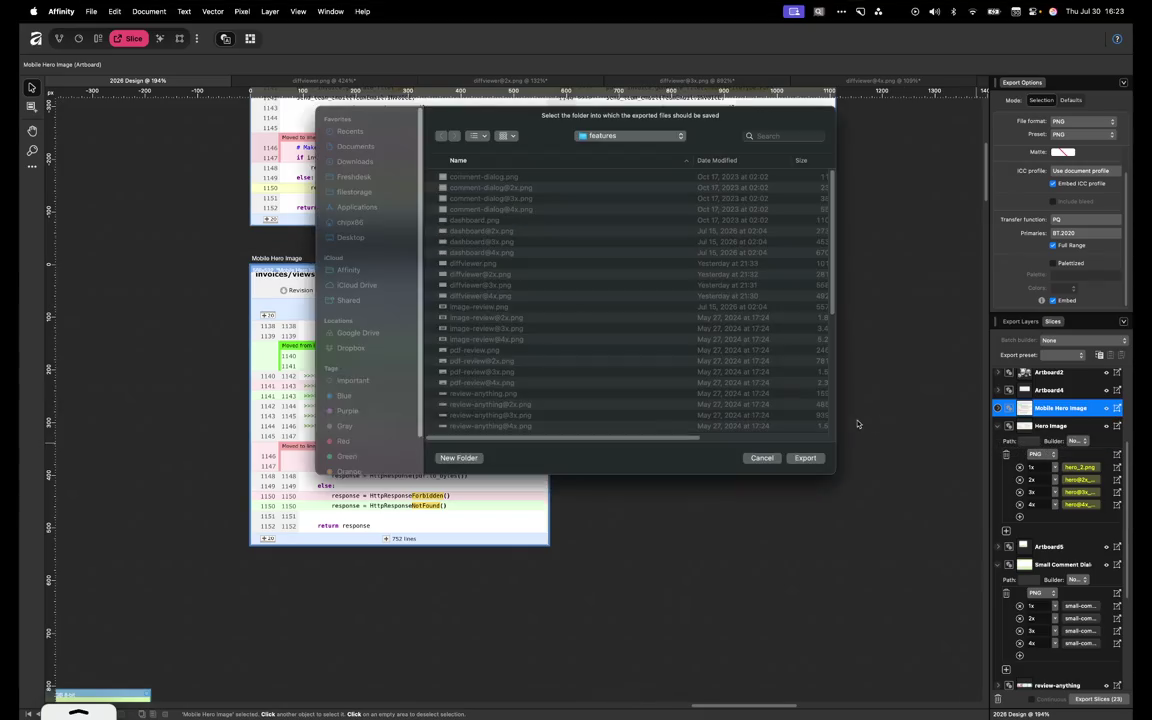
{"action": "scroll", "coordinate": [576, 339], "scroll_direction": "down", "scroll_amount": 3}
{"action": "scroll", "coordinate": [576, 339], "scroll_direction": "down", "scroll_amount": 2}
{"action": "scroll", "coordinate": [576, 339], "scroll_direction": "down", "scroll_amount": 3}
{"action": "scroll", "coordinate": [576, 339], "scroll_direction": "down", "scroll_amount": 2}
{"action": "key", "text": "super+Up"}
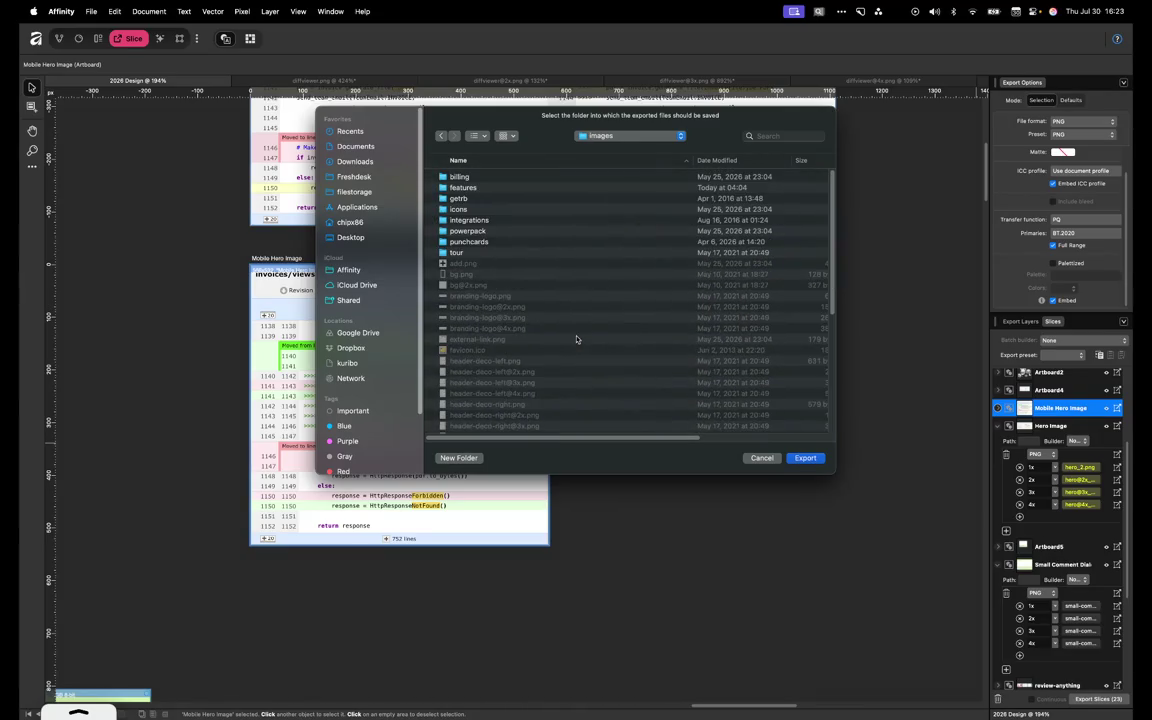
{"action": "scroll", "coordinate": [485, 350], "scroll_direction": "down", "scroll_amount": 5}
{"action": "scroll", "coordinate": [489, 369], "scroll_direction": "up", "scroll_amount": 2}
{"action": "scroll", "coordinate": [489, 369], "scroll_direction": "up", "scroll_amount": 3}
{"action": "scroll", "coordinate": [489, 369], "scroll_direction": "up", "scroll_amount": 2}
{"action": "key", "text": "Escape"}
Rename all slice paths to hero-mobile, save the document, and export the slices
{"action": "left_click", "coordinate": [1078, 467]}
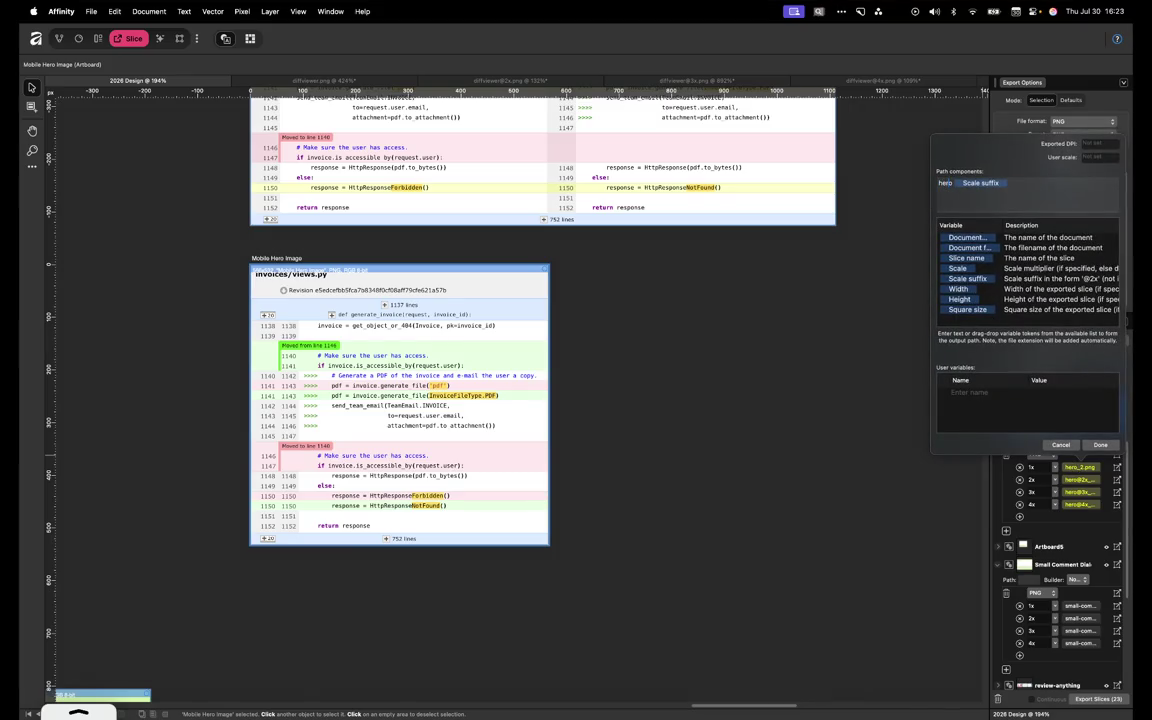
{"action": "type", "text": "-mobile"}
{"action": "key", "text": "super+a"}
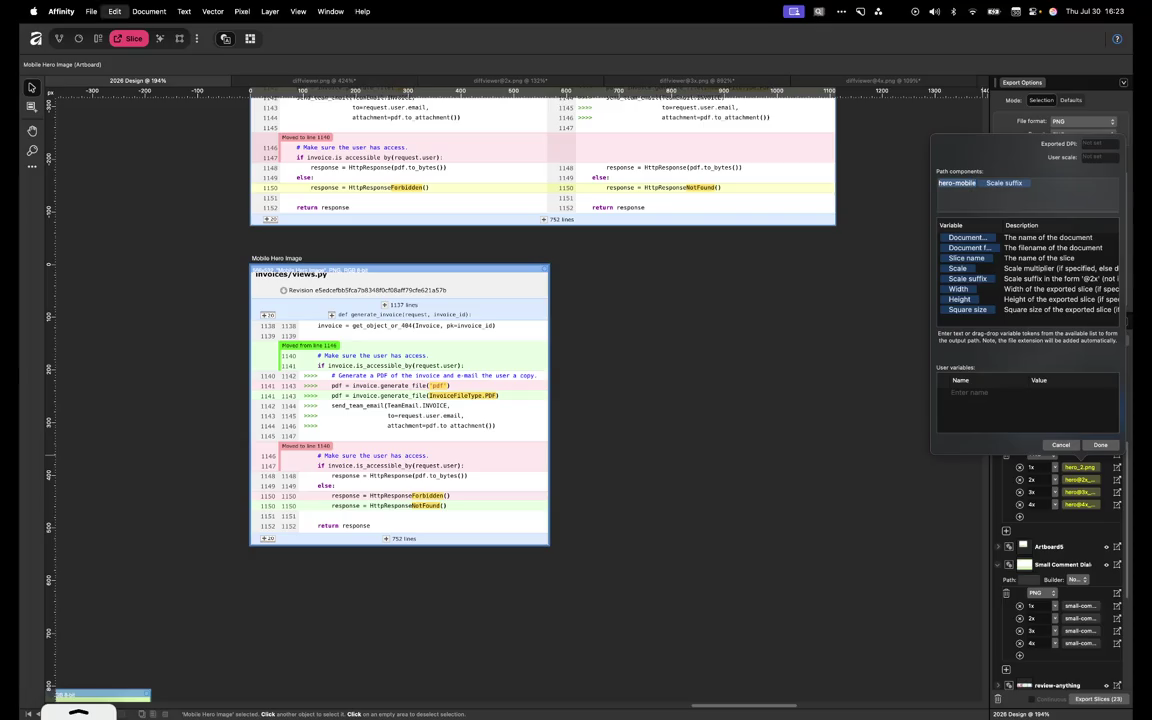
{"action": "key", "text": "Escape"}
{"action": "left_click", "coordinate": [1080, 480]}
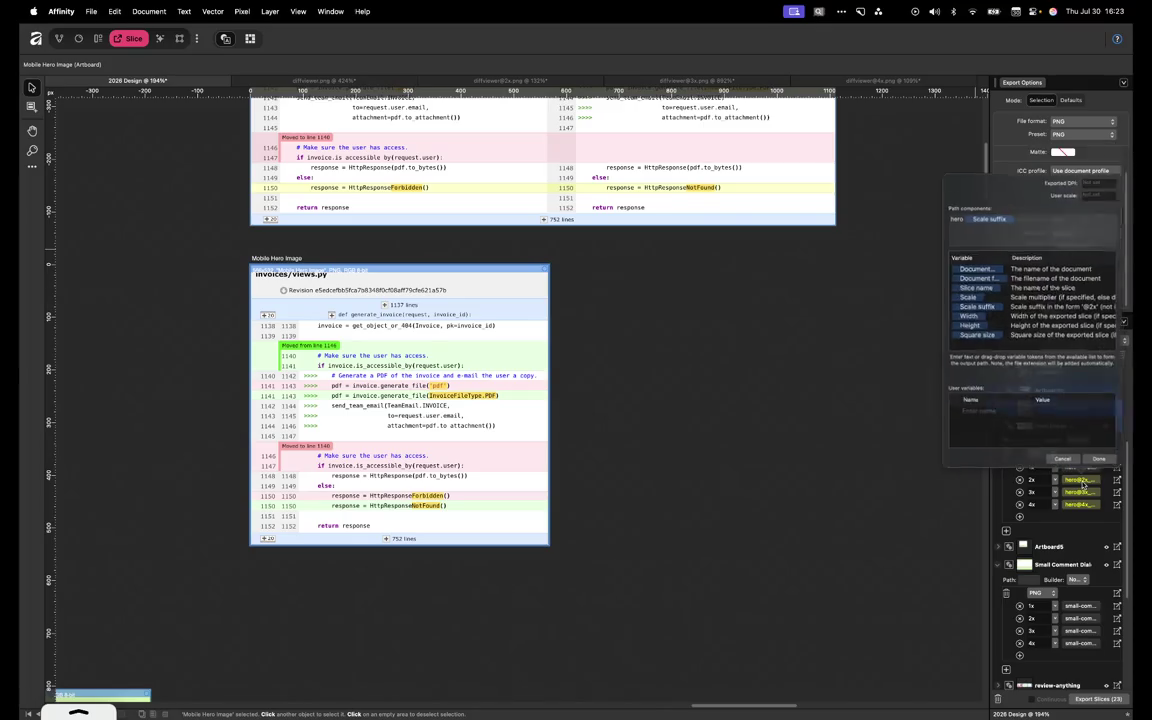
{"action": "key", "text": "super+a"}
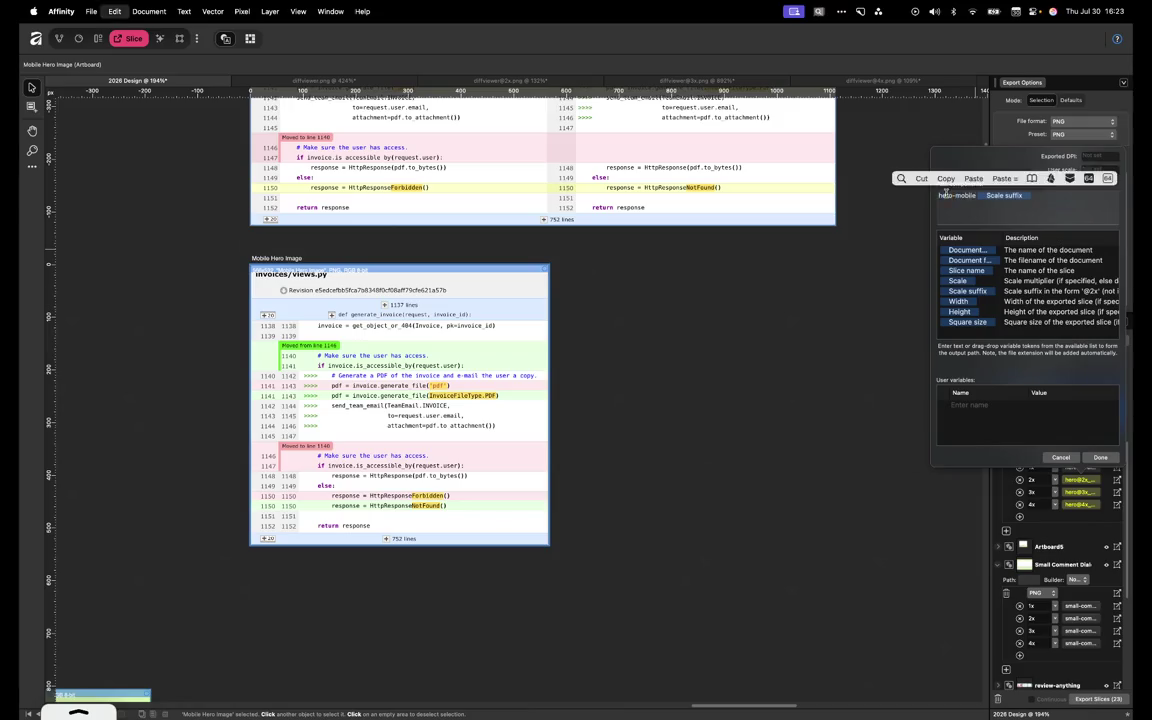
{"action": "key", "text": "Escape"}
{"action": "left_click", "coordinate": [980, 450]}
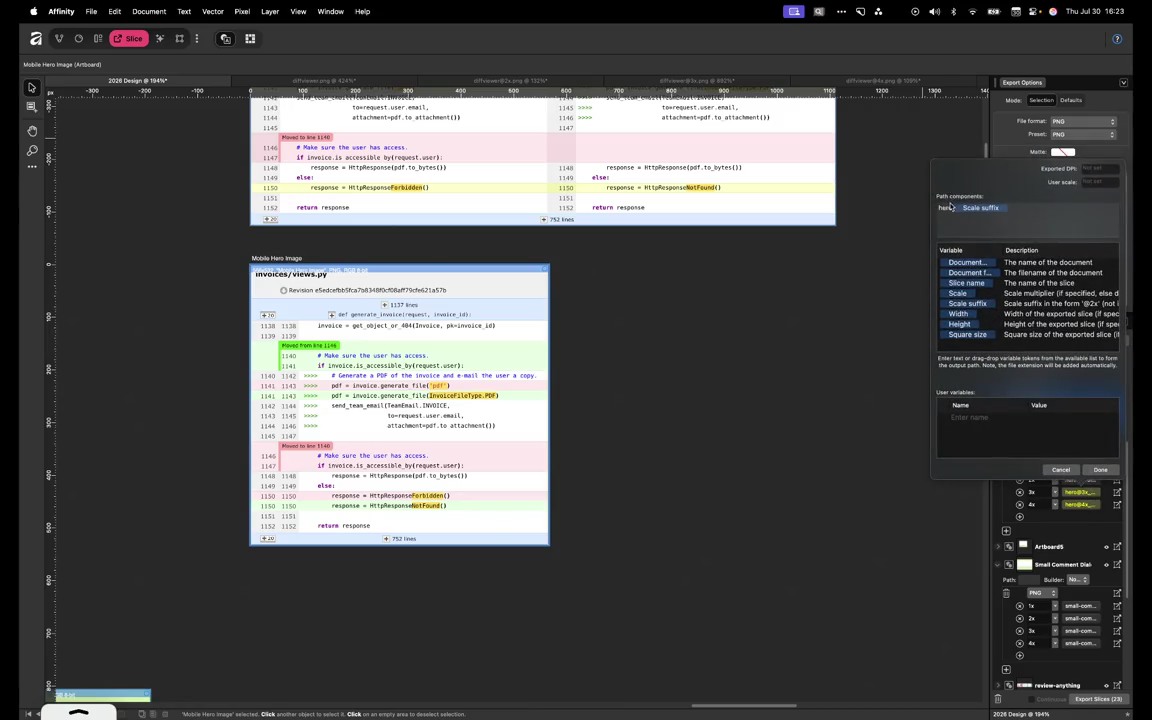
{"action": "key", "text": "super+a"}
{"action": "key", "text": "Escape"}
{"action": "left_click", "coordinate": [978, 457]}
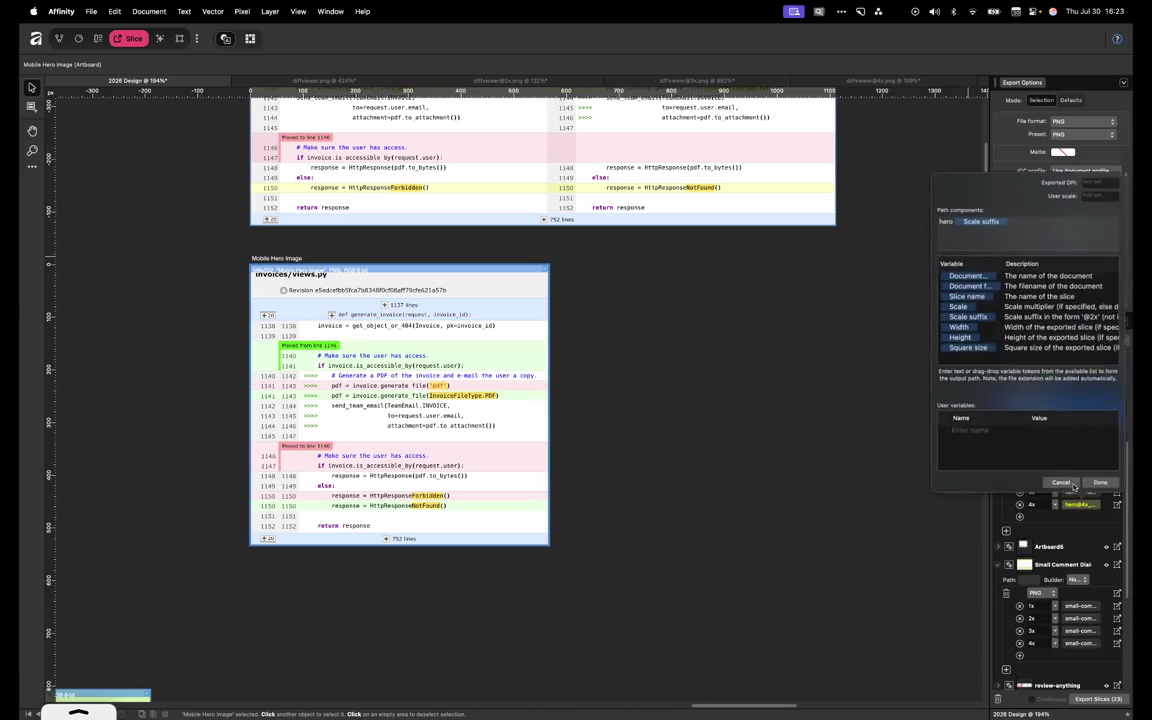
{"action": "type", "text": "-mobile"}
{"action": "key", "text": "Return"}
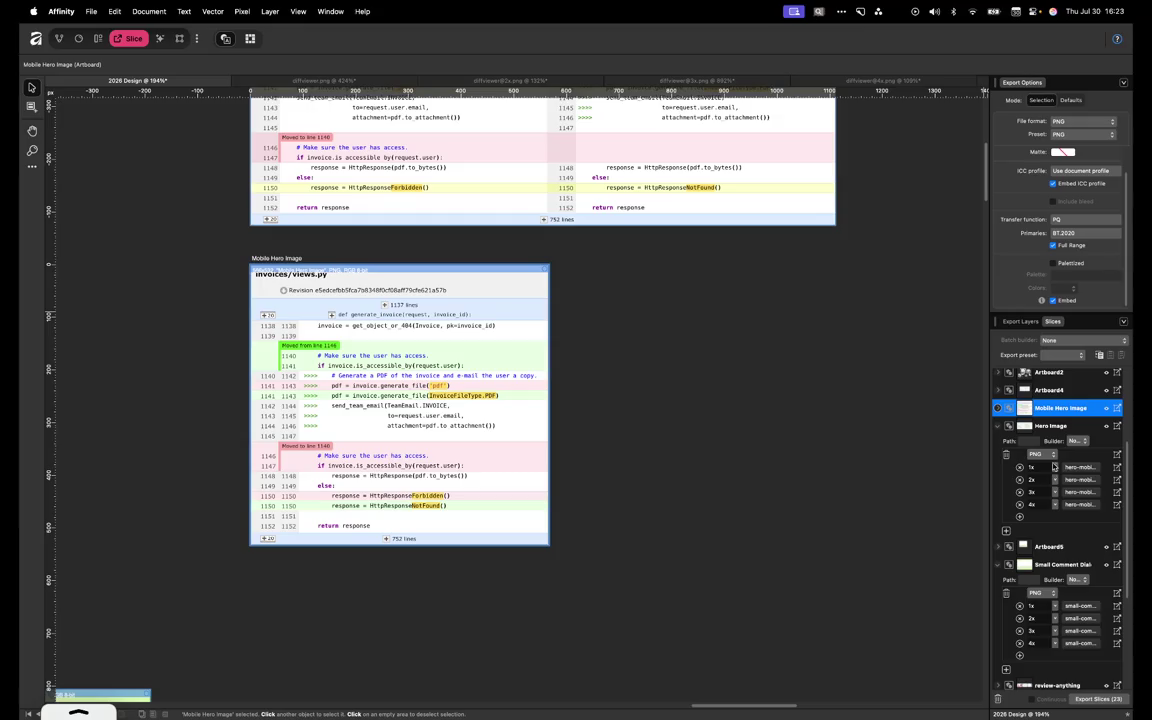
{"action": "key", "text": "super+s"}
{"action": "left_click", "coordinate": [806, 458]}
Export the Mobile Hero Image slices and show the local Review Board tab in Firefox
{"action": "left_click", "coordinate": [1119, 597]}
{"action": "left_click", "coordinate": [803, 456]}
{"action": "key", "text": "ctrl+Right"}
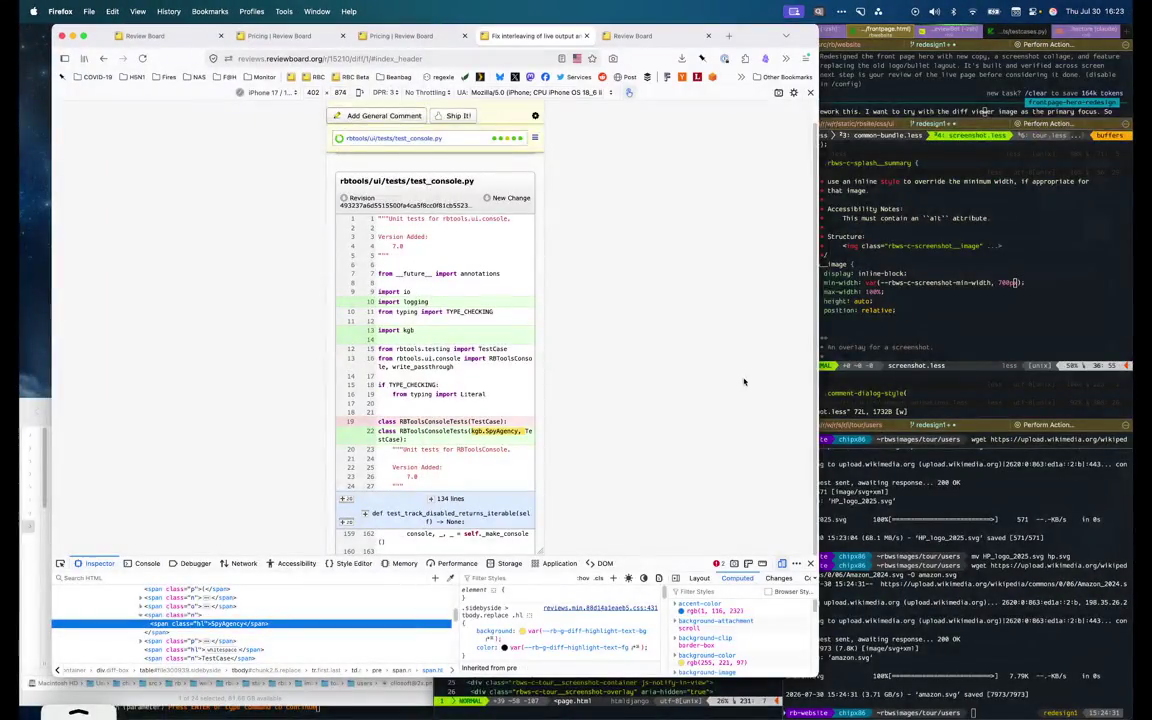
{"action": "key", "text": "super+1"}
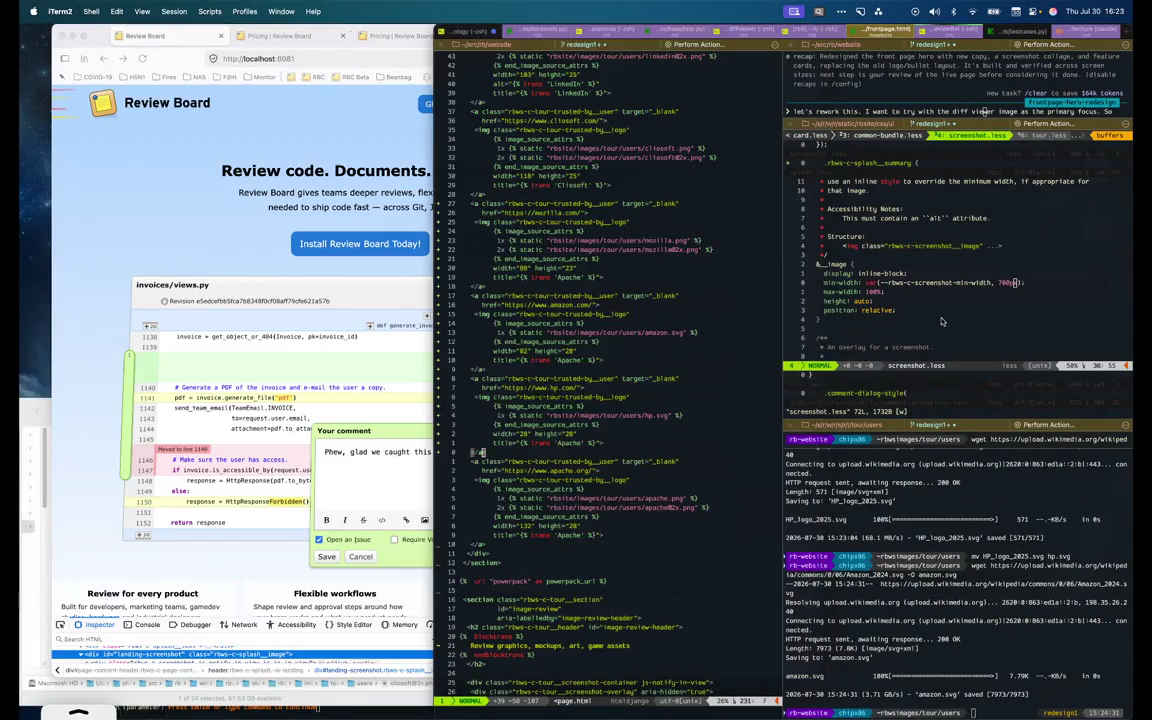
Dismiss iTerm2's software update prompt and bring the terminal editor to the front
{"action": "left_click", "coordinate": [663, 437]}
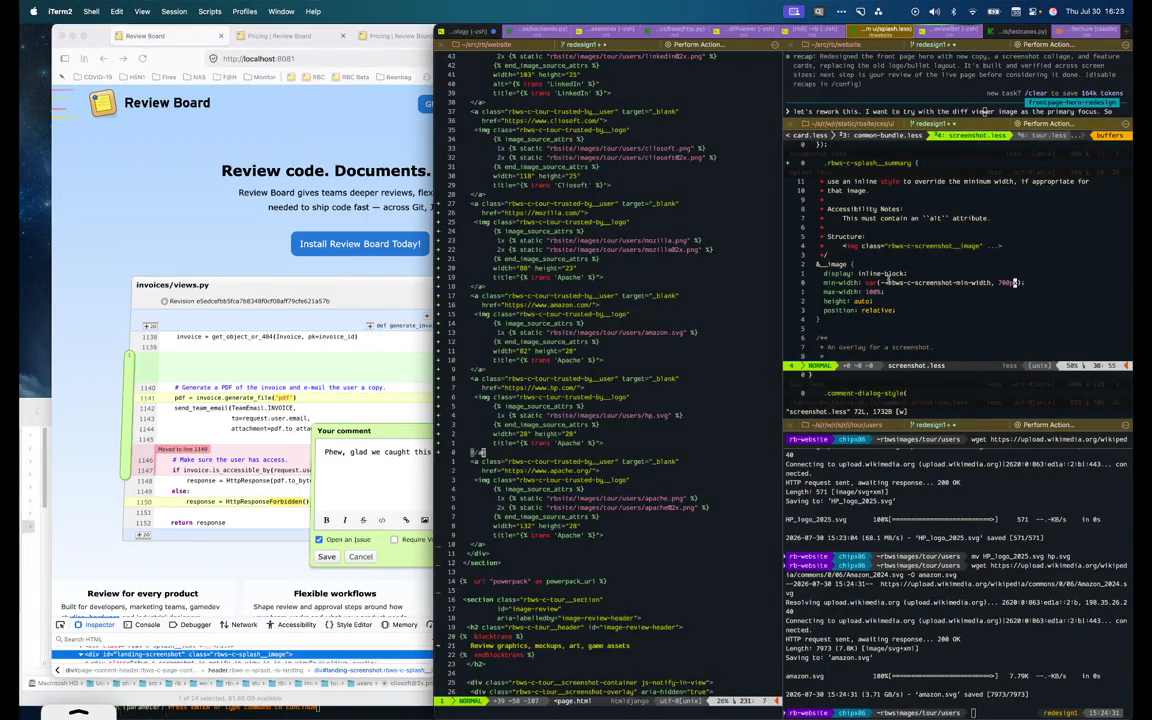
{"action": "left_click", "coordinate": [207, 240]}
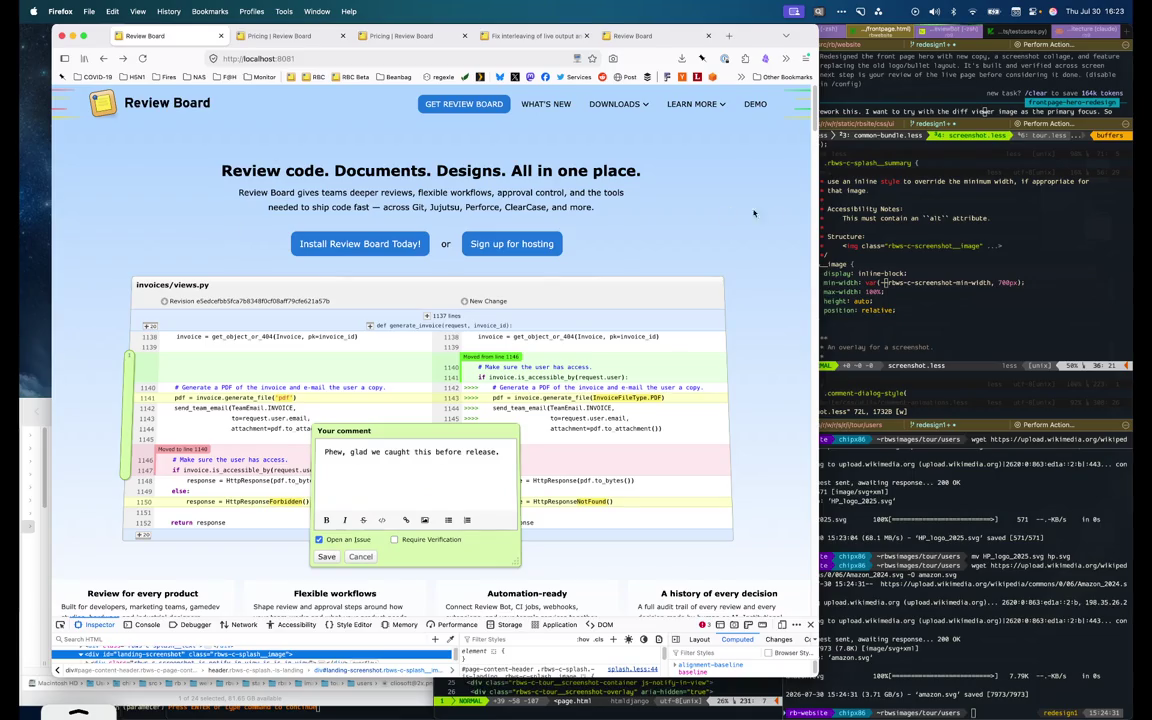
{"action": "left_click", "coordinate": [825, 207]}
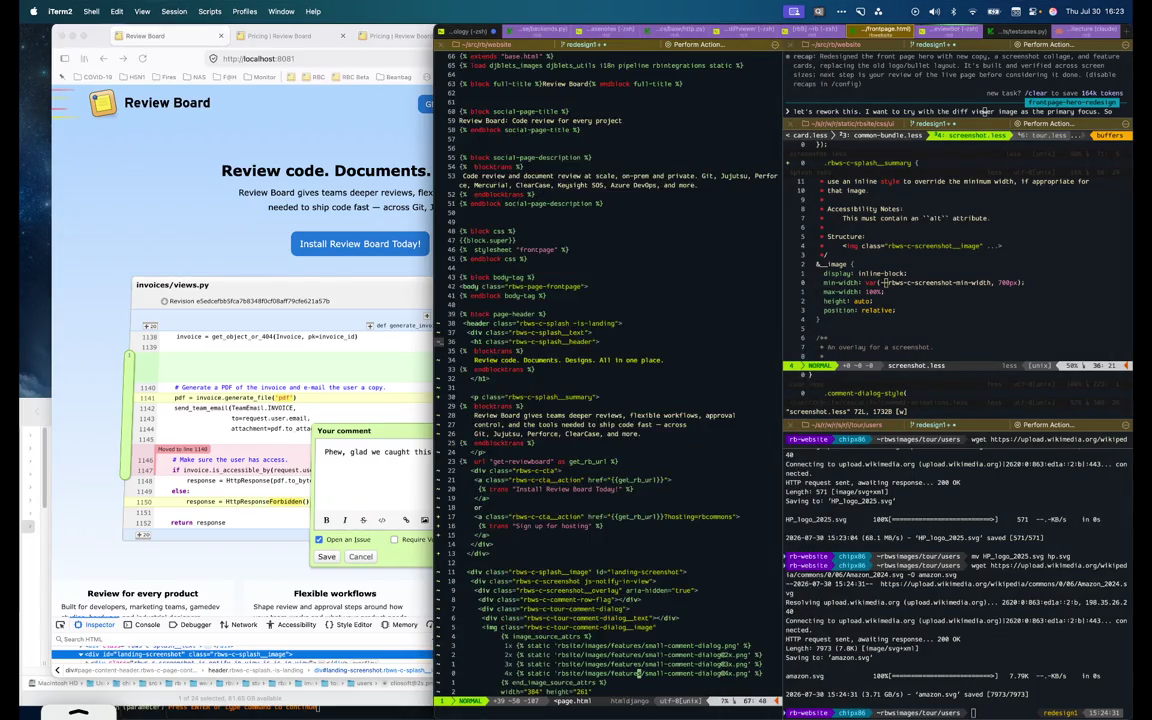
Move the shell into the rbwebsite project via cd ~rbws and cd rbwebsite
{"action": "scroll", "coordinate": [645, 425], "scroll_direction": "down", "scroll_amount": 7}
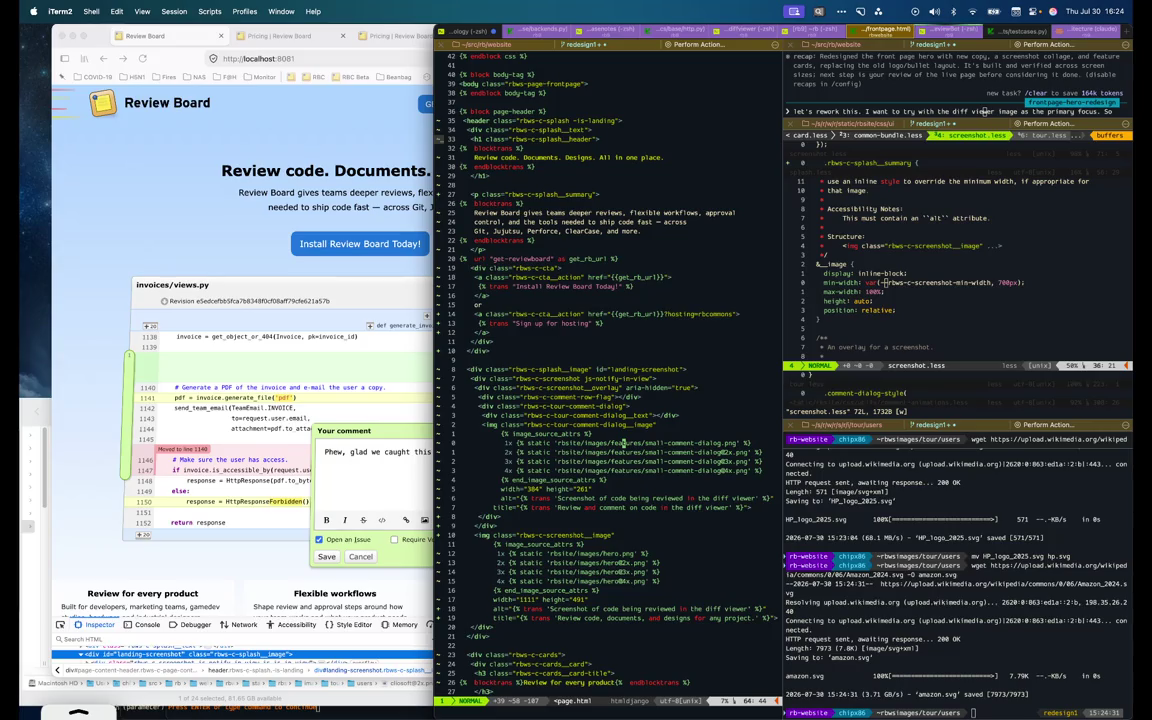
{"action": "type", "text": "rg desktop-on"}
{"action": "key", "text": "Return"}
{"action": "type", "text": "rg mobile-on"}
{"action": "key", "text": "ctrl+c"}
{"action": "type", "text": "cd ~"}
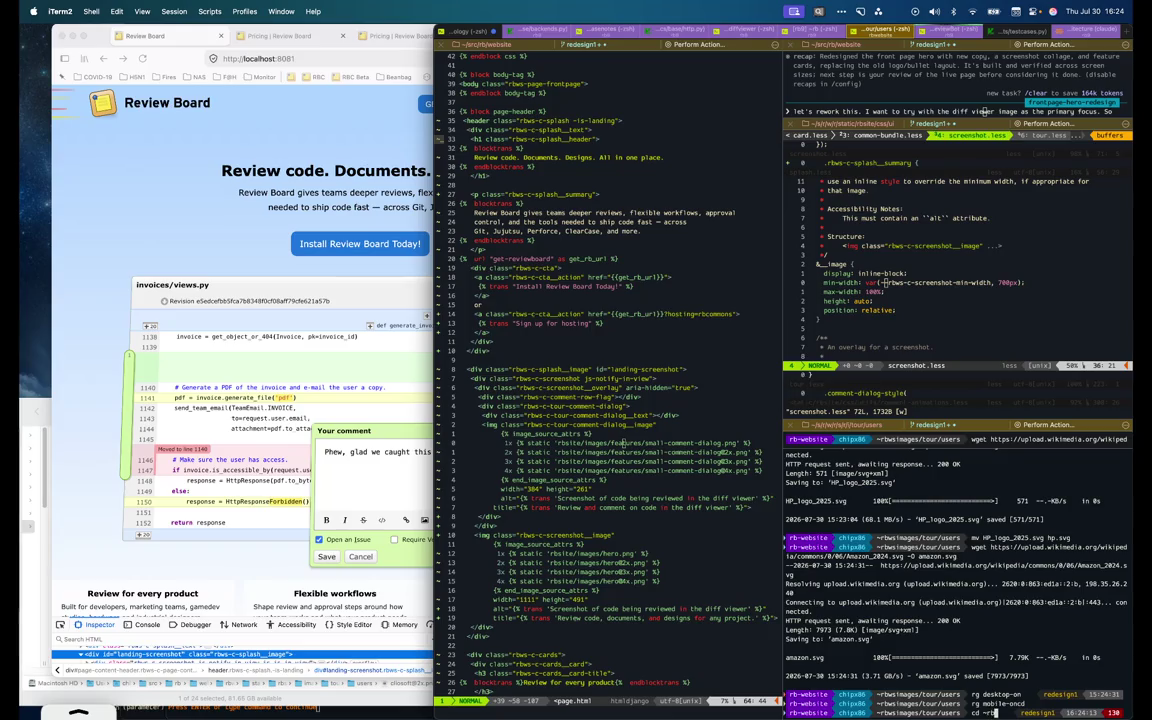
{"action": "type", "text": "rbws"}
{"action": "key", "text": "Return"}
{"action": "type", "text": "cd rbwebsite"}
{"action": "key", "text": "Return"}
Search the project with rg for desktop-on and mobile-on, then focus the frontpage.html pane
{"action": "type", "text": "rg desktop-o"}
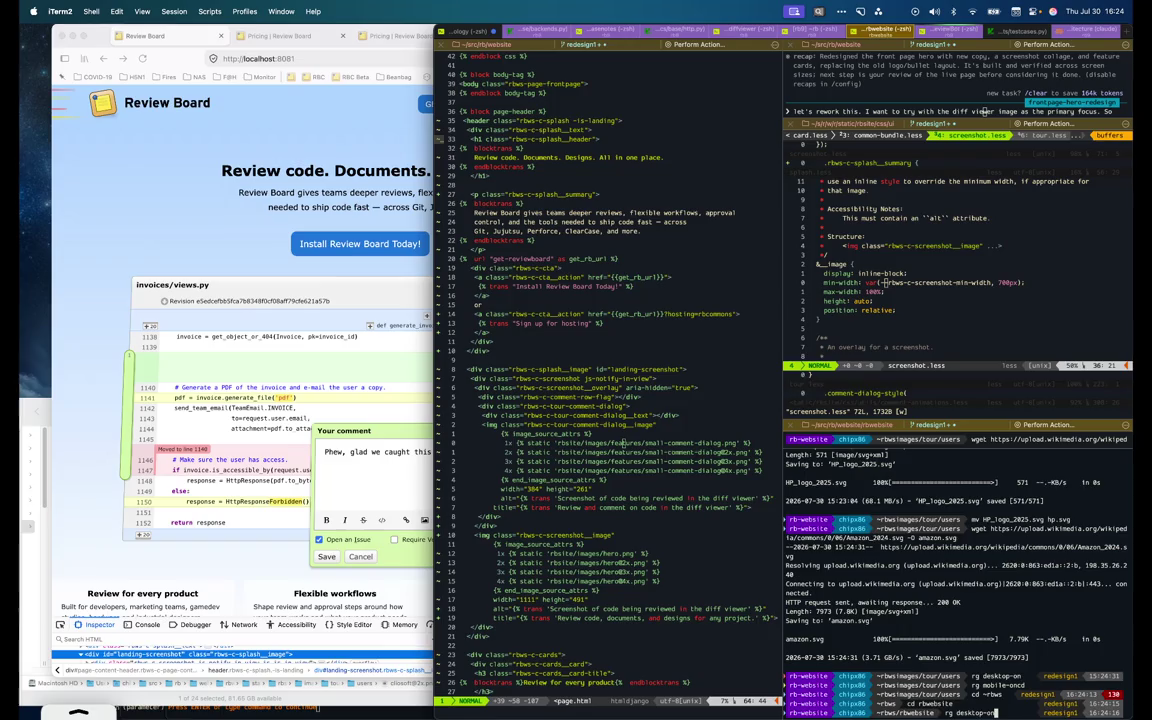
{"action": "type", "text": "n"}
{"action": "key", "text": "Return"}
{"action": "type", "text": "rg mobile-on"}
{"action": "key", "text": "Return"}
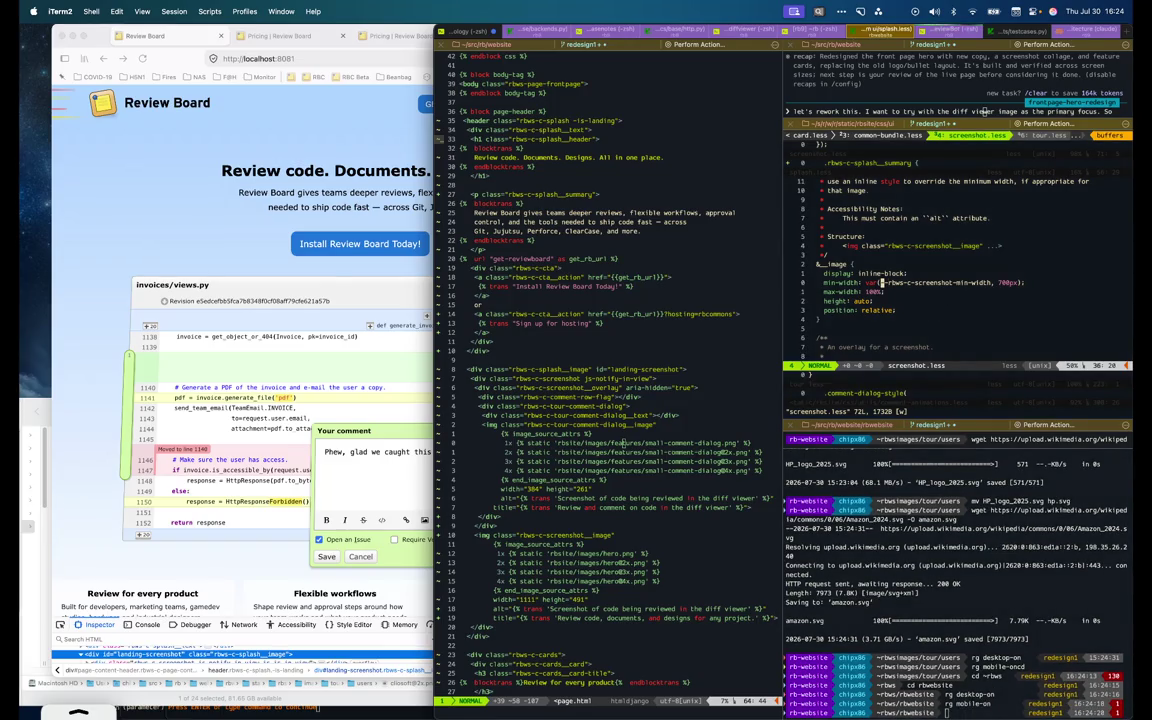
{"action": "left_click", "coordinate": [610, 280]}
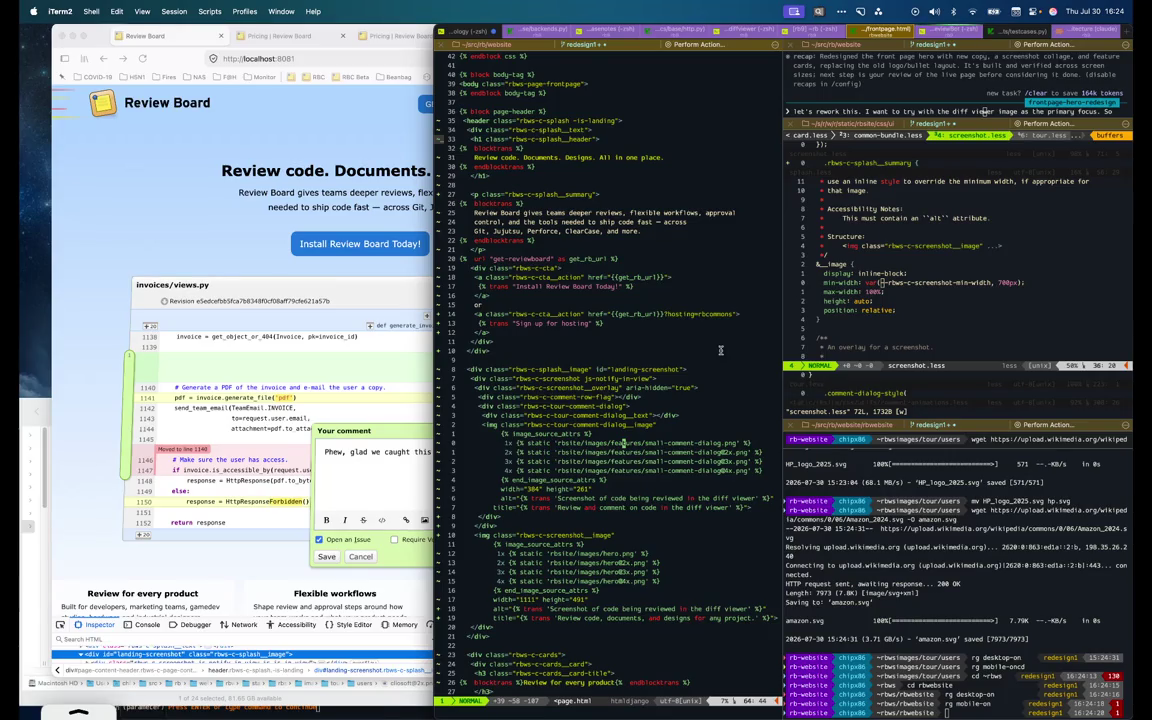
Rename the hero image div id to landing-screenshot-desktop by appending -desktop
{"action": "key", "text": "{"}
{"action": "scroll", "coordinate": [759, 337], "scroll_direction": "down", "scroll_amount": 3}
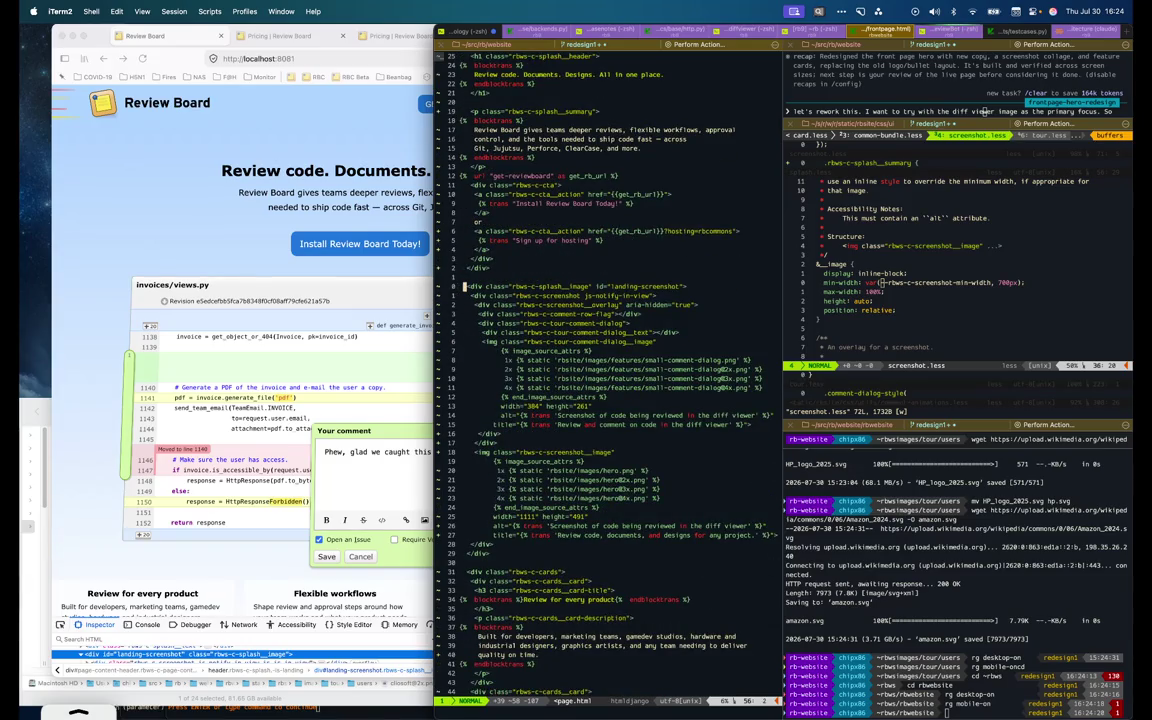
{"action": "key", "text": "j"}
{"action": "key", "text": "k"}
{"action": "key", "text": "w"}
{"action": "key", "text": "w"}
{"action": "key", "text": "w"}
{"action": "key", "text": "w"}
{"action": "key", "text": "w"}
{"action": "key", "text": "w"}
{"action": "key", "text": "w"}
{"action": "key", "text": "w"}
{"action": "key", "text": "w"}
{"action": "key", "text": "e"}
{"action": "key", "text": "e"}
{"action": "key", "text": "e"}
{"action": "type", "text": "a-desktop"}
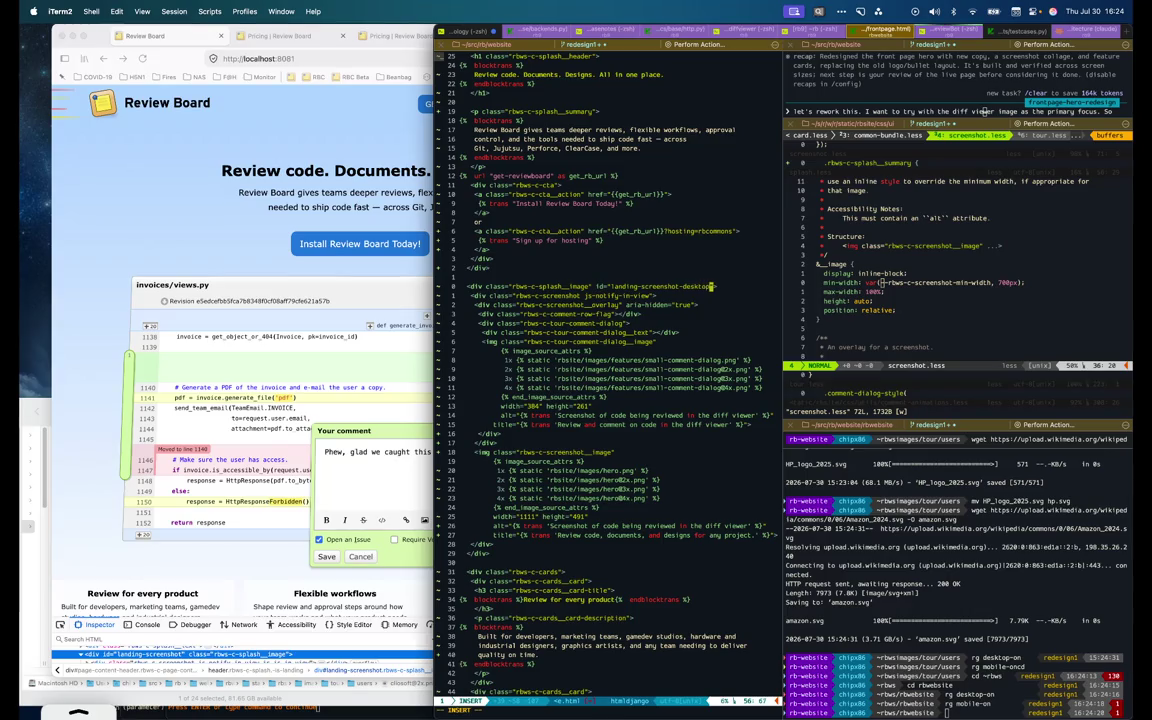
{"action": "key", "text": "Escape"}
Duplicate the 30-line hero block below, rename the copy's id to landing-screenshot-mobile, and save
{"action": "key", "text": "V"}
{"action": "key", "text": "j"}
{"action": "key", "text": "j"}
{"action": "key", "text": "j"}
{"action": "key", "text": "j"}
{"action": "key", "text": "j"}
{"action": "key", "text": "j"}
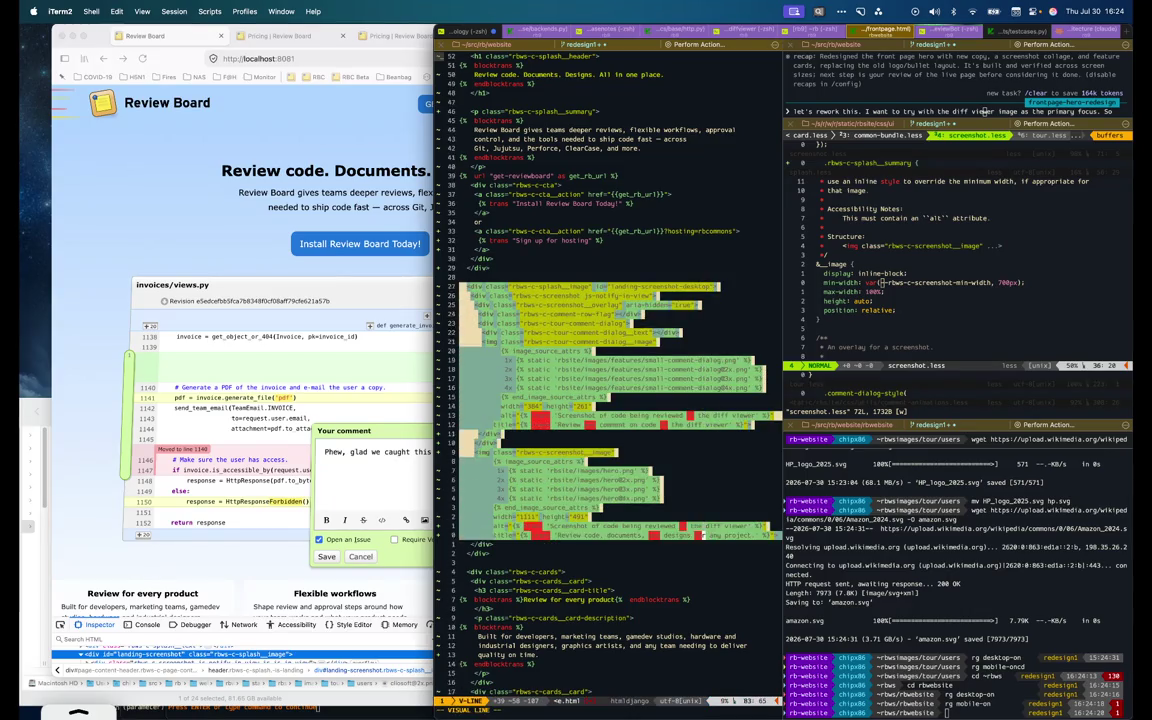
{"action": "key", "text": "j"}
{"action": "key", "text": "j"}
{"action": "key", "text": "j"}
{"action": "key", "text": "y"}
{"action": "type", "text": "}p/desktop cwmobile"}
{"action": "key", "text": "Escape"}
{"action": "type", "text": ":w"}
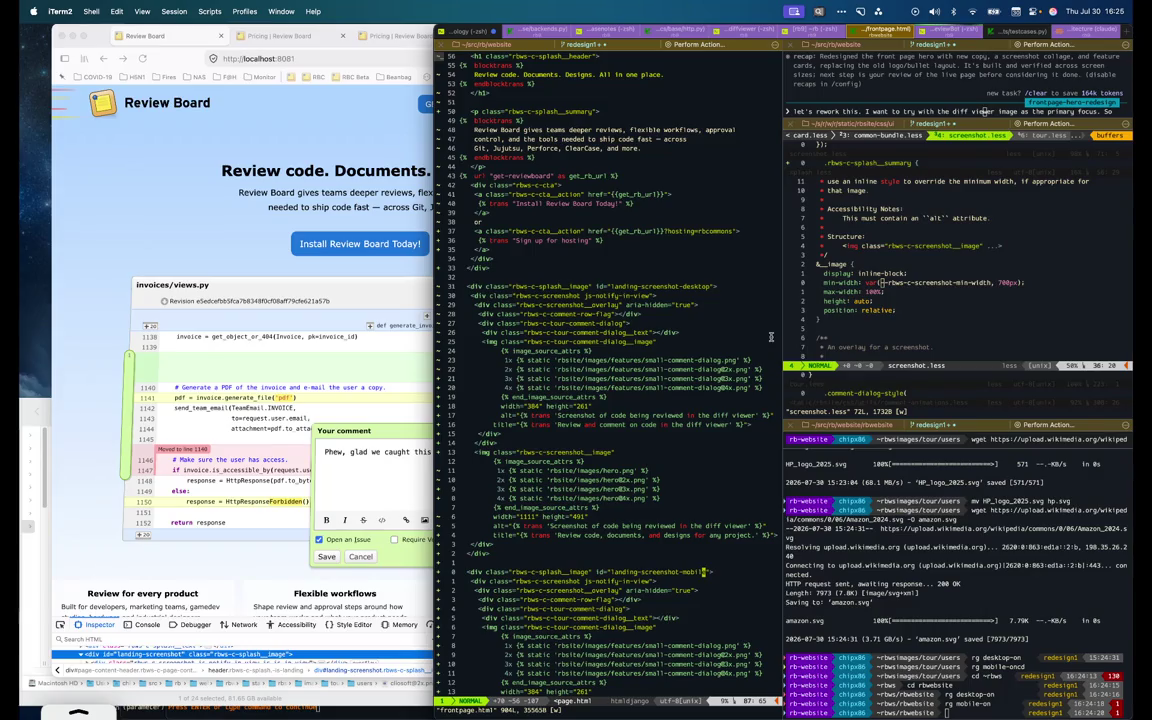
{"action": "left_click", "coordinate": [802, 245]}
Close the splash buffer and return to the frontpage.less split for editing
{"action": "type", "text": ":bd"}
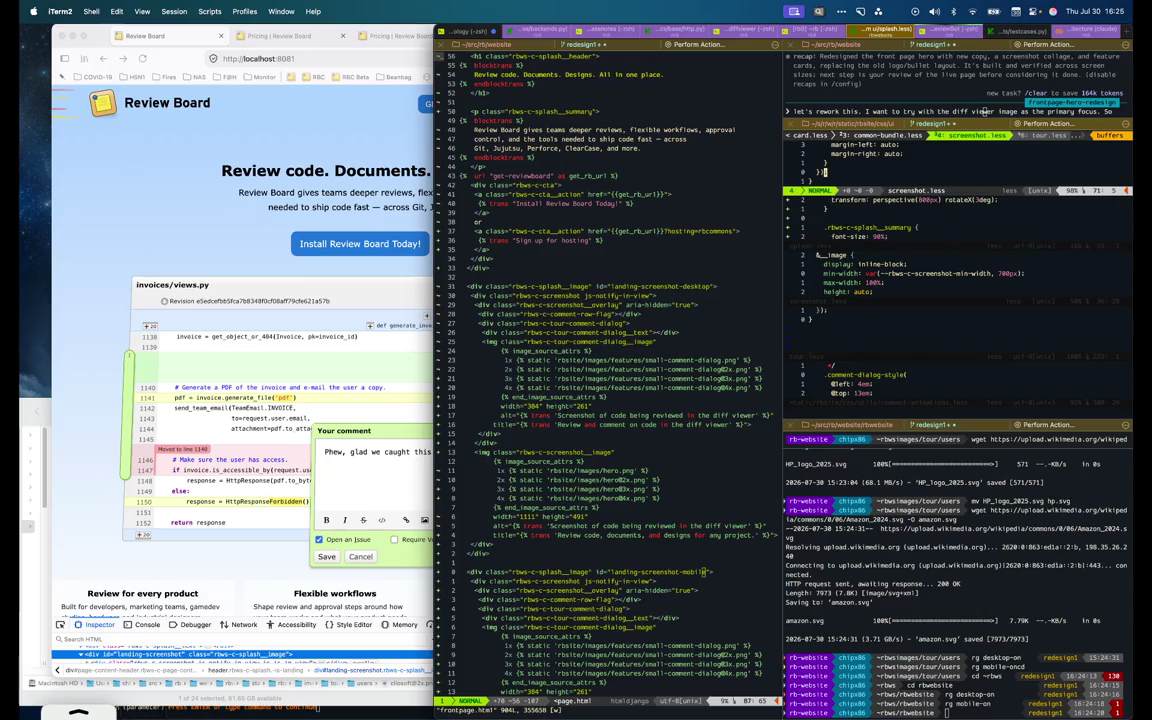
{"action": "key", "text": "k"}
{"action": "key", "text": "k"}
{"action": "key", "text": "k"}
{"action": "type", "text": ":bn"}
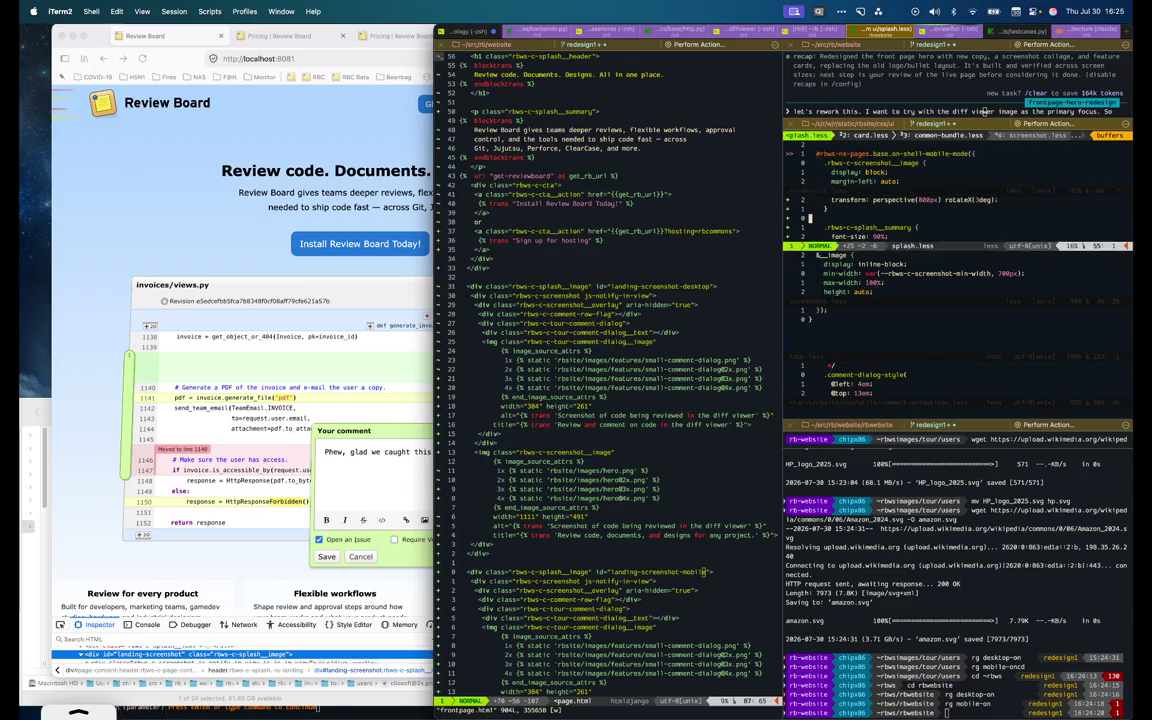
{"action": "key", "text": "ctrl+w"}
{"action": "key", "text": "j"}
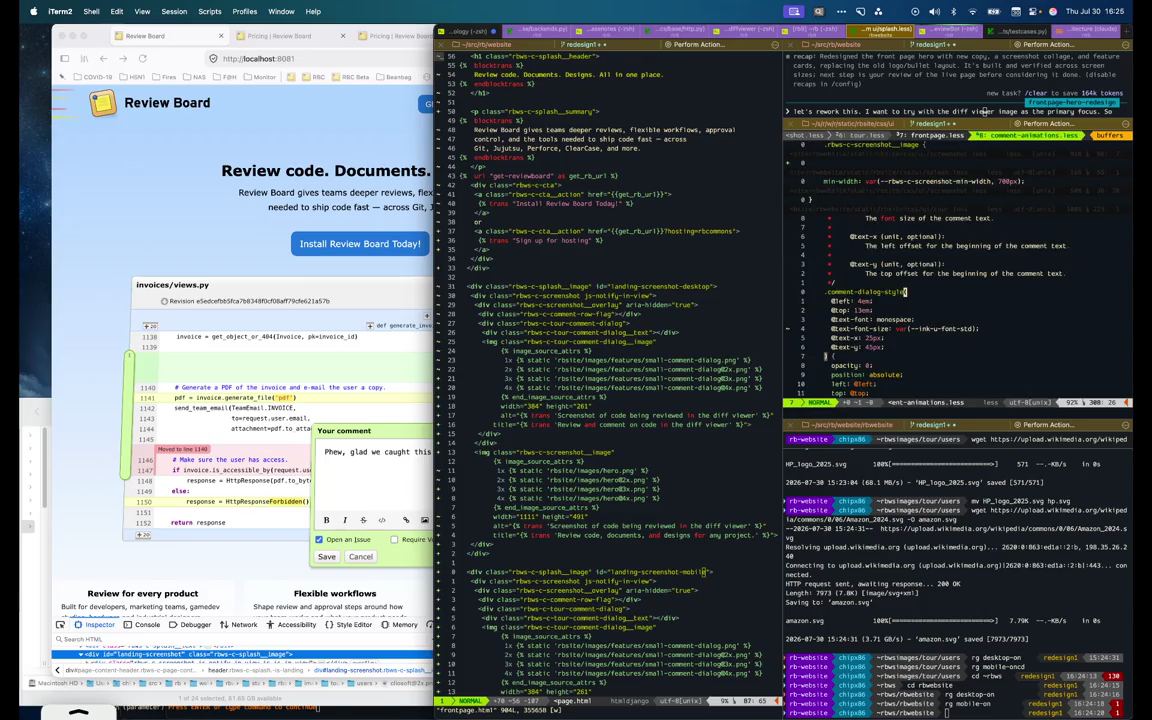
{"action": "key", "text": "ctrl+w"}
{"action": "key", "text": "k"}
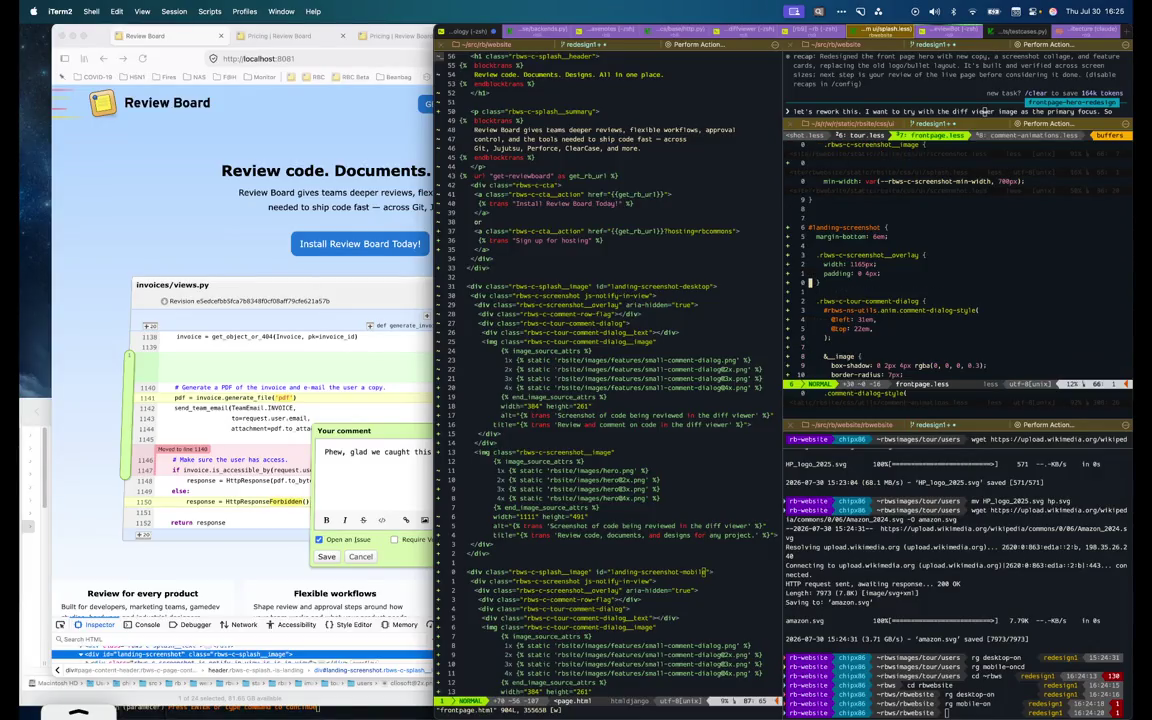
Rename the rule to #landing-screenshot-desktop, save, and duplicate its rule block
{"action": "left_click", "coordinate": [887, 228]}
{"action": "type", "text": "i-desktop"}
{"action": "key", "text": "Escape"}
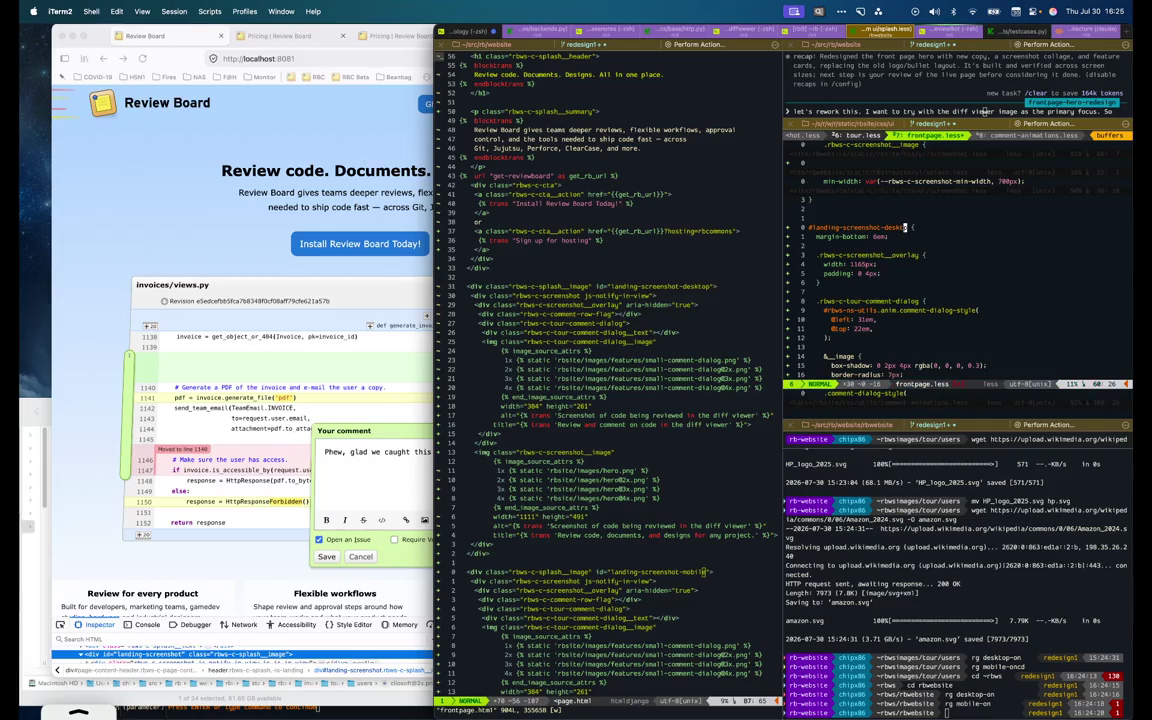
{"action": "type", "text": ":w dap"}
{"action": "key", "text": "braceright"}
{"action": "key", "text": "p"}
{"action": "key", "text": "colon"}
{"action": "key", "text": "Escape"}
{"action": "key", "text": "u"}
{"action": "key", "text": "u"}
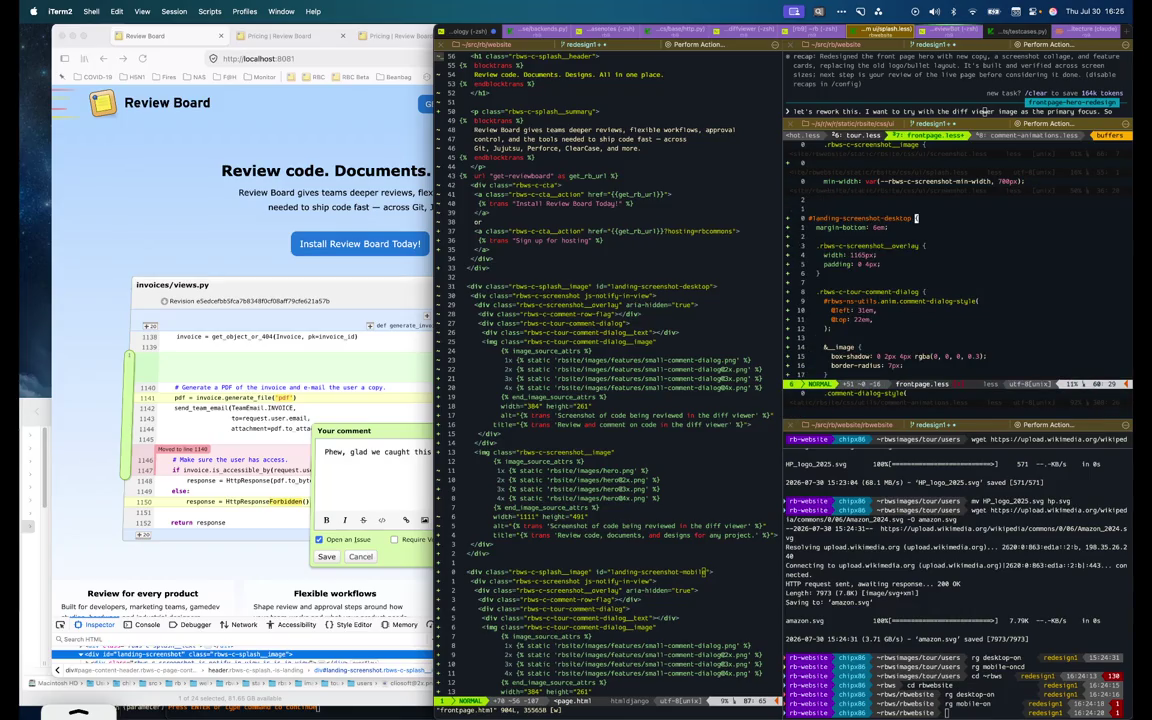
Search the styles with rg for on-desk mixin uses, then jump to the mobile rule
{"action": "key", "text": "j"}
{"action": "type", "text": "rg on-desk"}
{"action": "key", "text": "Return"}
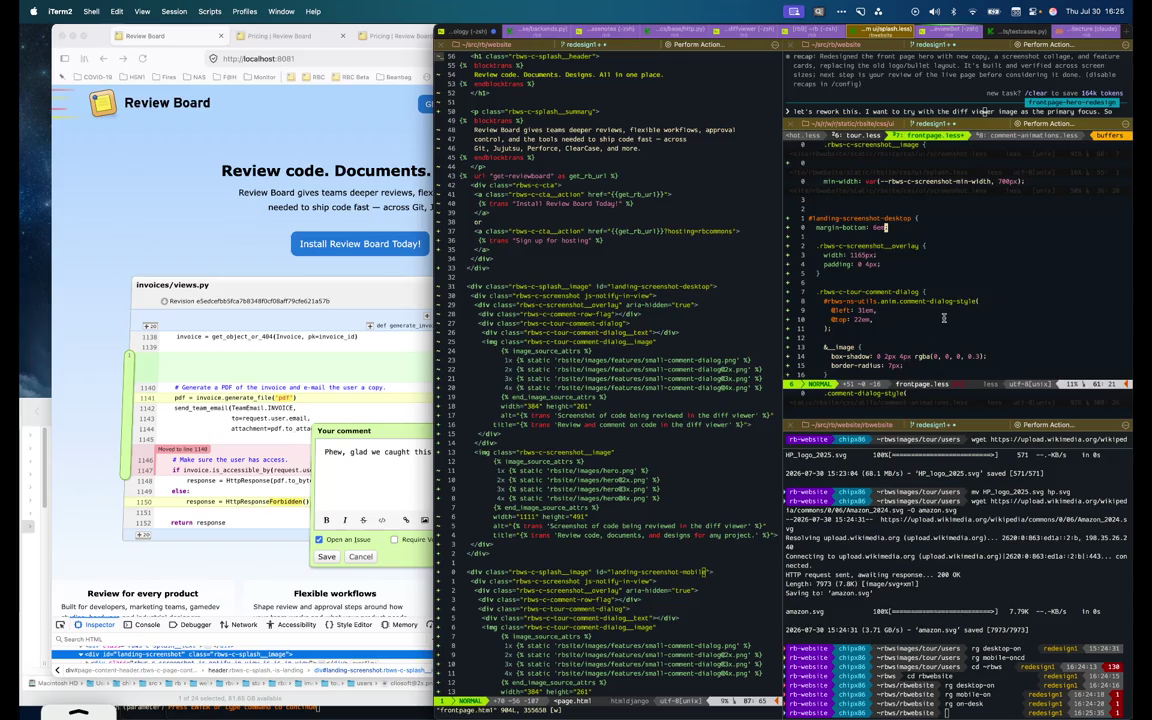
{"action": "key", "text": "j"}
{"action": "key", "text": "k"}
{"action": "key", "text": "n"}
{"action": "key", "text": "ctrl+d"}
{"action": "key", "text": "ctrl+d"}
{"action": "key", "text": "ctrl+d"}
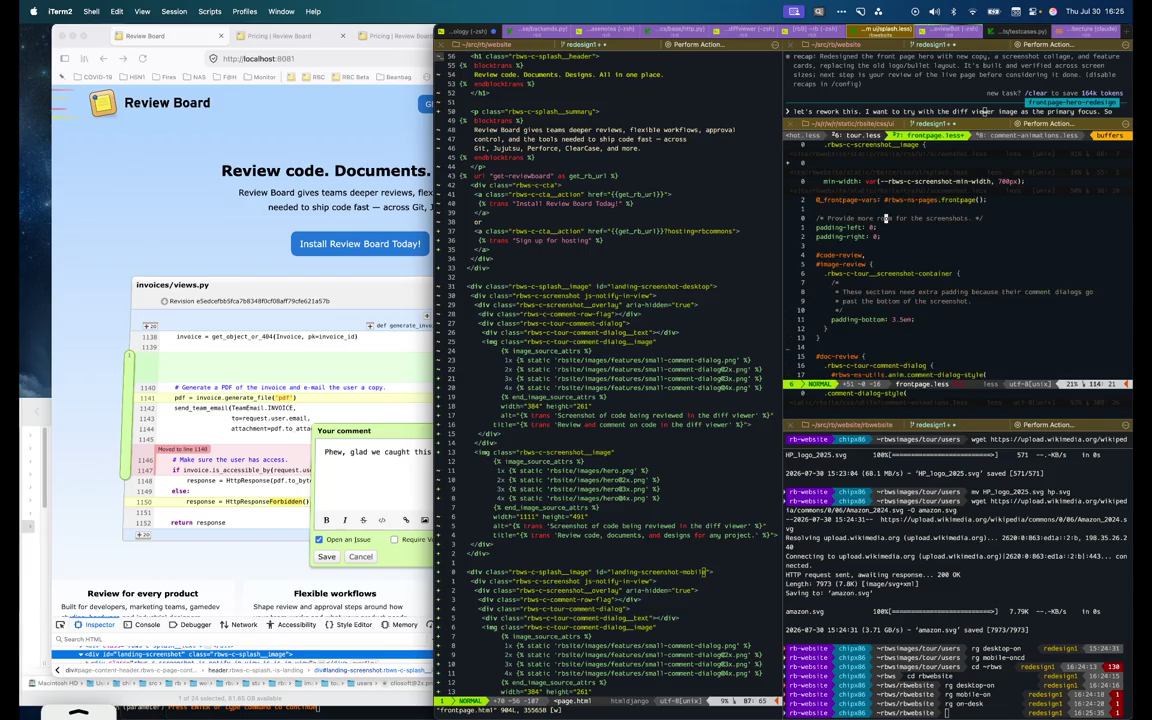
{"action": "key", "text": "ctrl+d"}
{"action": "key", "text": "ctrl+d"}
{"action": "key", "text": "ctrl+d"}
{"action": "key", "text": "ctrl+d"}
{"action": "key", "text": "ctrl+d"}
{"action": "key", "text": "ctrl+d"}
{"action": "key", "text": "ctrl+d"}
{"action": "key", "text": "ctrl+d"}
{"action": "key", "text": "ctrl+d"}
{"action": "key", "text": "ctrl+d"}
{"action": "key", "text": "ctrl+d"}
{"action": "key", "text": "ctrl+d"}
{"action": "type", "text": "/mobile"}
{"action": "key", "text": "Return"}
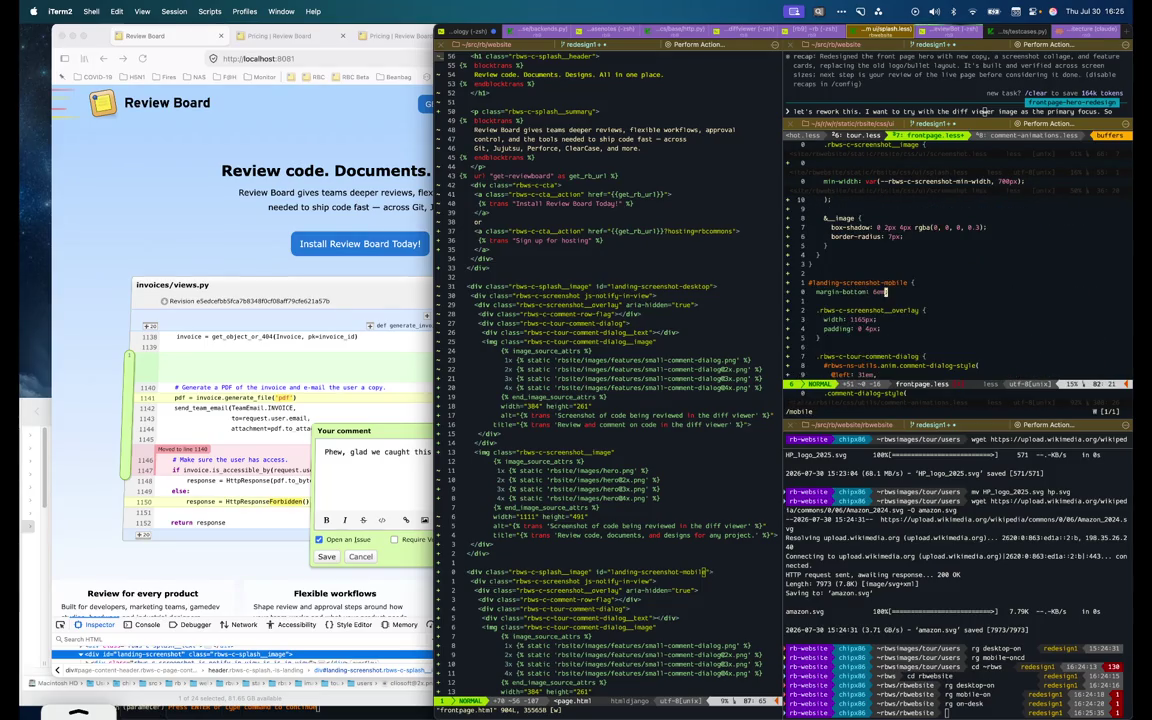
Copy the on-shell-mobile-mode mixin line from screenshot.less into the mobile rule
{"action": "key", "text": "Tab"}
{"action": "key", "text": "n"}
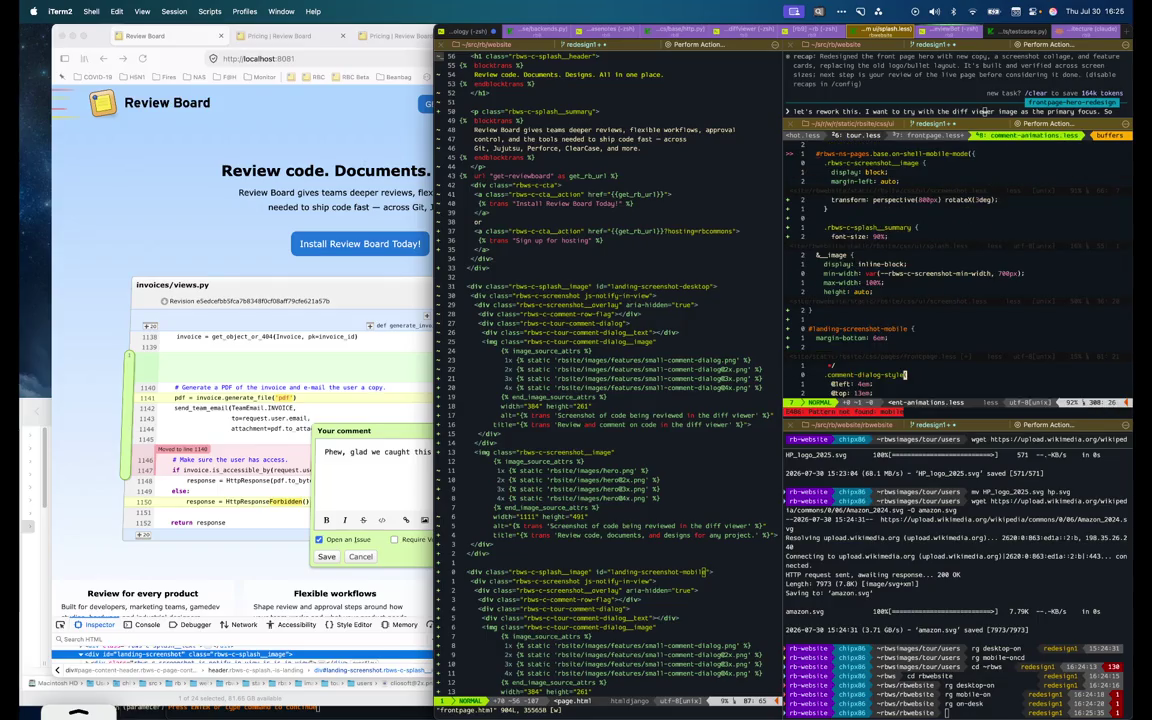
{"action": "key", "text": "Tab"}
{"action": "key", "text": "y"}
{"action": "key", "text": "y"}
{"action": "key", "text": "ctrl+o"}
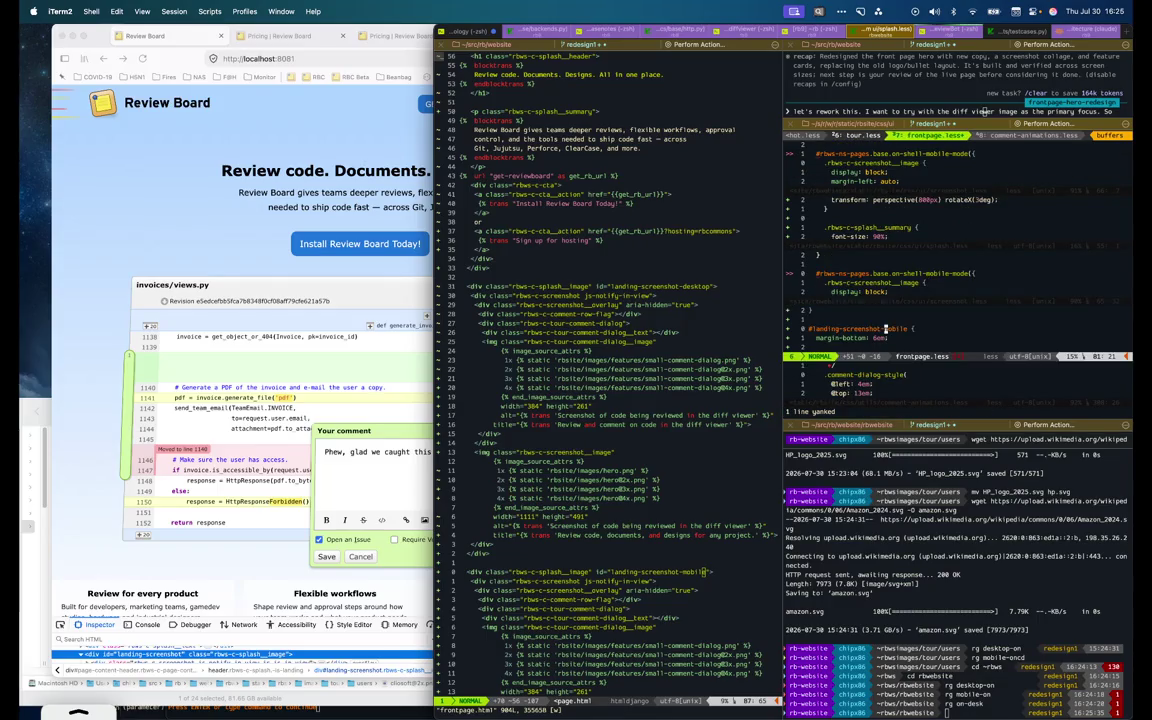
{"action": "key", "text": "p"}
{"action": "key", "text": "j"}
{"action": "key", "text": "j"}
{"action": "key", "text": "$"}
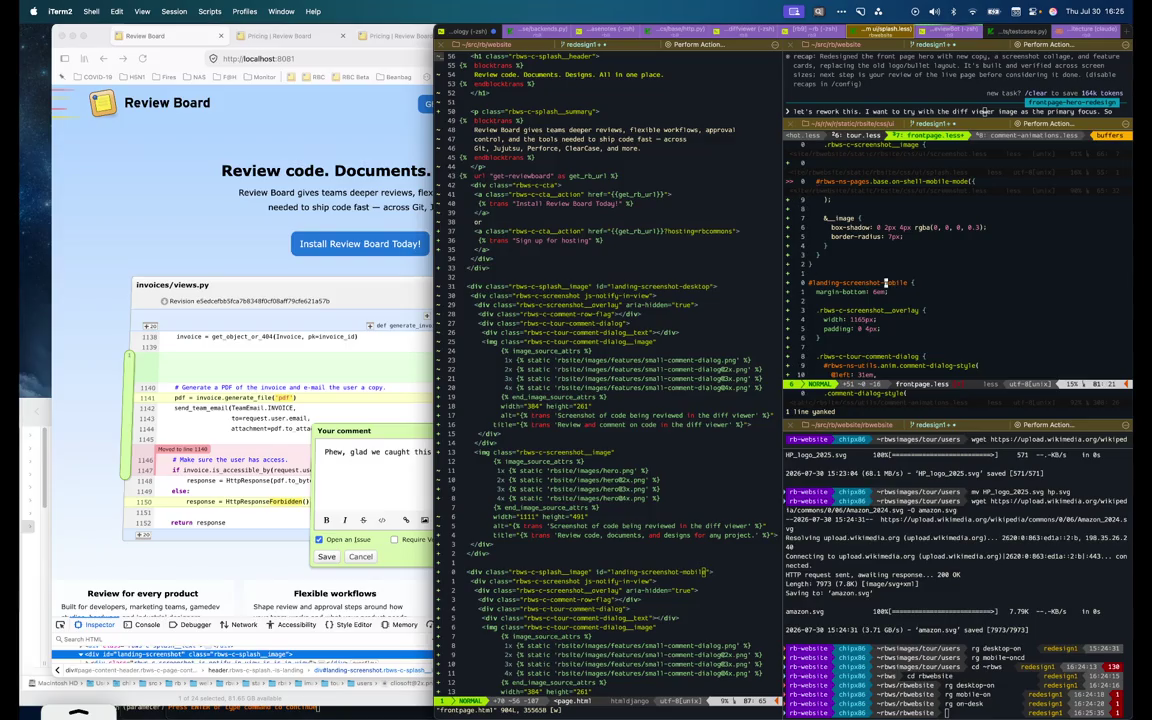
{"action": "key", "text": "p"}
{"action": "key", "text": "$"}
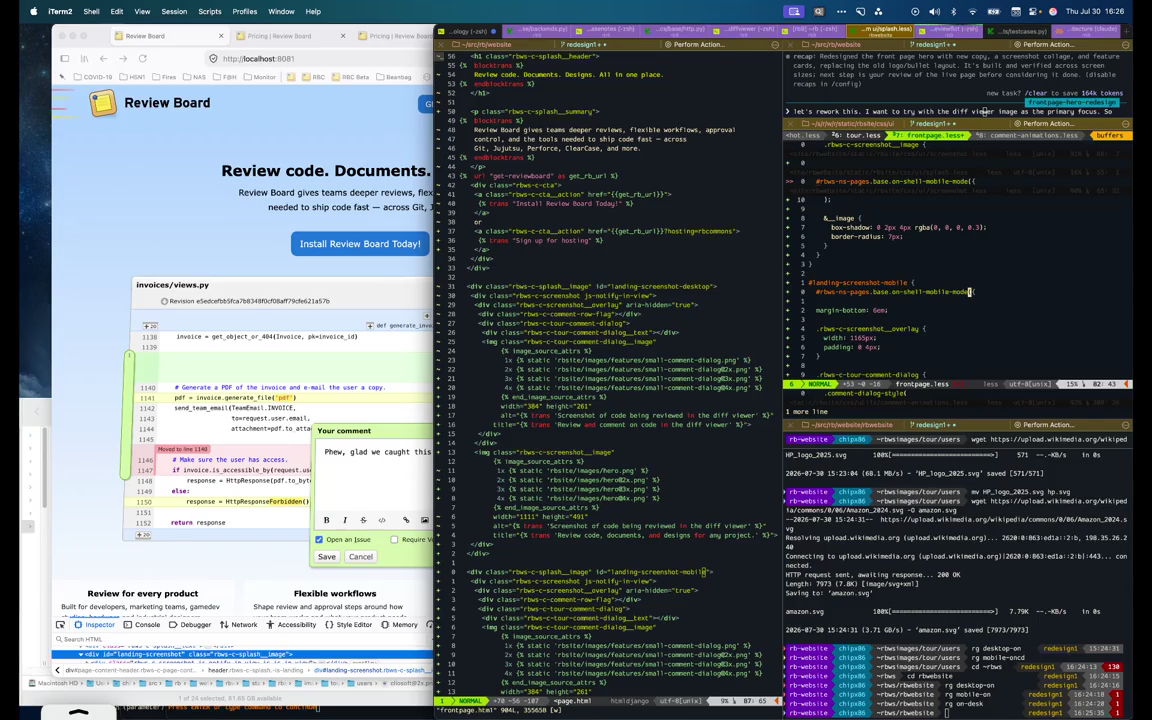
Add the mobile-mode mixin with a display line to the #landing-screenshot-desktop rule
{"action": "key", "text": "2"}
{"action": "key", "text": "0"}
{"action": "key", "text": "k"}
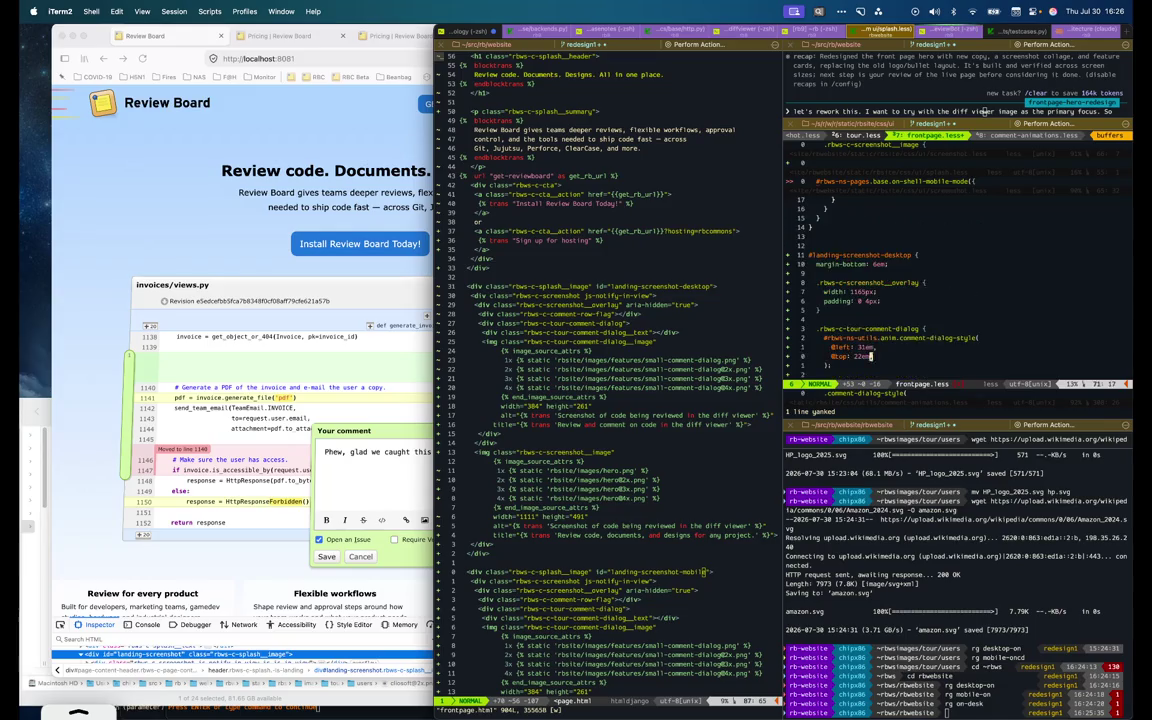
{"action": "key", "text": "y"}
{"action": "key", "text": "y"}
{"action": "type", "text": "p"}
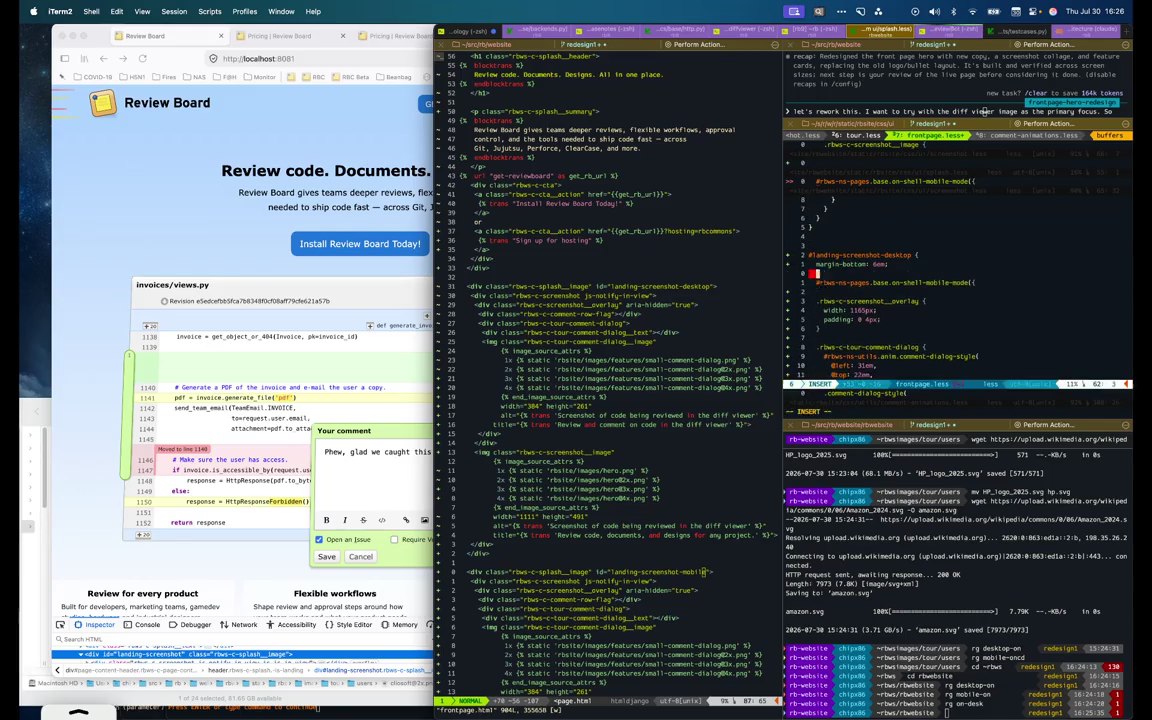
{"action": "type", "text": "odisplay:"}
{"action": "key", "text": "Escape"}
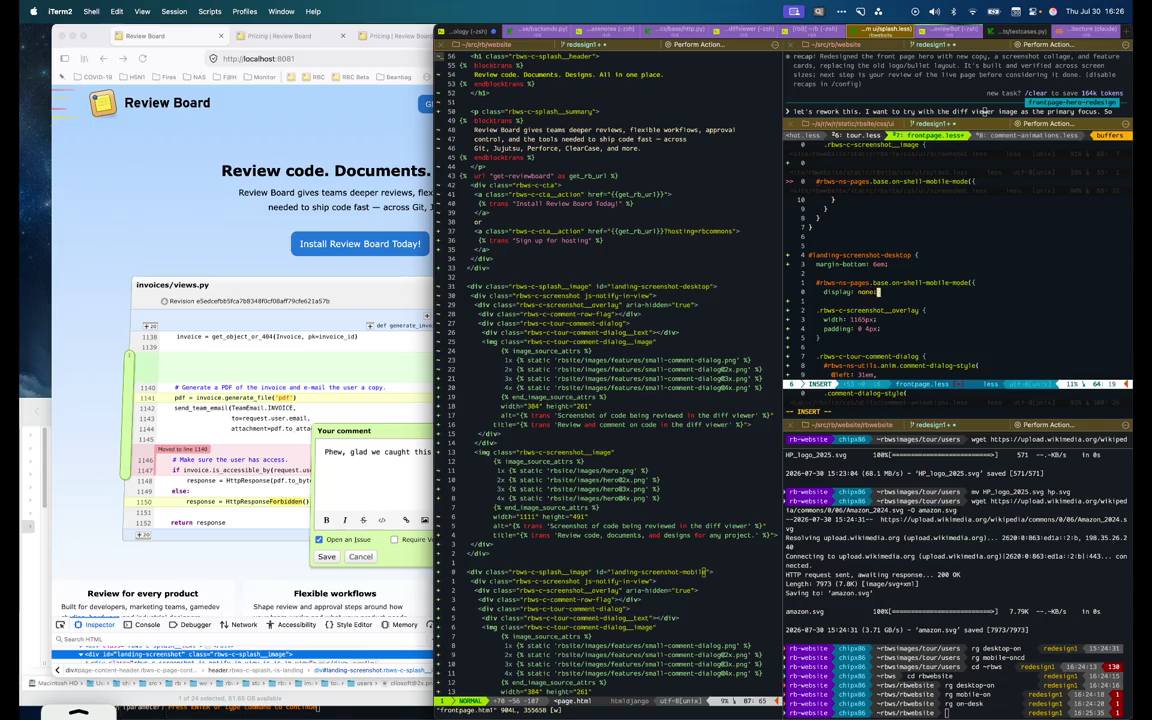
Return to the mobile rule's mixin line and place the cursor on its mode name
{"action": "key", "text": "2"}
{"action": "key", "text": "0"}
{"action": "key", "text": "j"}
{"action": "key", "text": "k"}
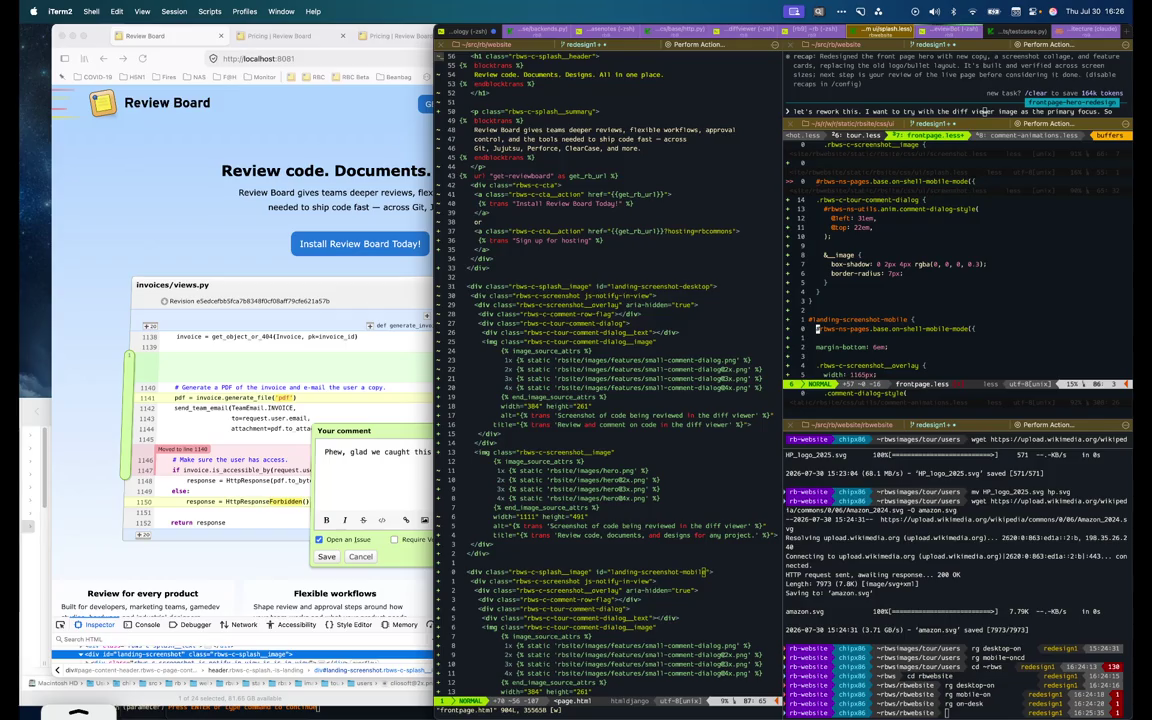
{"action": "key", "text": "w"}
{"action": "key", "text": "w"}
{"action": "key", "text": "w"}
{"action": "key", "text": "w"}
{"action": "key", "text": "ctrl+c"}
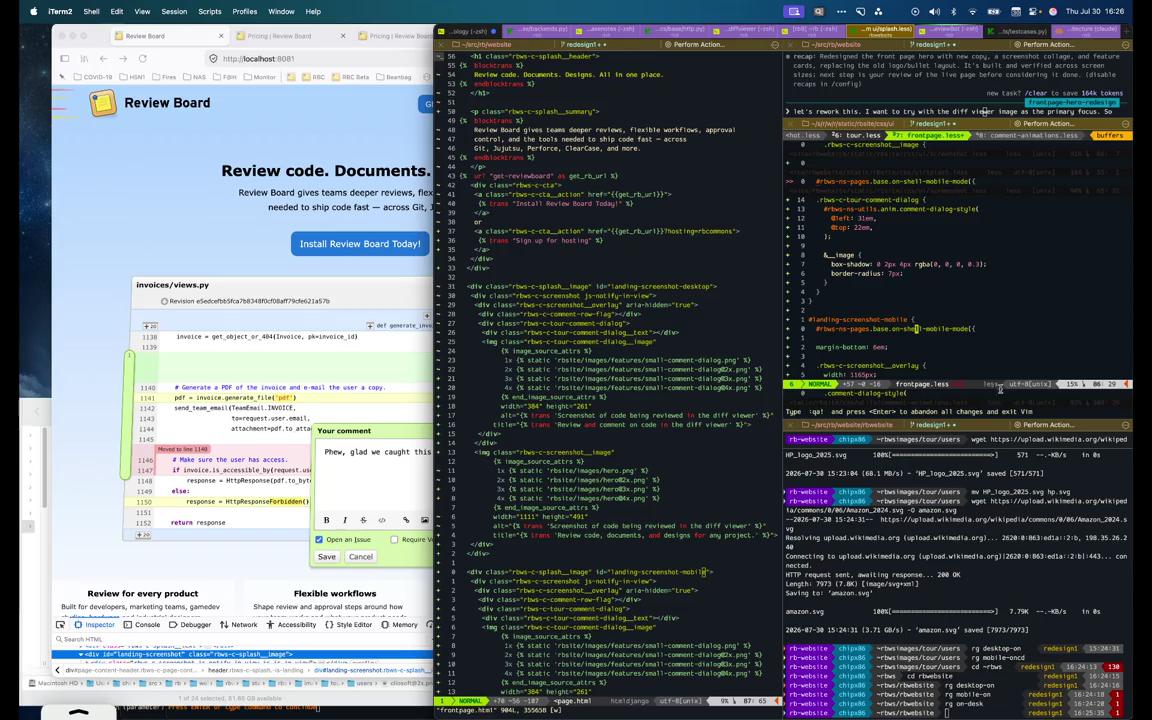
{"action": "left_click", "coordinate": [957, 713]}
Use rg to list on-shell-mobile-mode and on-shell-desktop-mode mixin uses
{"action": "type", "text": "rg drg on-shelde"}
{"action": "key", "text": "Return"}
{"action": "key", "text": "Up"}
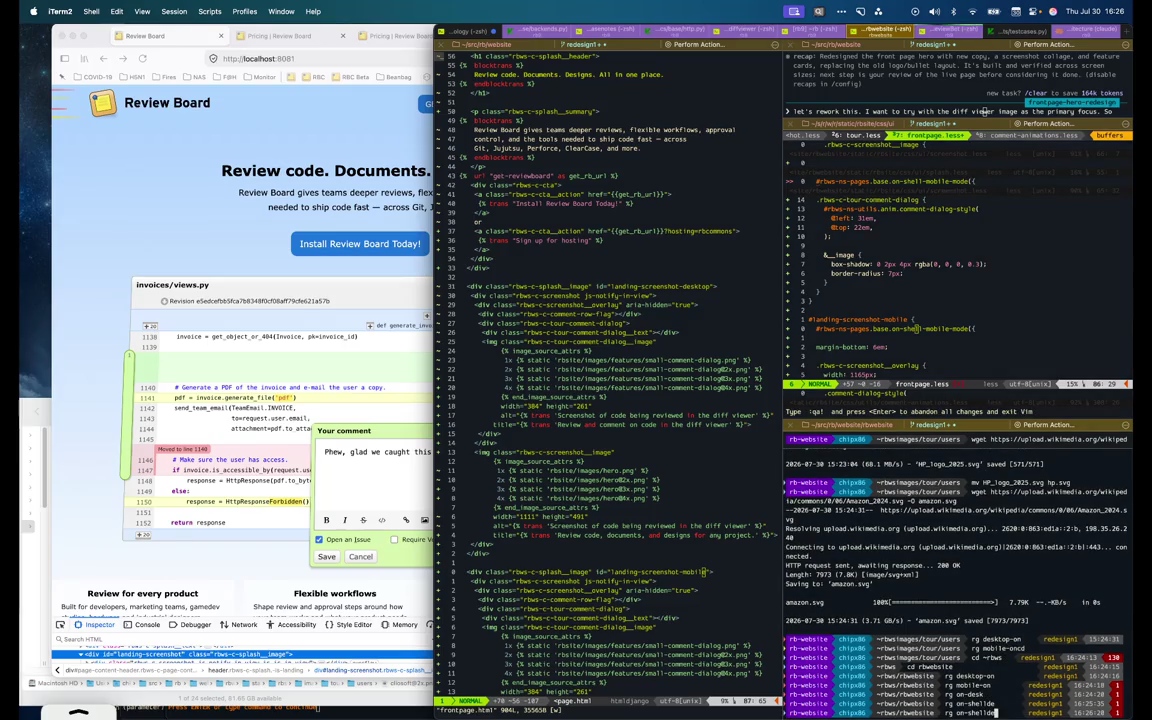
{"action": "key", "text": "BackSpace"}
{"action": "key", "text": "BackSpace"}
{"action": "type", "text": "l-m"}
{"action": "key", "text": "Return"}
{"action": "key", "text": "Up"}
{"action": "key", "text": "BackSpace"}
{"action": "key", "text": "BackSpace"}
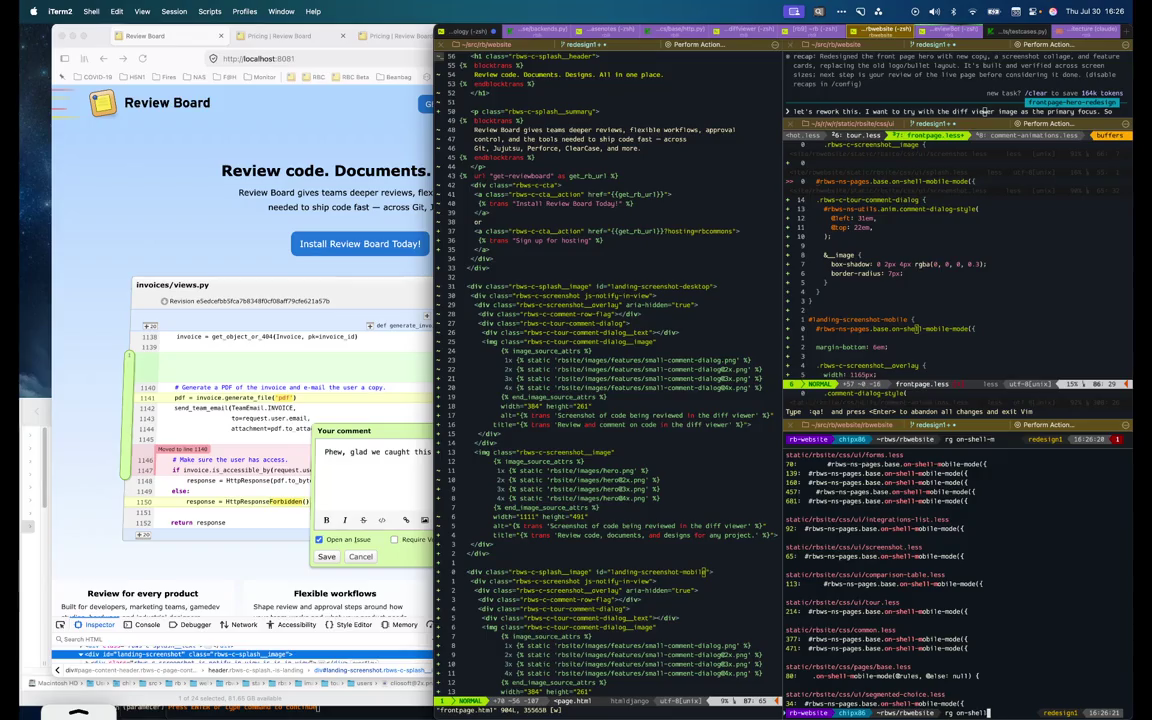
{"action": "type", "text": "-des"}
{"action": "key", "text": "Return"}
Change the mobile rule's mixin to on-shell-desktop-mode with display: none; and save
{"action": "key", "text": "super+alt+Up"}
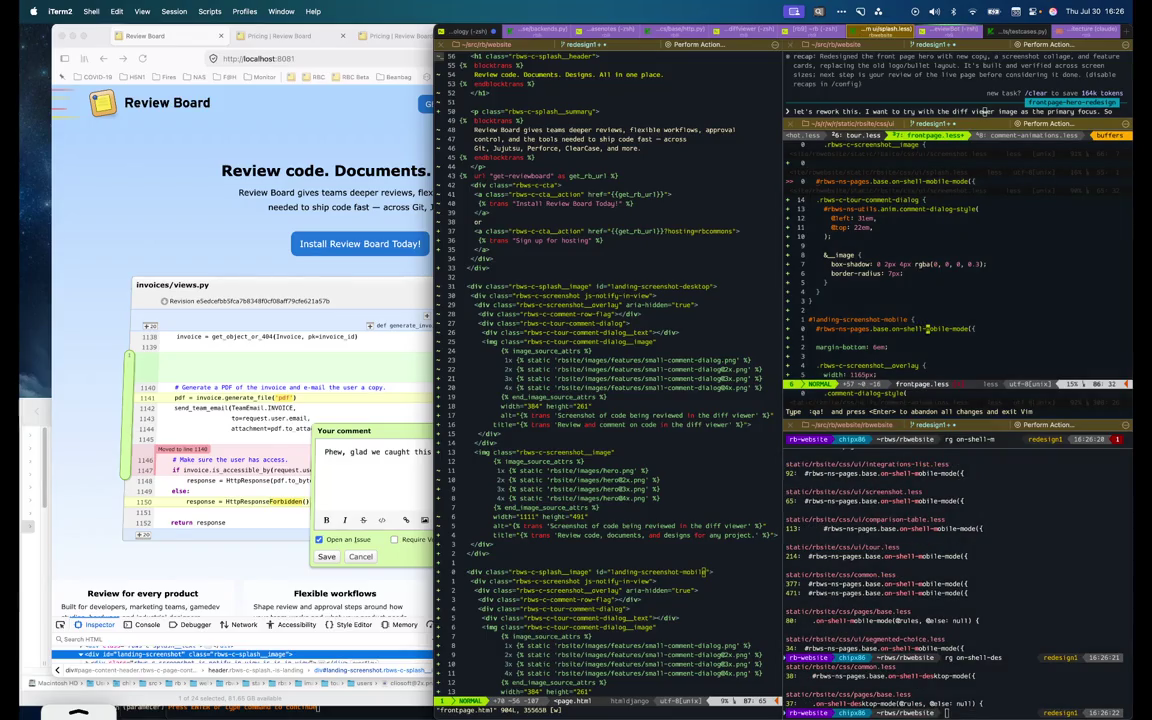
{"action": "type", "text": "desktop-mode"}
{"action": "key", "text": "End"}
{"action": "key", "text": "Return"}
{"action": "type", "text": "display: none;"}
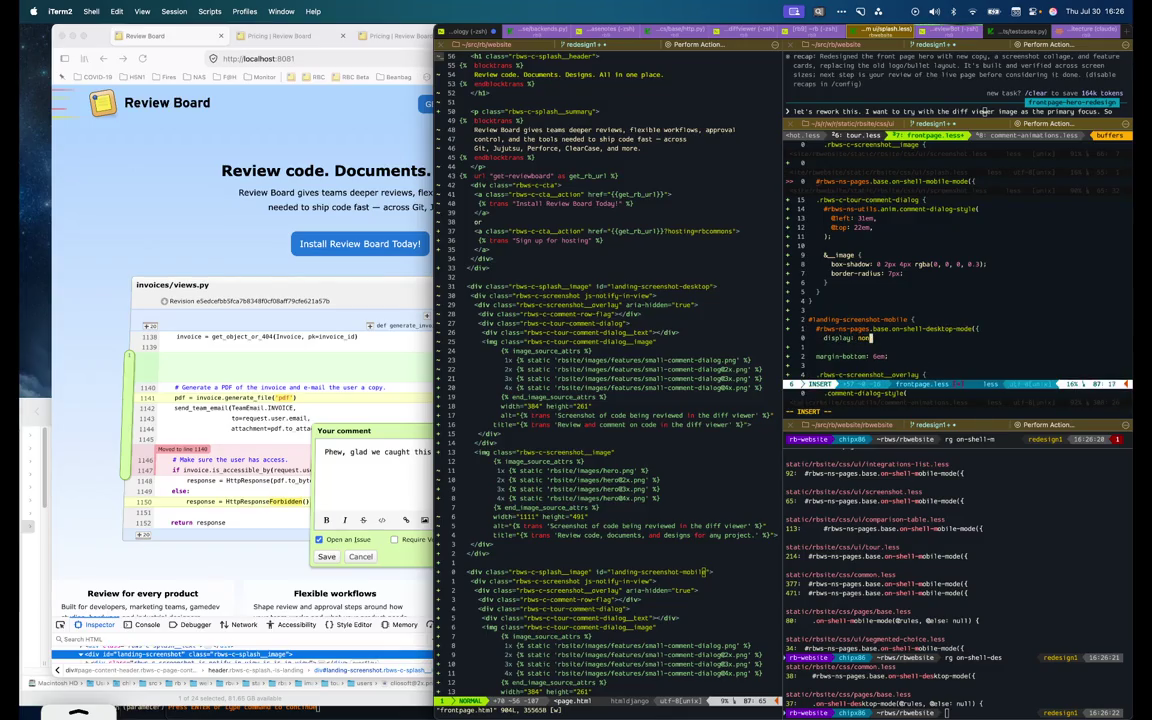
{"action": "key", "text": "Escape"}
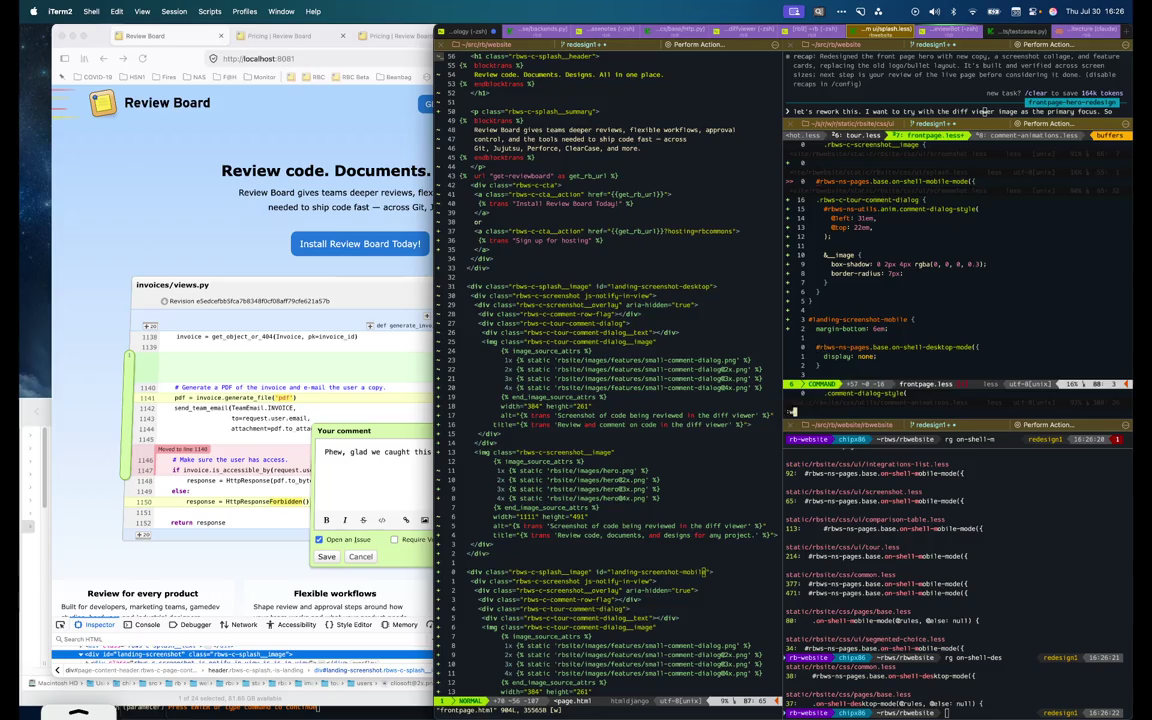
{"action": "type", "text": ":w"}
{"action": "key", "text": "Return"}
{"action": "left_click", "coordinate": [268, 246]}
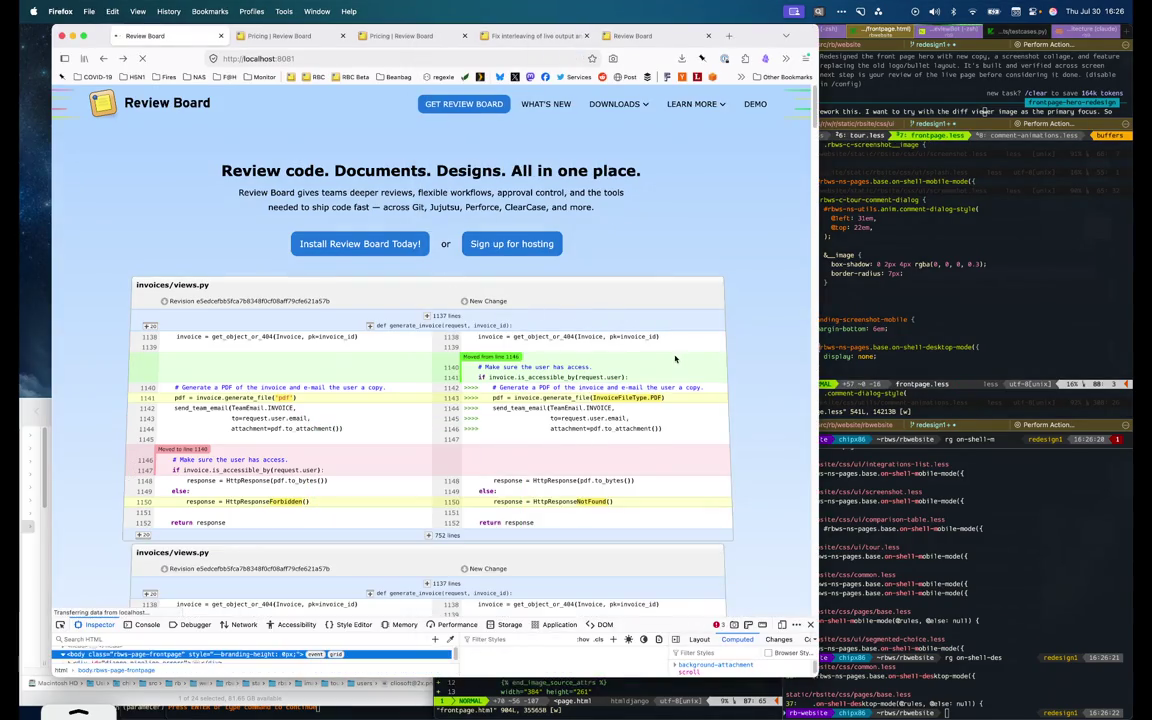
Check the overlay rules in frontpage.less and show the dev server log
{"action": "scroll", "coordinate": [675, 358], "scroll_direction": "down", "scroll_amount": 1}
{"action": "left_click", "coordinate": [852, 316]}
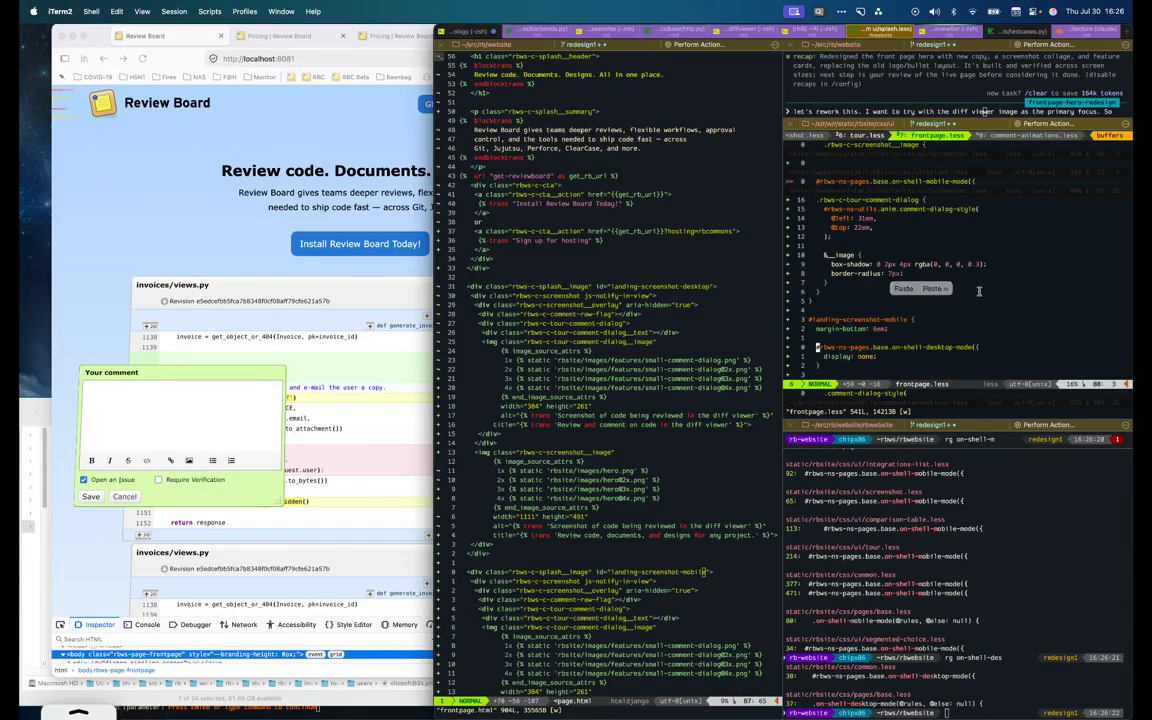
{"action": "left_click", "coordinate": [903, 288]}
{"action": "key", "text": "j"}
{"action": "key", "text": "j"}
{"action": "key", "text": "j"}
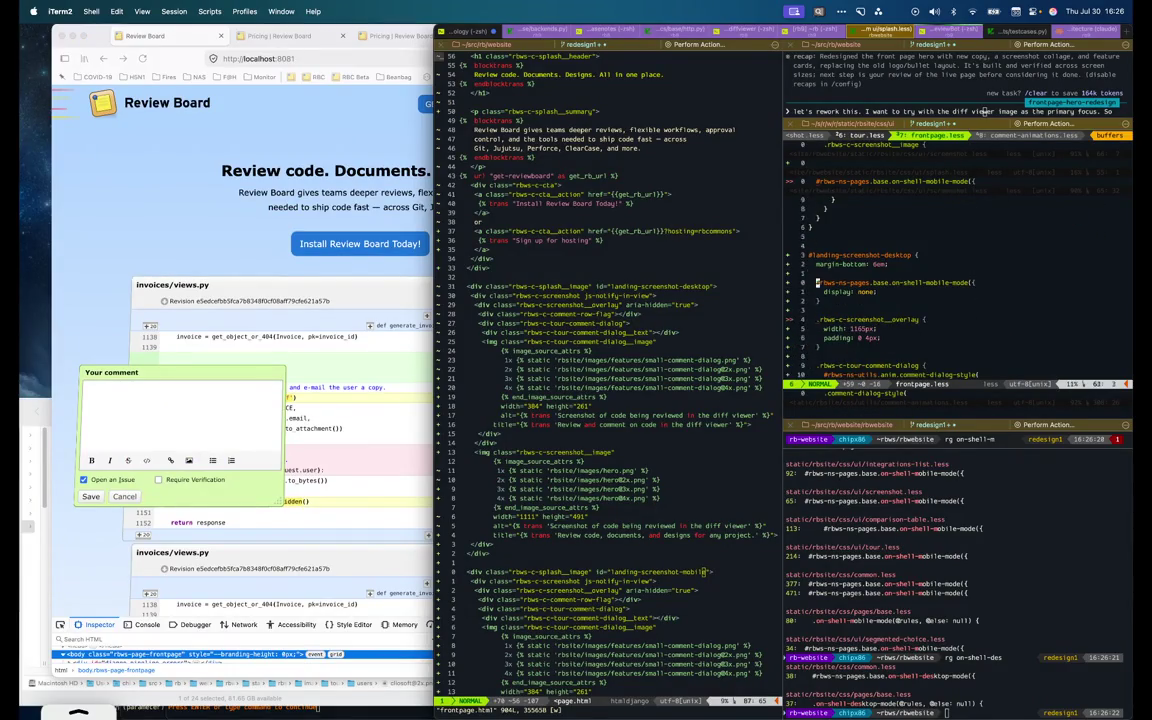
{"action": "key", "text": "k"}
{"action": "key", "text": "k"}
{"action": "key", "text": "k"}
{"action": "left_click", "coordinate": [719, 346]}
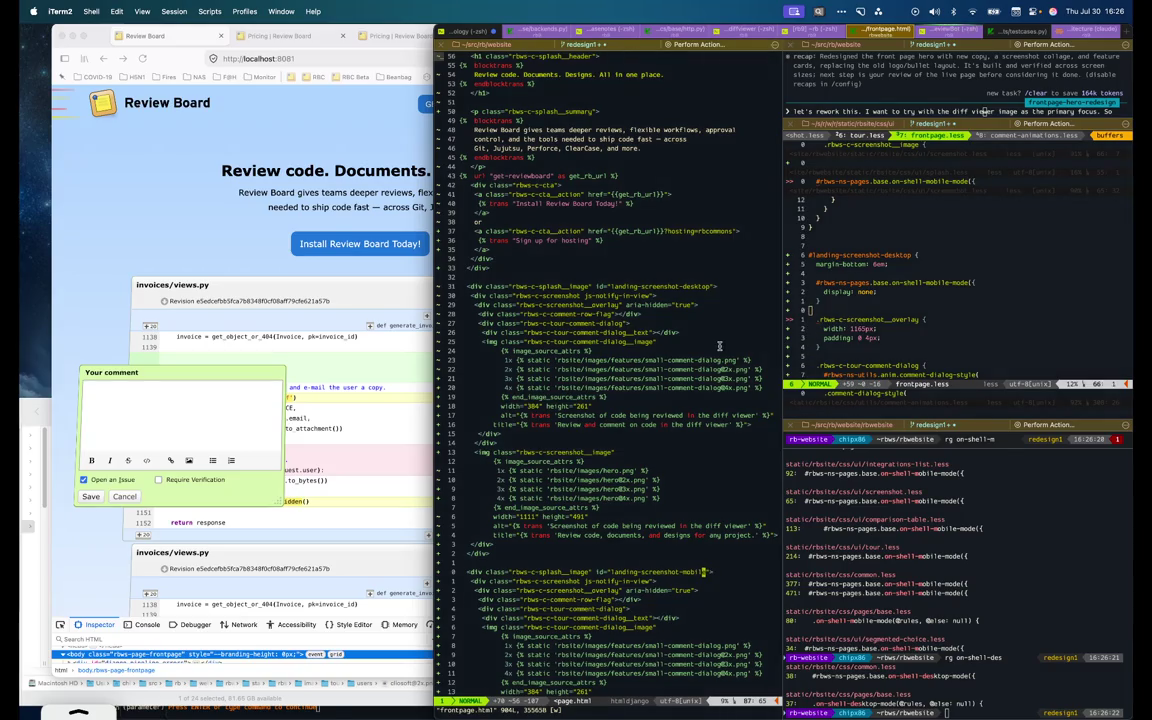
{"action": "key", "text": "ctrl+grave"}
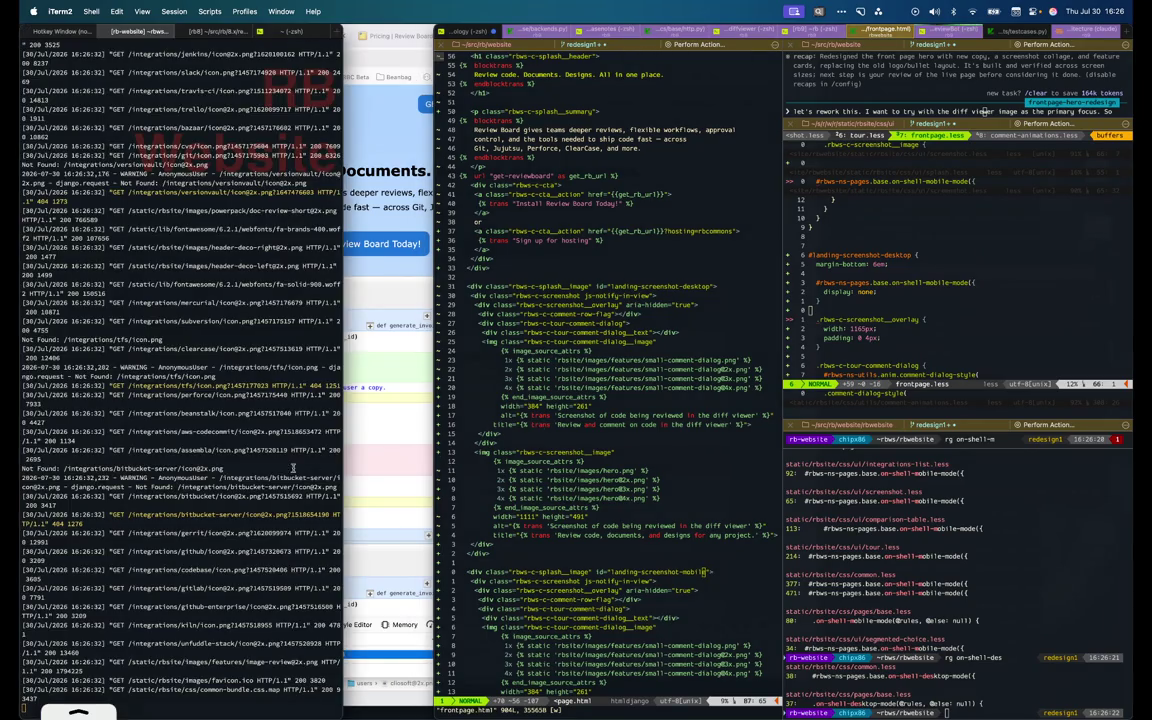
Reload the Review Board page and inspect the hero image and landing-screenshot-mobile block
{"action": "left_click", "coordinate": [360, 355]}
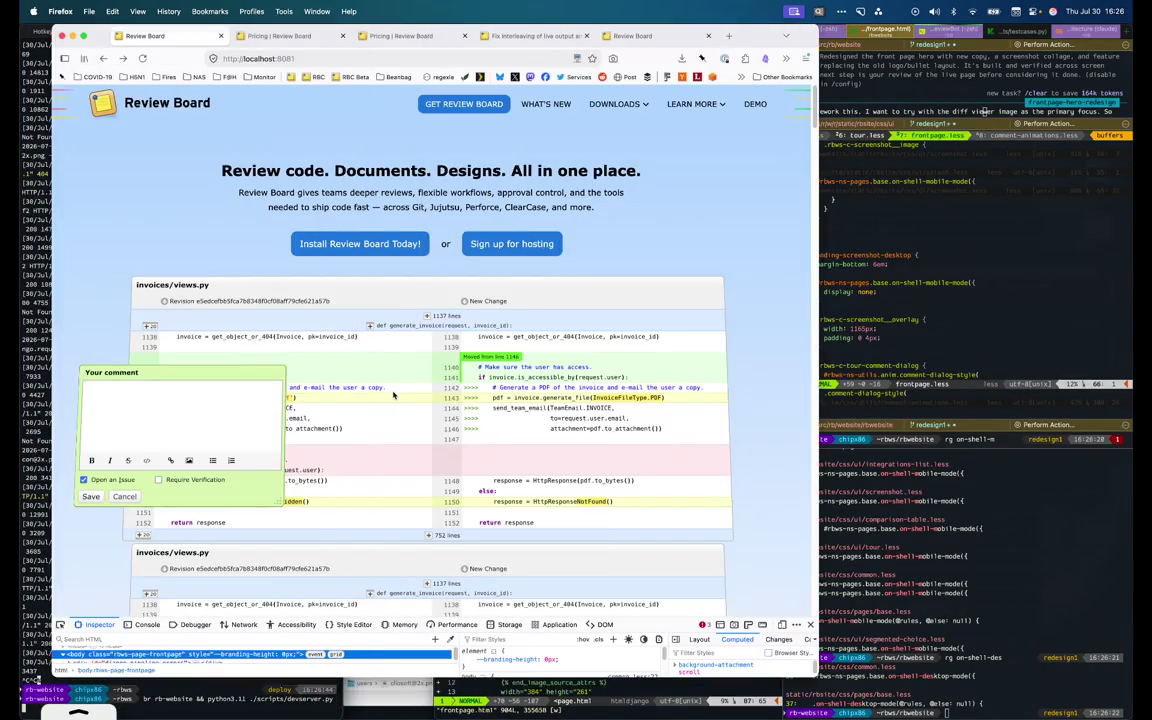
{"action": "key", "text": "super+r"}
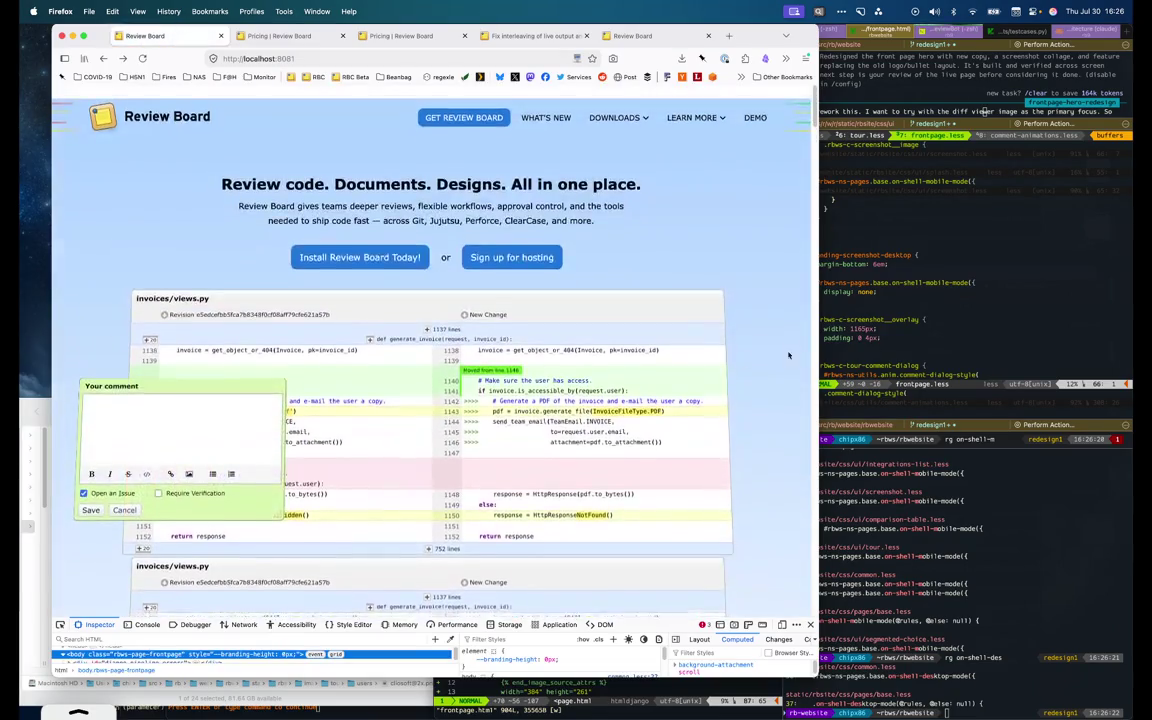
{"action": "key", "text": "super+Tab"}
{"action": "left_click", "coordinate": [72, 630]}
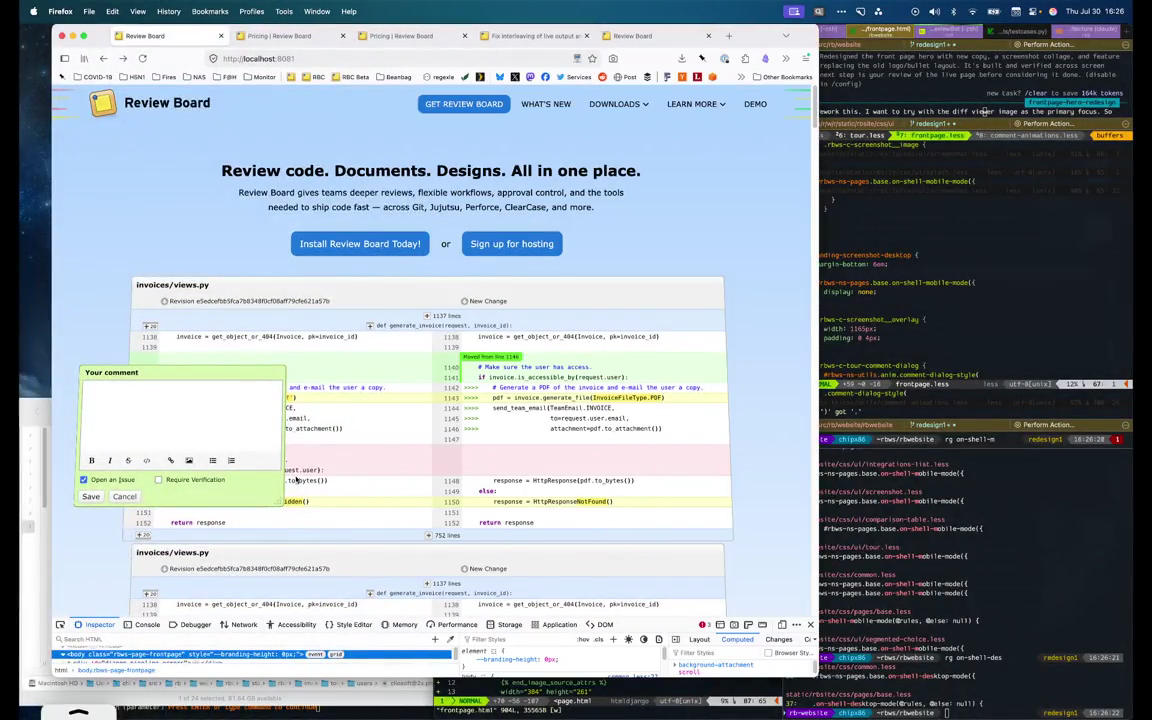
{"action": "left_click", "coordinate": [423, 556]}
{"action": "left_click_drag", "start_coordinate": [468, 618], "coordinate": [420, 421]}
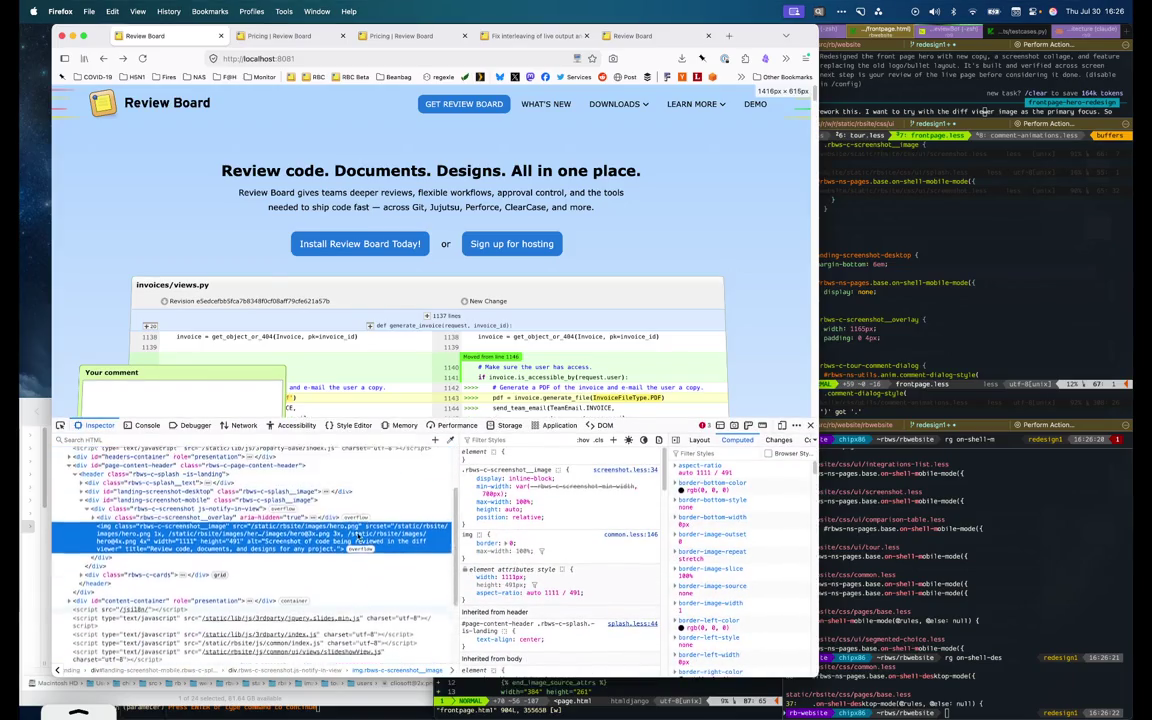
{"action": "scroll", "coordinate": [358, 536], "scroll_direction": "up", "scroll_amount": 3}
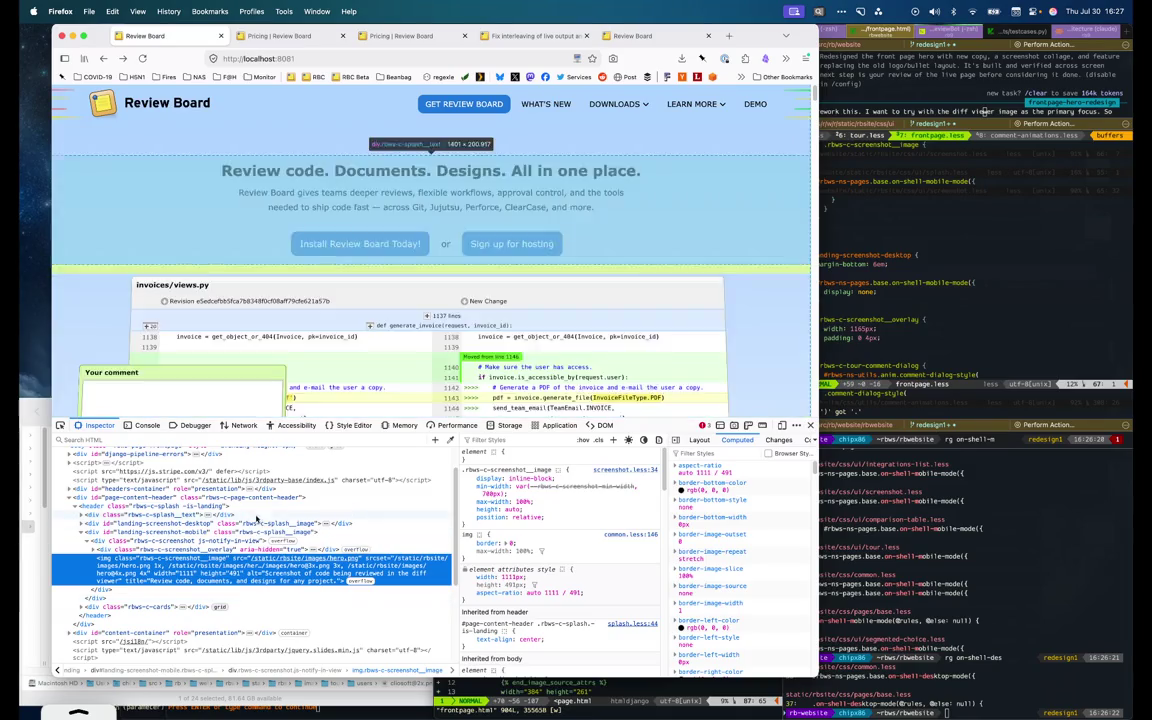
{"action": "left_click", "coordinate": [267, 498]}
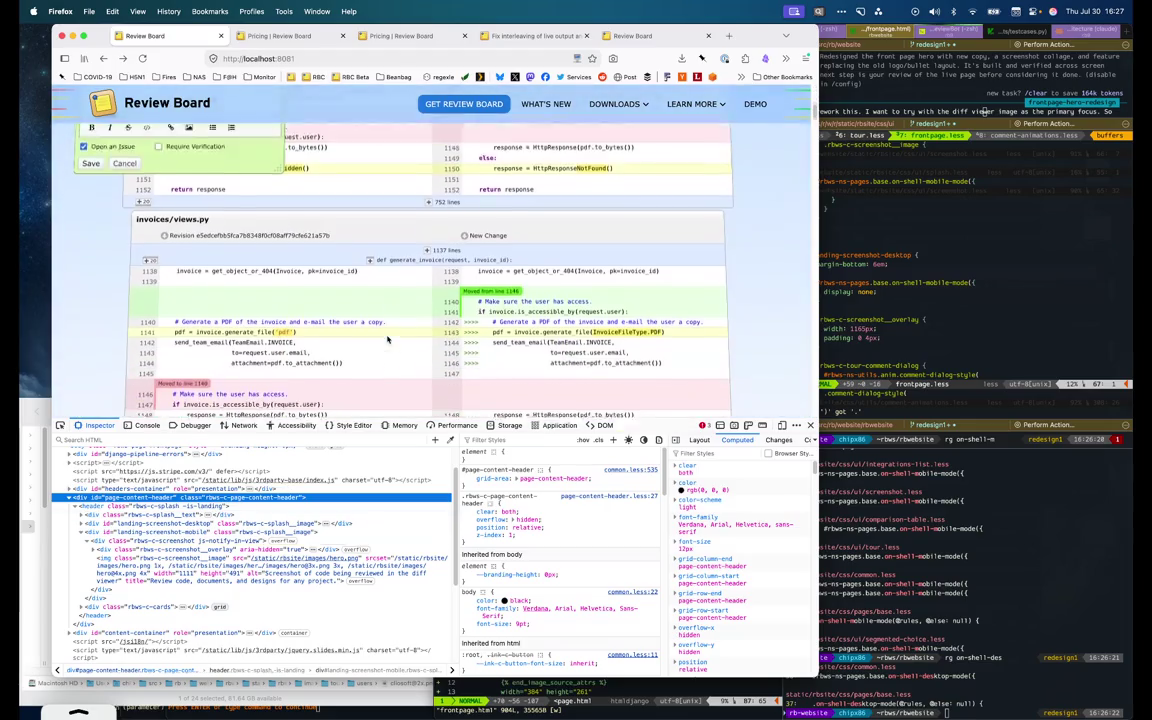
{"action": "left_click", "coordinate": [264, 531]}
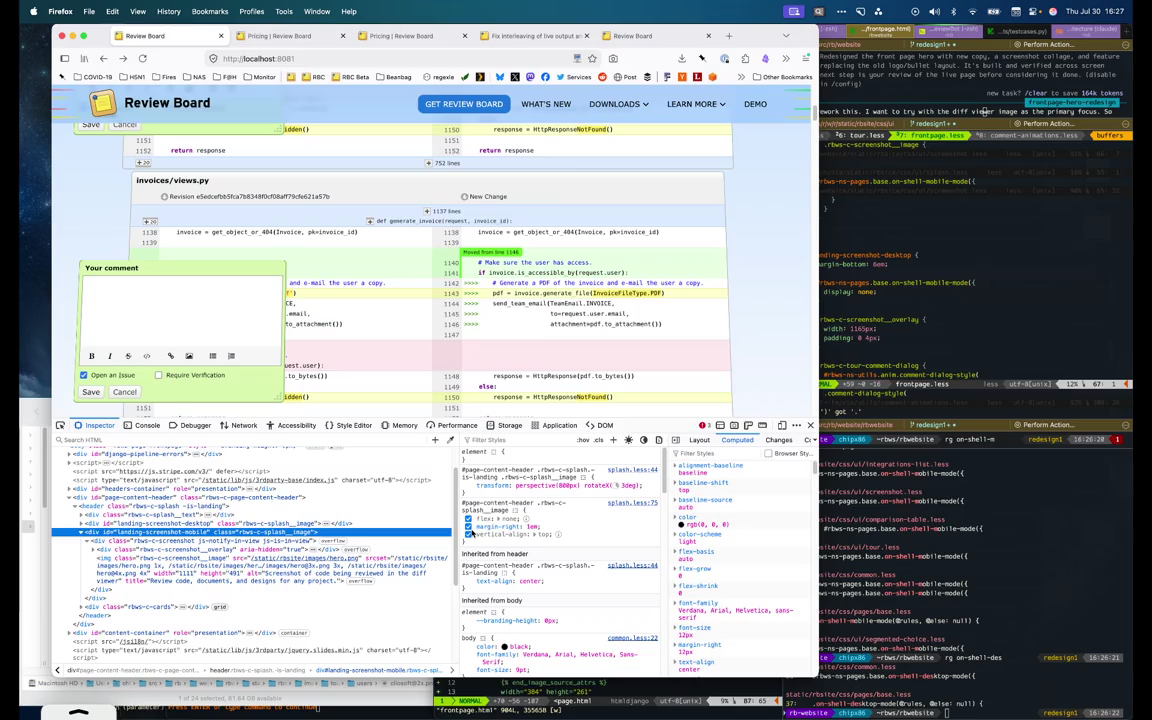
Paste a copy of the desktop hero rules under margin-bottom in frontpage.less
{"action": "left_click", "coordinate": [839, 297]}
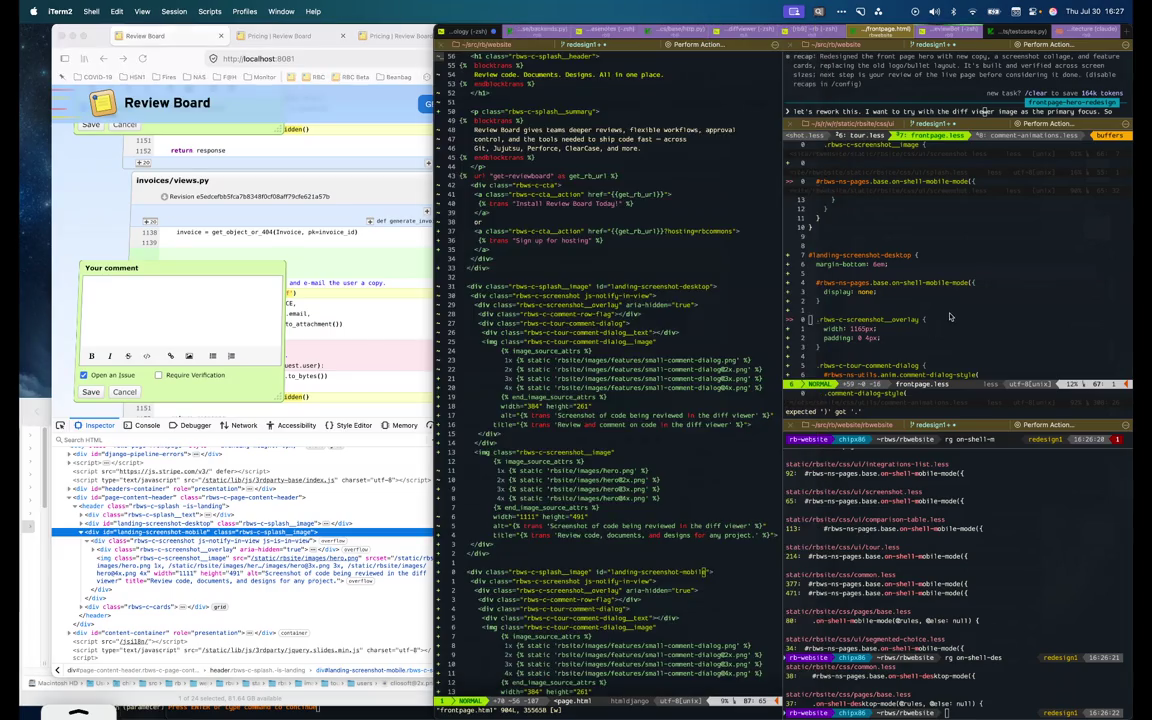
{"action": "left_click", "coordinate": [835, 270]}
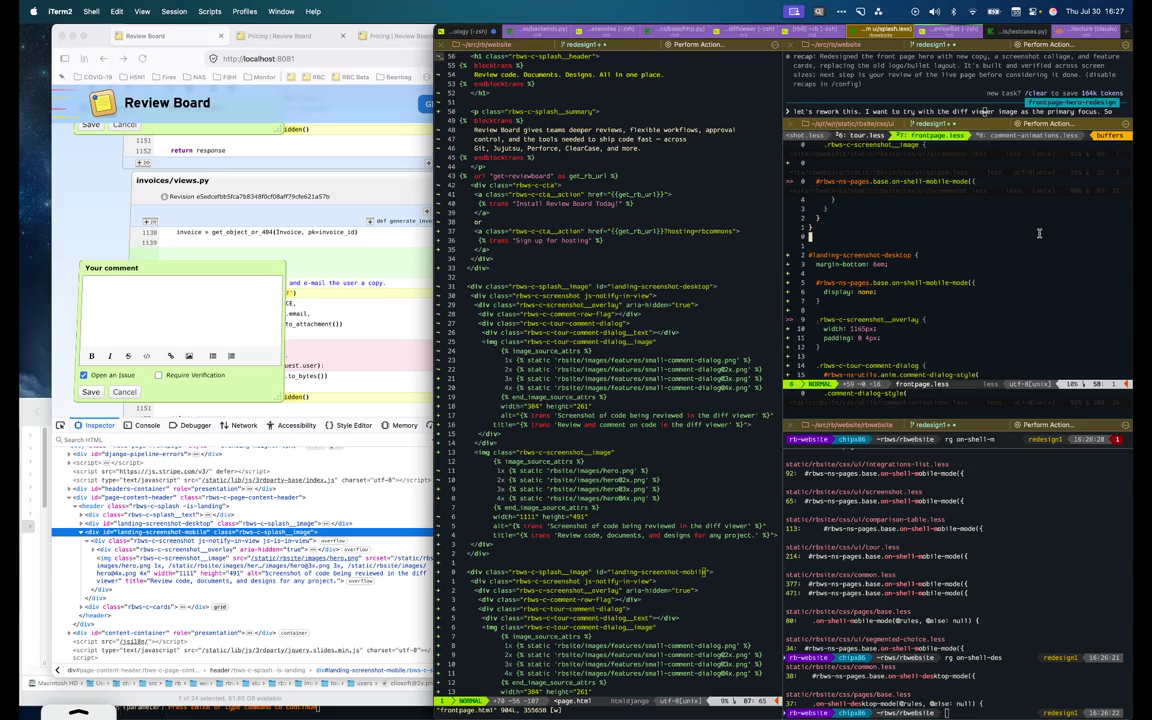
{"action": "key", "text": "super+v"}
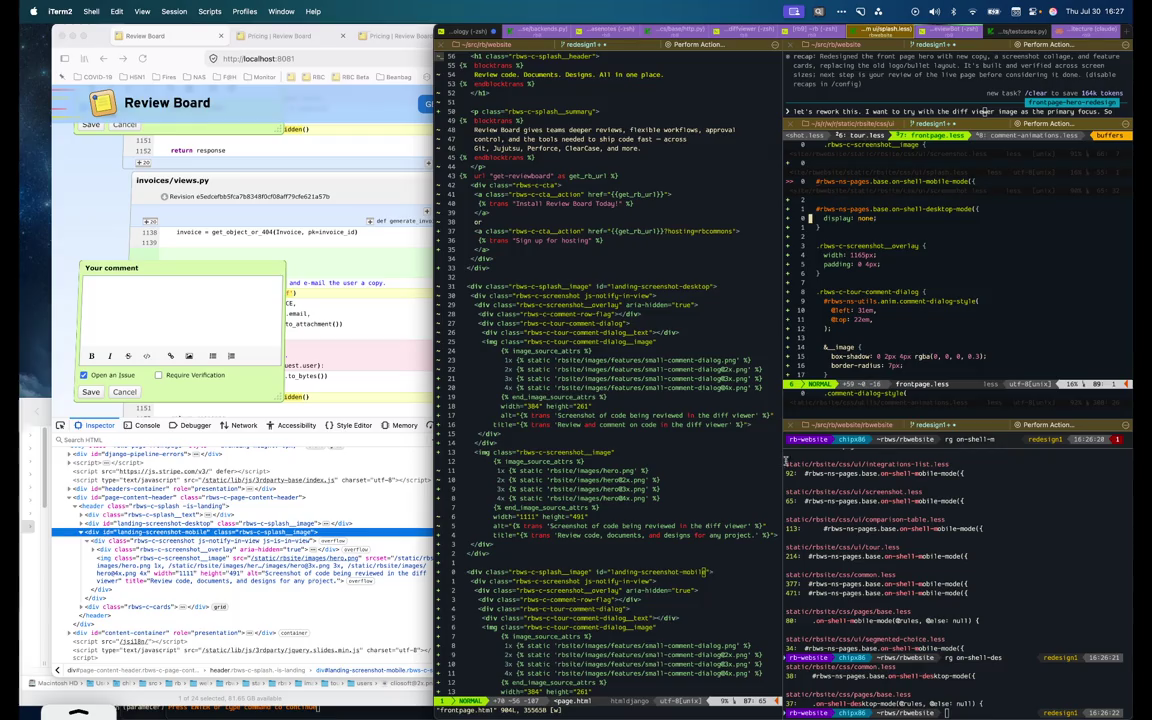
Check the lines around margin-bottom in frontpage.less, then bring the Firefox page forward
{"action": "key", "text": "k"}
{"action": "key", "text": "k"}
{"action": "key", "text": "k"}
{"action": "key", "text": "k"}
{"action": "key", "text": "j"}
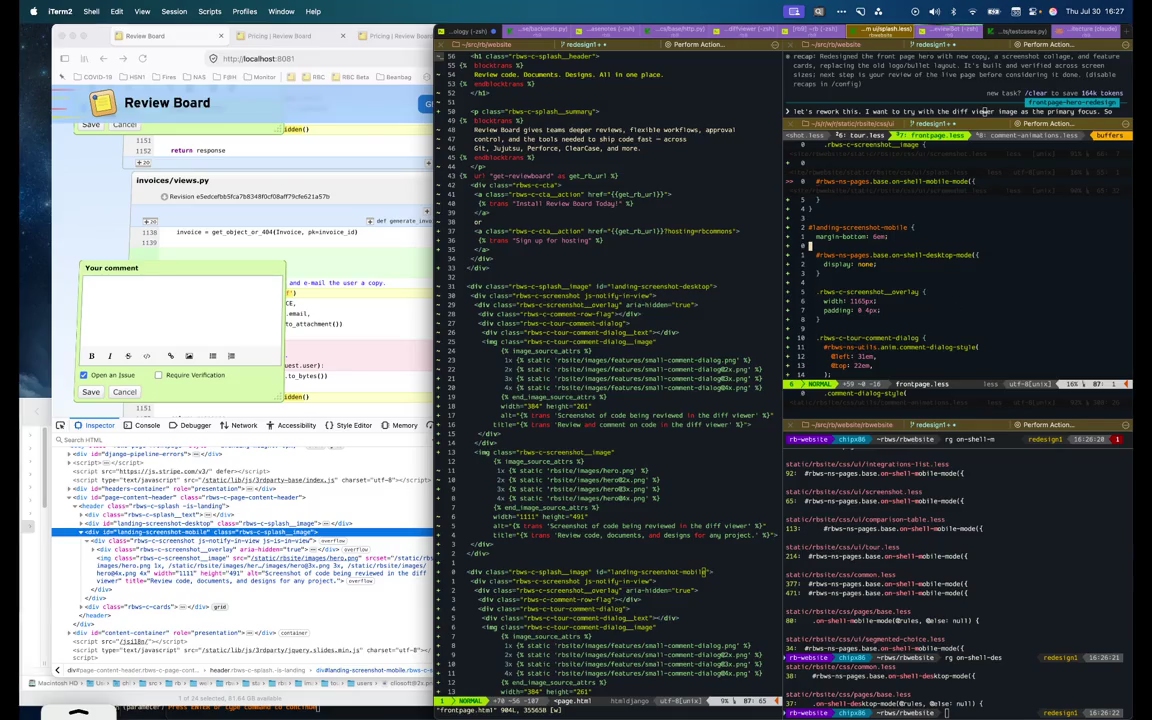
{"action": "key", "text": "super+alt+Left"}
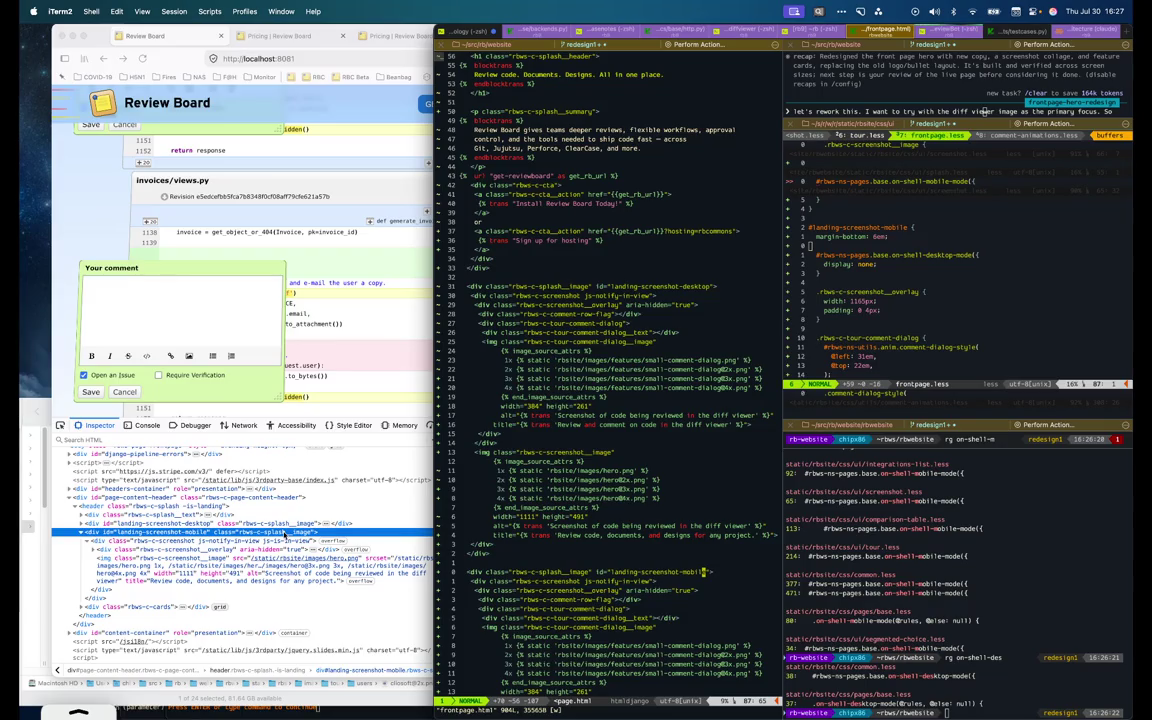
{"action": "left_click", "coordinate": [285, 534]}
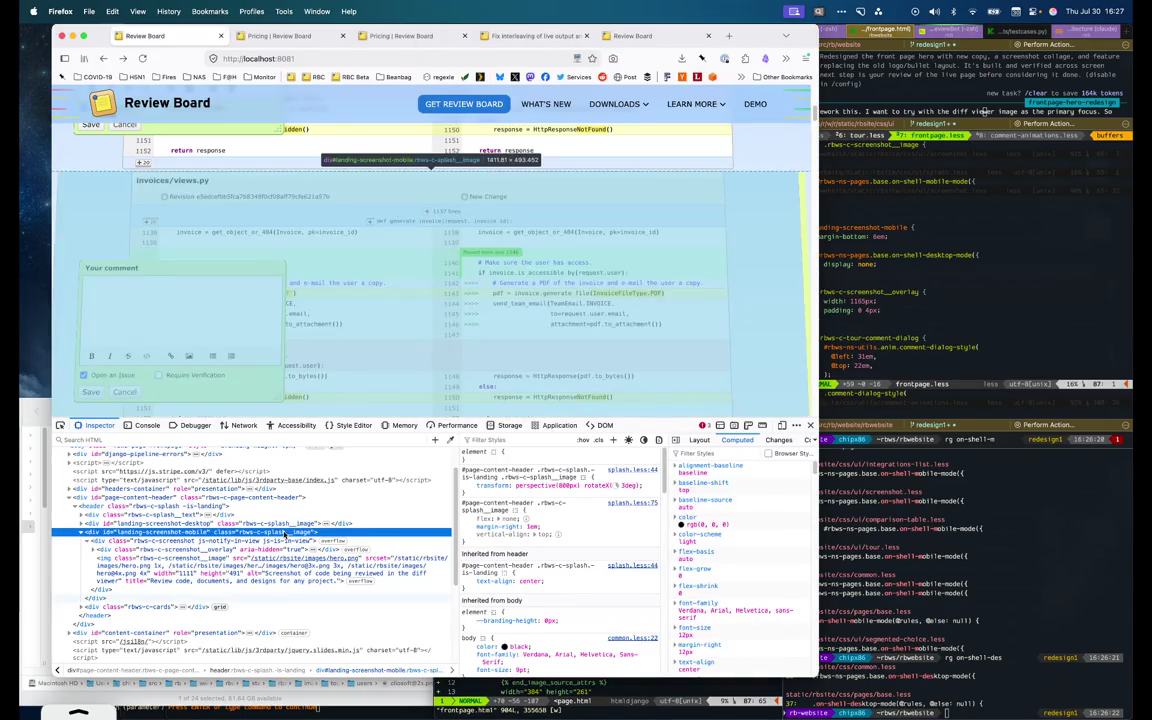
{"action": "scroll", "coordinate": [598, 535], "scroll_direction": "down", "scroll_amount": 2}
{"action": "scroll", "coordinate": [598, 535], "scroll_direction": "up", "scroll_amount": 2}
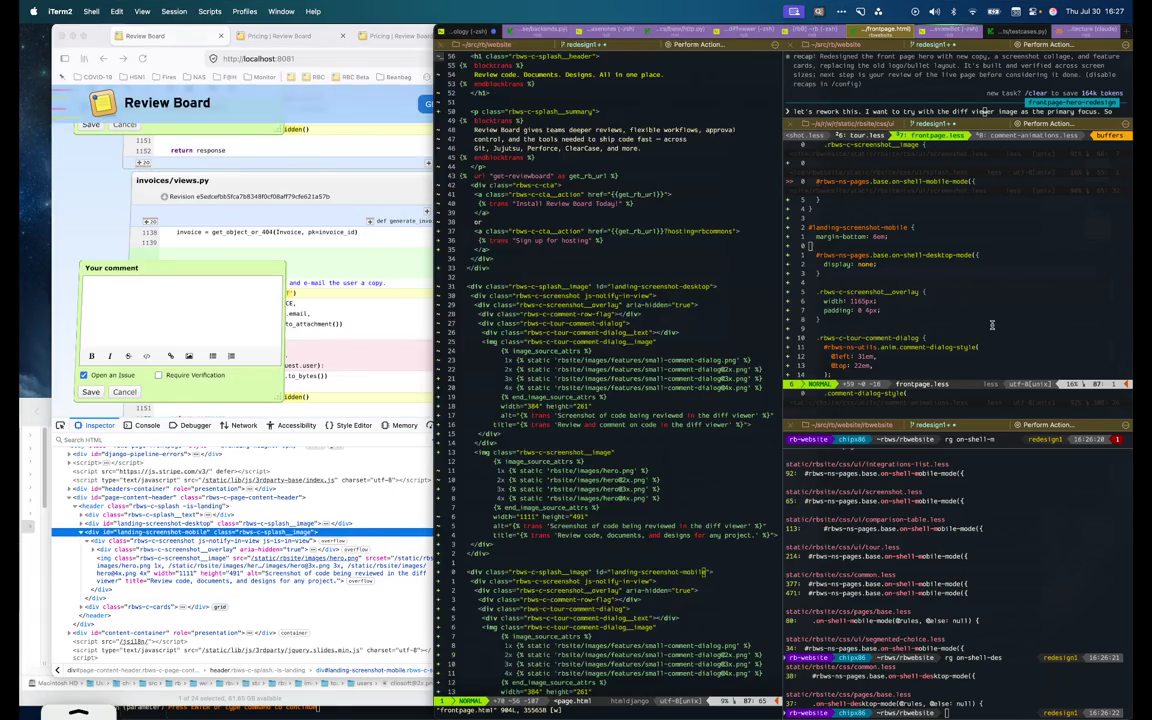
{"action": "left_click", "coordinate": [942, 394]}
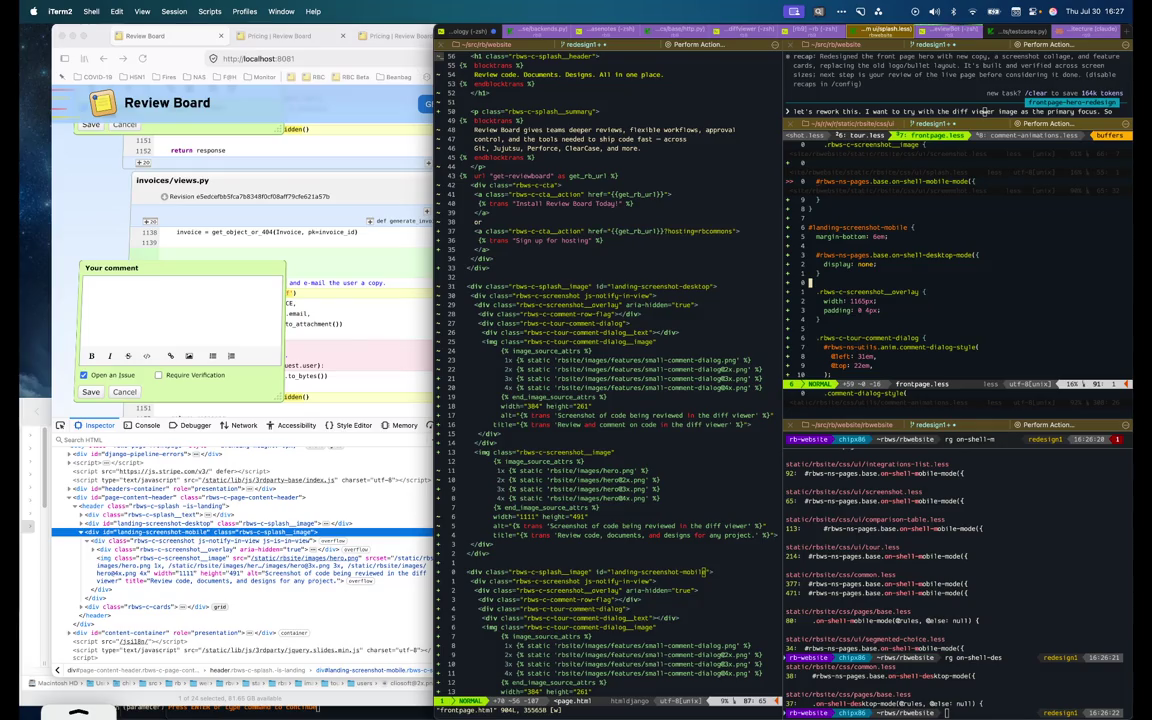
Copy the hiding rule and paste it, indented, above the anim rule in frontpage.less
{"action": "key", "text": "ctrl+u"}
{"action": "key", "text": "u"}
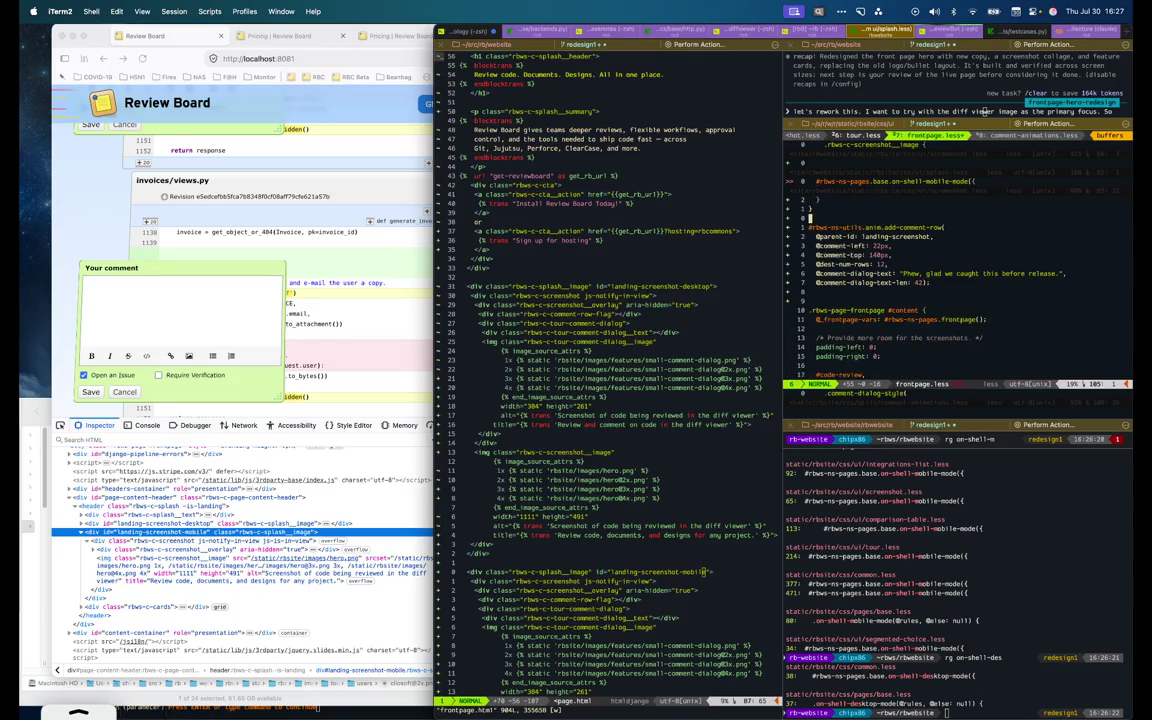
{"action": "key", "text": "p"}
{"action": "key", "text": "V"}
{"action": "key", "text": "j"}
{"action": "key", "text": "j"}
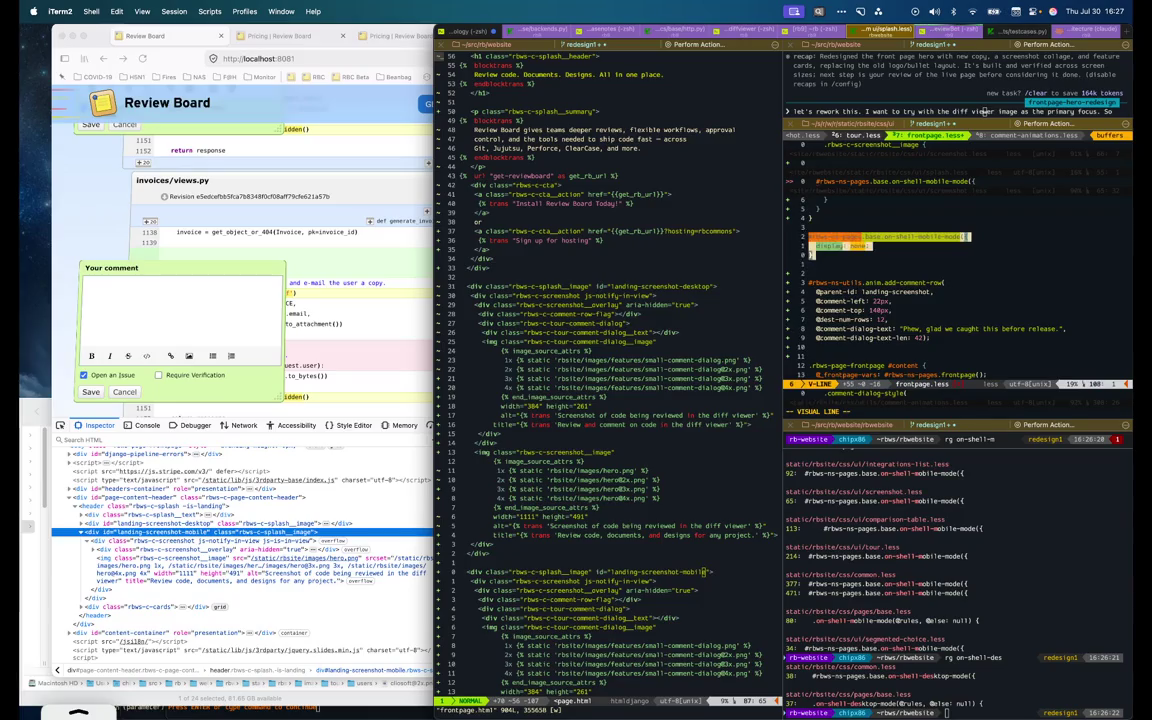
{"action": "key", "text": "y"}
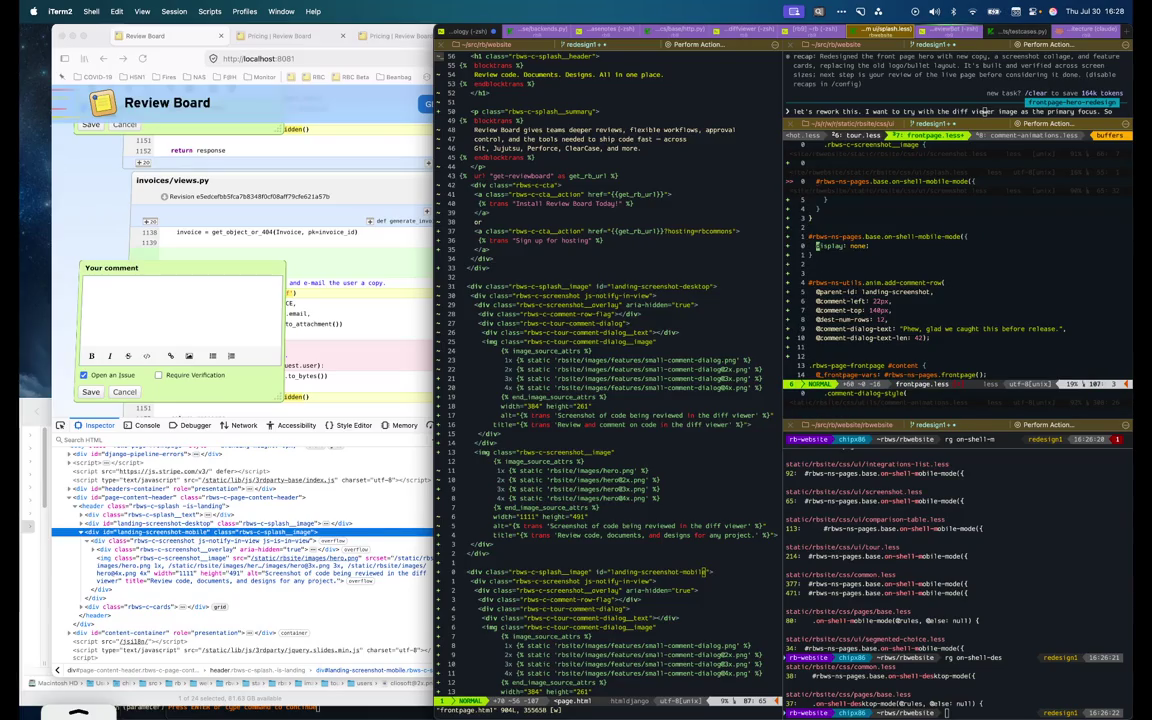
{"action": "key", "text": "z"}
{"action": "key", "text": "b"}
{"action": "scroll", "coordinate": [866, 300], "scroll_direction": "down", "scroll_amount": 2}
{"action": "scroll", "coordinate": [876, 293], "scroll_direction": "down", "scroll_amount": 2}
{"action": "scroll", "coordinate": [876, 293], "scroll_direction": "down", "scroll_amount": 2}
{"action": "key", "text": "p"}
{"action": "key", "text": "greater"}
{"action": "key", "text": "greater"}
{"action": "key", "text": "o"}
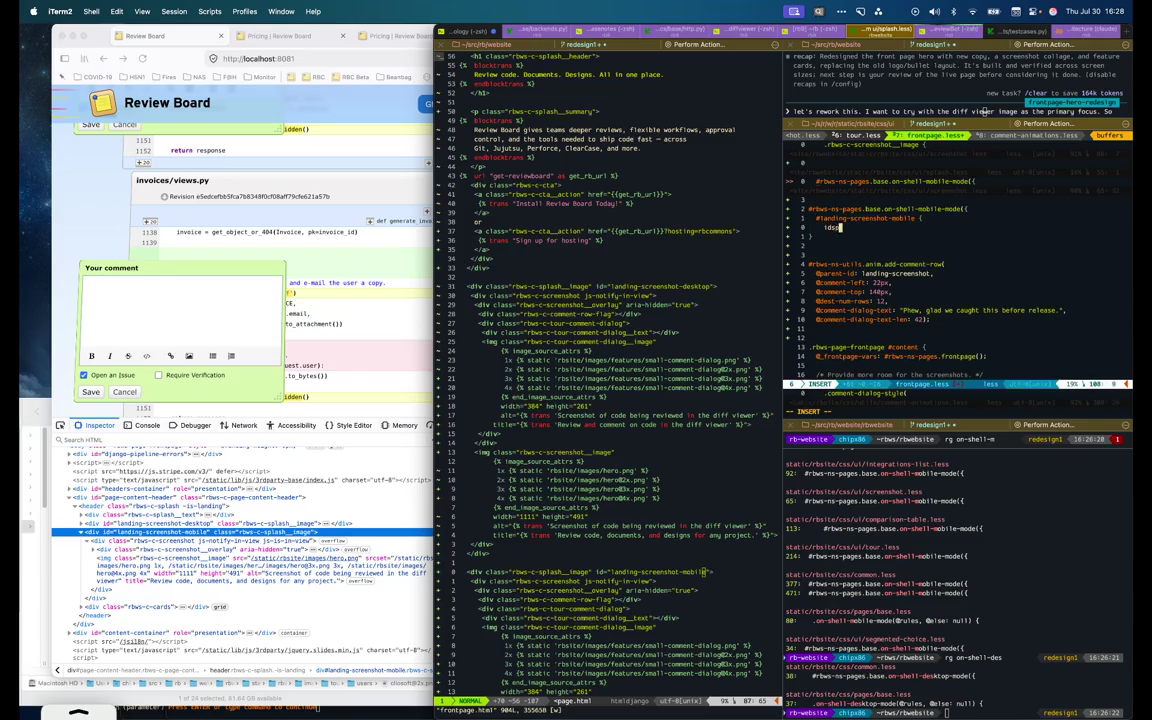
{"action": "type", "text": "display"}
{"action": "key", "text": "Escape"}
{"action": "key", "text": "d"}
{"action": "key", "text": "d"}
{"action": "key", "text": "k"}
{"action": "key", "text": "f"}
{"action": "key", "text": "m"}
{"action": "key", "text": "c"}
{"action": "key", "text": "t"}
{"action": "key", "text": "braceleft"}
{"action": "type", "text": "desktop {"}
{"action": "key", "text": "Return"}
{"action": "type", "text": "display: none;"}
{"action": "key", "text": "Return"}
{"action": "type", "text": "}"}
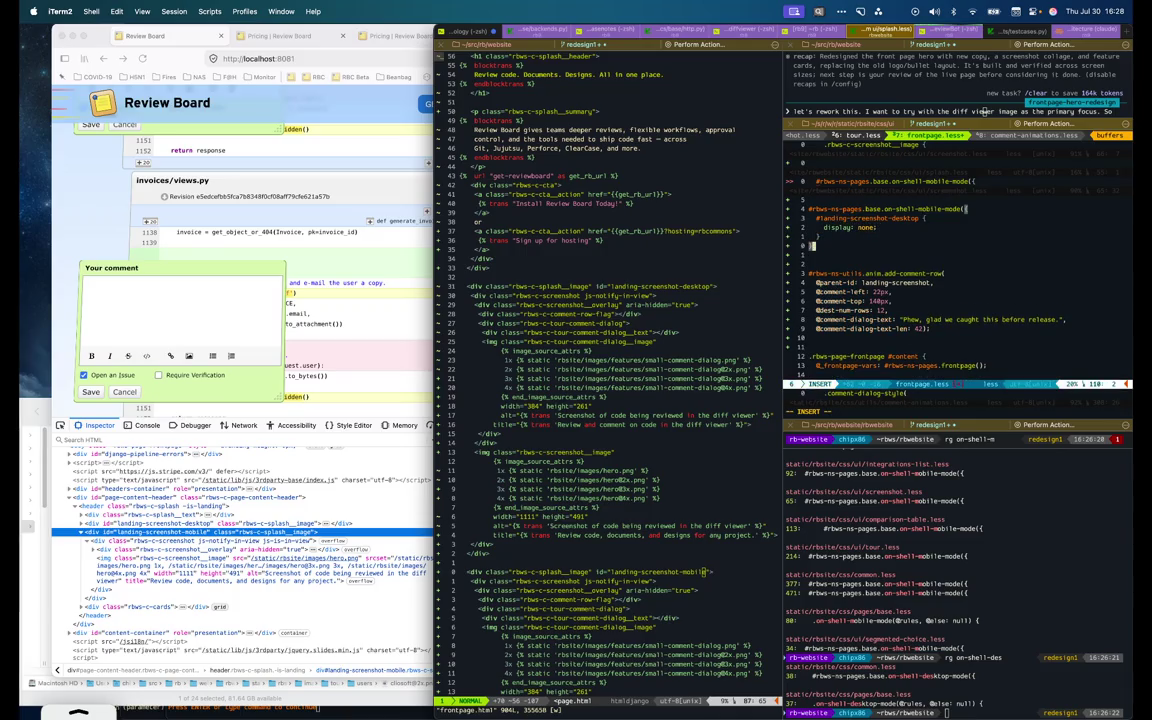
{"action": "type", "text": "}"}
{"action": "type", "text": ", @else: {"}
{"action": "key", "text": "Return"}
{"action": "type", "text": ";"}
{"action": "key", "text": "Escape"}
{"action": "key", "text": "k"}
{"action": "key", "text": "k"}
{"action": "key", "text": "k"}
{"action": "key", "text": "y"}
{"action": "key", "text": "2"}
{"action": "key", "text": "j"}
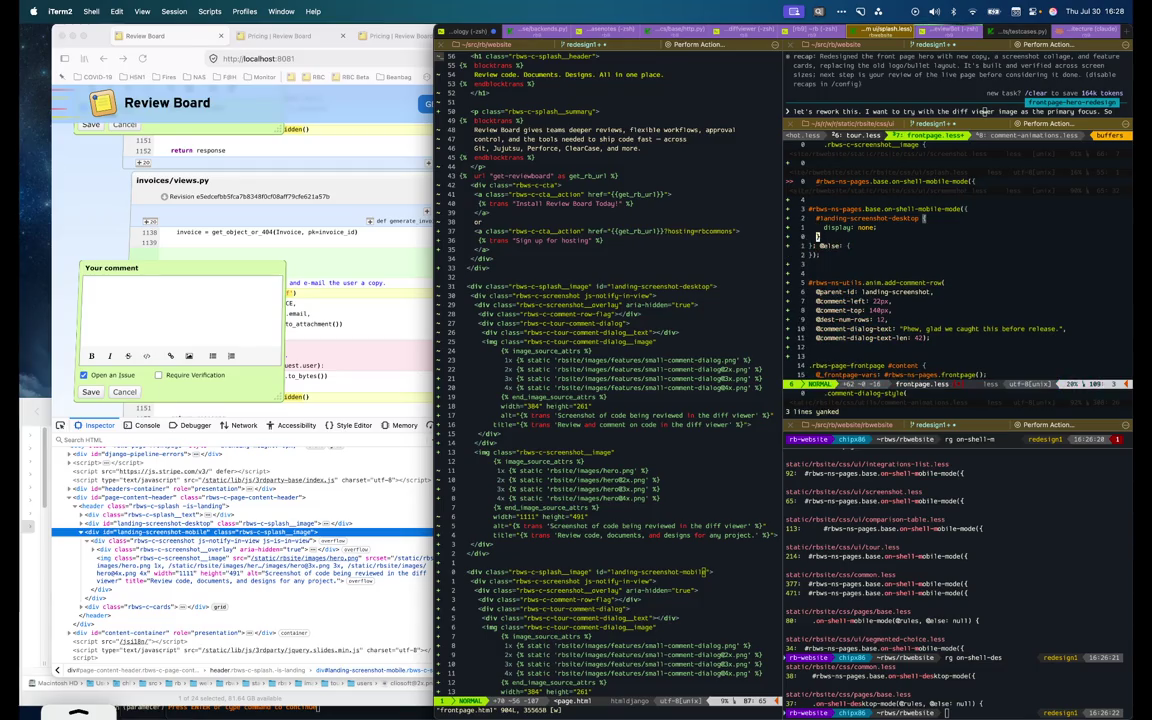
{"action": "key", "text": "j"}
{"action": "key", "text": "j"}
{"action": "key", "text": "j"}
{"action": "key", "text": "p"}
{"action": "type", "text": "5wcw"}
{"action": "type", "text": "mobile"}
{"action": "key", "text": "Escape"}
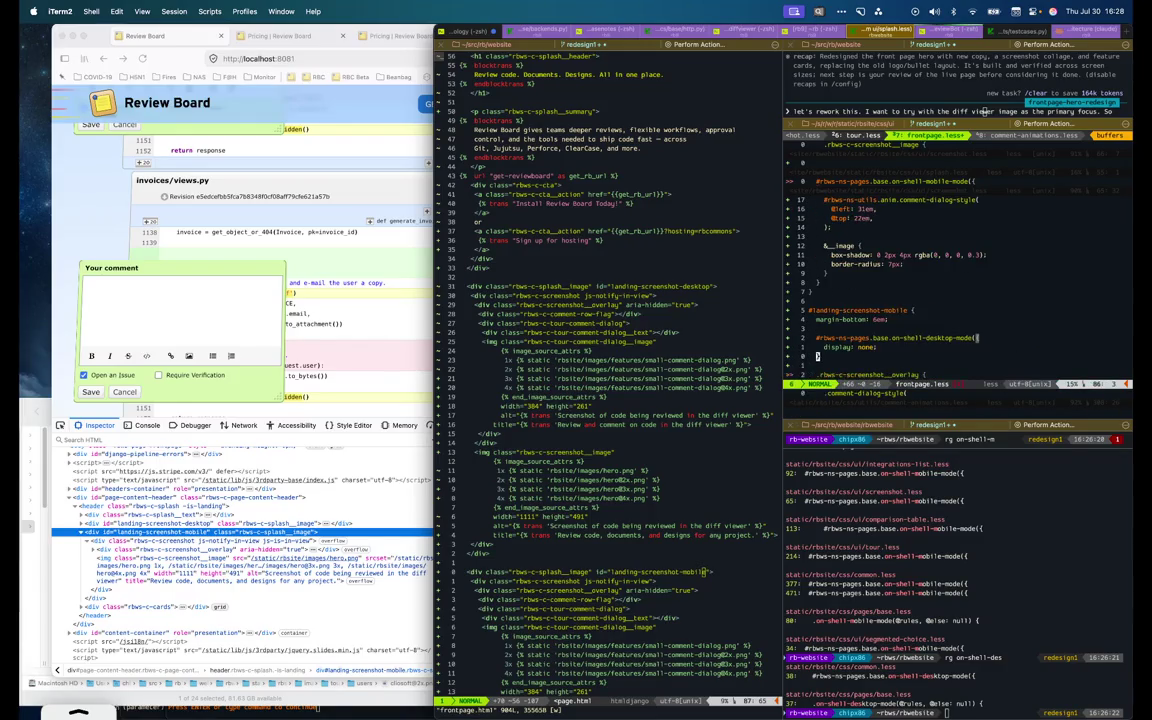
{"action": "key", "text": "u"}
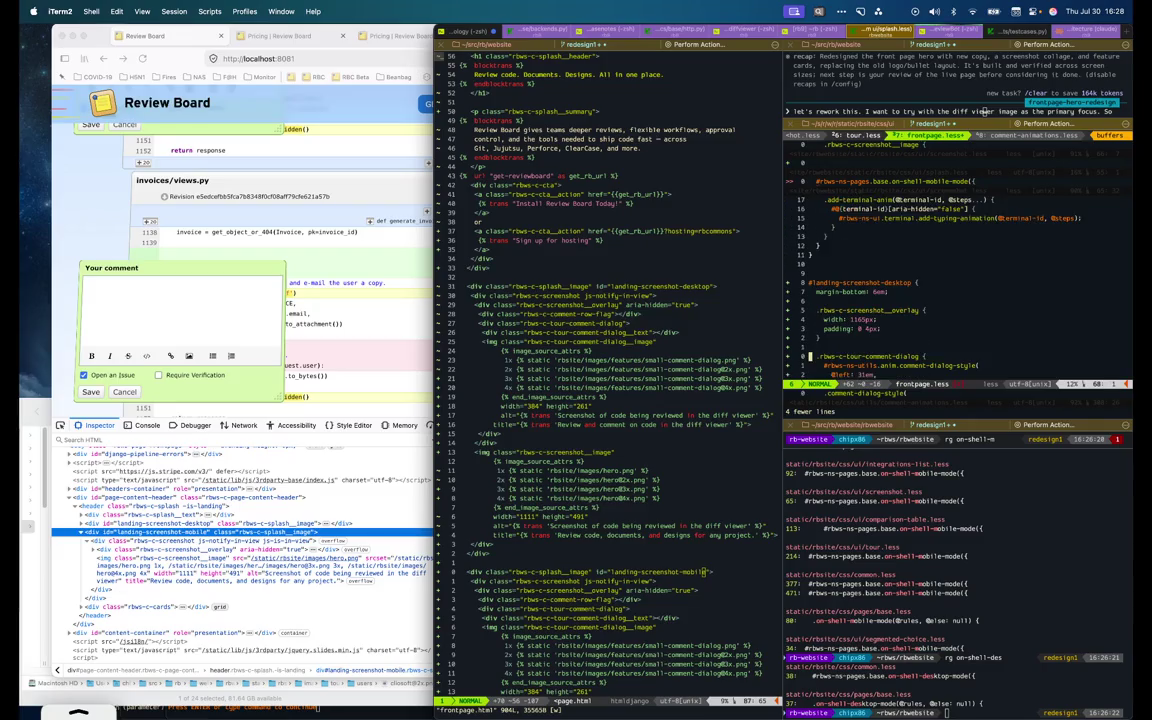
{"action": "key", "text": "ctrl+r"}
{"action": "key", "text": "ctrl+r"}
{"action": "key", "text": "ctrl+r"}
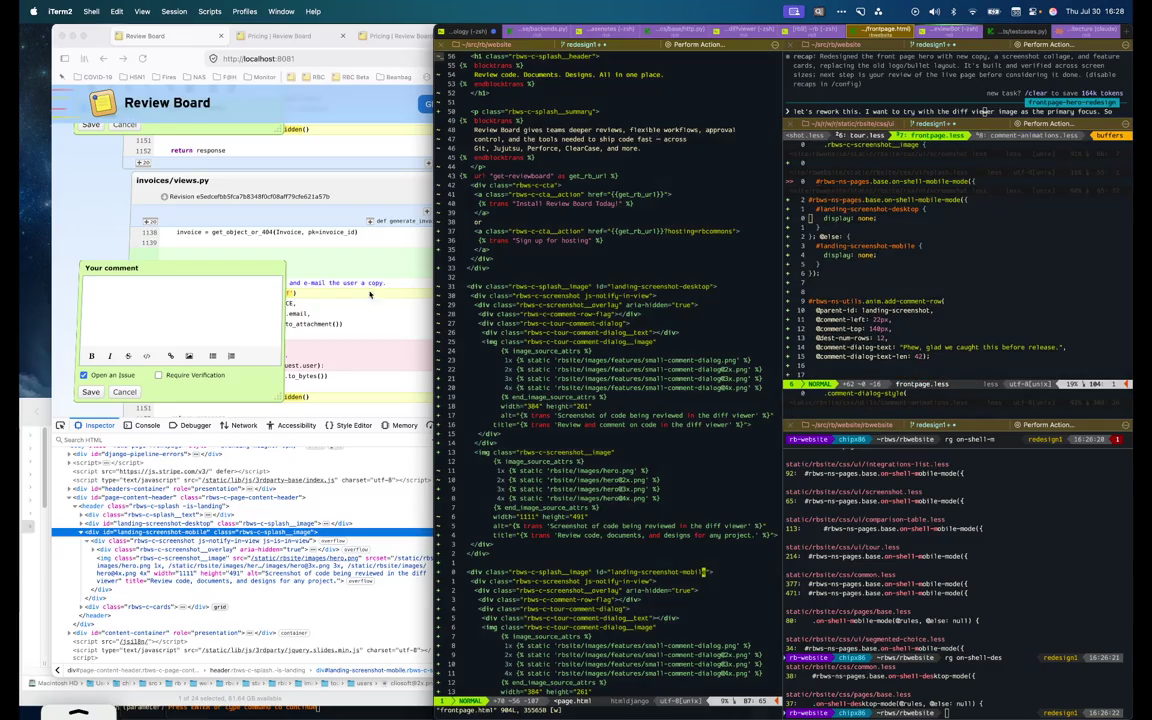
Reload the Review Board front page in Firefox to preview the changes
{"action": "left_click", "coordinate": [370, 294]}
{"action": "key", "text": "super+r"}
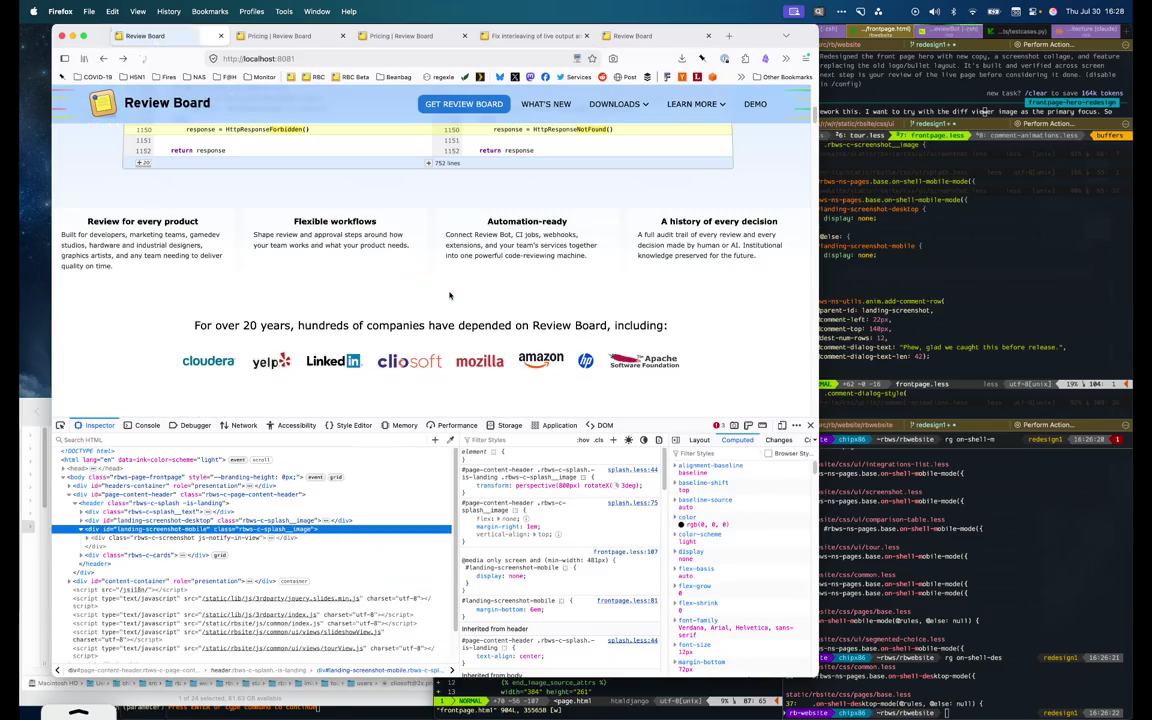
{"action": "scroll", "coordinate": [570, 270], "scroll_direction": "up", "scroll_amount": 10}
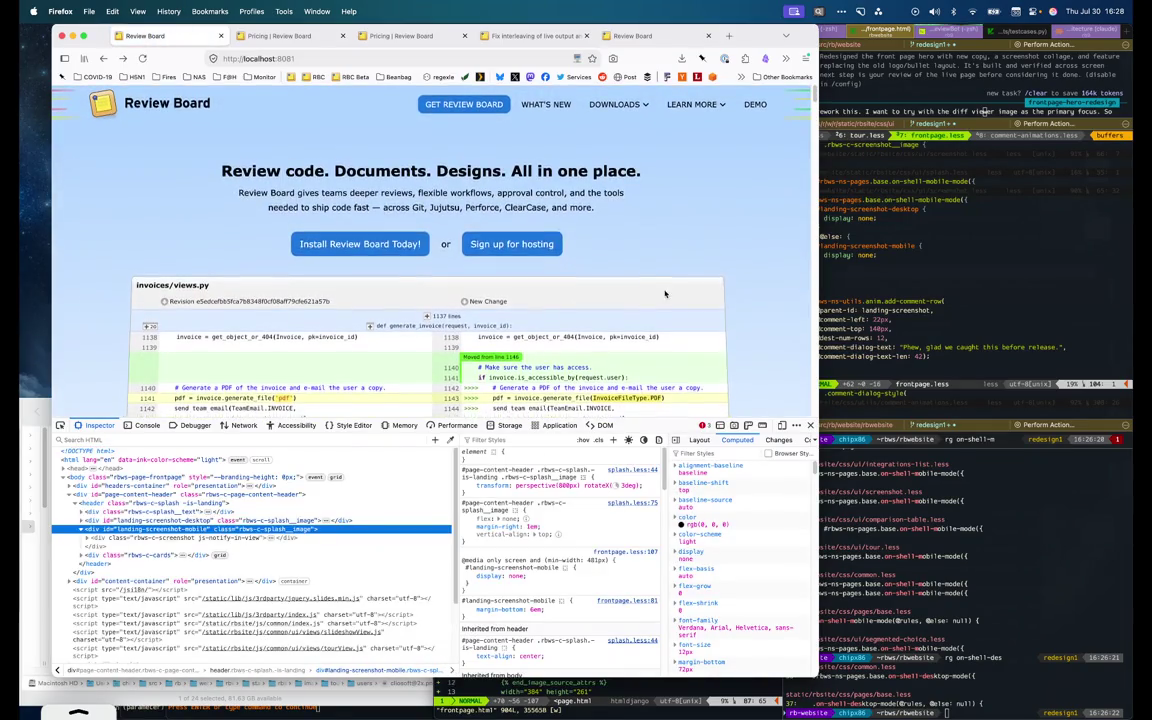
{"action": "key", "text": "super+Tab"}
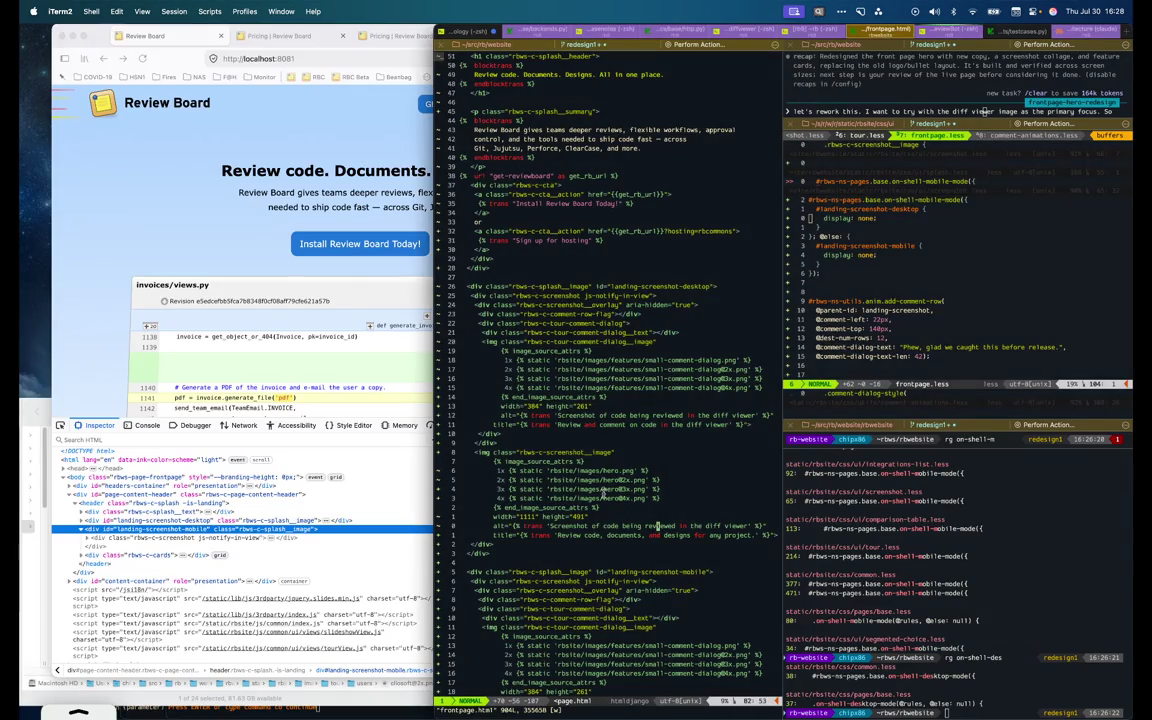
{"action": "scroll", "coordinate": [645, 495], "scroll_direction": "down", "scroll_amount": 10}
{"action": "left_click", "coordinate": [612, 425]}
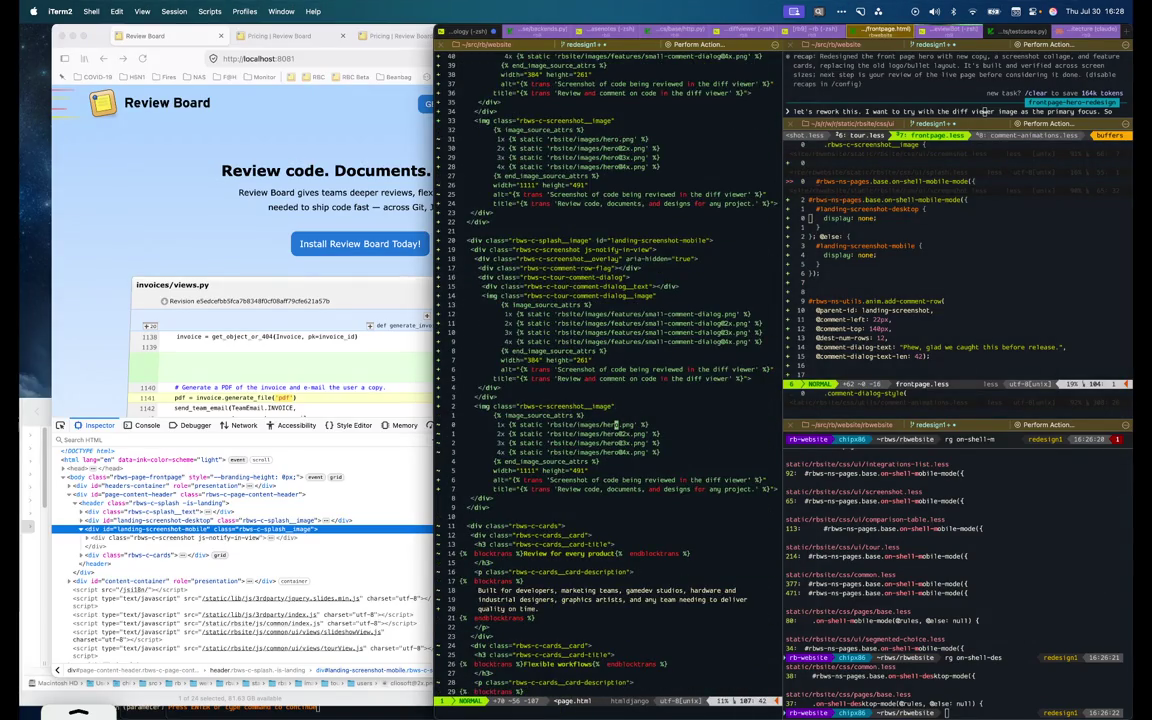
{"action": "type", "text": "i-mobile"}
{"action": "key", "text": "Escape"}
{"action": "key", "text": "j"}
{"action": "key", "text": "period"}
{"action": "key", "text": "period"}
{"action": "key", "text": "j"}
{"action": "key", "text": "period"}
{"action": "type", "text": ":w"}
{"action": "key", "text": "Return"}
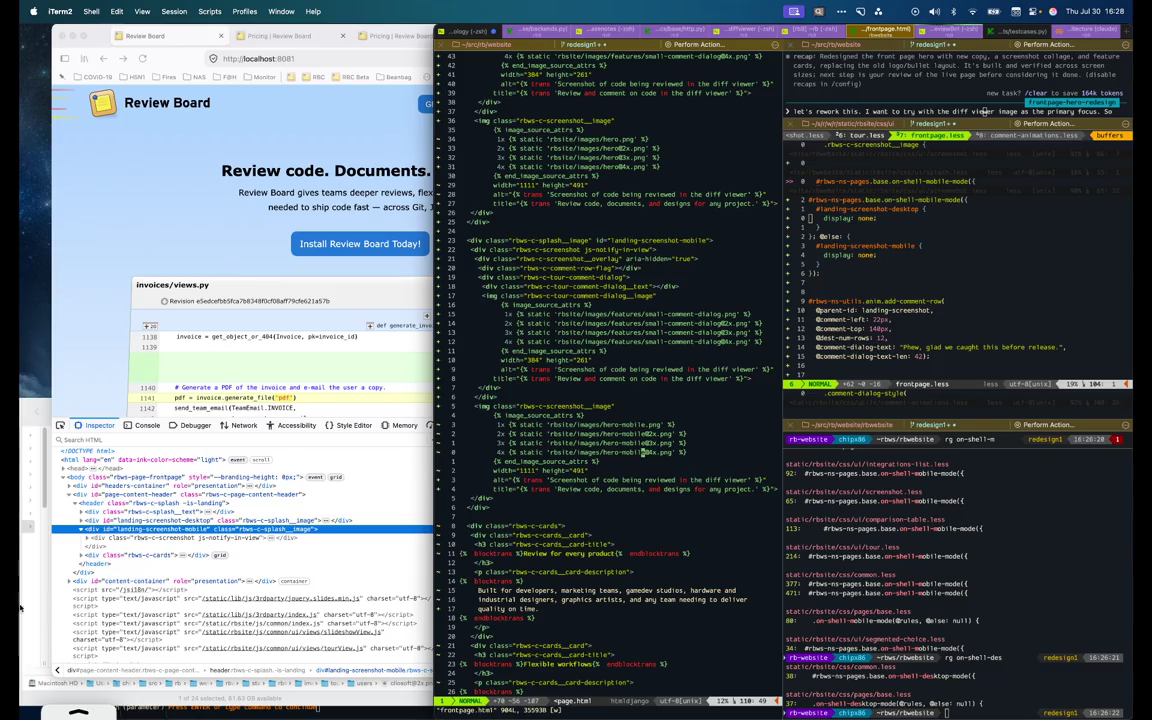
Briefly show the Finder images folder, then hide it and return to the terminal
{"action": "left_click", "coordinate": [20, 607]}
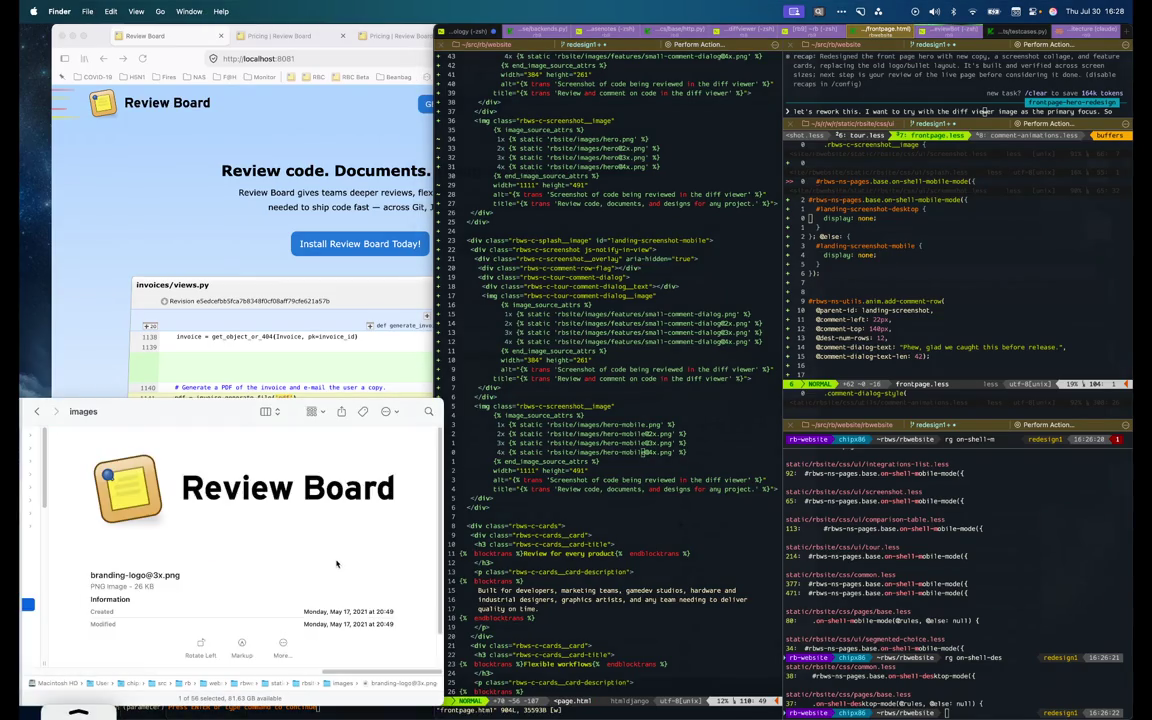
{"action": "key", "text": "super+h"}
{"action": "key", "text": "super+Tab"}
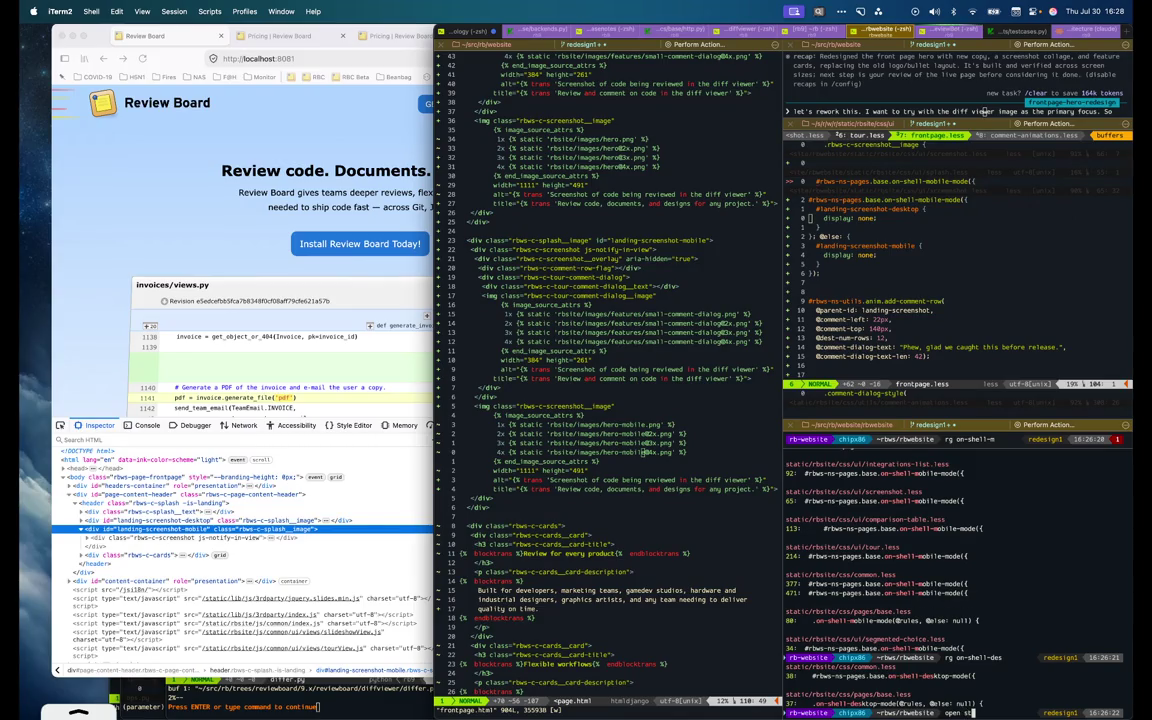
Open static/rbsite/images/ in Finder from the terminal, reopening it after closing the window
{"action": "type", "text": "atic/rbsite/"}
{"action": "key", "text": "Tab"}
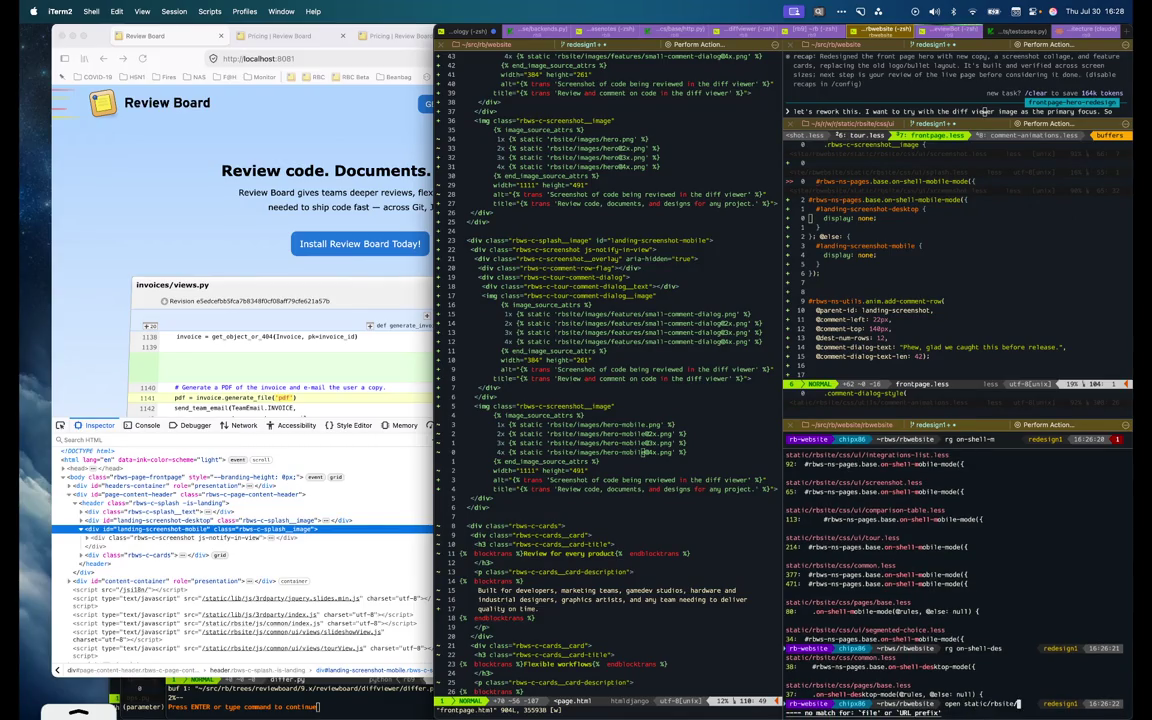
{"action": "key", "text": "Tab"}
{"action": "type", "text": "im"}
{"action": "key", "text": "Tab"}
{"action": "key", "text": "Return"}
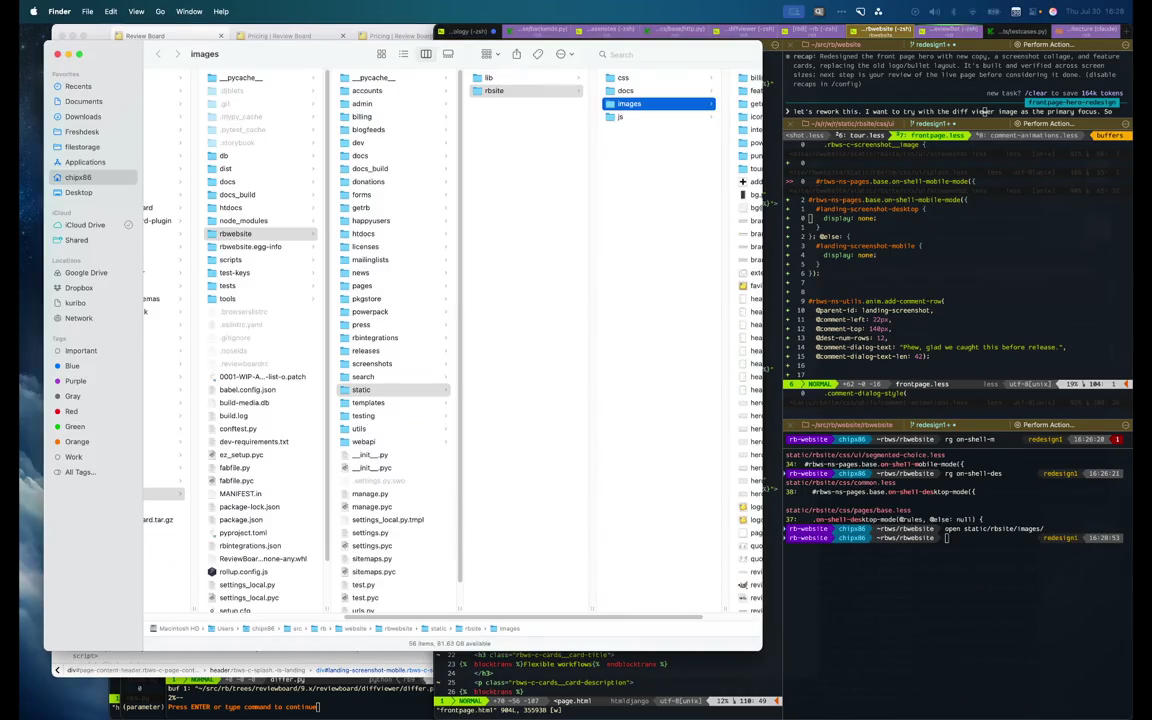
{"action": "key", "text": "Left"}
{"action": "key", "text": "Left"}
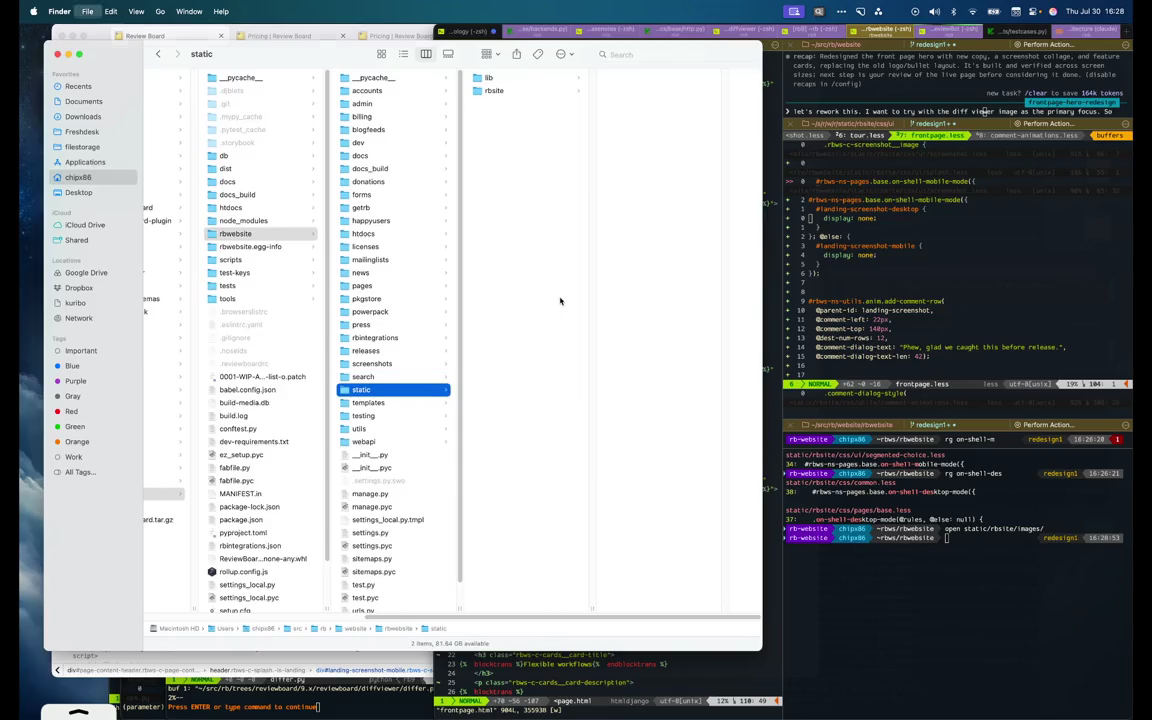
{"action": "key", "text": "super+w"}
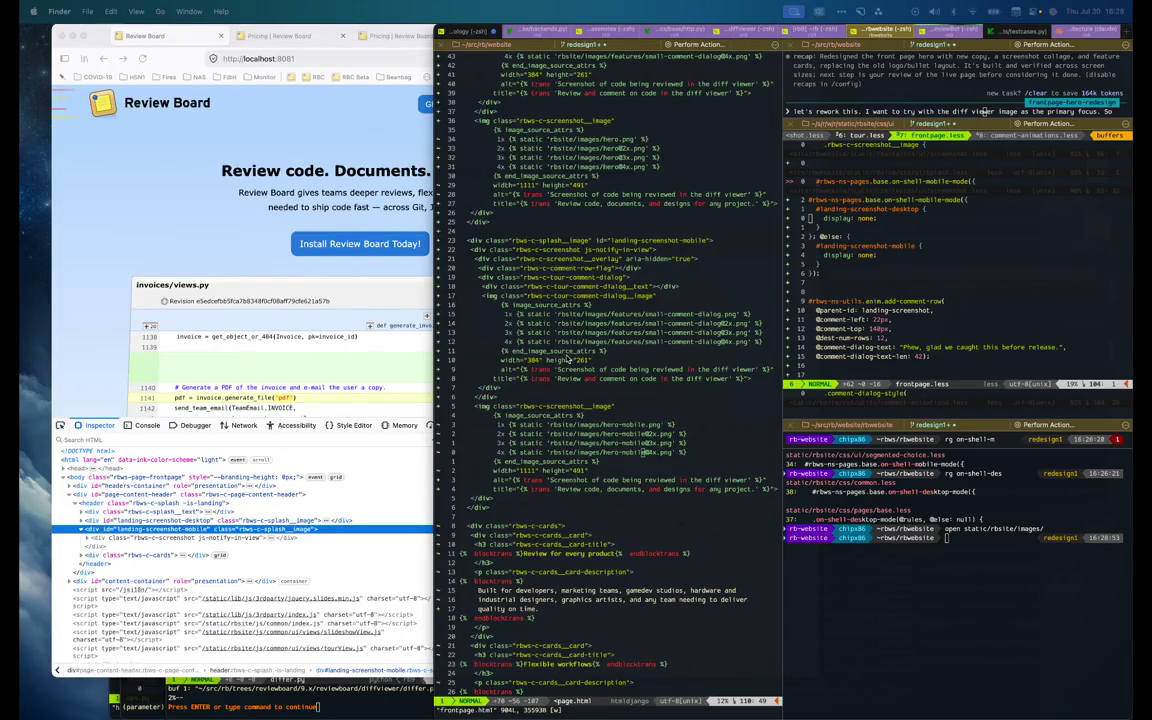
{"action": "left_click", "coordinate": [1041, 612]}
{"action": "key", "text": "Up"}
{"action": "key", "text": "Return"}
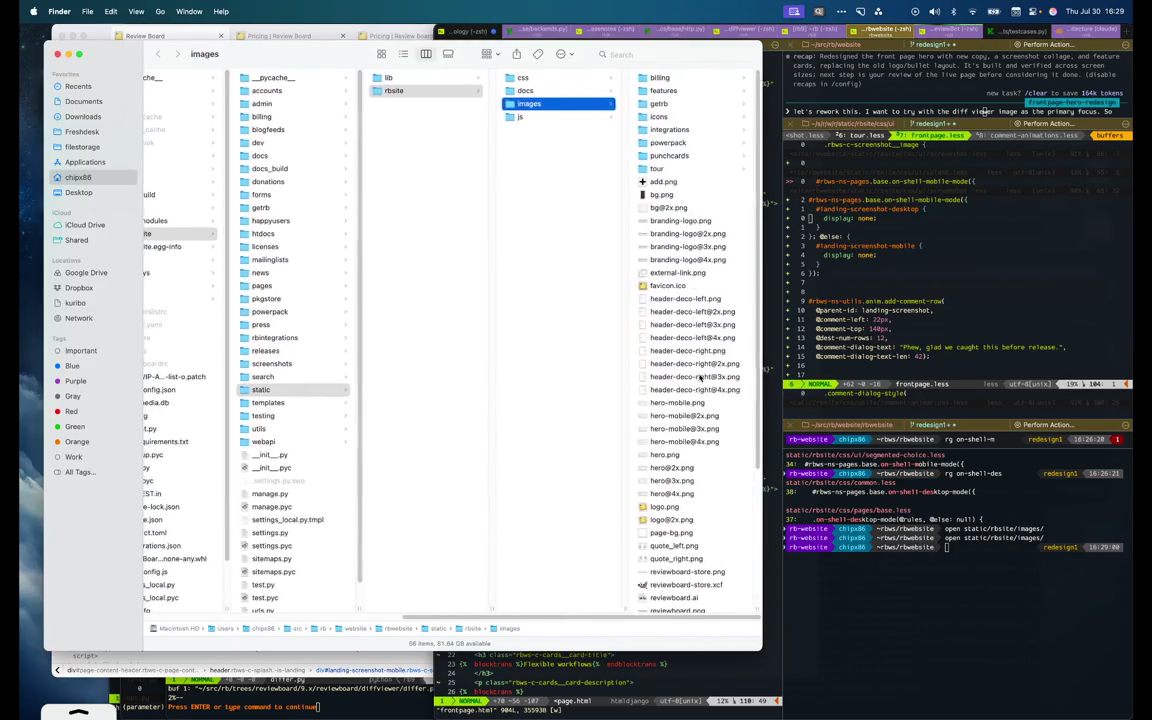
{"action": "left_click", "coordinate": [565, 376]}
{"action": "scroll", "coordinate": [555, 500], "scroll_direction": "down", "scroll_amount": 5}
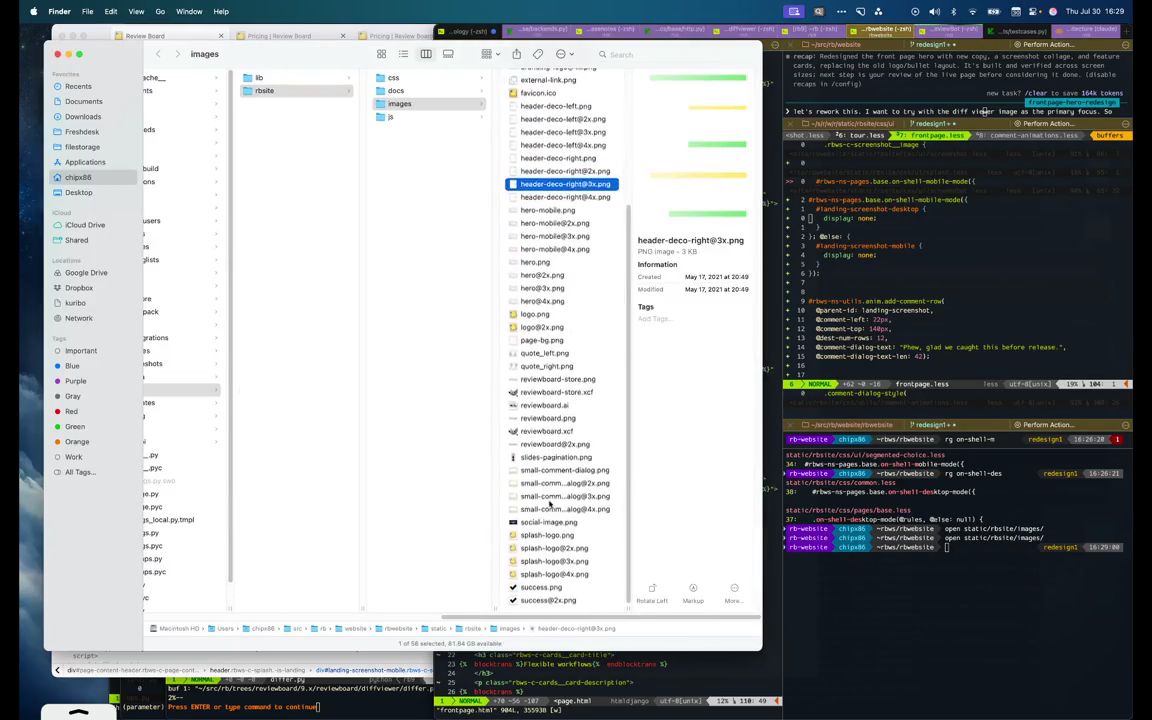
{"action": "scroll", "coordinate": [562, 400], "scroll_direction": "up", "scroll_amount": 3}
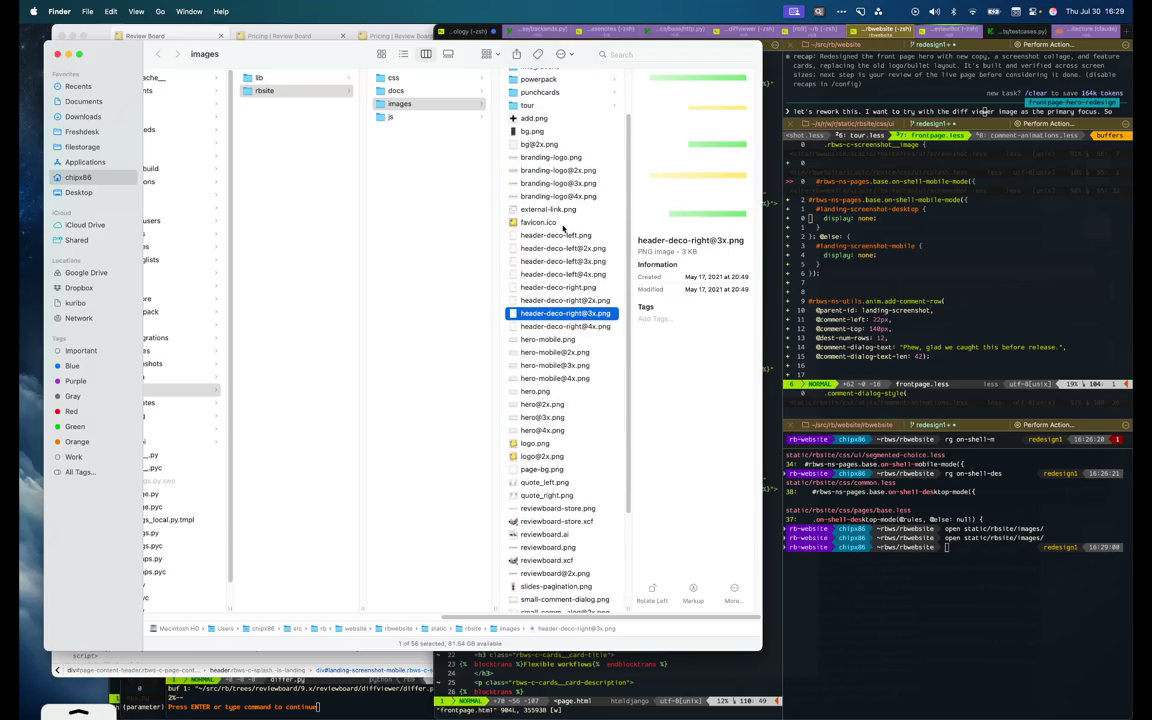
{"action": "left_click", "coordinate": [549, 343]}
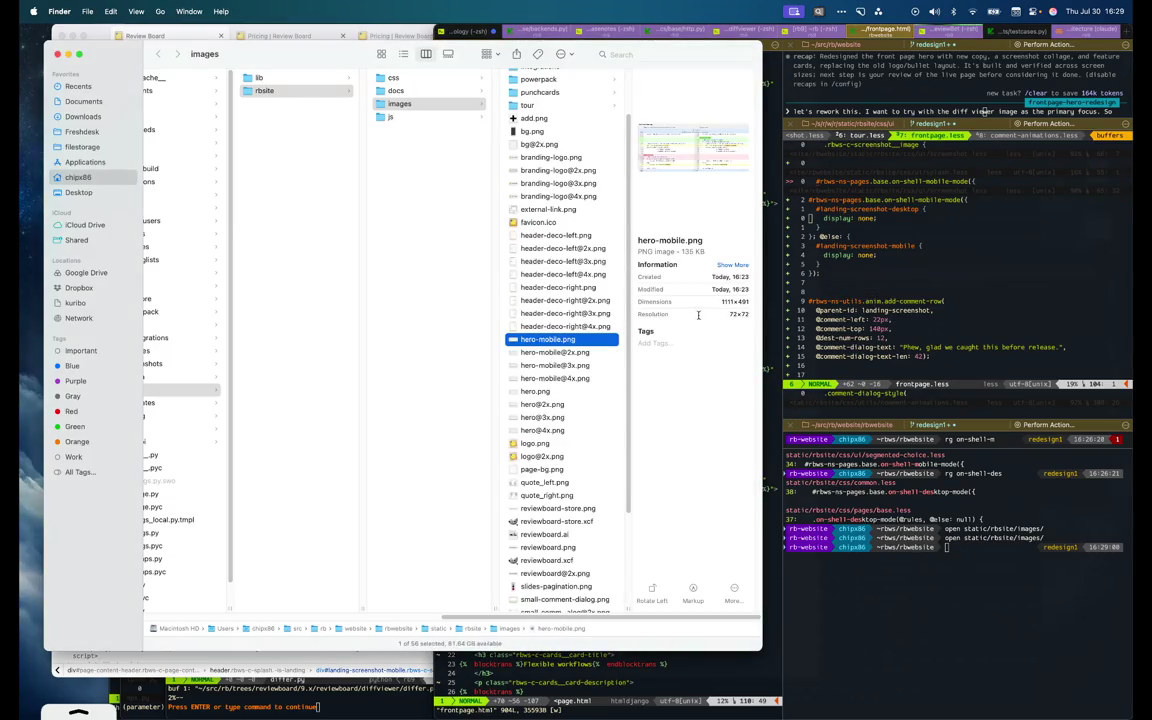
{"action": "left_click", "coordinate": [578, 352]}
{"action": "key", "text": "Up"}
{"action": "left_click", "coordinate": [556, 391]}
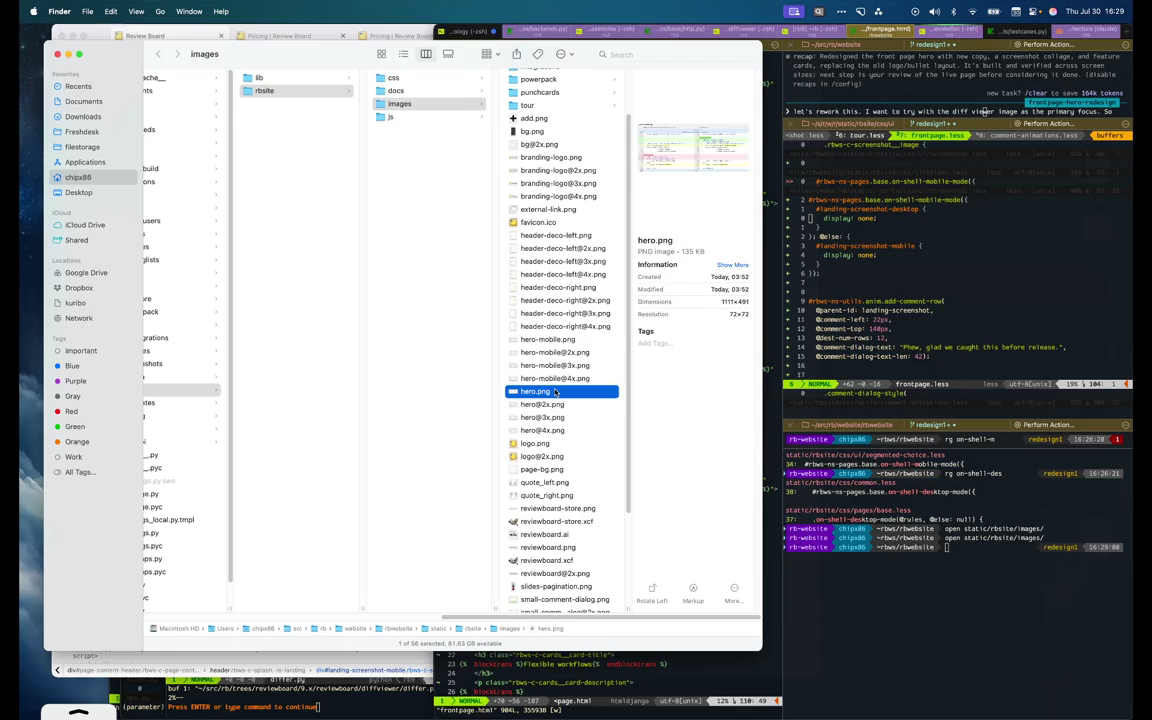
{"action": "key", "text": "Up"}
{"action": "key", "text": "Up"}
{"action": "key", "text": "Up"}
{"action": "key", "text": "Up"}
{"action": "key", "text": "Up"}
{"action": "key", "text": "Down"}
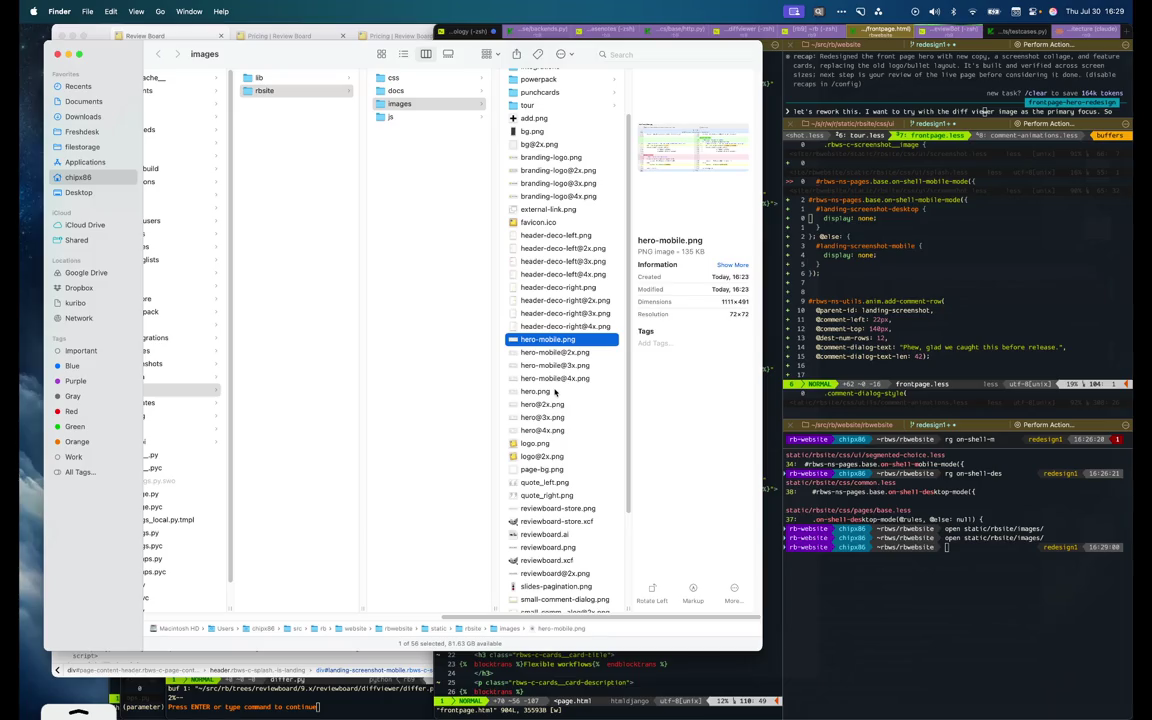
{"action": "key", "text": "super+Tab"}
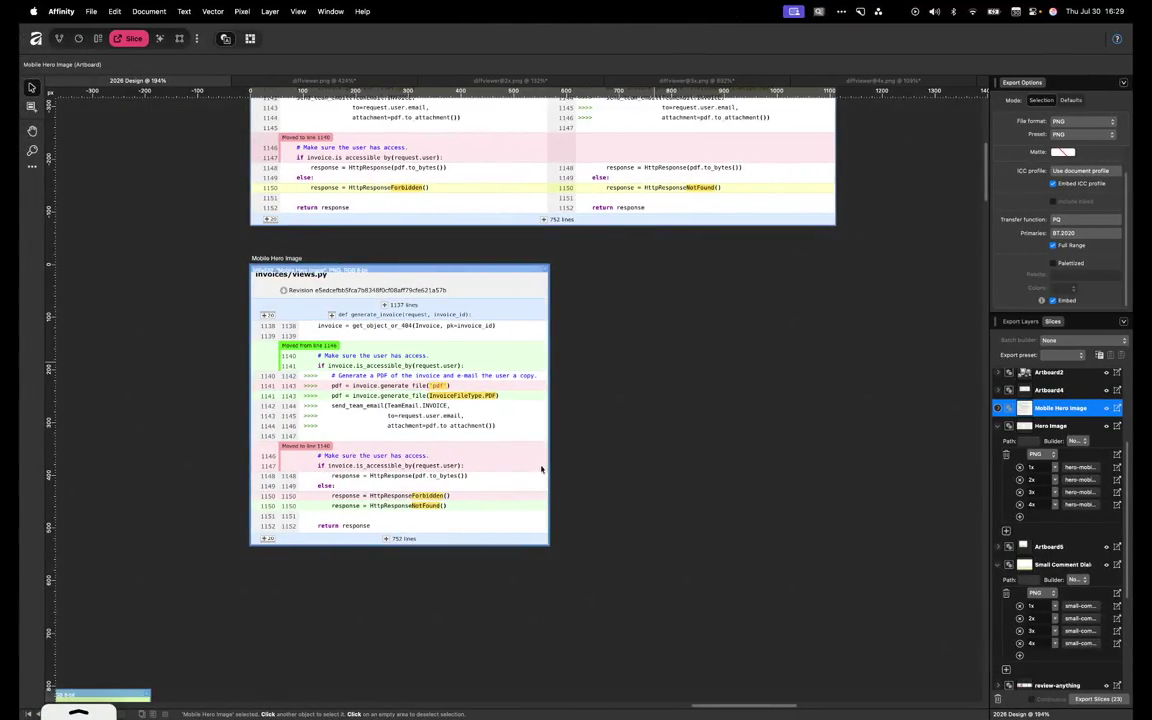
Set the Mobile Hero Image slice's 1x output path to use the Slice name variable
{"action": "left_click", "coordinate": [999, 409]}
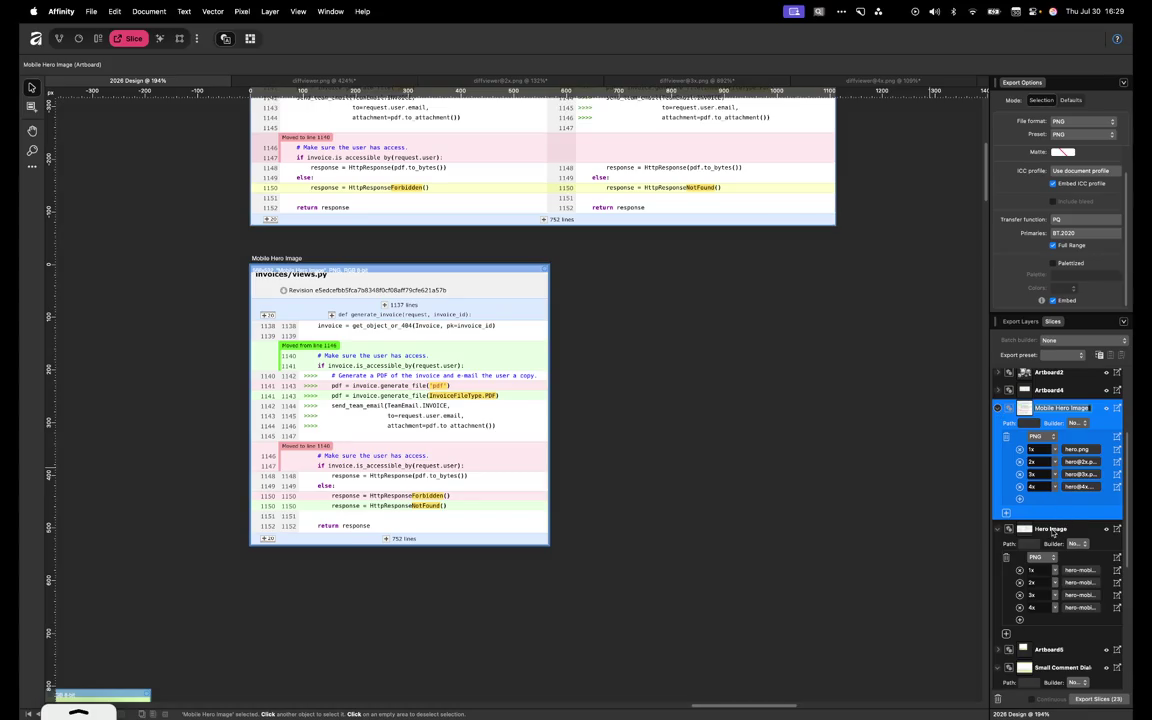
{"action": "left_click", "coordinate": [1080, 573]}
{"action": "double_click", "coordinate": [969, 288]}
{"action": "key", "text": "BackSpace"}
{"action": "key", "text": "BackSpace"}
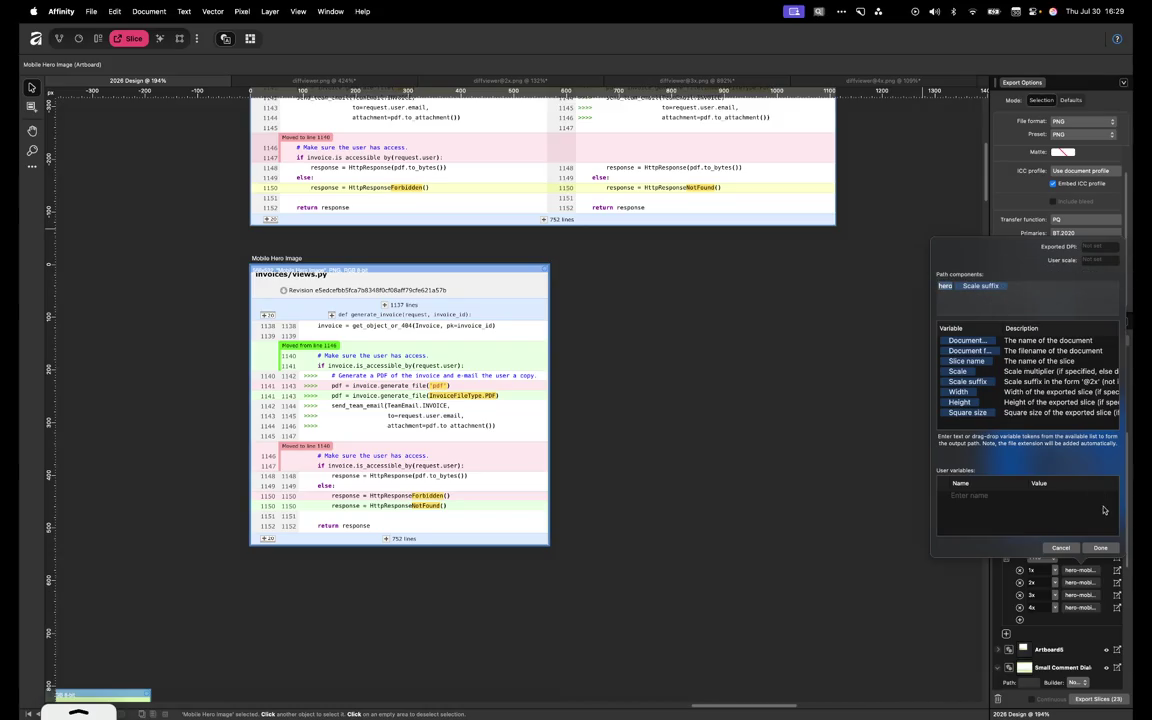
{"action": "left_click", "coordinate": [1100, 545]}
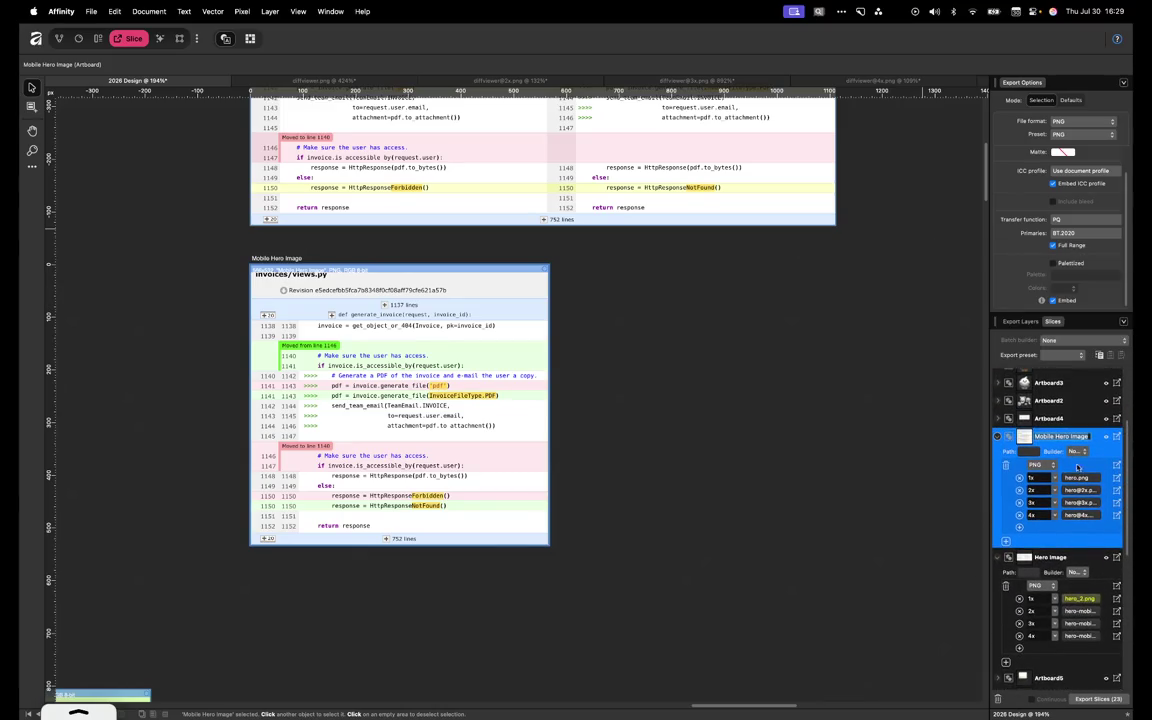
{"action": "left_click", "coordinate": [1031, 451]}
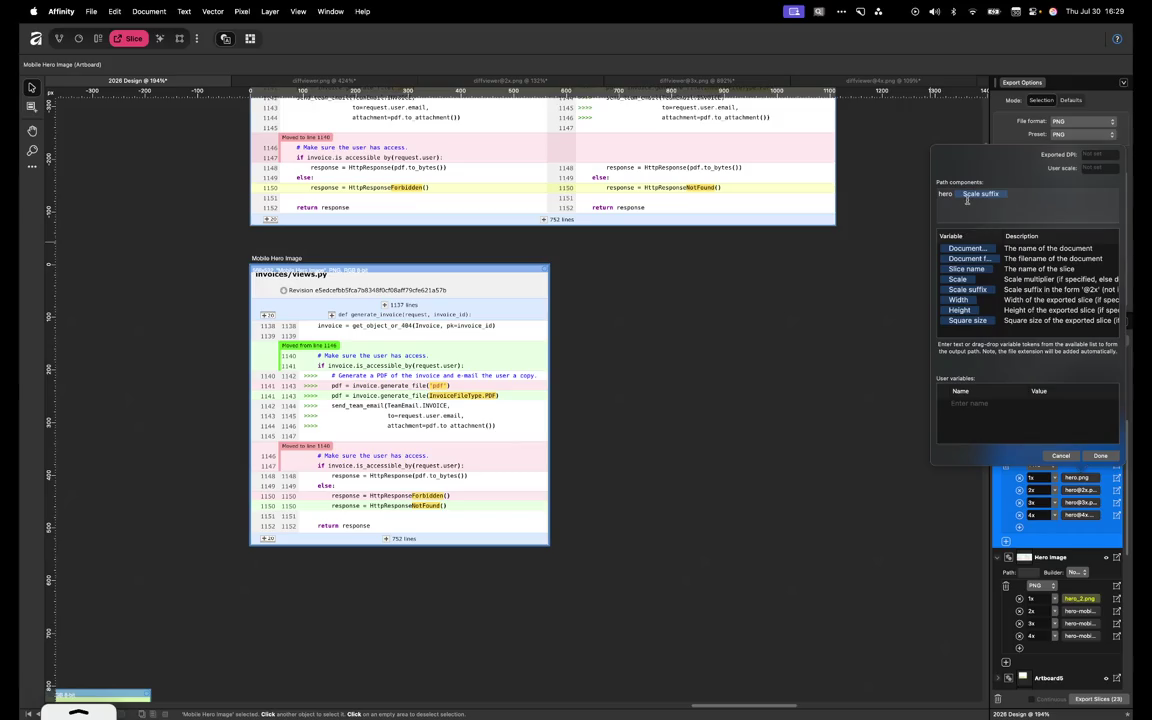
{"action": "type", "text": "-mobile"}
{"action": "key", "text": "super+shift+Left"}
{"action": "key", "text": "BackSpace"}
{"action": "left_click", "coordinate": [961, 270]}
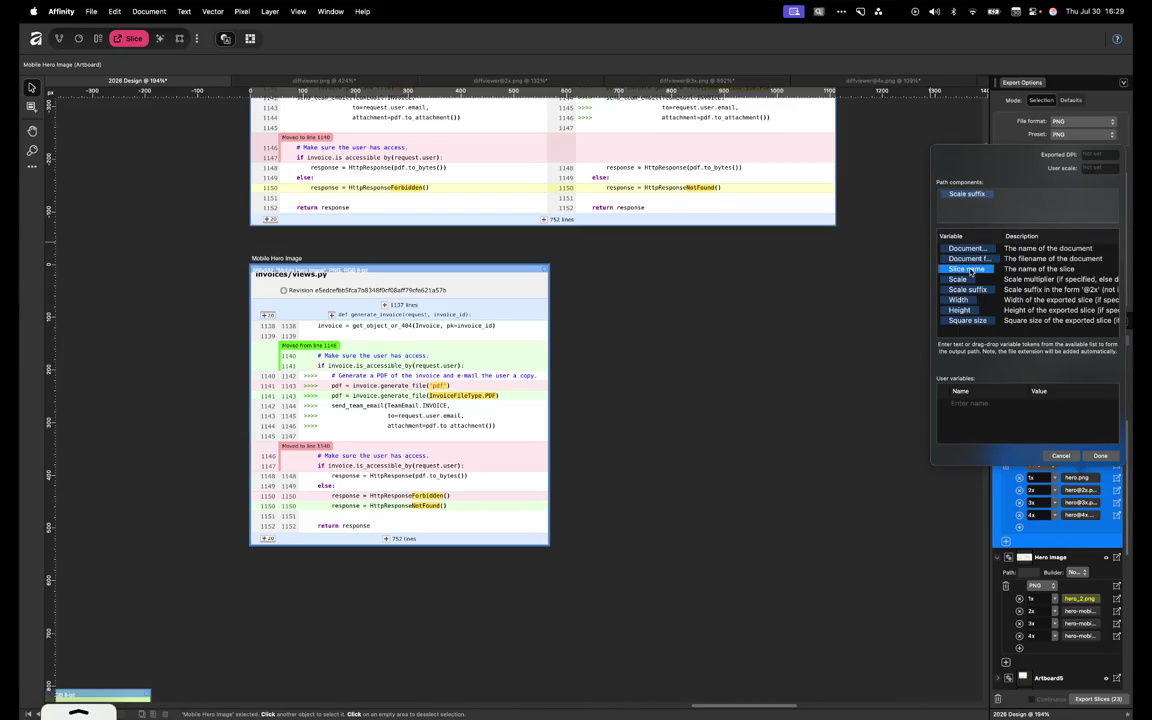
{"action": "left_click_drag", "start_coordinate": [969, 276], "coordinate": [942, 195]}
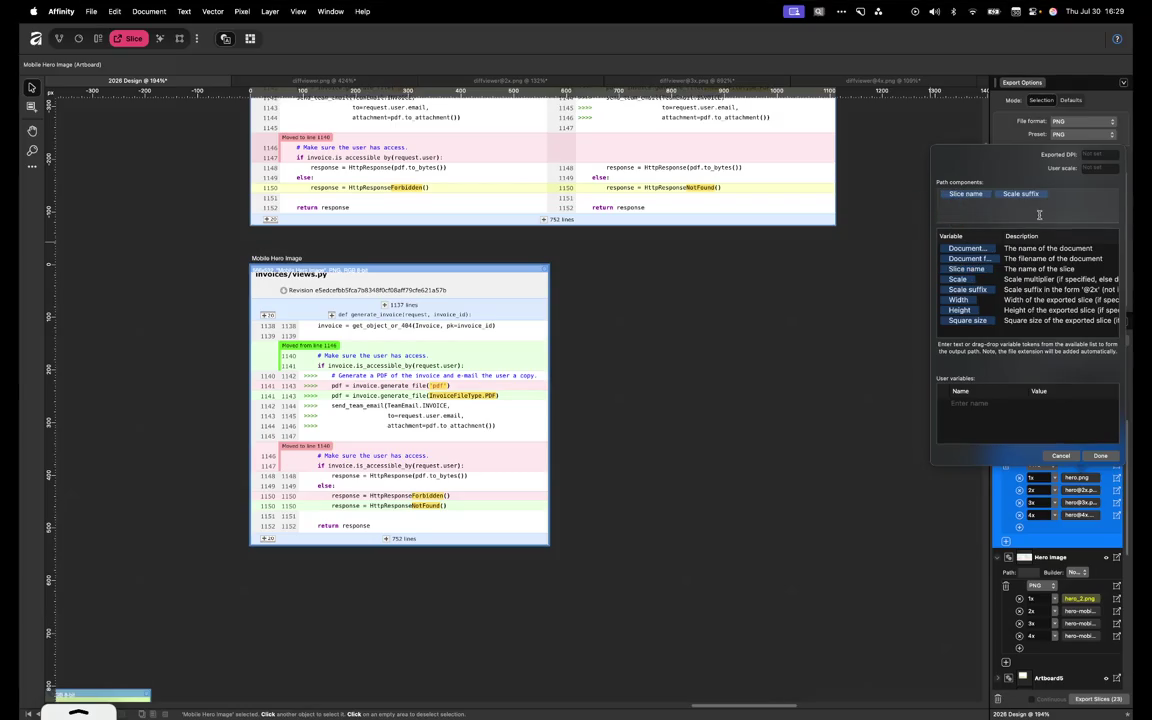
{"action": "left_click", "coordinate": [1060, 455]}
Use the slice name for the 2x, 3x and 4x paths and name the slice hero-mobile
{"action": "left_click", "coordinate": [1076, 572]}
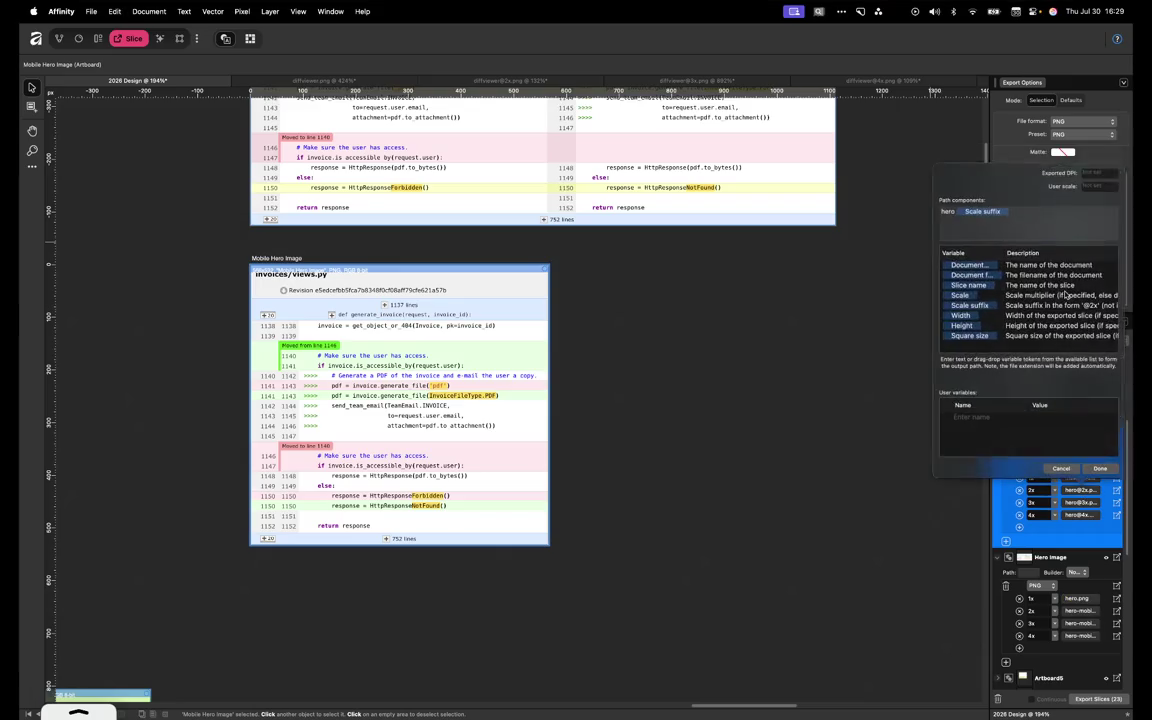
{"action": "key", "text": "Escape"}
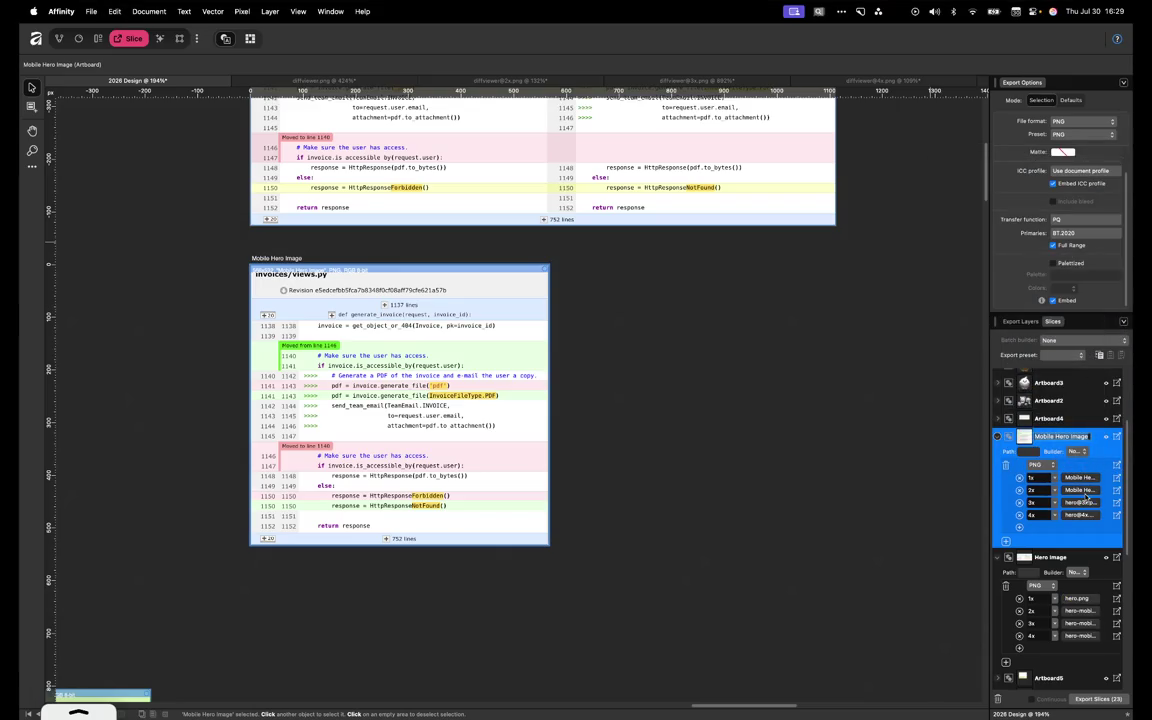
{"action": "left_click", "coordinate": [1085, 500]}
{"action": "key", "text": "Escape"}
{"action": "left_click", "coordinate": [1085, 515]}
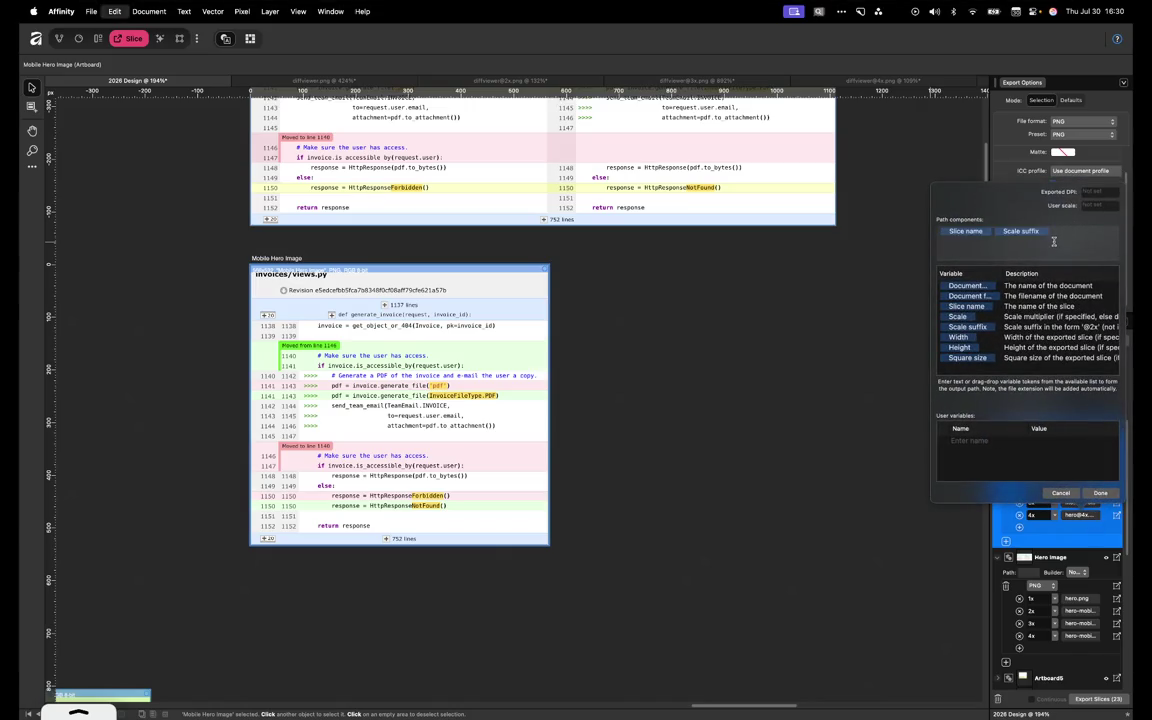
{"action": "key", "text": "Escape"}
{"action": "type", "text": "hero-"}
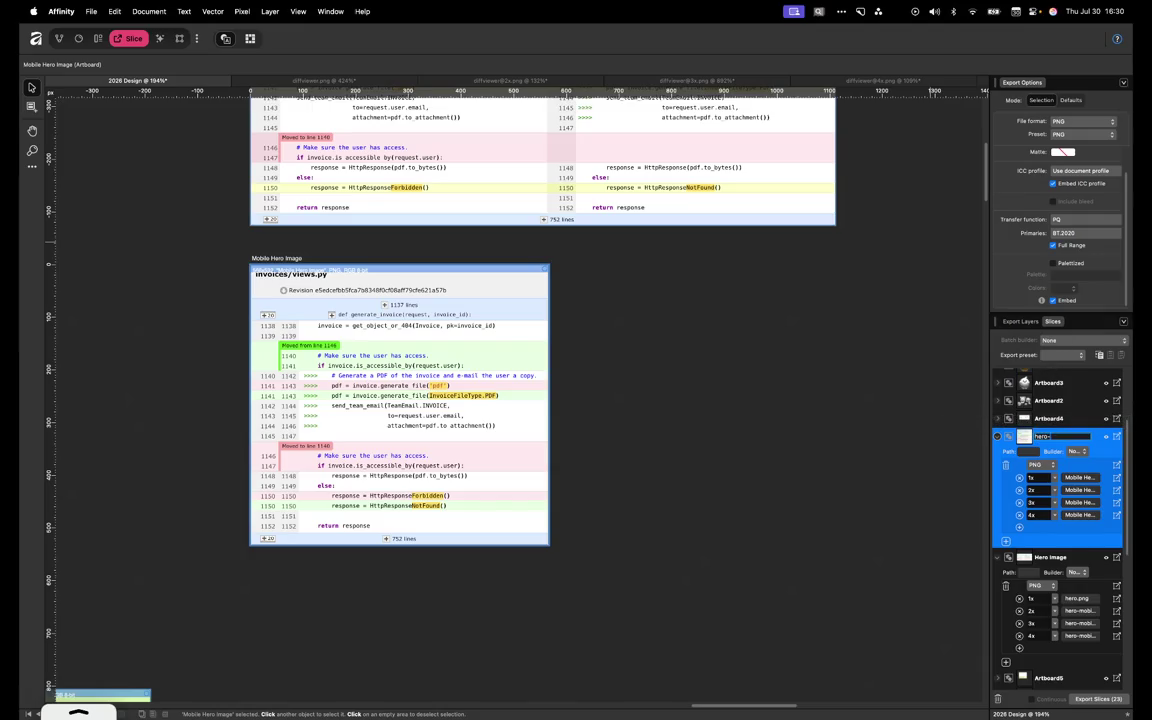
{"action": "type", "text": "mobile"}
{"action": "key", "text": "Return"}
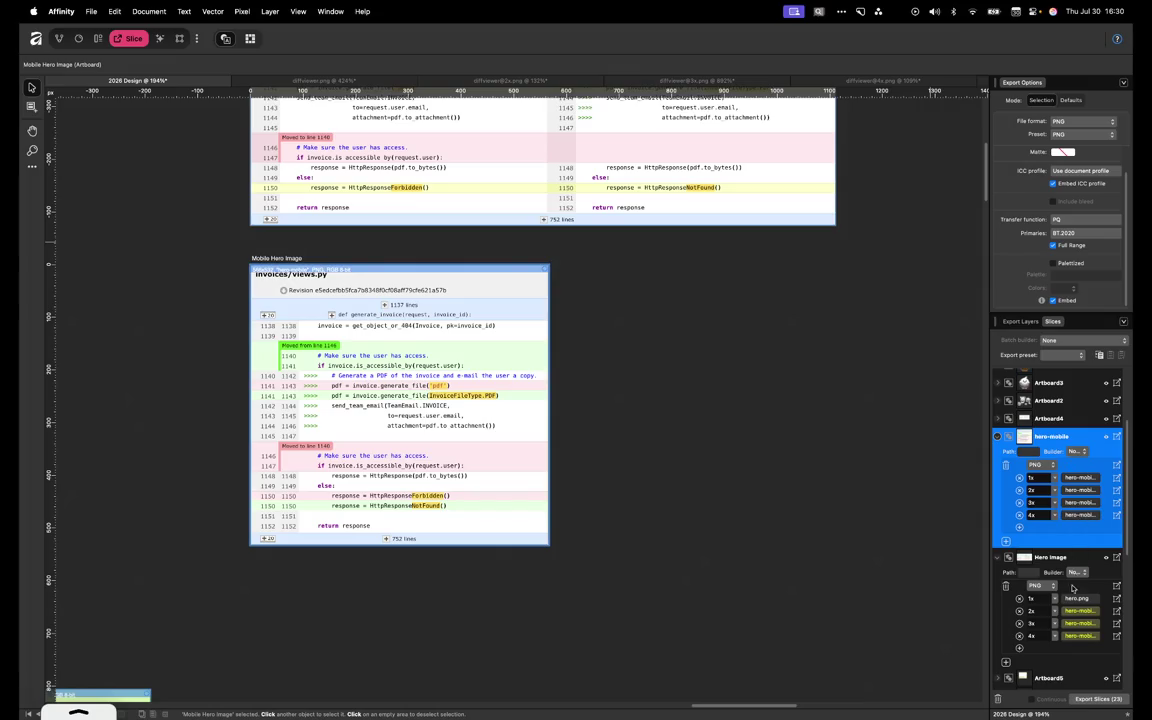
Rename the Hero Image slice to hero and fix its scale paths, with 4x as hero@4x
{"action": "double_click", "coordinate": [1056, 558]}
{"action": "type", "text": "hero"}
{"action": "left_click", "coordinate": [1080, 600]}
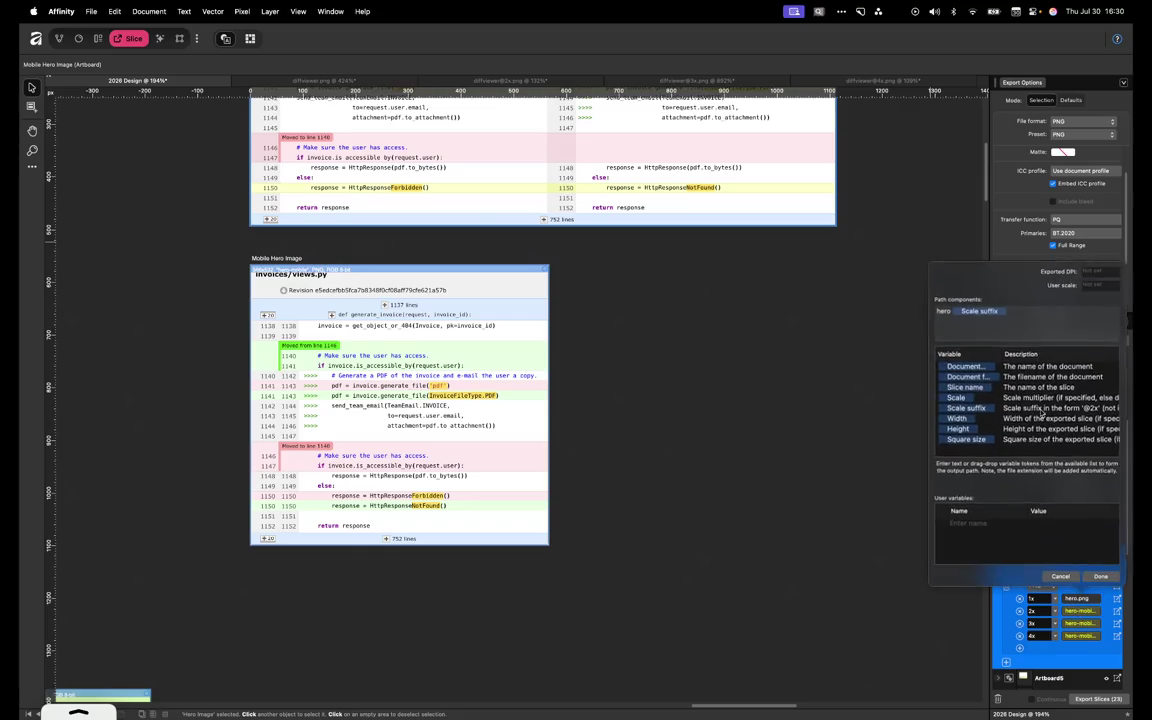
{"action": "key", "text": "Escape"}
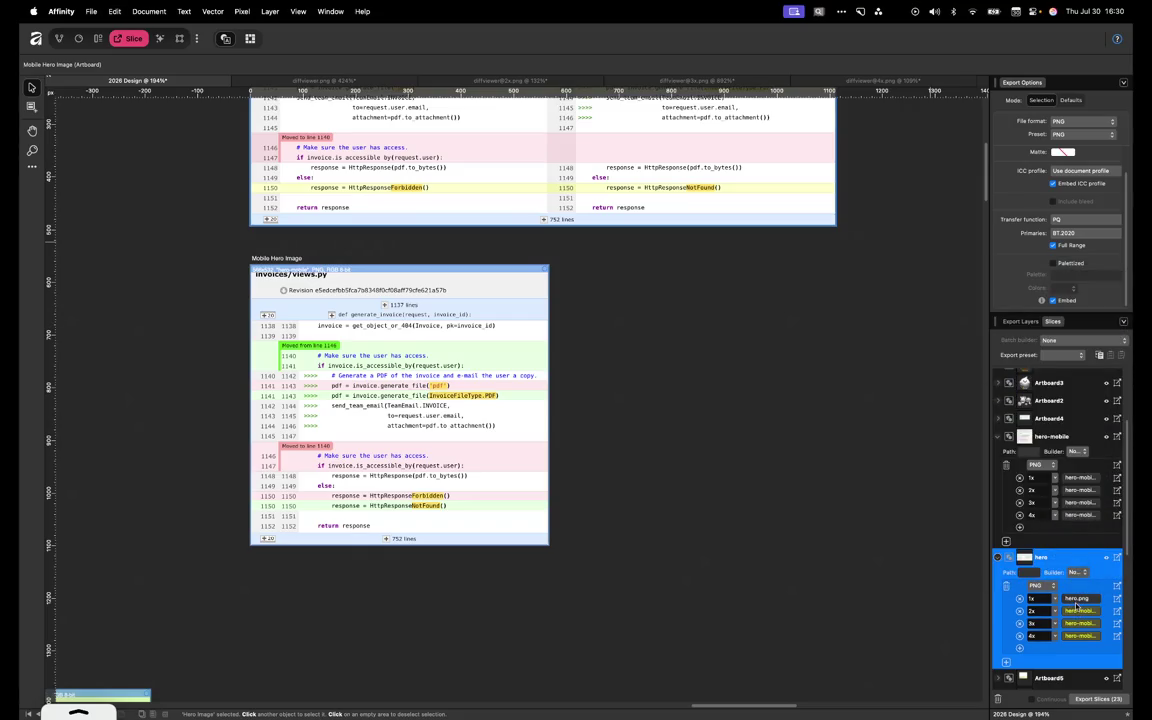
{"action": "left_click", "coordinate": [1077, 609]}
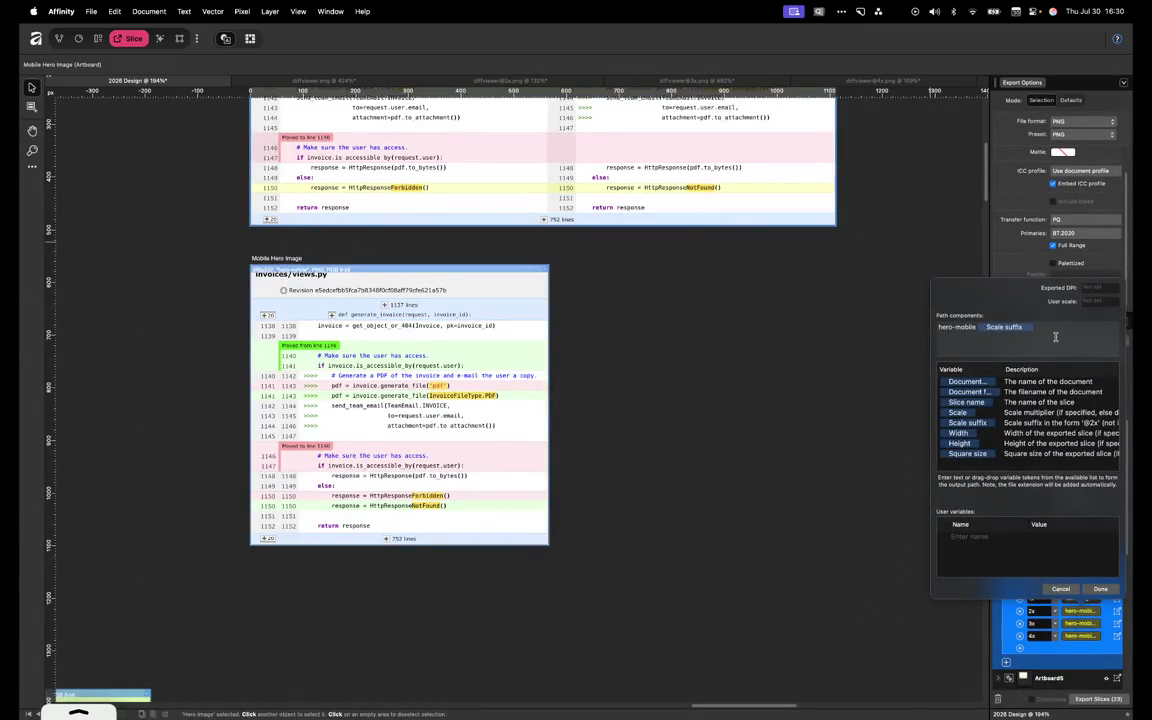
{"action": "left_click", "coordinate": [1100, 589]}
{"action": "left_click", "coordinate": [1078, 610]}
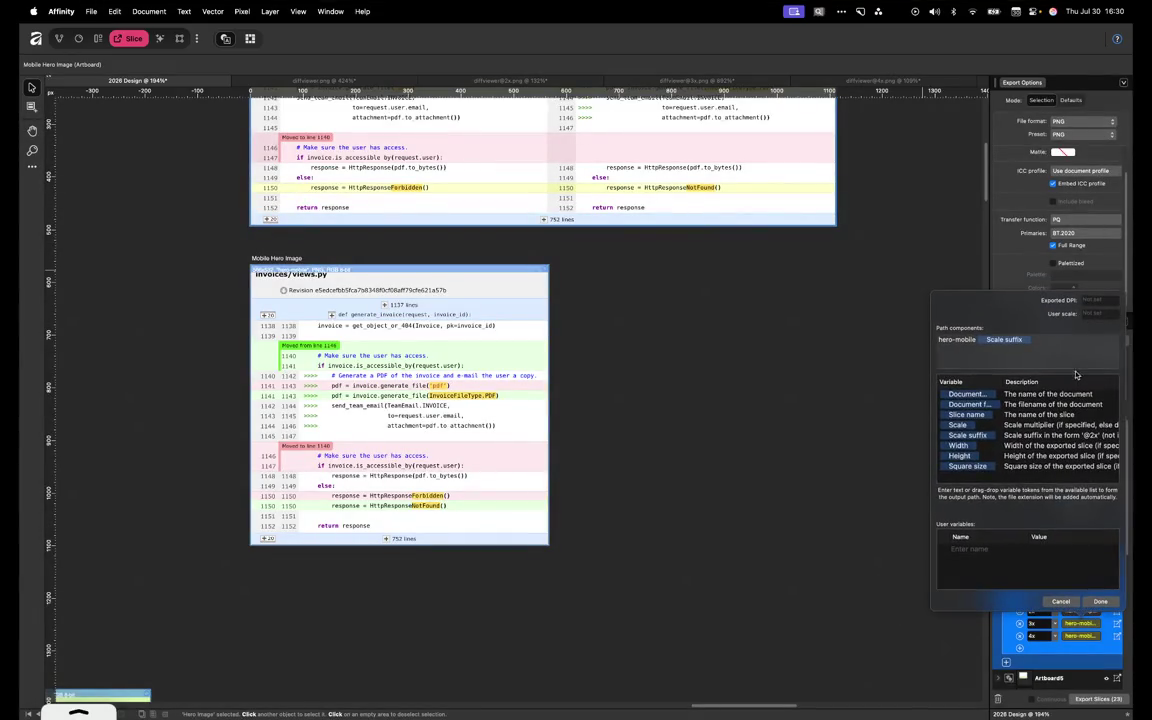
{"action": "key", "text": "Escape"}
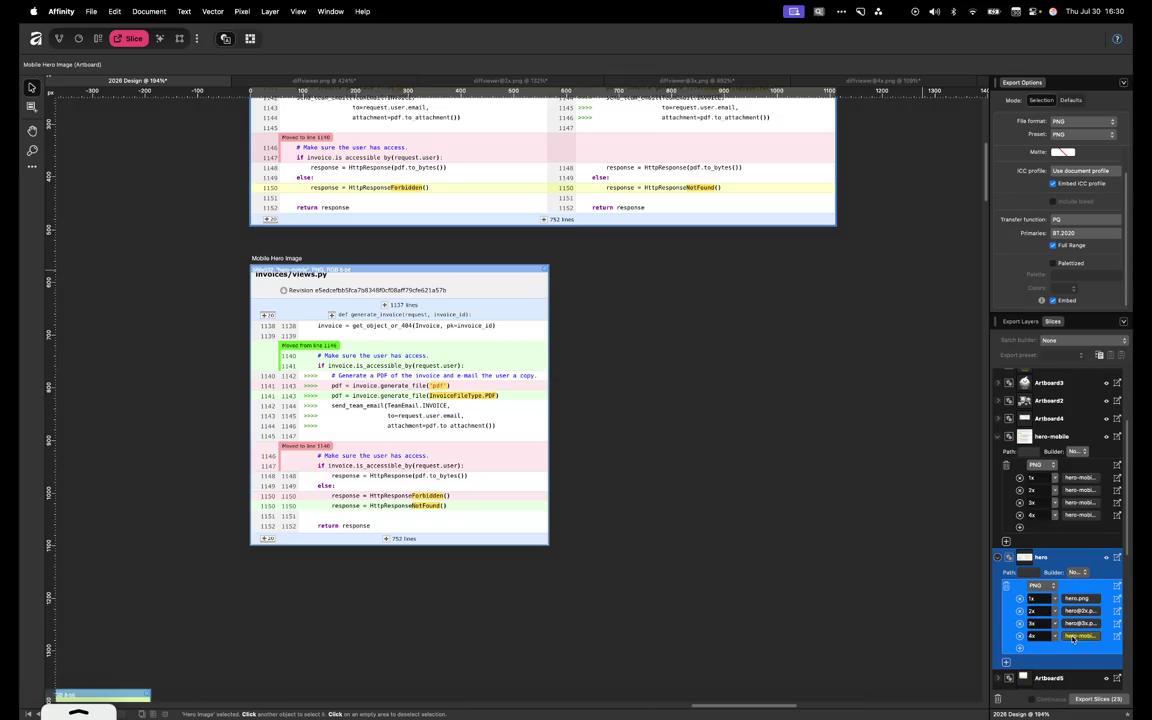
{"action": "left_click", "coordinate": [1073, 637]}
{"action": "key", "text": "super+v"}
{"action": "key", "text": "Escape"}
Export the hero slice into the images folder, overwriting the existing hero images
{"action": "left_click", "coordinate": [1117, 557]}
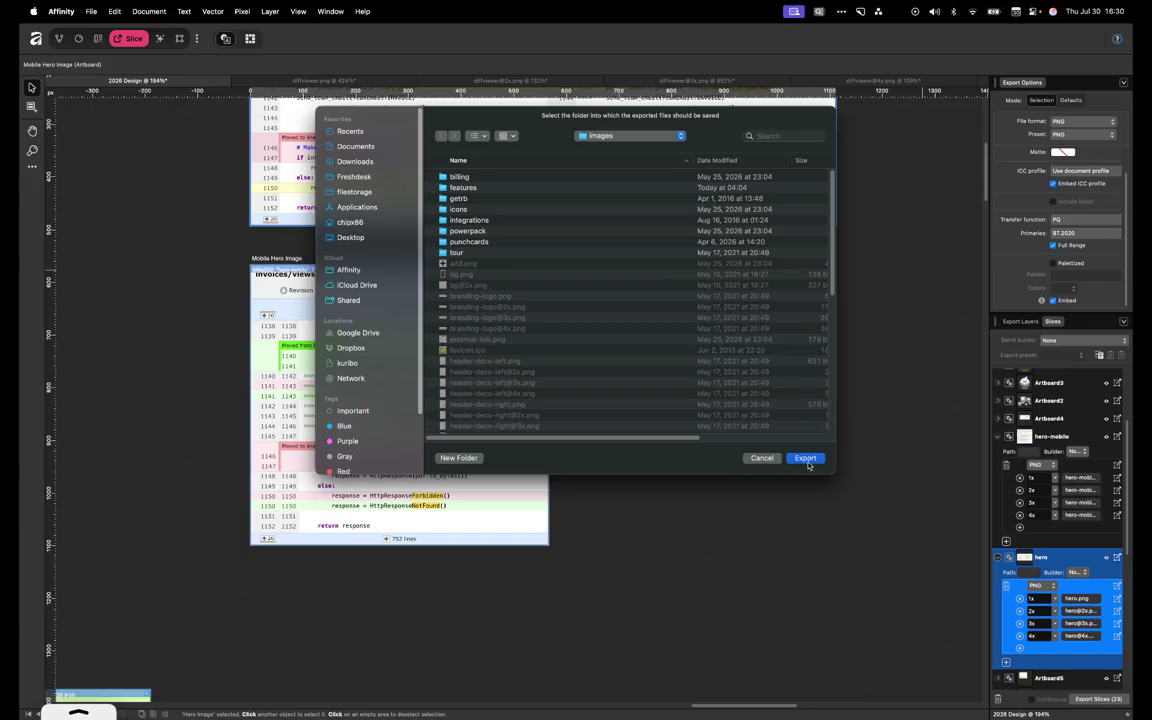
{"action": "left_click", "coordinate": [806, 460]}
{"action": "left_click", "coordinate": [648, 339]}
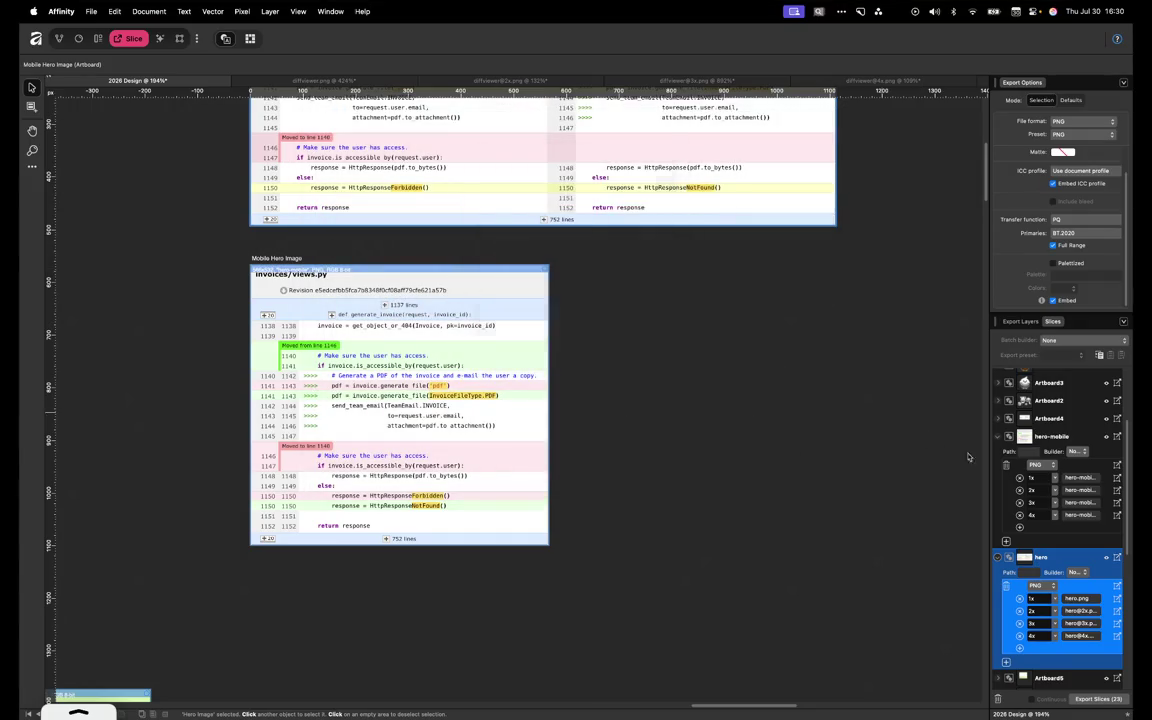
{"action": "left_click", "coordinate": [1117, 466]}
Export the hero-mobile slice into the images folder, overwriting the existing hero-mobile images
{"action": "left_click", "coordinate": [806, 460]}
{"action": "left_click", "coordinate": [646, 323]}
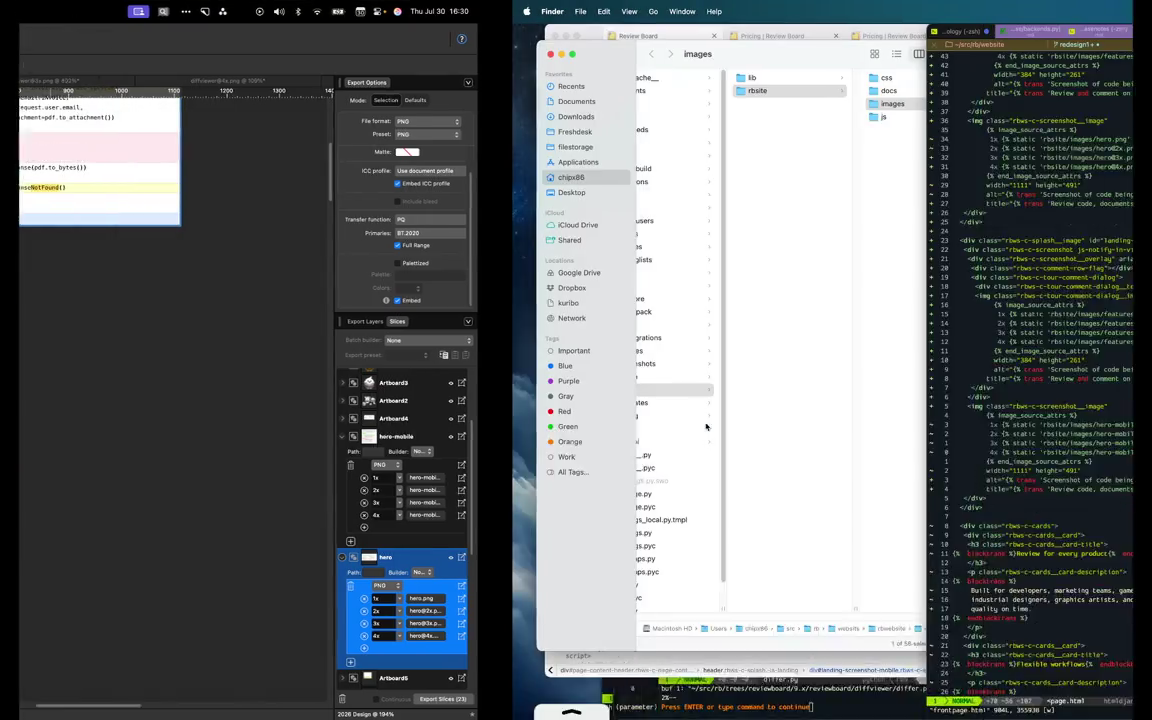
{"action": "key", "text": "ctrl+Right"}
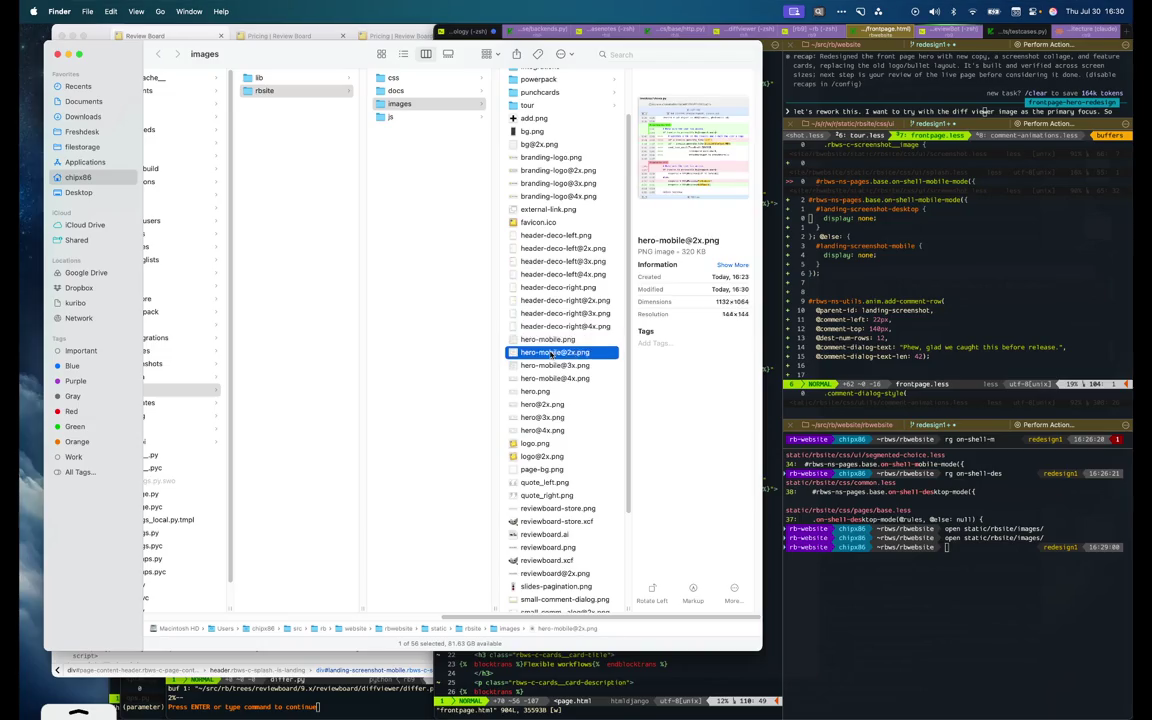
{"action": "left_click", "coordinate": [526, 680]}
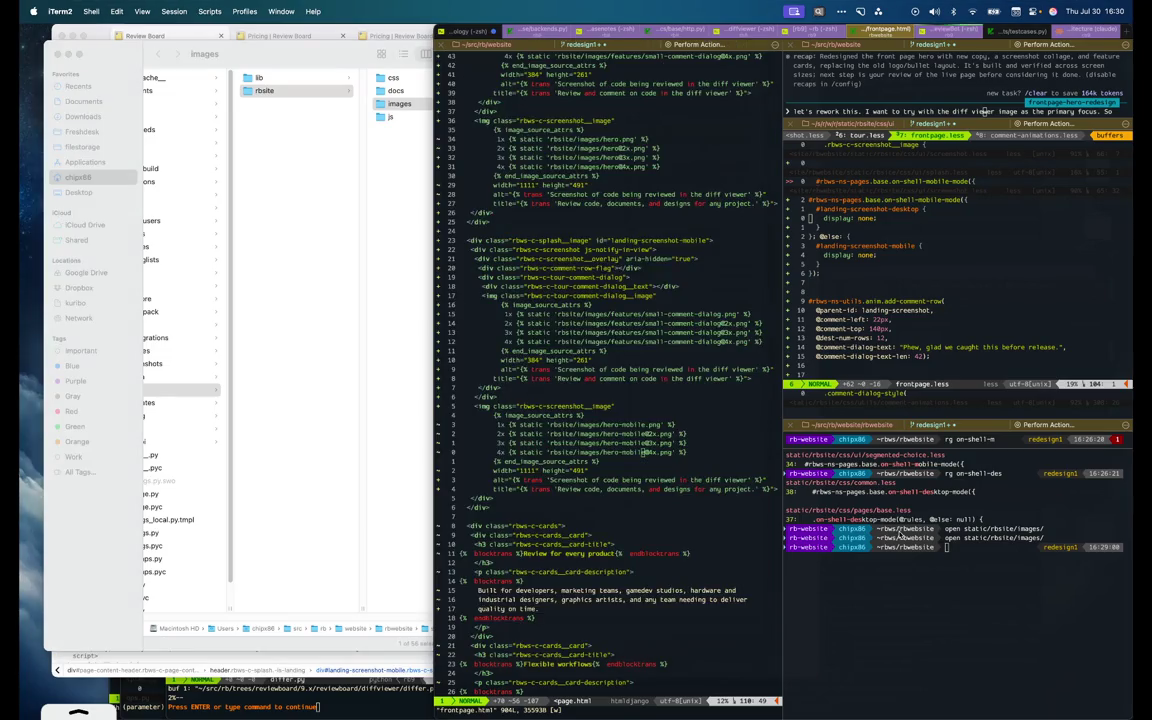
Update the mobile hero img width and height in frontpage.html, save, and confirm 566×532 in Finder
{"action": "type", "text": "cw366"}
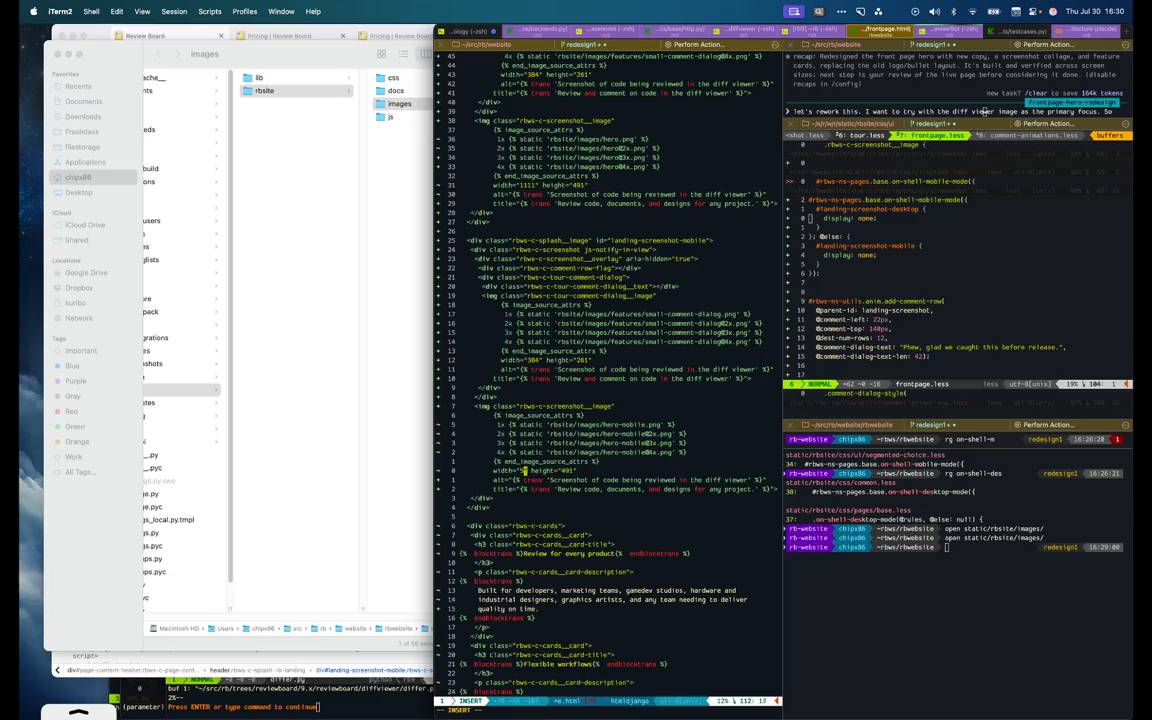
{"action": "key", "text": "Escape"}
{"action": "type", "text": "Wci\""}
{"action": "key", "text": "Escape"}
{"action": "type", "text": ":w"}
{"action": "key", "text": "Return"}
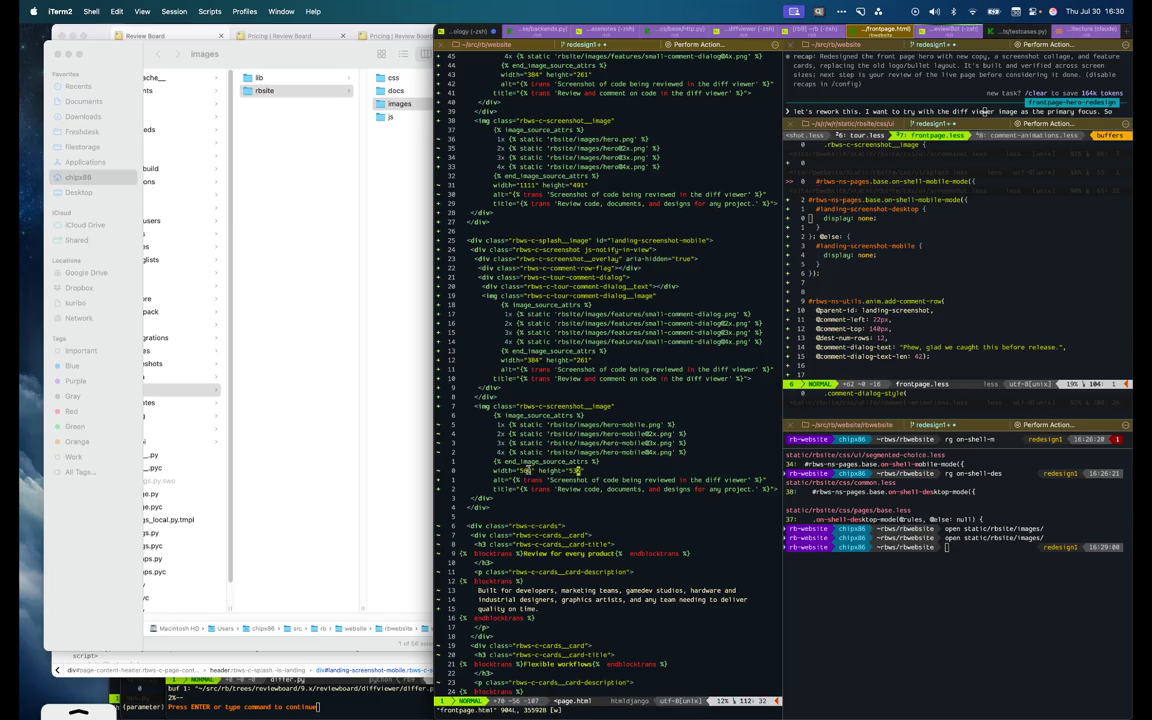
{"action": "left_click", "coordinate": [365, 380]}
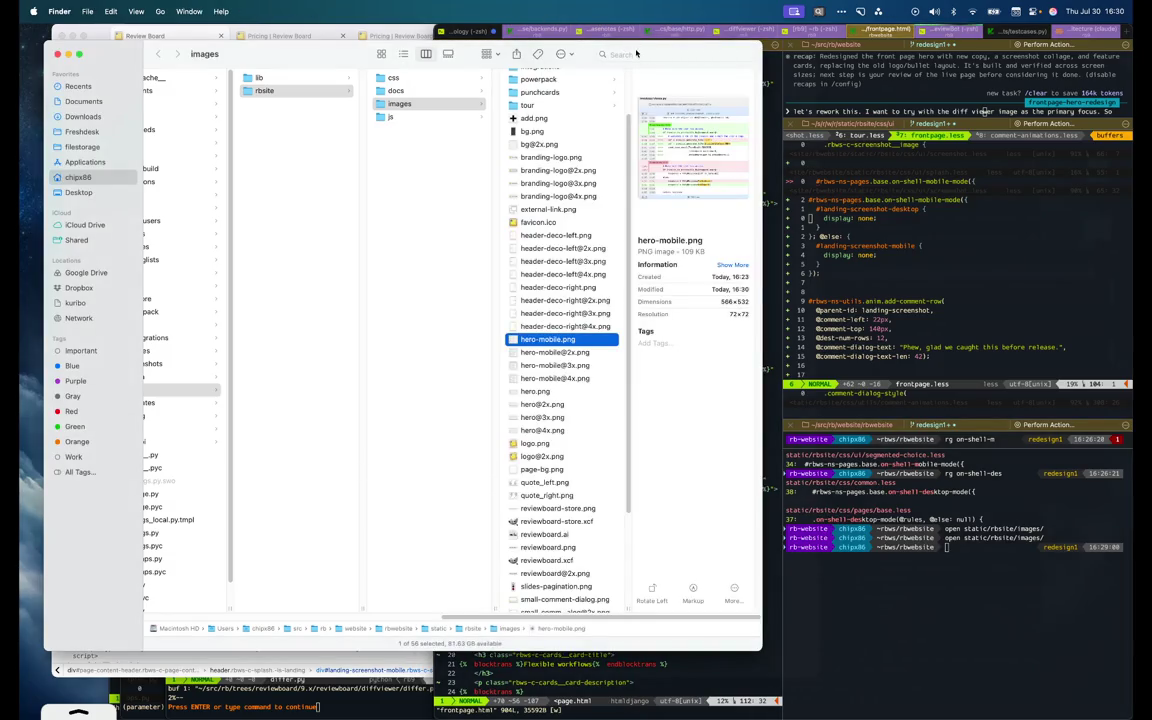
{"action": "left_click", "coordinate": [544, 392]}
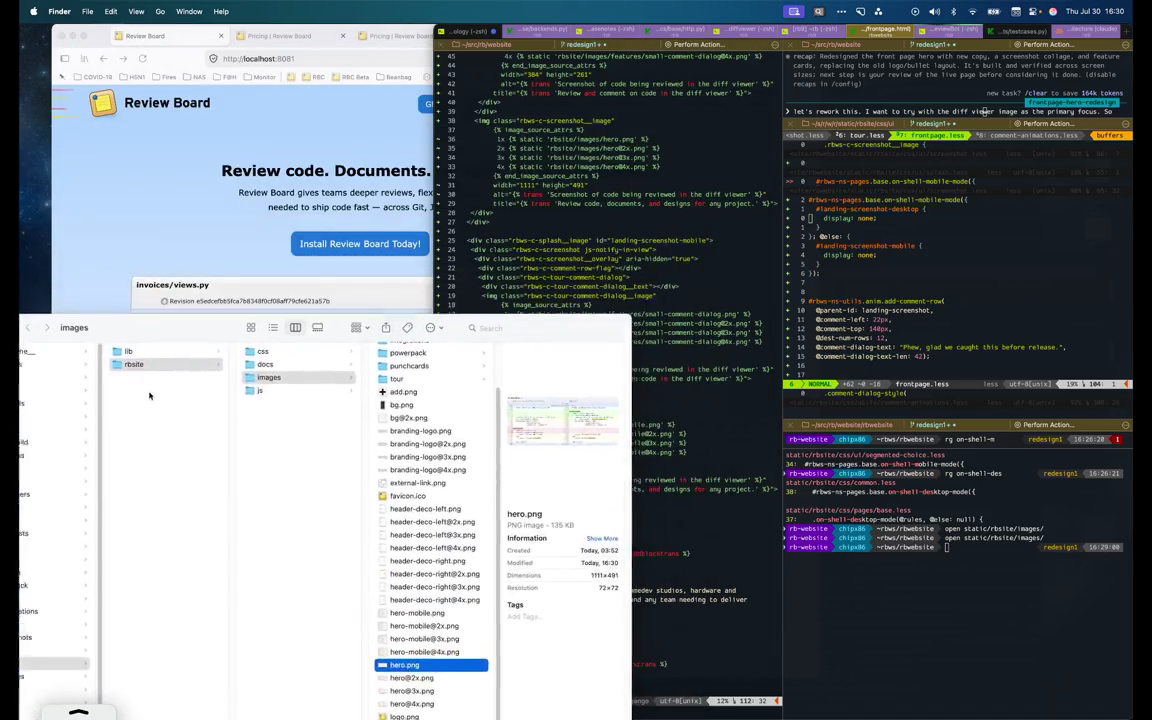
Scroll Firefox to the desktop hero diff and shrink DevTools so its comment dialog is visible
{"action": "left_click_drag", "start_coordinate": [294, 58], "coordinate": [154, 391]}
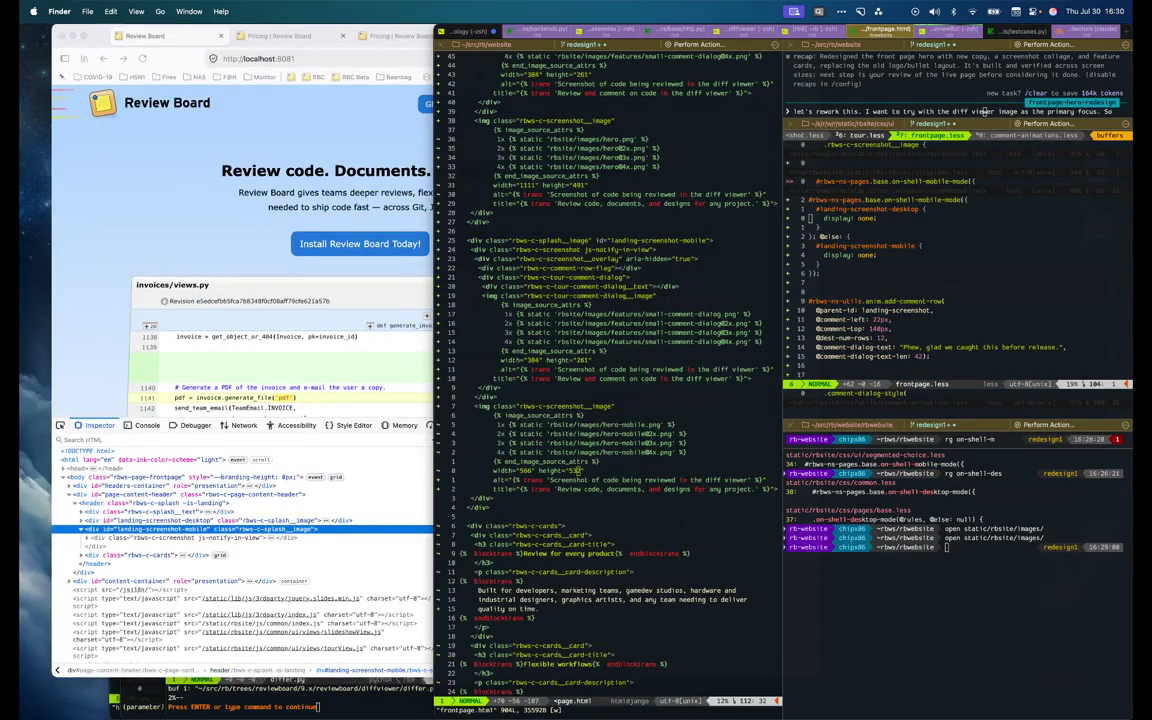
{"action": "left_click", "coordinate": [232, 195]}
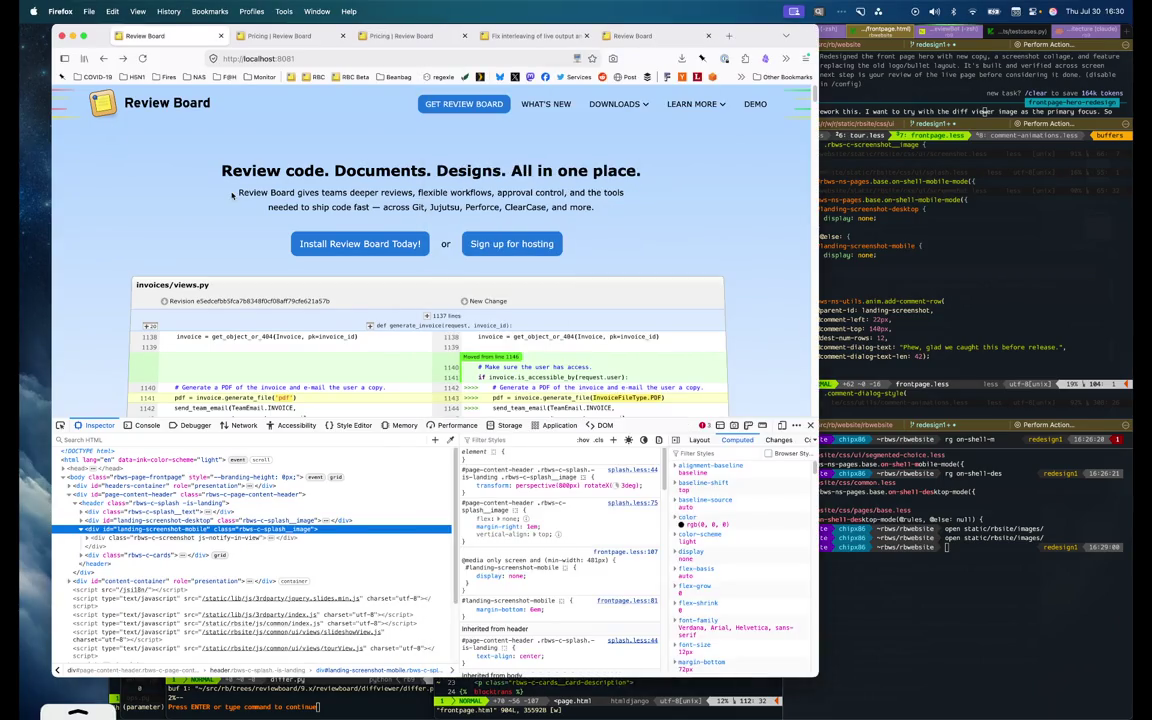
{"action": "scroll", "coordinate": [740, 310], "scroll_direction": "down", "scroll_amount": 3}
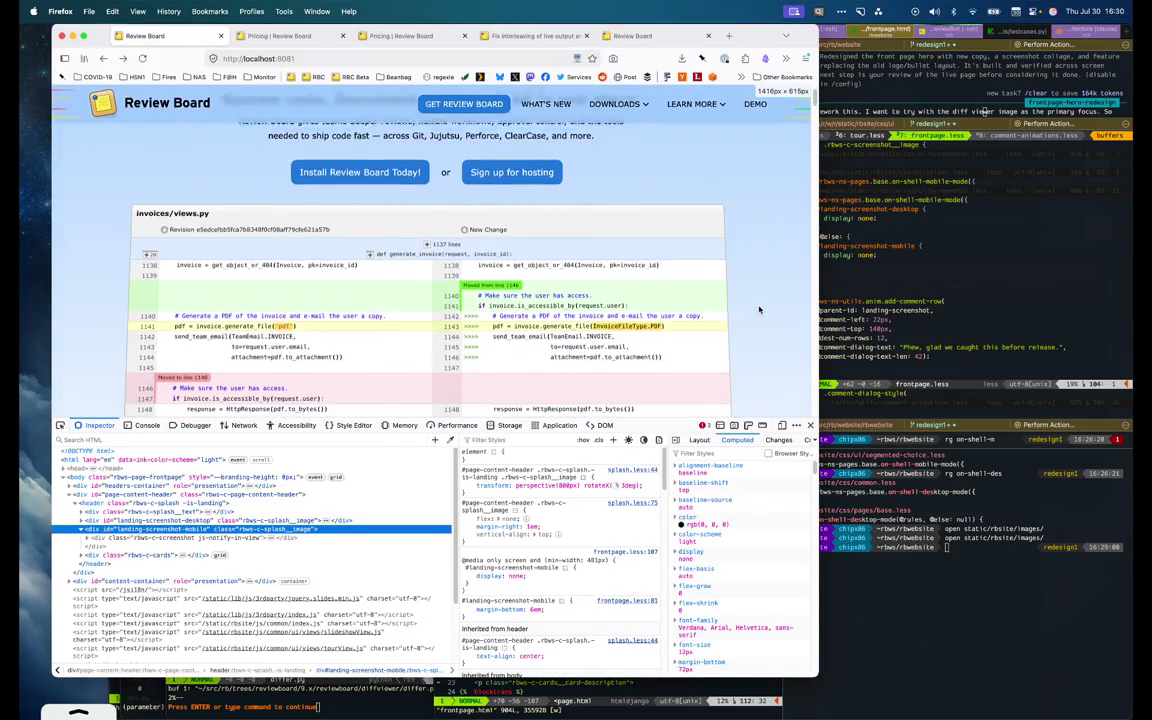
{"action": "scroll", "coordinate": [759, 310], "scroll_direction": "down", "scroll_amount": 3}
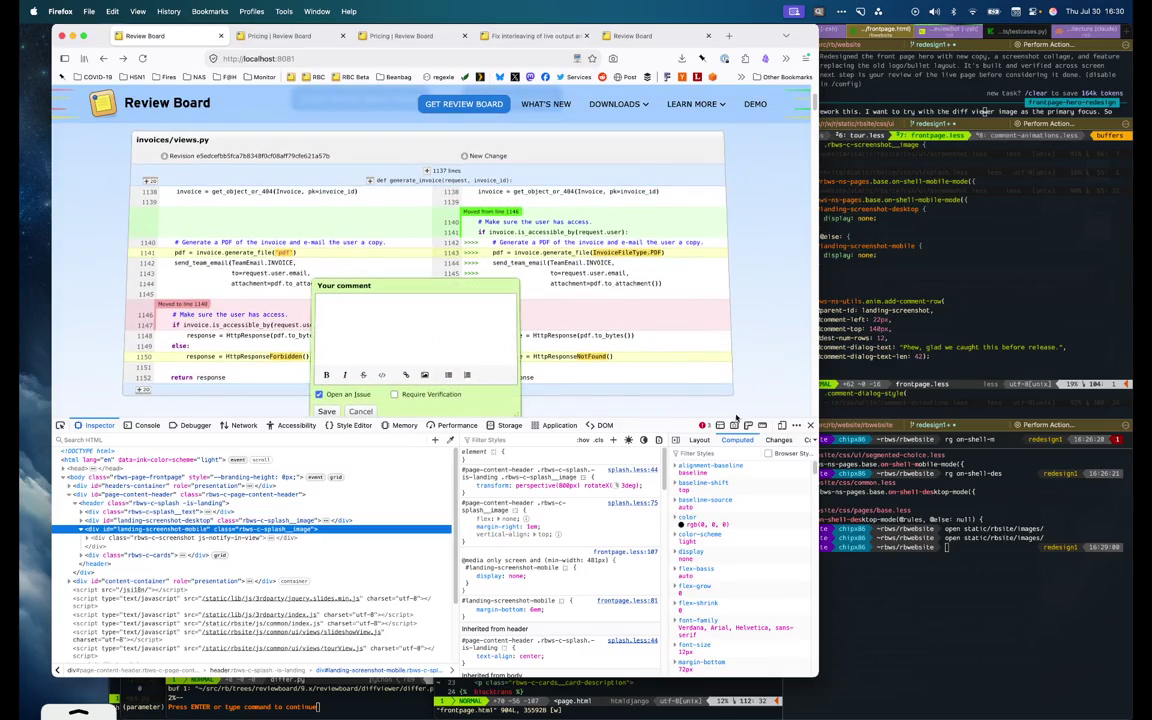
{"action": "left_click_drag", "start_coordinate": [735, 419], "coordinate": [735, 637]}
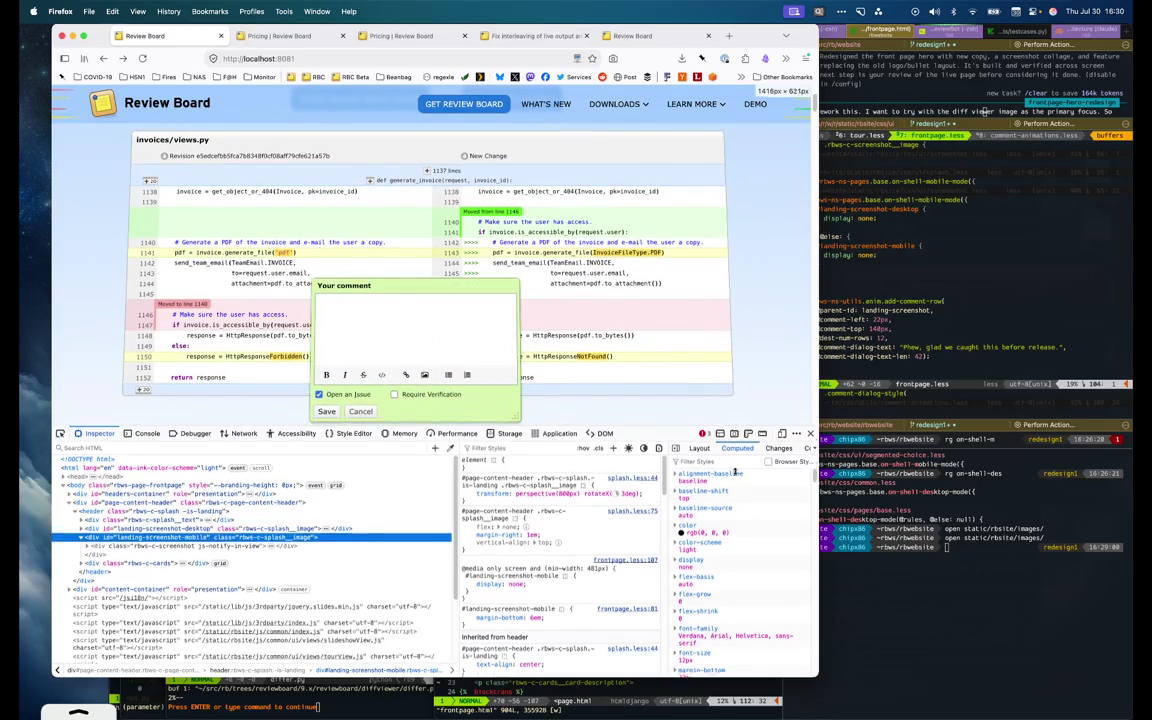
{"action": "left_click", "coordinate": [910, 363]}
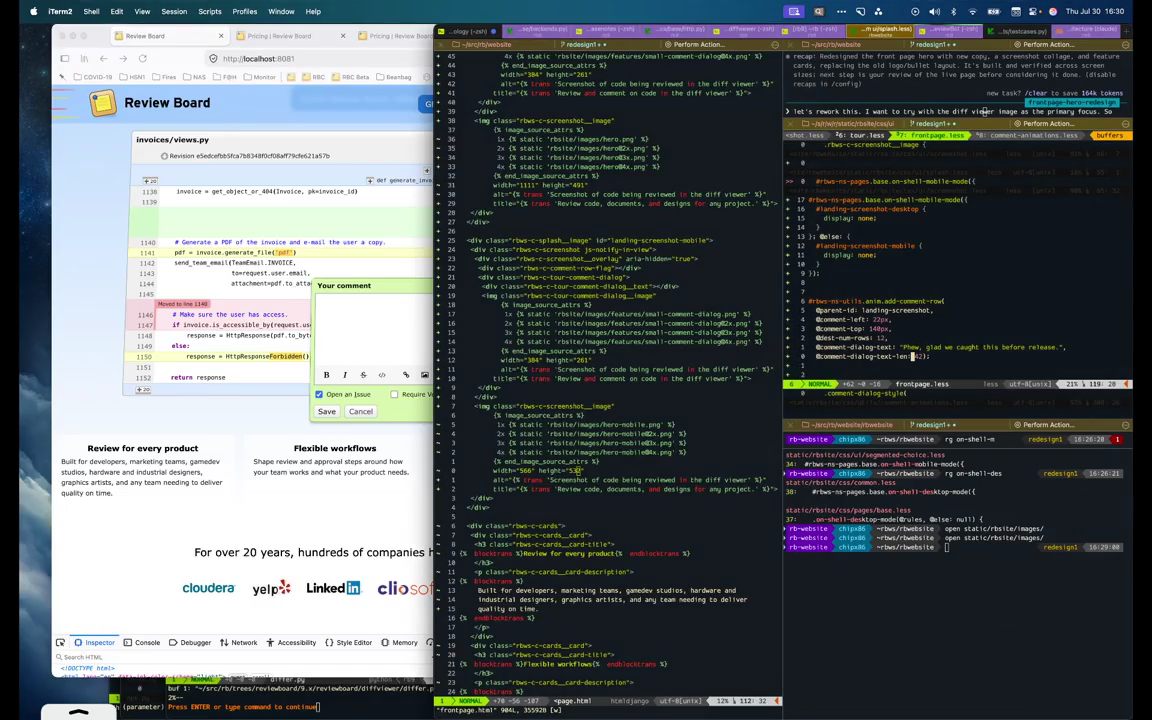
Select and delete the add-comment-row block in frontpage.less, then undo the deletion
{"action": "key", "text": "ctrl+o"}
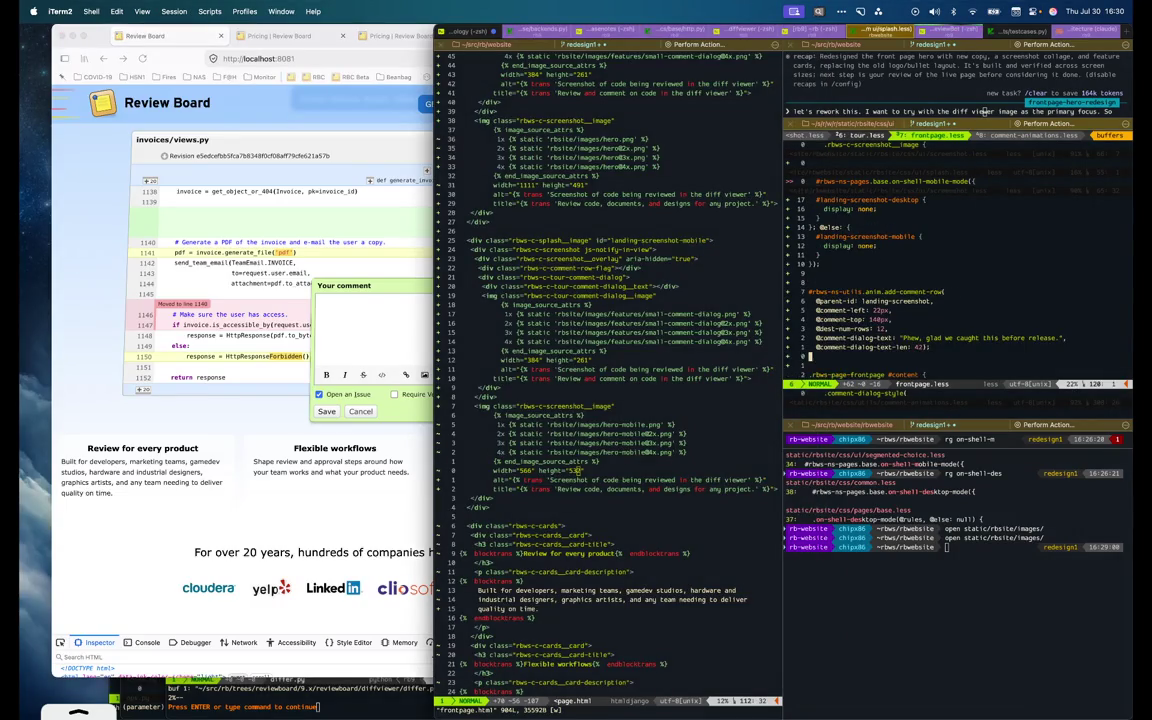
{"action": "key", "text": "V"}
{"action": "key", "text": "j"}
{"action": "key", "text": "k"}
{"action": "key", "text": "k"}
{"action": "key", "text": "k"}
{"action": "key", "text": "k"}
{"action": "key", "text": "k"}
{"action": "key", "text": "k"}
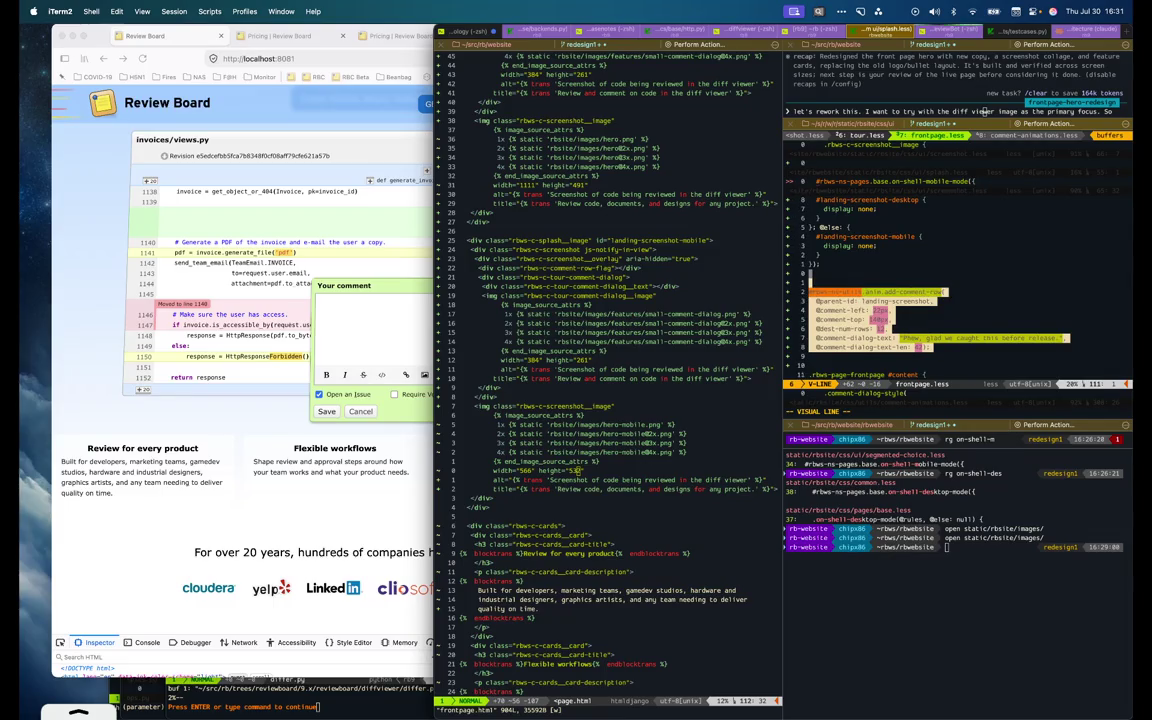
{"action": "key", "text": "d"}
{"action": "key", "text": "k"}
{"action": "key", "text": "k"}
{"action": "key", "text": "k"}
{"action": "key", "text": "k"}
{"action": "key", "text": "k"}
{"action": "key", "text": "k"}
{"action": "key", "text": "k"}
{"action": "key", "text": "j"}
{"action": "key", "text": "j"}
{"action": "key", "text": "j"}
{"action": "key", "text": "j"}
{"action": "key", "text": "j"}
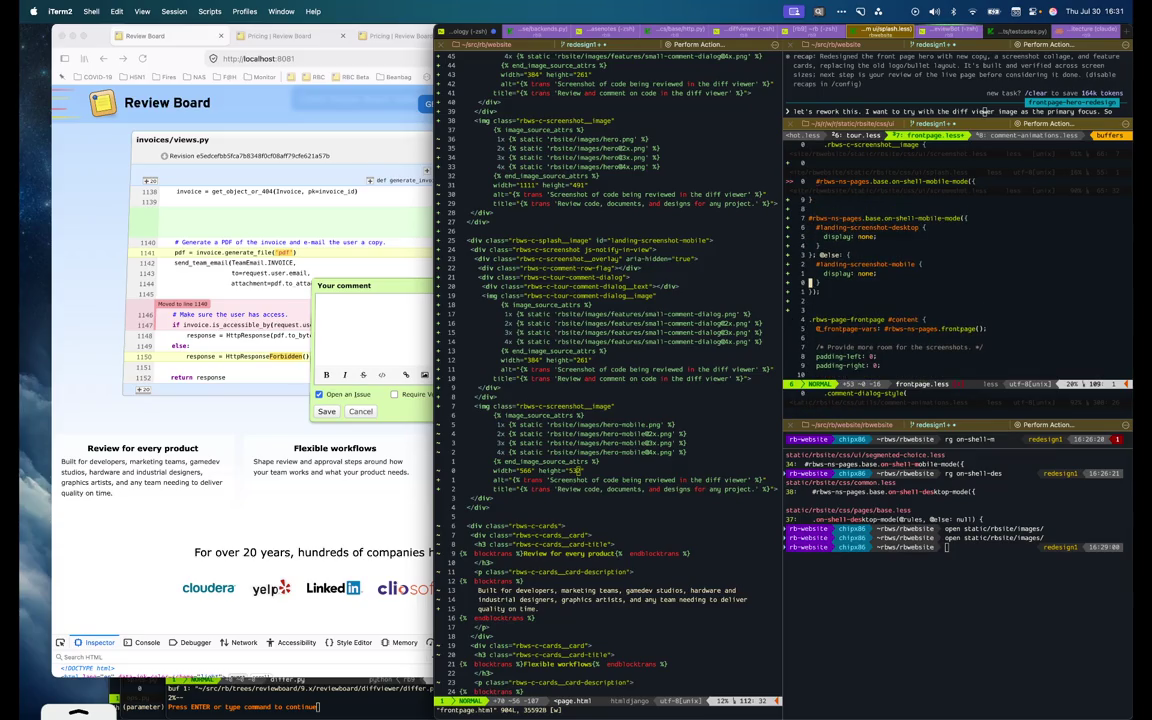
{"action": "key", "text": "u"}
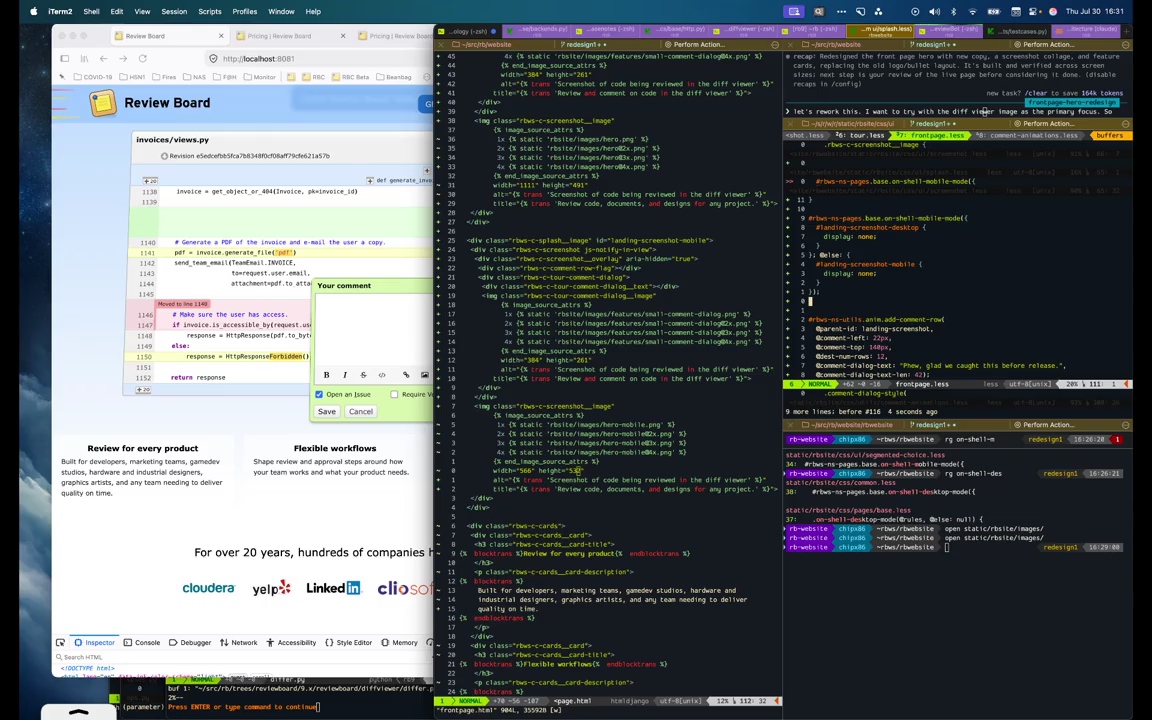
Append -mobile to the parent id line, then undo that change
{"action": "key", "text": "j"}
{"action": "key", "text": "j"}
{"action": "key", "text": "j"}
{"action": "type", "text": "$i-mobile"}
{"action": "key", "text": "Escape"}
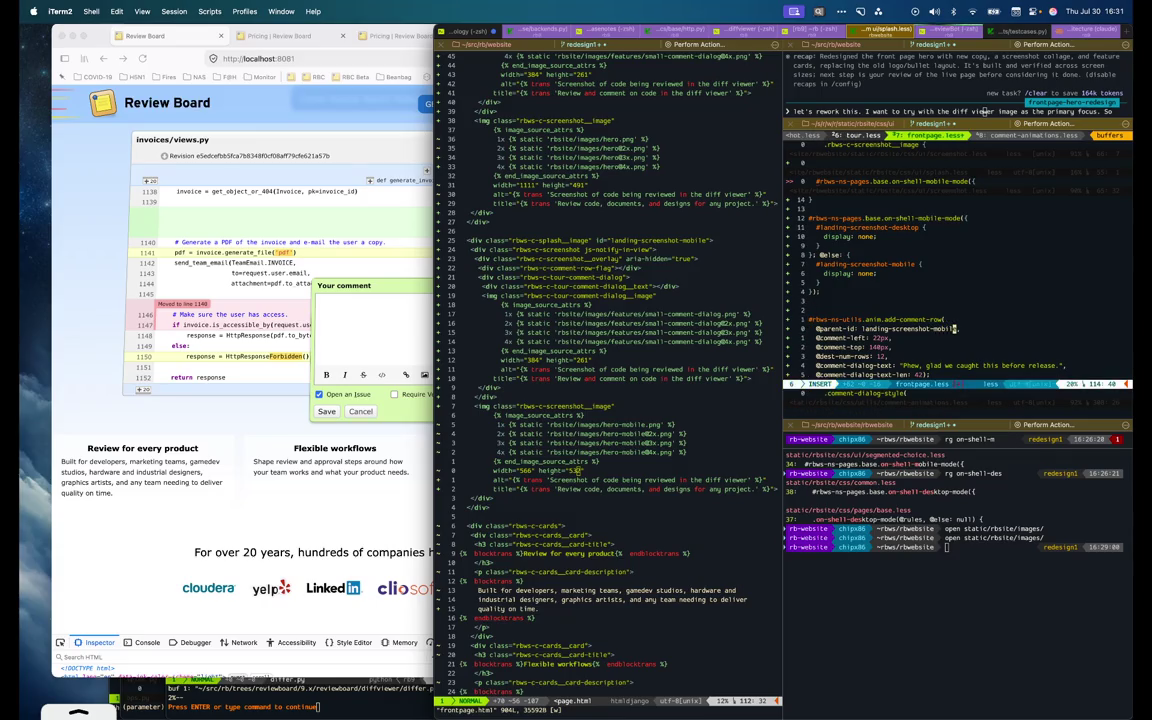
{"action": "scroll", "coordinate": [932, 328], "scroll_direction": "down", "scroll_amount": 2}
{"action": "key", "text": "u"}
{"action": "type", "text": "desktop"}
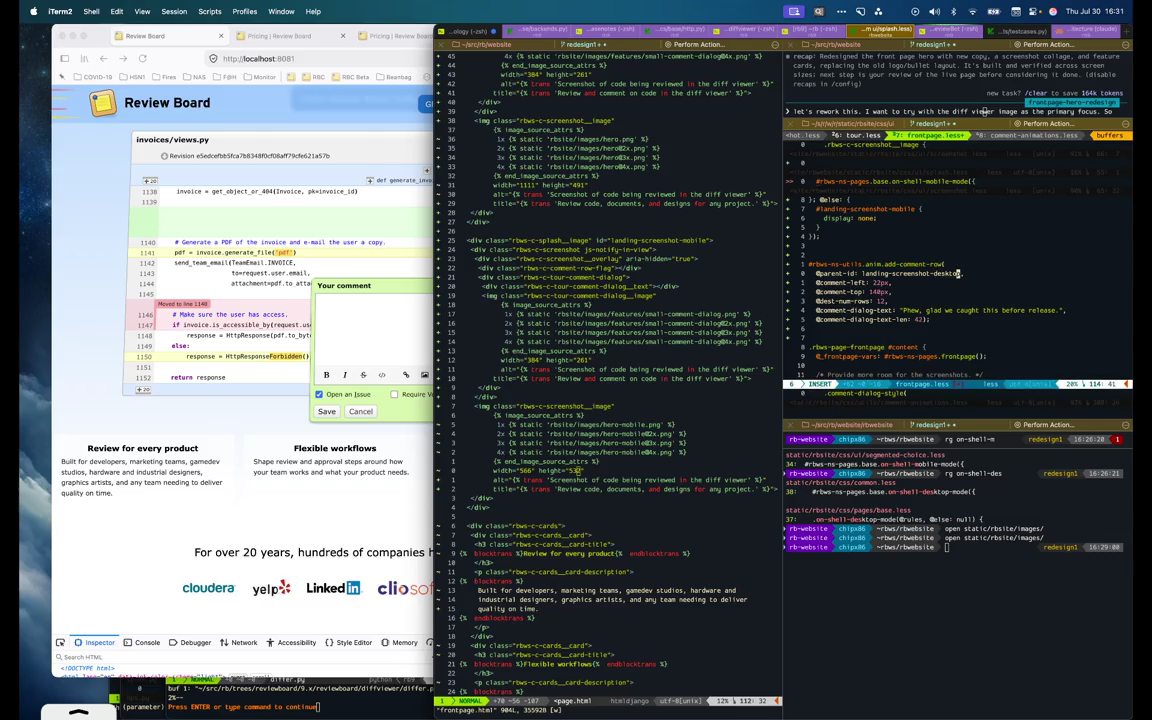
Duplicate the add-comment-row block with desktop changed to mobile, save, and reload Firefox
{"action": "key", "text": "k"}
{"action": "key", "text": "V"}
{"action": "type", "text": "}y}p:+s/desktop/mobile/"}
{"action": "key", "text": "Return"}
{"action": "key", "text": "j"}
{"action": "key", "text": "j"}
{"action": "key", "text": "j"}
{"action": "type", "text": "W"}
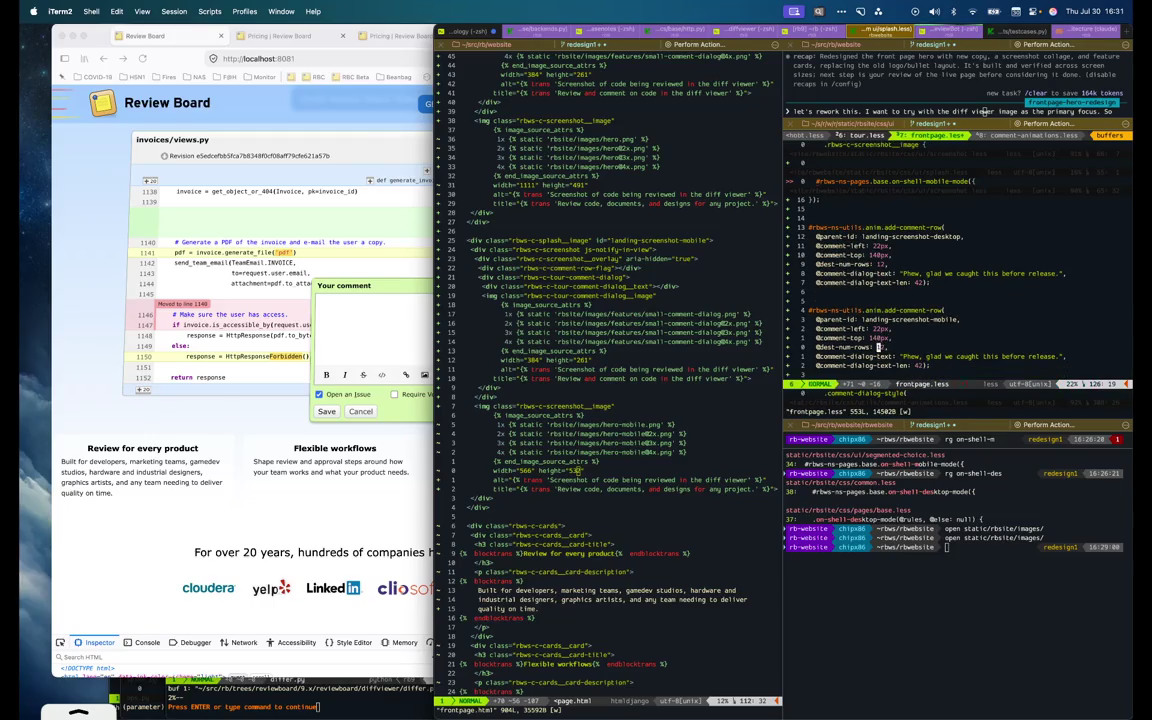
{"action": "type", "text": ":w"}
{"action": "key", "text": "Return"}
{"action": "key", "text": "super+Tab"}
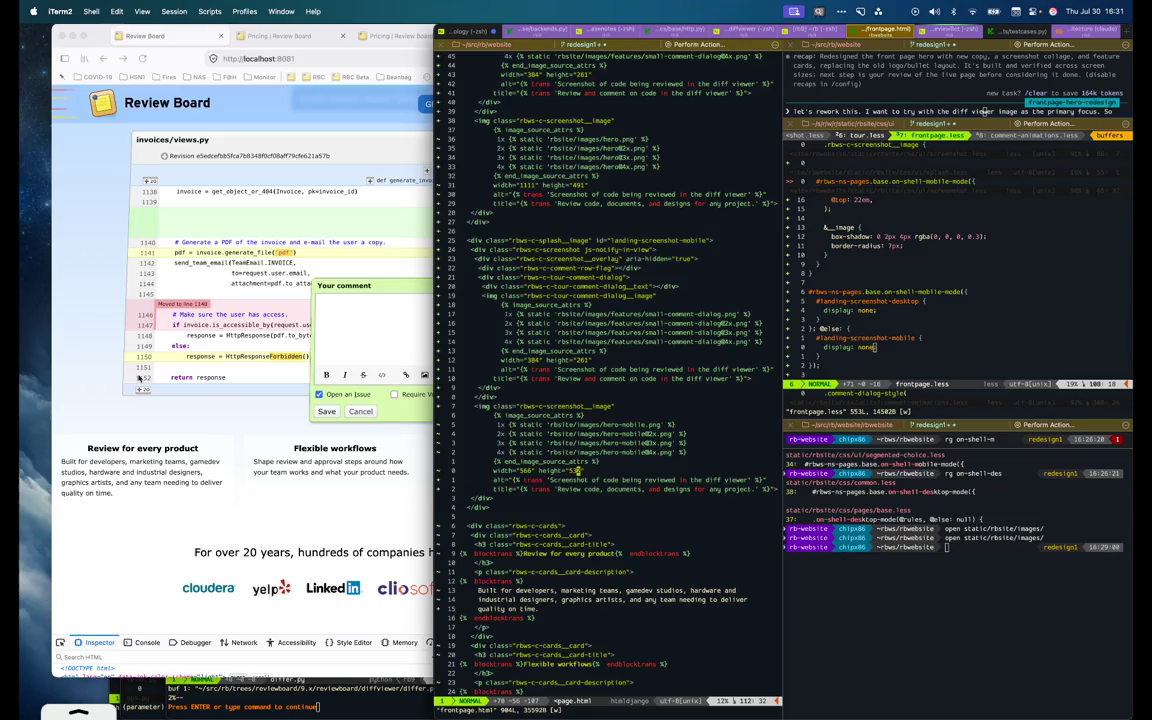
{"action": "key", "text": "super+r"}
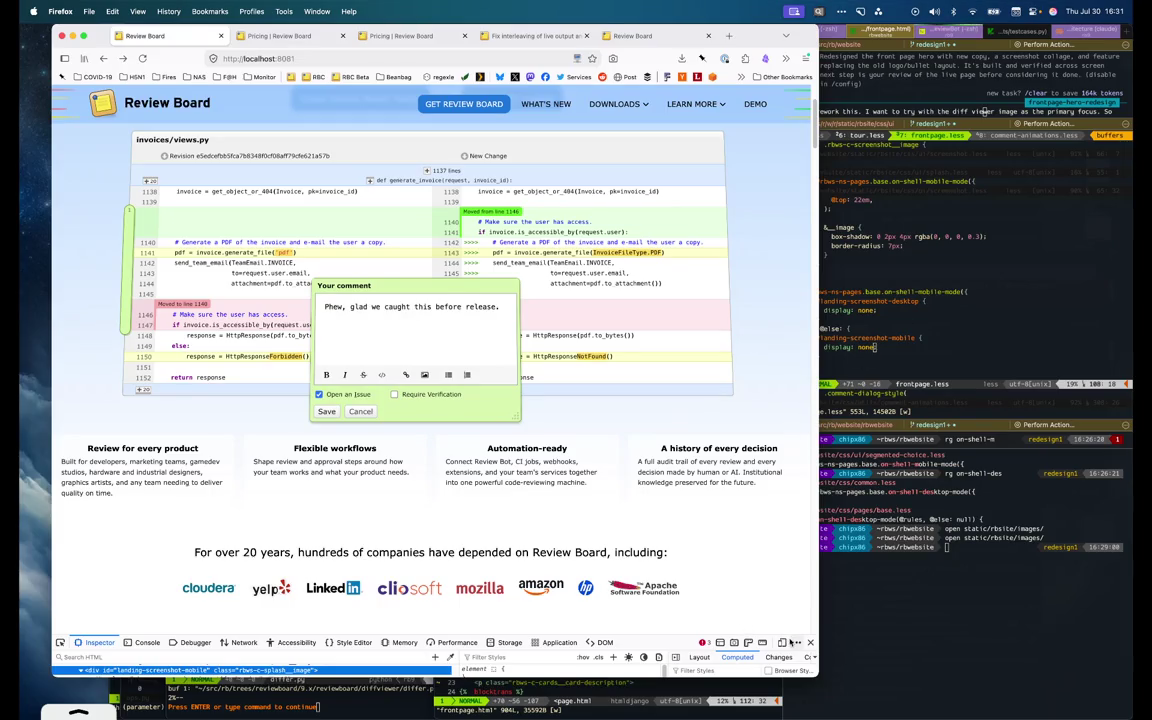
Preview the front page at phone size and inspect the mobile hero image
{"action": "key", "text": "super+alt+m"}
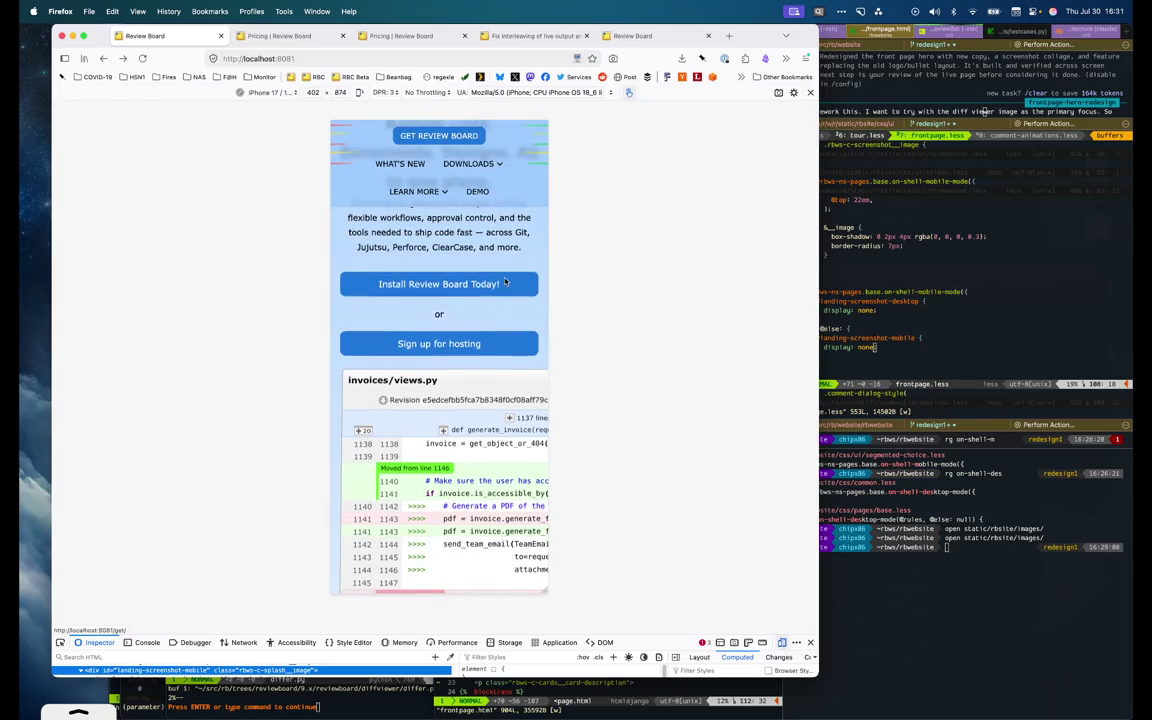
{"action": "scroll", "coordinate": [515, 310], "scroll_direction": "down", "scroll_amount": 3}
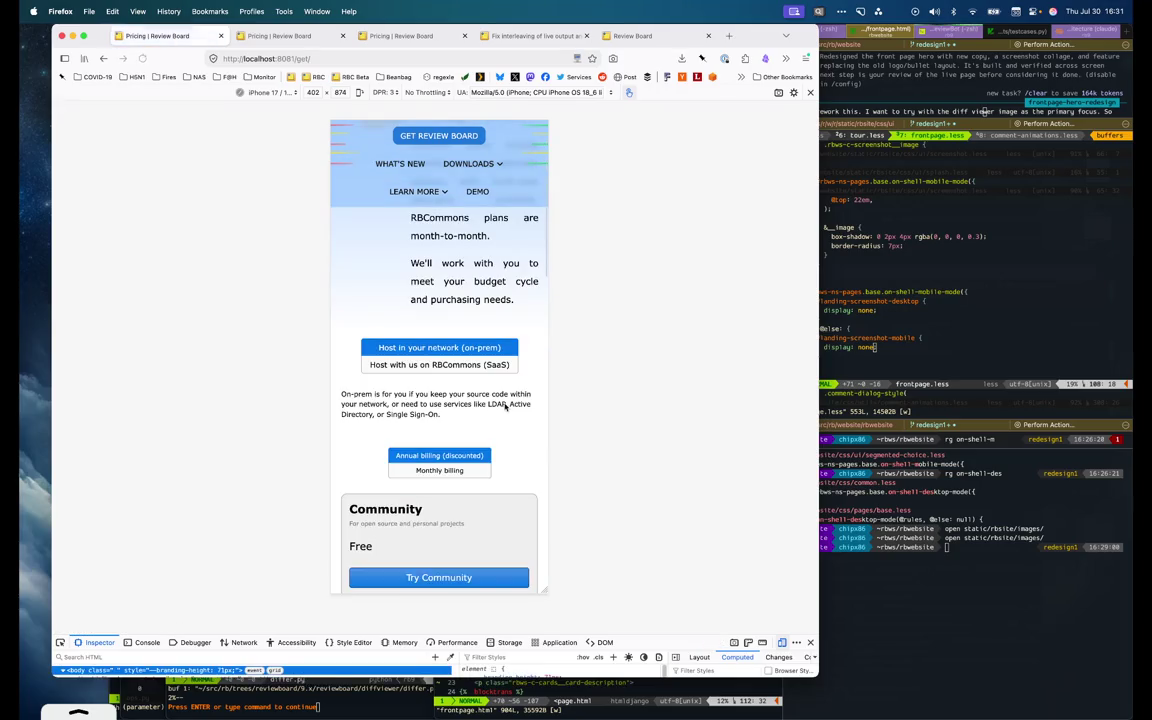
{"action": "scroll", "coordinate": [506, 407], "scroll_direction": "down", "scroll_amount": 1}
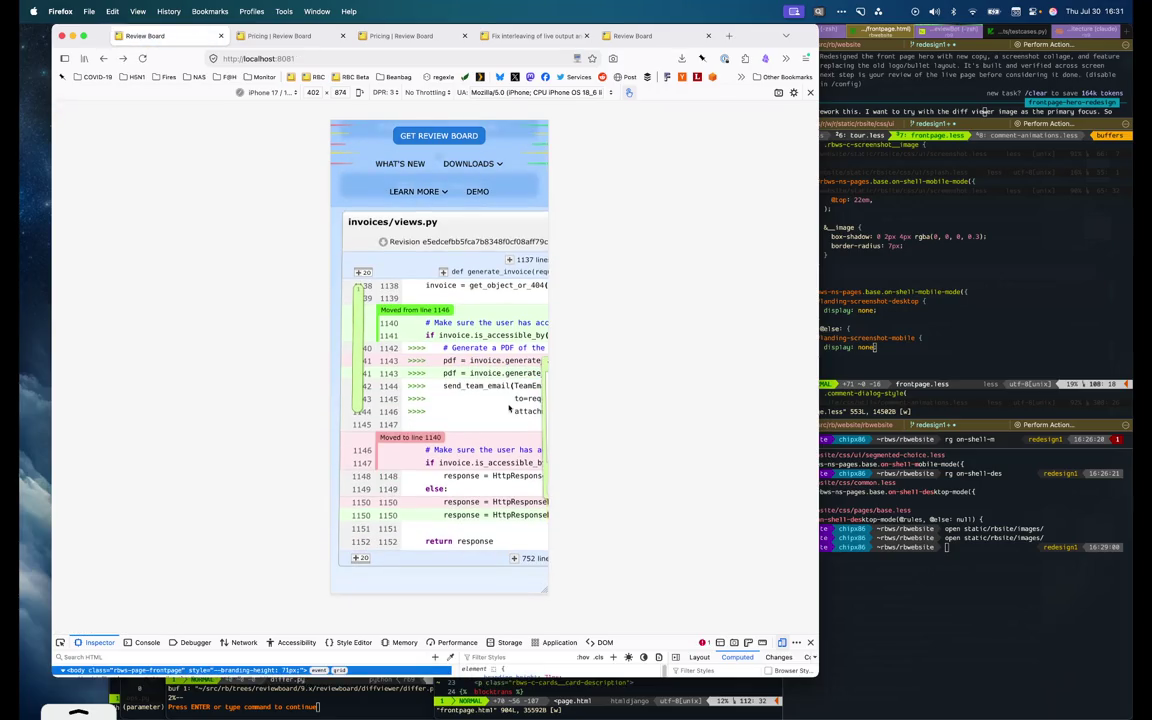
{"action": "key", "text": "XF86AudioRaiseVolume"}
{"action": "left_click", "coordinate": [374, 473]}
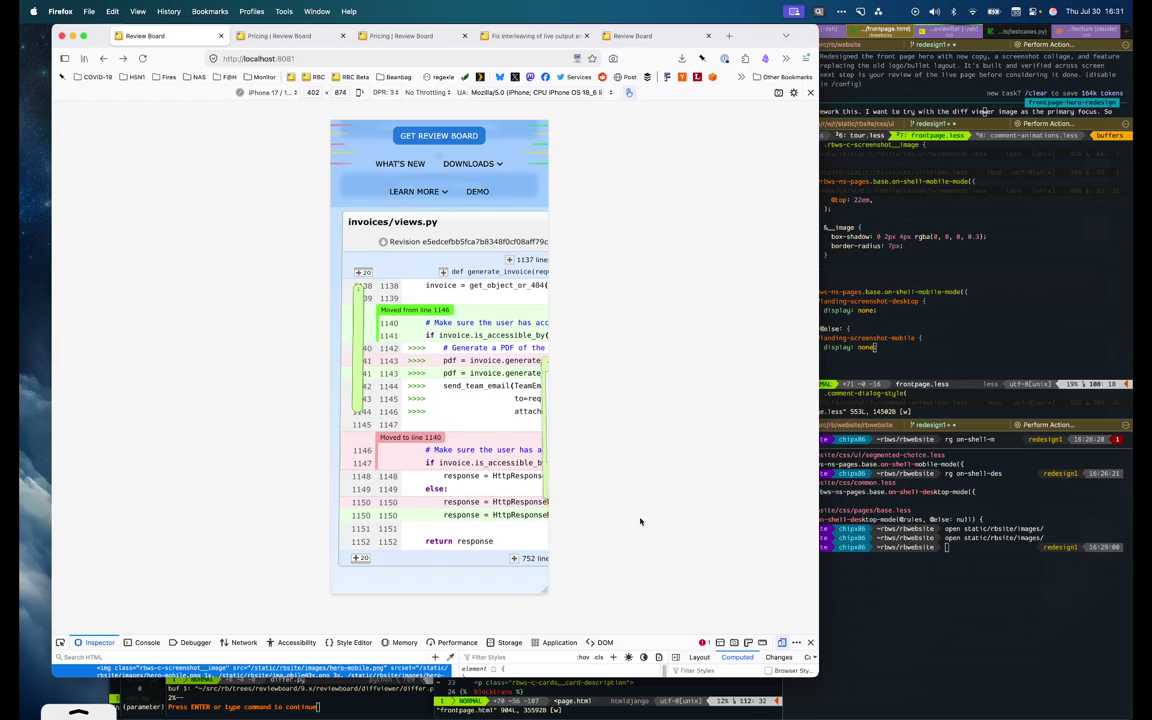
{"action": "left_click_drag", "start_coordinate": [643, 633], "coordinate": [683, 399]}
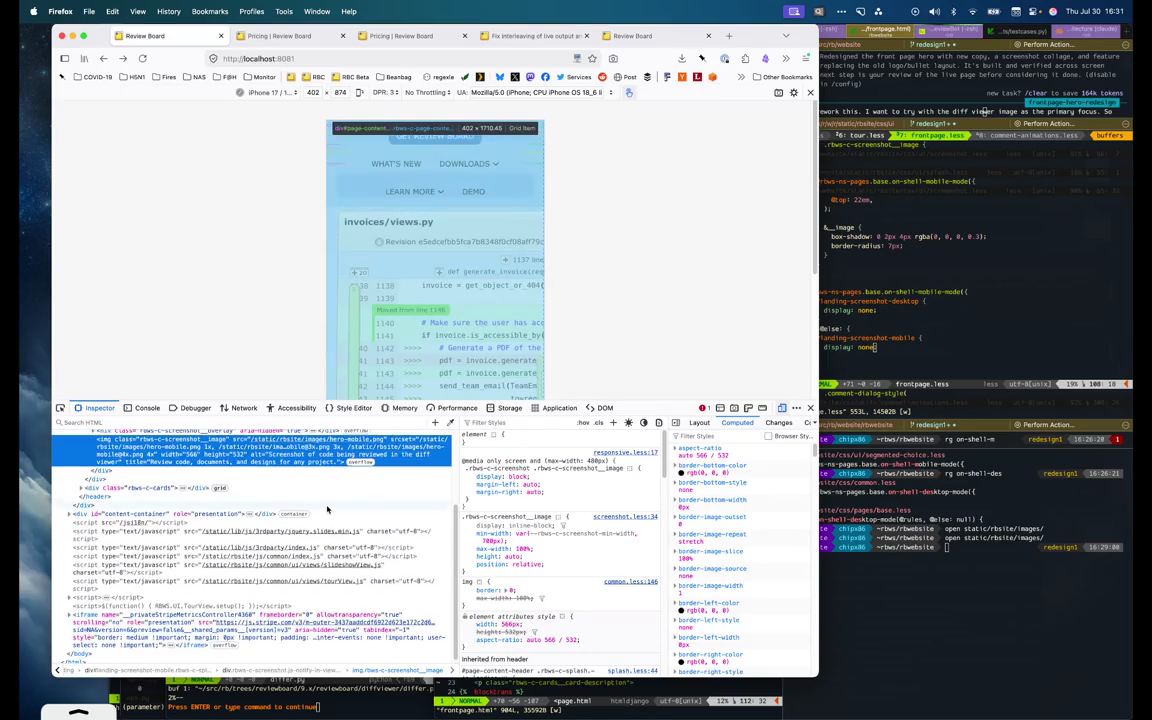
{"action": "scroll", "coordinate": [327, 510], "scroll_direction": "up", "scroll_amount": 3}
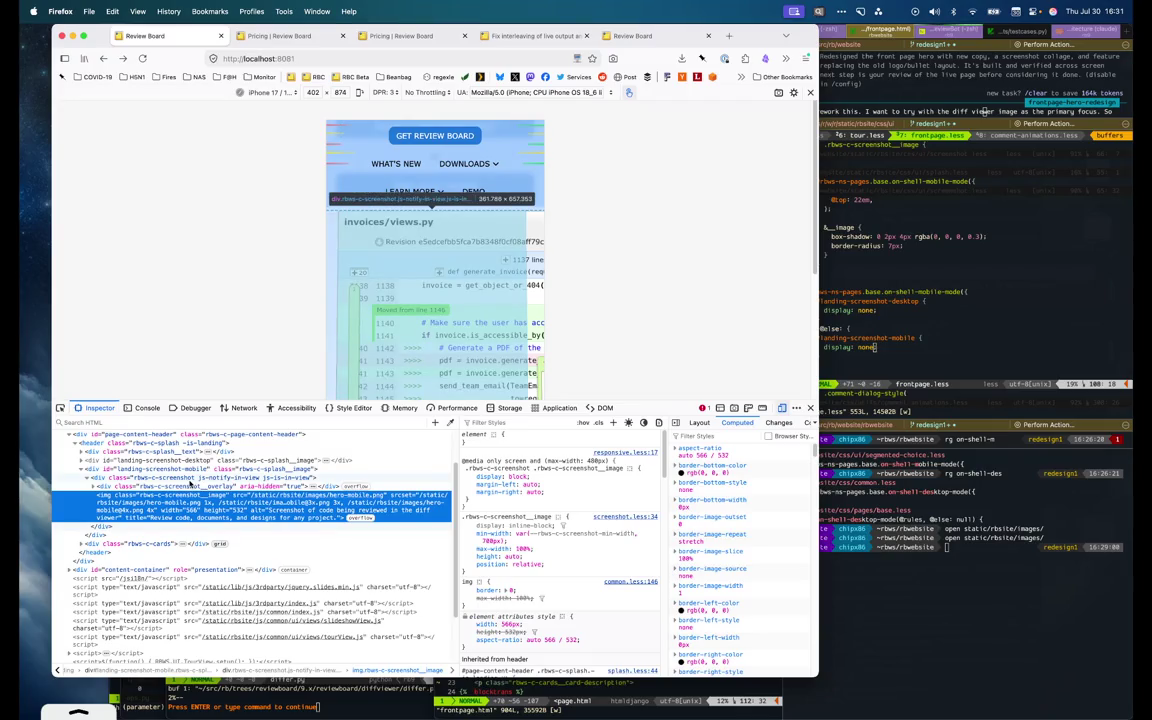
{"action": "left_click", "coordinate": [196, 479]}
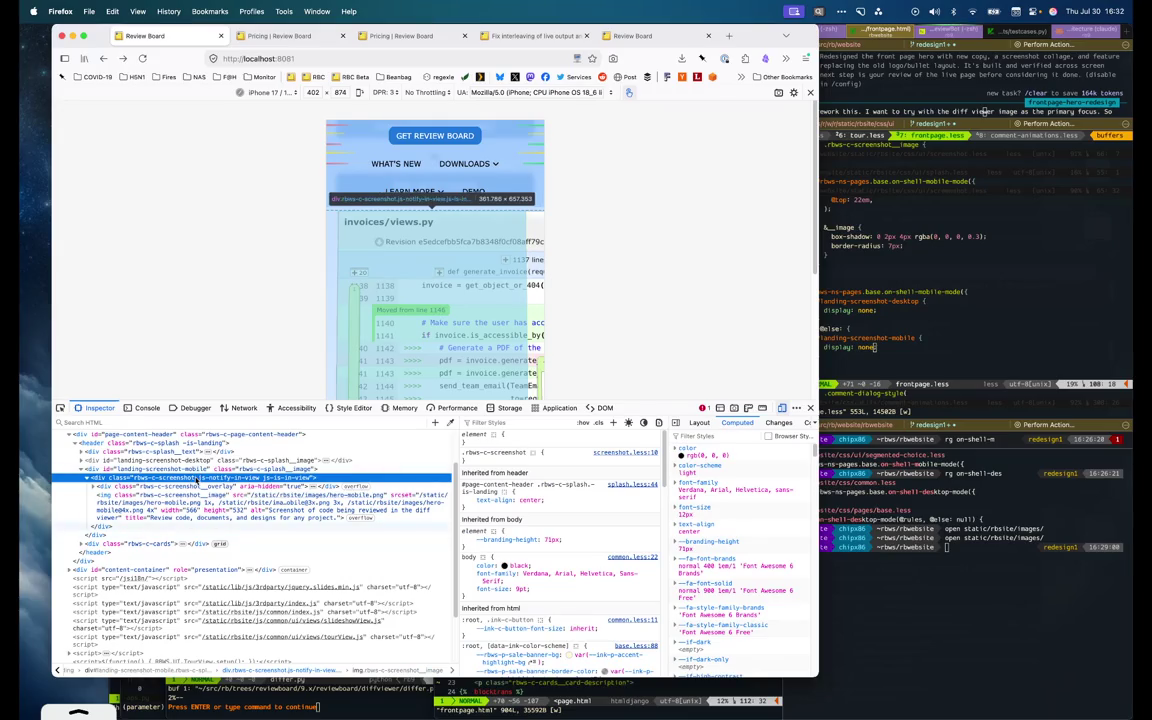
{"action": "left_click", "coordinate": [260, 495]}
{"action": "mouse_move", "coordinate": [540, 545]}
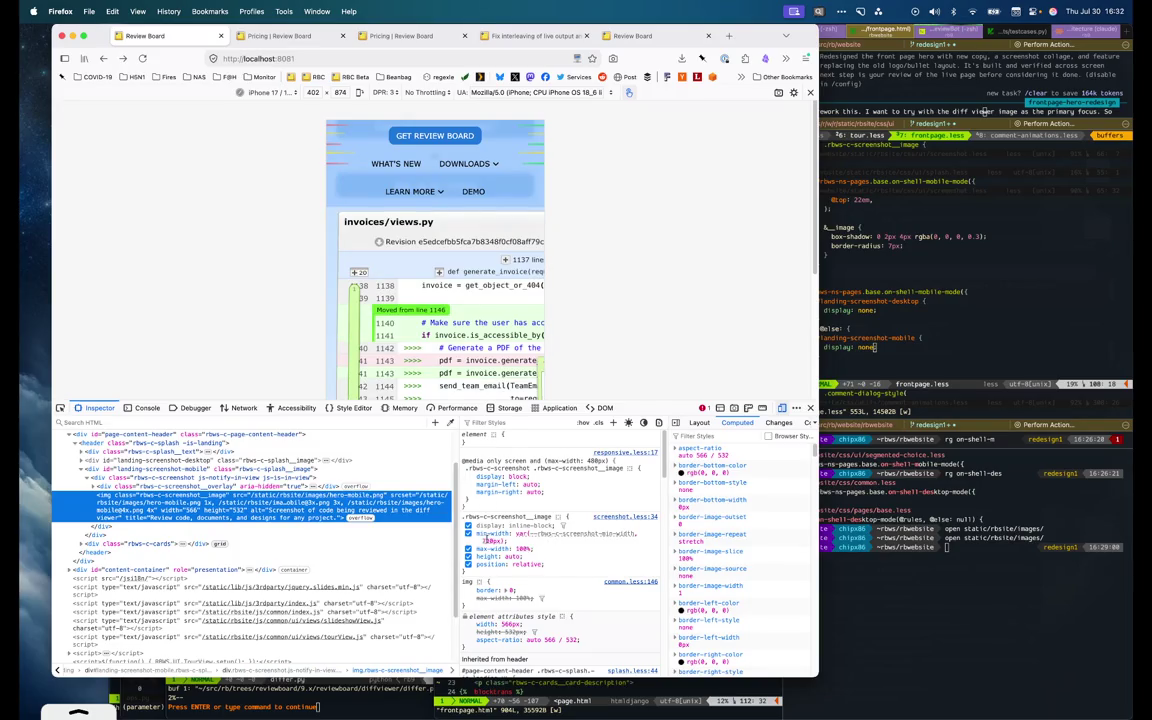
Test the screenshot's min-width, restoring it to var(--rbws-c-screenshot-min-width, 700px)
{"action": "left_click", "coordinate": [486, 537]}
{"action": "key", "text": "Tab"}
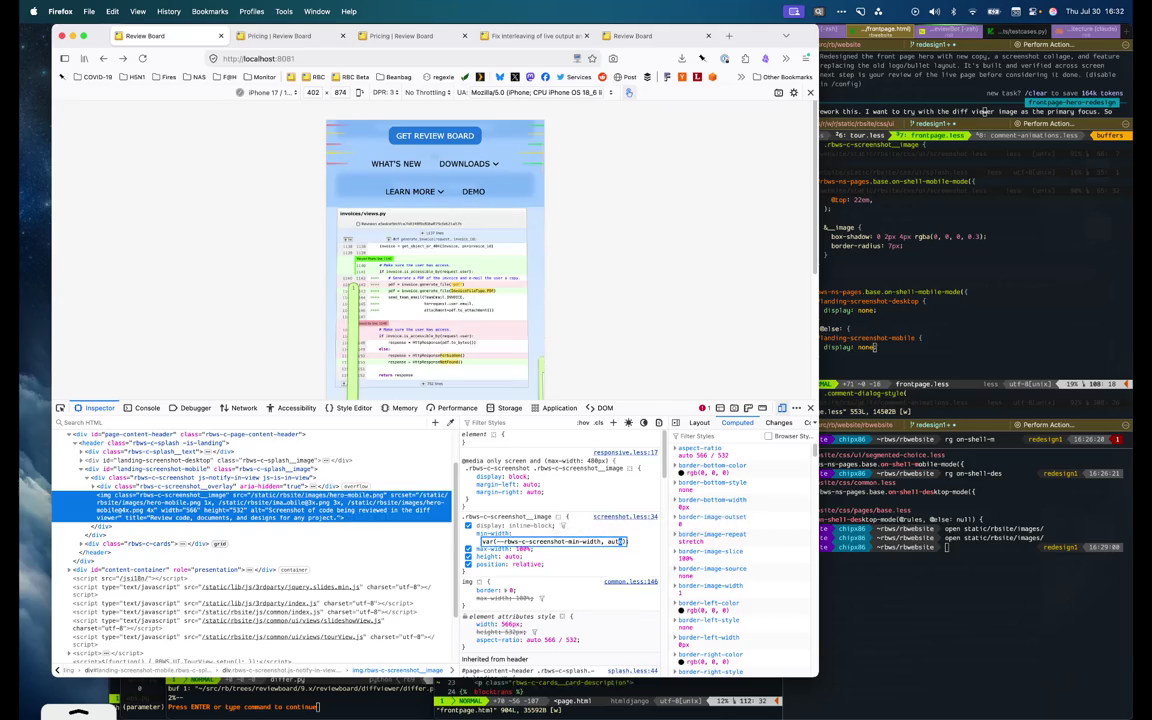
{"action": "scroll", "coordinate": [552, 337], "scroll_direction": "down", "scroll_amount": 2}
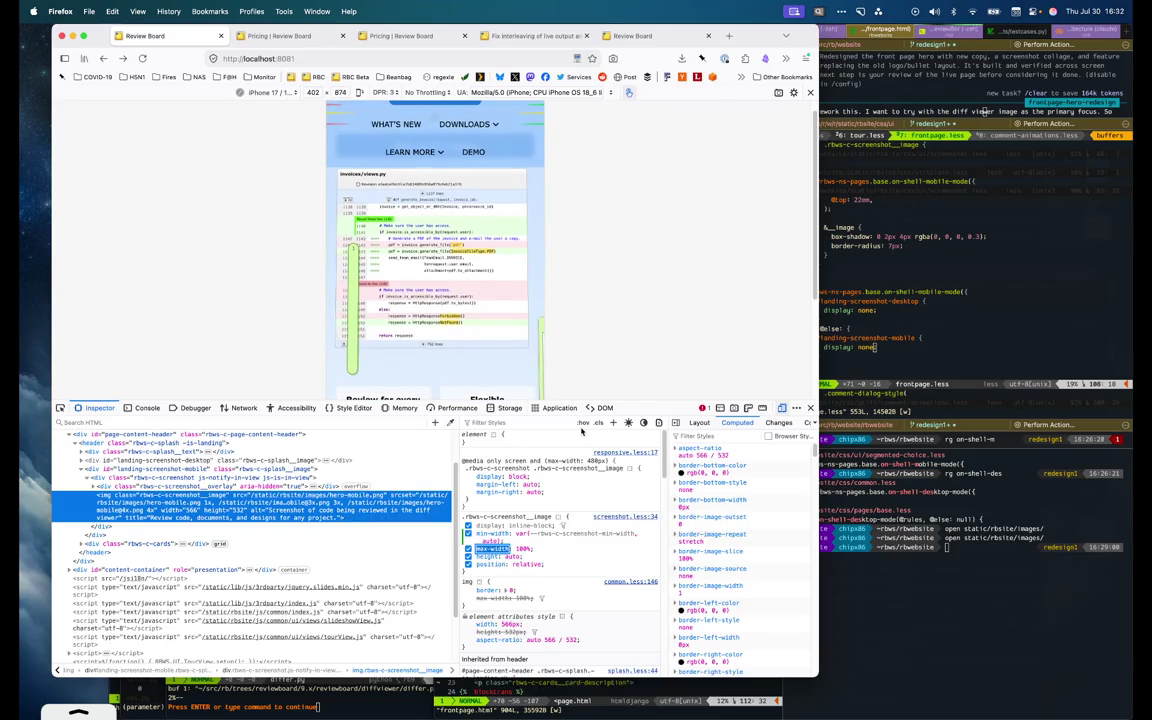
{"action": "key", "text": "shift+Tab"}
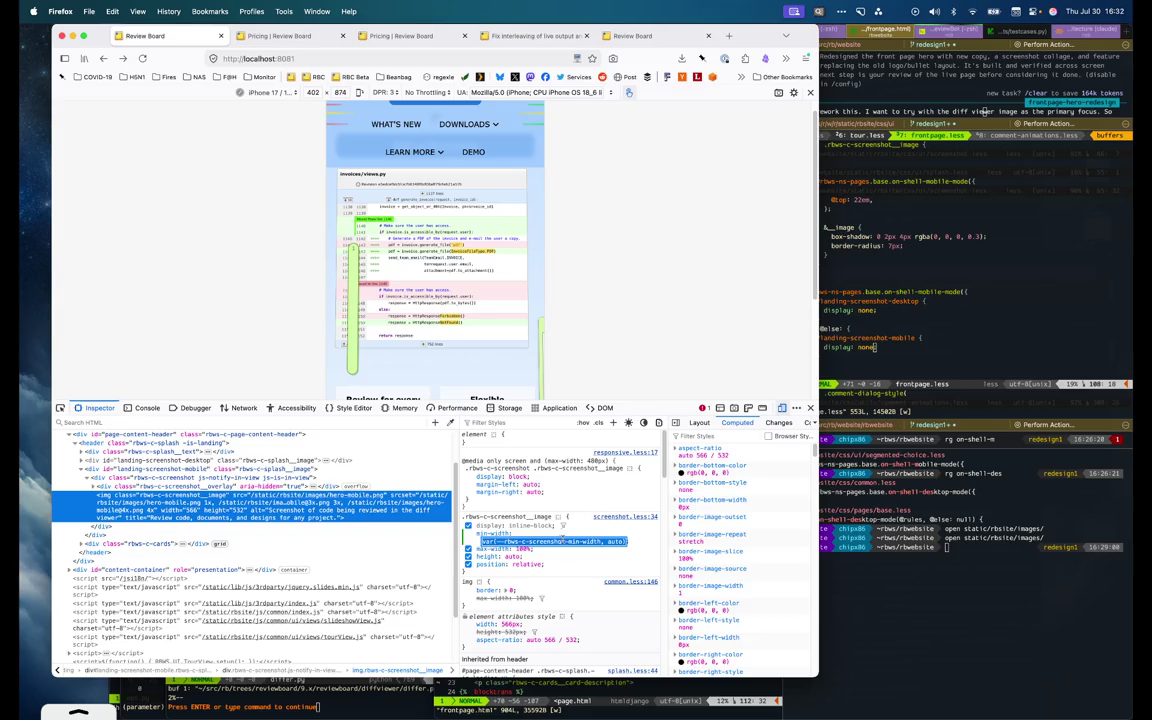
{"action": "type", "text": "var(--rbws-c-screenshot-min-width, 700px)"}
{"action": "key", "text": "Tab"}
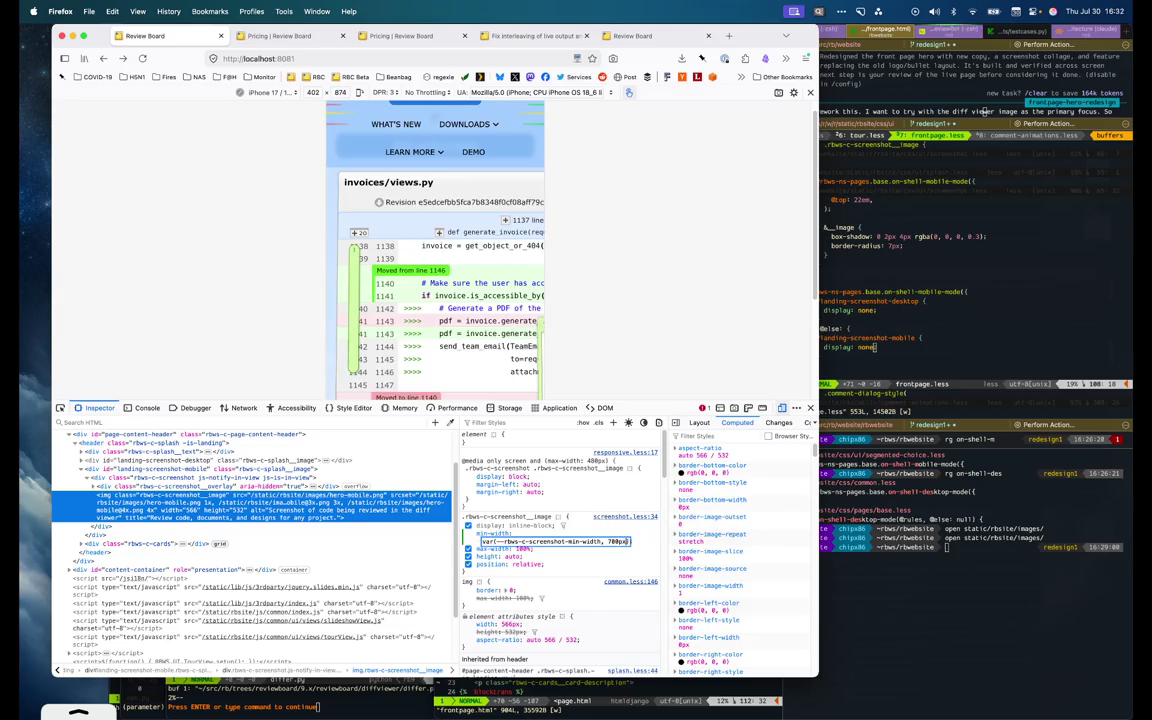
{"action": "scroll", "coordinate": [476, 342], "scroll_direction": "down", "scroll_amount": 2}
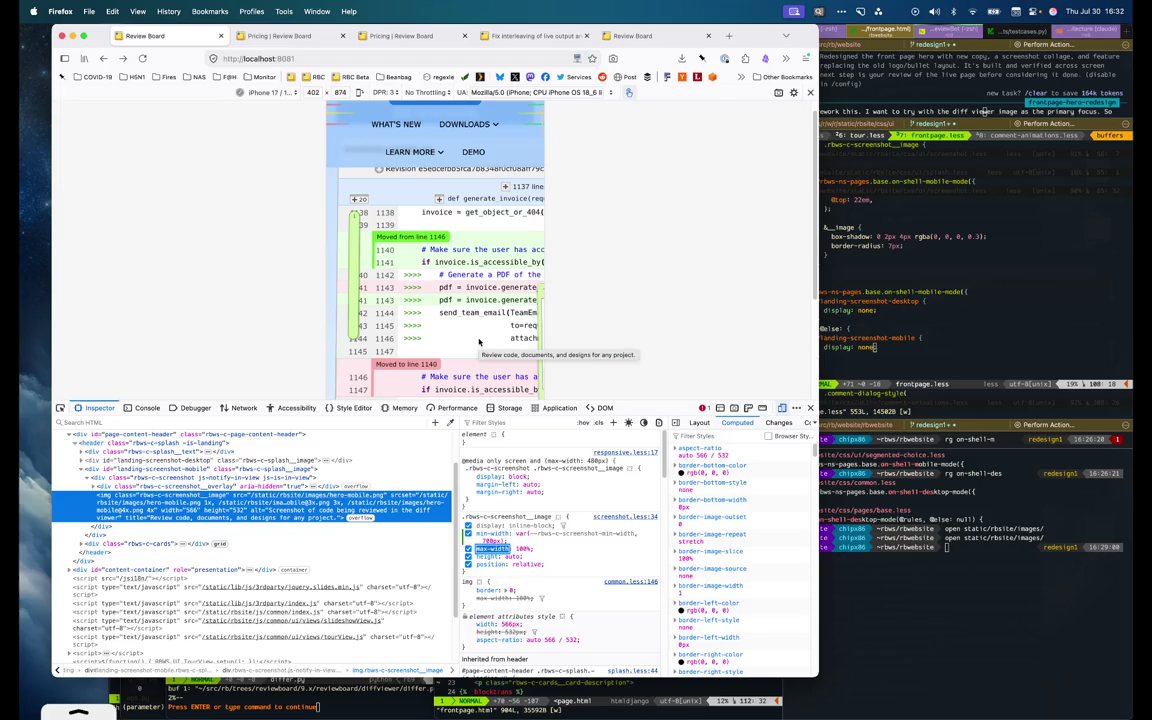
Inspect the comment flag and adjust its left and top offsets in the Rules pane
{"action": "left_click", "coordinate": [923, 319]}
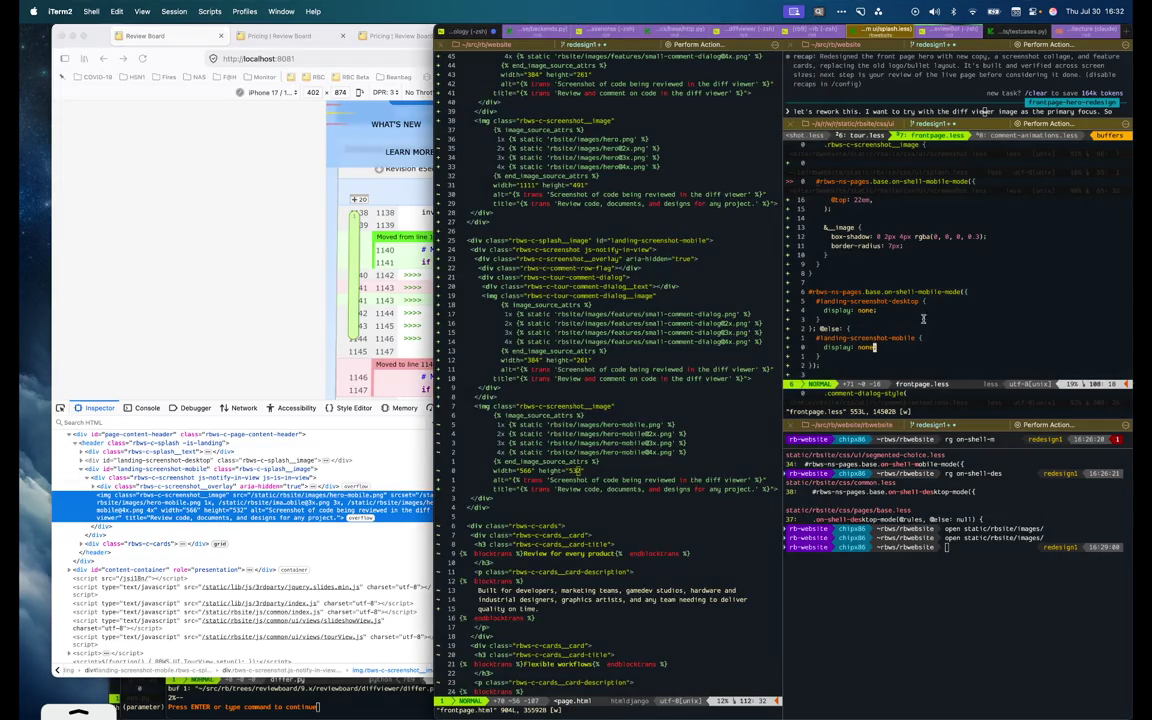
{"action": "scroll", "coordinate": [885, 306], "scroll_direction": "down", "scroll_amount": 9}
{"action": "left_click", "coordinate": [878, 245]}
{"action": "left_click", "coordinate": [244, 334]}
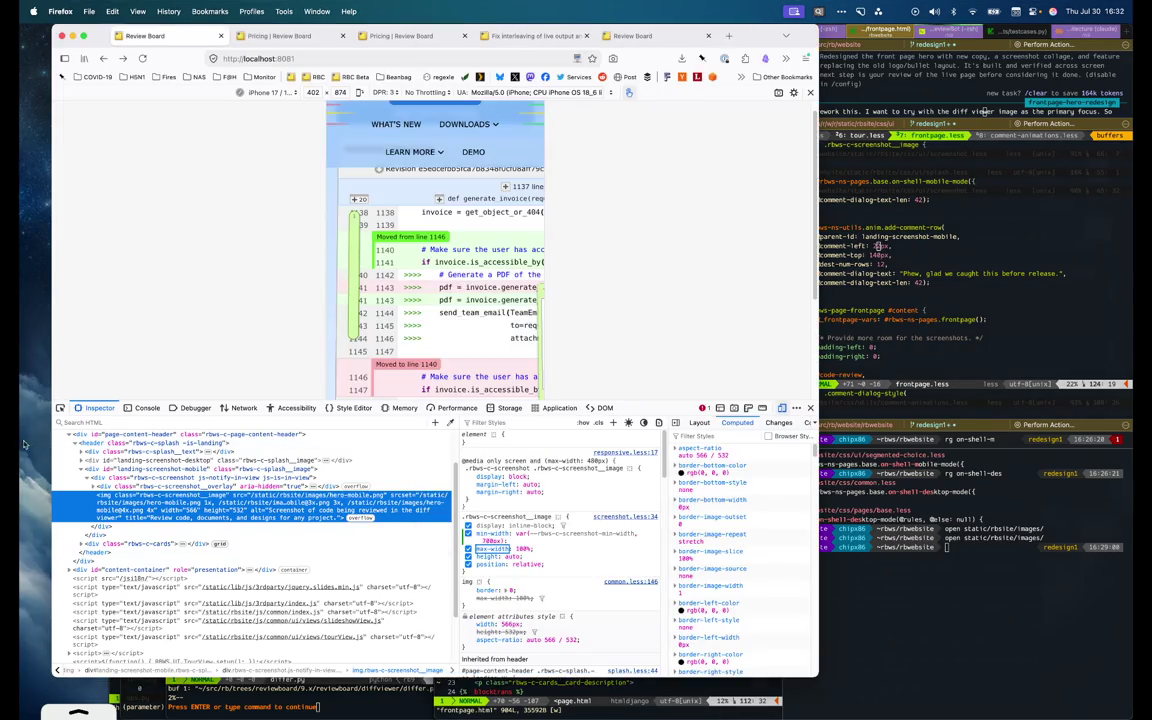
{"action": "left_click", "coordinate": [349, 283]}
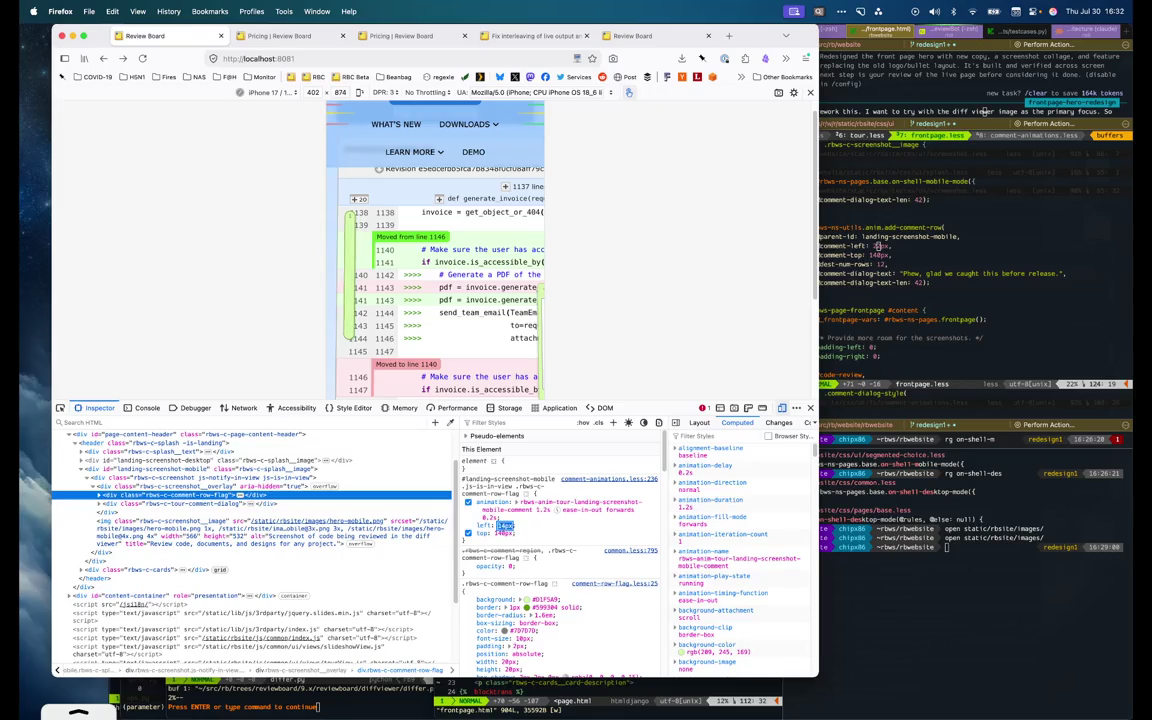
{"action": "key", "text": "Down"}
{"action": "key", "text": "Down"}
{"action": "key", "text": "Down"}
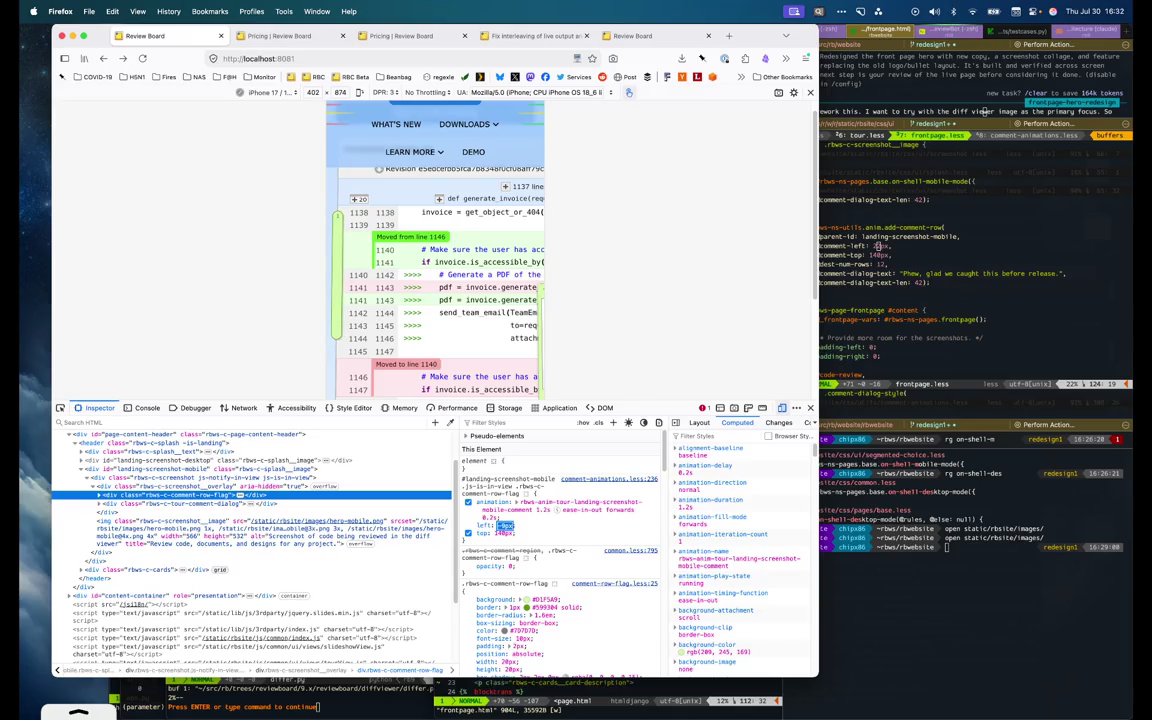
{"action": "left_click", "coordinate": [985, 113]}
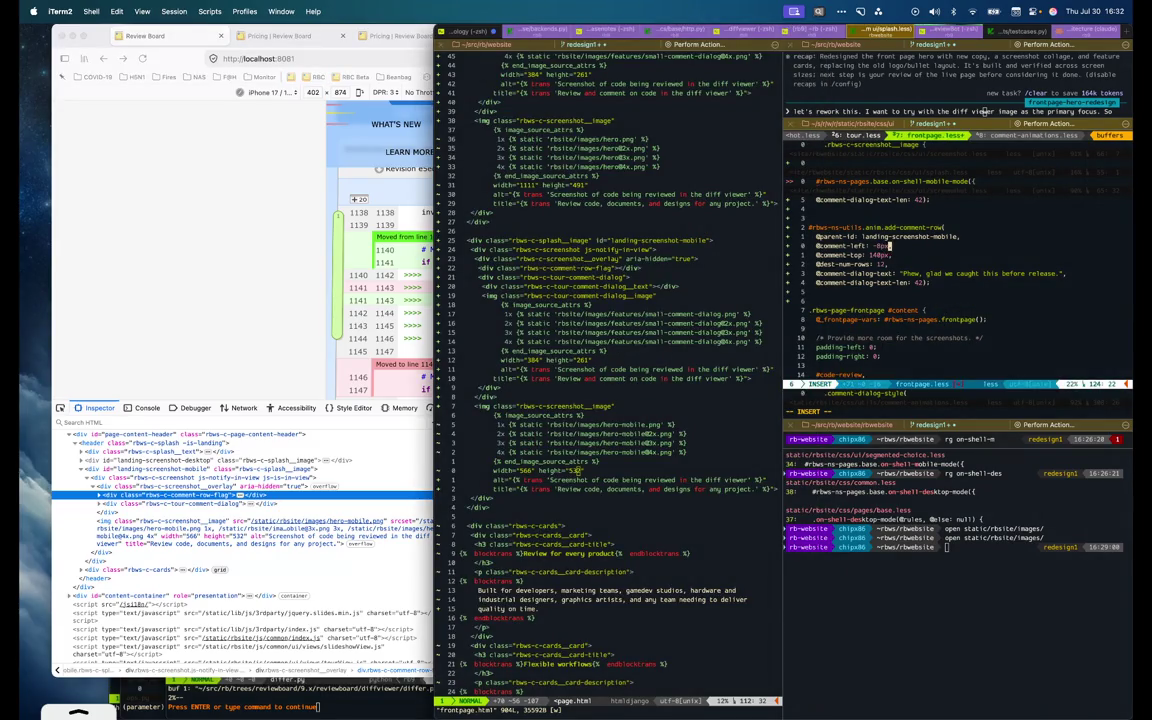
{"action": "left_click", "coordinate": [254, 322]}
{"action": "left_click", "coordinate": [503, 533]}
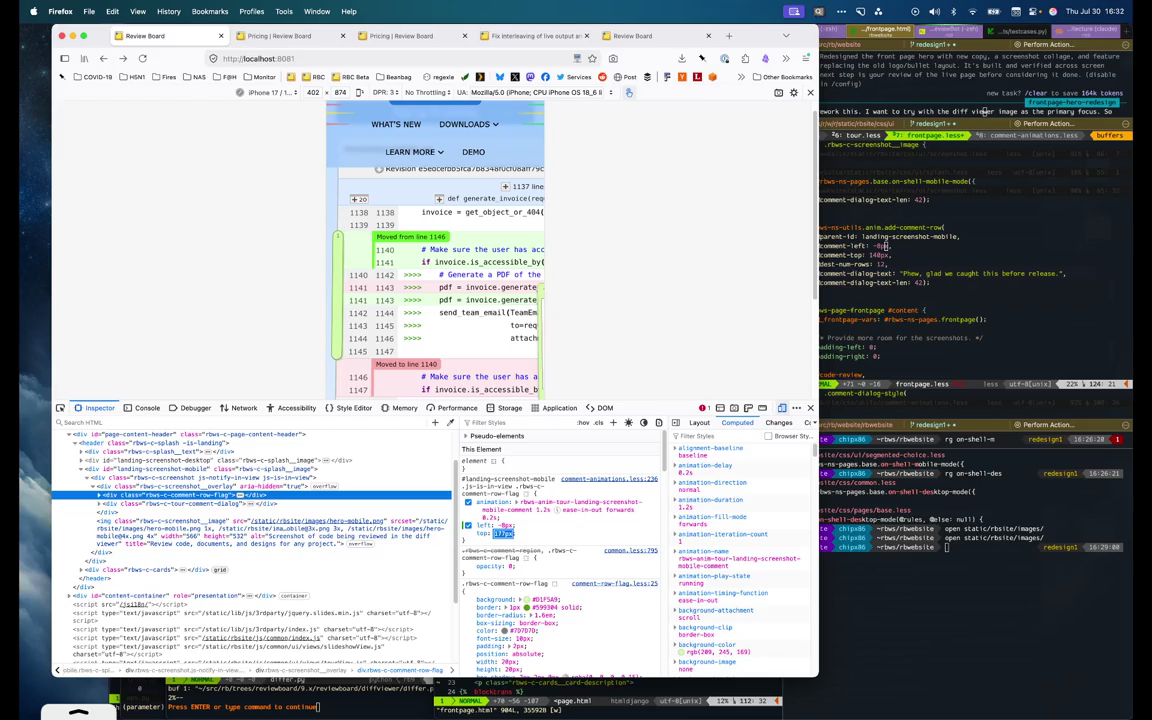
Set comment-top to 178 in frontpage.less, save it, and reload Firefox
{"action": "left_click", "coordinate": [884, 255]}
{"action": "type", "text": "R178"}
{"action": "left_click", "coordinate": [310, 240]}
{"action": "key", "text": "super+Tab"}
{"action": "type", "text": "j:w"}
{"action": "key", "text": "Return"}
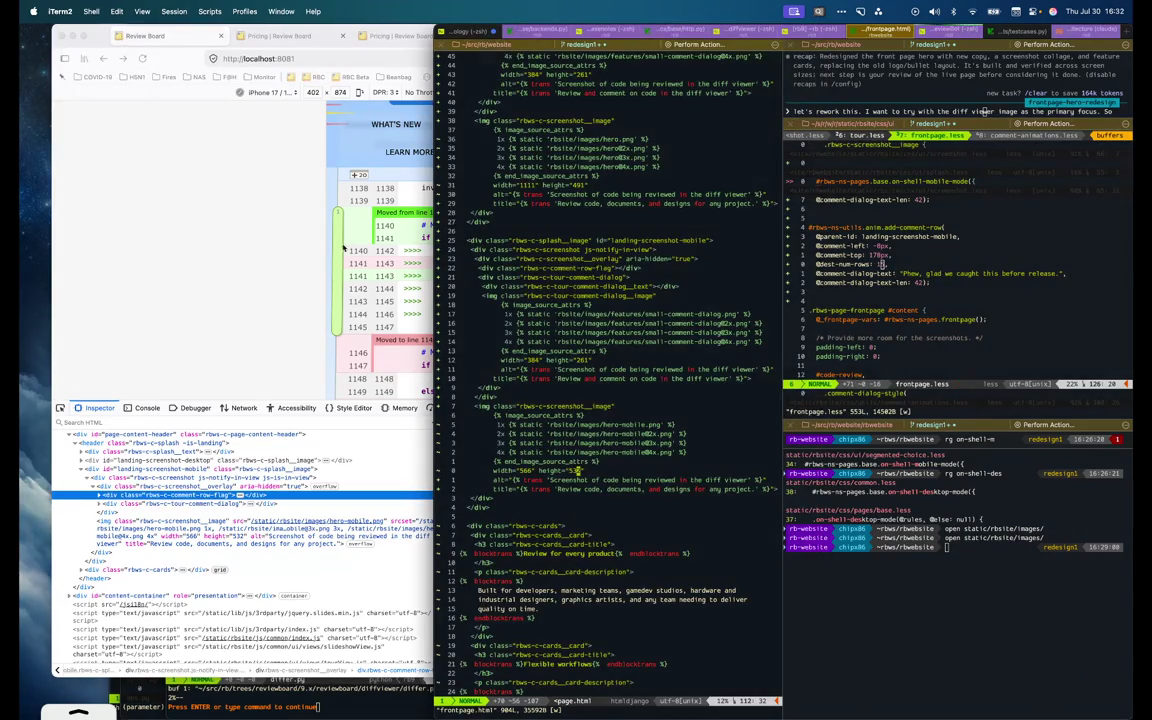
{"action": "key", "text": "super+Tab"}
{"action": "key", "text": "super+r"}
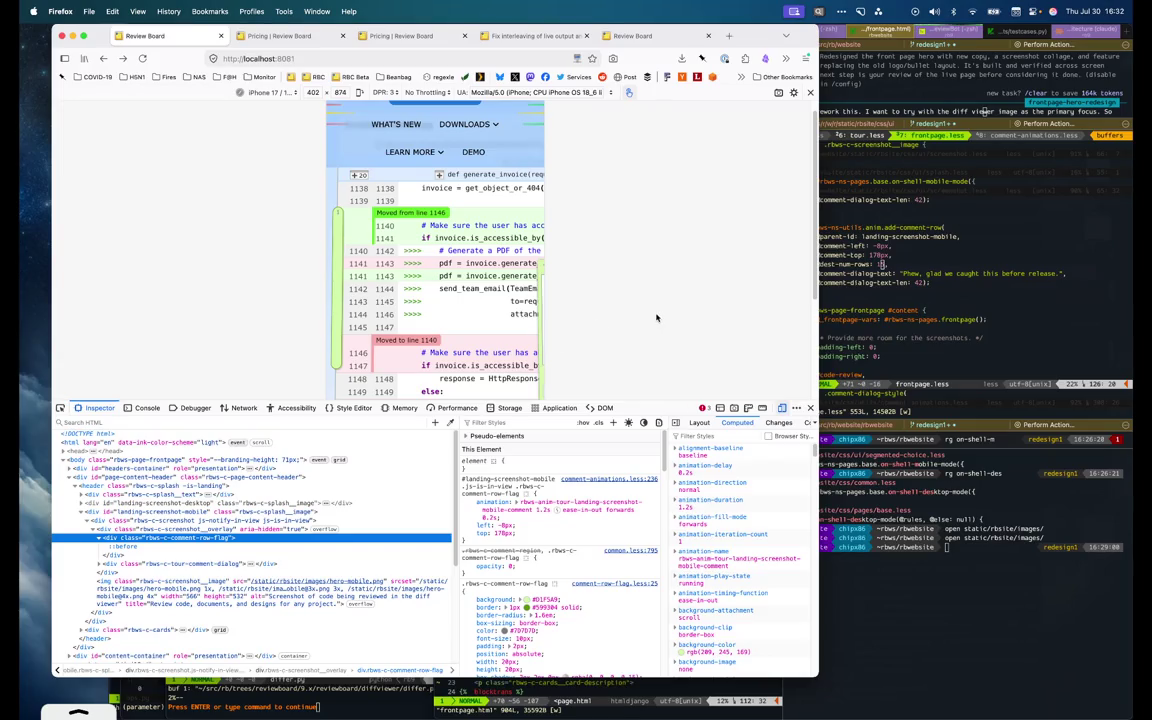
Review the stylesheet, then select the rbws-c-tour-comment-dialog container in the Inspector
{"action": "left_click", "coordinate": [1062, 323]}
{"action": "scroll", "coordinate": [898, 297], "scroll_direction": "up", "scroll_amount": 2}
{"action": "scroll", "coordinate": [898, 297], "scroll_direction": "up", "scroll_amount": 1}
{"action": "scroll", "coordinate": [898, 297], "scroll_direction": "up", "scroll_amount": 8}
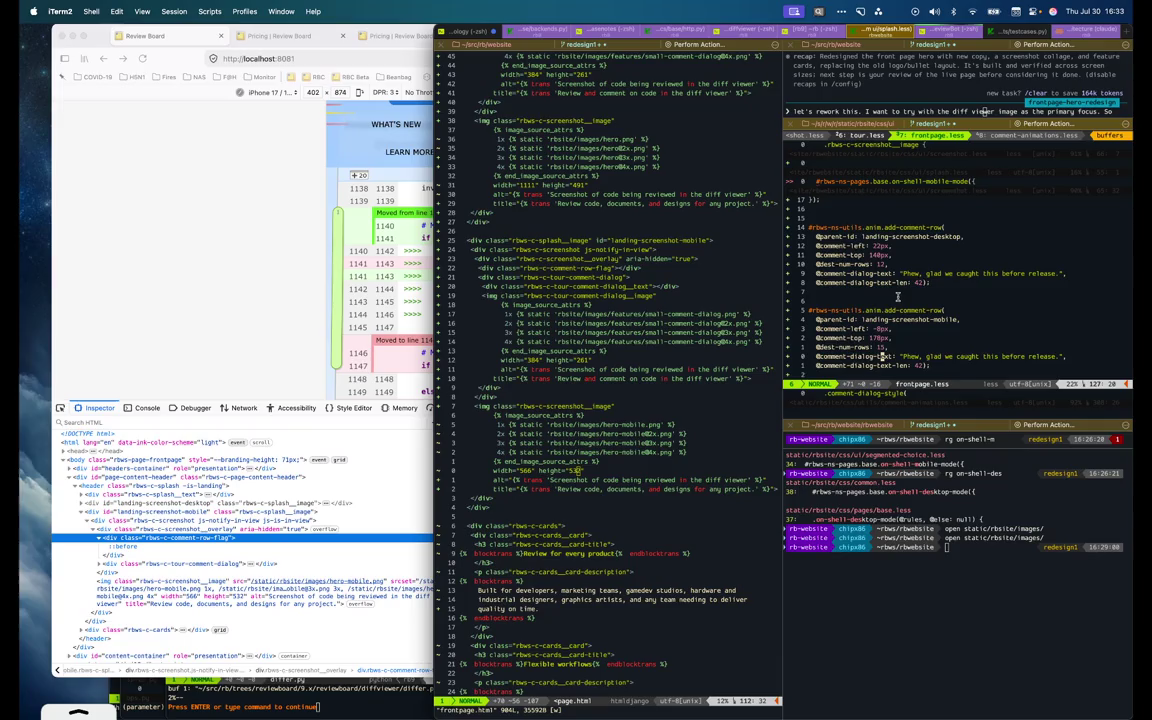
{"action": "scroll", "coordinate": [898, 297], "scroll_direction": "up", "scroll_amount": 15}
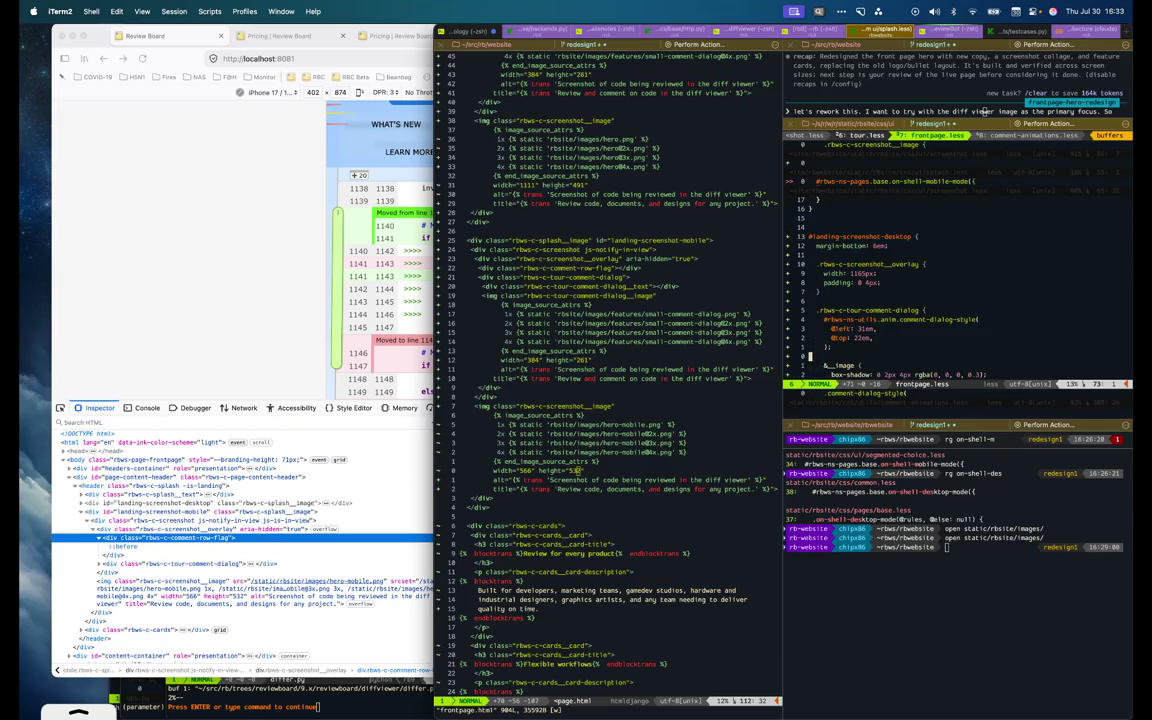
{"action": "scroll", "coordinate": [860, 300], "scroll_direction": "down", "scroll_amount": 6}
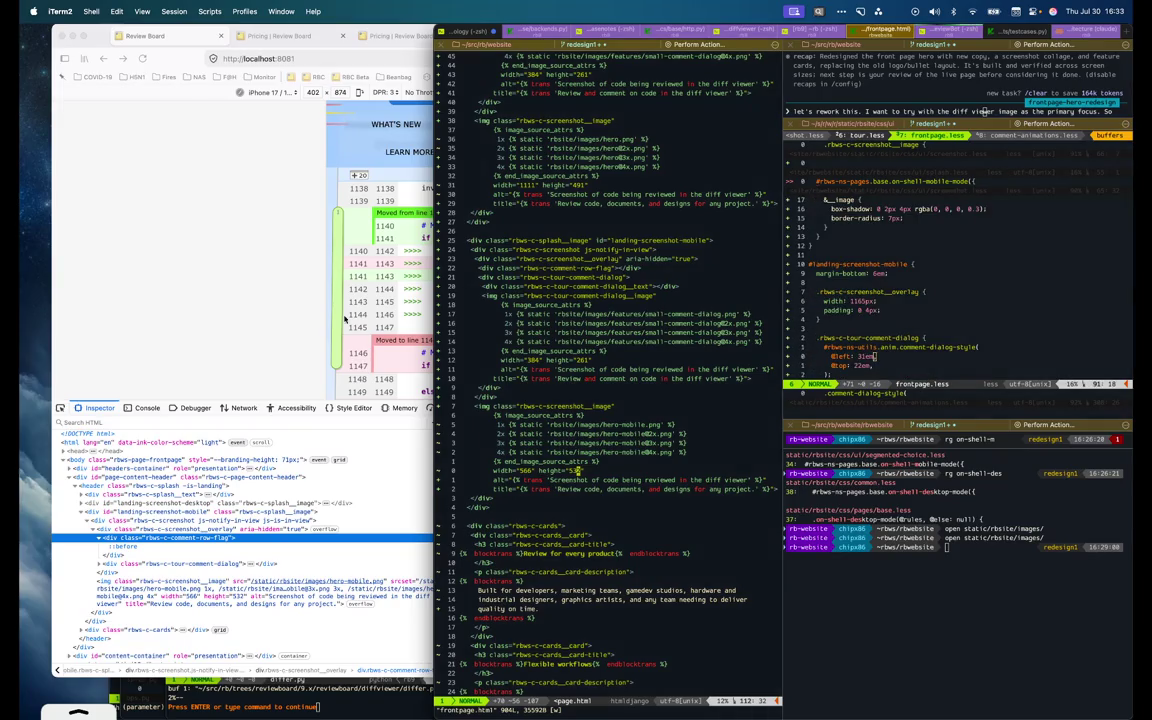
{"action": "left_click", "coordinate": [311, 319]}
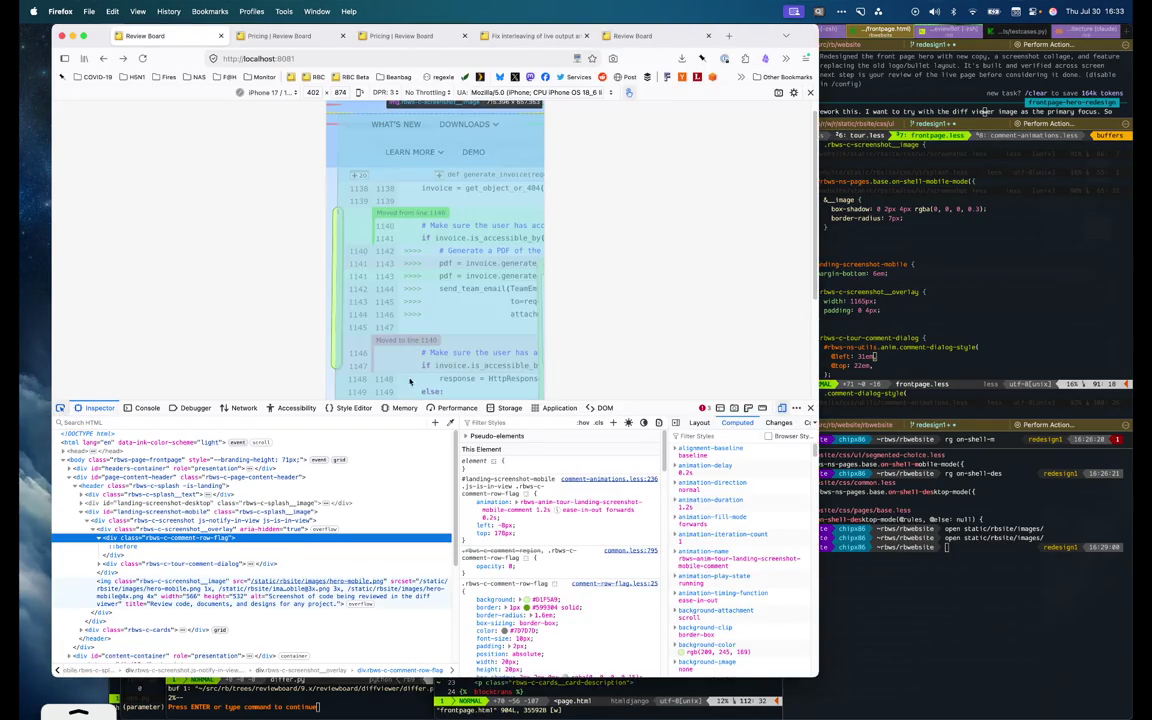
{"action": "left_click", "coordinate": [536, 347]}
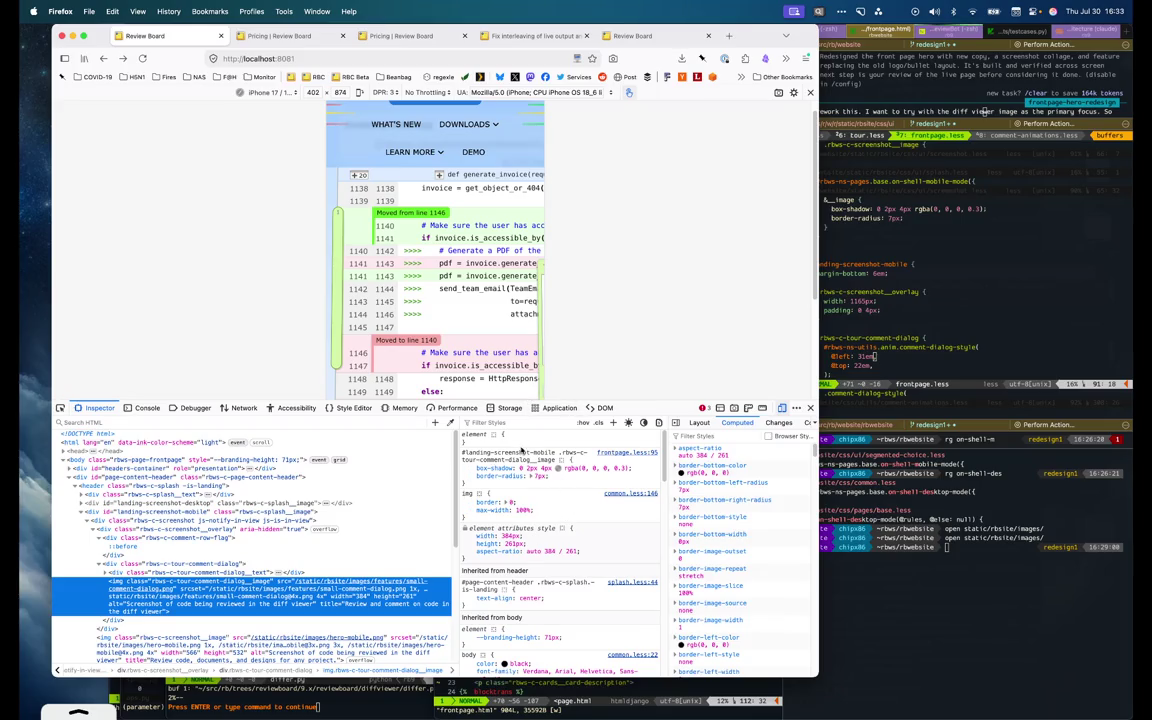
{"action": "left_click", "coordinate": [175, 564]}
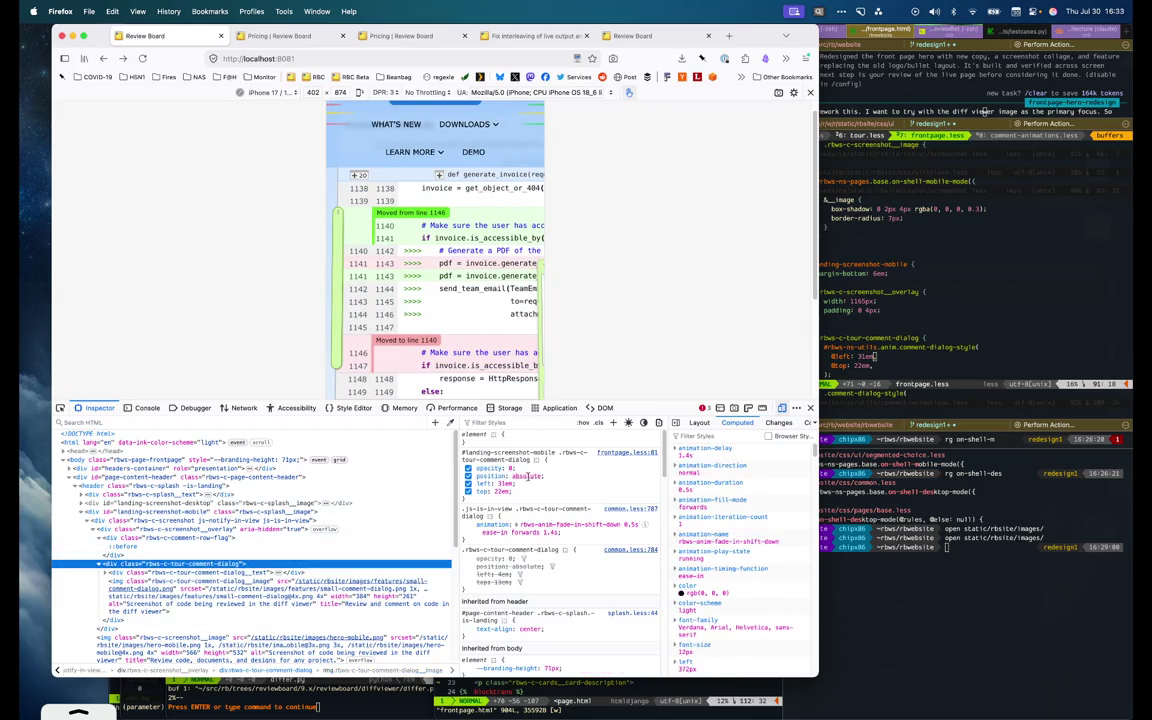
Move the comment dialog's left offset to 0 and its top offset to 33em
{"action": "left_click", "coordinate": [505, 483]}
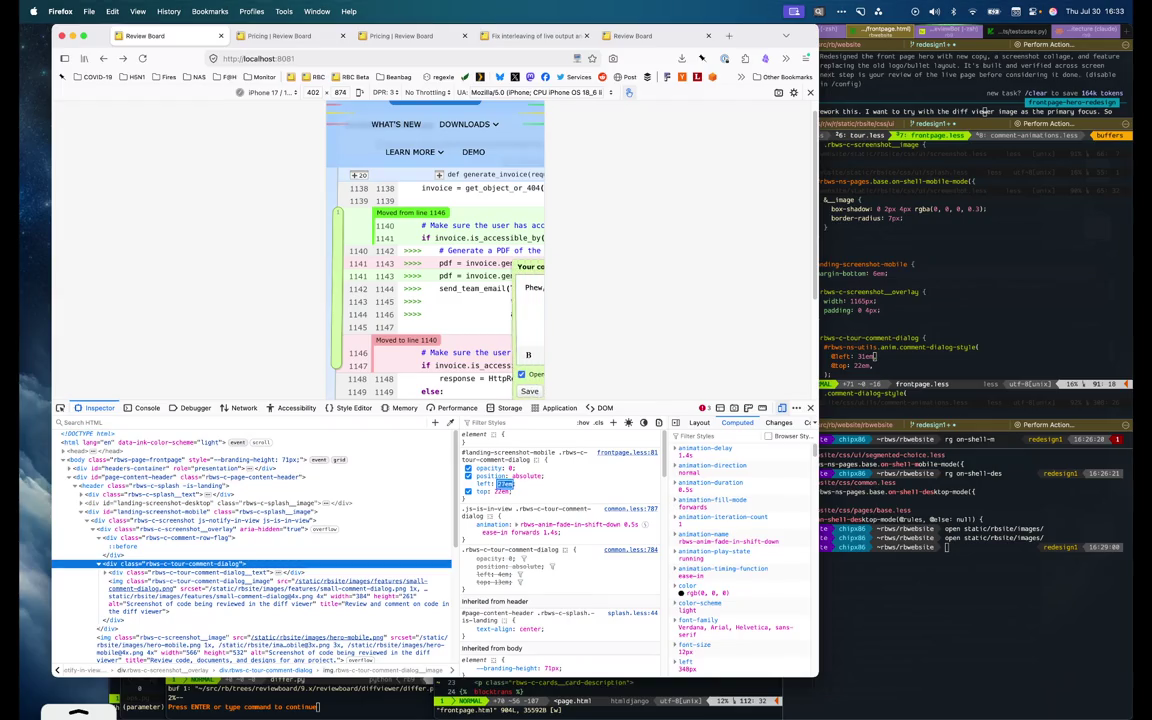
{"action": "key", "text": "Down"}
{"action": "key", "text": "Down"}
{"action": "key", "text": "Down"}
{"action": "key", "text": "Down"}
{"action": "key", "text": "Down"}
{"action": "key", "text": "Down"}
{"action": "key", "text": "Down"}
{"action": "key", "text": "Down"}
{"action": "key", "text": "Down"}
{"action": "key", "text": "Down"}
{"action": "key", "text": "Down"}
{"action": "key", "text": "Down"}
{"action": "key", "text": "Down"}
{"action": "key", "text": "Down"}
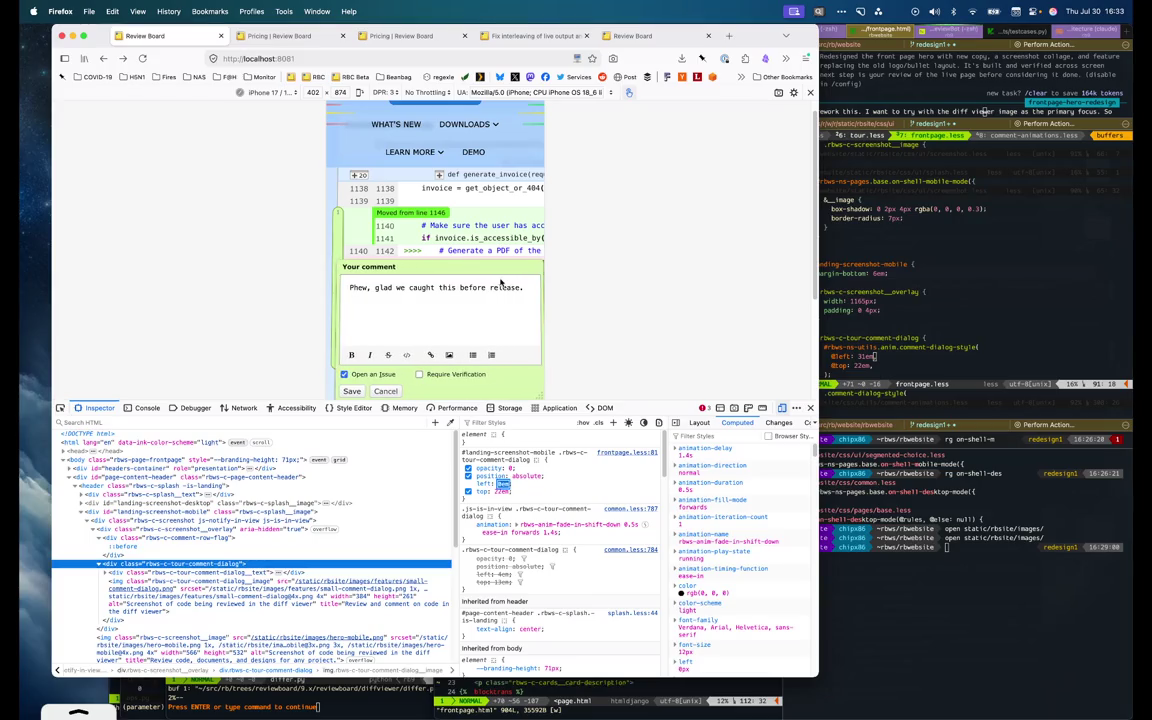
{"action": "key", "text": "Tab"}
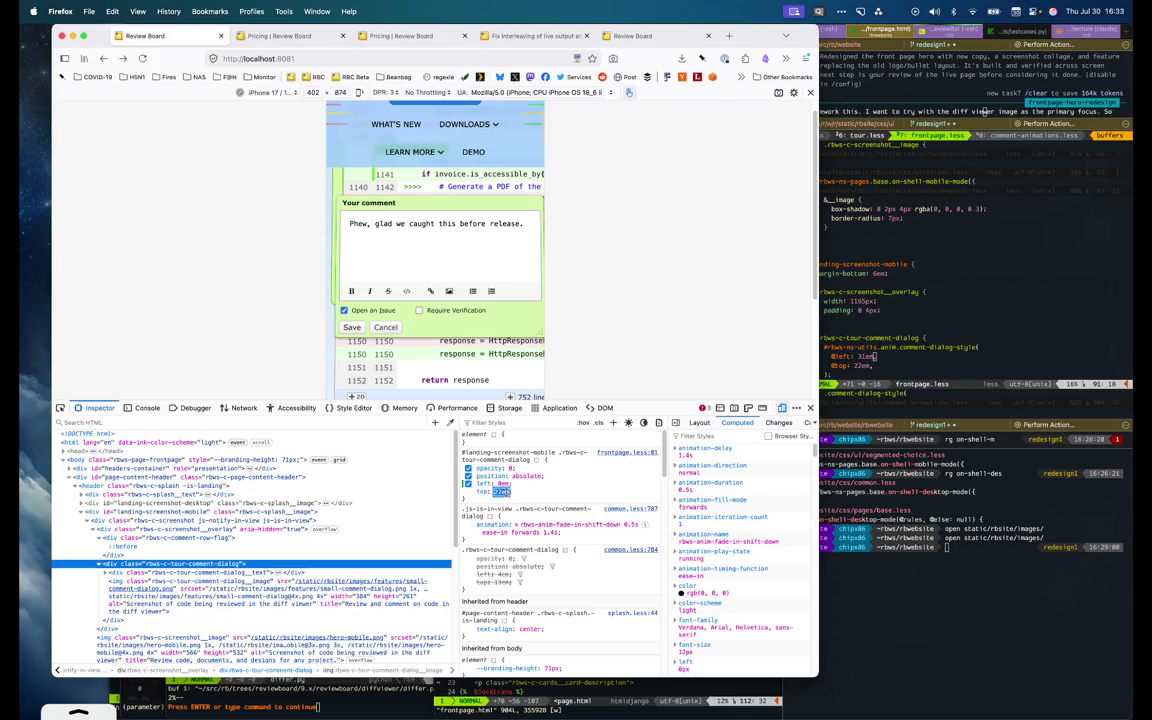
{"action": "key", "text": "Up"}
{"action": "key", "text": "Up"}
{"action": "key", "text": "Up"}
{"action": "key", "text": "Up"}
{"action": "key", "text": "Up"}
{"action": "key", "text": "Up"}
{"action": "key", "text": "Up"}
{"action": "key", "text": "Up"}
{"action": "key", "text": "Up"}
{"action": "key", "text": "Up"}
{"action": "key", "text": "Up"}
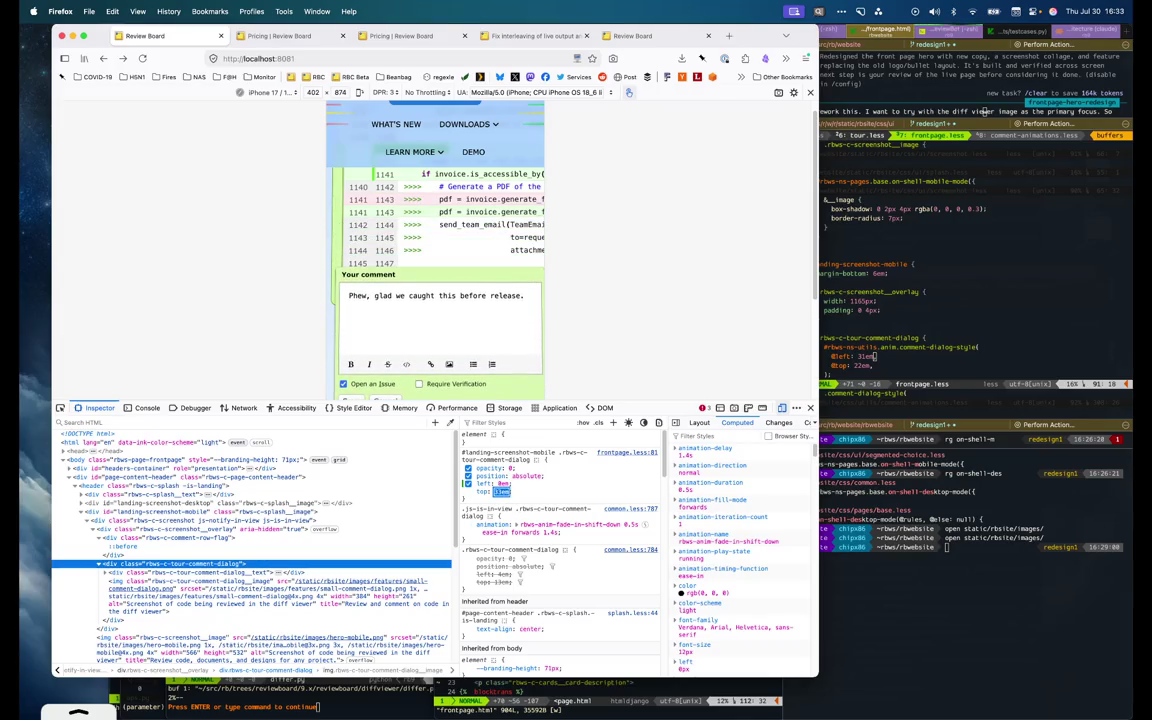
{"action": "key", "text": "Up"}
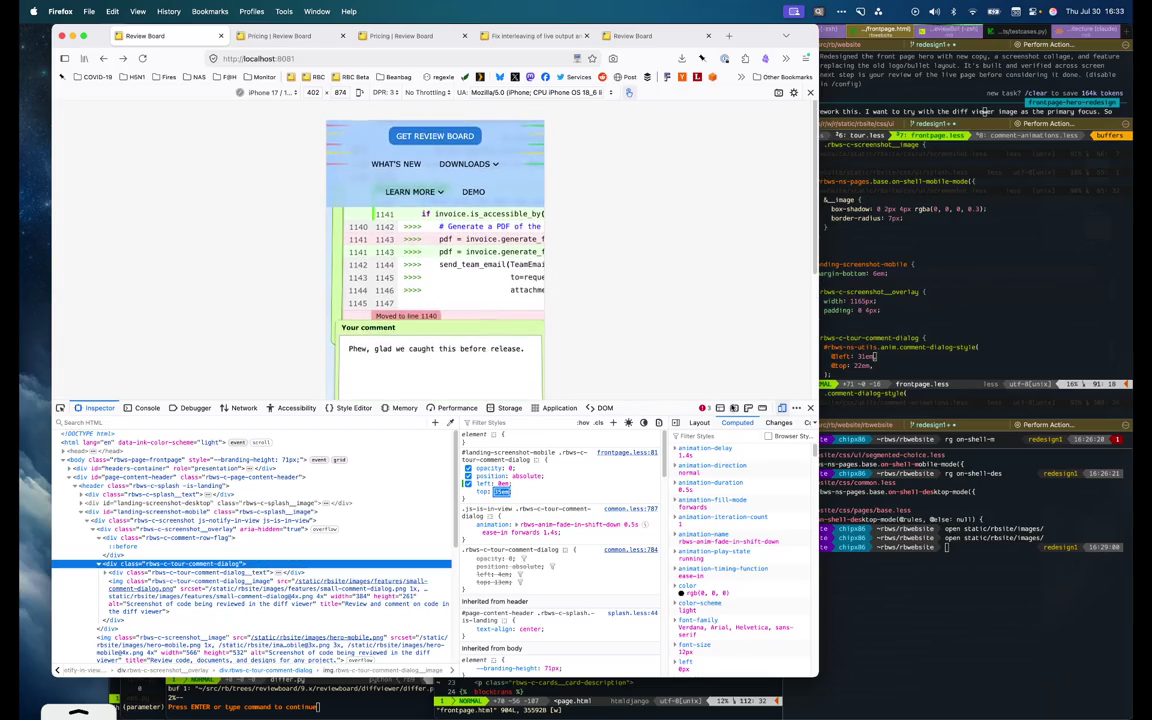
Shrink DevTools, scroll the phone-width page to review the comment dialog, then enlarge DevTools partway
{"action": "mouse_move", "coordinate": [640, 401]}
{"action": "left_mouse_down"}
{"action": "mouse_move", "coordinate": [705, 574]}
{"action": "mouse_move", "coordinate": [705, 632]}
{"action": "left_mouse_up"}
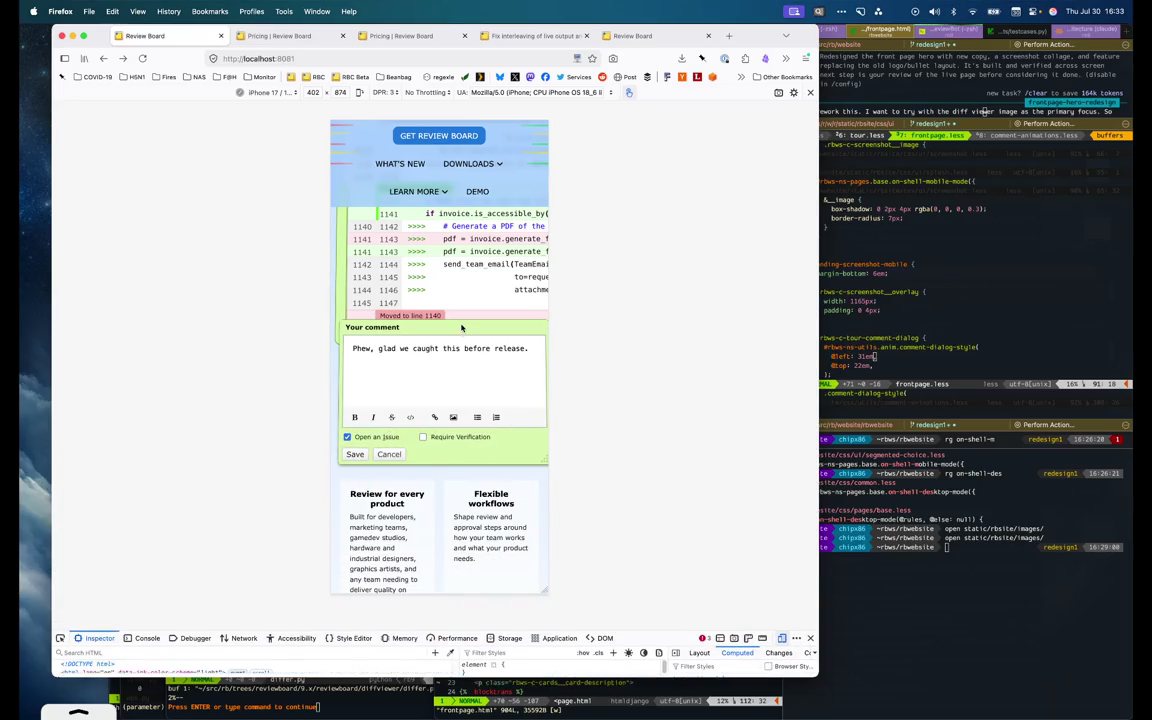
{"action": "scroll", "coordinate": [463, 329], "scroll_direction": "up", "scroll_amount": 1}
{"action": "scroll", "coordinate": [463, 329], "scroll_direction": "up", "scroll_amount": 2}
{"action": "scroll", "coordinate": [489, 342], "scroll_direction": "up", "scroll_amount": 2}
{"action": "scroll", "coordinate": [489, 342], "scroll_direction": "up", "scroll_amount": 1}
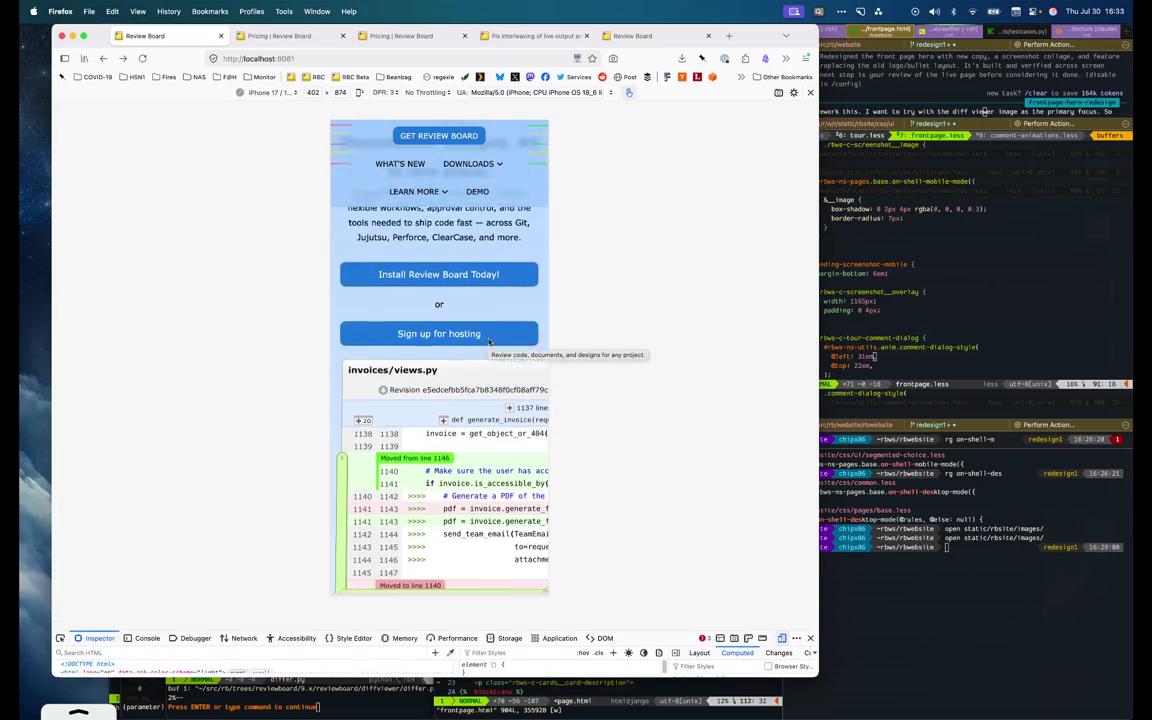
{"action": "scroll", "coordinate": [489, 342], "scroll_direction": "up", "scroll_amount": 3}
{"action": "scroll", "coordinate": [489, 342], "scroll_direction": "up", "scroll_amount": 1}
{"action": "scroll", "coordinate": [489, 342], "scroll_direction": "down", "scroll_amount": 5}
{"action": "scroll", "coordinate": [489, 342], "scroll_direction": "up", "scroll_amount": 5}
{"action": "scroll", "coordinate": [489, 342], "scroll_direction": "down", "scroll_amount": 1}
{"action": "scroll", "coordinate": [489, 342], "scroll_direction": "down", "scroll_amount": 1}
{"action": "scroll", "coordinate": [489, 342], "scroll_direction": "down", "scroll_amount": 1}
{"action": "scroll", "coordinate": [489, 342], "scroll_direction": "down", "scroll_amount": 2}
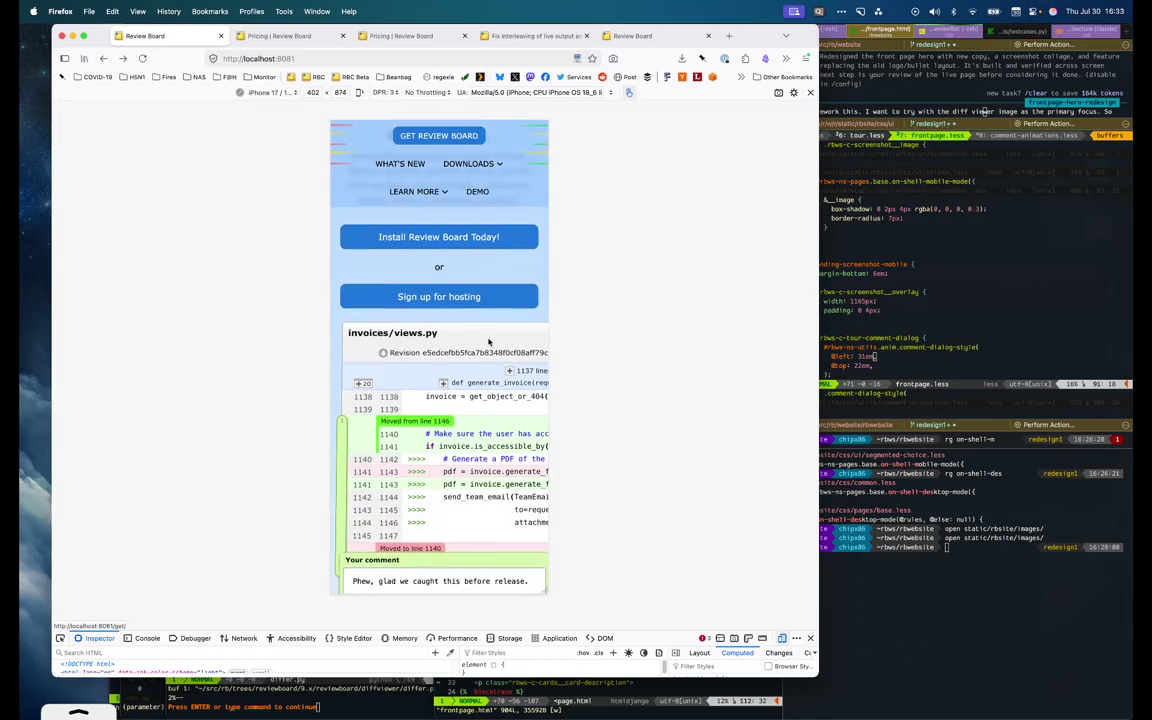
{"action": "scroll", "coordinate": [492, 360], "scroll_direction": "down", "scroll_amount": 2}
{"action": "scroll", "coordinate": [500, 392], "scroll_direction": "down", "scroll_amount": 2}
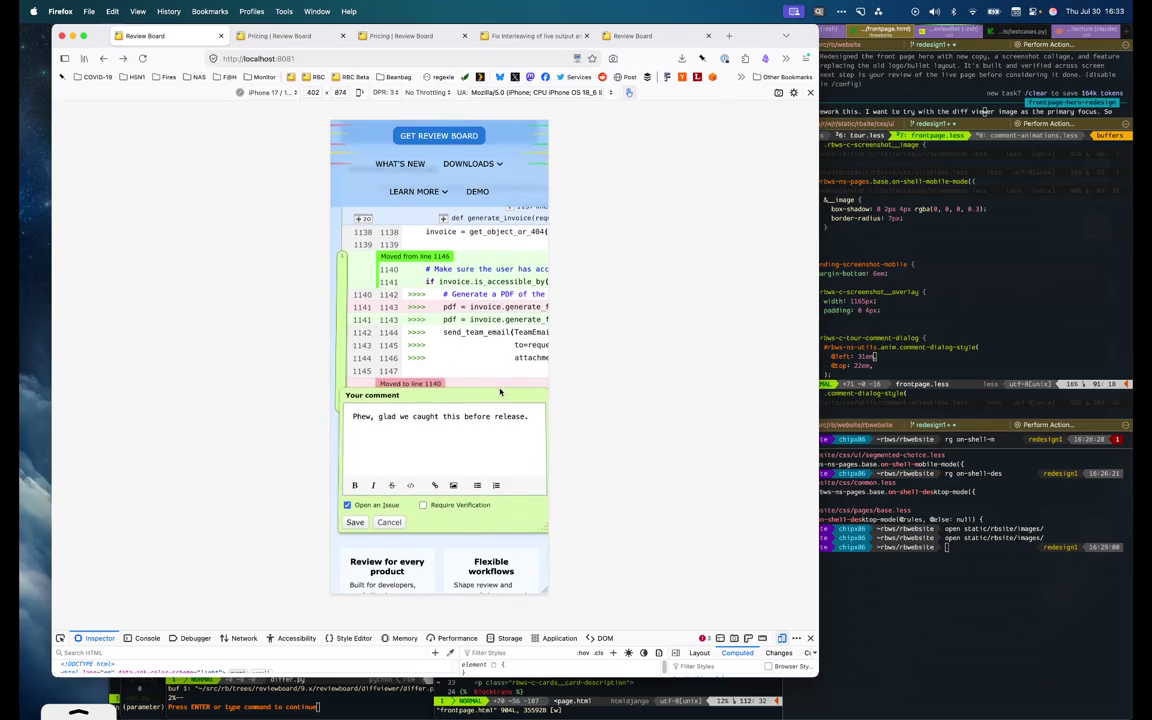
{"action": "scroll", "coordinate": [500, 392], "scroll_direction": "up", "scroll_amount": 5}
{"action": "scroll", "coordinate": [500, 392], "scroll_direction": "up", "scroll_amount": 1}
{"action": "scroll", "coordinate": [500, 392], "scroll_direction": "down", "scroll_amount": 4}
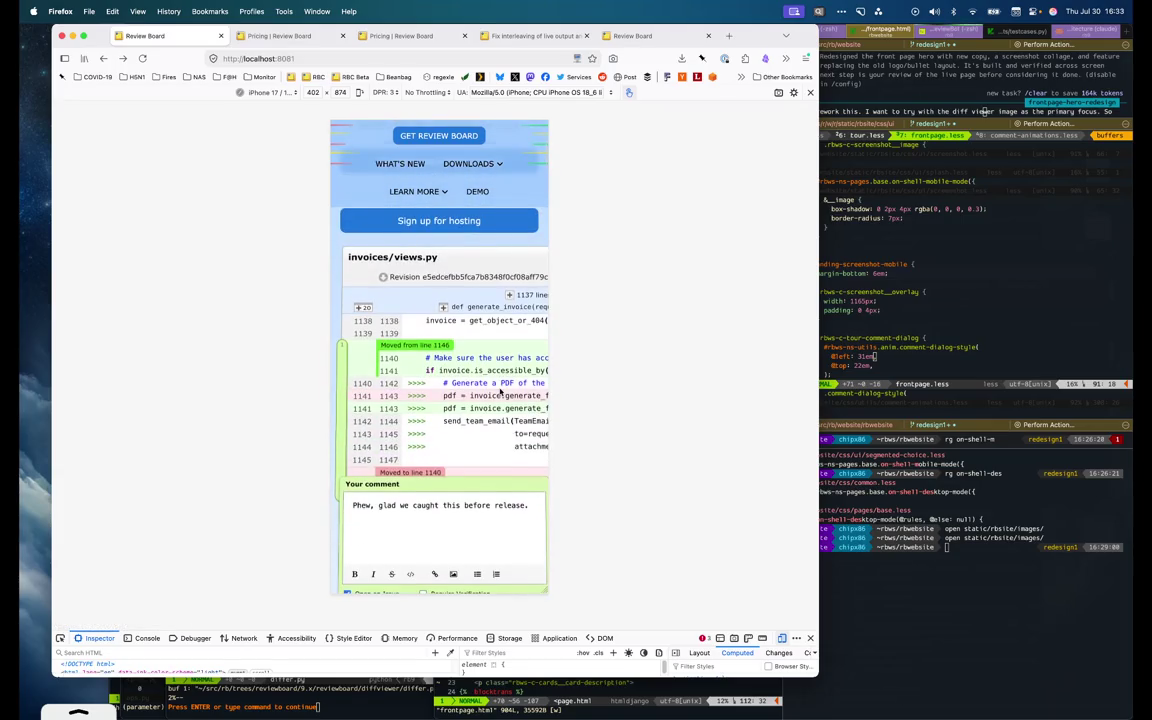
{"action": "scroll", "coordinate": [500, 392], "scroll_direction": "down", "scroll_amount": 1}
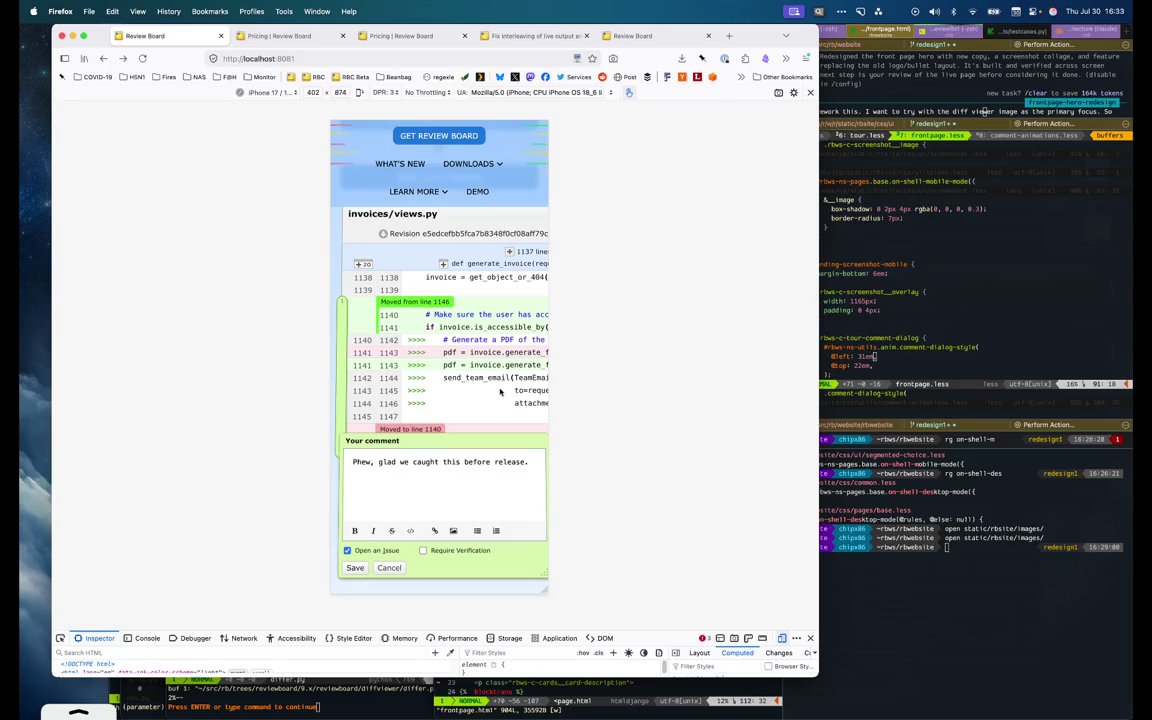
{"action": "left_click_drag", "start_coordinate": [624, 636], "coordinate": [638, 493]}
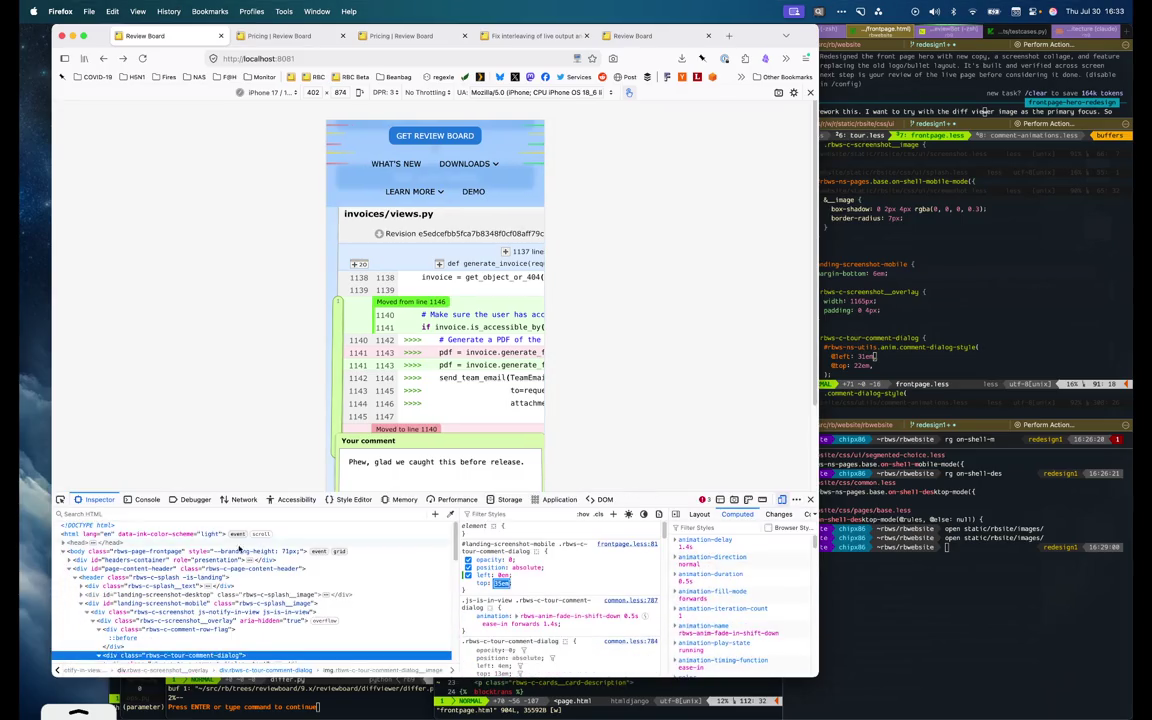
Try scale 0.8, 0.7 and 100% on the mobile screenshot transform, settling on scale(0.8)
{"action": "left_click", "coordinate": [128, 604]}
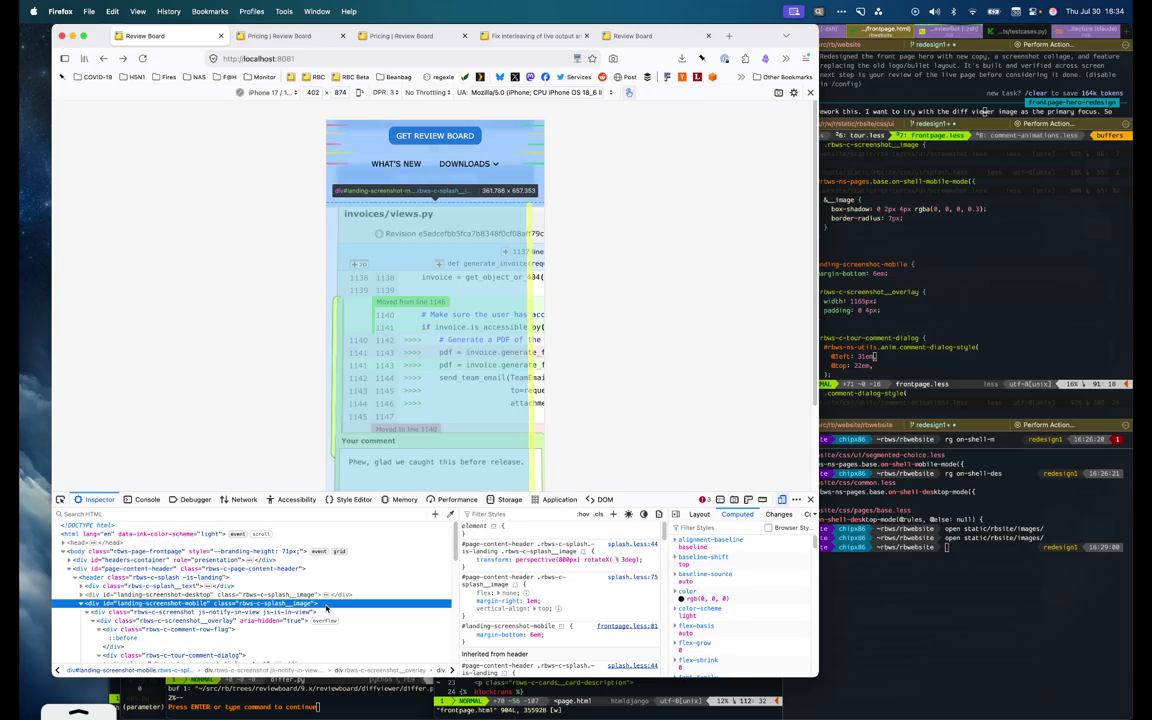
{"action": "left_click", "coordinate": [635, 560]}
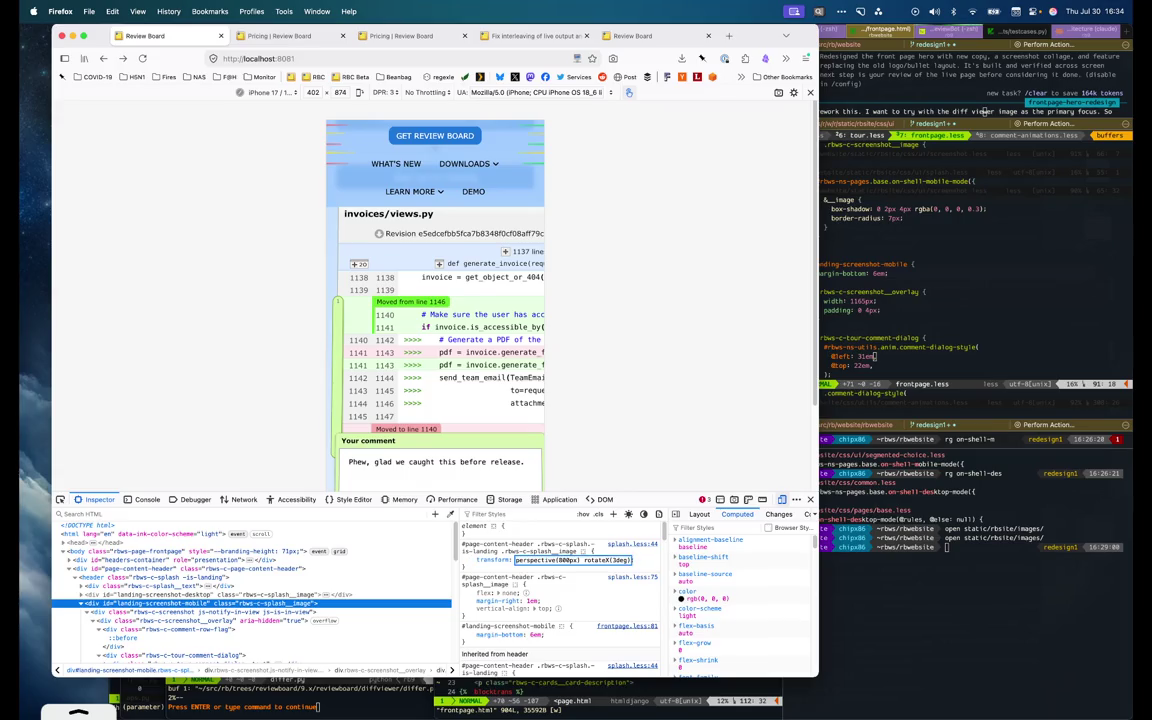
{"action": "key", "text": "End"}
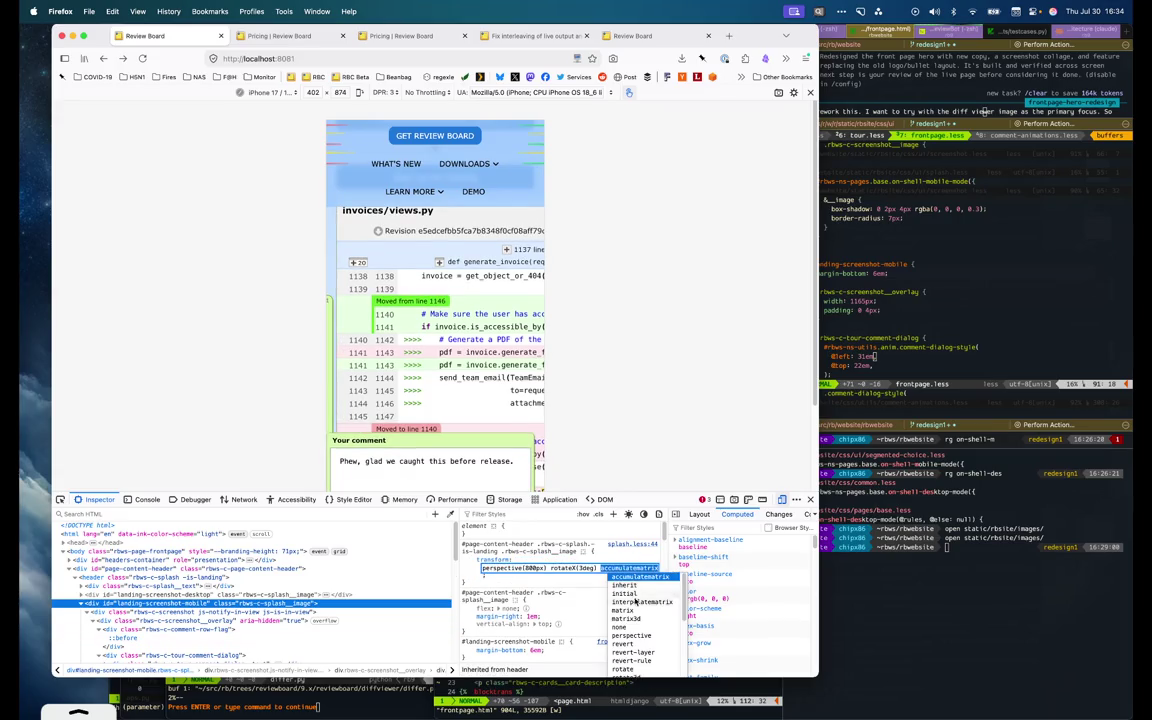
{"action": "type", "text": "scale"}
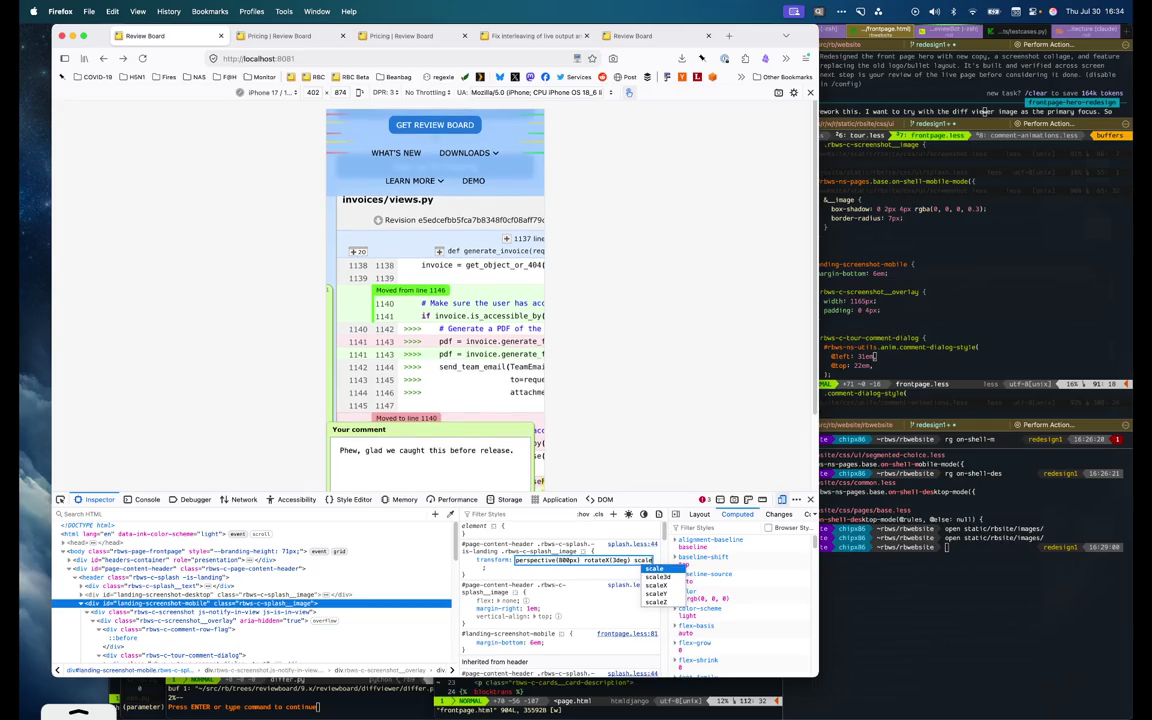
{"action": "type", "text": "(0.8"}
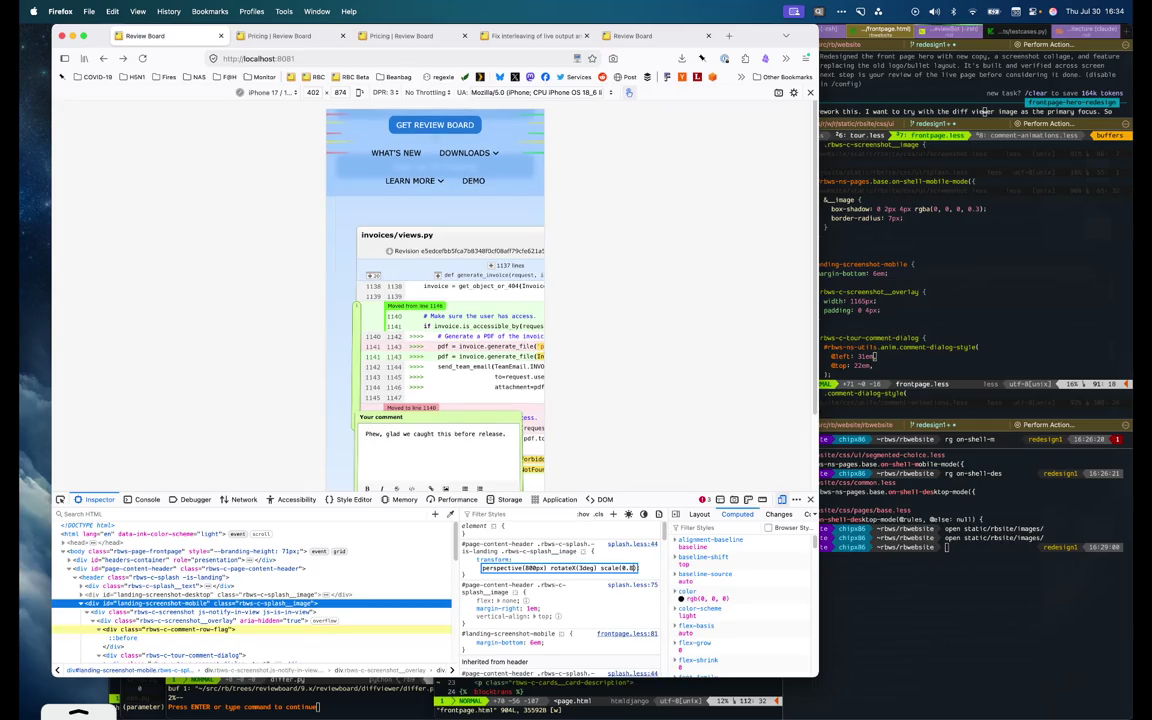
{"action": "key", "text": "BackSpace"}
{"action": "type", "text": "7"}
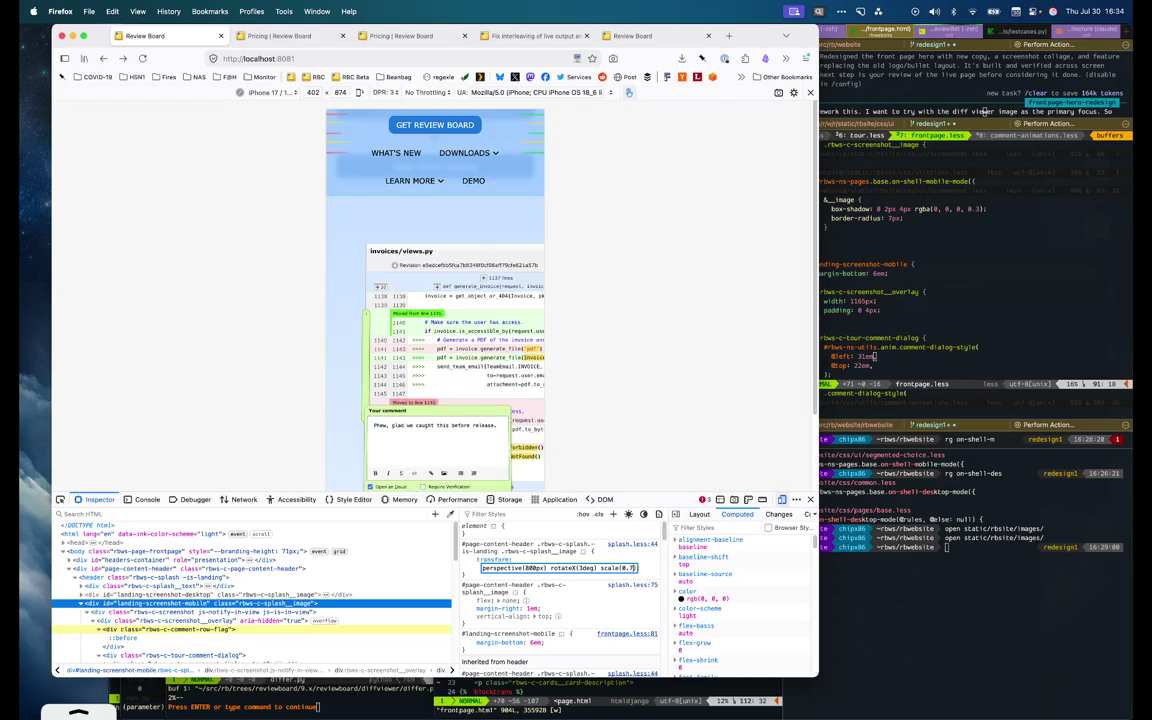
{"action": "key", "text": "BackSpace"}
{"action": "key", "text": "BackSpace"}
{"action": "key", "text": "BackSpace"}
{"action": "type", "text": "100%"}
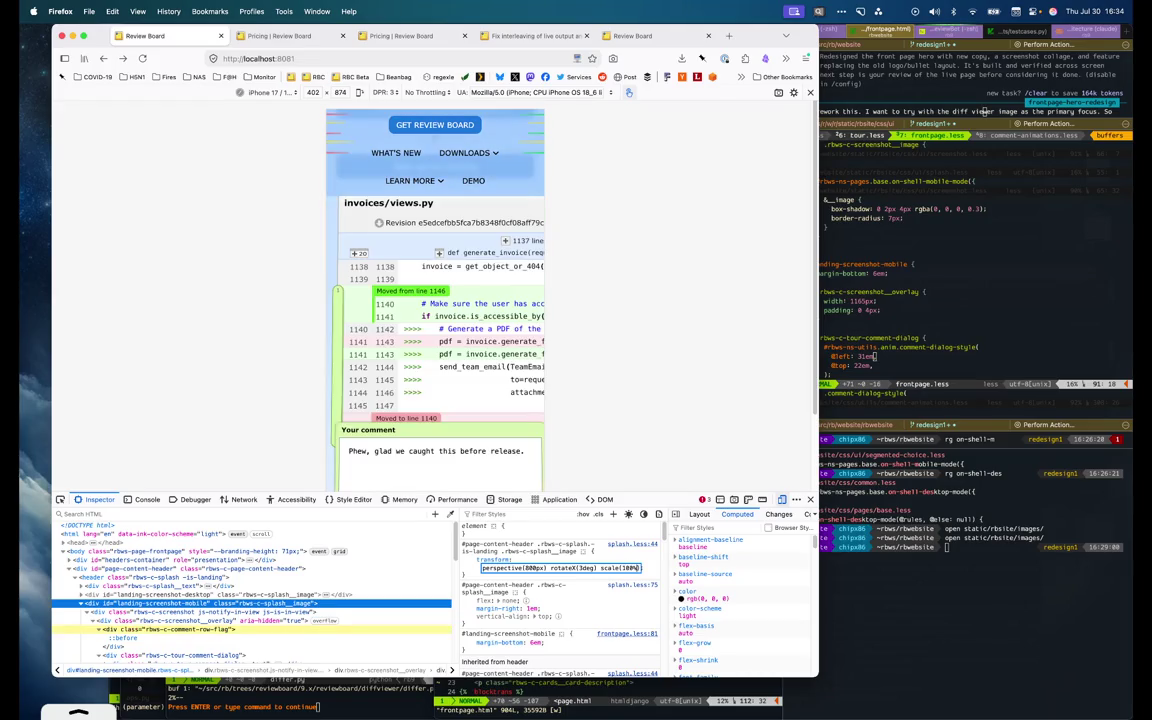
{"action": "key", "text": "BackSpace"}
{"action": "key", "text": "BackSpace"}
{"action": "key", "text": "BackSpace"}
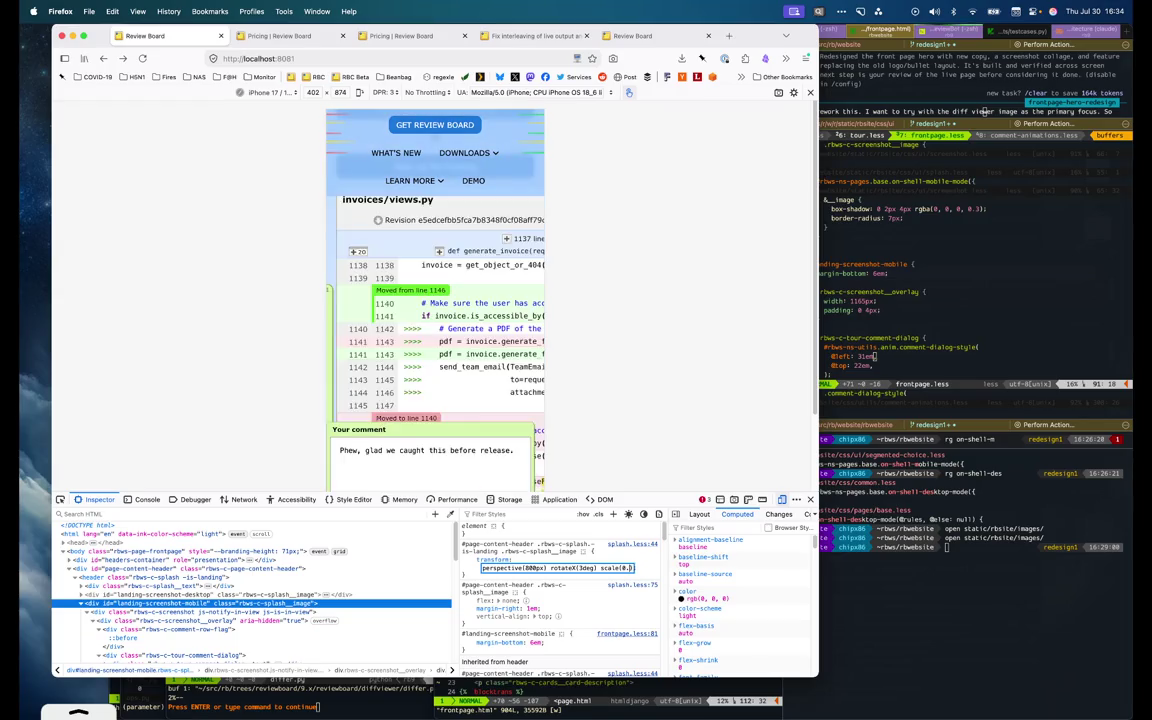
{"action": "type", "text": "0.8"}
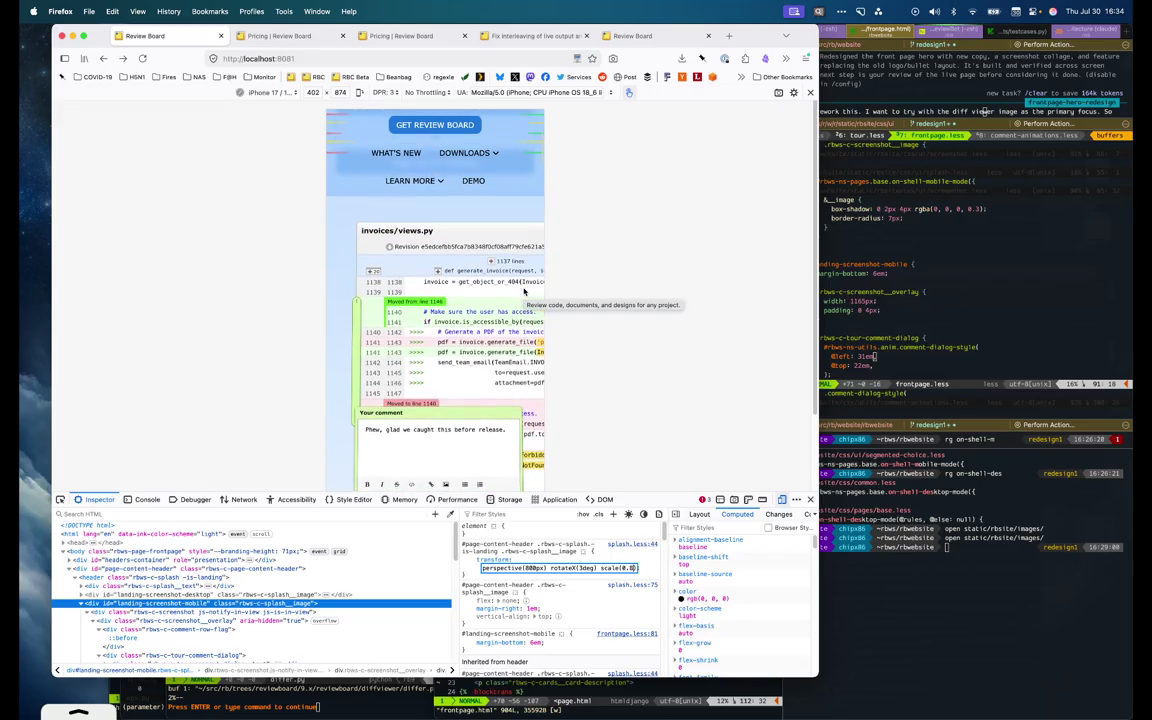
{"action": "left_click", "coordinate": [880, 305]}
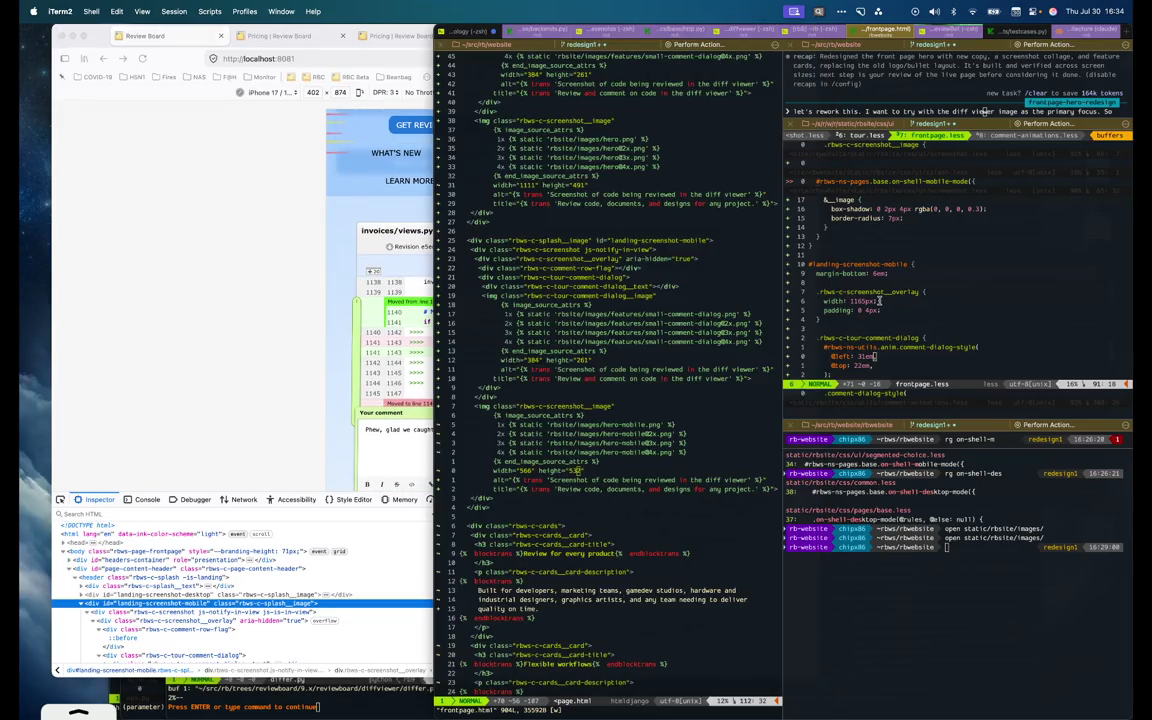
{"action": "left_click", "coordinate": [958, 411]}
Look up the ns-pages mobile-mode rule in the stylesheet and compare it with the browser
{"action": "type", "text": "/-ns-pages"}
{"action": "key", "text": "Return"}
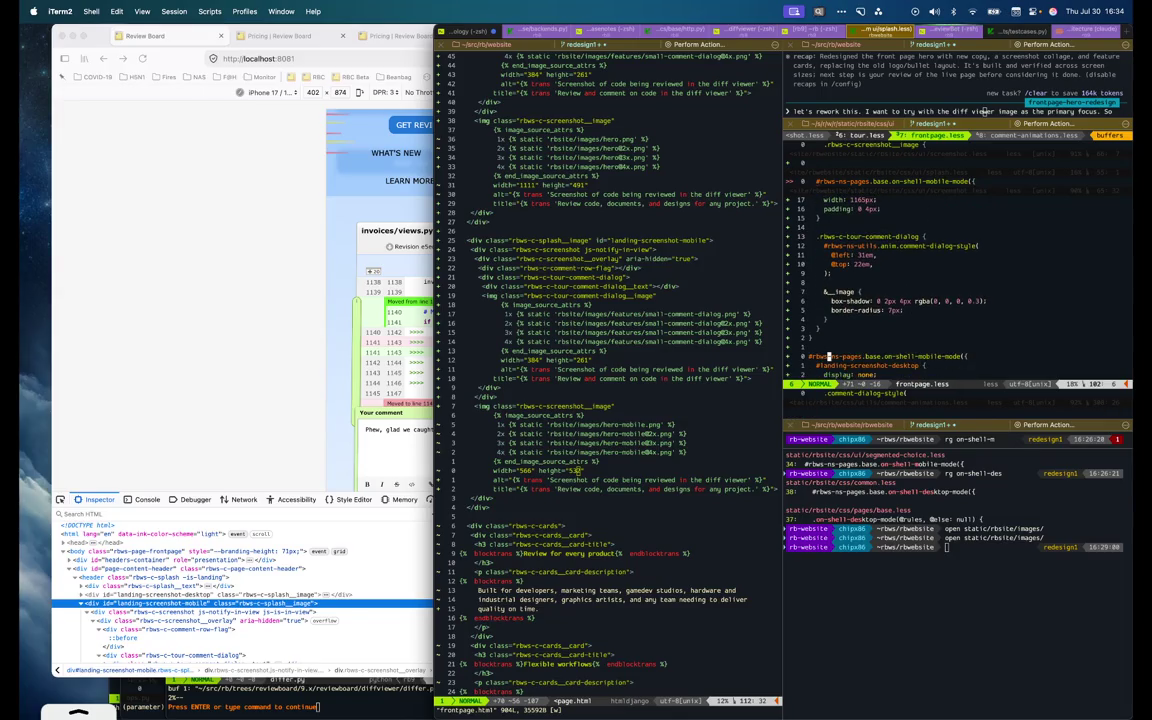
{"action": "type", "text": "/pers"}
{"action": "left_click", "coordinate": [196, 445]}
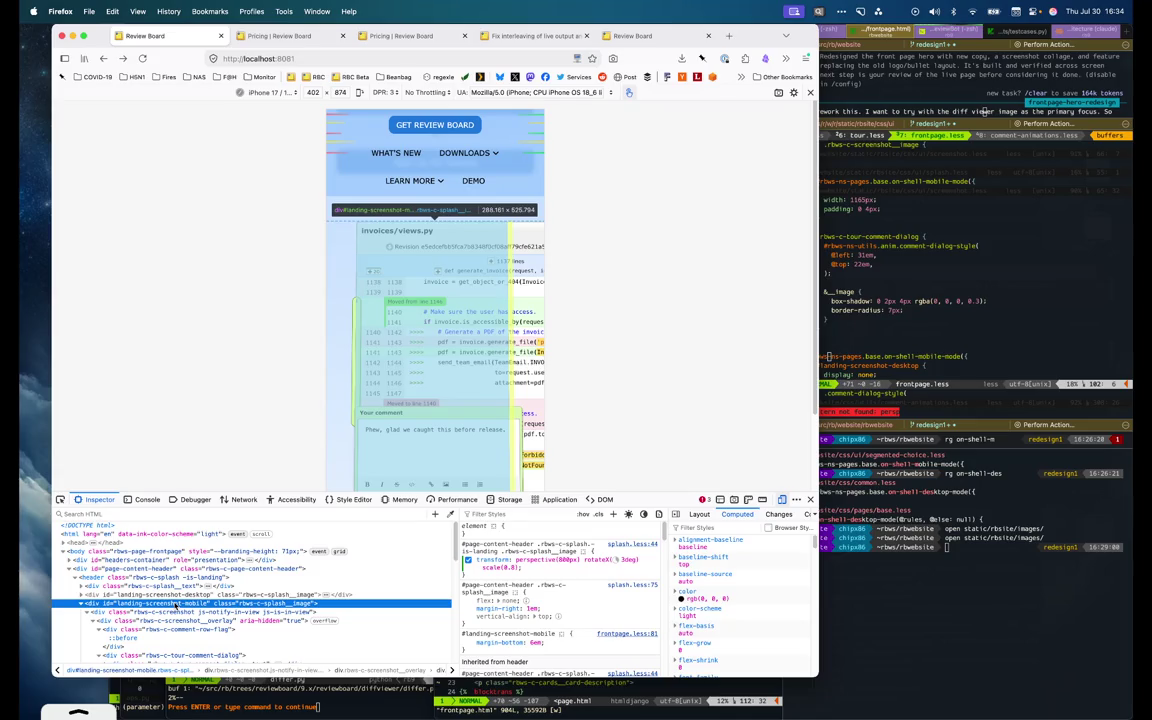
{"action": "key", "text": "super+Tab"}
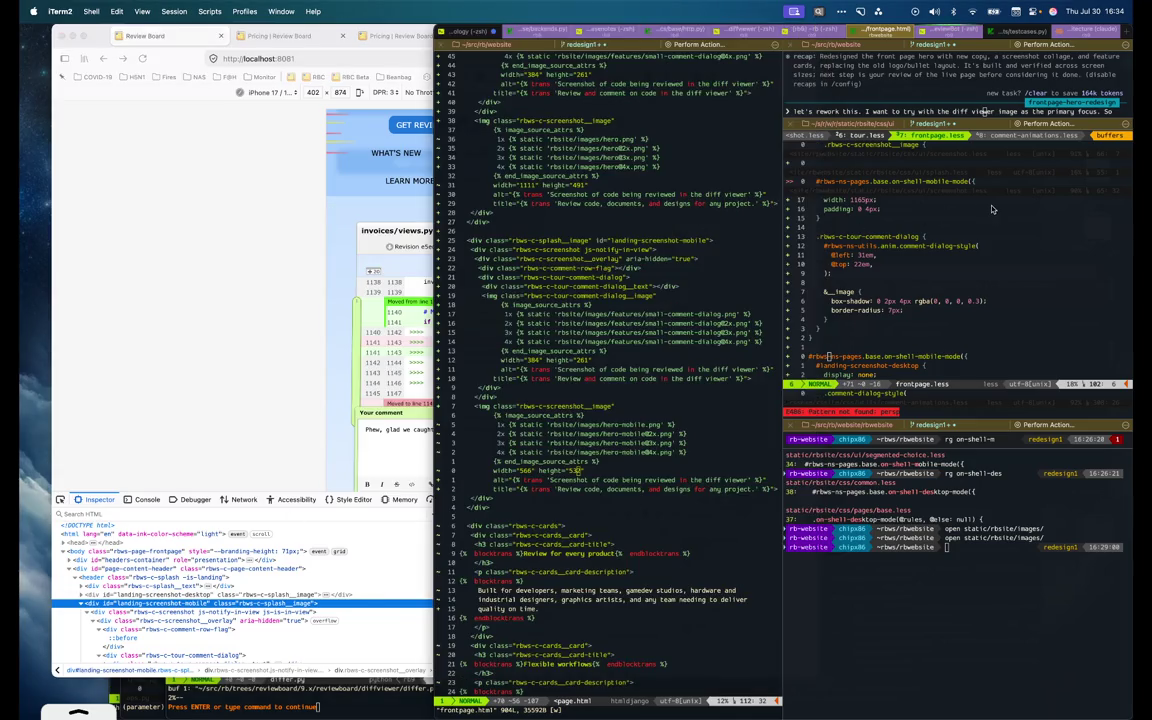
Split the splash-image line so the wrapper <div stands apart from the desktop id
{"action": "scroll", "coordinate": [664, 272], "scroll_direction": "up", "scroll_amount": 9}
{"action": "left_click", "coordinate": [580, 341]}
{"action": "key", "text": "y"}
{"action": "key", "text": "y"}
{"action": "type", "text": ">"}
{"action": "key", "text": "Return"}
{"action": "type", "text": "<div"}
{"action": "key", "text": "Escape"}
Indent both screenshot blocks one level and add a closing </div> for the wrapper
{"action": "key", "text": "j"}
{"action": "key", "text": "shift+v"}
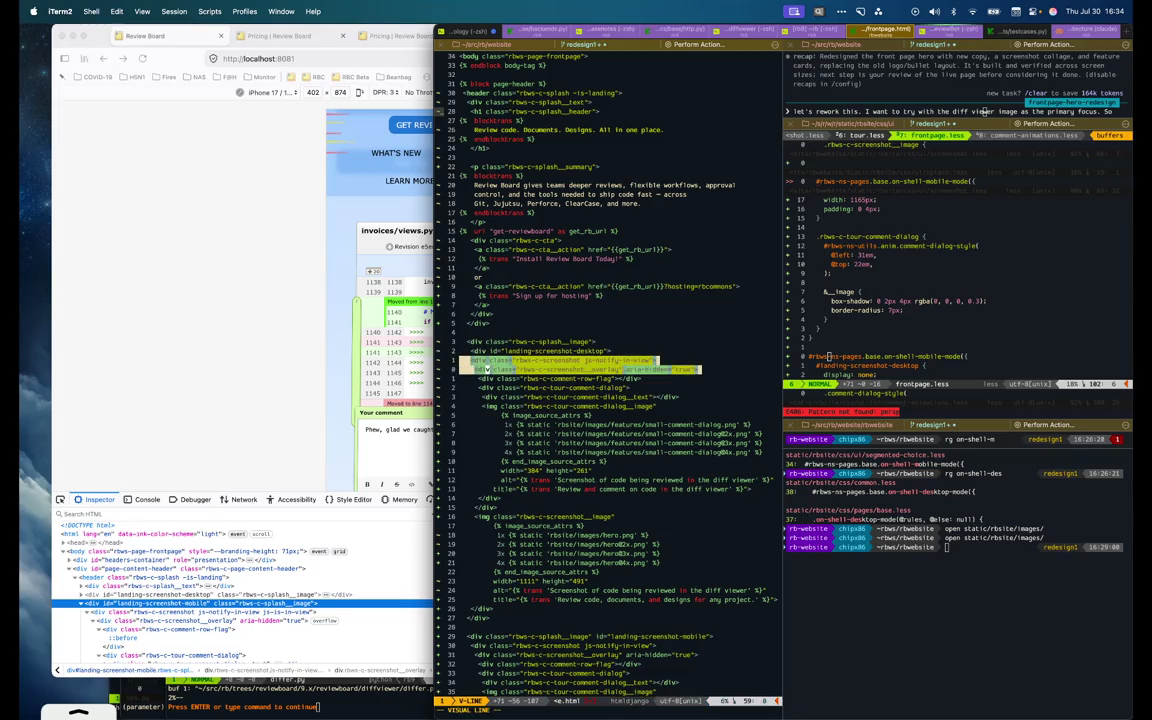
{"action": "key", "text": "j"}
{"action": "key", "text": "j"}
{"action": "key", "text": "j"}
{"action": "key", "text": "j"}
{"action": "key", "text": "j"}
{"action": "key", "text": "j"}
{"action": "key", "text": "j"}
{"action": "key", "text": "j"}
{"action": "key", "text": "j"}
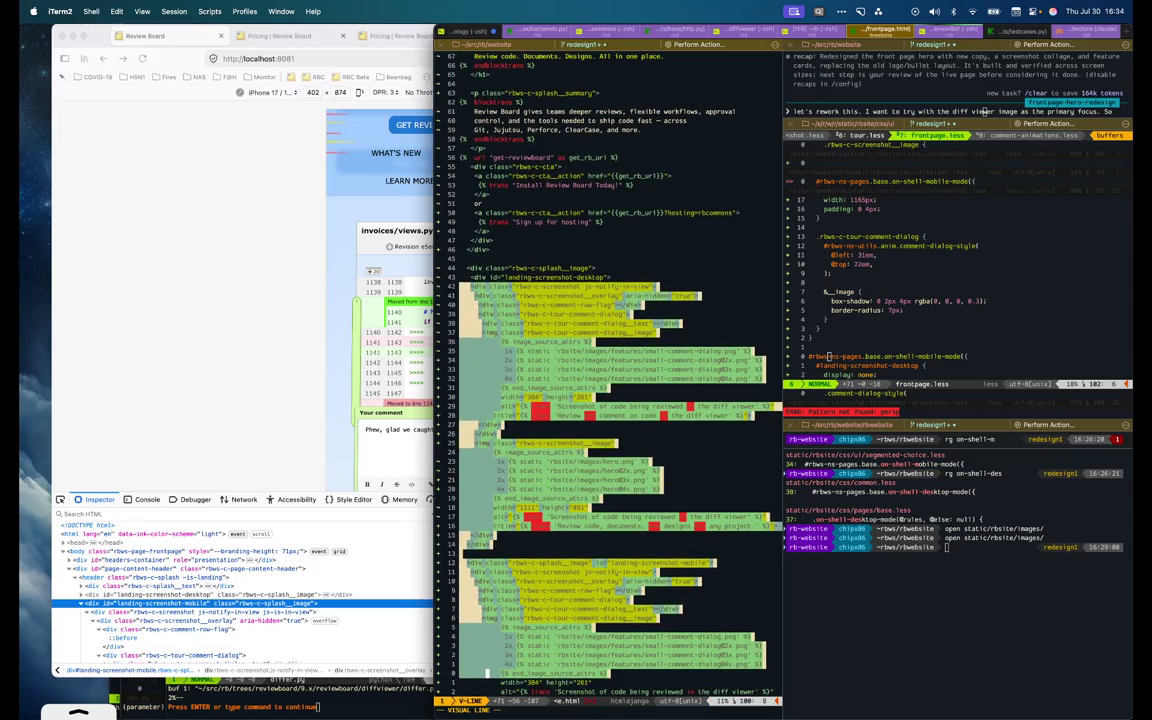
{"action": "key", "text": "j"}
{"action": "key", "text": "j"}
{"action": "key", "text": "j"}
{"action": "key", "text": "j"}
{"action": "key", "text": "j"}
{"action": "key", "text": "j"}
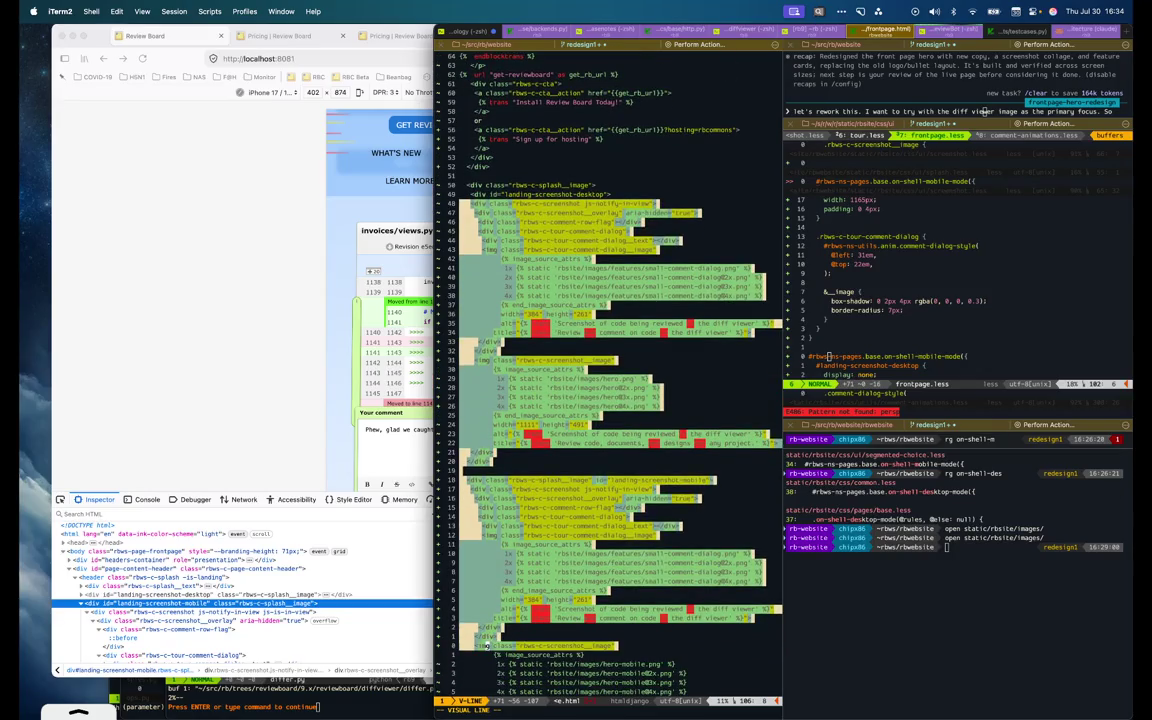
{"action": "key", "text": "j"}
{"action": "key", "text": "j"}
{"action": "key", "text": "j"}
{"action": "key", "text": "j"}
{"action": "key", "text": "j"}
{"action": "key", "text": "j"}
{"action": "key", "text": "greater"}
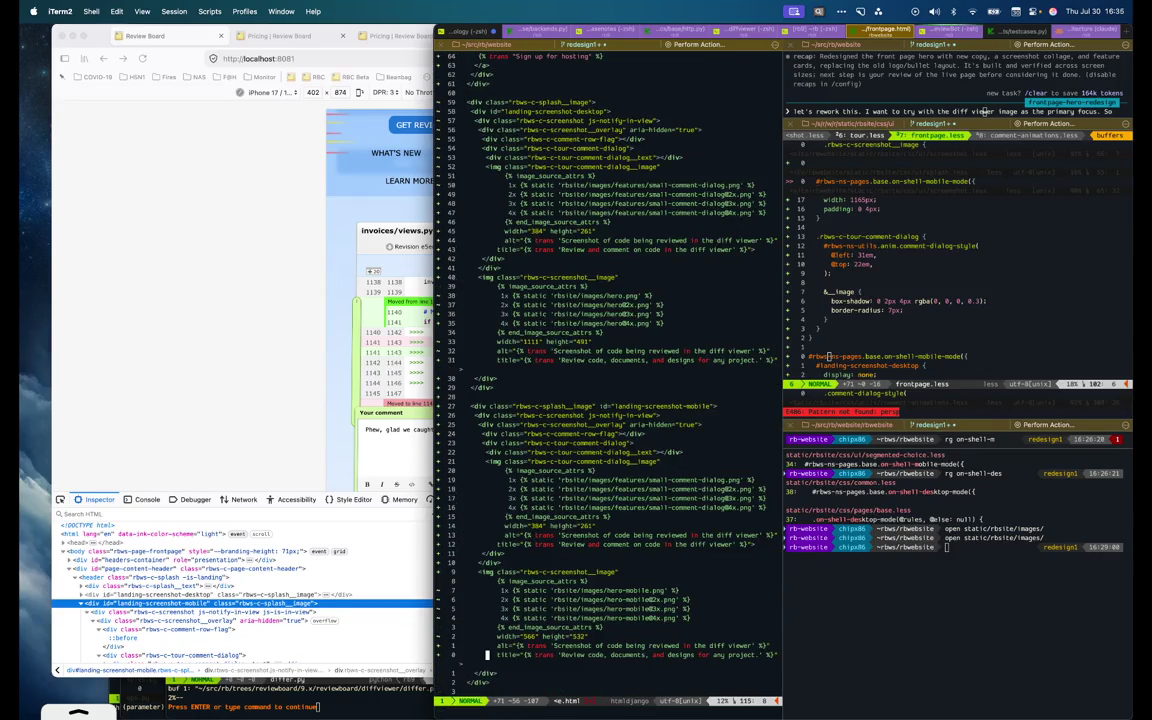
{"action": "key", "text": "k"}
{"action": "key", "text": "y"}
{"action": "key", "text": "y"}
{"action": "key", "text": "P"}
Try editing the mobile splash div's class attribute, then undo the mistaken deletion
{"action": "key", "text": "k"}
{"action": "key", "text": "k"}
{"action": "key", "text": "k"}
{"action": "key", "text": "k"}
{"action": "key", "text": "k"}
{"action": "key", "text": "k"}
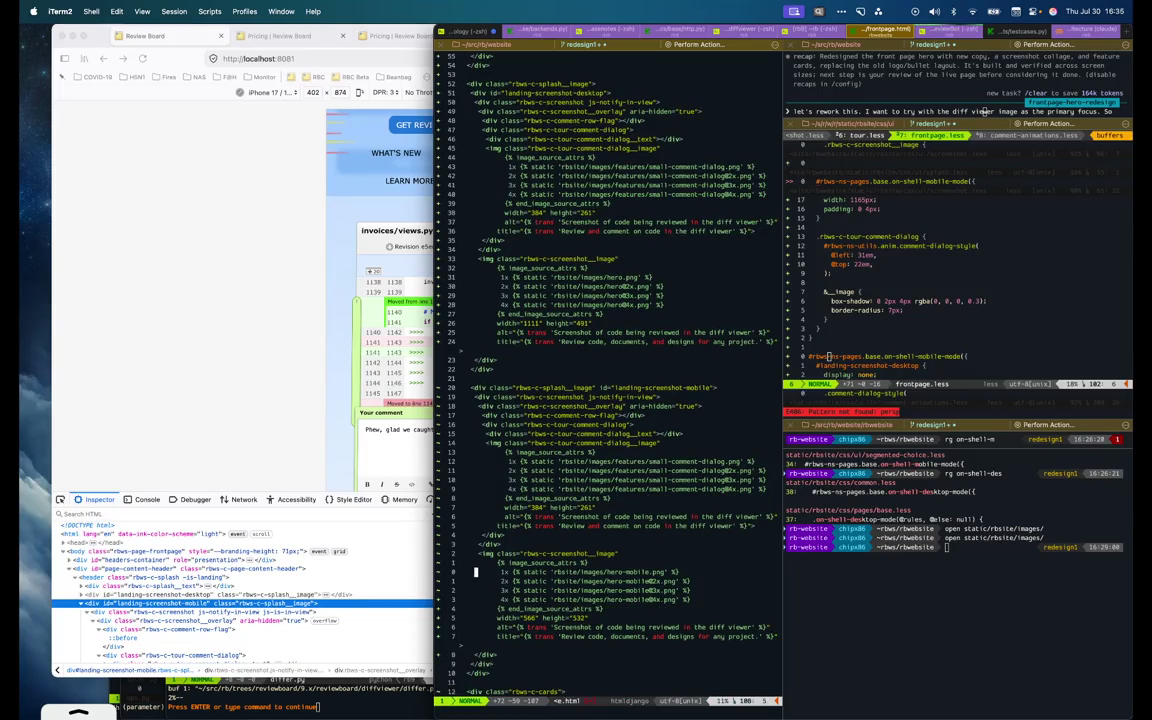
{"action": "key", "text": "k"}
{"action": "key", "text": "k"}
{"action": "key", "text": "k"}
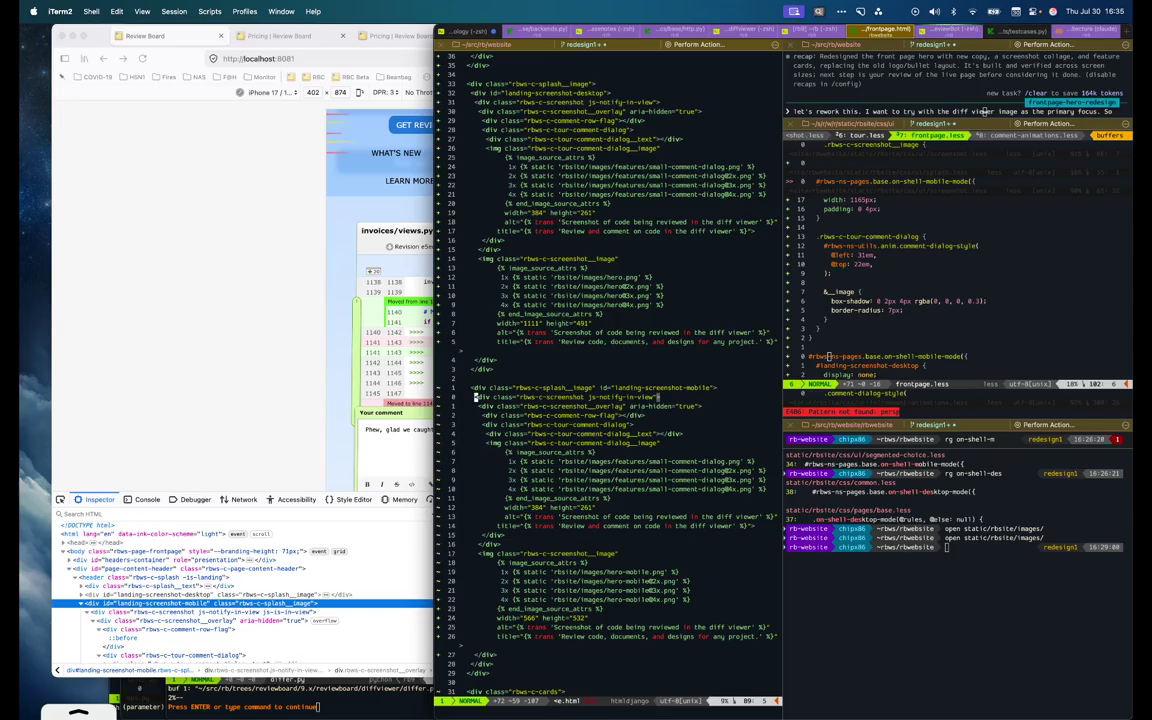
{"action": "key", "text": "k"}
{"action": "key", "text": "k"}
{"action": "key", "text": "w"}
{"action": "key", "text": "w"}
{"action": "type", "text": "d3f\""}
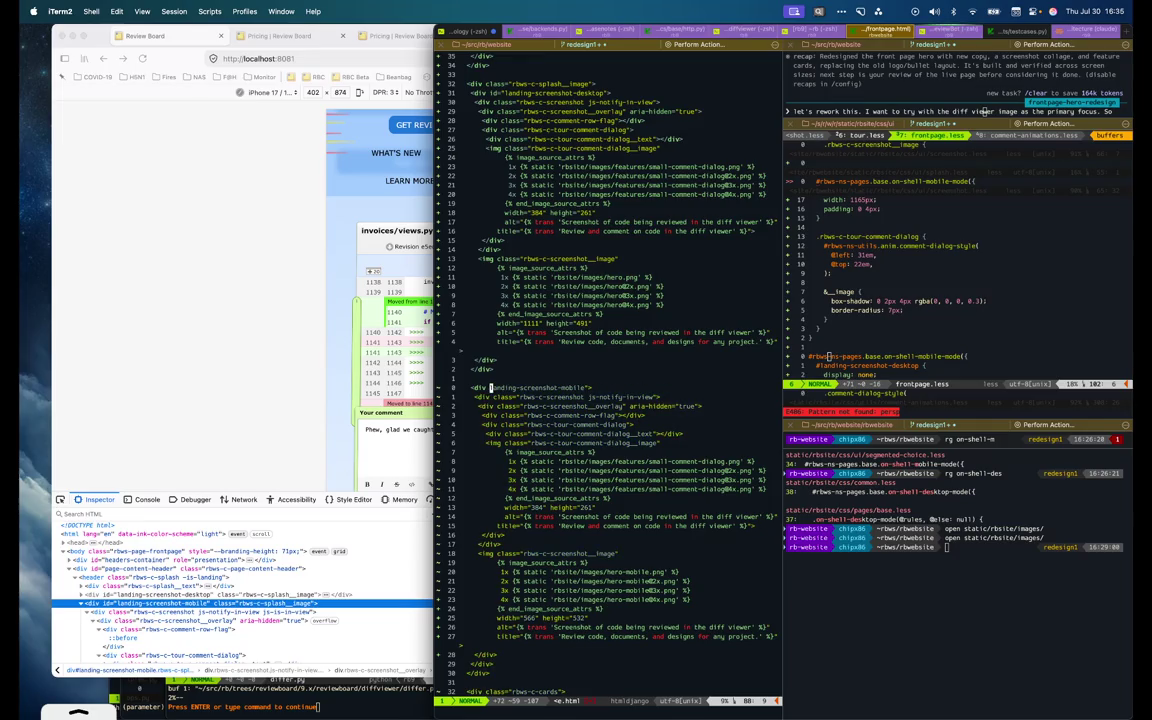
{"action": "type", "text": "uu"}
{"action": "key", "text": "u"}
{"action": "key", "text": "u"}
{"action": "key", "text": "u"}
{"action": "key", "text": "u"}
{"action": "key", "text": "u"}
{"action": "key", "text": "u"}
{"action": "key", "text": "u"}
{"action": "key", "text": "u"}
{"action": "key", "text": "u"}
{"action": "key", "text": "u"}
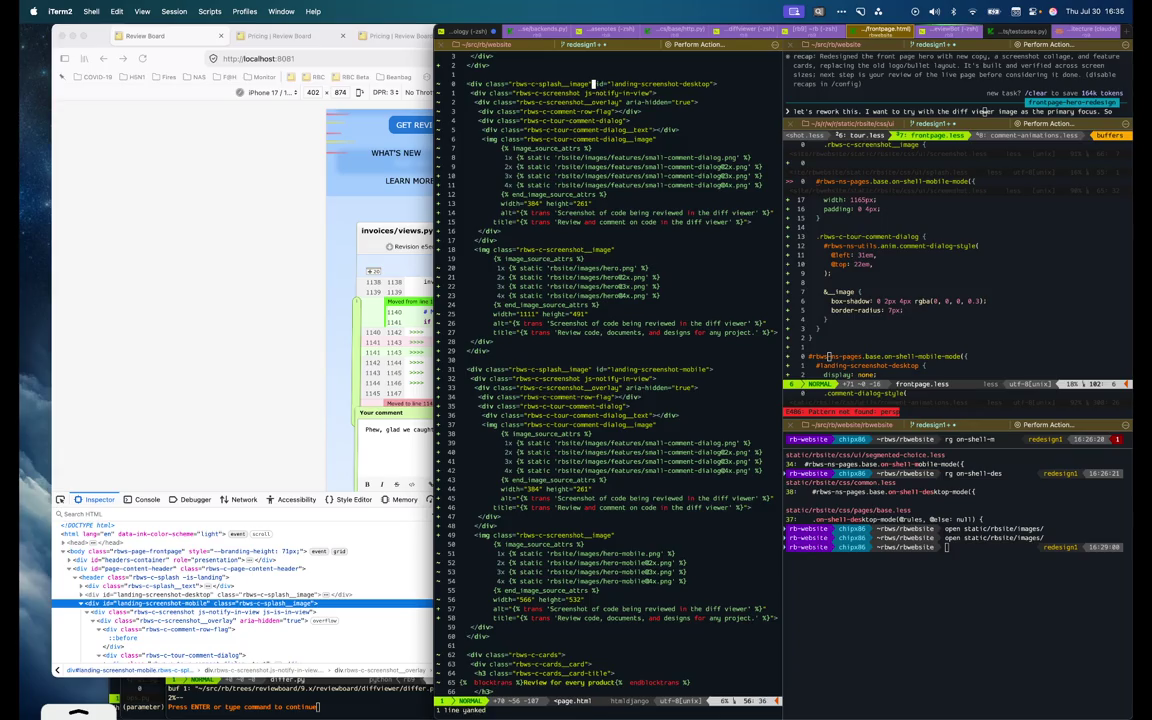
{"action": "key", "text": "u"}
{"action": "key", "text": "u"}
Put the landing-screenshot-desktop id on the desktop screenshot div and delete the old splash line
{"action": "key", "text": "j"}
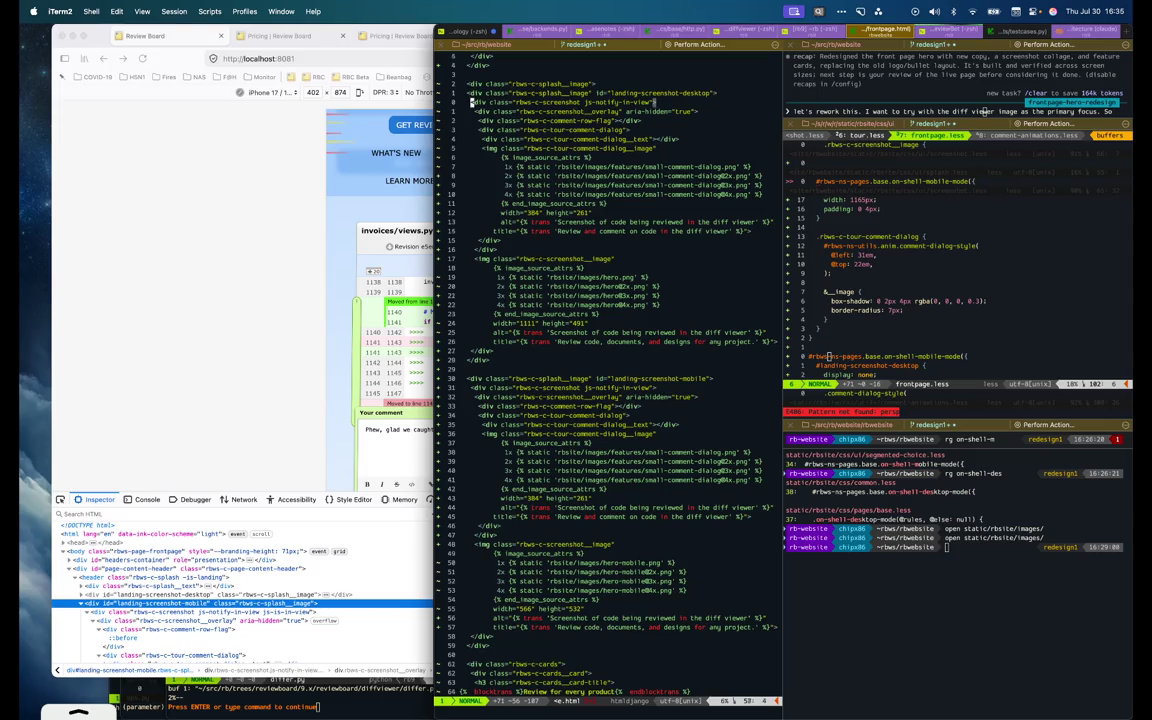
{"action": "type", "text": "A\"landing-screenshot-desktop\">"}
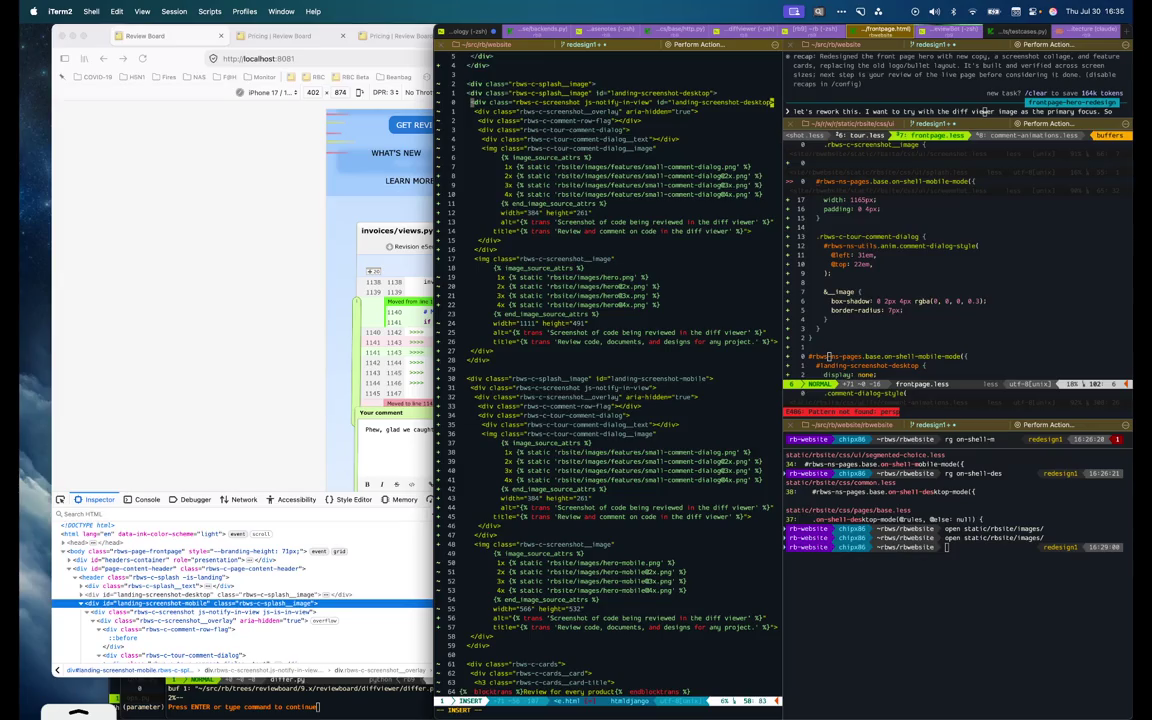
{"action": "key", "text": "Escape"}
{"action": "key", "text": "k"}
{"action": "key", "text": "d"}
{"action": "key", "text": "d"}
{"action": "key", "text": "j"}
{"action": "key", "text": "k"}
{"action": "key", "text": "0"}
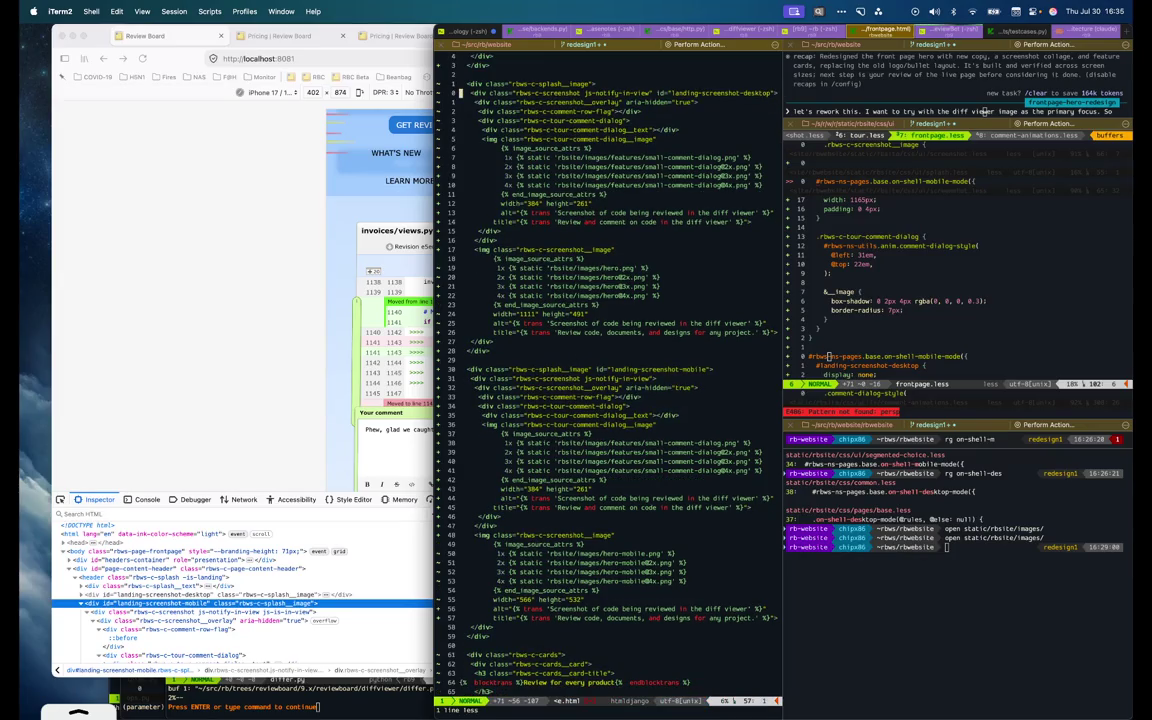
Give the mobile screenshot div id landing-screenshot-mobile, save, and view Firefox at desktop width
{"action": "key", "text": "j"}
{"action": "key", "text": "j"}
{"action": "key", "text": "j"}
{"action": "key", "text": "j"}
{"action": "key", "text": "j"}
{"action": "key", "text": "j"}
{"action": "key", "text": "j"}
{"action": "key", "text": "j"}
{"action": "key", "text": "j"}
{"action": "key", "text": "j"}
{"action": "key", "text": "j"}
{"action": "key", "text": "j"}
{"action": "key", "text": "j"}
{"action": "key", "text": "j"}
{"action": "key", "text": "d"}
{"action": "key", "text": "d"}
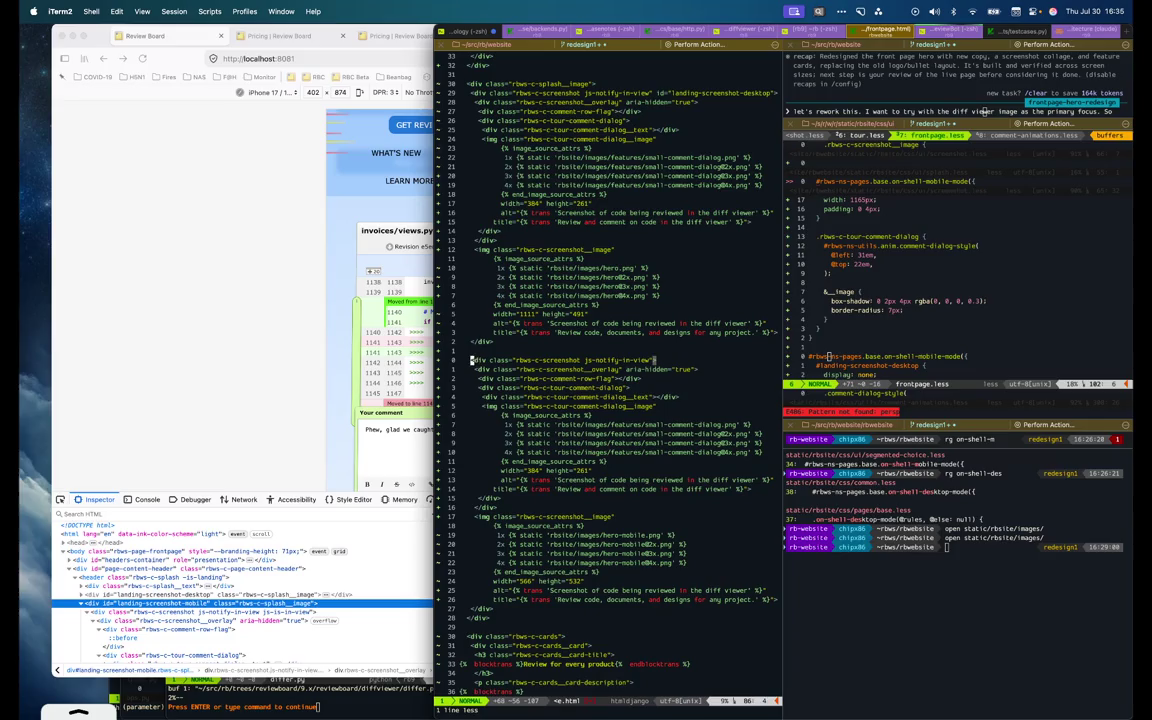
{"action": "type", "text": "$i i"}
{"action": "type", "text": "d="}
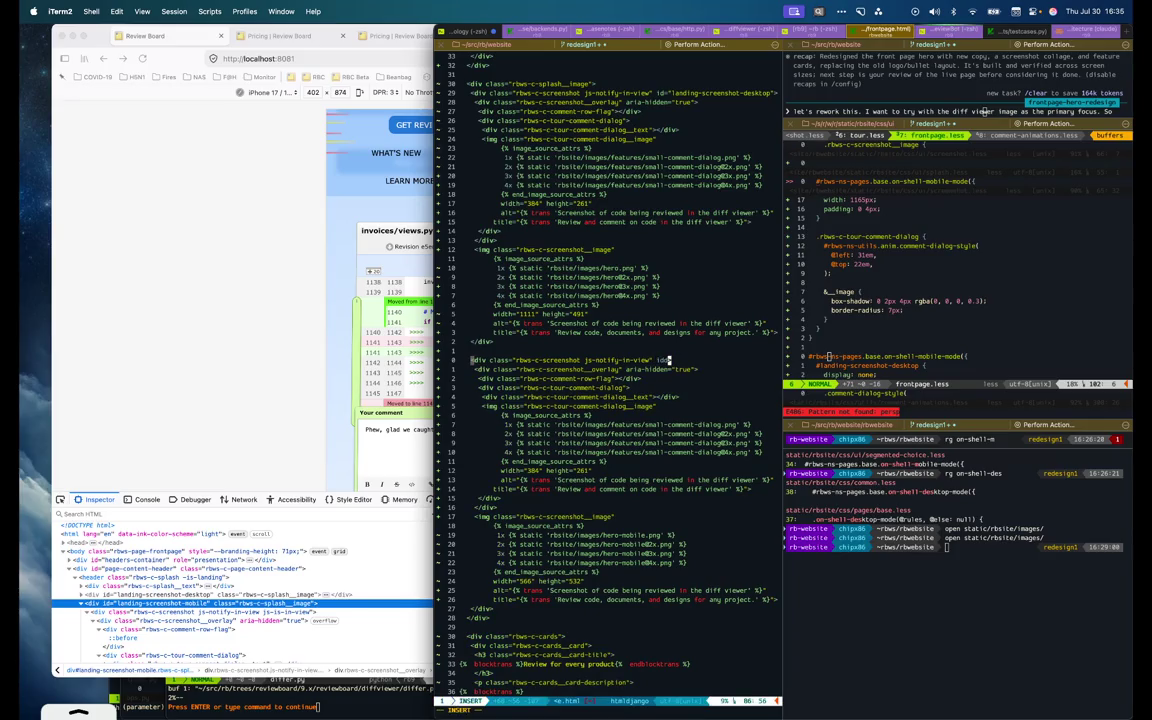
{"action": "type", "text": "\"landing-screenshot-mobile"}
{"action": "key", "text": "Escape"}
{"action": "key", "text": "Return"}
{"action": "key", "text": "Return"}
{"action": "key", "text": "Return"}
{"action": "key", "text": "Return"}
{"action": "key", "text": "Return"}
{"action": "key", "text": "Return"}
{"action": "key", "text": "Return"}
{"action": "key", "text": "Return"}
{"action": "key", "text": "Return"}
{"action": "type", "text": "j:w"}
{"action": "key", "text": "Return"}
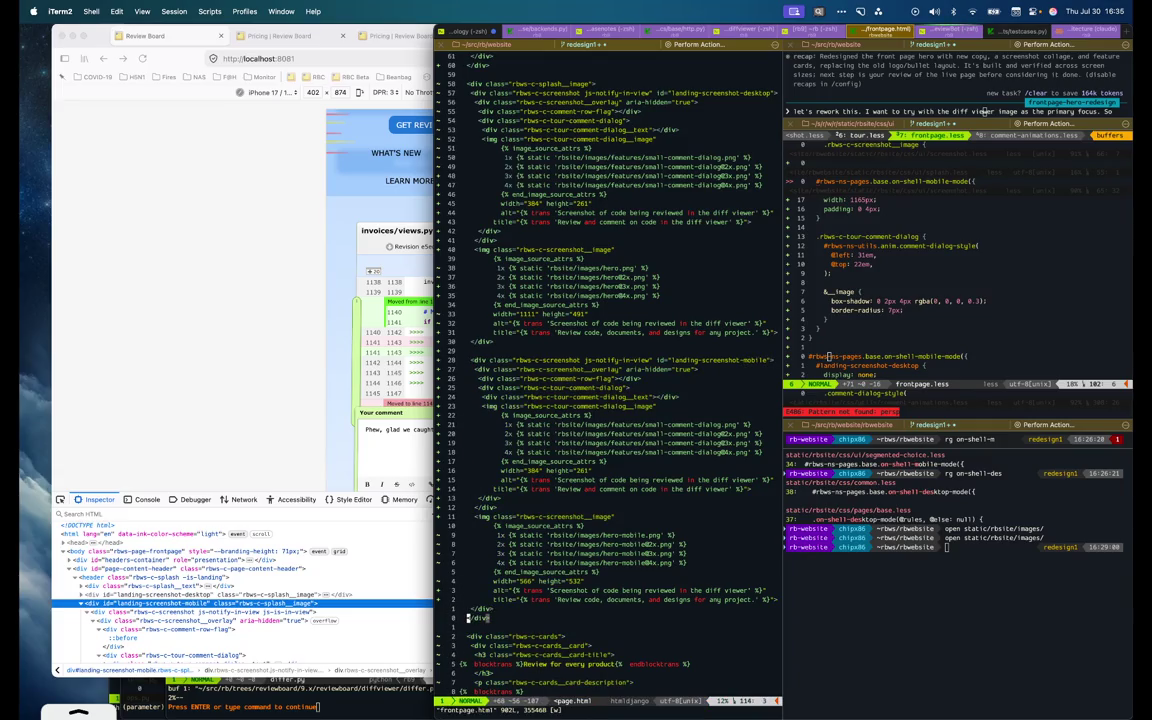
{"action": "left_click", "coordinate": [230, 334]}
{"action": "key", "text": "super+alt+m"}
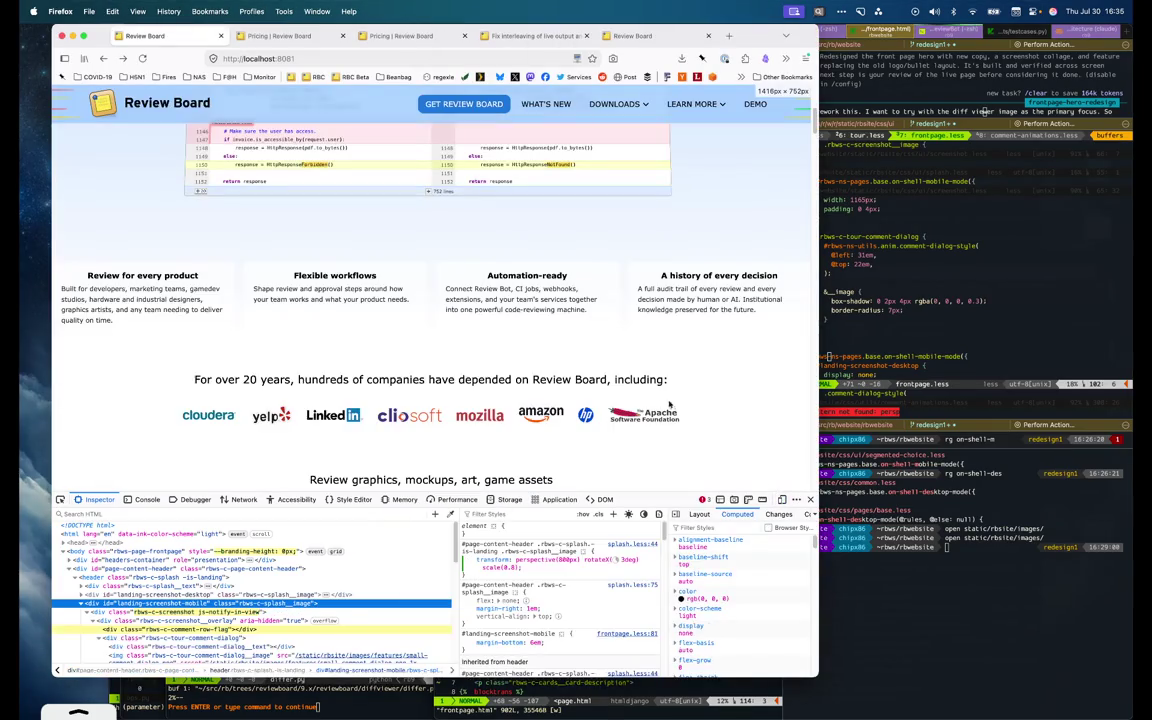
Scroll to the desktop diff hero and select its screenshot image with the element picker
{"action": "scroll", "coordinate": [740, 348], "scroll_direction": "down", "scroll_amount": 1}
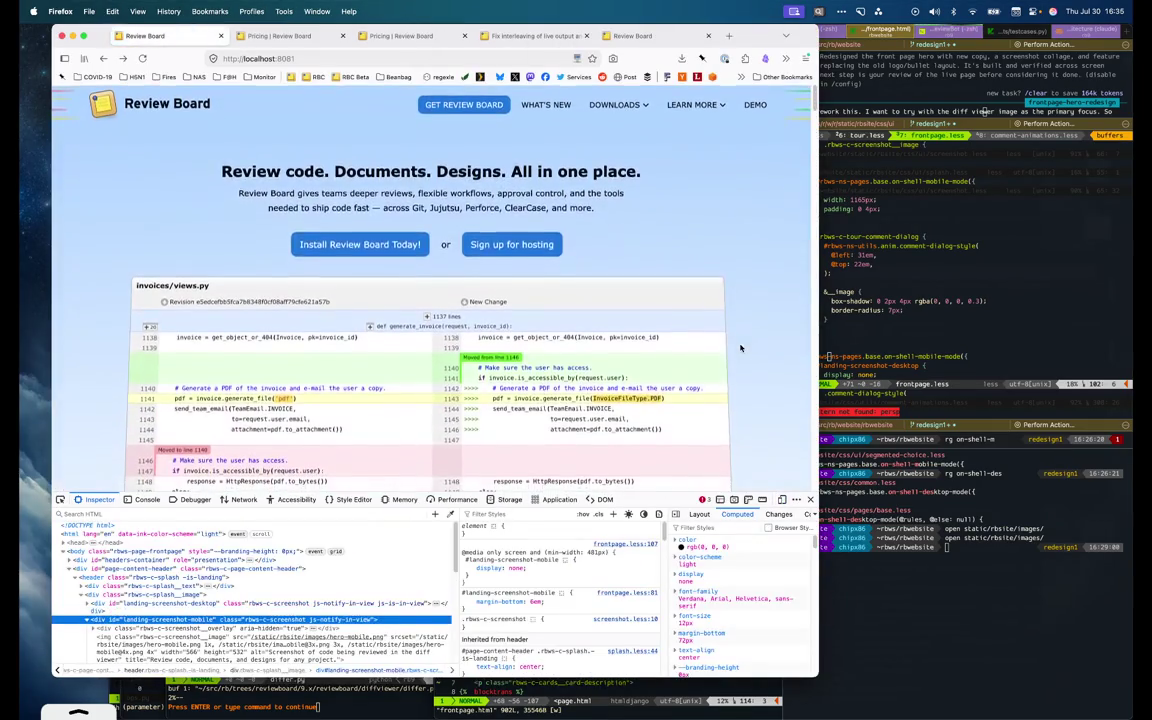
{"action": "scroll", "coordinate": [740, 348], "scroll_direction": "down", "scroll_amount": 2}
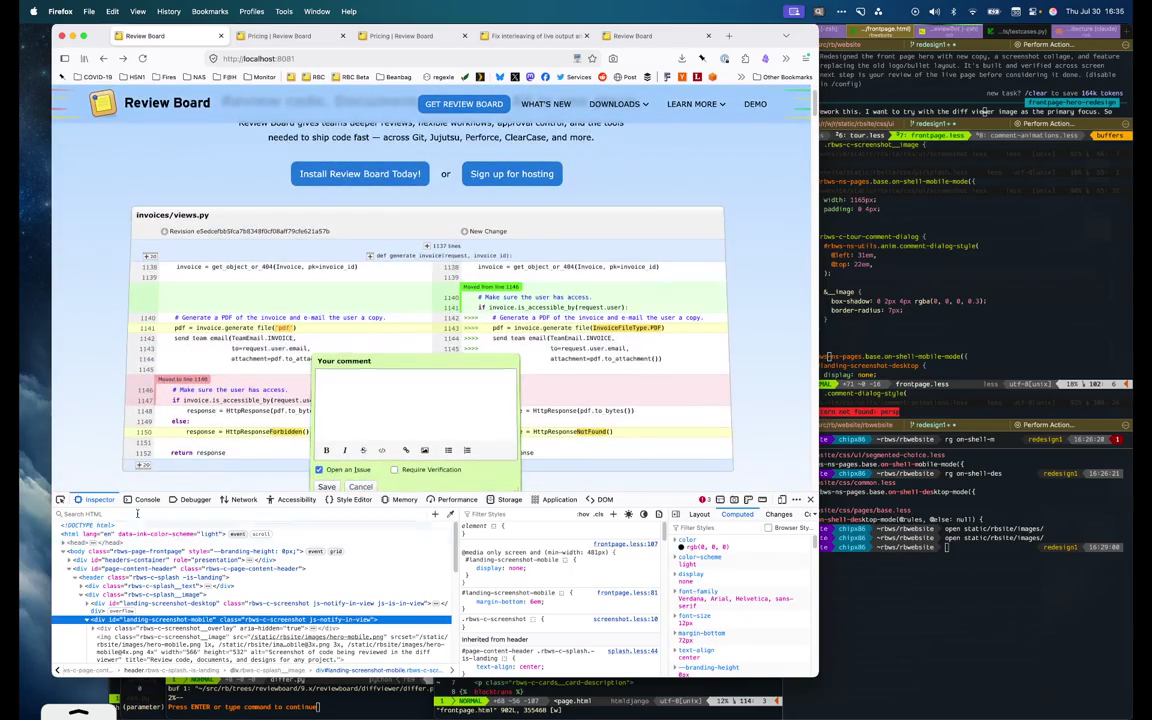
{"action": "key", "text": "super+shift+c"}
{"action": "left_click", "coordinate": [150, 400]}
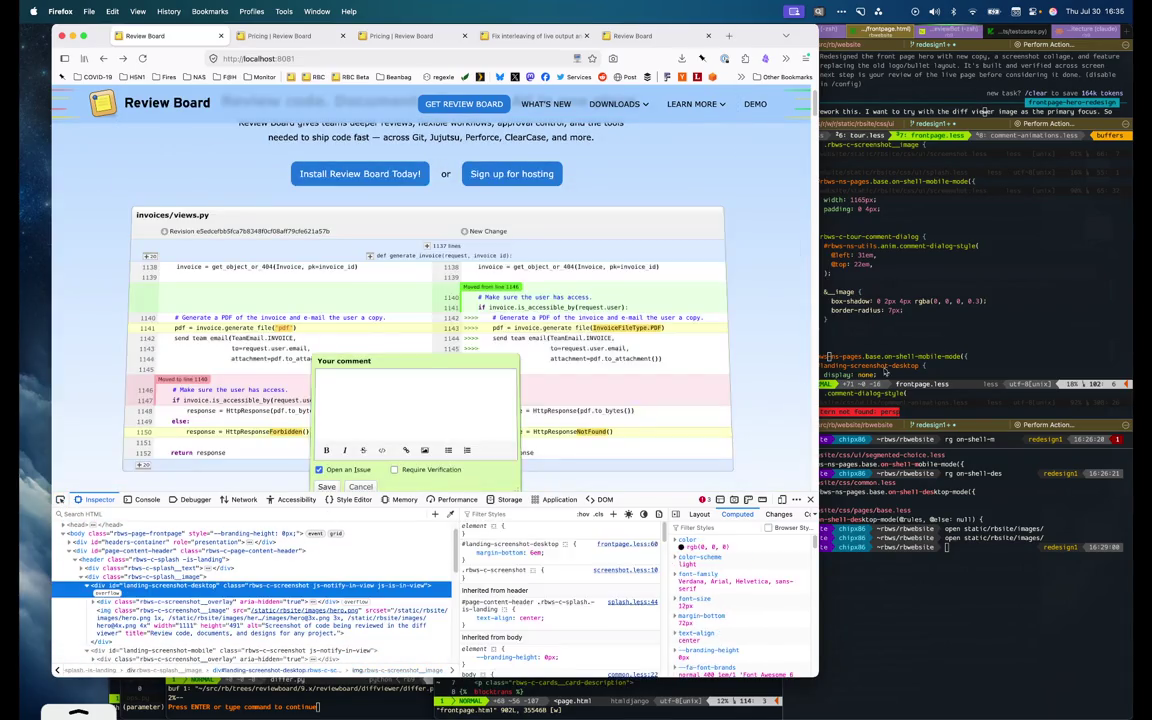
{"action": "left_click", "coordinate": [895, 305]}
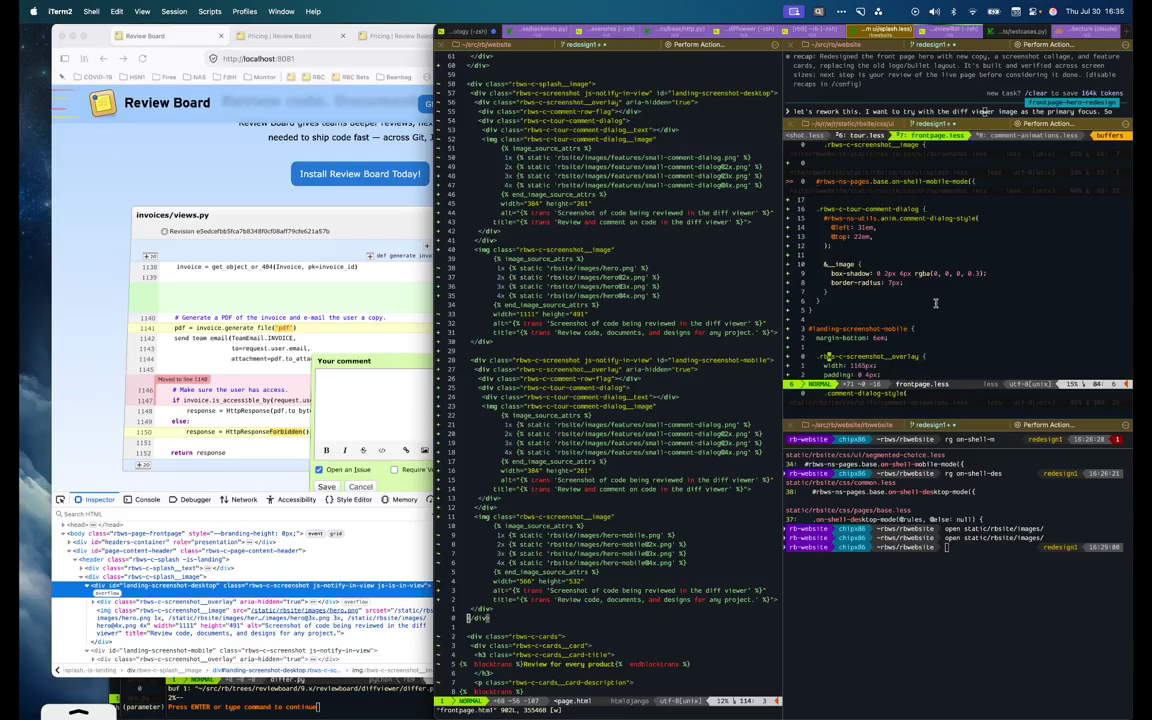
Inspect the screenshot overlay and comment flag, then paste the copied rules into frontpage.less
{"action": "scroll", "coordinate": [935, 303], "scroll_direction": "up", "scroll_amount": 4}
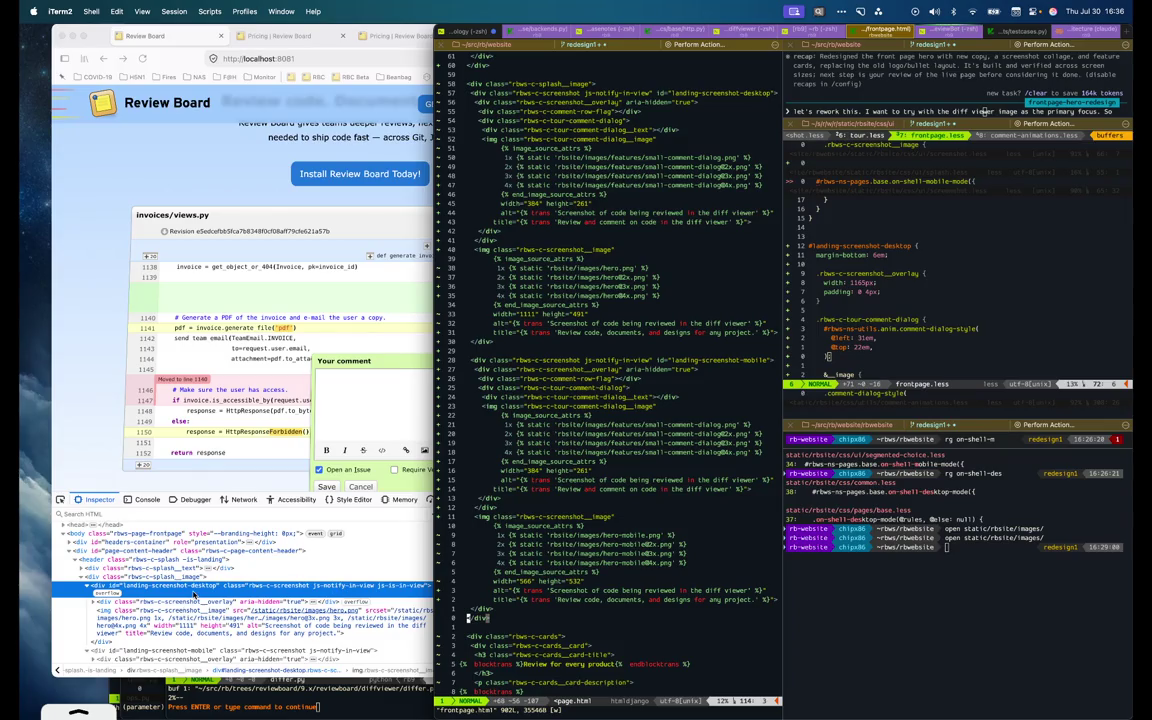
{"action": "left_click", "coordinate": [195, 597]}
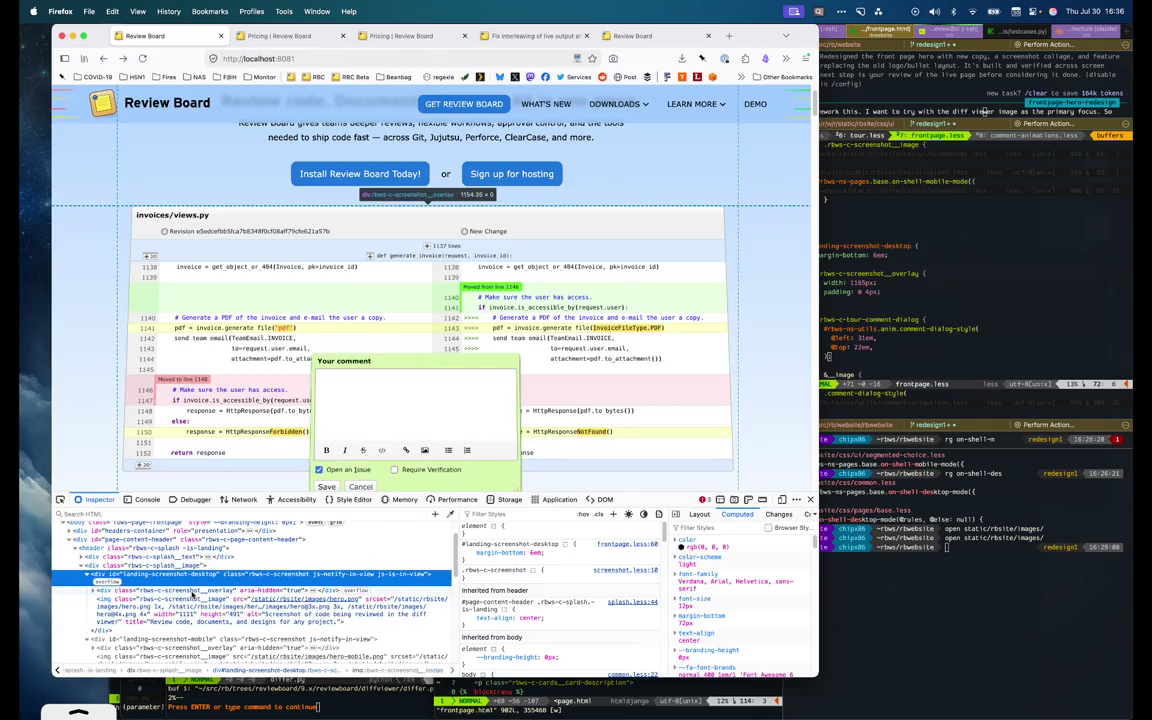
{"action": "left_click", "coordinate": [192, 592]}
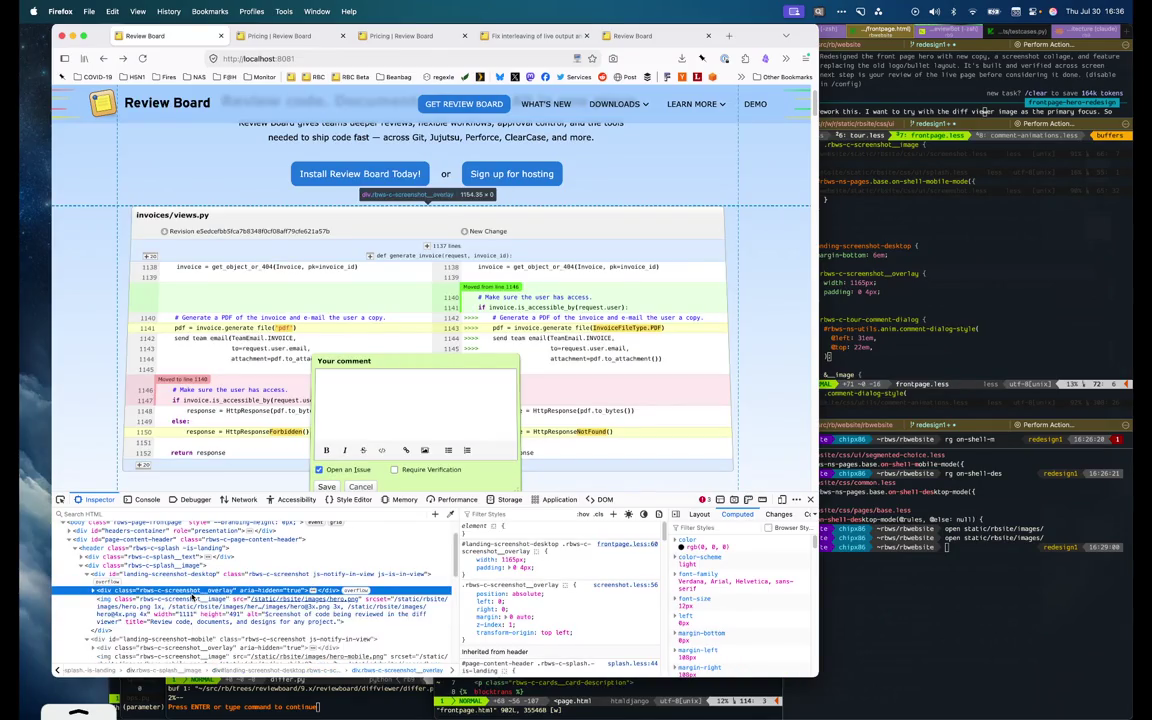
{"action": "key", "text": "Right"}
{"action": "key", "text": "Right"}
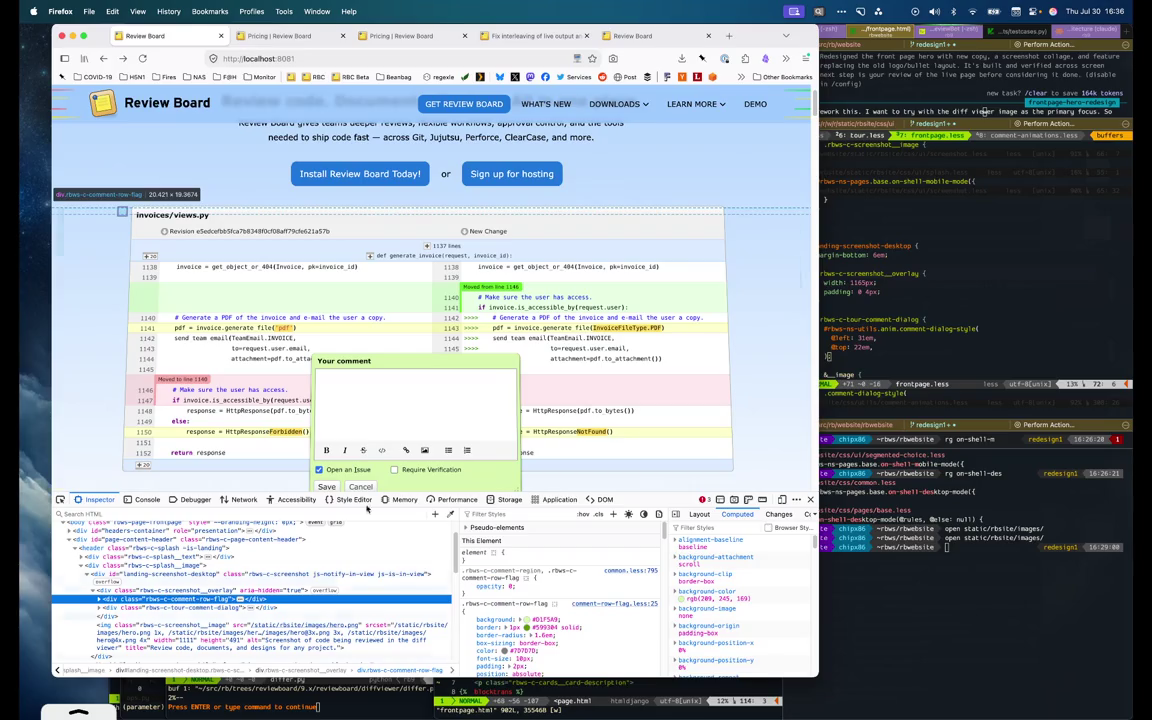
{"action": "left_click", "coordinate": [944, 296]}
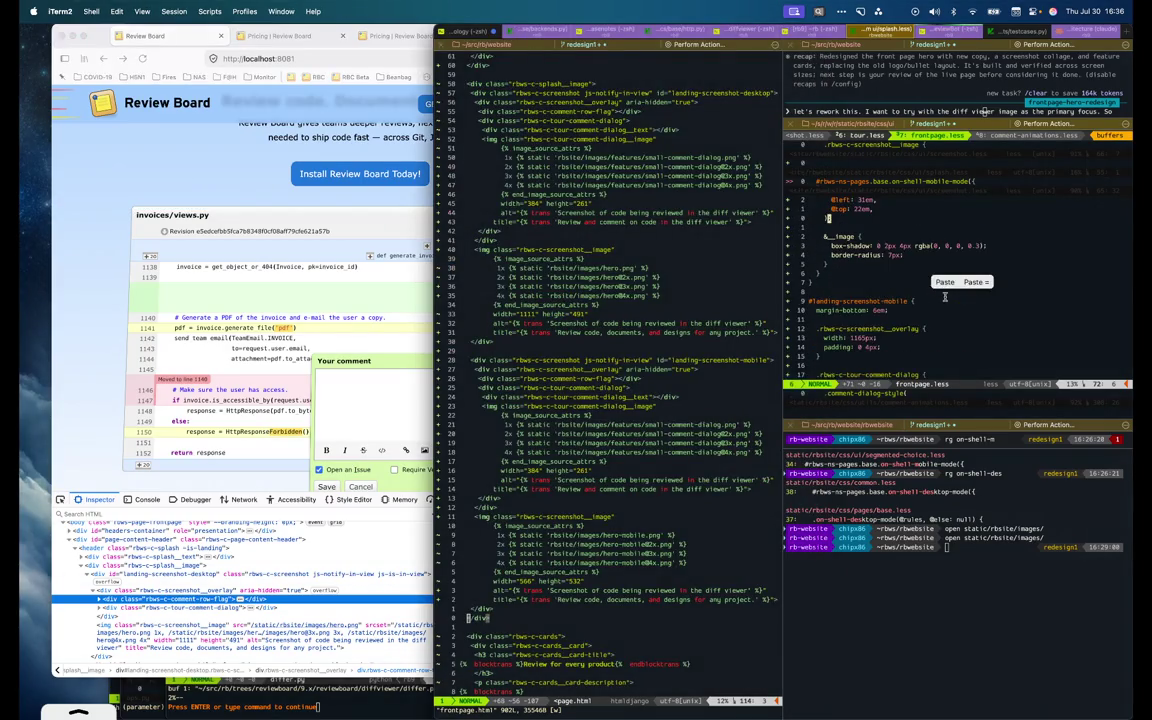
{"action": "key", "text": "super+v"}
{"action": "left_click", "coordinate": [180, 540]}
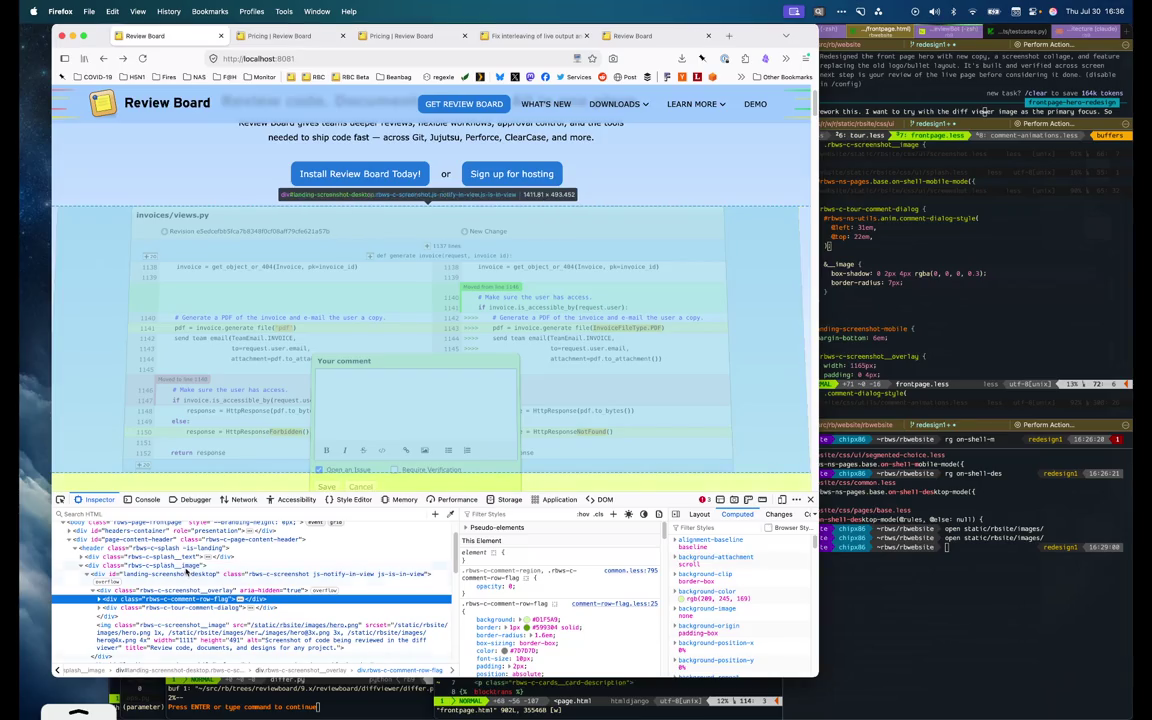
Inspect the splash container, #landing-screenshot-desktop, overlay and comment-row-flag nodes, then return to iTerm2
{"action": "left_click", "coordinate": [185, 576]}
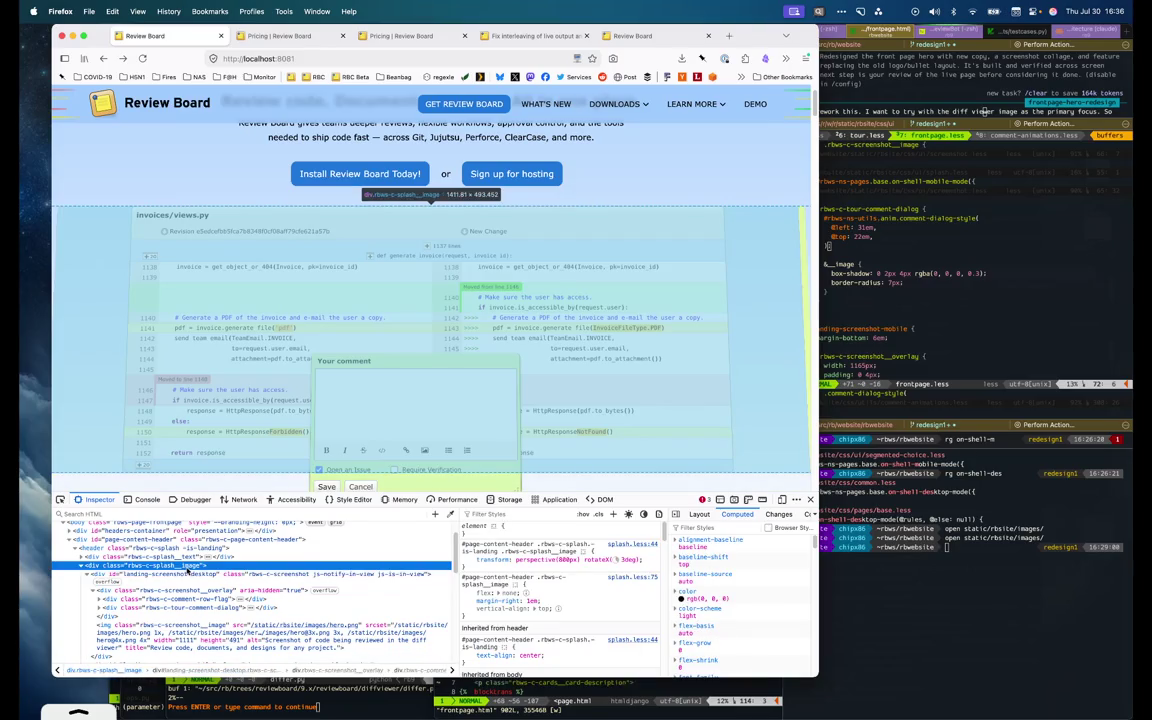
{"action": "key", "text": "Up"}
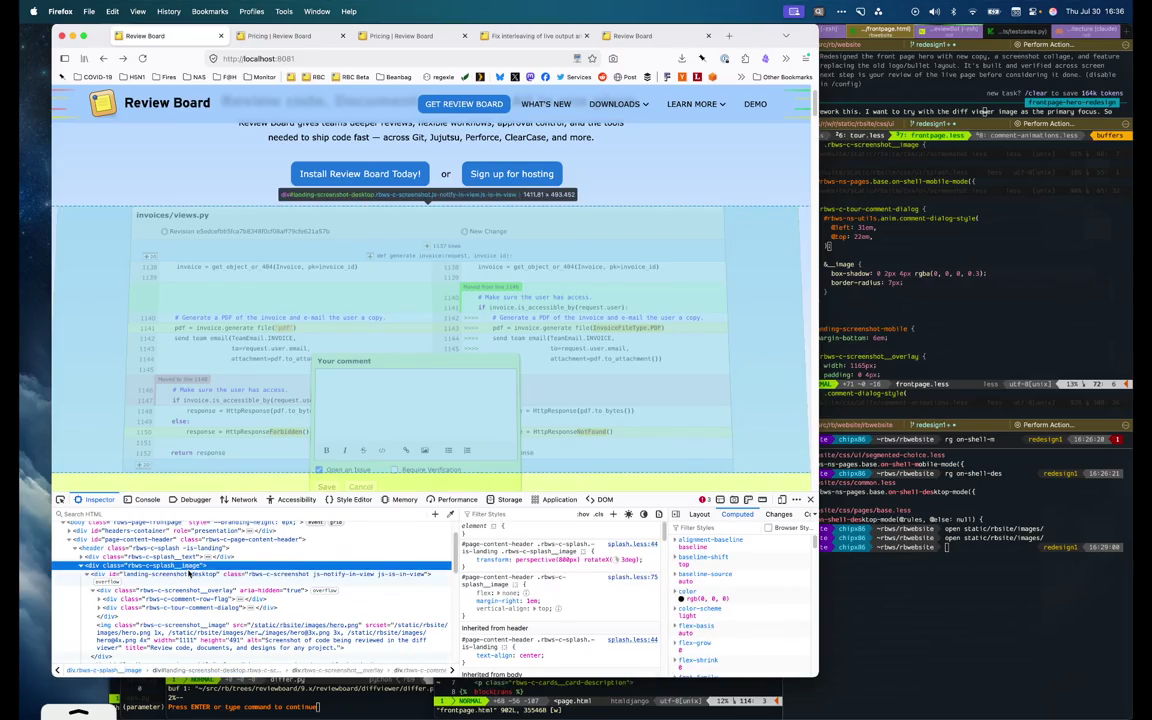
{"action": "left_click", "coordinate": [189, 576]}
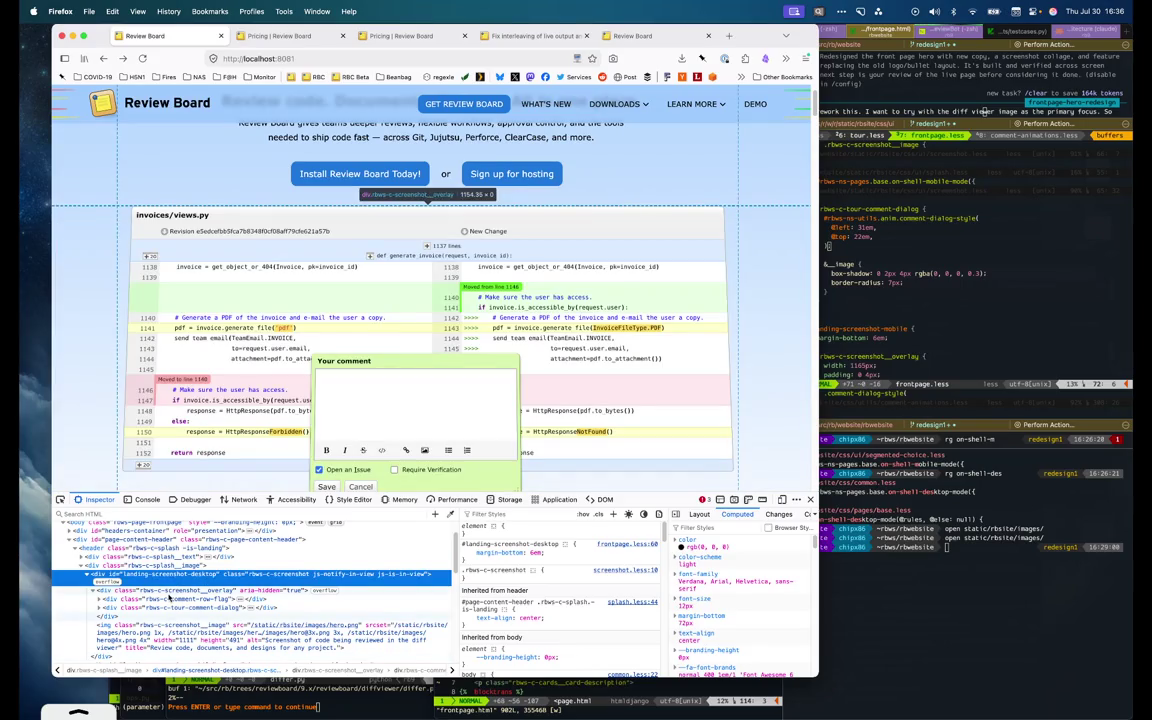
{"action": "left_click", "coordinate": [172, 591]}
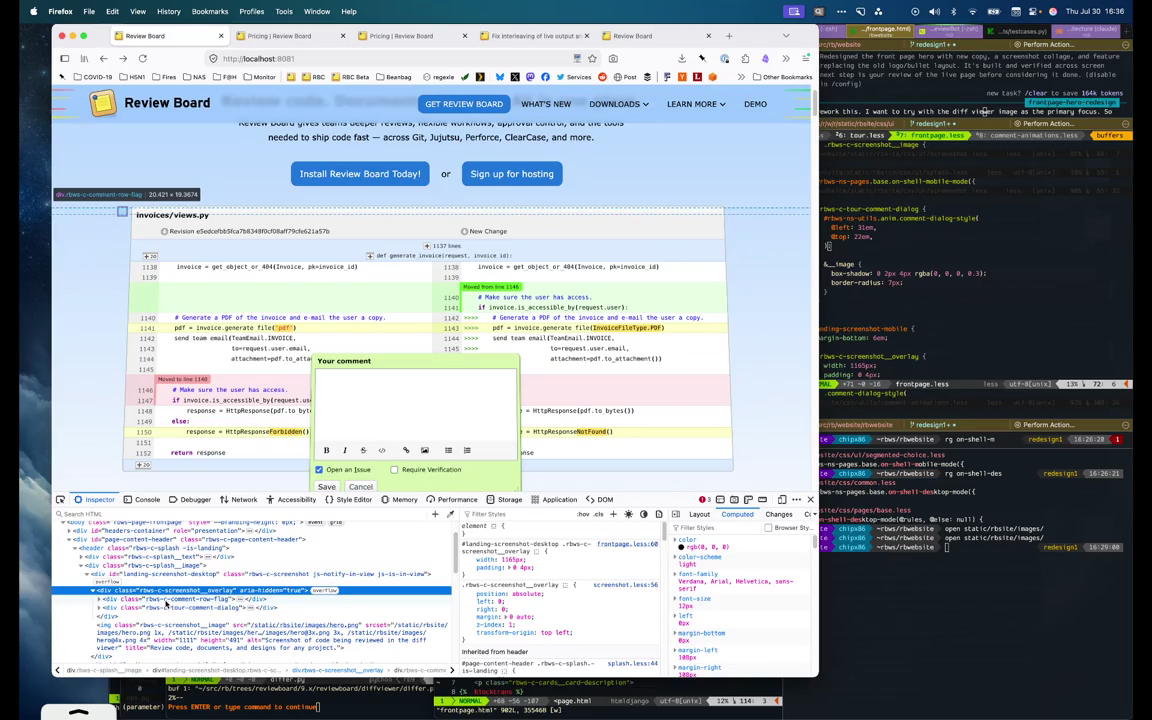
{"action": "left_click", "coordinate": [166, 600]}
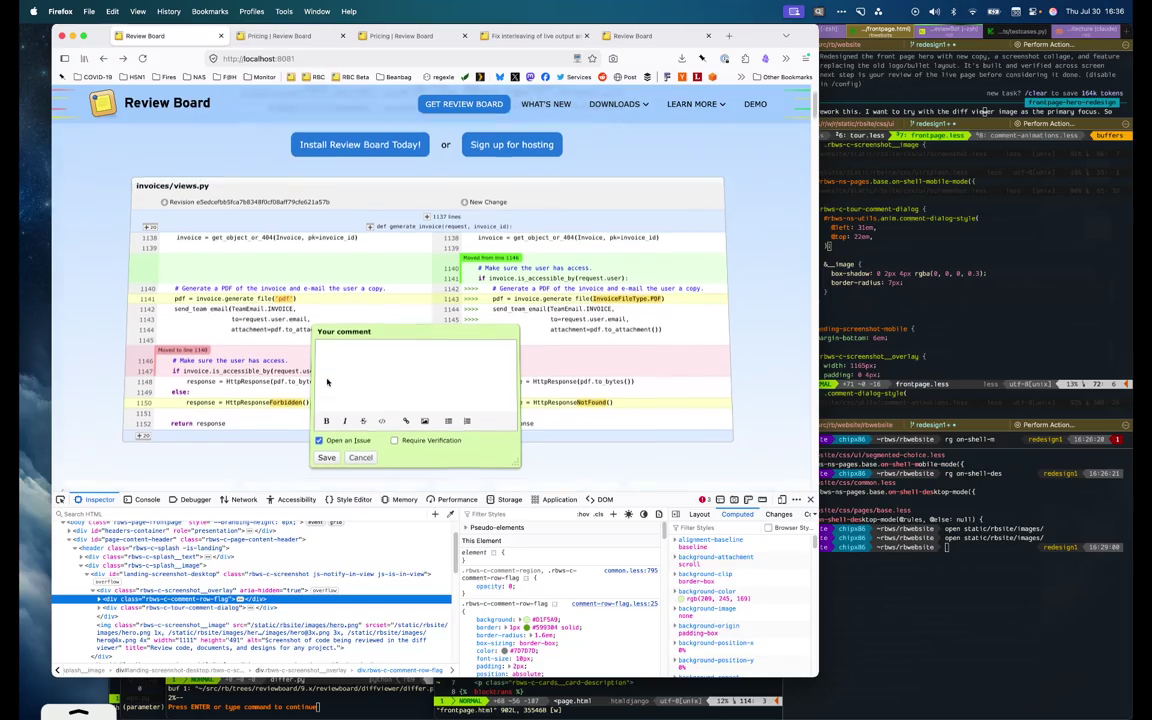
{"action": "mouse_move", "coordinate": [500, 587]}
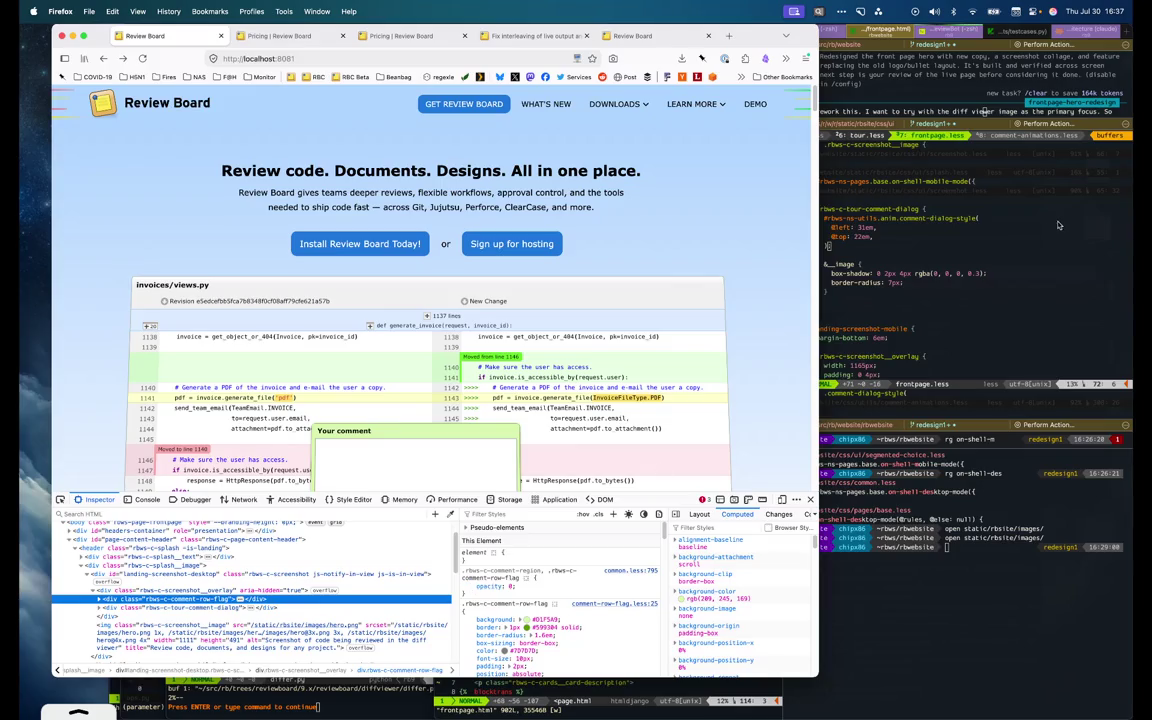
{"action": "left_click", "coordinate": [1062, 221]}
{"action": "right_click", "coordinate": [1062, 221]}
{"action": "scroll", "coordinate": [967, 267], "scroll_direction": "down", "scroll_amount": 2}
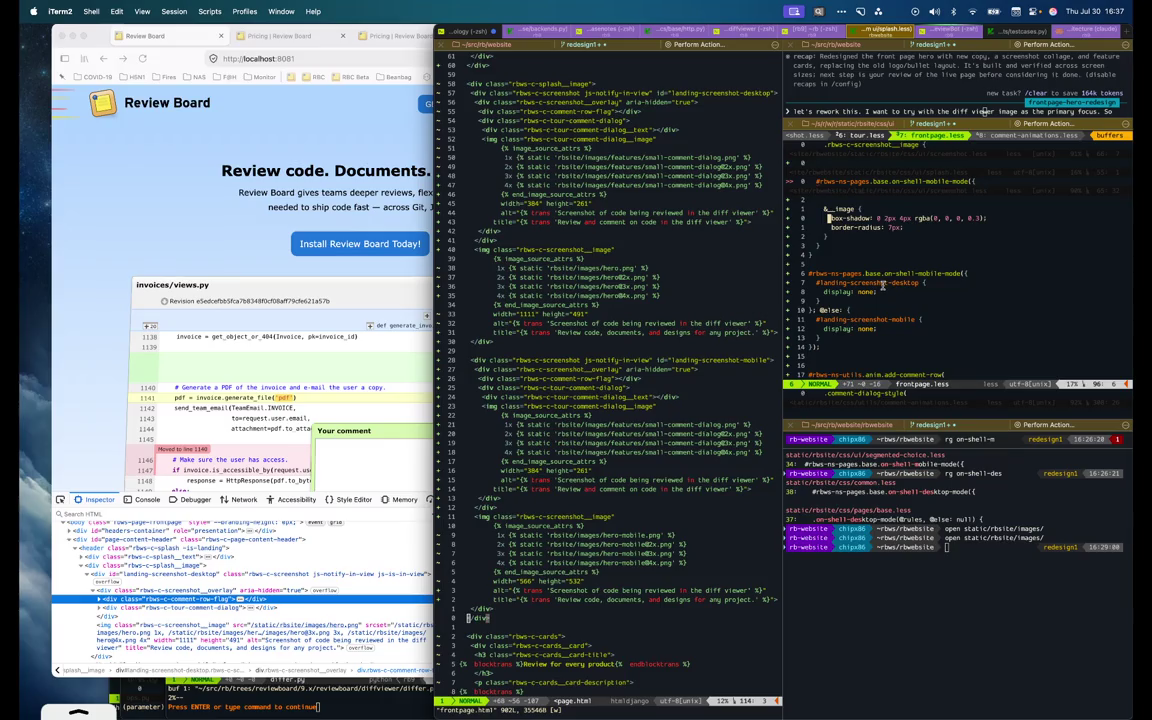
Wrap the desktop screenshot in a landing-screenshot-desktop div, drop its old id, and re-indent it
{"action": "scroll", "coordinate": [992, 296], "scroll_direction": "down", "scroll_amount": 5}
{"action": "scroll", "coordinate": [992, 296], "scroll_direction": "up", "scroll_amount": 1}
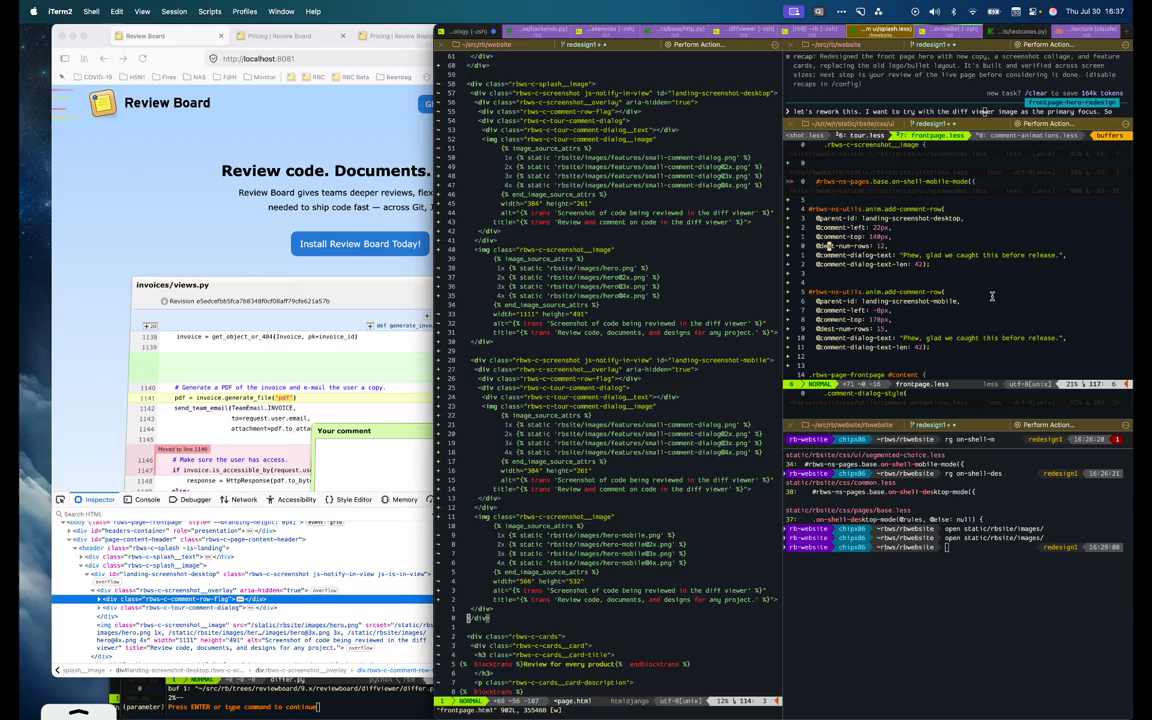
{"action": "key", "text": "percent"}
{"action": "type", "text": "o"}
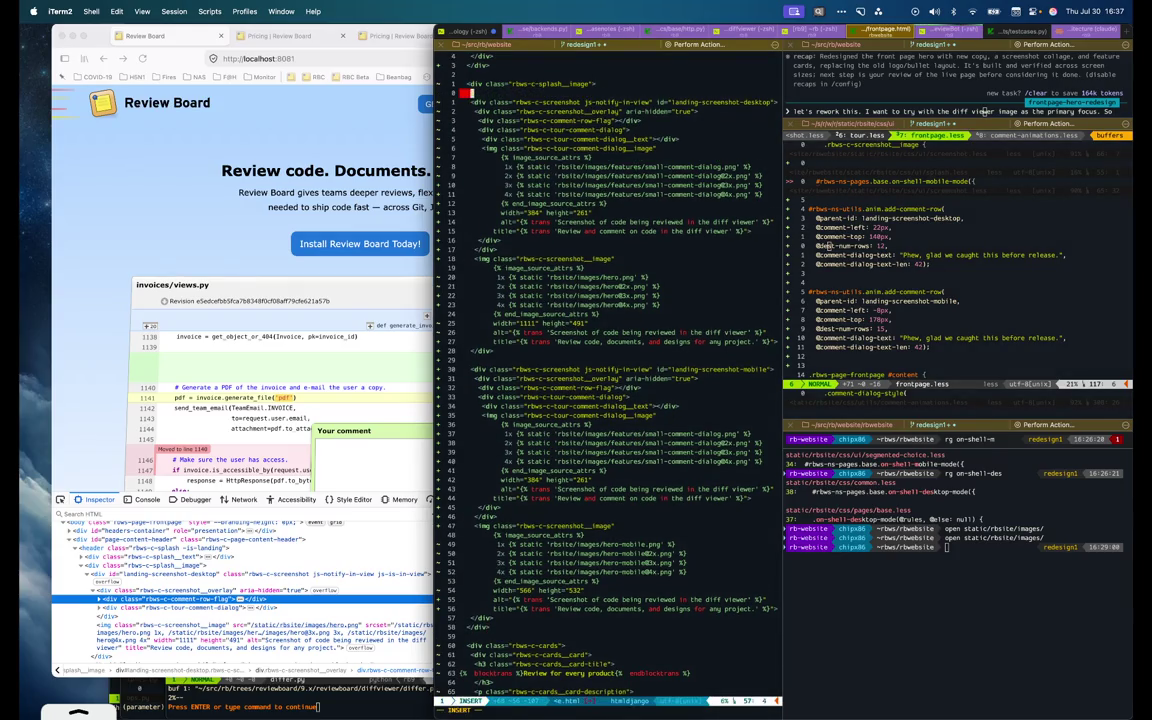
{"action": "type", "text": "<div id=\""}
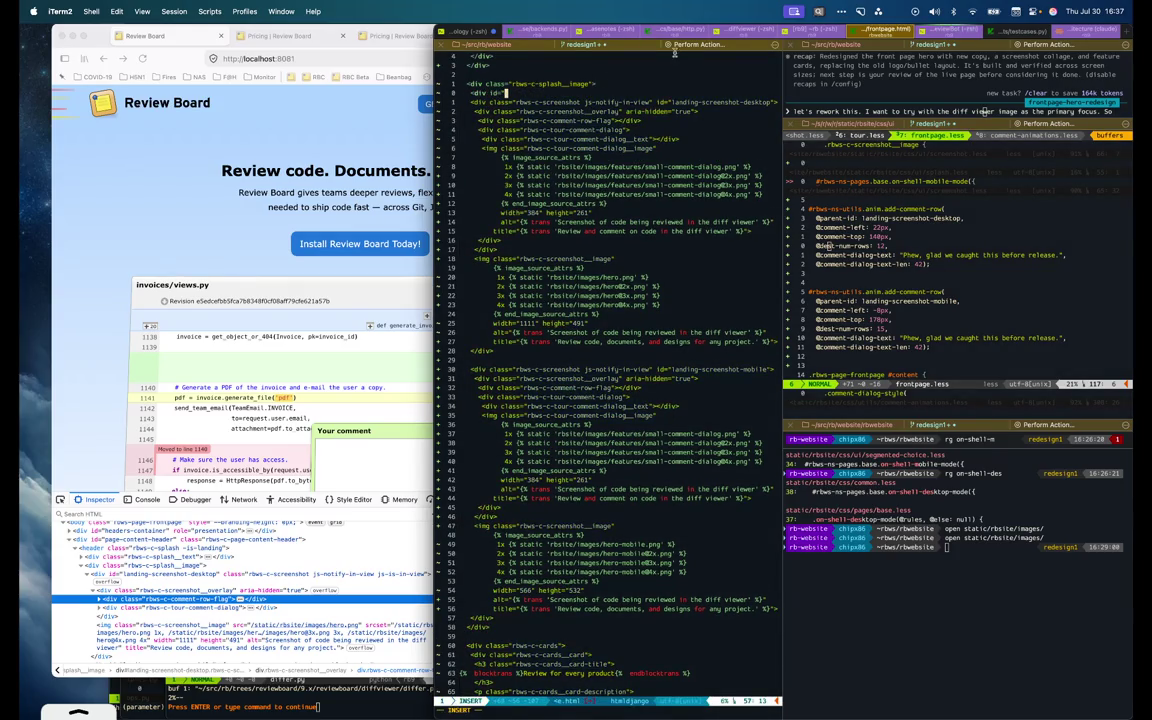
{"action": "type", "text": "landing-screenshot-desktop\">"}
{"action": "key", "text": "Escape"}
{"action": "key", "text": "shift+d"}
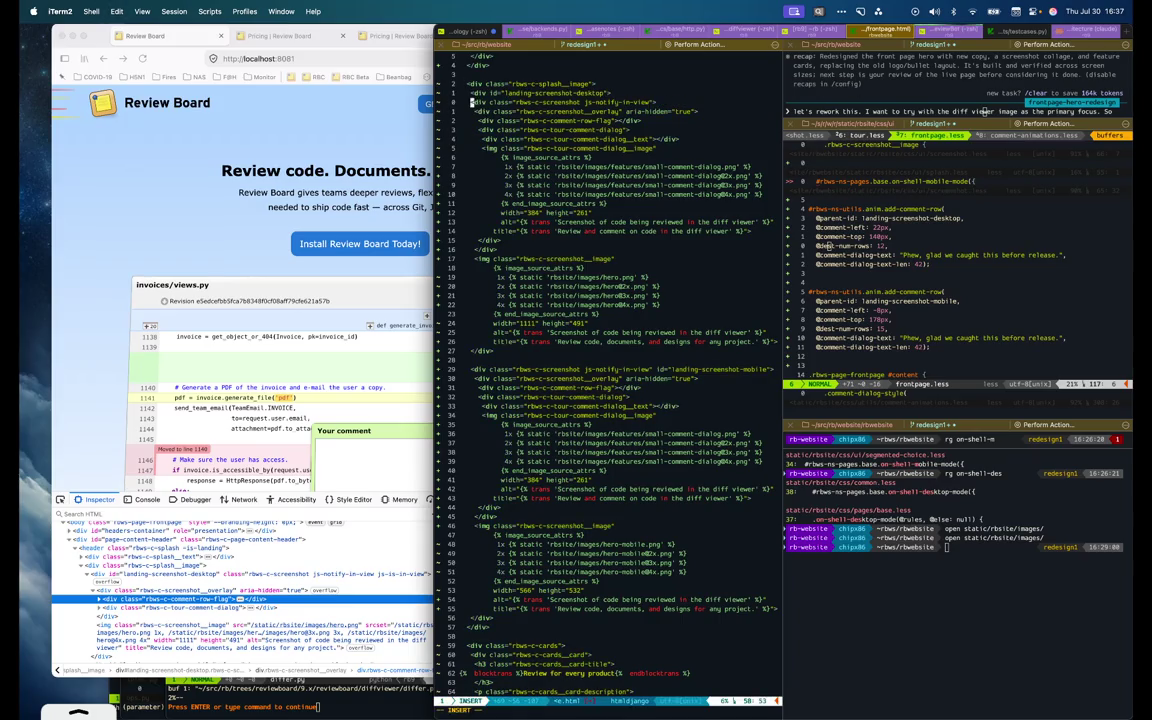
{"action": "left_click", "coordinate": [470, 350]}
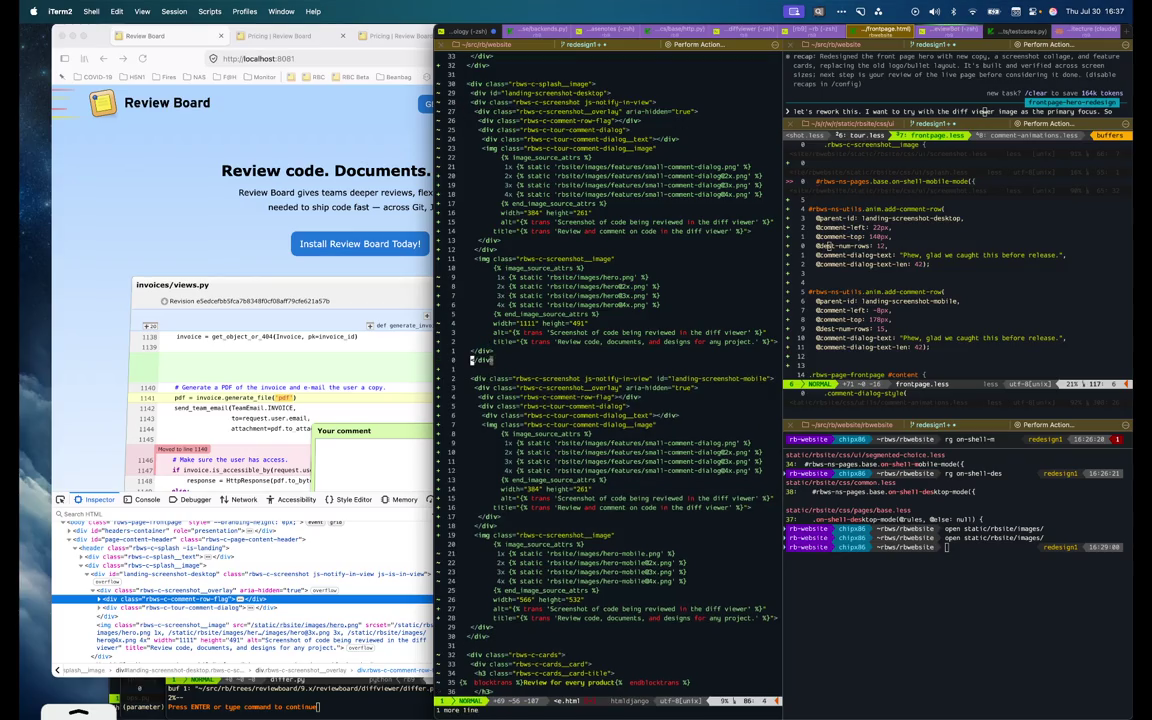
{"action": "key", "text": "shift+v"}
{"action": "key", "text": "k"}
{"action": "key", "text": "k"}
{"action": "key", "text": "k"}
{"action": "key", "text": "k"}
{"action": "key", "text": "k"}
{"action": "key", "text": "k"}
{"action": "key", "text": "k"}
{"action": "key", "text": "k"}
{"action": "key", "text": "k"}
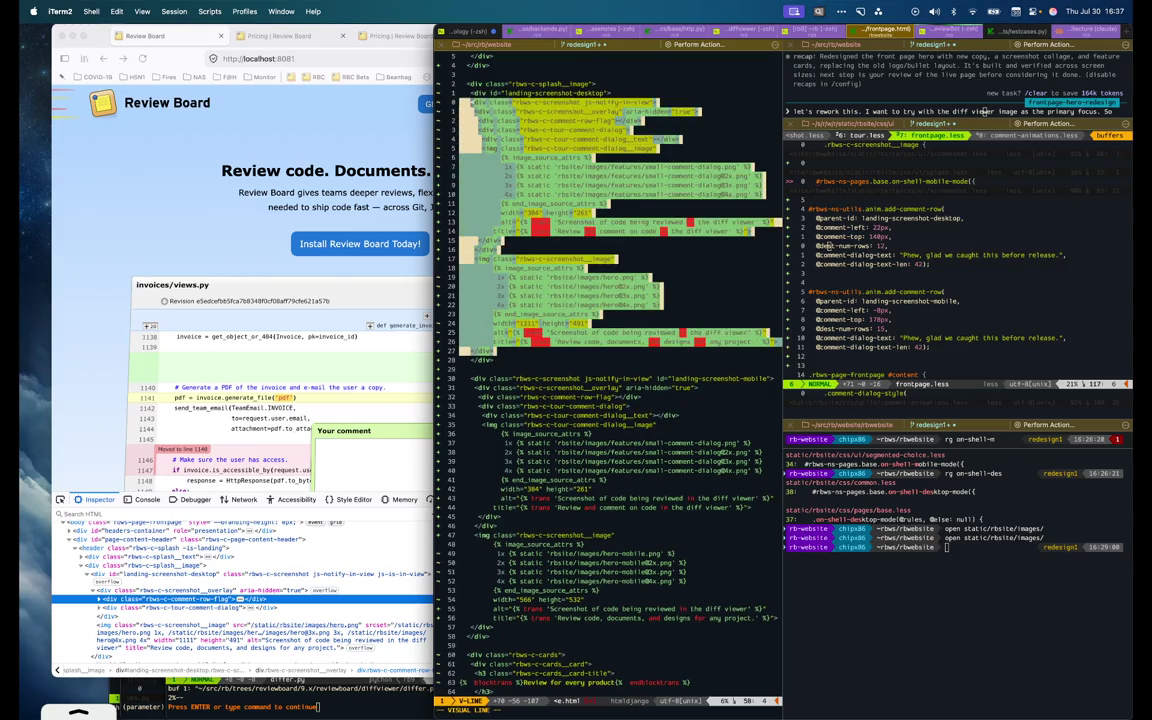
{"action": "key", "text": "="}
Add a landing-screenshot-mobile wrapper above the mobile block and remove the inner div's old id
{"action": "key", "text": "d"}
{"action": "key", "text": "d"}
{"action": "key", "text": "}"}
{"action": "key", "text": "}"}
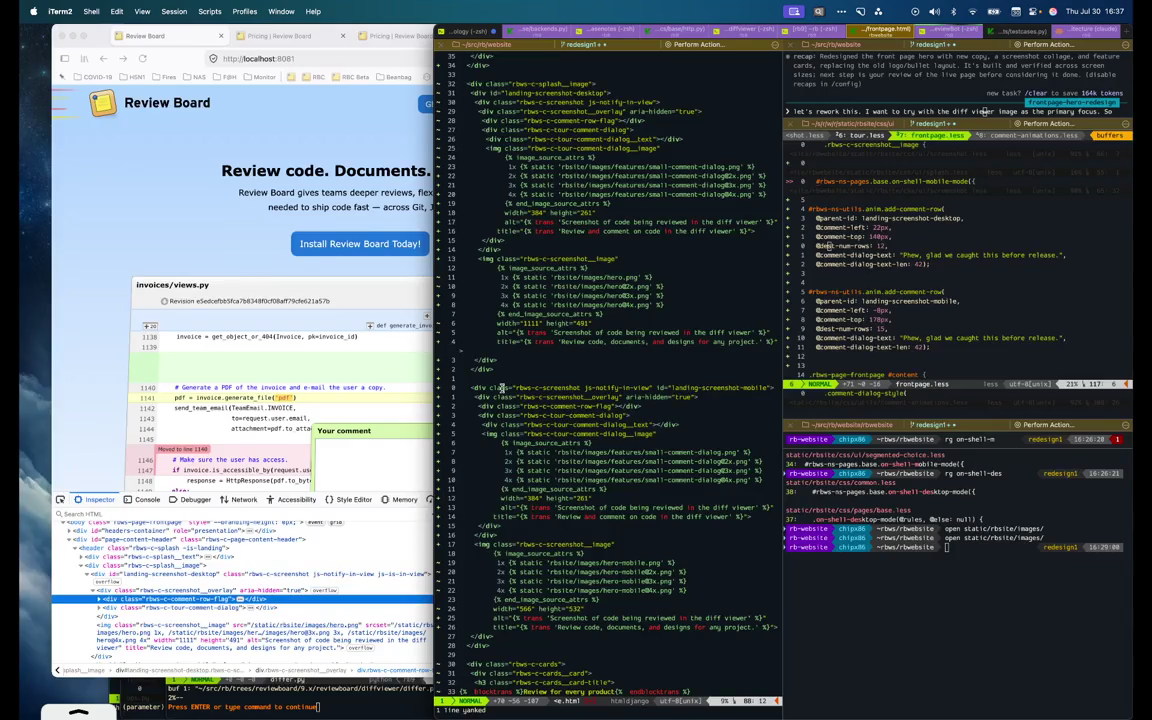
{"action": "key", "text": "p"}
{"action": "key", "text": "b"}
{"action": "key", "text": "b"}
{"action": "type", "text": "cwmobile"}
{"action": "key", "text": "Escape"}
{"action": "key", "text": "j"}
{"action": "key", "text": "d"}
{"action": "key", "text": "t"}
{"action": "key", "text": ">"}
{"action": "key", "text": "0"}
Re-indent the mobile screenshot block, save frontpage.html with :w, and bring Firefox forward
{"action": "key", "text": "%"}
{"action": "key", "text": "V"}
{"action": "key", "text": "k"}
{"action": "key", "text": "k"}
{"action": "key", "text": "k"}
{"action": "key", "text": "k"}
{"action": "key", "text": "k"}
{"action": "key", "text": "k"}
{"action": "key", "text": "k"}
{"action": "key", "text": "k"}
{"action": "key", "text": "k"}
{"action": "type", "text": "=:w"}
{"action": "key", "text": "Return"}
{"action": "left_click", "coordinate": [932, 300]}
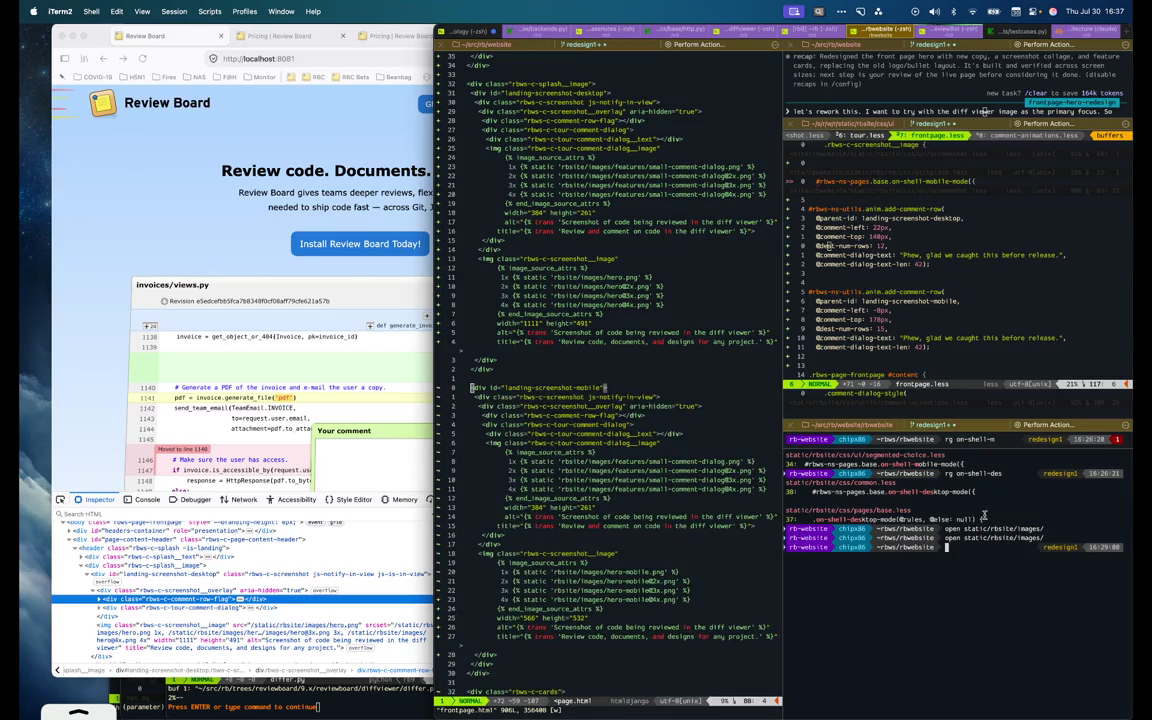
{"action": "left_click", "coordinate": [296, 280]}
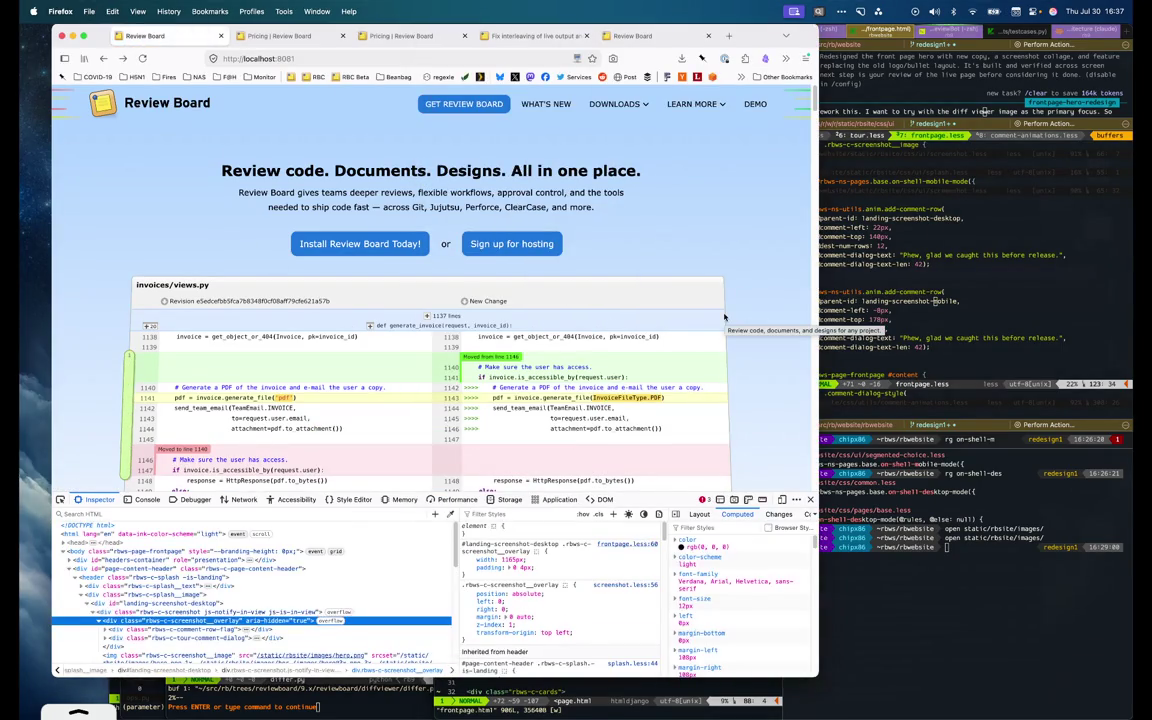
Preview the page at iPhone 17 size and expand landing-screenshot-mobile in the Inspector
{"action": "scroll", "coordinate": [672, 374], "scroll_direction": "down", "scroll_amount": 2}
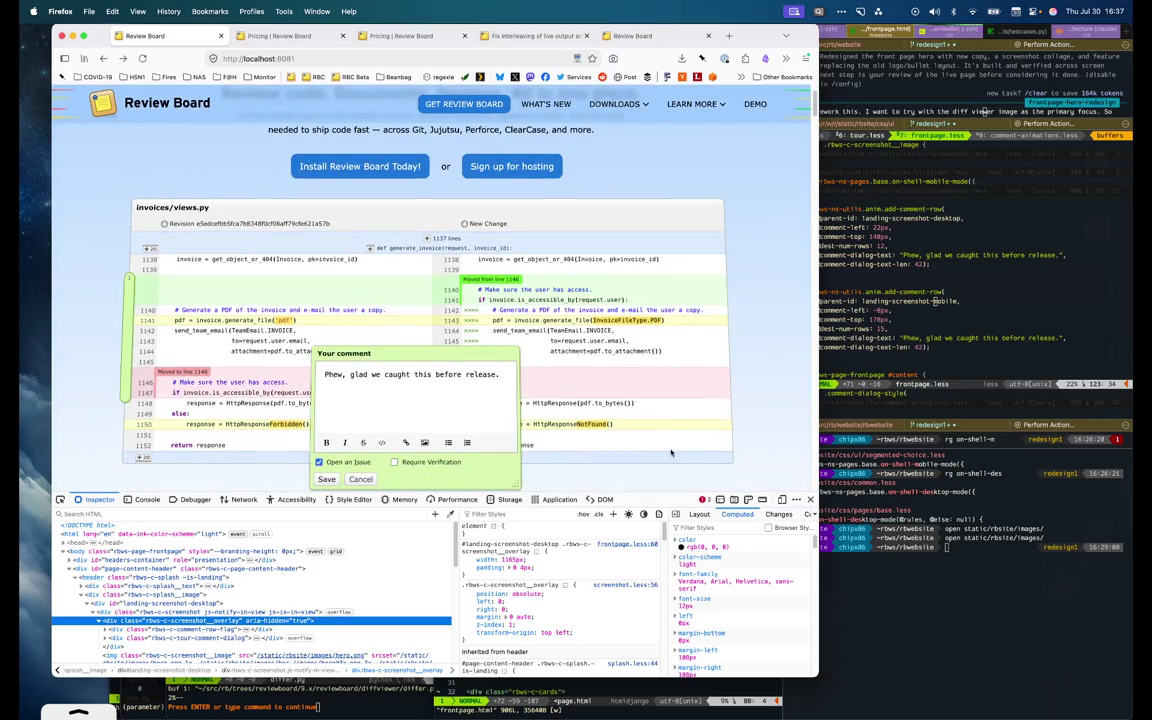
{"action": "left_click", "coordinate": [781, 499]}
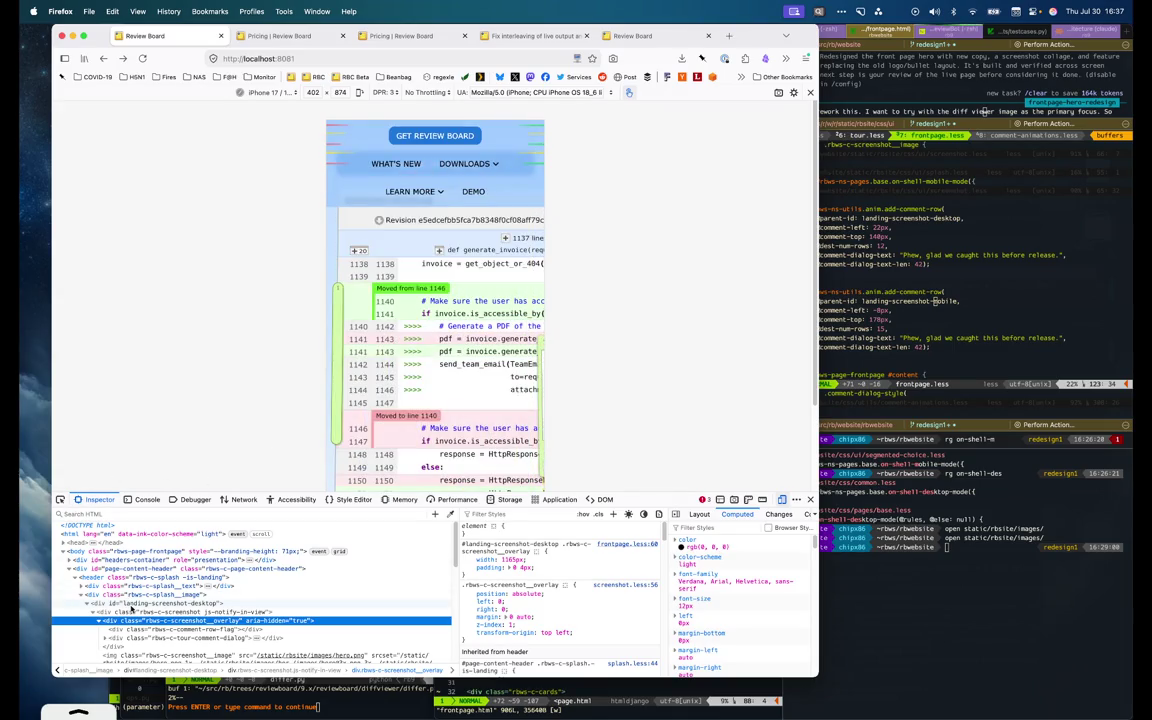
{"action": "left_click", "coordinate": [115, 603]}
{"action": "key", "text": "Down"}
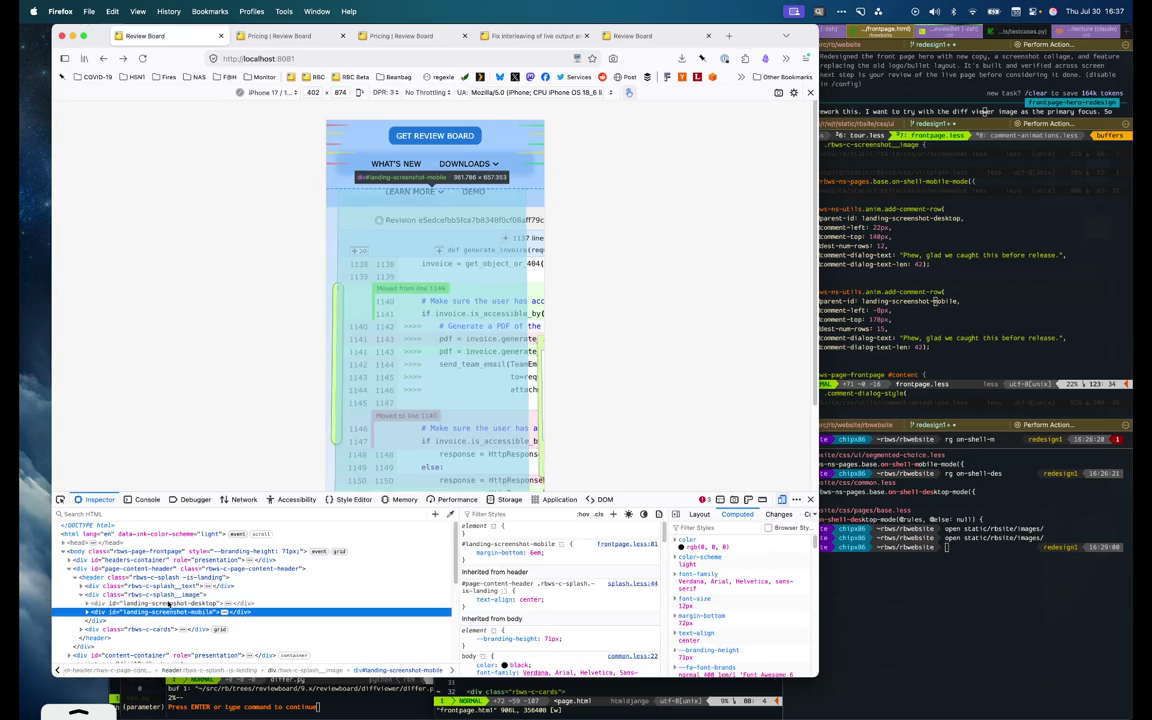
{"action": "key", "text": "Right"}
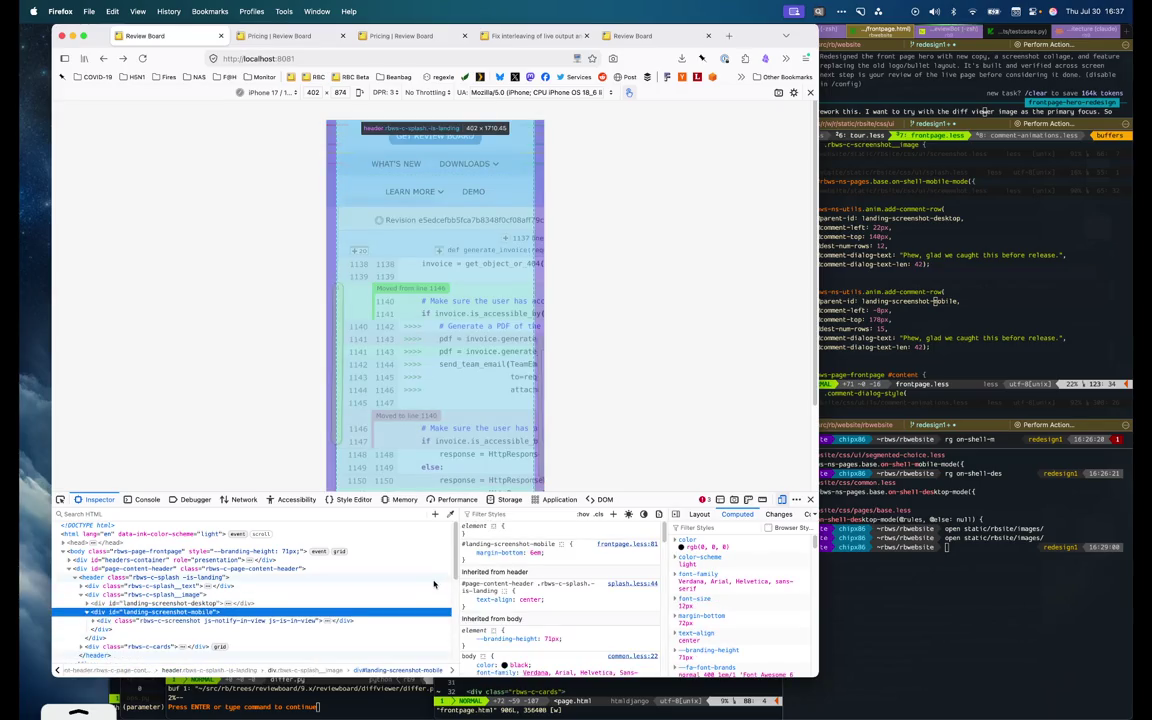
Add a transform: scale property to landing-screenshot-mobile, trying 0.8 then 0.9
{"action": "scroll", "coordinate": [363, 589], "scroll_direction": "down", "scroll_amount": 1}
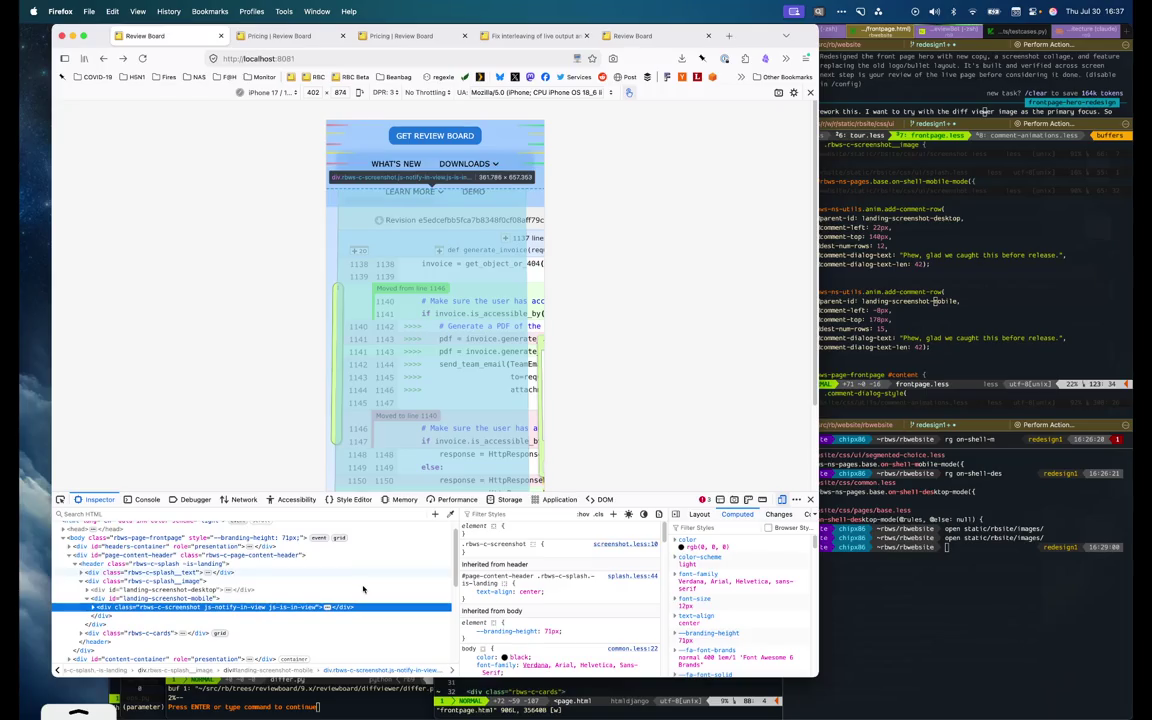
{"action": "key", "text": "Down"}
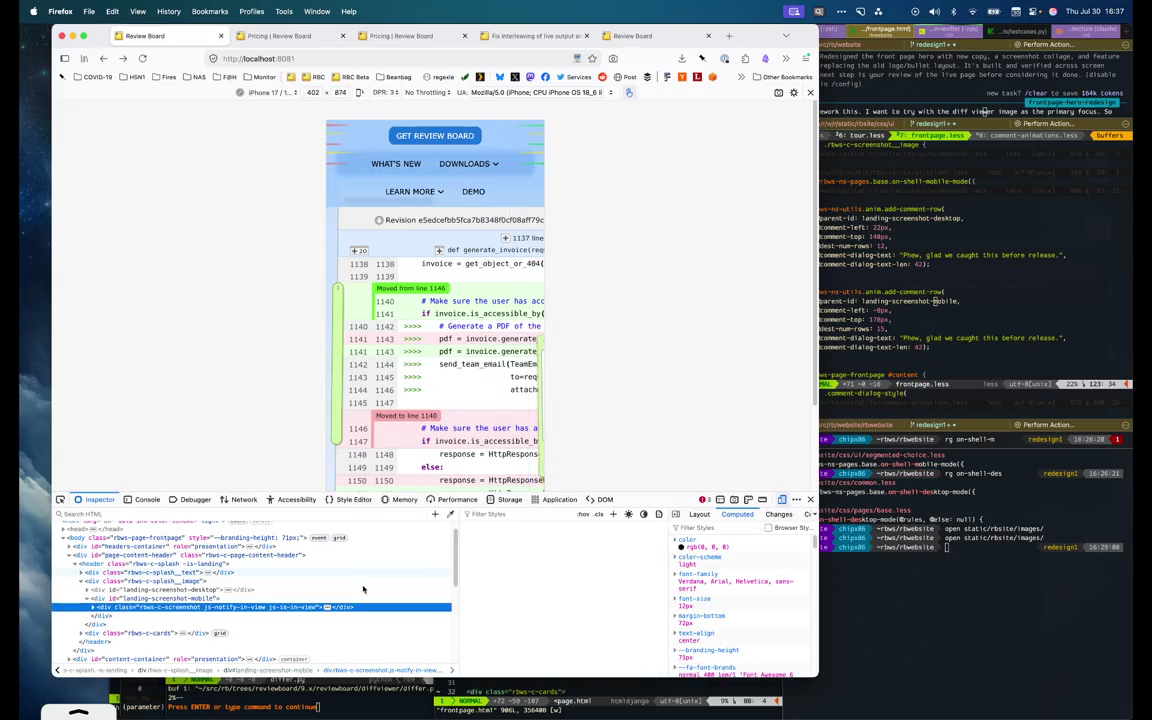
{"action": "key", "text": "Up"}
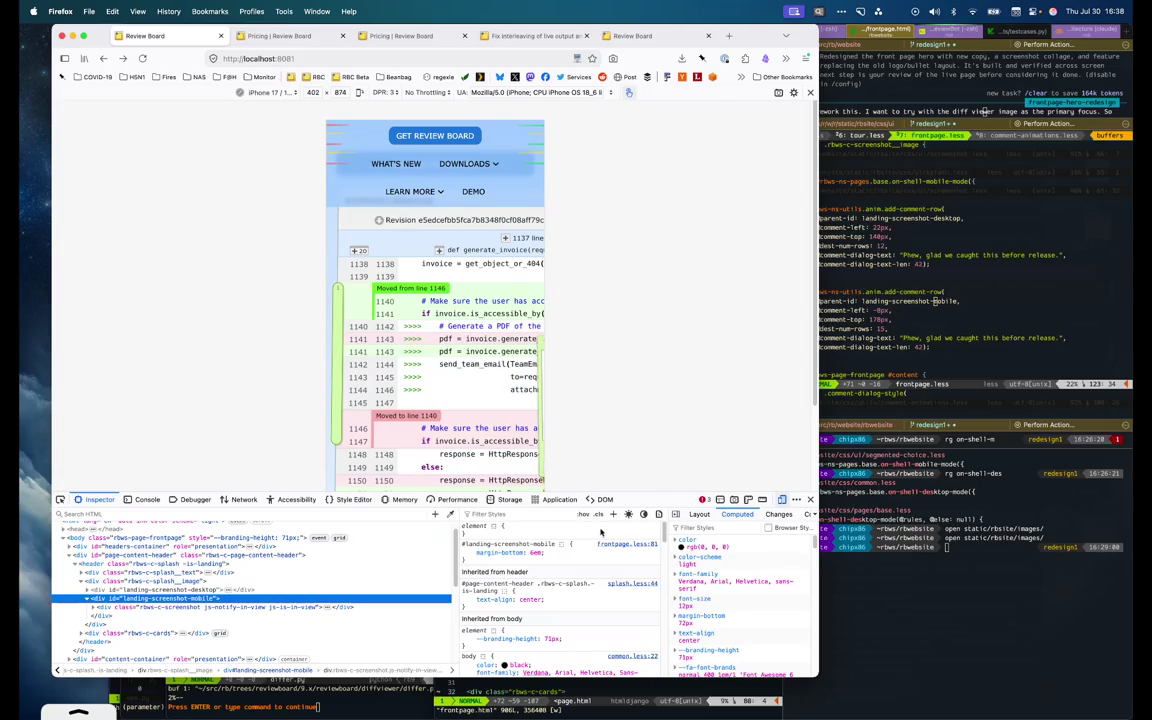
{"action": "left_click", "coordinate": [520, 528]}
{"action": "type", "text": "transf"}
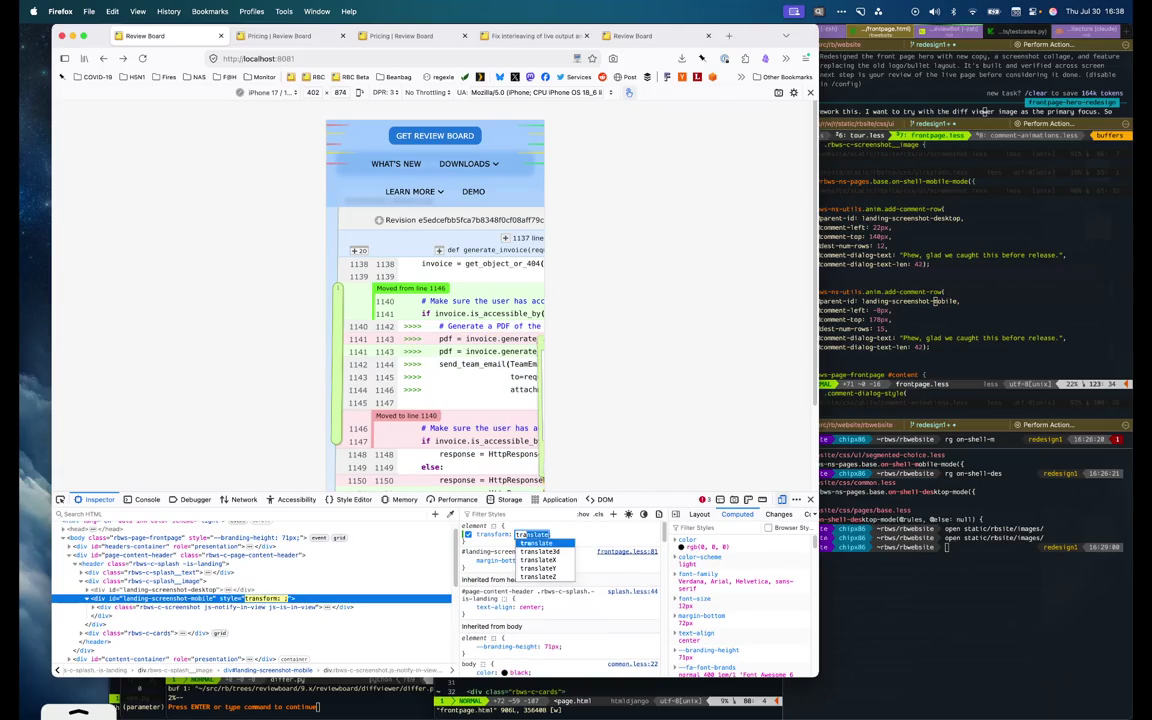
{"action": "key", "text": "Tab"}
{"action": "type", "text": "scale(0.8)"}
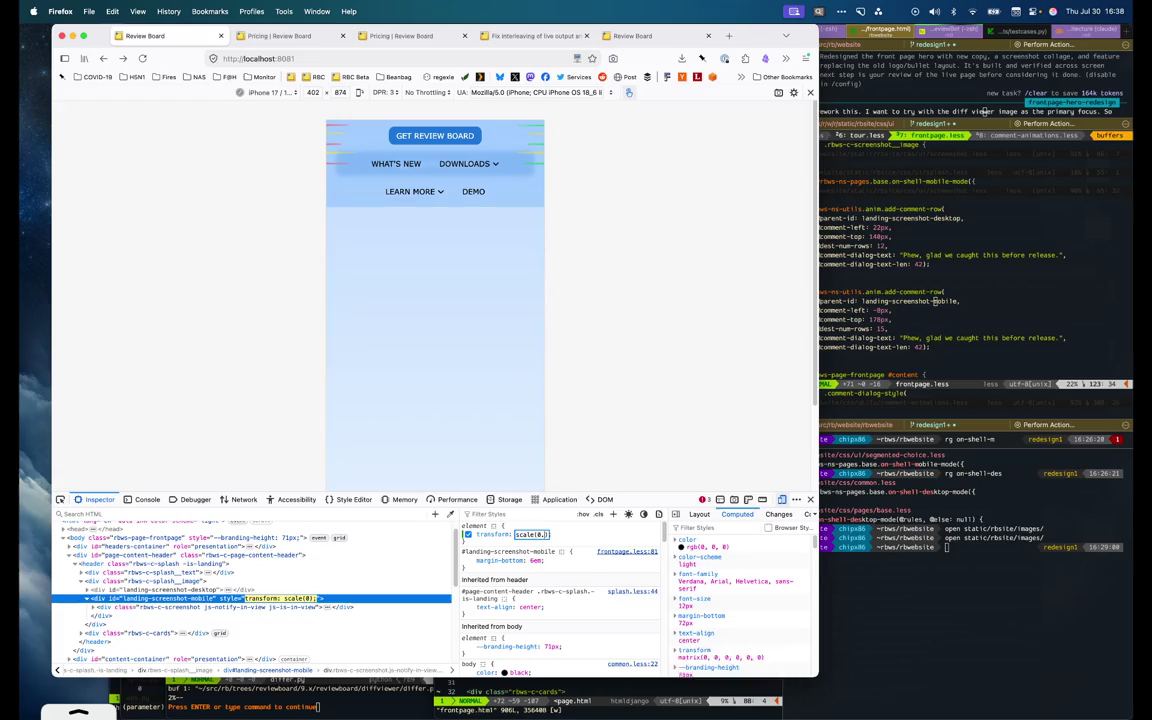
{"action": "key", "text": "BackSpace"}
{"action": "key", "text": "BackSpace"}
{"action": "type", "text": "9"}
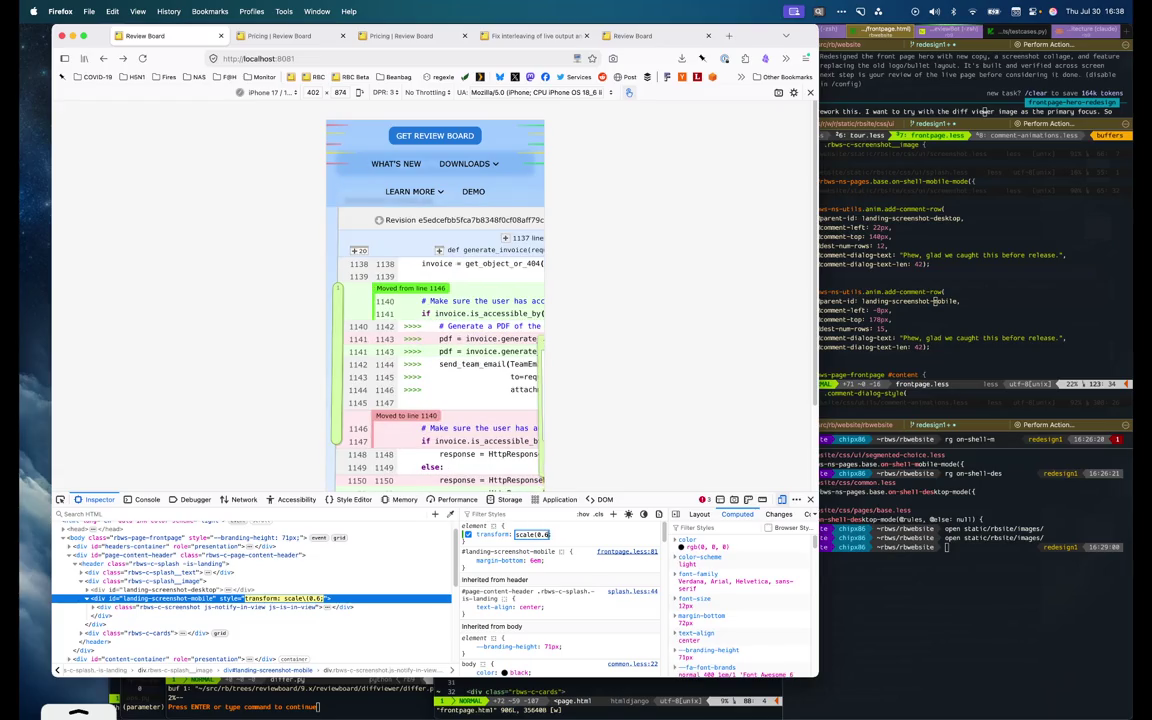
{"action": "type", "text": ")"}
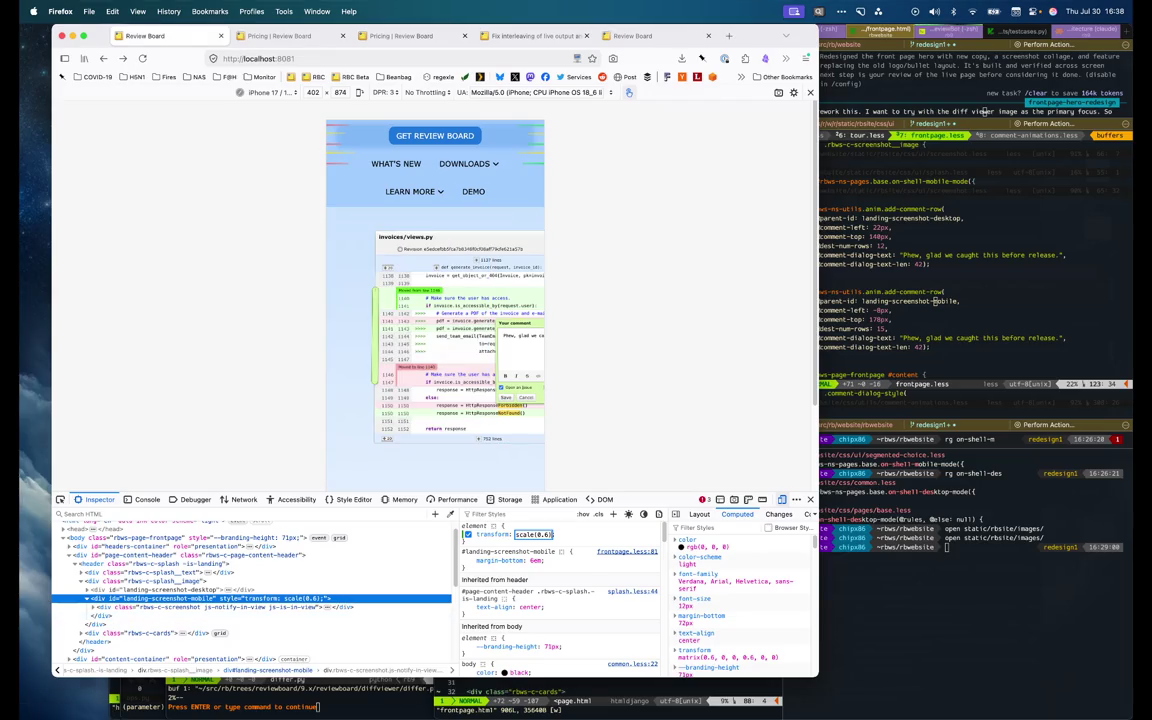
Change the mobile wrapper's transform value to scale(0.7)
{"action": "left_click", "coordinate": [985, 112]}
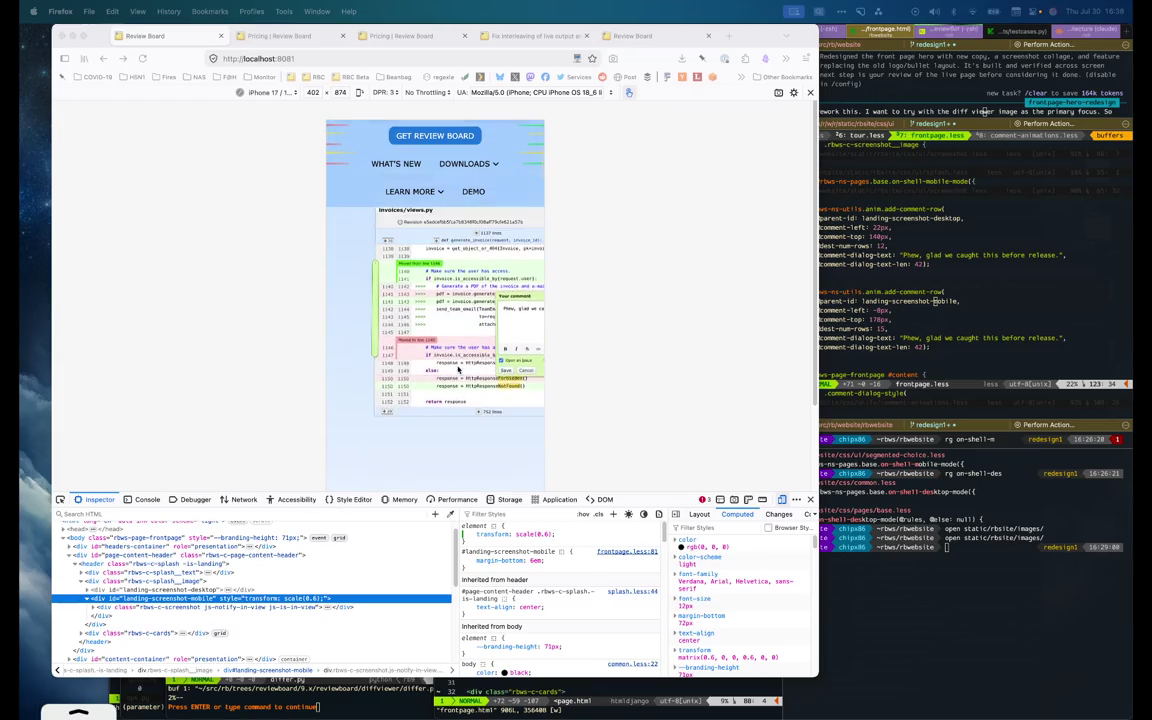
{"action": "left_click", "coordinate": [533, 534]}
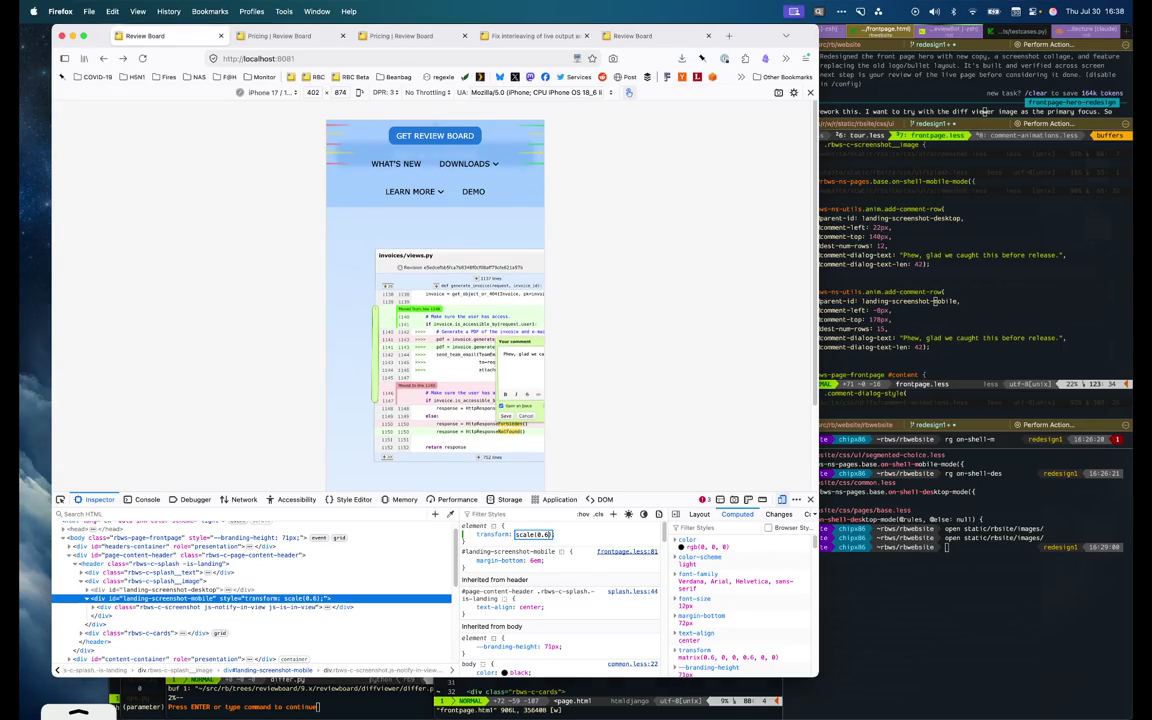
{"action": "key", "text": "BackSpace"}
{"action": "type", "text": "7"}
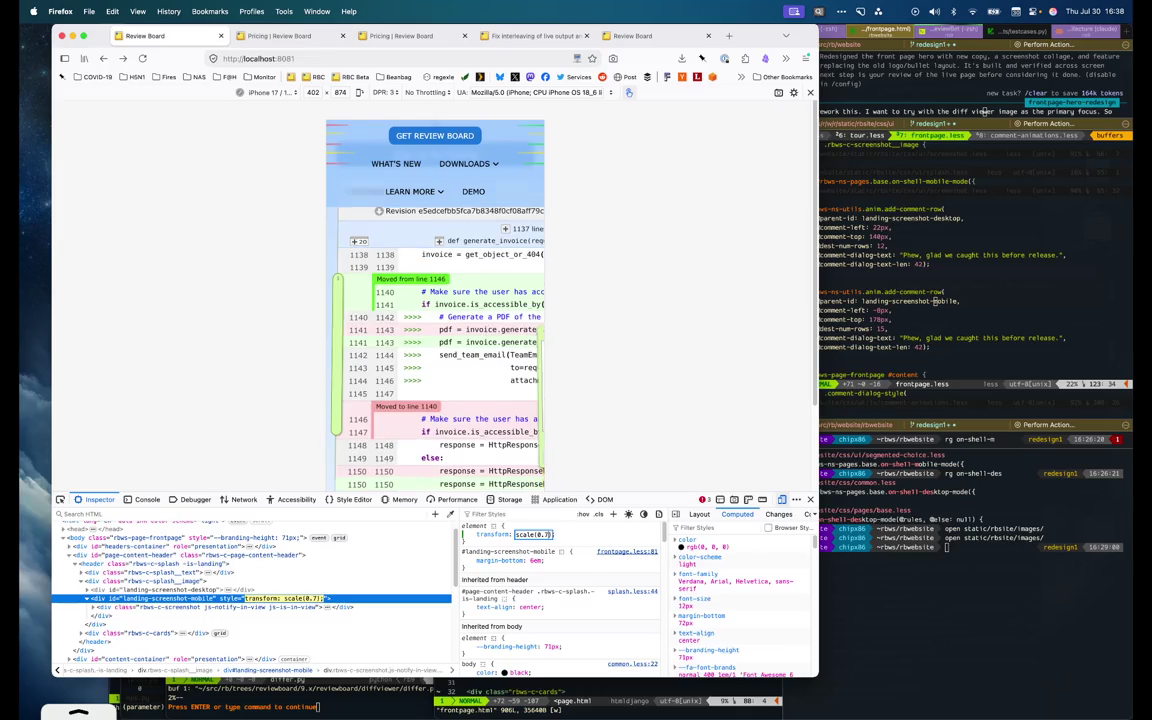
{"action": "scroll", "coordinate": [212, 588], "scroll_direction": "down", "scroll_amount": 1}
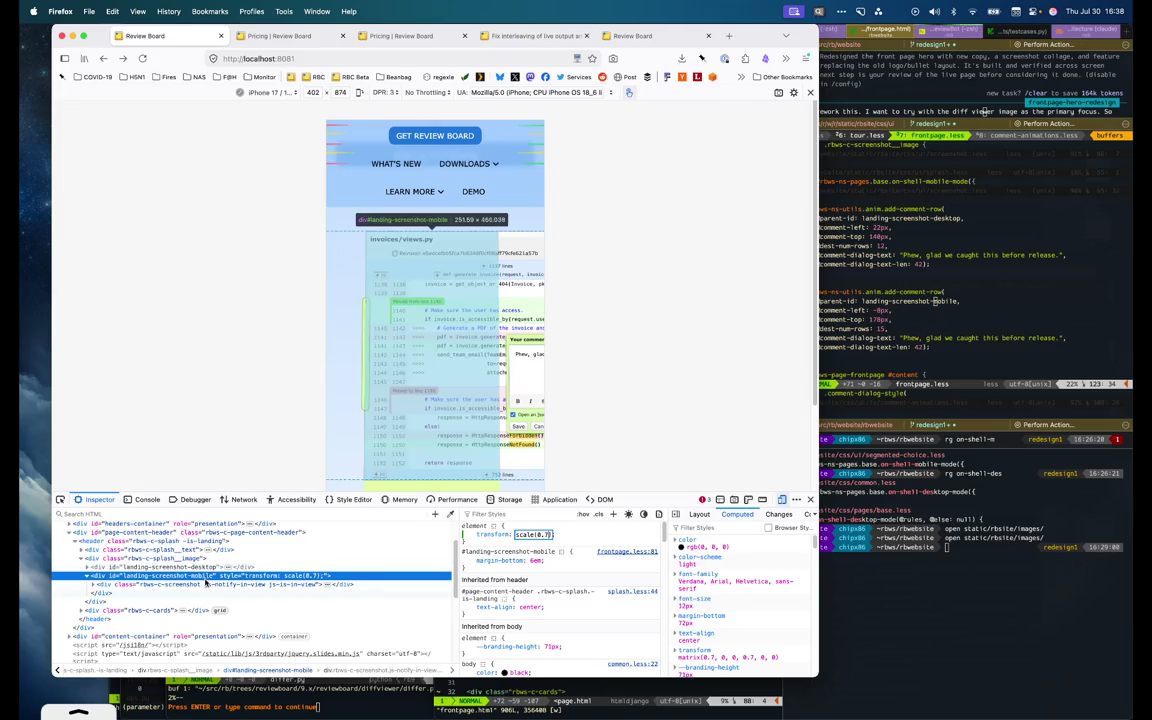
Inspect the mobile screenshot image and overlay, toggling its min-width and 1165px width rules
{"action": "left_click", "coordinate": [204, 585]}
{"action": "key", "text": "Right"}
{"action": "key", "text": "Down"}
{"action": "key", "text": "Down"}
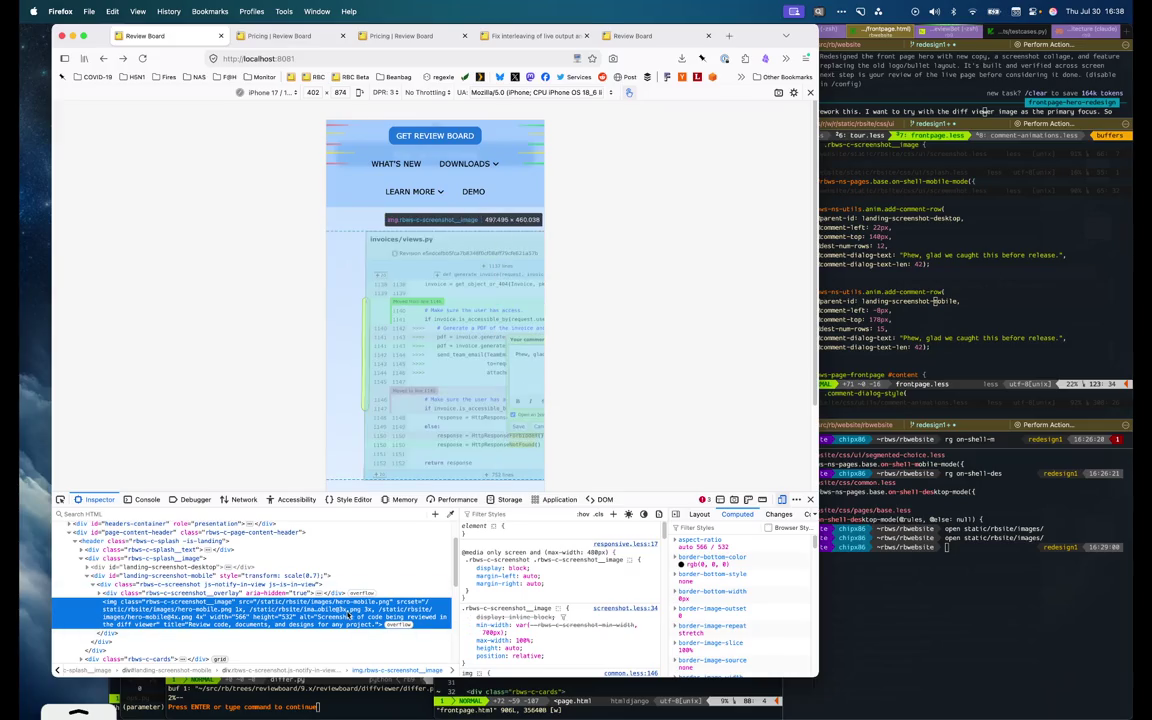
{"action": "left_click", "coordinate": [467, 625]}
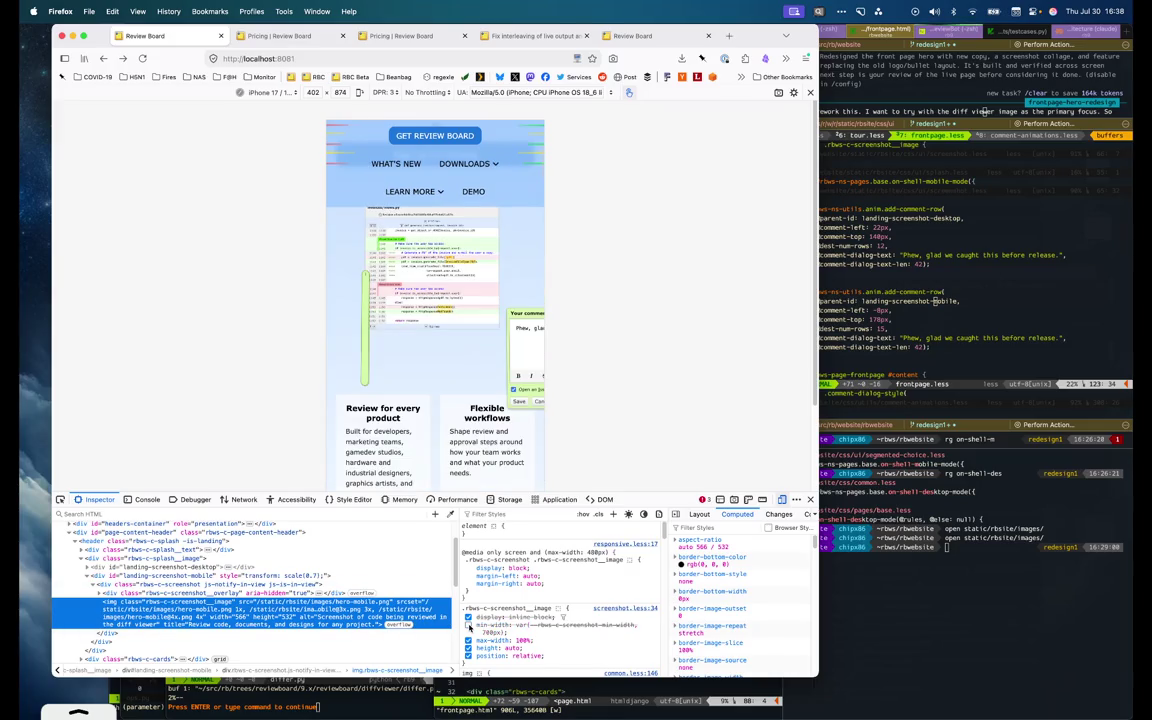
{"action": "left_click", "coordinate": [467, 625]}
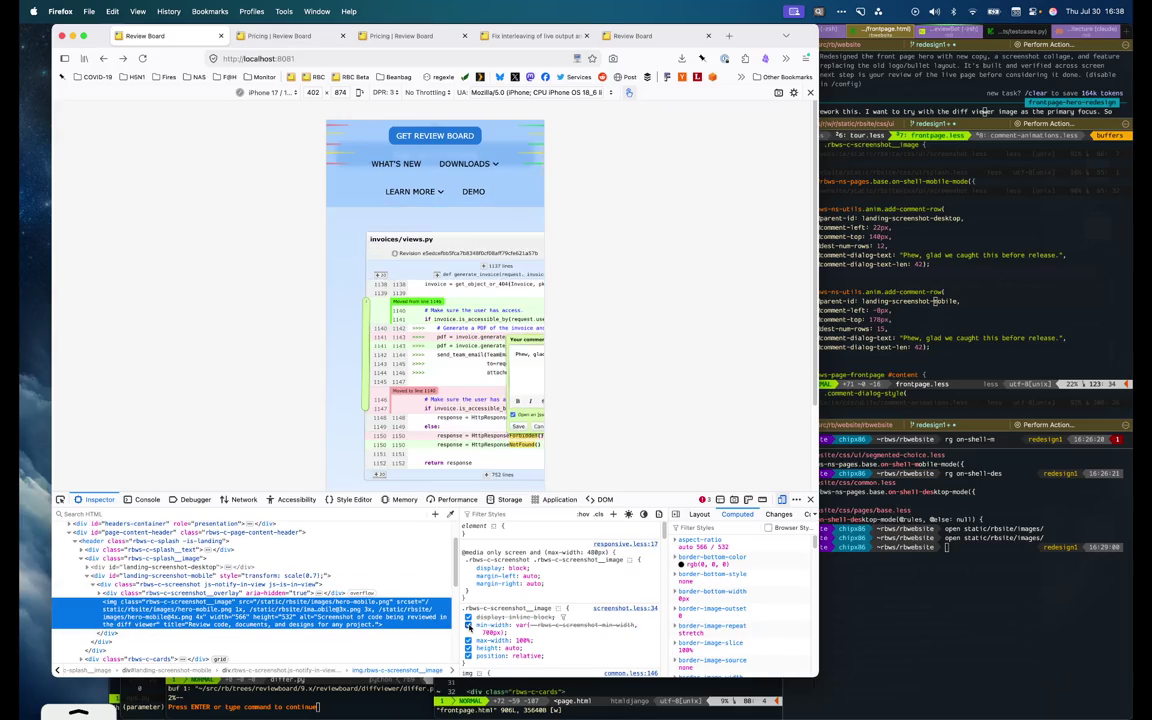
{"action": "left_click", "coordinate": [229, 594]}
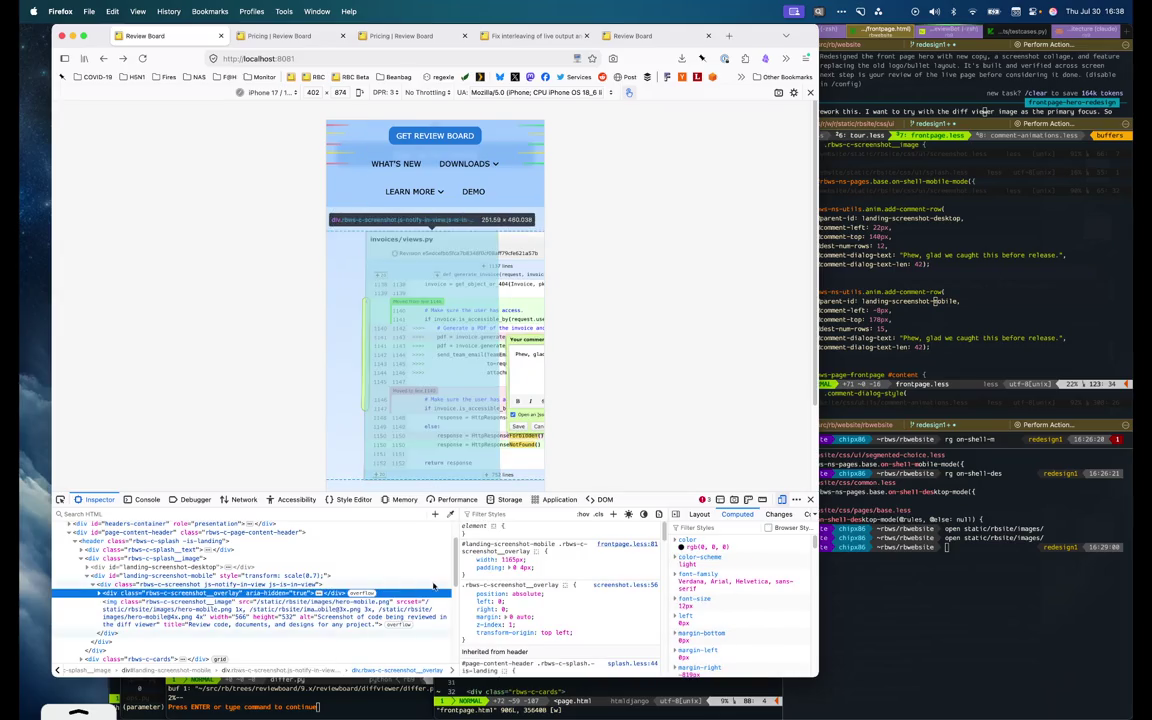
{"action": "left_click", "coordinate": [467, 560]}
{"action": "left_click", "coordinate": [467, 561]}
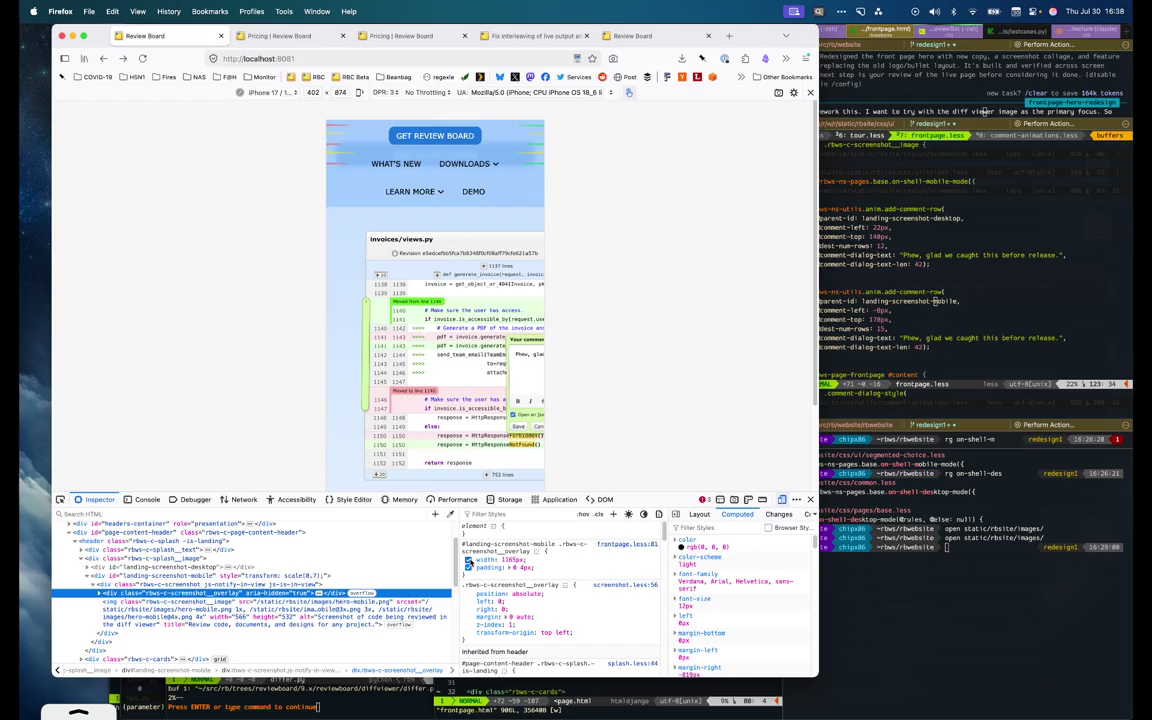
Try an 800px overlay width, then revert to 1165px
{"action": "left_click", "coordinate": [543, 536]}
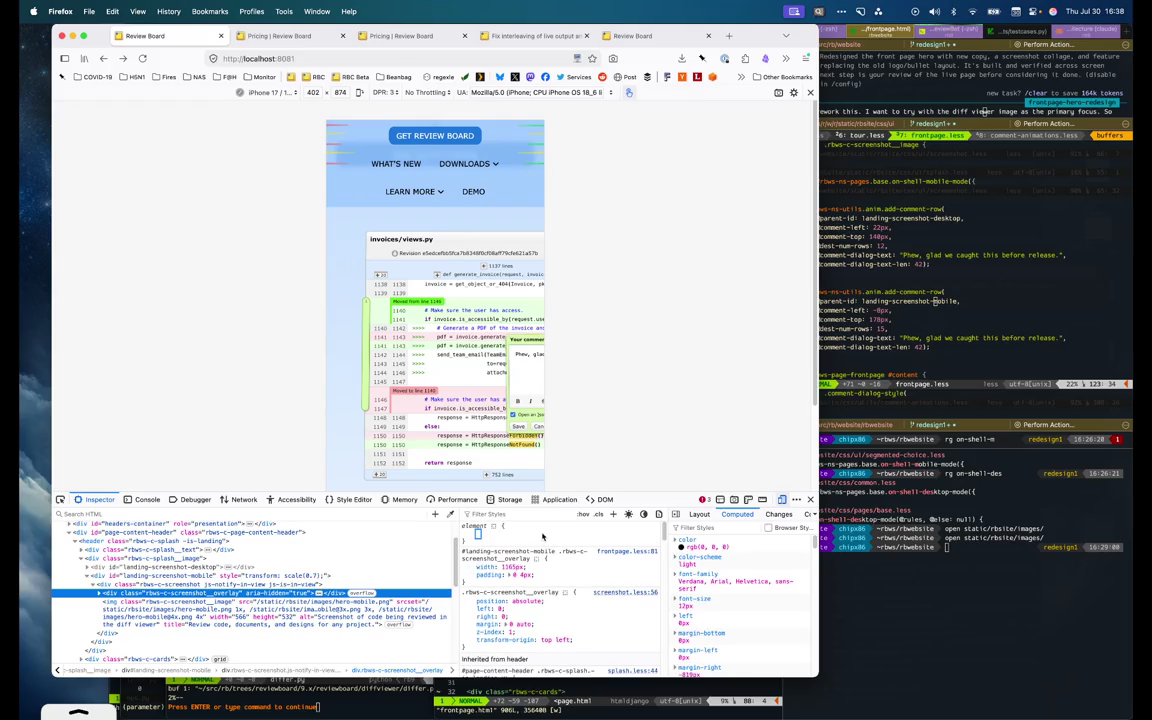
{"action": "type", "text": "width"}
{"action": "key", "text": "Escape"}
{"action": "left_click", "coordinate": [511, 560]}
{"action": "key", "text": "Down"}
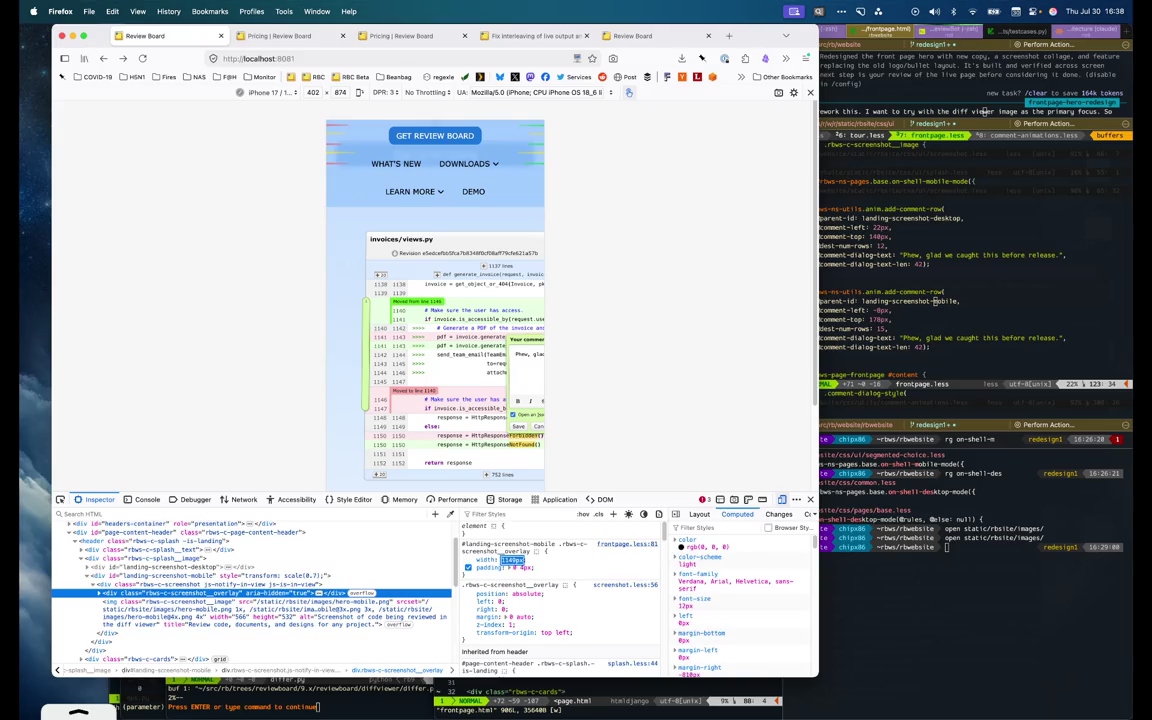
{"action": "type", "text": "800px"}
{"action": "key", "text": "Escape"}
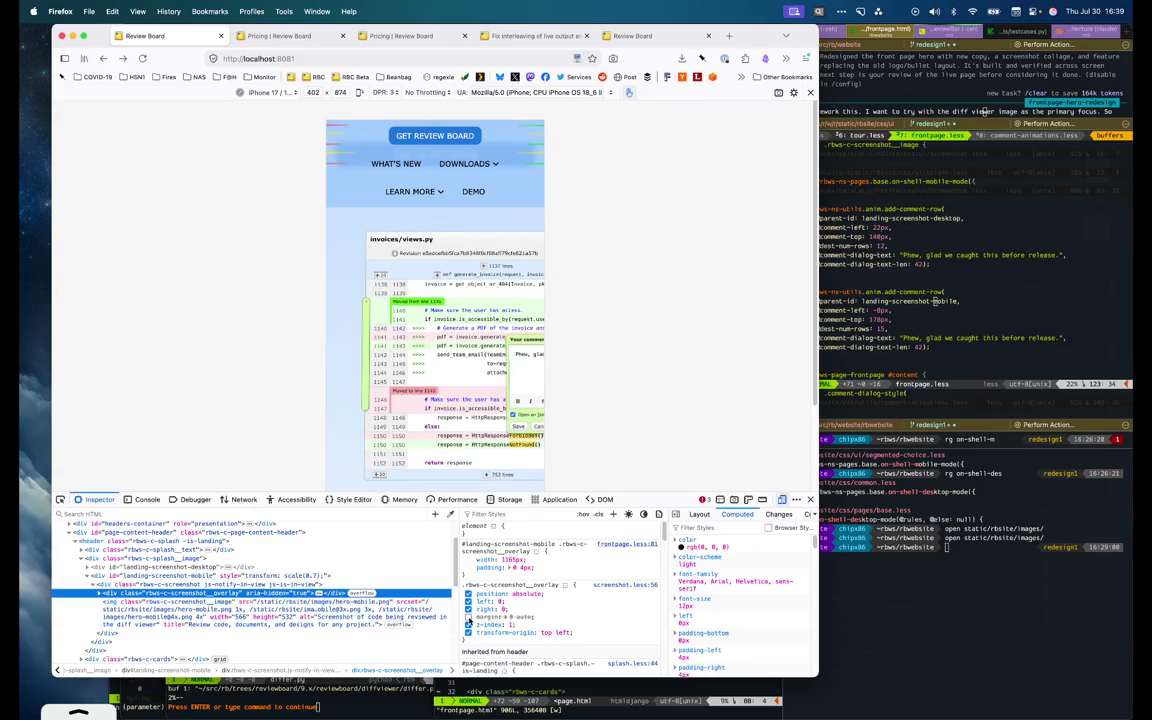
Inspect the mobile container and image, turning off the image's display: block rule
{"action": "left_click", "coordinate": [208, 579]}
{"action": "scroll", "coordinate": [210, 560], "scroll_direction": "down", "scroll_amount": 1}
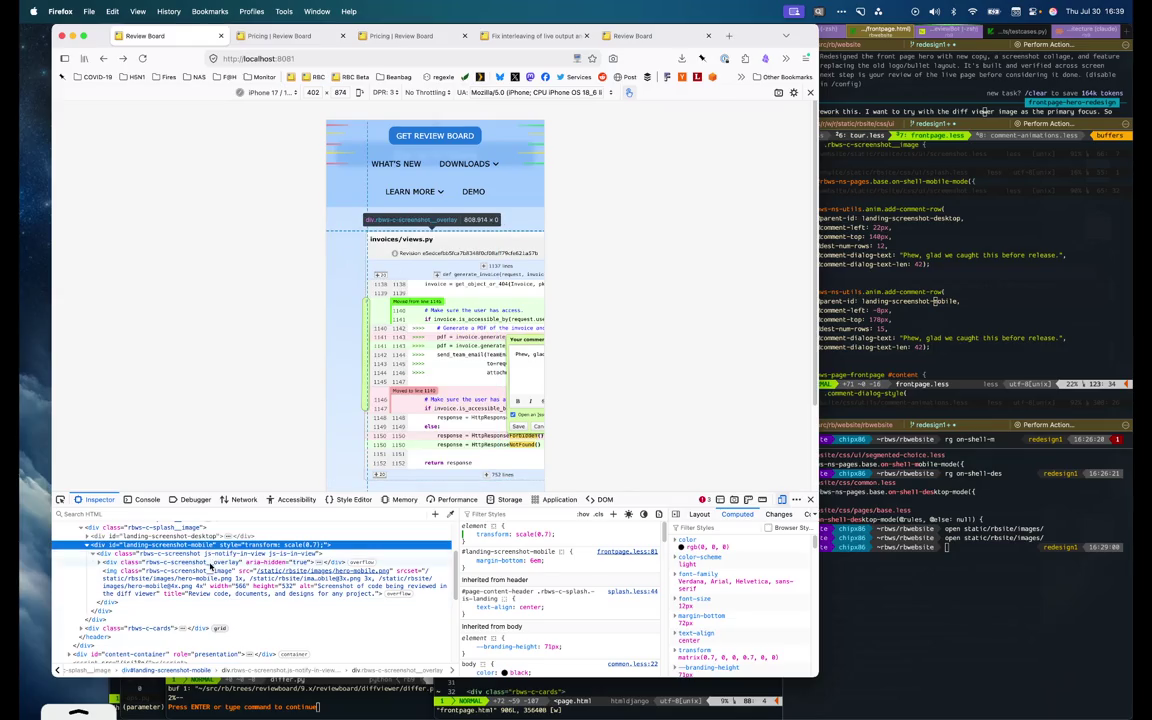
{"action": "left_click", "coordinate": [211, 574]}
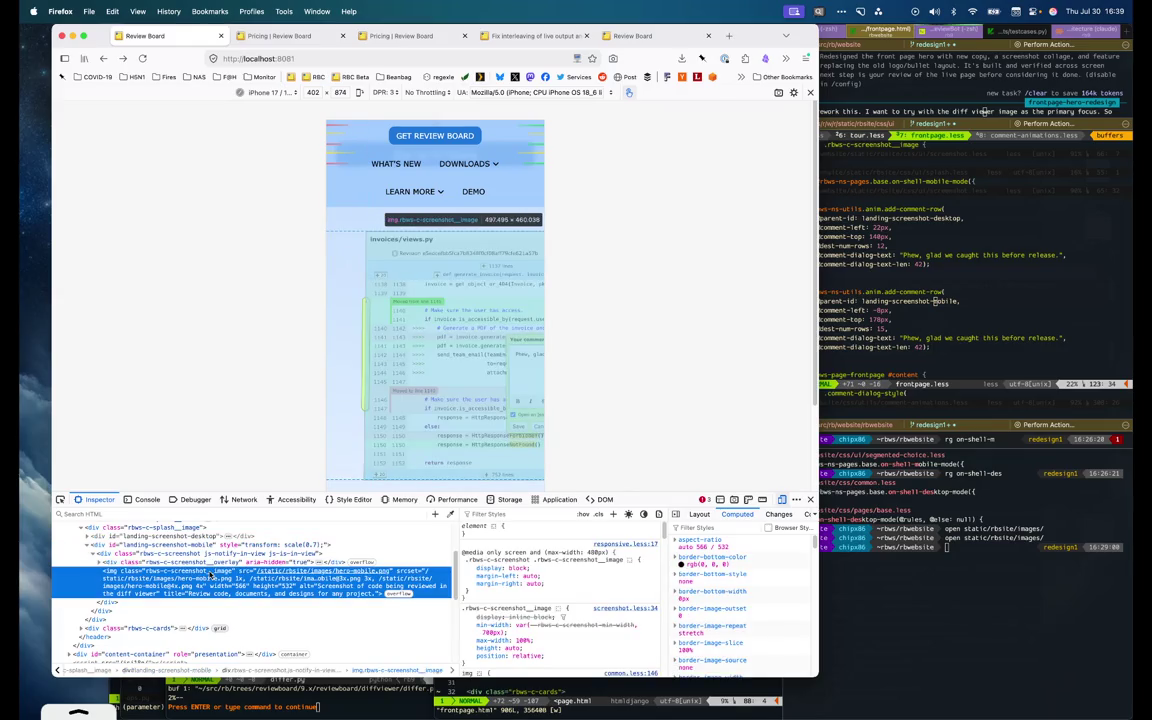
{"action": "left_click", "coordinate": [468, 567]}
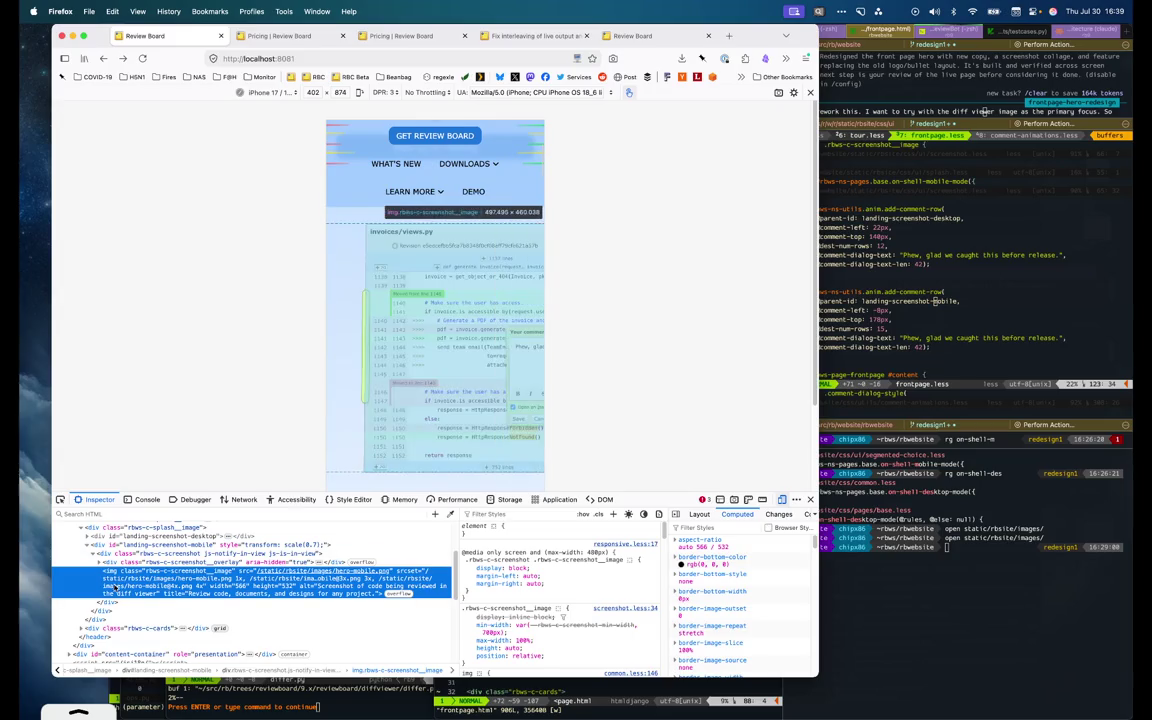
{"action": "left_click", "coordinate": [153, 555]}
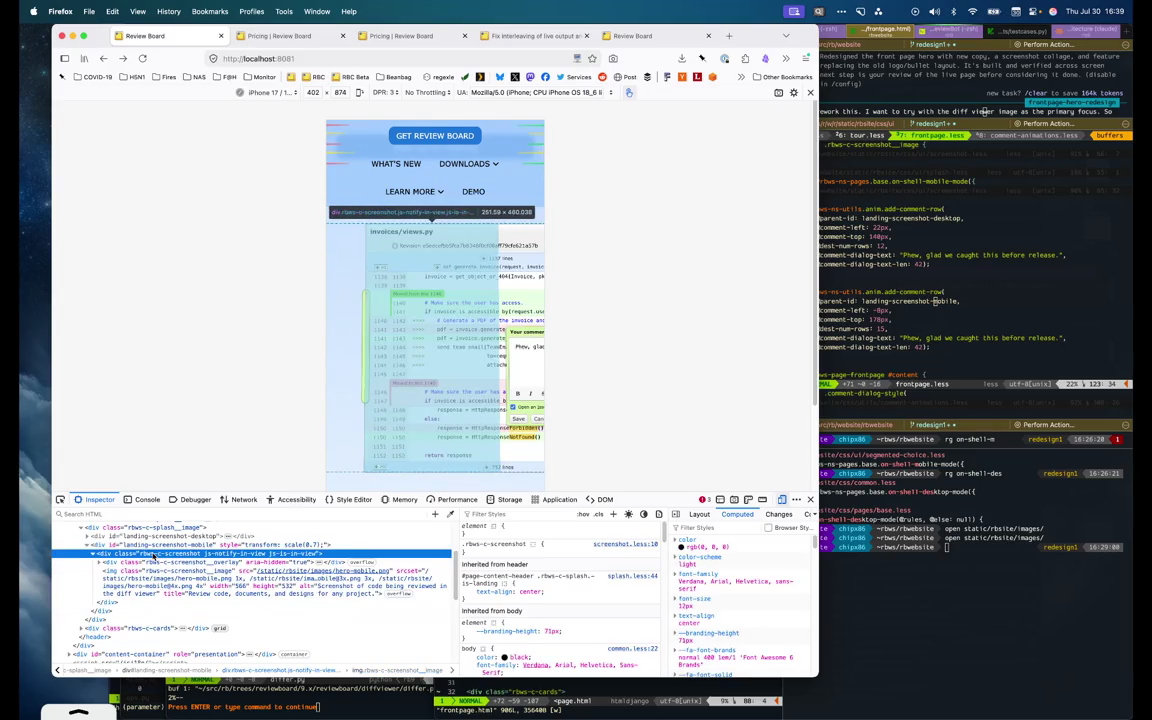
{"action": "left_click", "coordinate": [160, 545]}
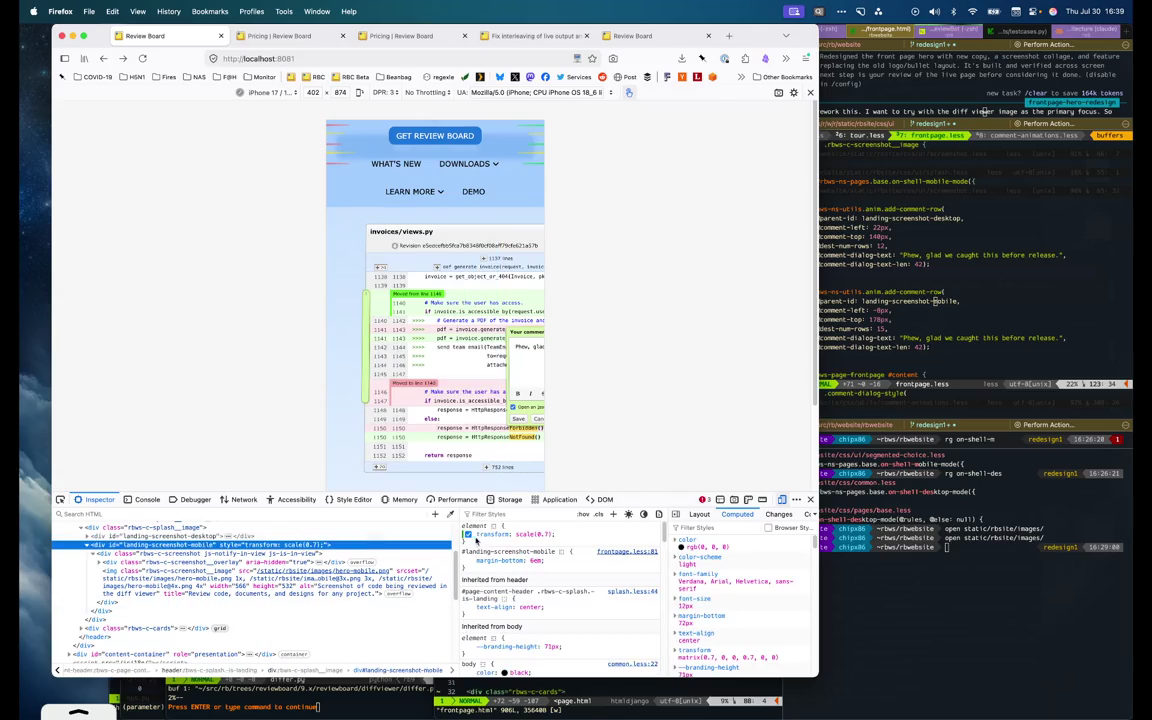
Compare the unscaled size, then add transform-origin: top left beside scale(0.7)
{"action": "left_click", "coordinate": [468, 534]}
{"action": "left_click", "coordinate": [468, 534]}
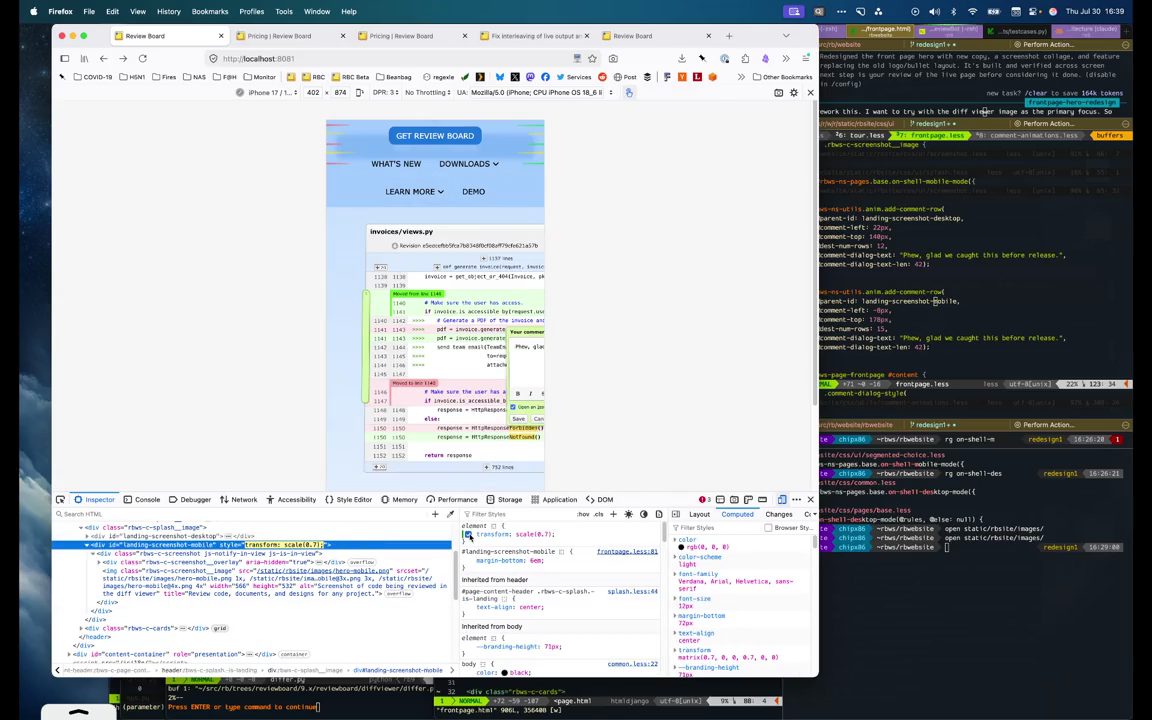
{"action": "type", "text": "tra"}
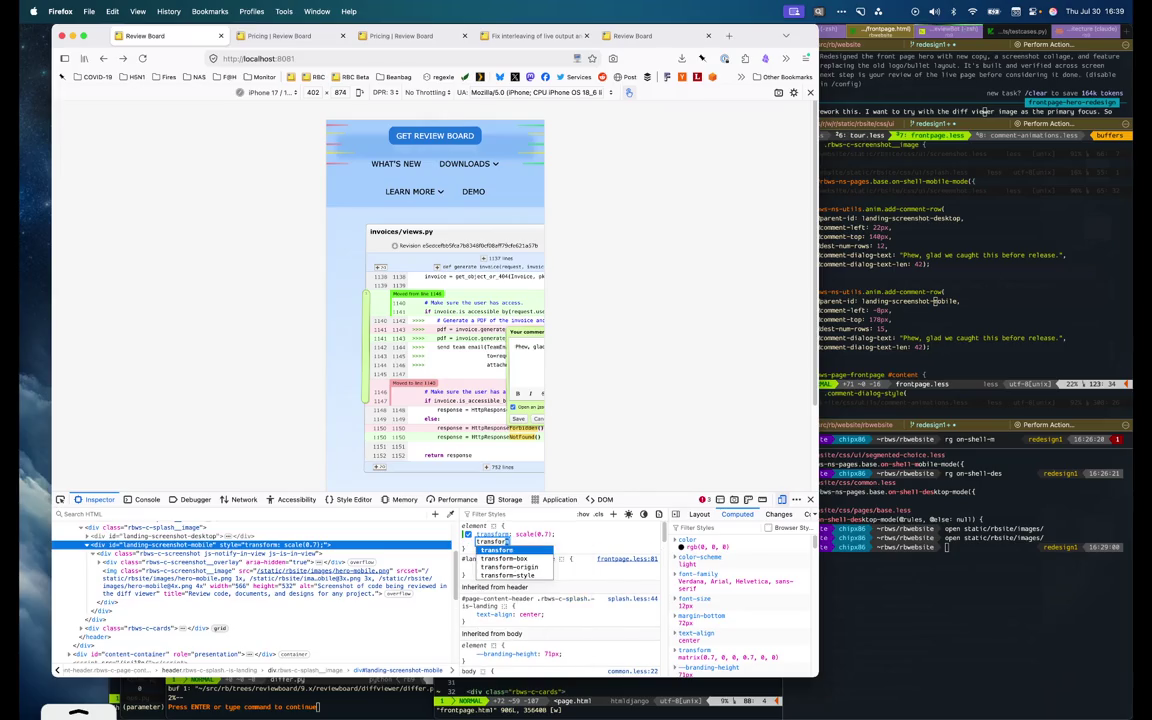
{"action": "type", "text": "nsform-origin"}
{"action": "key", "text": "Tab"}
{"action": "type", "text": "top"}
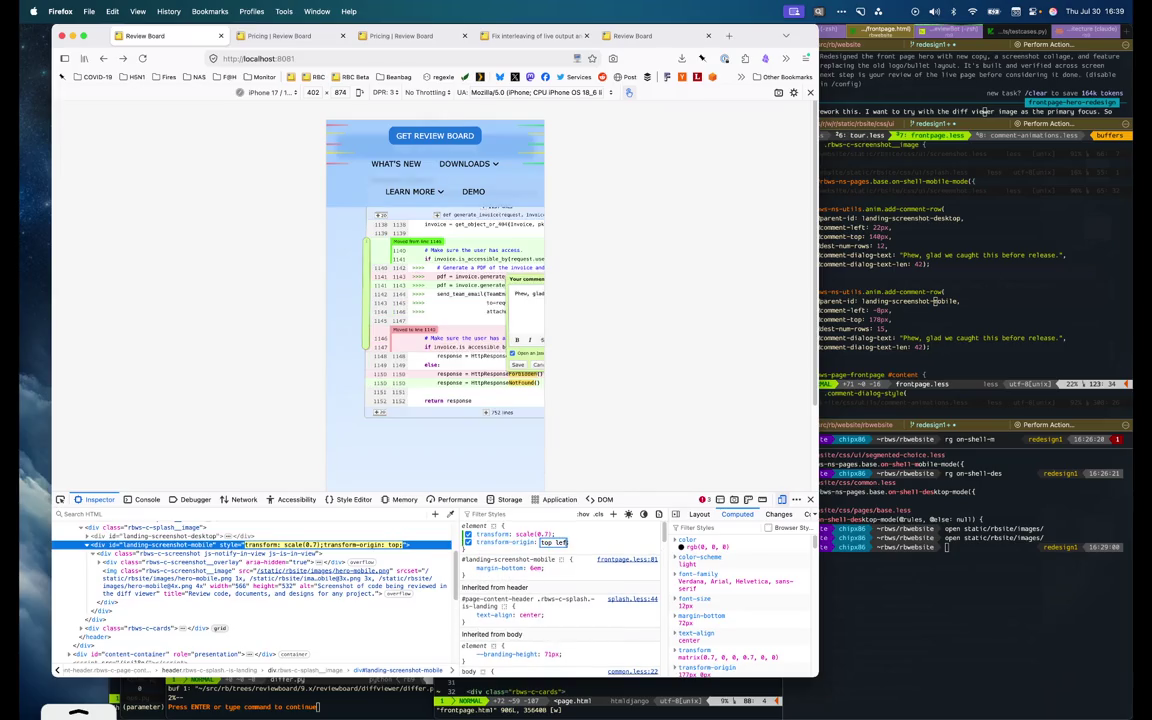
{"action": "type", "text": " left"}
{"action": "left_click", "coordinate": [832, 272]}
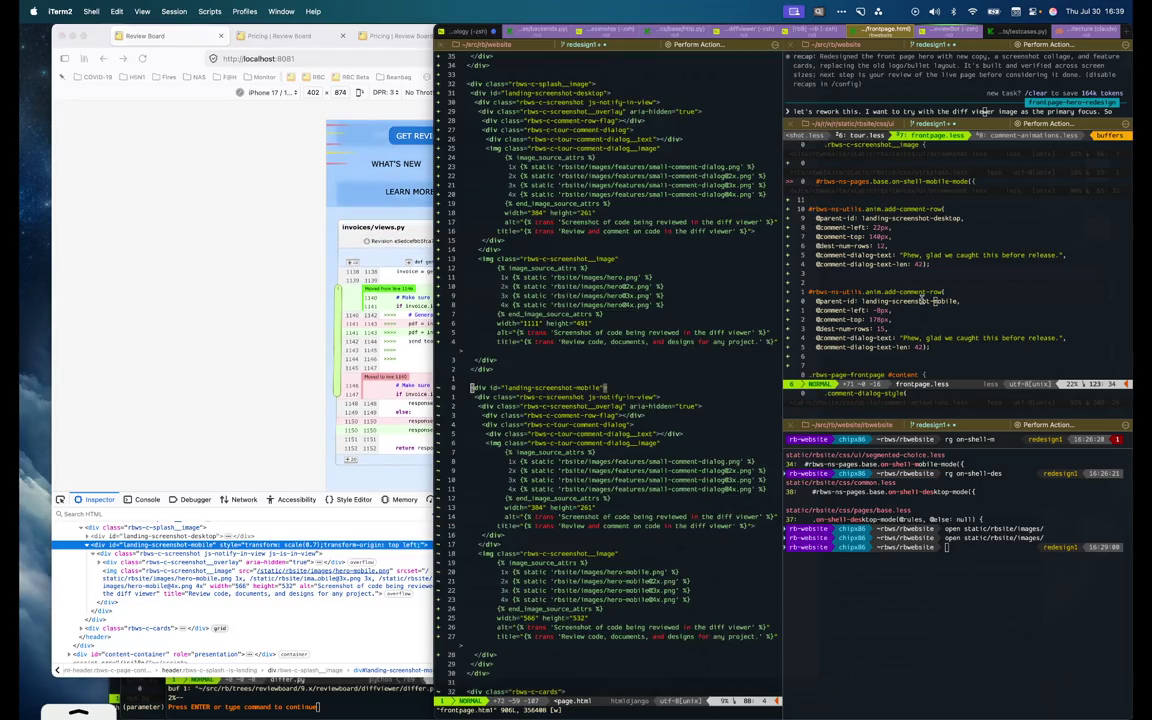
Add transform: scale(0.7) and transform-origin: top left to the #landing-screenshot-mobile rule
{"action": "key", "text": "super+Tab"}
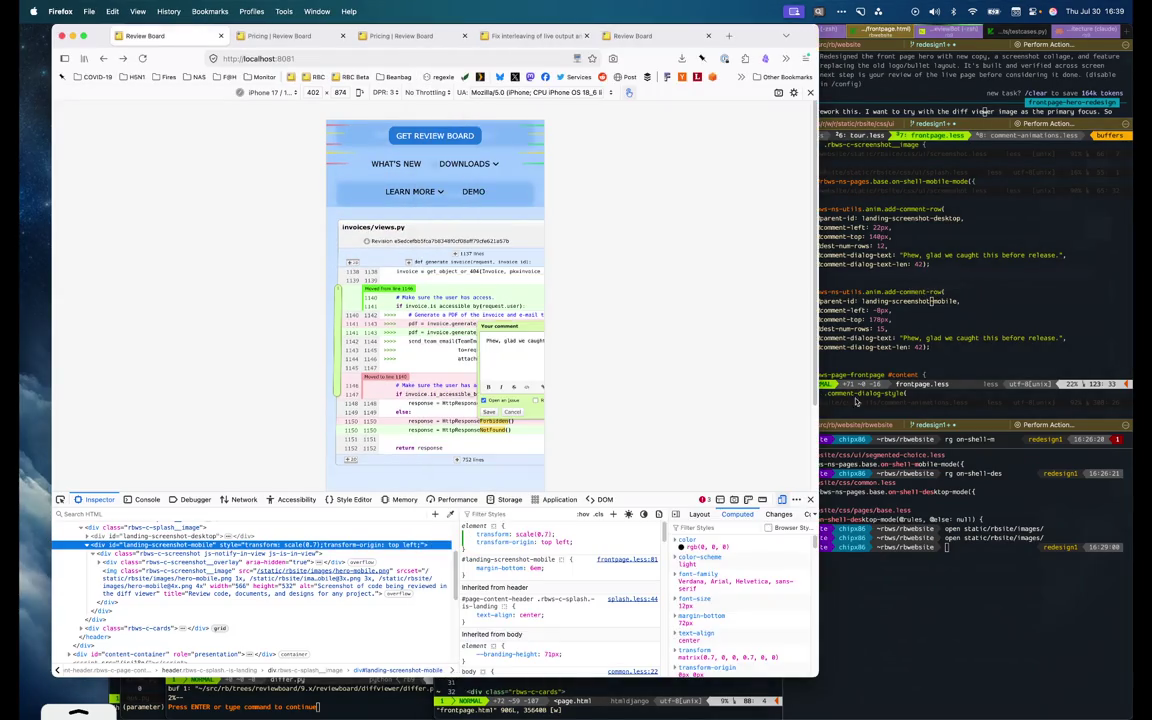
{"action": "key", "text": "super+Tab"}
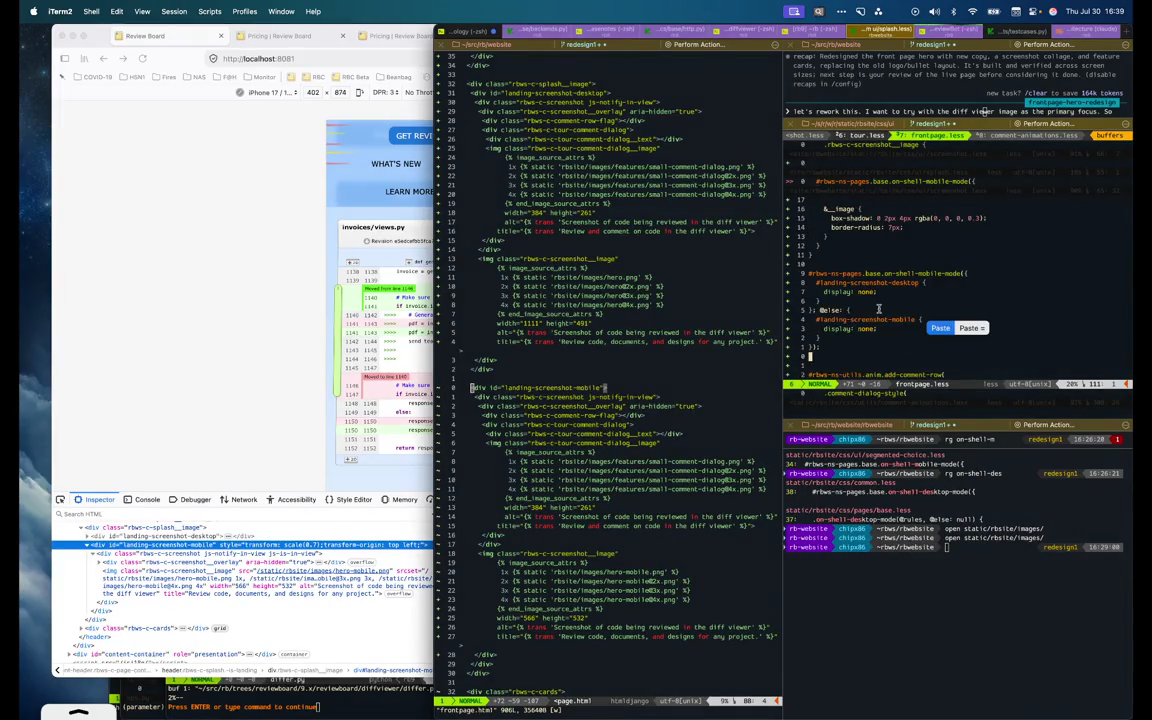
{"action": "scroll", "coordinate": [900, 300], "scroll_direction": "up", "scroll_amount": 6}
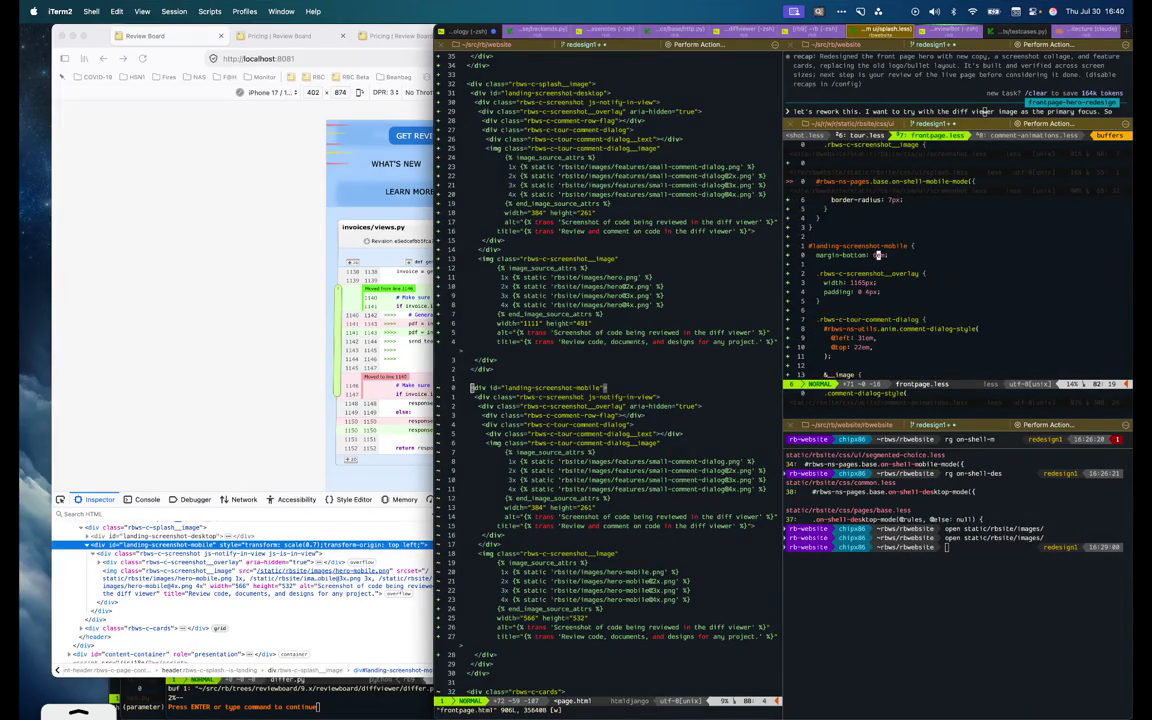
{"action": "type", "text": "otransform: scale("}
{"action": "key", "text": "super+Tab"}
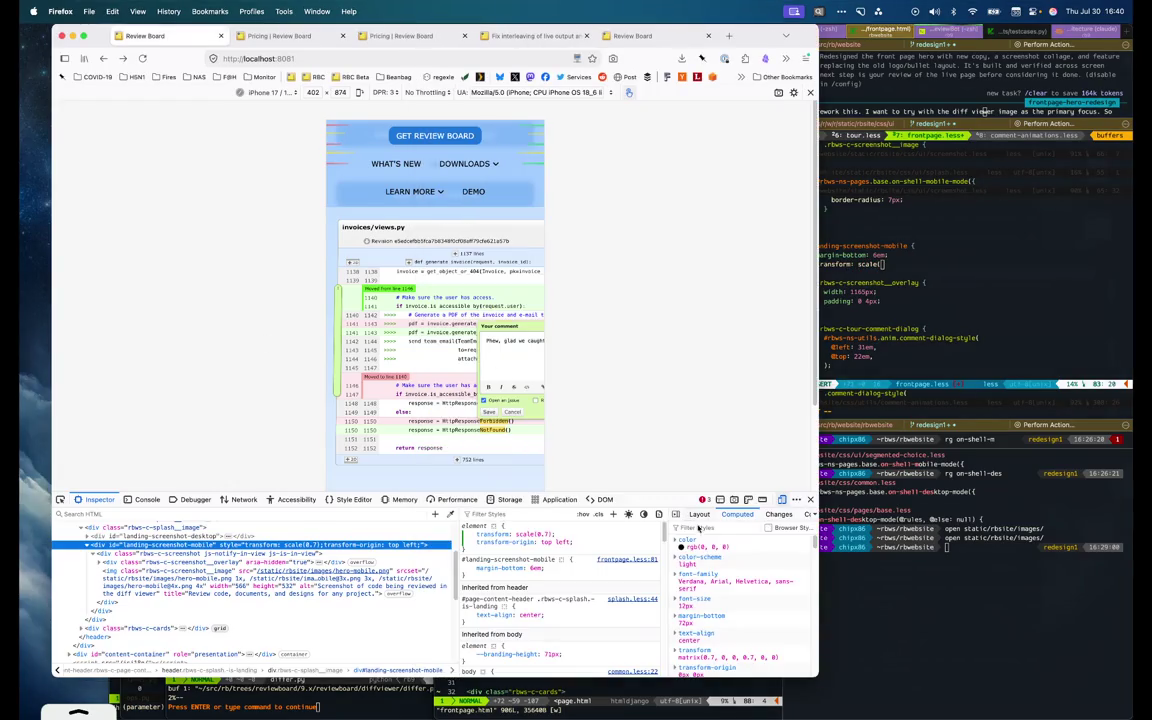
{"action": "key", "text": "super+Tab"}
{"action": "type", "text": "0.7);"}
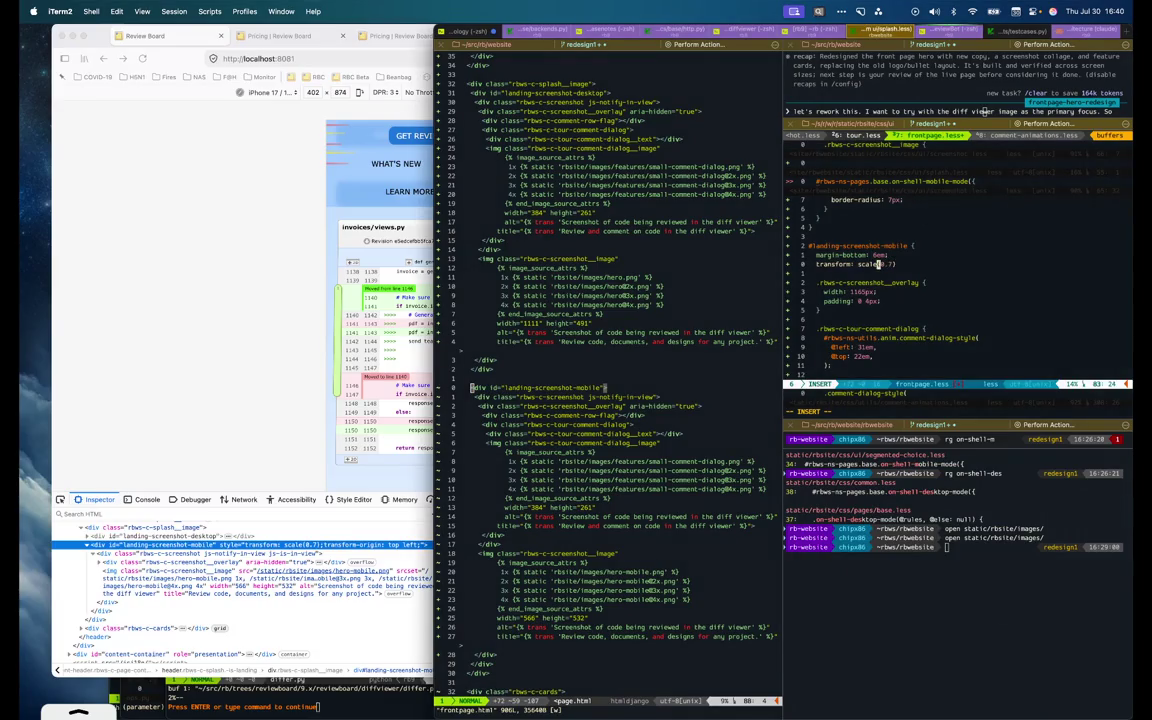
{"action": "key", "text": "Return"}
{"action": "type", "text": "transform-origin: top left;"}
Save frontpage.less with :w and go back to Firefox to preview
{"action": "key", "text": "Escape"}
{"action": "type", "text": ":w"}
{"action": "key", "text": "Return"}
{"action": "key", "text": "super+Tab"}
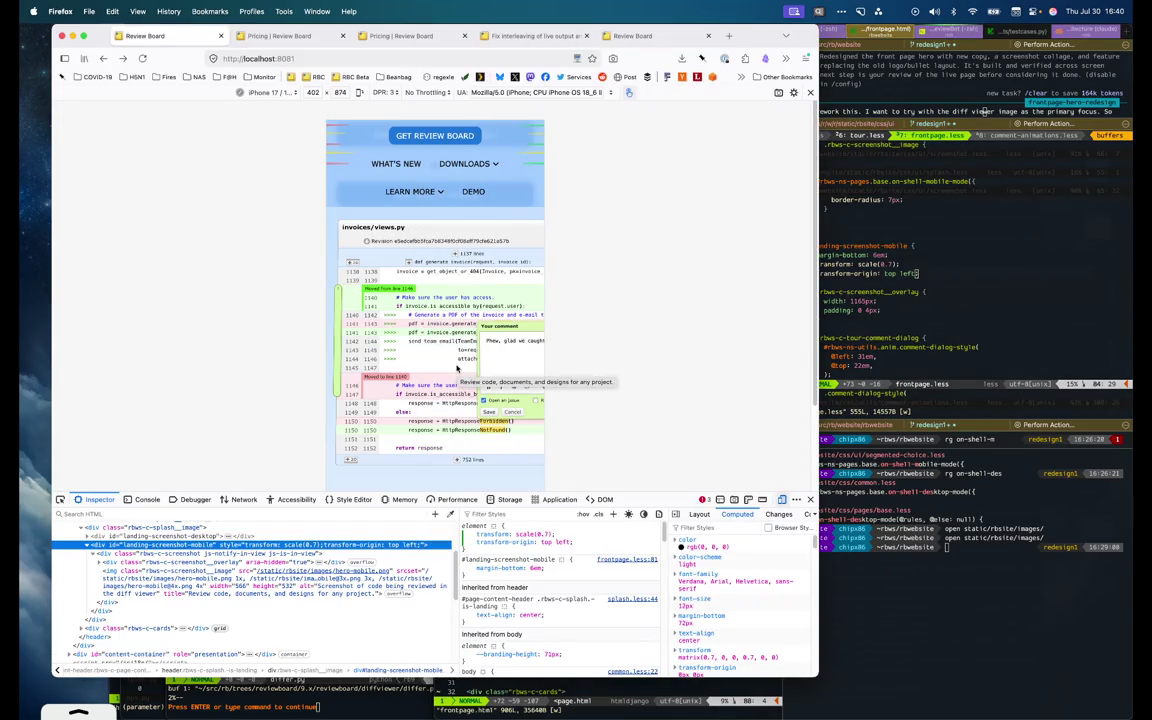
Pick the mobile screenshot's comment dialog and select its div.rbws-c-tour-comment-dialog container
{"action": "left_click", "coordinate": [61, 499]}
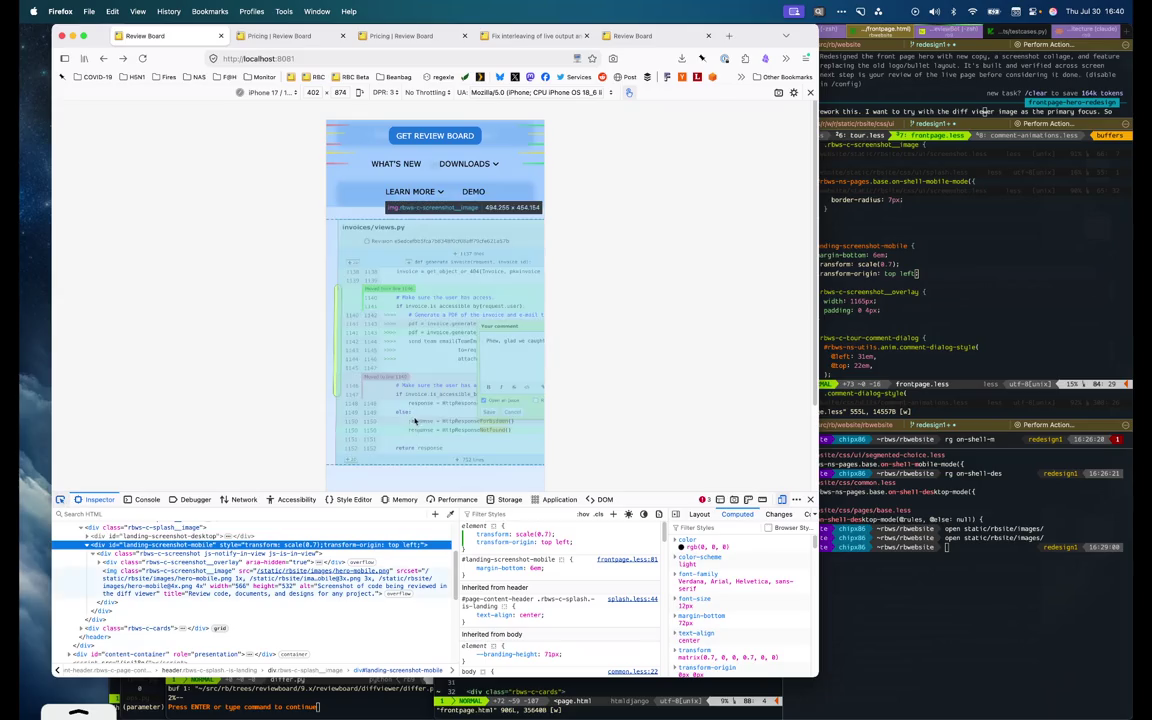
{"action": "left_click", "coordinate": [484, 406]}
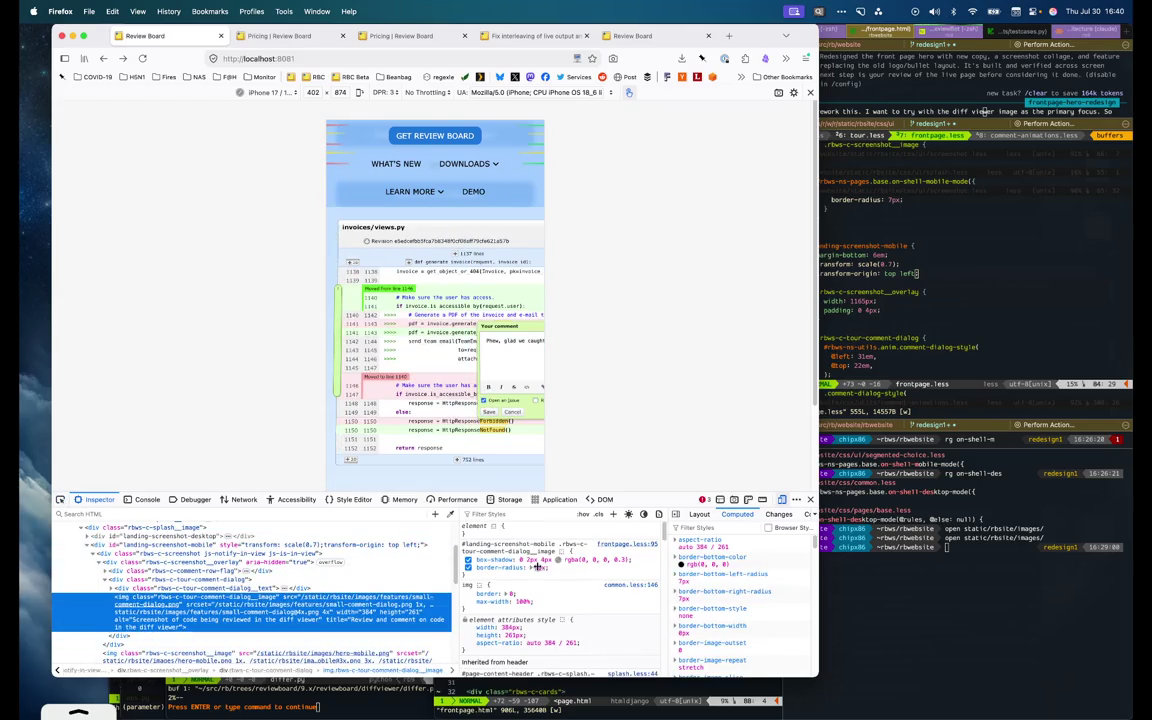
{"action": "left_click", "coordinate": [230, 579]}
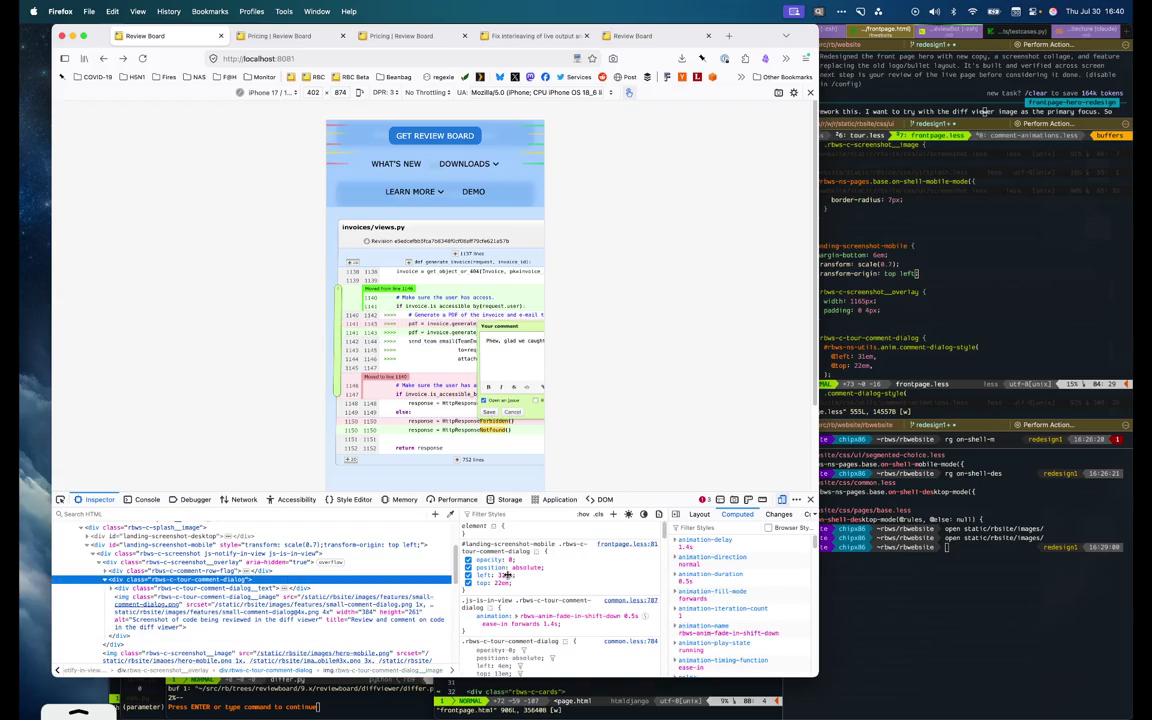
Nudge the dialog's left and top offsets in the Rules panel to move it lower-left
{"action": "left_click", "coordinate": [503, 576]}
{"action": "key", "text": "Tab"}
{"action": "key", "text": "shift+Up"}
{"action": "key", "text": "shift+Up"}
{"action": "key", "text": "shift+Down"}
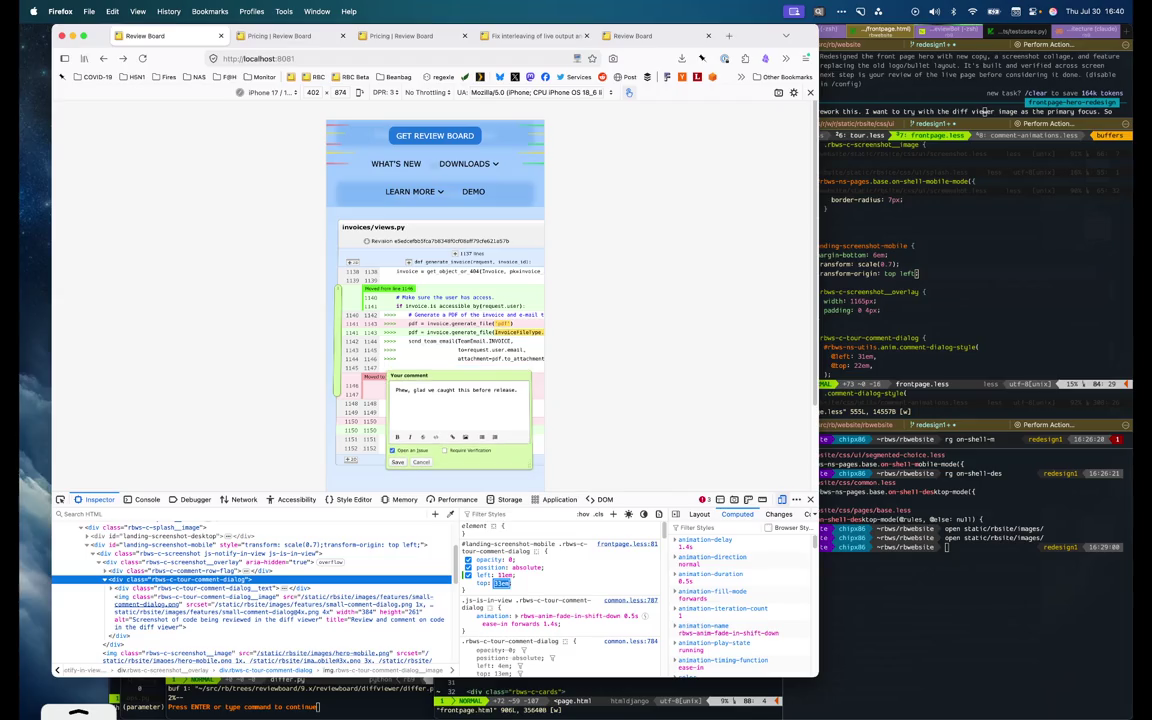
{"action": "key", "text": "Up"}
{"action": "key", "text": "Up"}
{"action": "key", "text": "Up"}
{"action": "key", "text": "Down"}
{"action": "key", "text": "Down"}
{"action": "key", "text": "Down"}
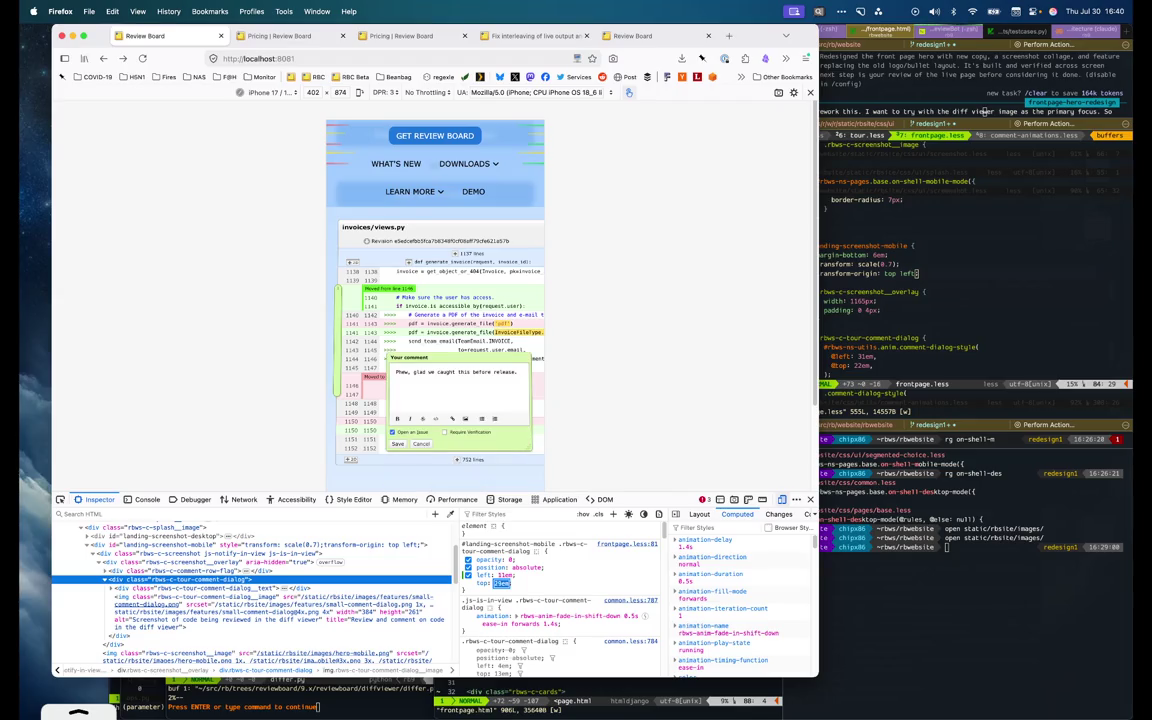
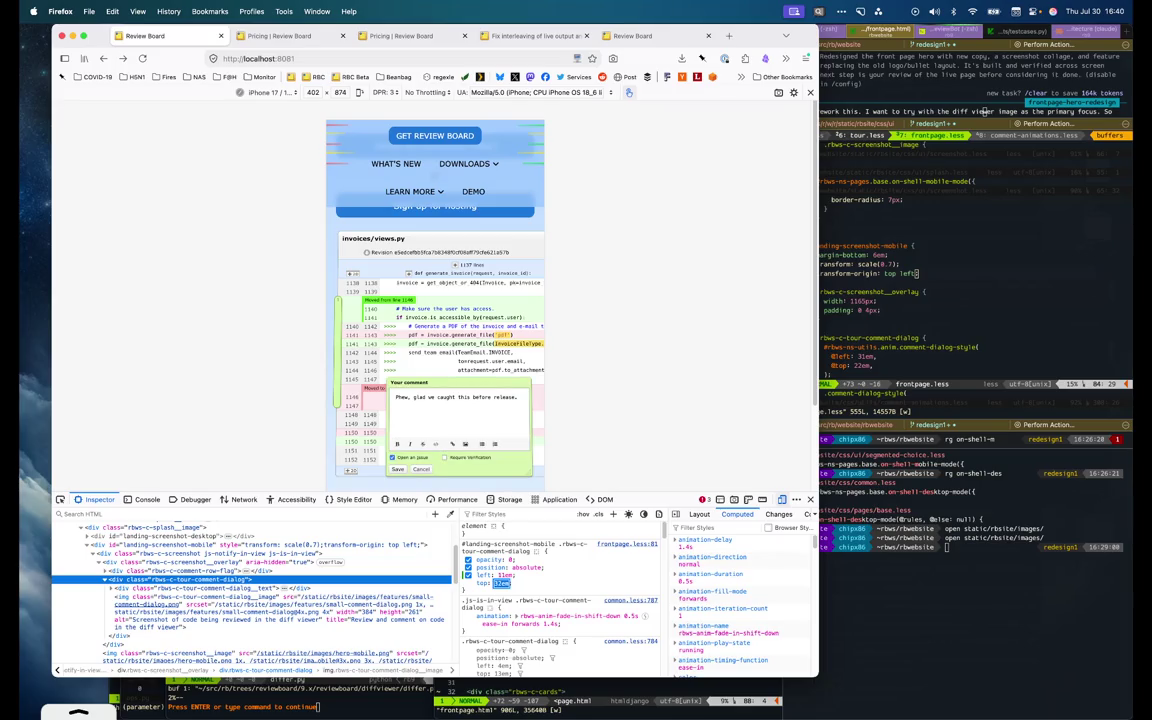
Nudge the comment dialog's left offset up in the rules pane
{"action": "key", "text": "shift+Tab"}
{"action": "key", "text": "shift+Tab"}
{"action": "key", "text": "Up"}
{"action": "key", "text": "Up"}
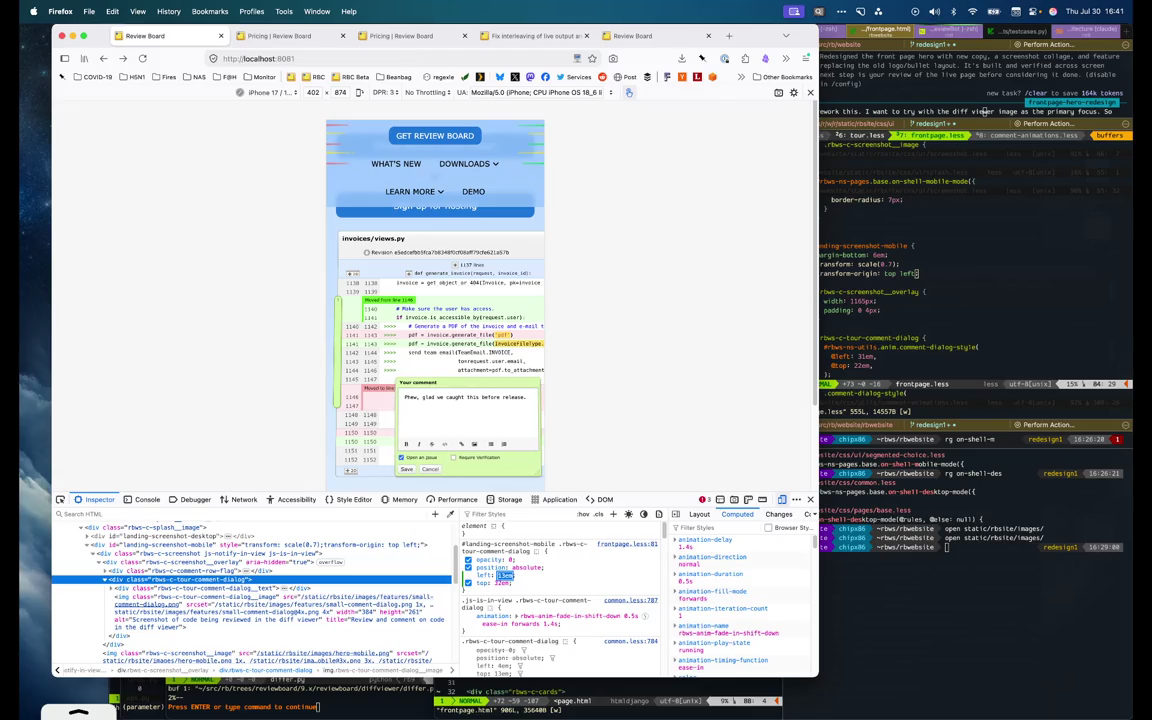
{"action": "scroll", "coordinate": [494, 445], "scroll_direction": "up", "scroll_amount": 1}
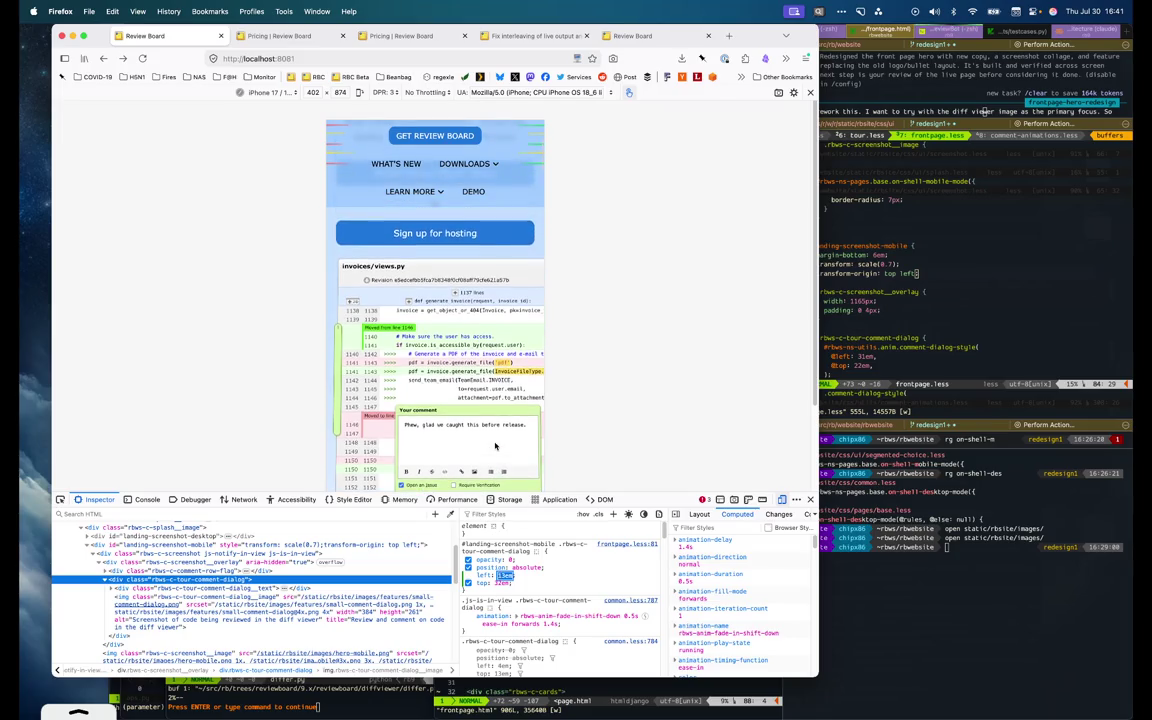
{"action": "scroll", "coordinate": [494, 445], "scroll_direction": "down", "scroll_amount": 2}
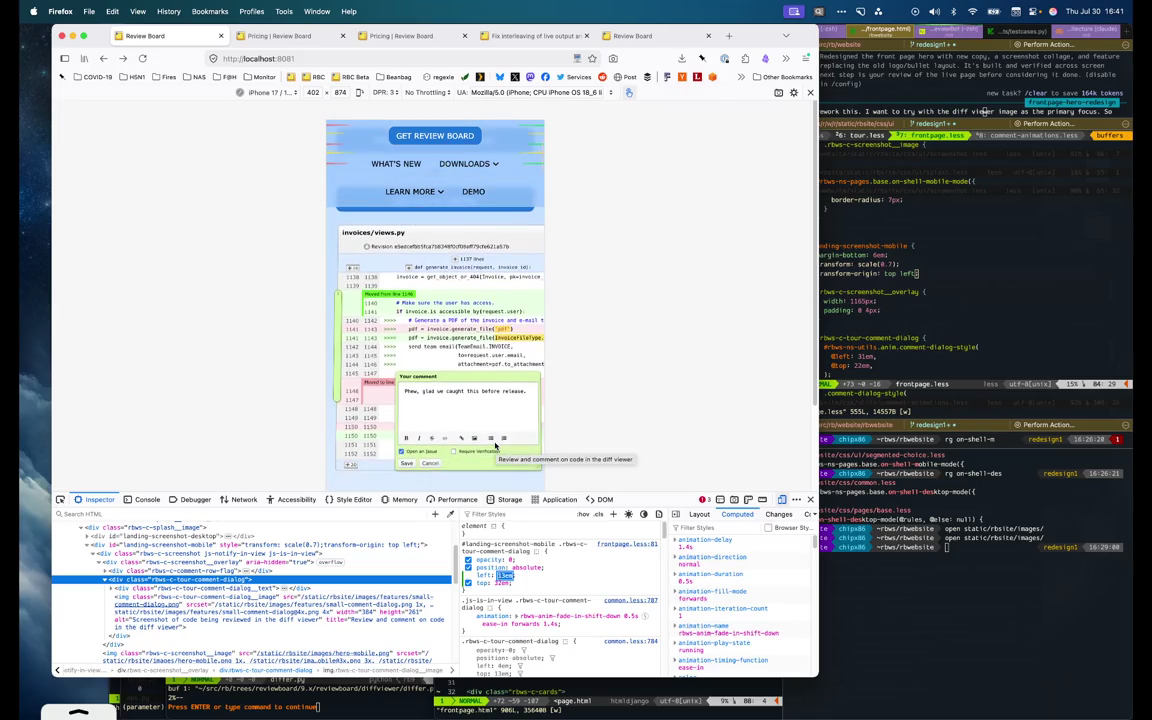
Select the mobile screenshot and try transform scales 0.8, 0.6, then 0.65
{"action": "left_click", "coordinate": [290, 570]}
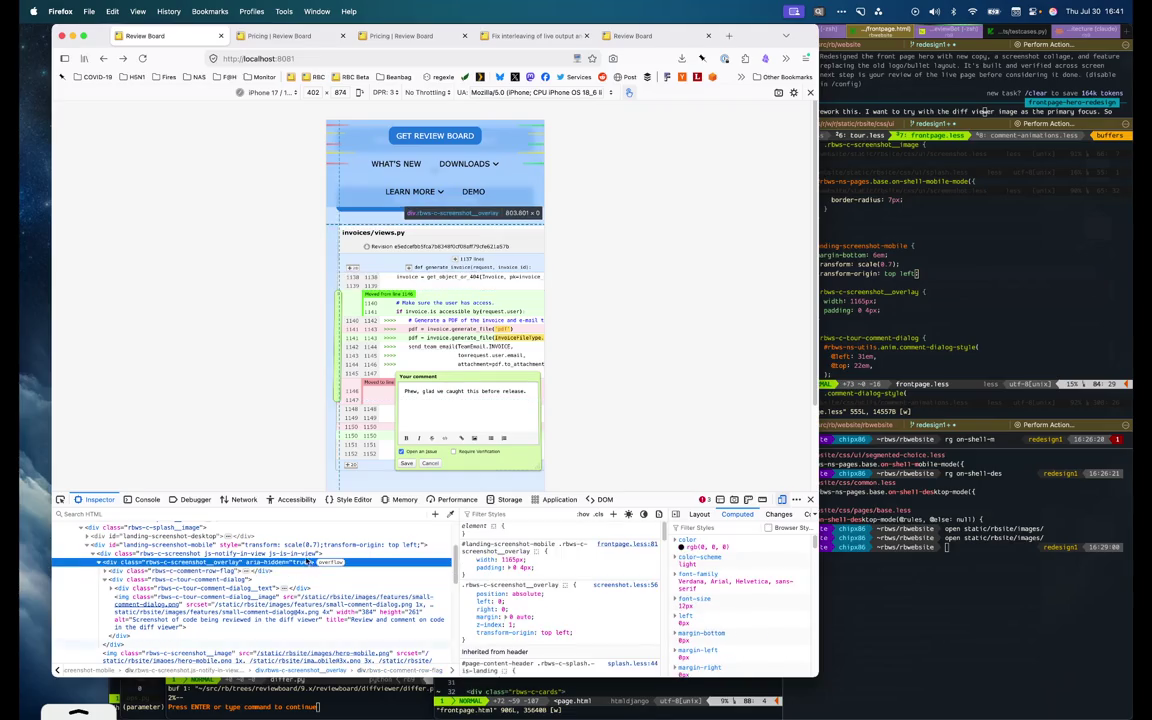
{"action": "left_click", "coordinate": [300, 553]}
{"action": "left_click", "coordinate": [250, 544]}
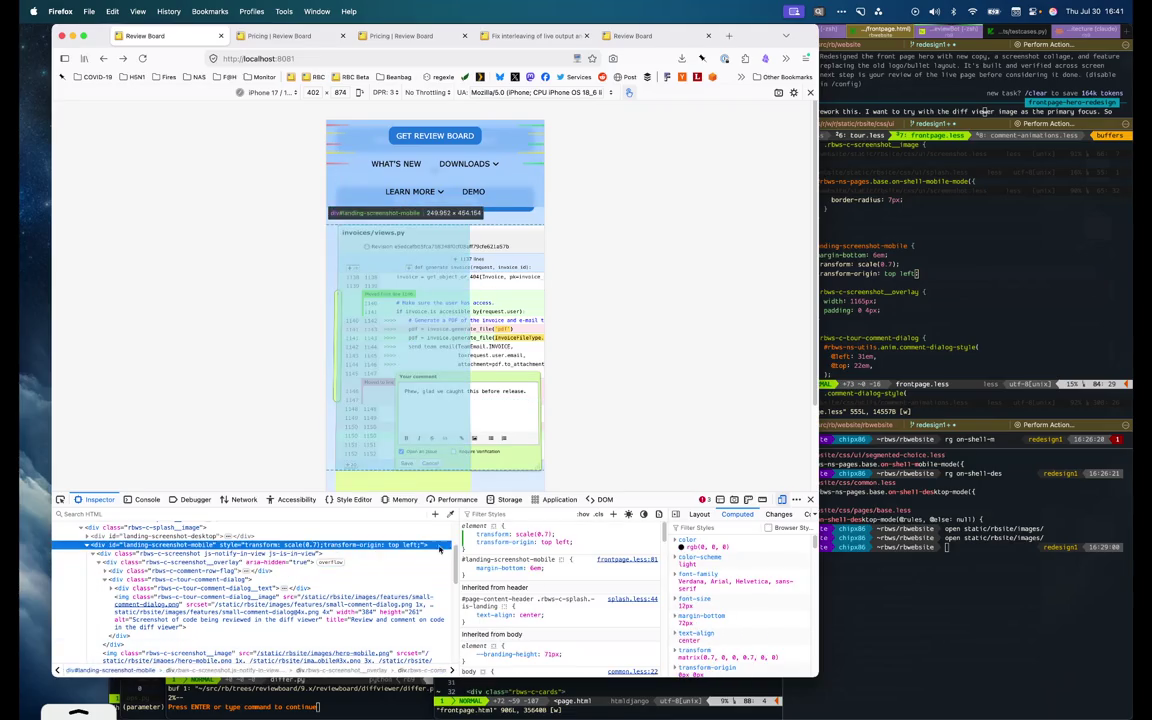
{"action": "left_click", "coordinate": [533, 534]}
{"action": "key", "text": "alt+Up"}
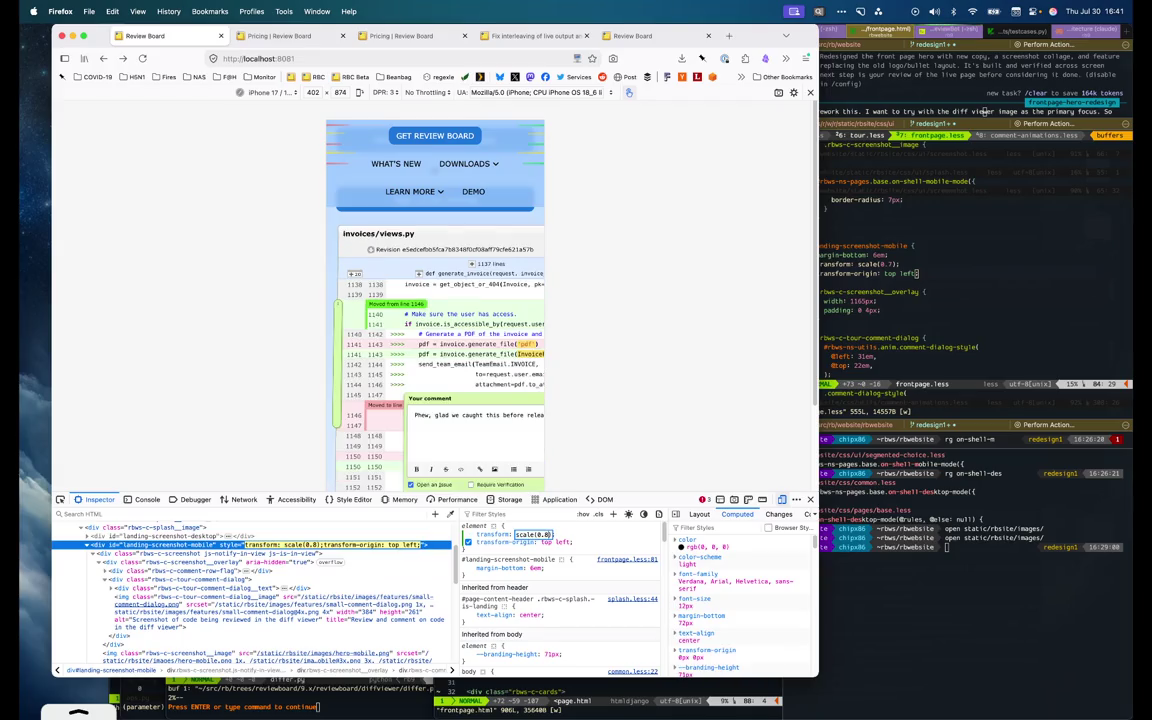
{"action": "key", "text": "alt+Down"}
{"action": "key", "text": "alt+Down"}
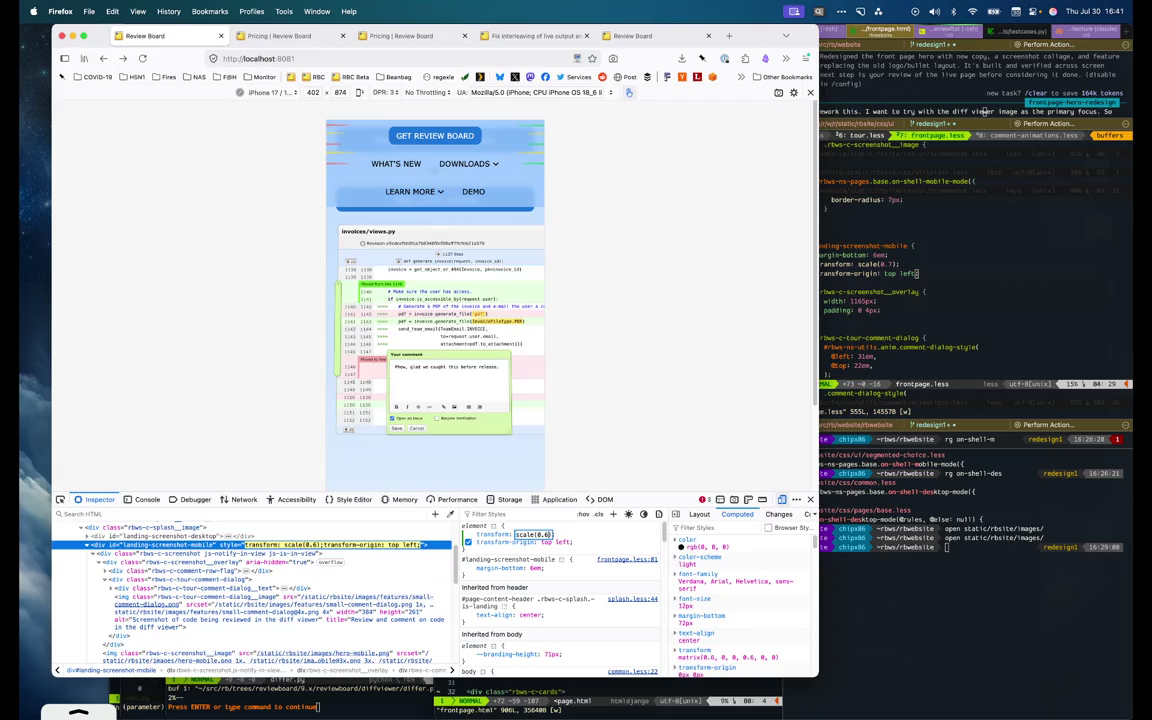
{"action": "type", "text": "5"}
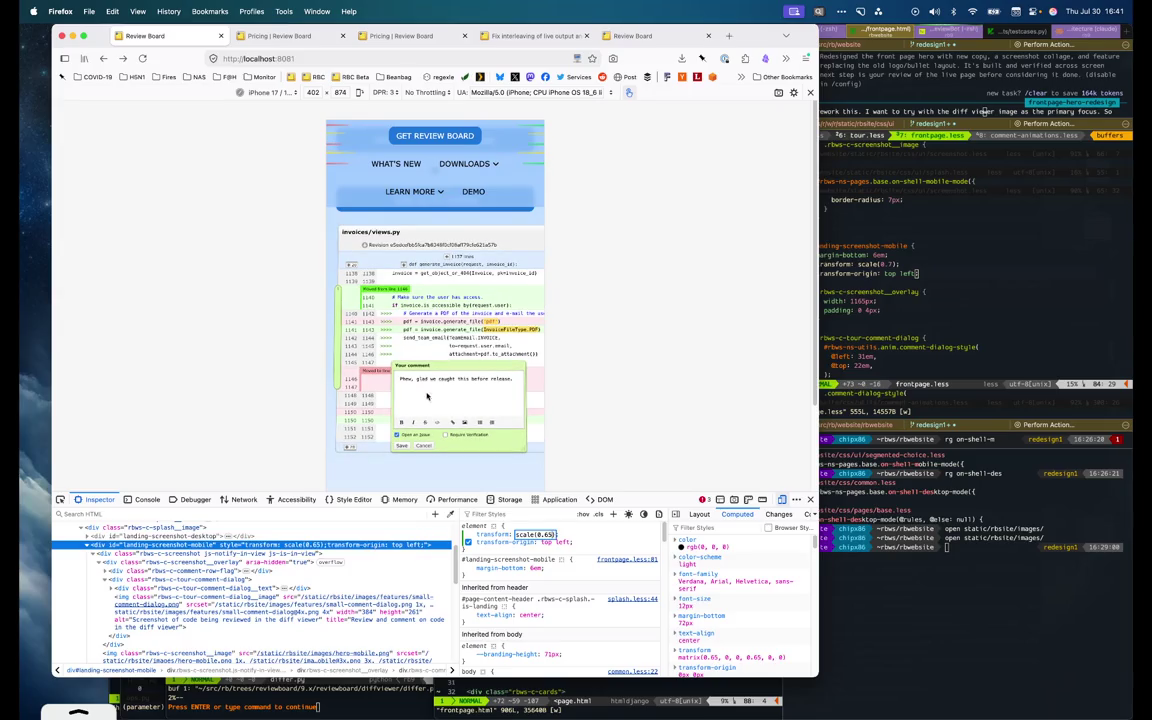
Compare the preview, then set the mobile screenshot scale back to 0.7
{"action": "scroll", "coordinate": [423, 295], "scroll_direction": "up", "scroll_amount": 2}
{"action": "scroll", "coordinate": [423, 295], "scroll_direction": "up", "scroll_amount": 1}
{"action": "scroll", "coordinate": [423, 295], "scroll_direction": "up", "scroll_amount": 1}
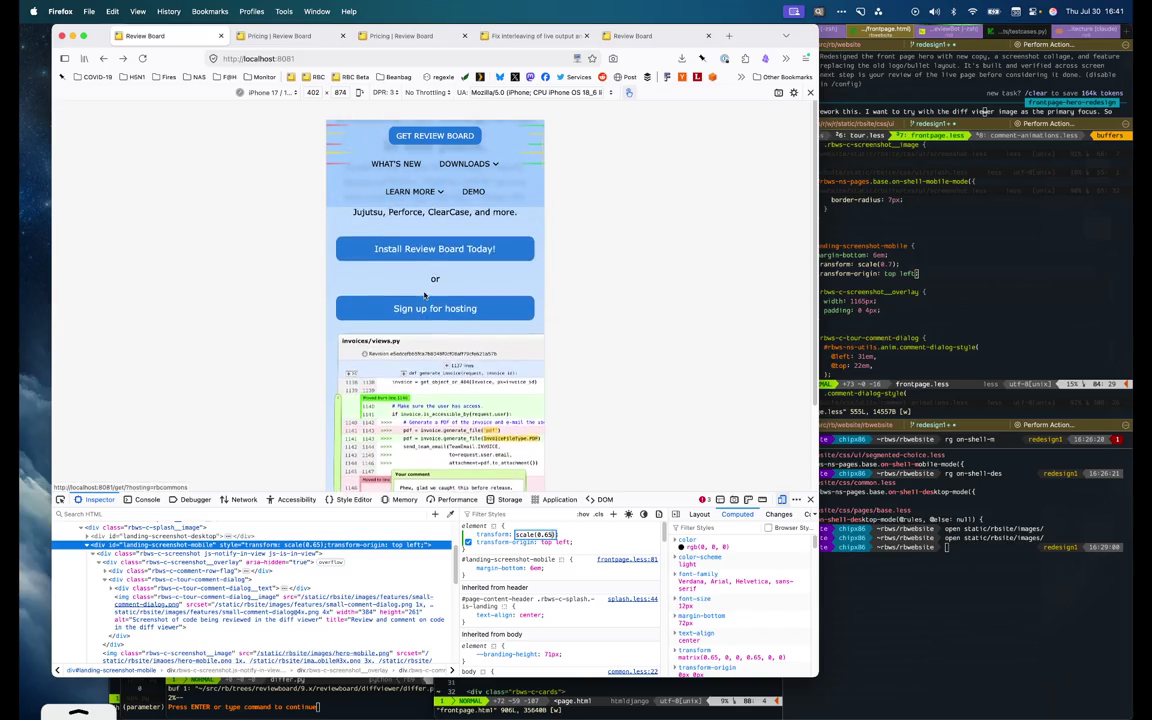
{"action": "scroll", "coordinate": [425, 295], "scroll_direction": "up", "scroll_amount": 1}
{"action": "scroll", "coordinate": [424, 295], "scroll_direction": "down", "scroll_amount": 2}
{"action": "scroll", "coordinate": [424, 295], "scroll_direction": "down", "scroll_amount": 1}
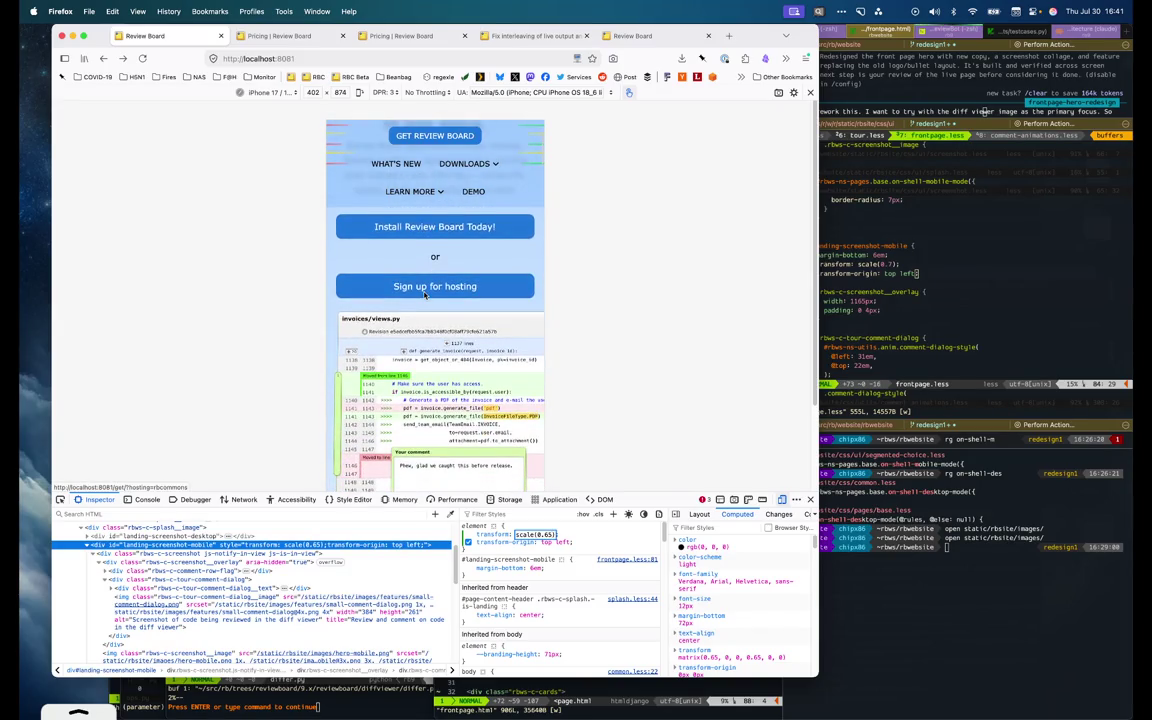
{"action": "key", "text": "BackSpace"}
{"action": "key", "text": "BackSpace"}
{"action": "type", "text": "7"}
{"action": "scroll", "coordinate": [422, 300], "scroll_direction": "down", "scroll_amount": 1}
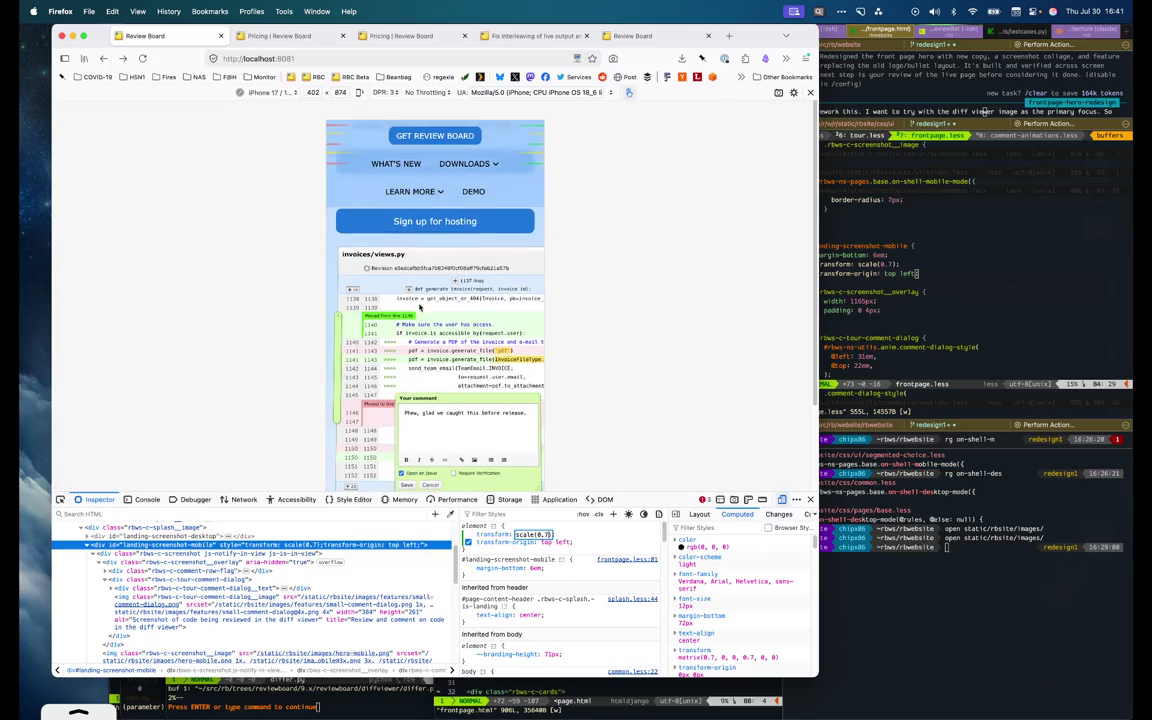
{"action": "scroll", "coordinate": [420, 307], "scroll_direction": "down", "scroll_amount": 1}
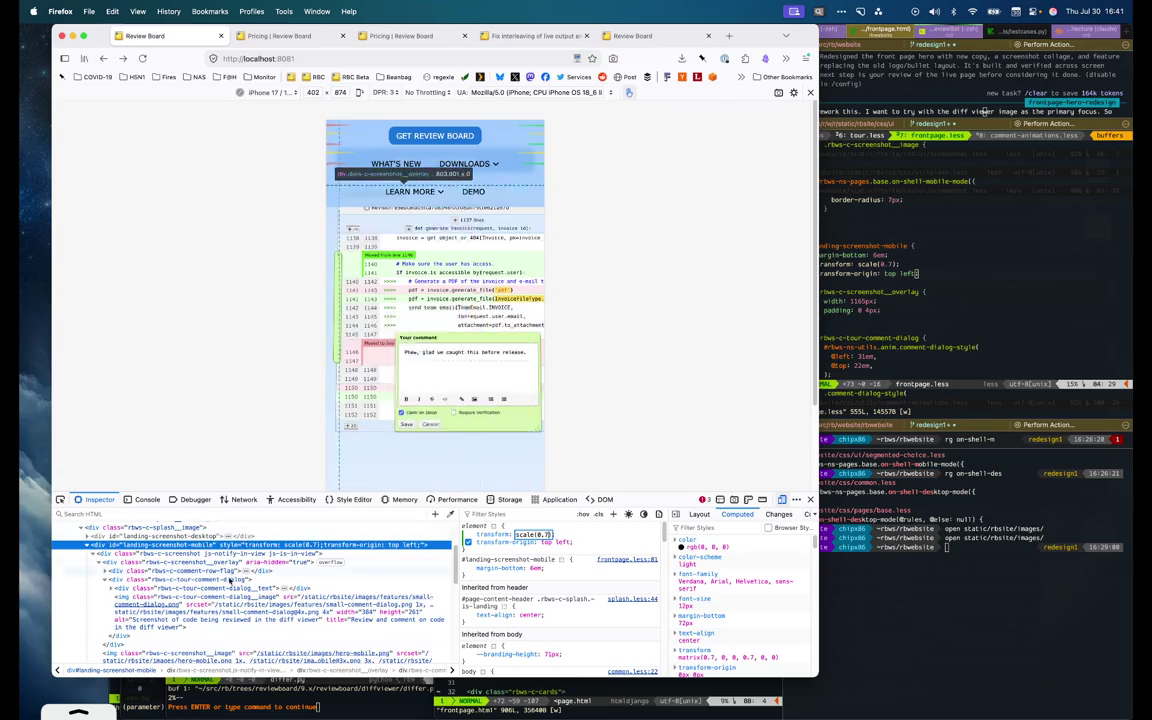
Inspect the comment dialog's styles and compare the template editor against the page preview
{"action": "left_click", "coordinate": [230, 579]}
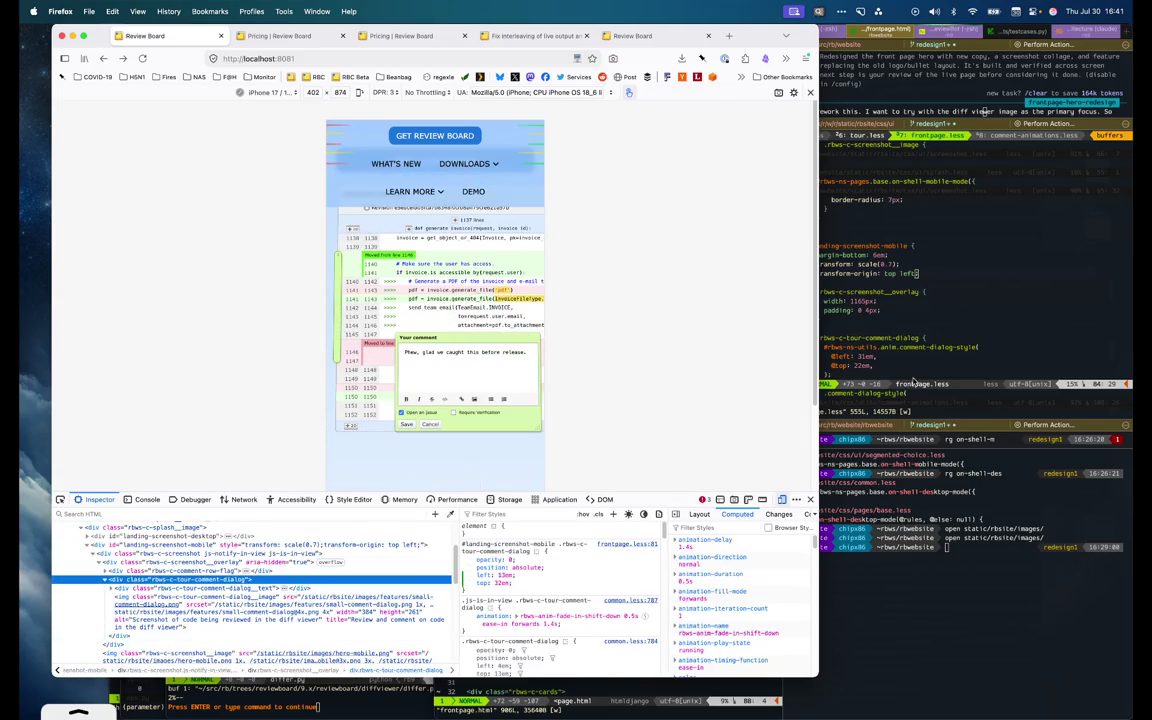
{"action": "left_click", "coordinate": [907, 358]}
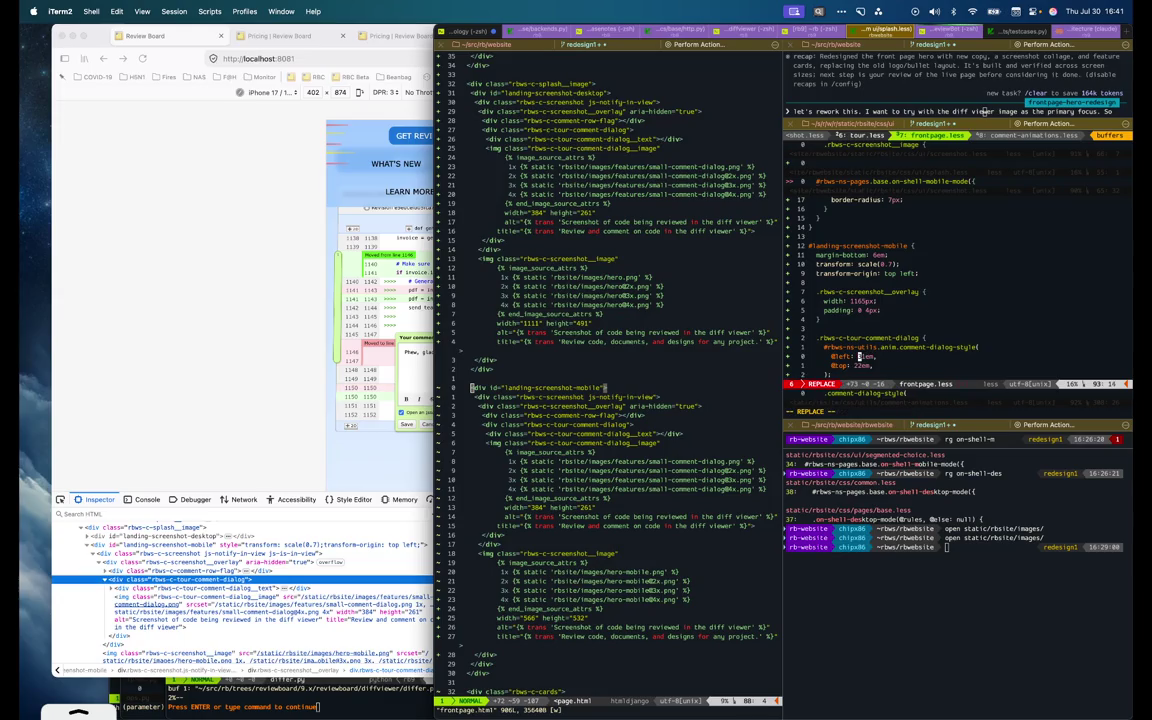
{"action": "left_click", "coordinate": [309, 480]}
{"action": "left_click", "coordinate": [965, 340]}
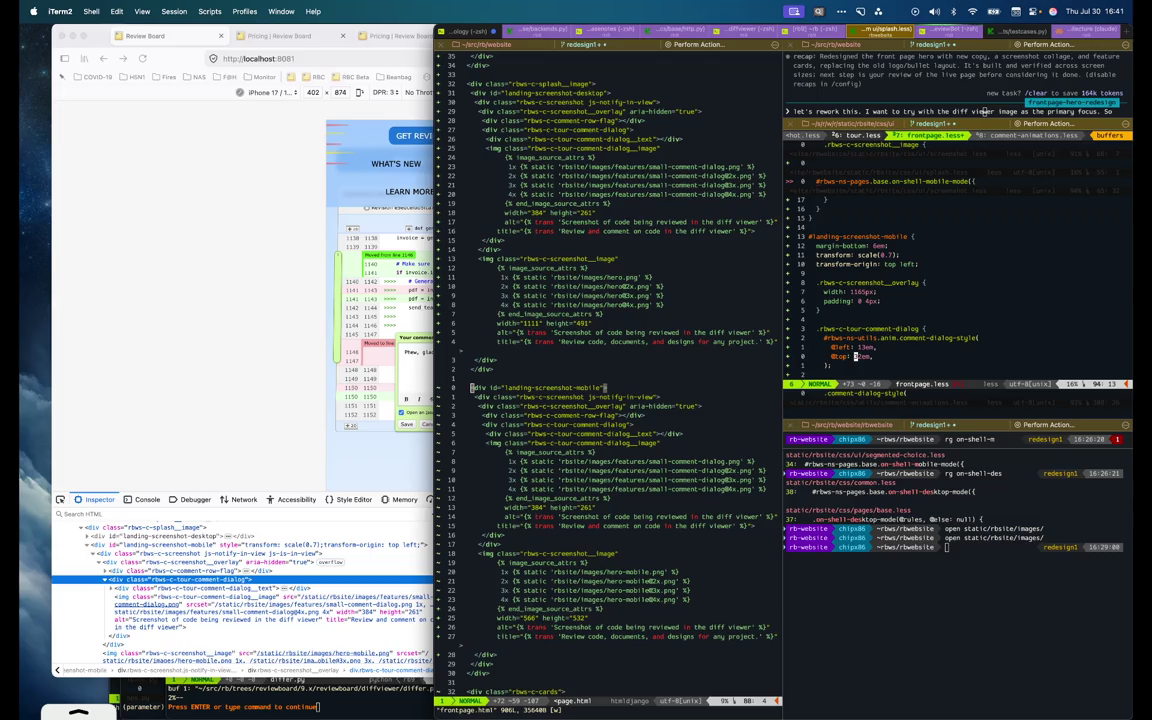
{"action": "left_click", "coordinate": [241, 376]}
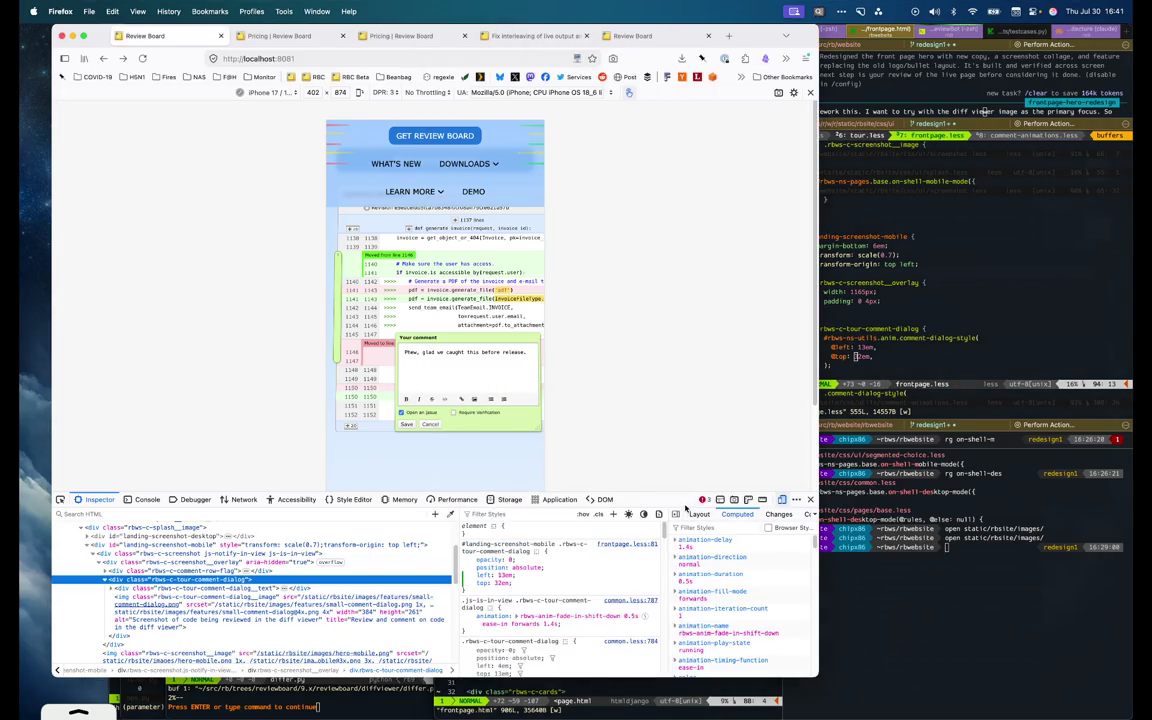
Reload the preview with a shorter DevTools pane and inspect the splash image area
{"action": "left_click_drag", "start_coordinate": [684, 495], "coordinate": [684, 590]}
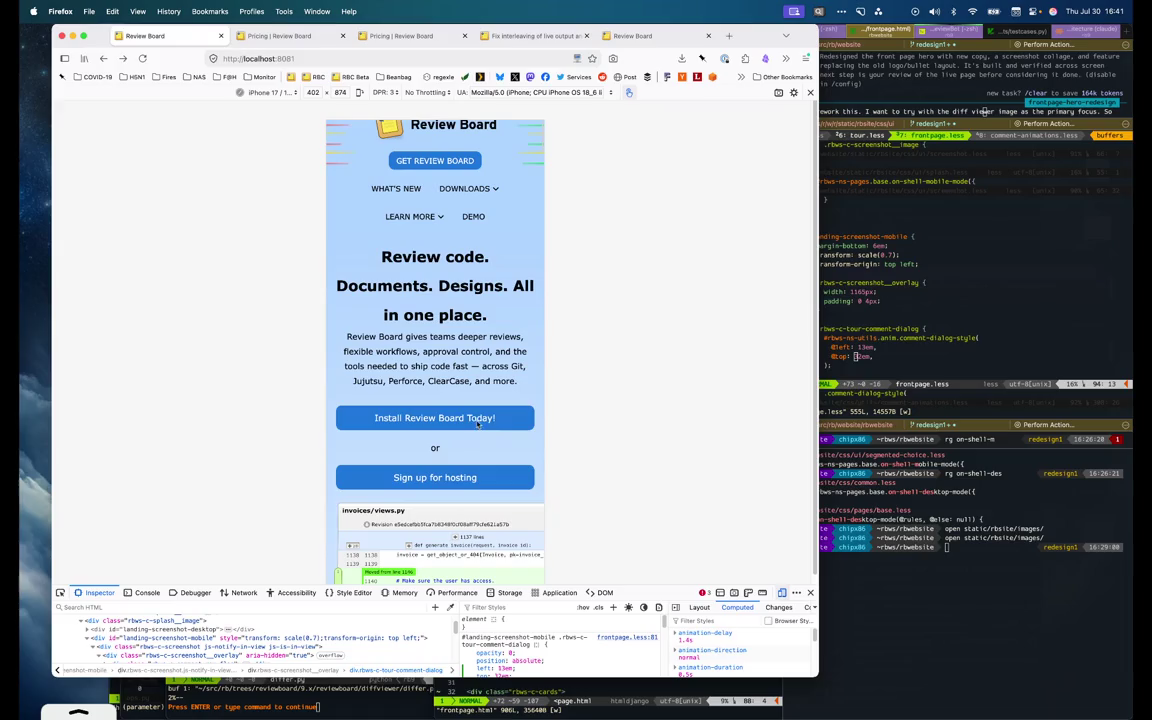
{"action": "key", "text": "super+r"}
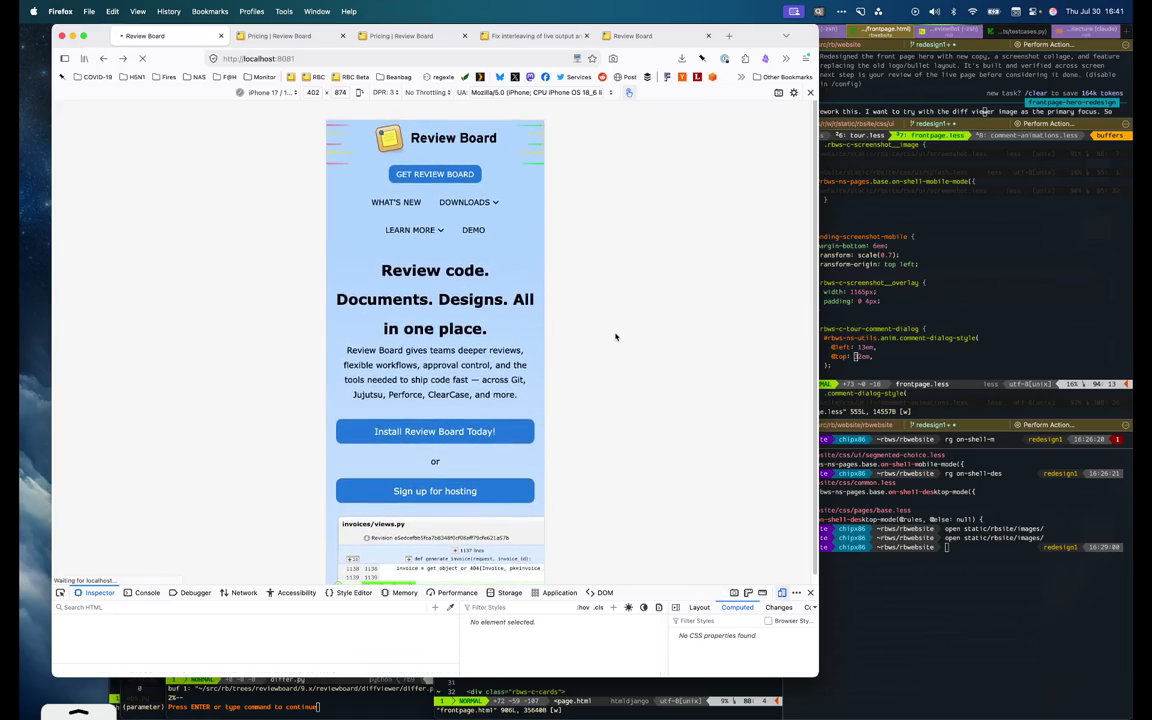
{"action": "scroll", "coordinate": [425, 333], "scroll_direction": "down", "scroll_amount": 2}
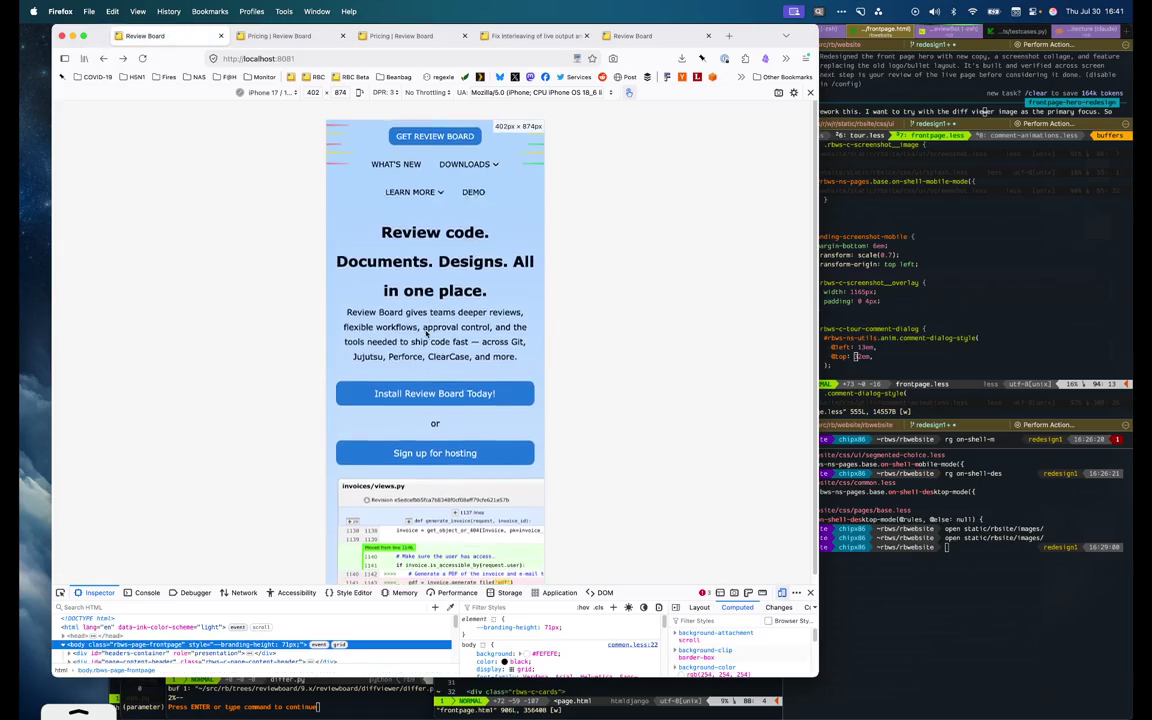
{"action": "scroll", "coordinate": [425, 333], "scroll_direction": "down", "scroll_amount": 2}
{"action": "scroll", "coordinate": [425, 333], "scroll_direction": "down", "scroll_amount": 1}
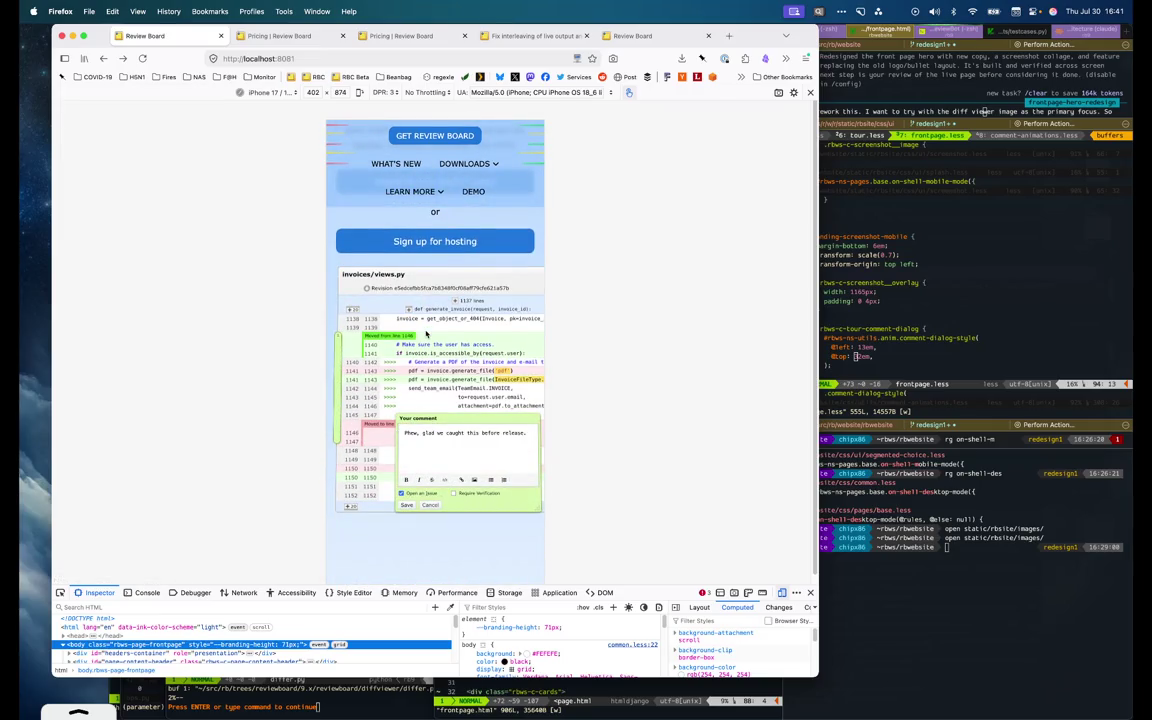
{"action": "scroll", "coordinate": [425, 333], "scroll_direction": "down", "scroll_amount": 2}
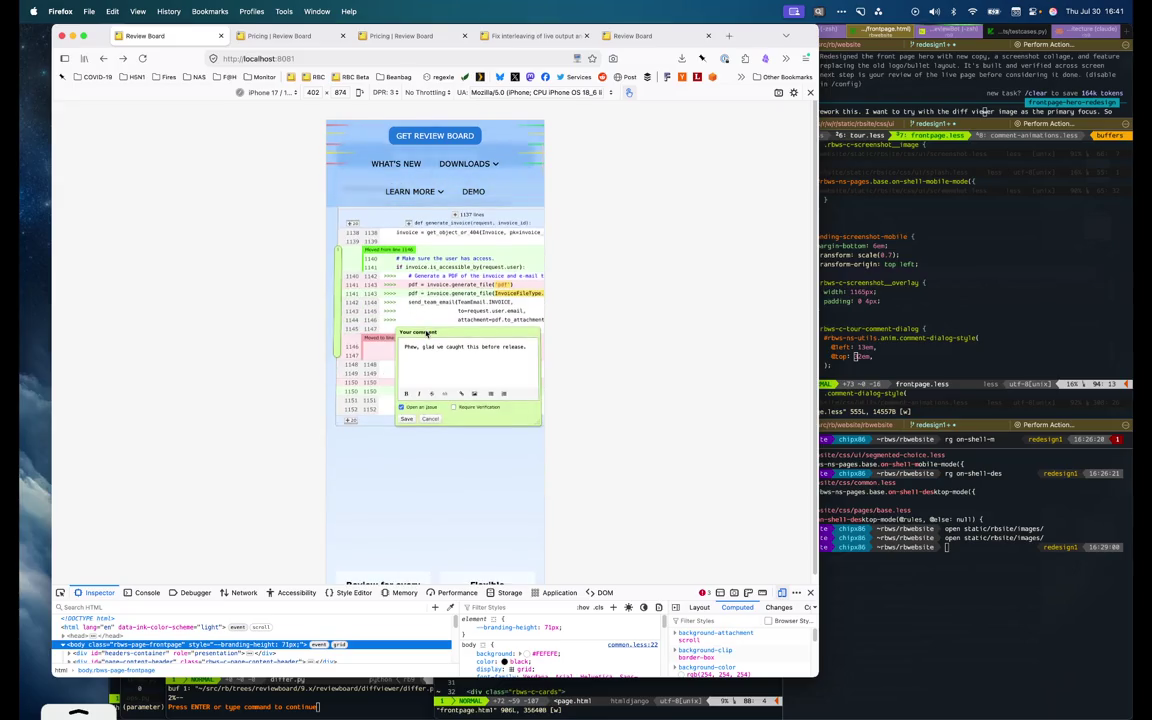
{"action": "scroll", "coordinate": [425, 333], "scroll_direction": "down", "scroll_amount": 2}
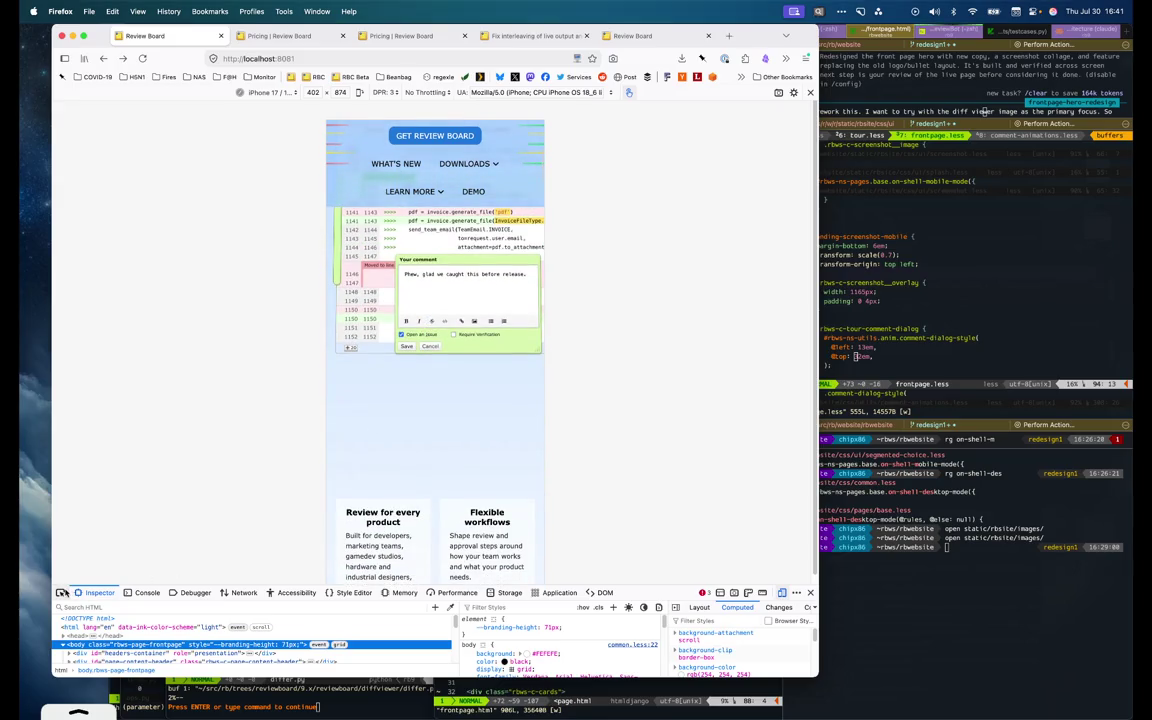
{"action": "left_click", "coordinate": [61, 592]}
{"action": "left_click", "coordinate": [388, 440]}
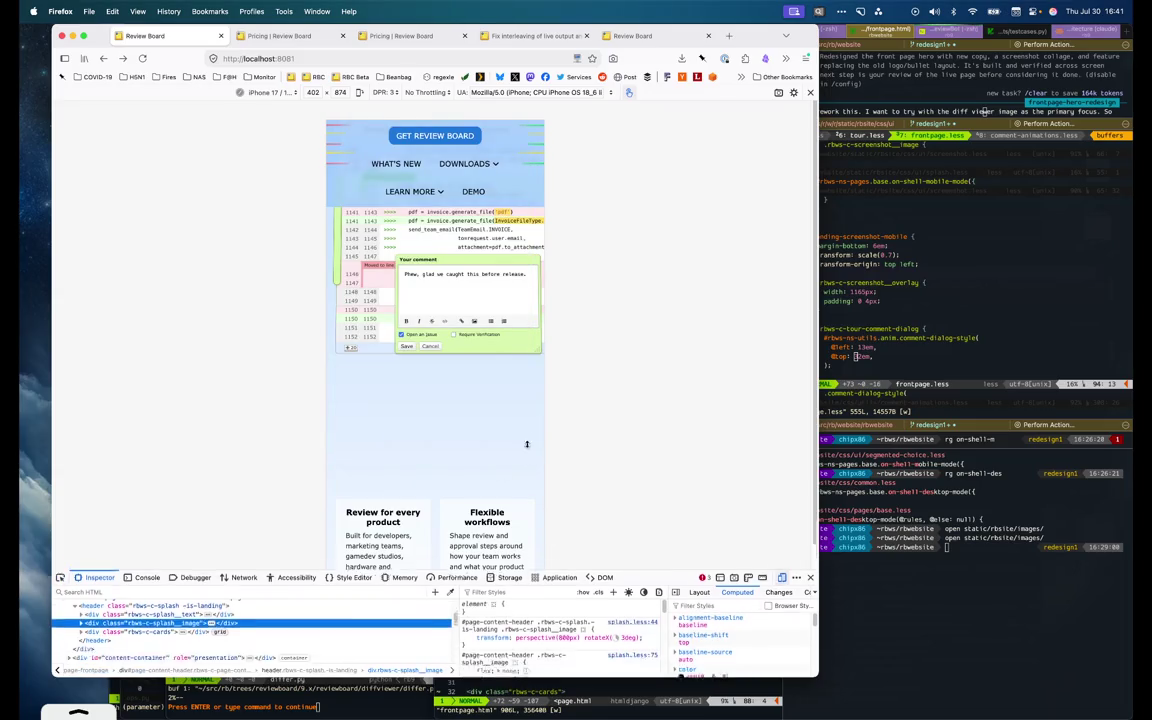
Select #landing-screenshot-mobile and toggle off its 6em bottom margin to preview
{"action": "left_click_drag", "start_coordinate": [527, 588], "coordinate": [527, 419]}
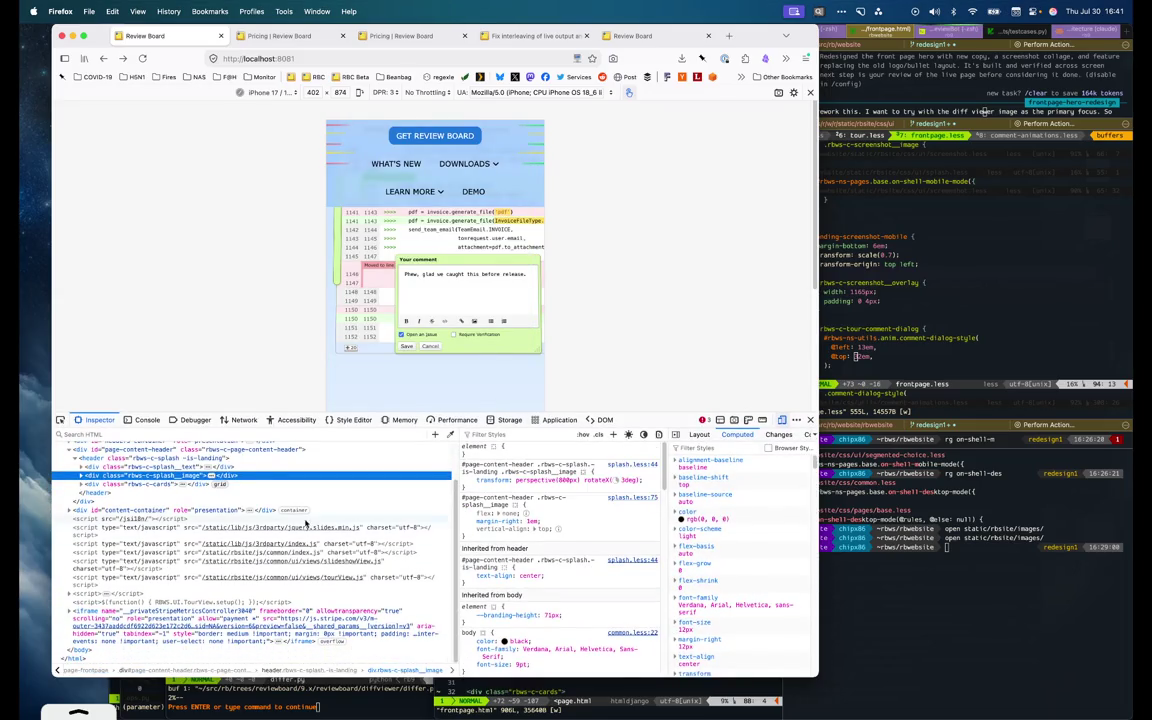
{"action": "scroll", "coordinate": [165, 509], "scroll_direction": "up", "scroll_amount": 2}
{"action": "key", "text": "Right"}
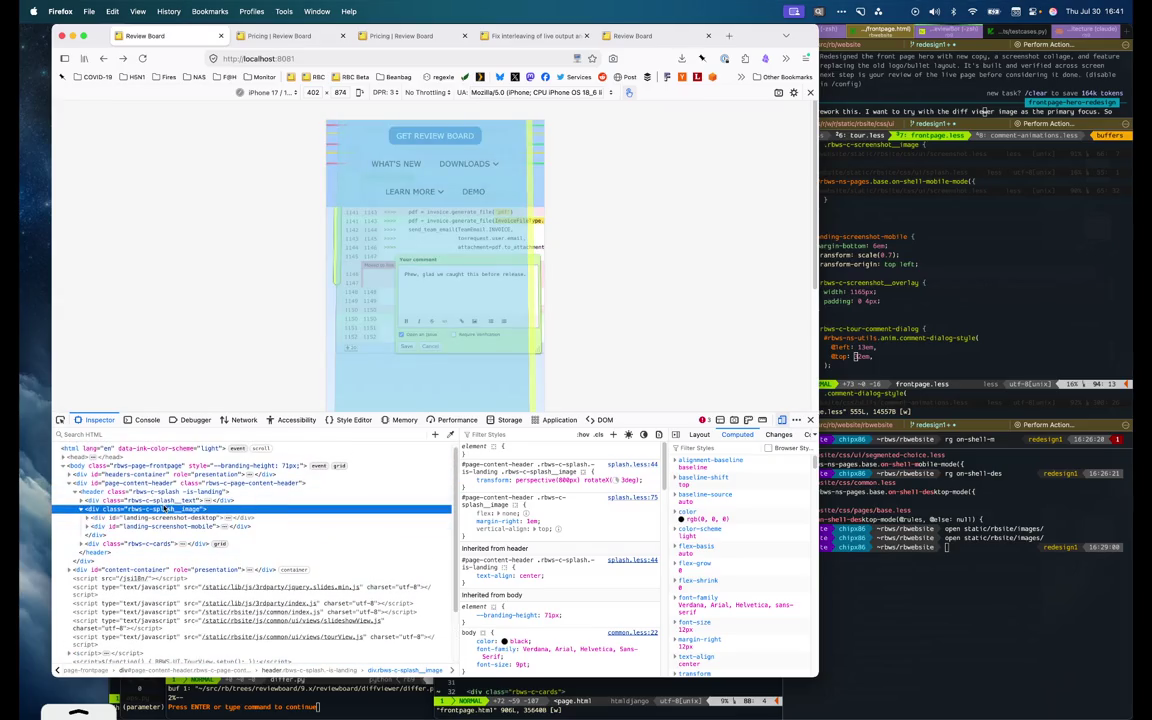
{"action": "key", "text": "Right"}
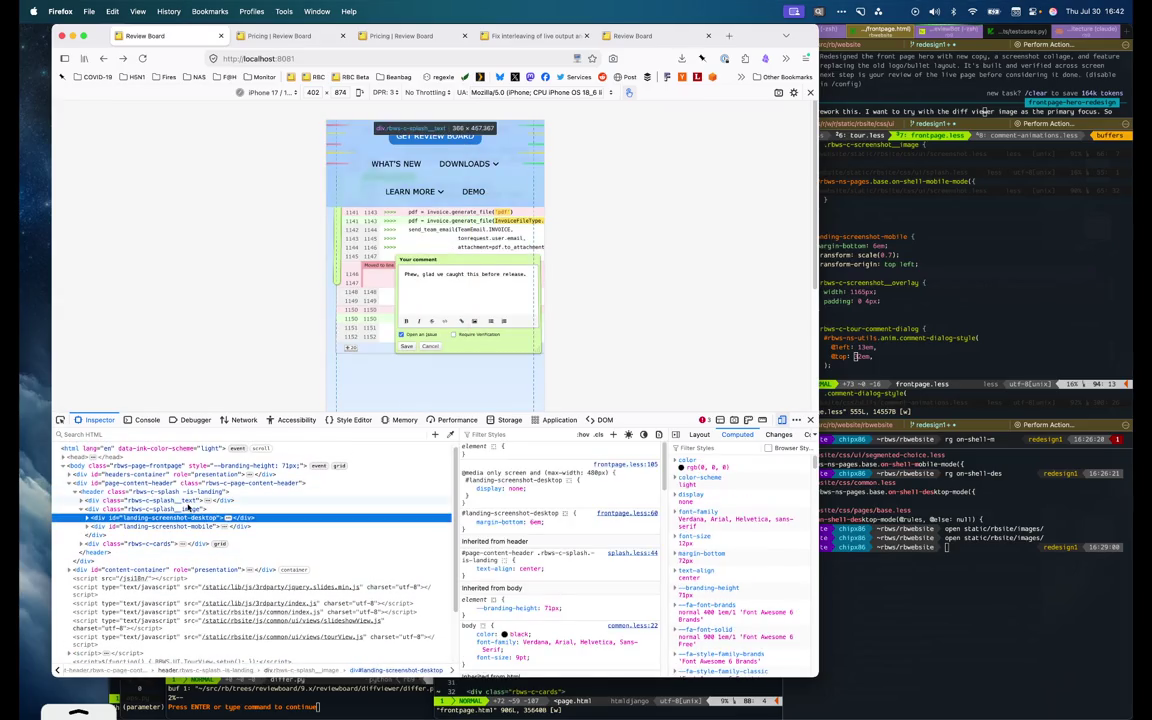
{"action": "key", "text": "Down"}
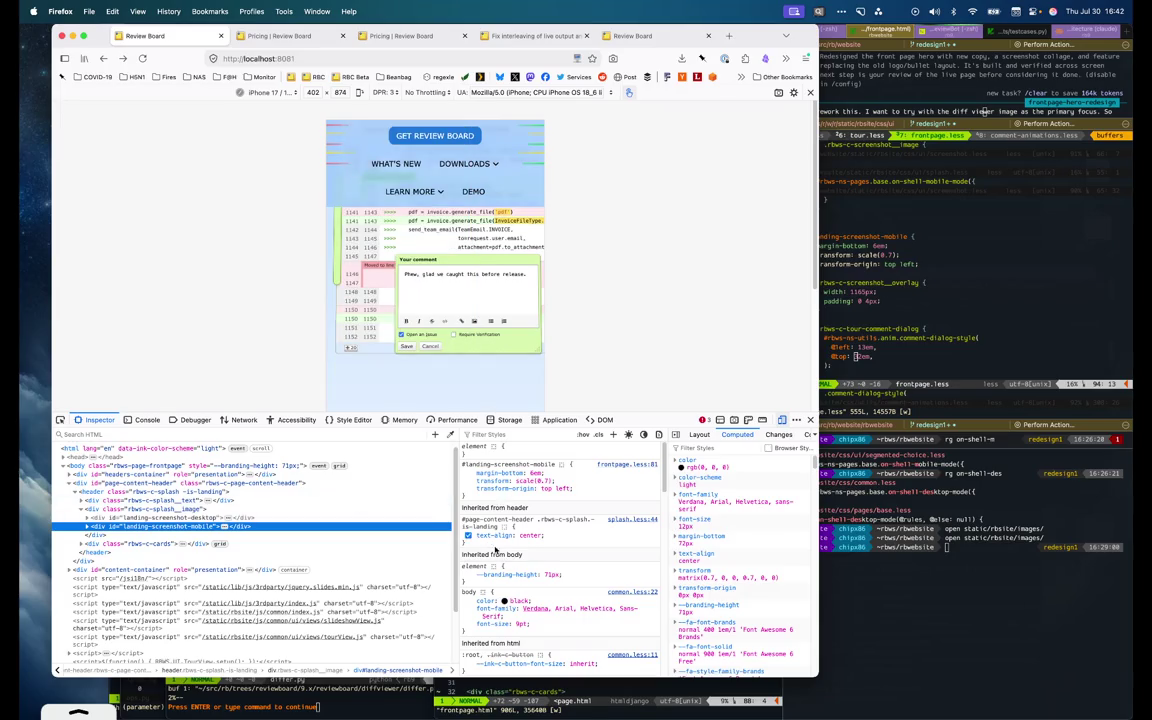
{"action": "left_click", "coordinate": [468, 472]}
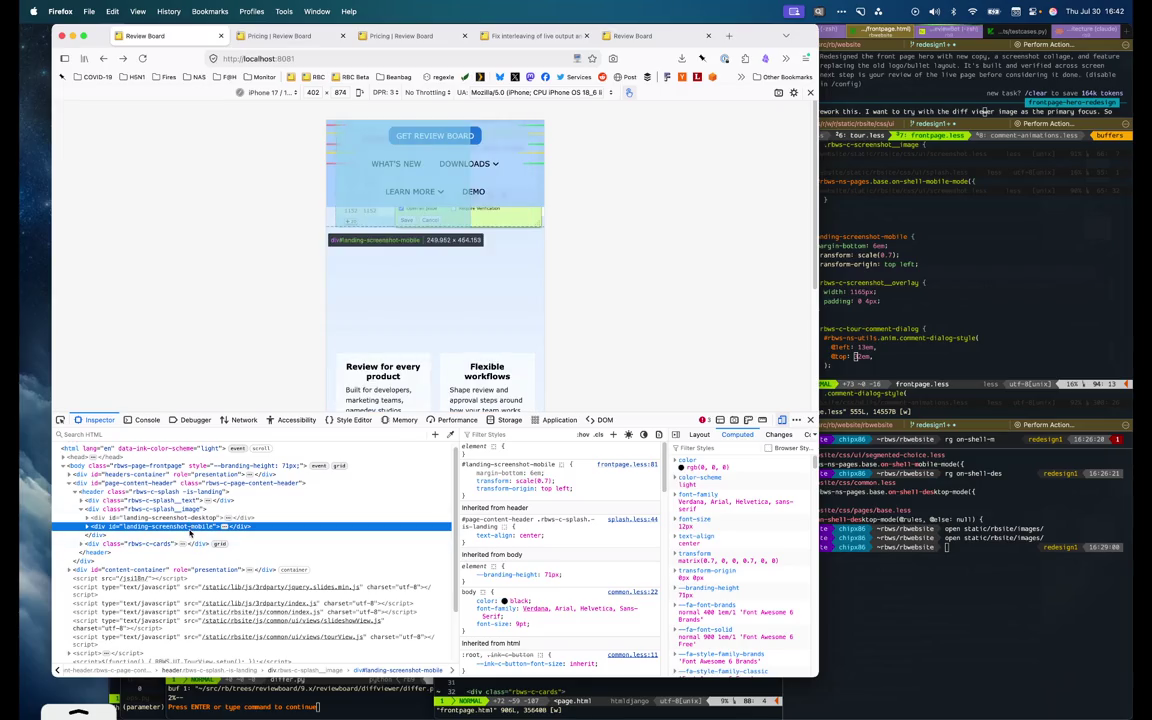
{"action": "scroll", "coordinate": [188, 525], "scroll_direction": "up", "scroll_amount": 1}
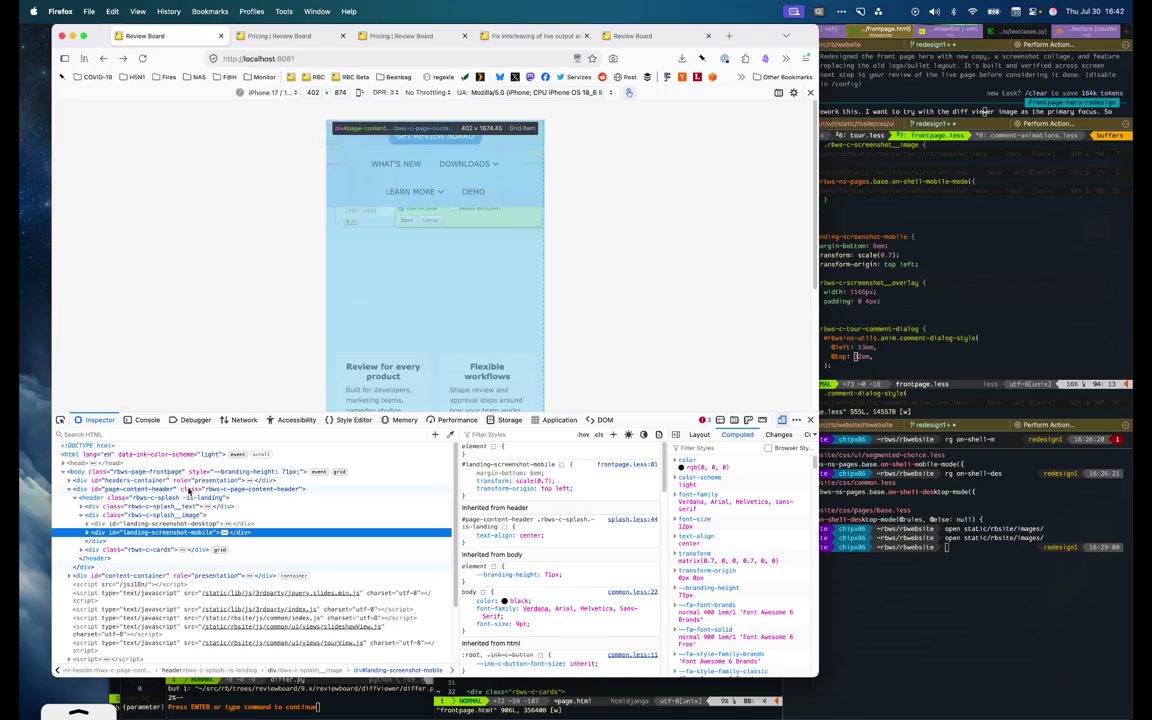
{"action": "key", "text": "super+Tab"}
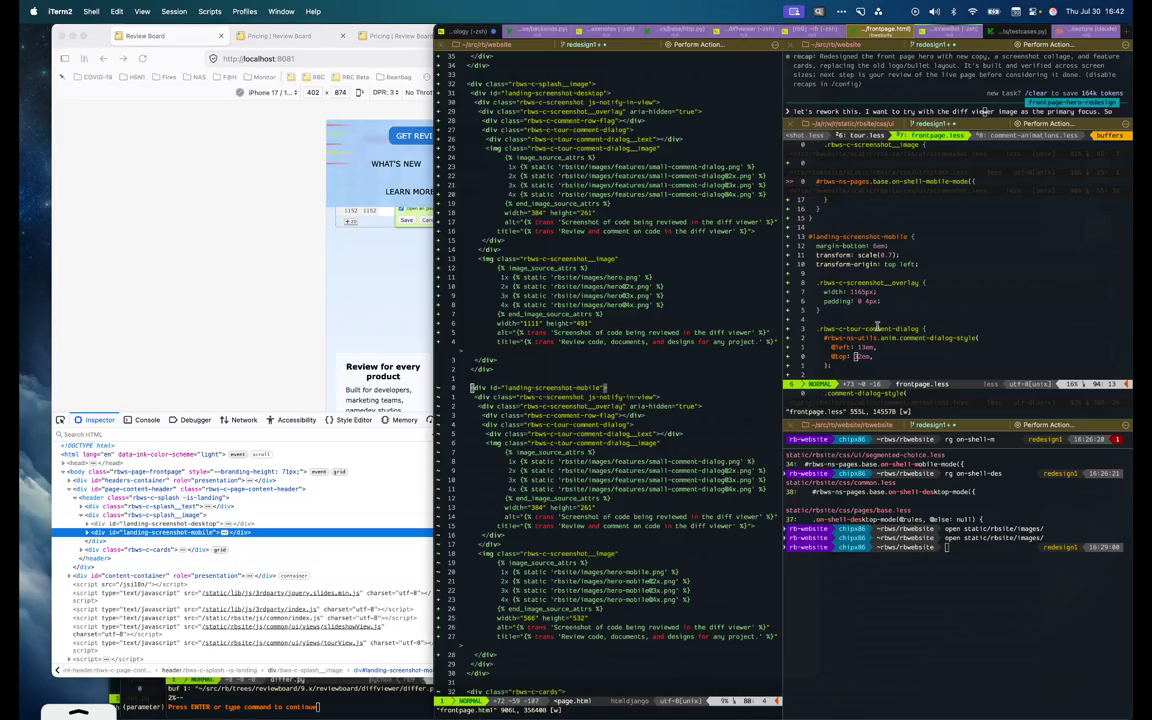
Delete the margin-bottom: 6em line from frontpage.less and return to Firefox
{"action": "key", "text": "d"}
{"action": "key", "text": "d"}
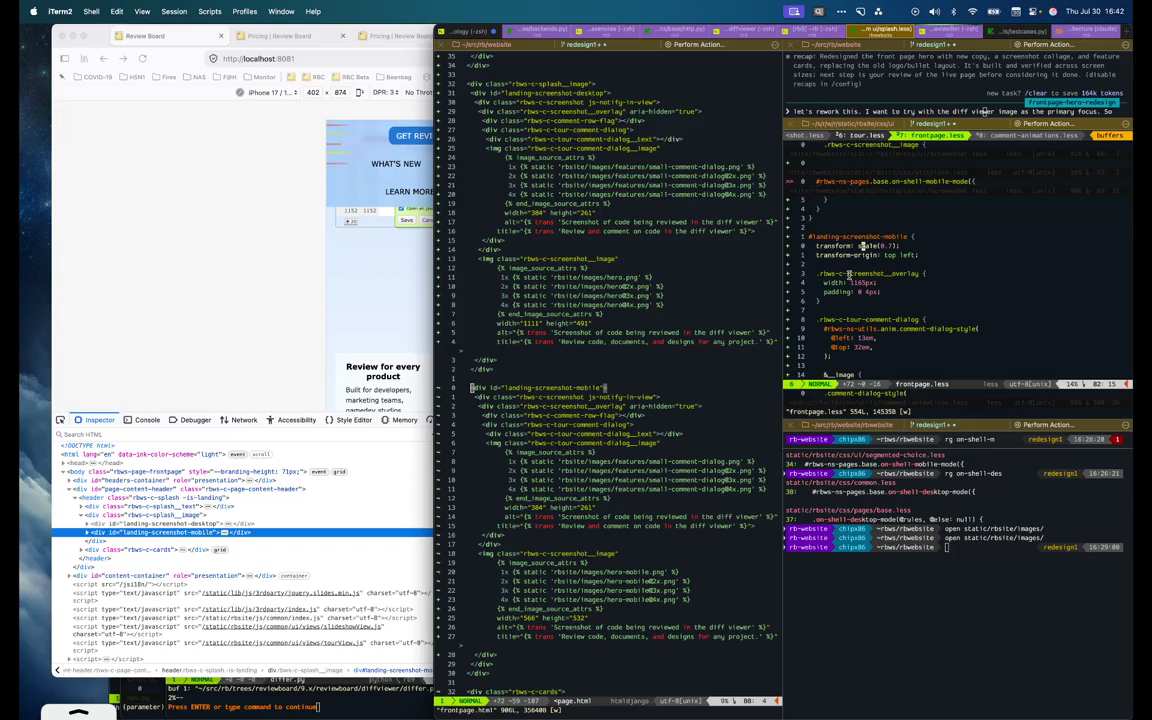
{"action": "scroll", "coordinate": [860, 245], "scroll_direction": "down", "scroll_amount": 3}
{"action": "left_click", "coordinate": [193, 354]}
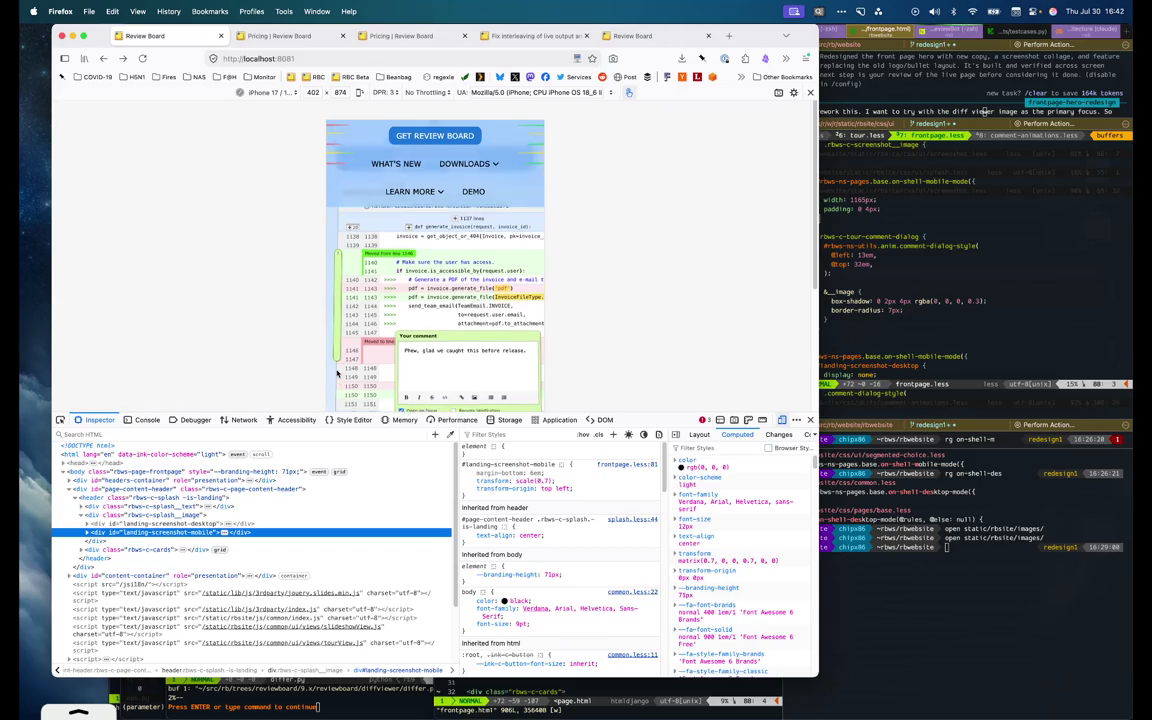
Scroll the preview and pick the 'Review code' headline with the element picker
{"action": "scroll", "coordinate": [350, 360], "scroll_direction": "up", "scroll_amount": 3}
{"action": "scroll", "coordinate": [371, 342], "scroll_direction": "up", "scroll_amount": 3}
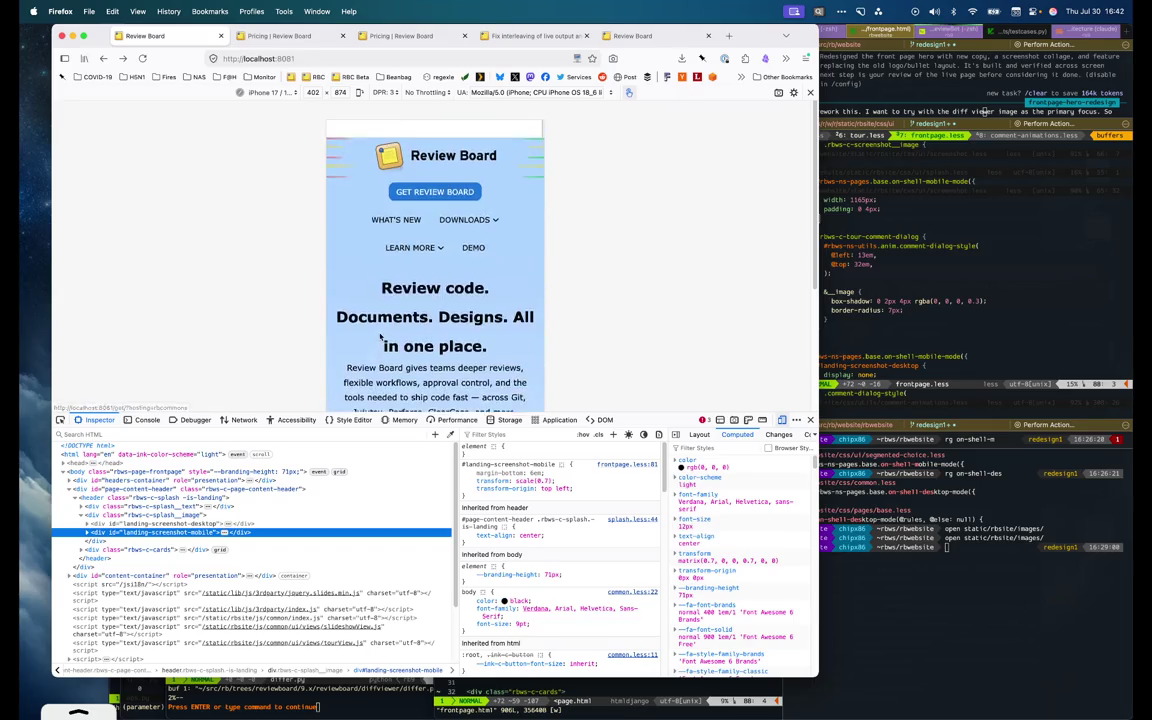
{"action": "scroll", "coordinate": [400, 342], "scroll_direction": "down", "scroll_amount": 1}
{"action": "scroll", "coordinate": [422, 343], "scroll_direction": "down", "scroll_amount": 1}
{"action": "scroll", "coordinate": [424, 343], "scroll_direction": "up", "scroll_amount": 1}
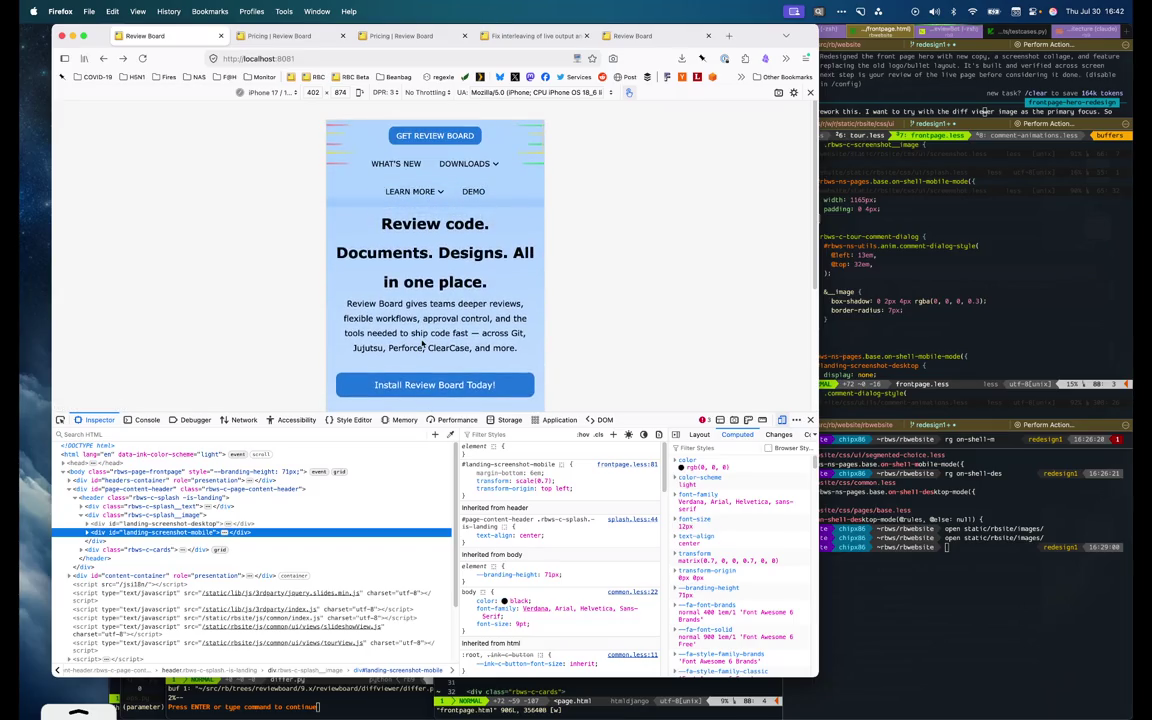
{"action": "scroll", "coordinate": [434, 345], "scroll_direction": "up", "scroll_amount": 3}
{"action": "scroll", "coordinate": [439, 347], "scroll_direction": "down", "scroll_amount": 3}
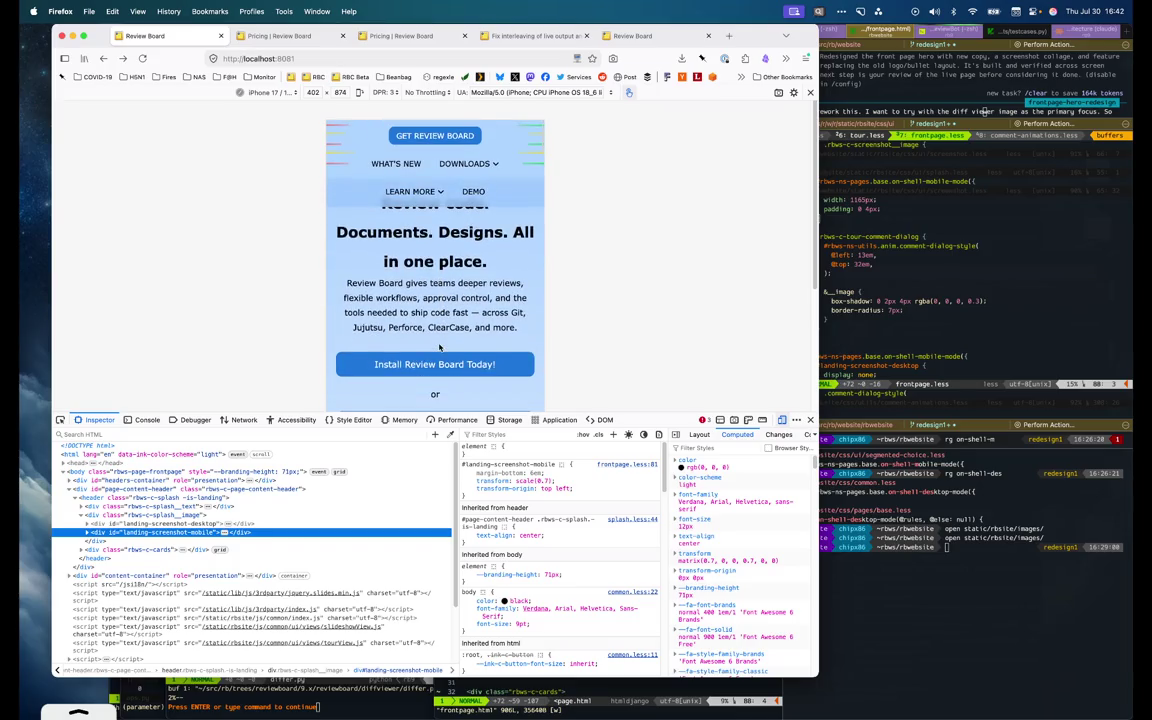
{"action": "scroll", "coordinate": [439, 347], "scroll_direction": "up", "scroll_amount": 3}
{"action": "scroll", "coordinate": [439, 347], "scroll_direction": "up", "scroll_amount": 1}
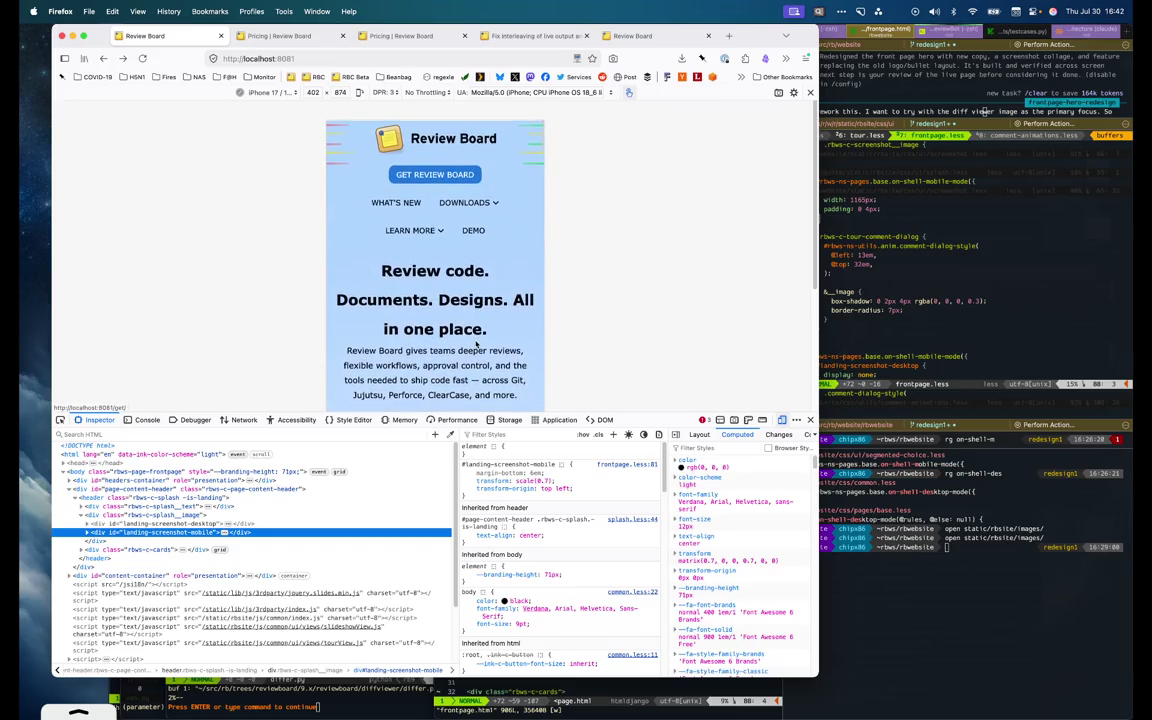
{"action": "left_click", "coordinate": [60, 421]}
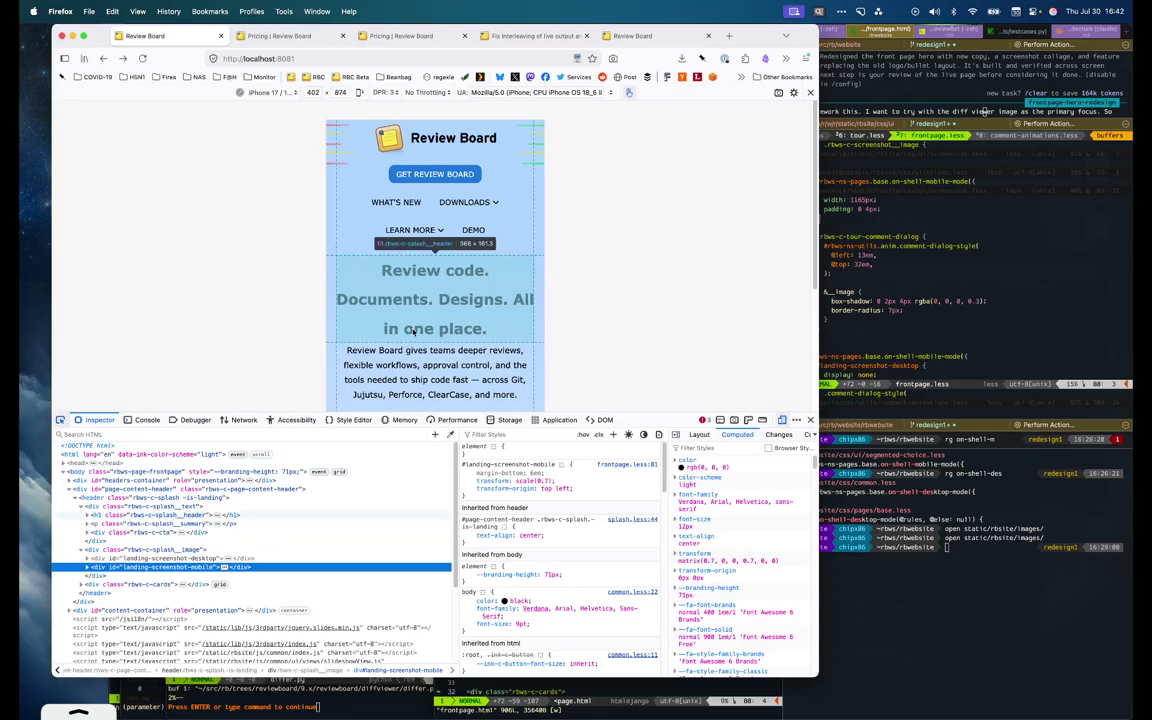
{"action": "left_click", "coordinate": [435, 300]}
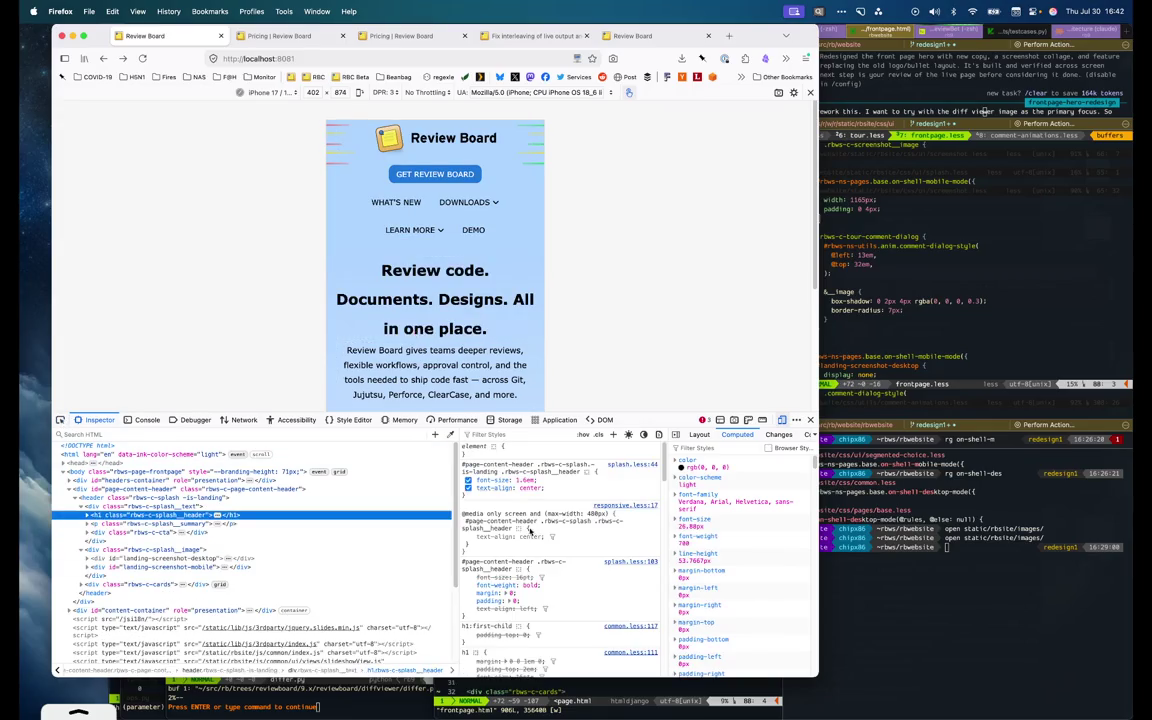
Add a trial line-height to the headline rule, settling on 1.4
{"action": "left_click", "coordinate": [538, 452]}
{"action": "type", "text": "line-height"}
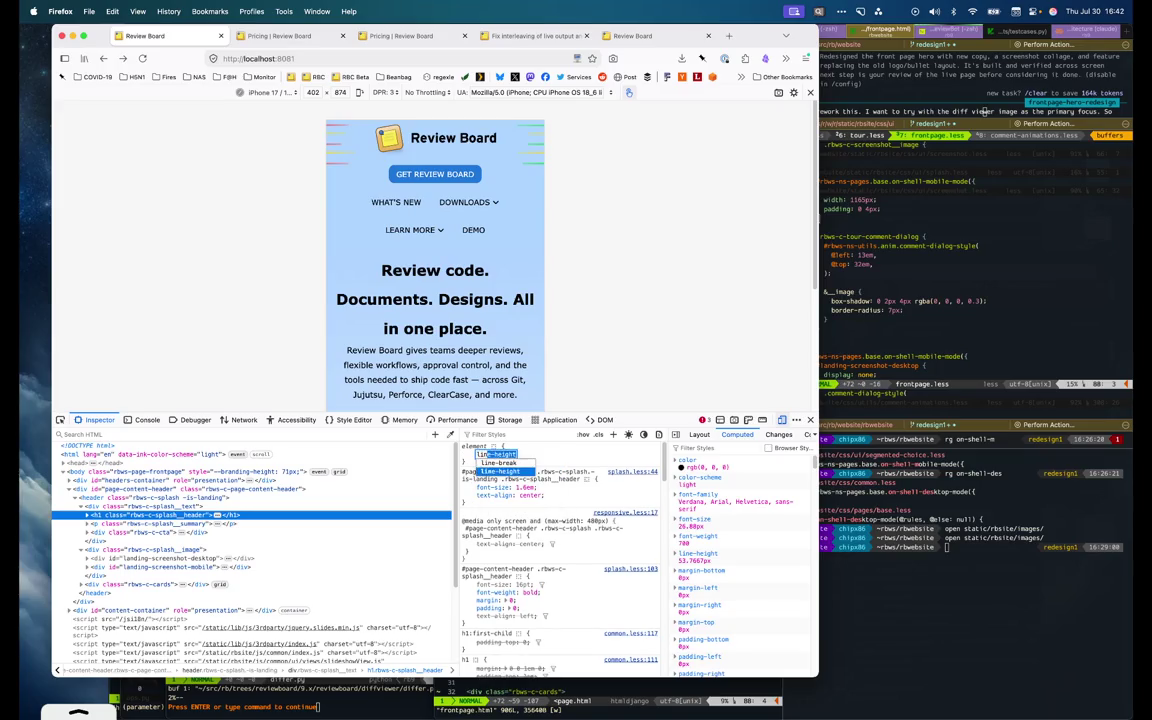
{"action": "left_click", "coordinate": [576, 491]}
{"action": "type", "text": "line-height"}
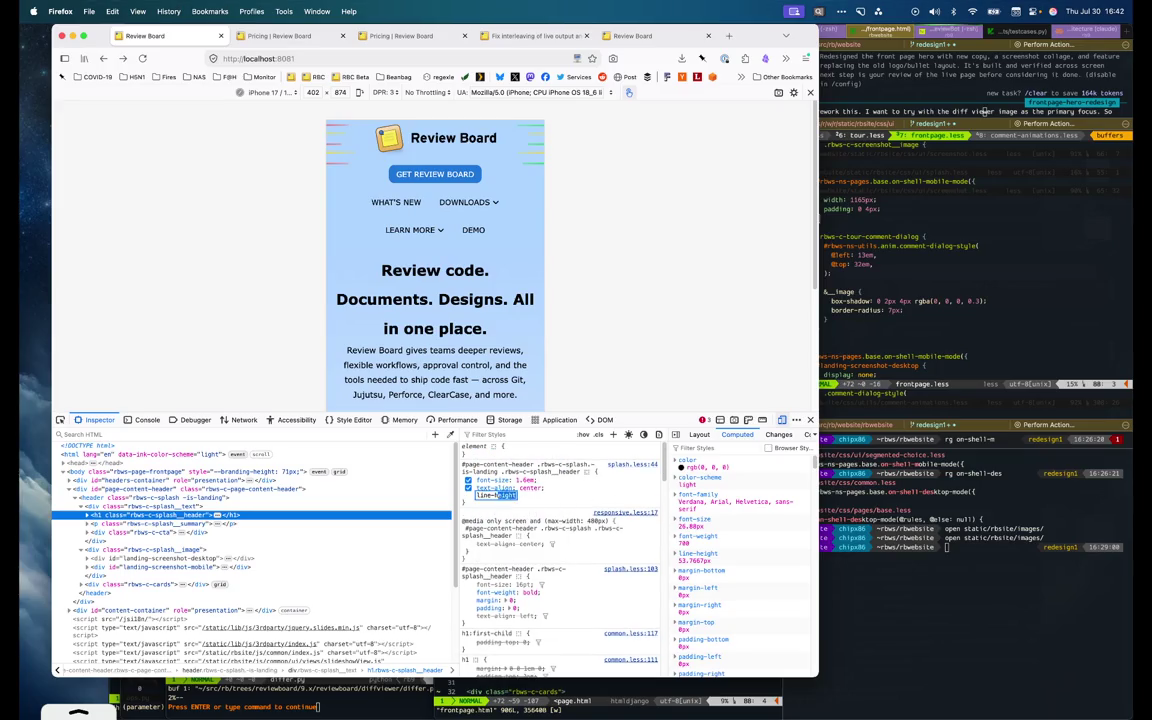
{"action": "key", "text": "Tab"}
{"action": "type", "text": "1"}
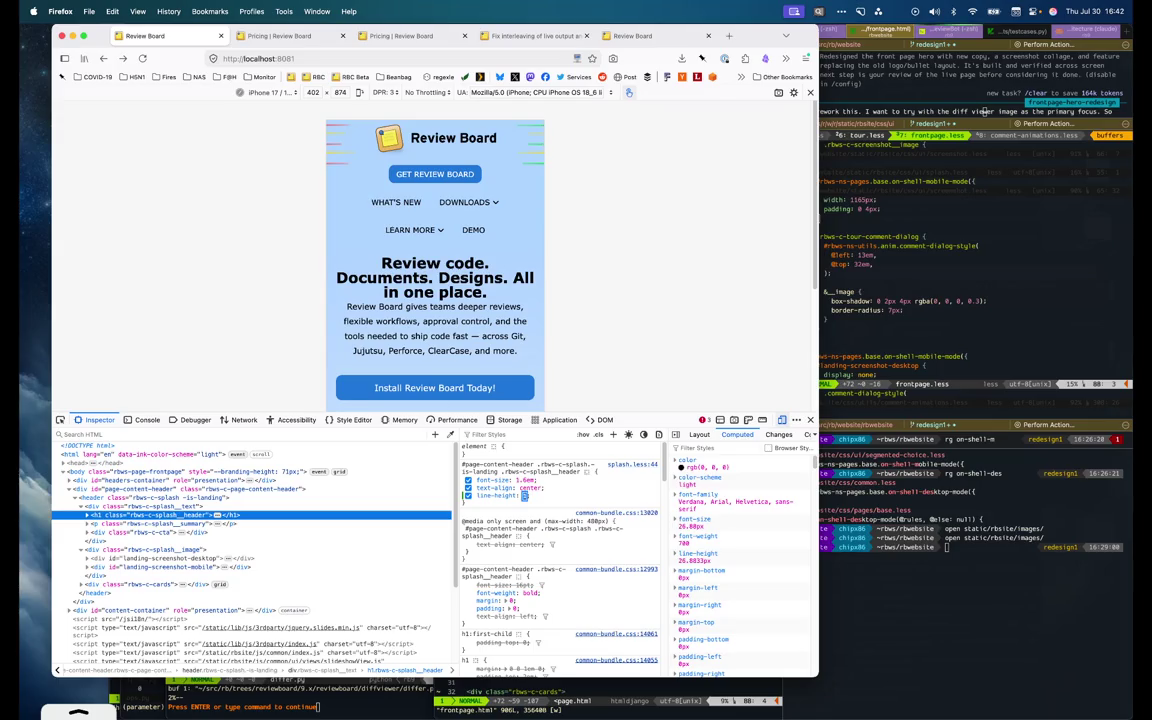
{"action": "type", "text": "21.2"}
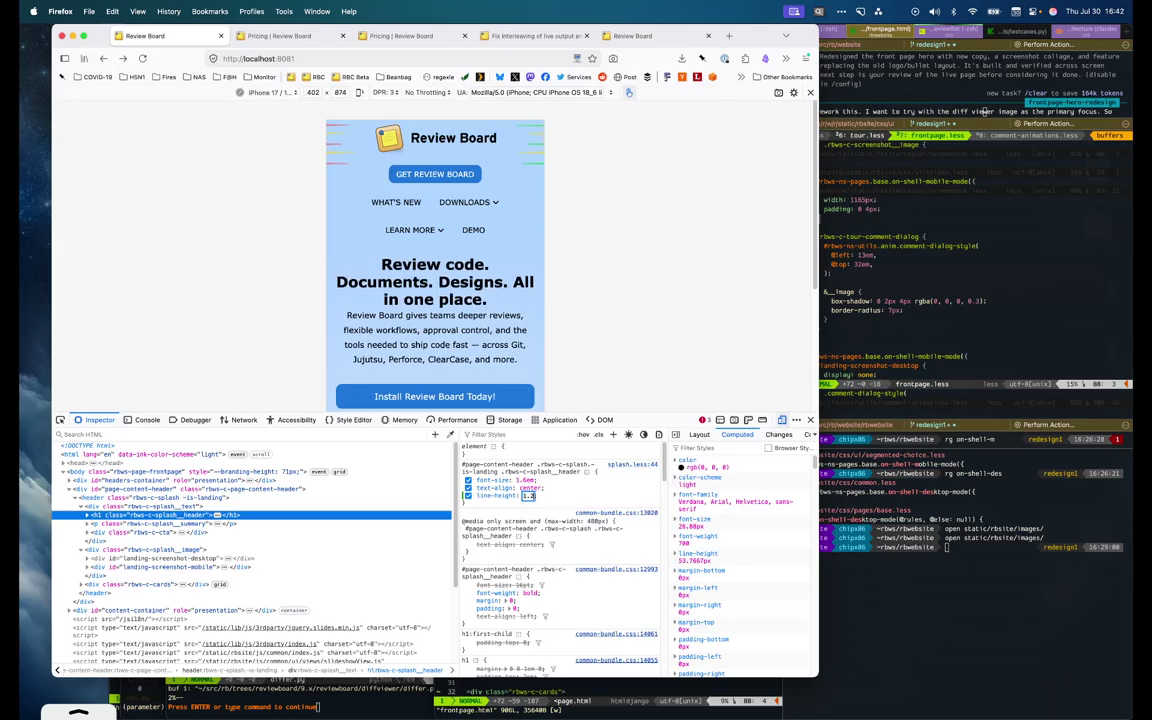
{"action": "key", "text": "alt+Up"}
{"action": "key", "text": "alt+Down"}
{"action": "key", "text": "alt+Up"}
{"action": "key", "text": "alt+Up"}
{"action": "key", "text": "alt+Down"}
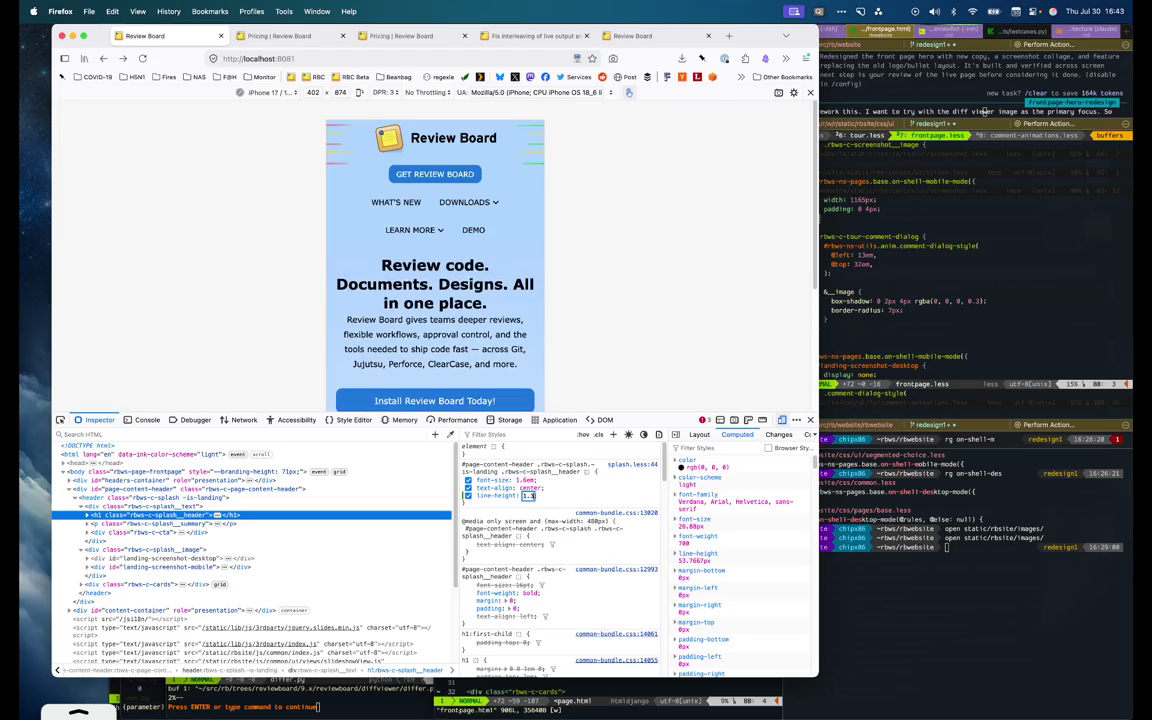
{"action": "key", "text": "alt+Up"}
{"action": "key", "text": "alt+Down"}
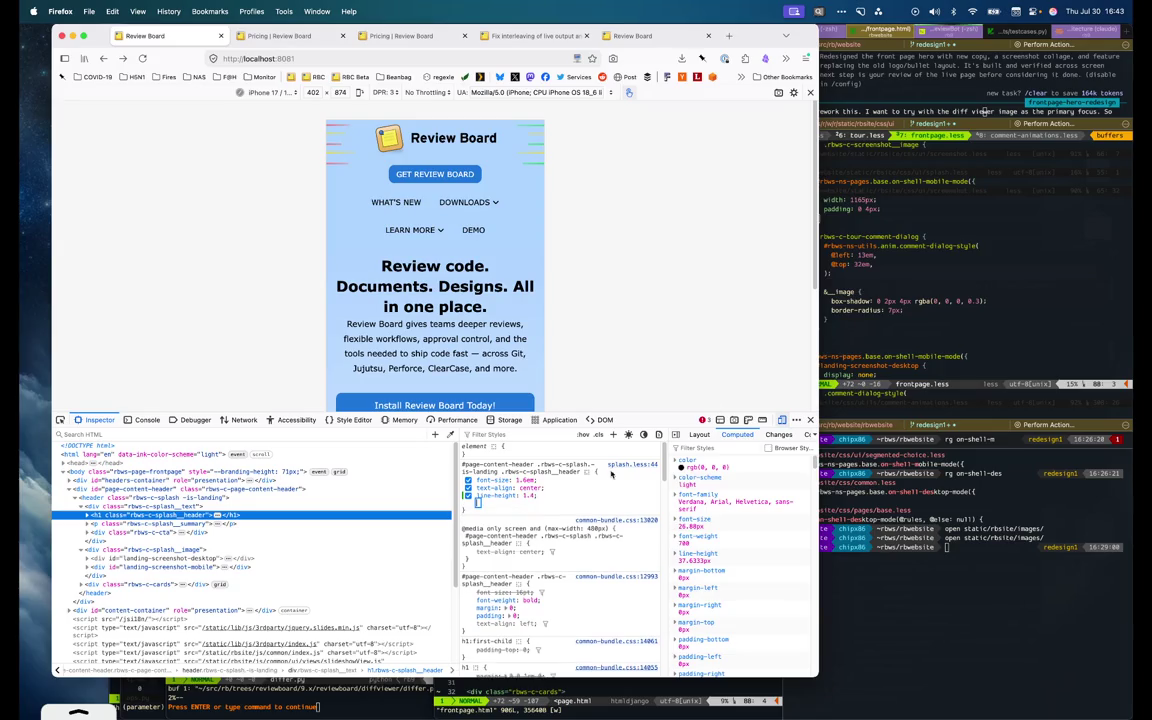
{"action": "left_click", "coordinate": [862, 343]}
{"action": "key", "text": "ctrl+p"}
In splash.less, add line-height: 1.4 to the .rbws-c-splash__header rule and save
{"action": "type", "text": "splash"}
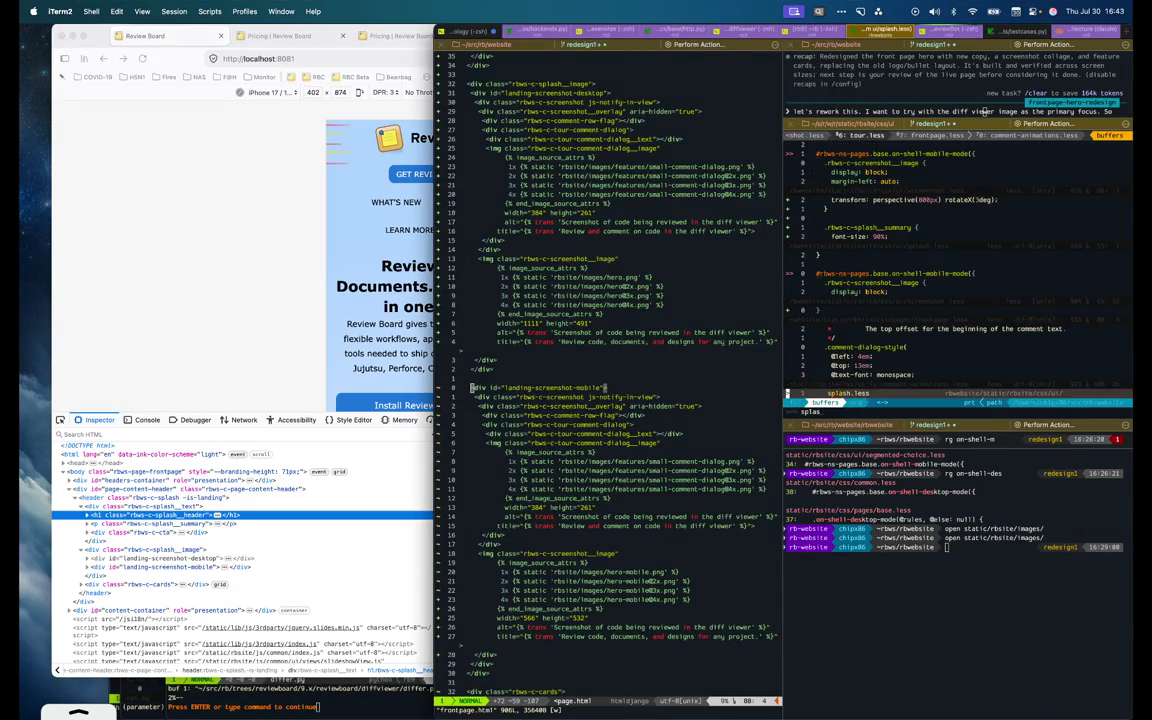
{"action": "key", "text": "Return"}
{"action": "type", "text": ":"}
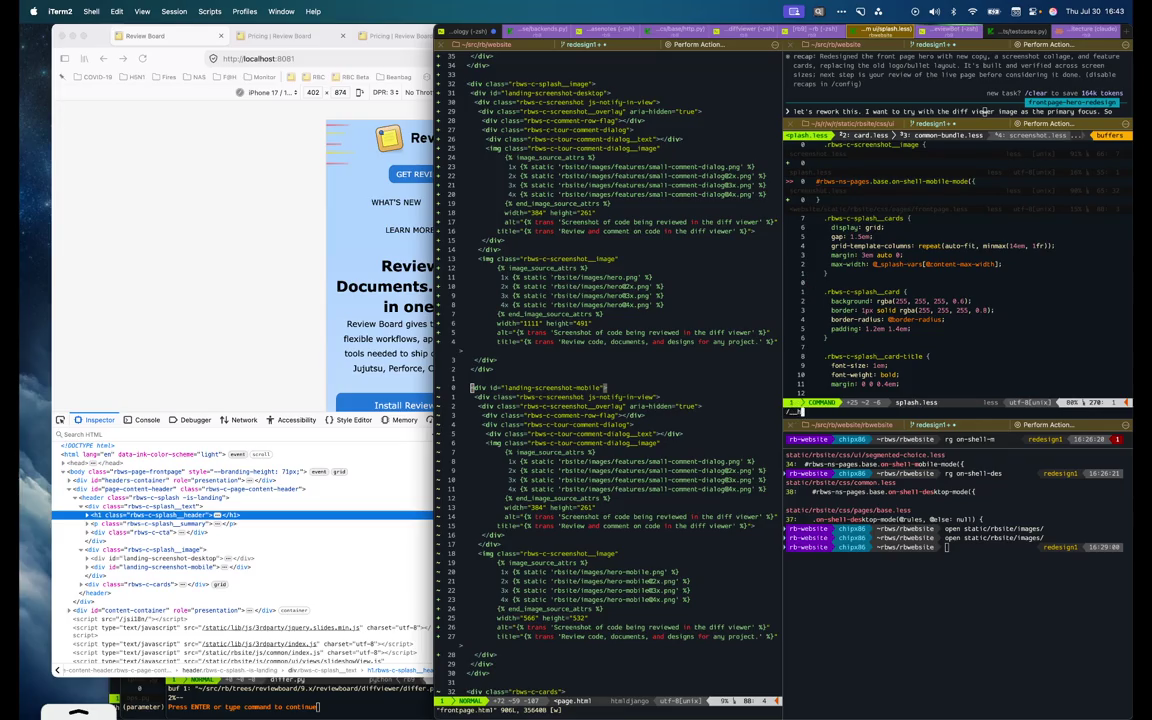
{"action": "type", "text": "eader"}
{"action": "key", "text": "Return"}
{"action": "key", "text": "j"}
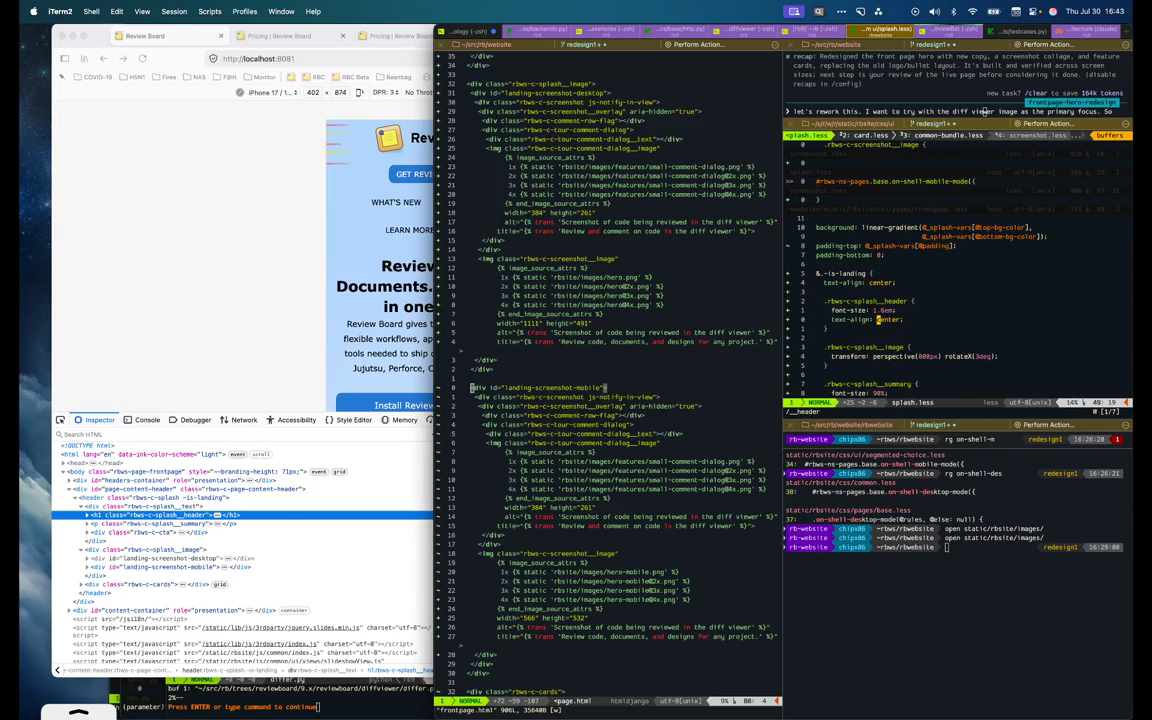
{"action": "type", "text": "O"}
{"action": "type", "text": "ight: 1.4;"}
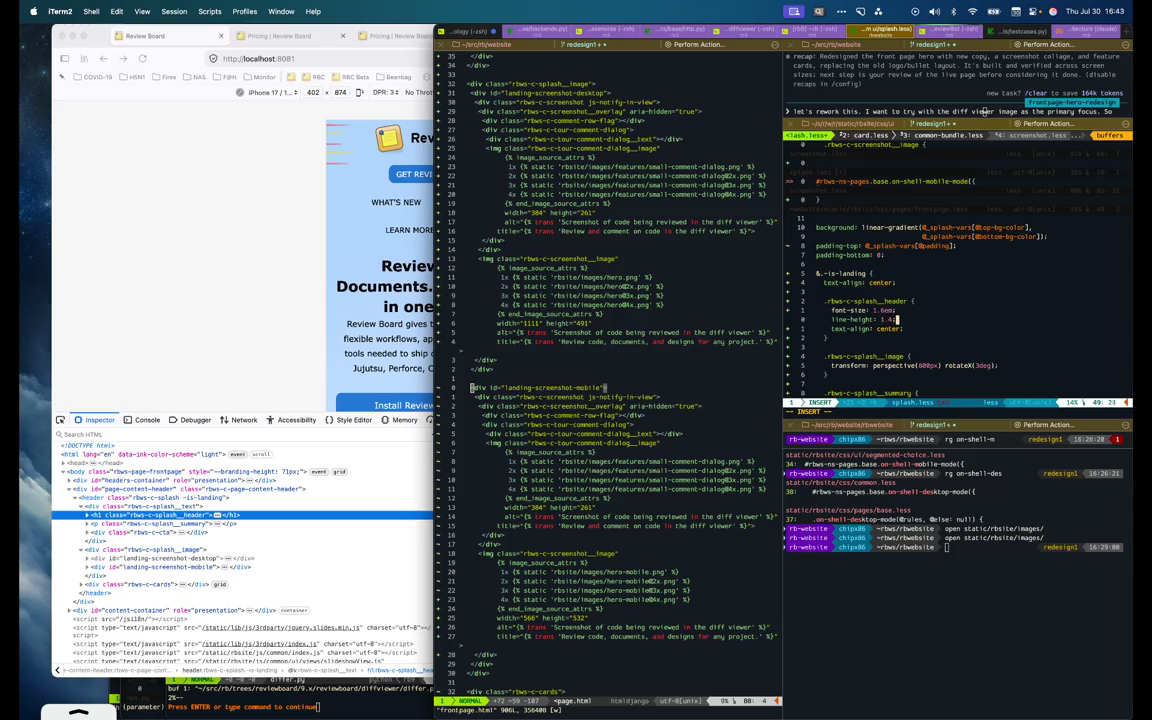
{"action": "key", "text": "Escape"}
{"action": "type", "text": ":w"}
{"action": "key", "text": "Return"}
{"action": "key", "text": "super+Tab"}
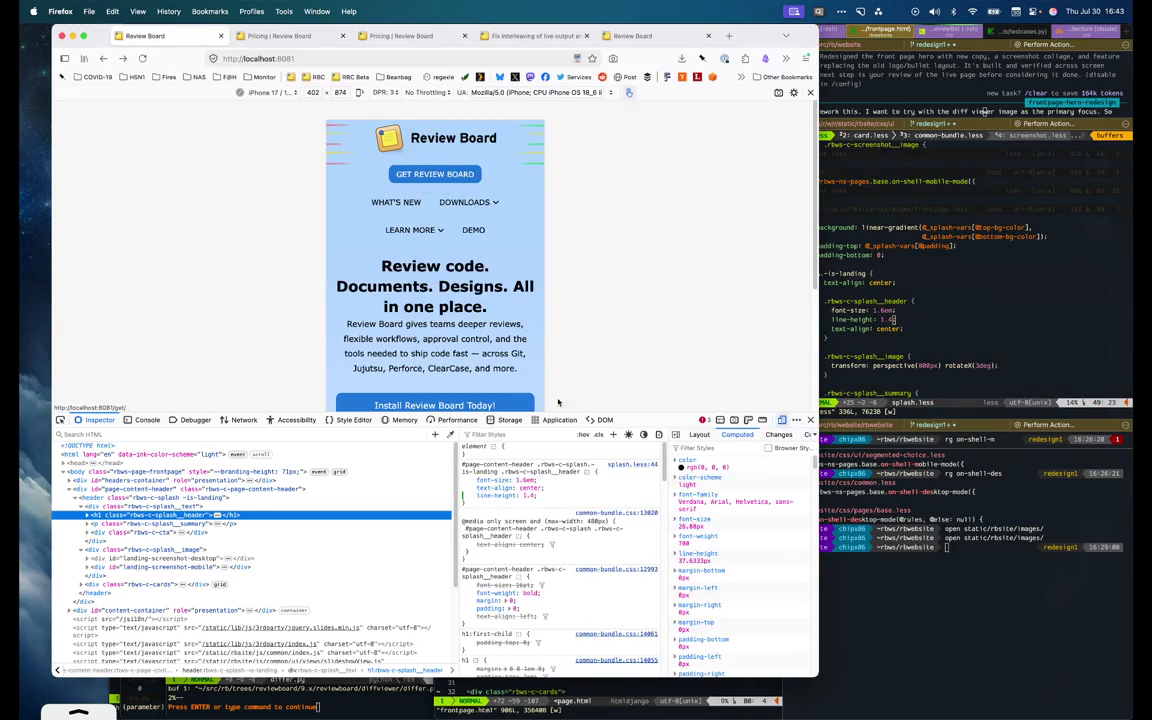
Add a trial margin-bottom: var(--ink-u-spacing-s) to the headline rule in DevTools
{"action": "mouse_move", "coordinate": [505, 488]}
{"action": "left_click", "coordinate": [466, 503]}
{"action": "type", "text": "margin-bottom"}
{"action": "key", "text": "Tab"}
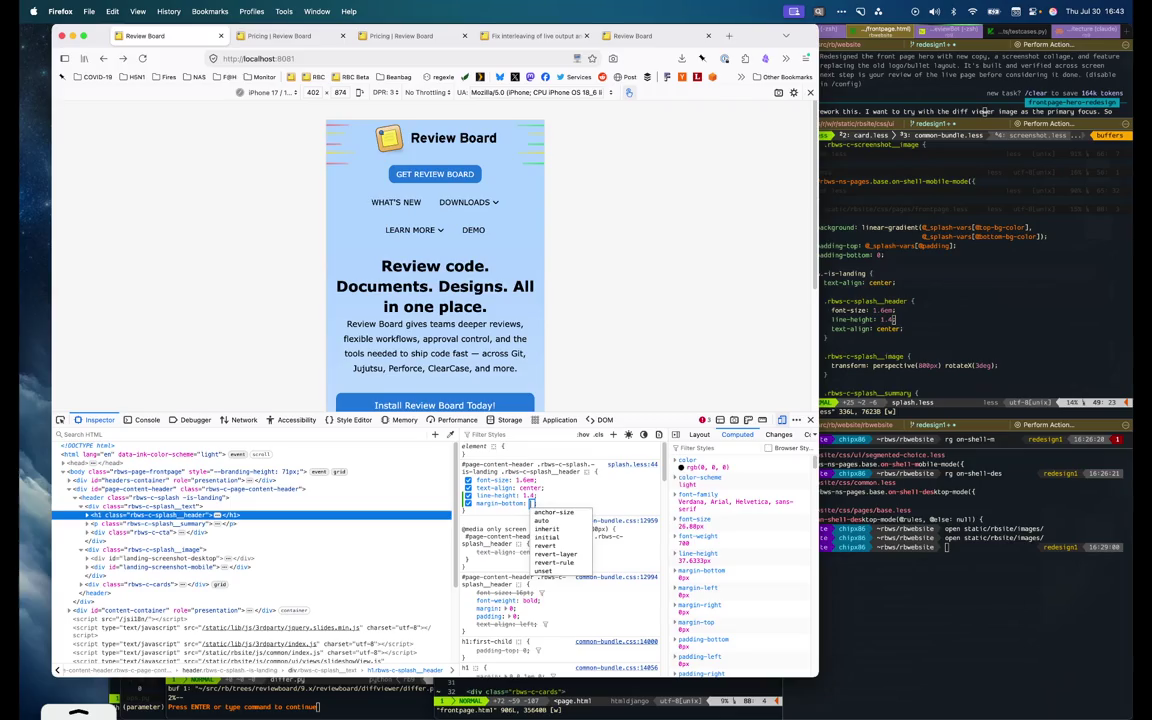
{"action": "type", "text": "var(--ink-u-sp"}
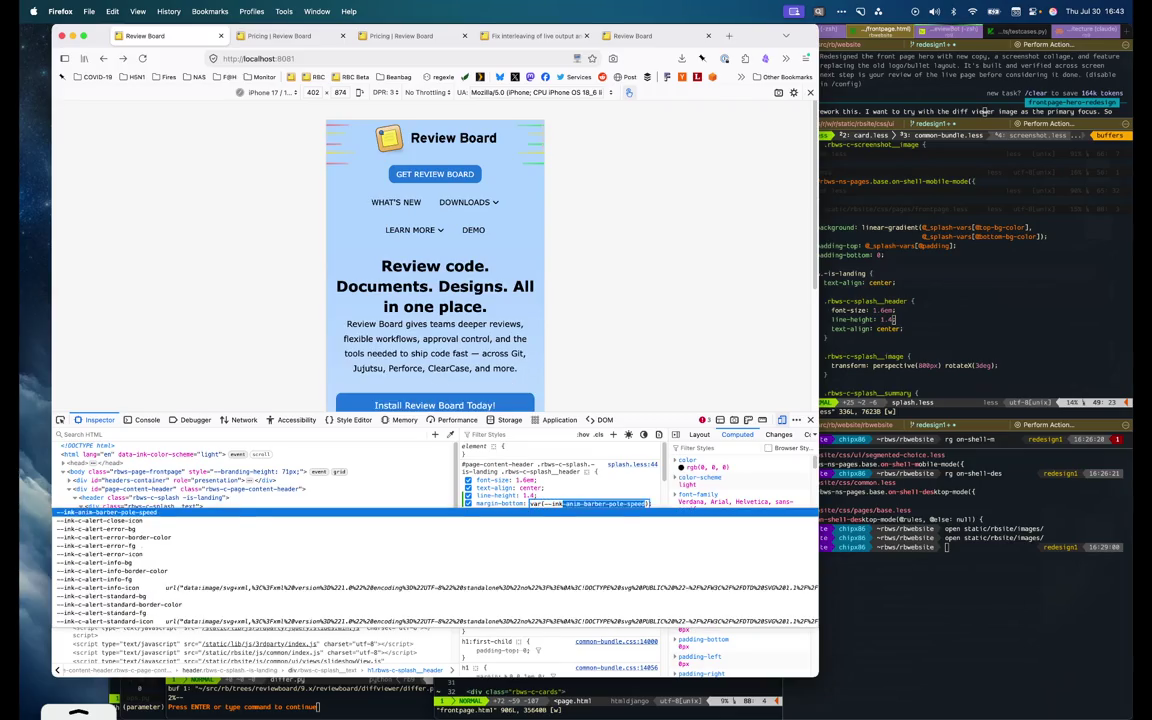
{"action": "type", "text": "acing-s"}
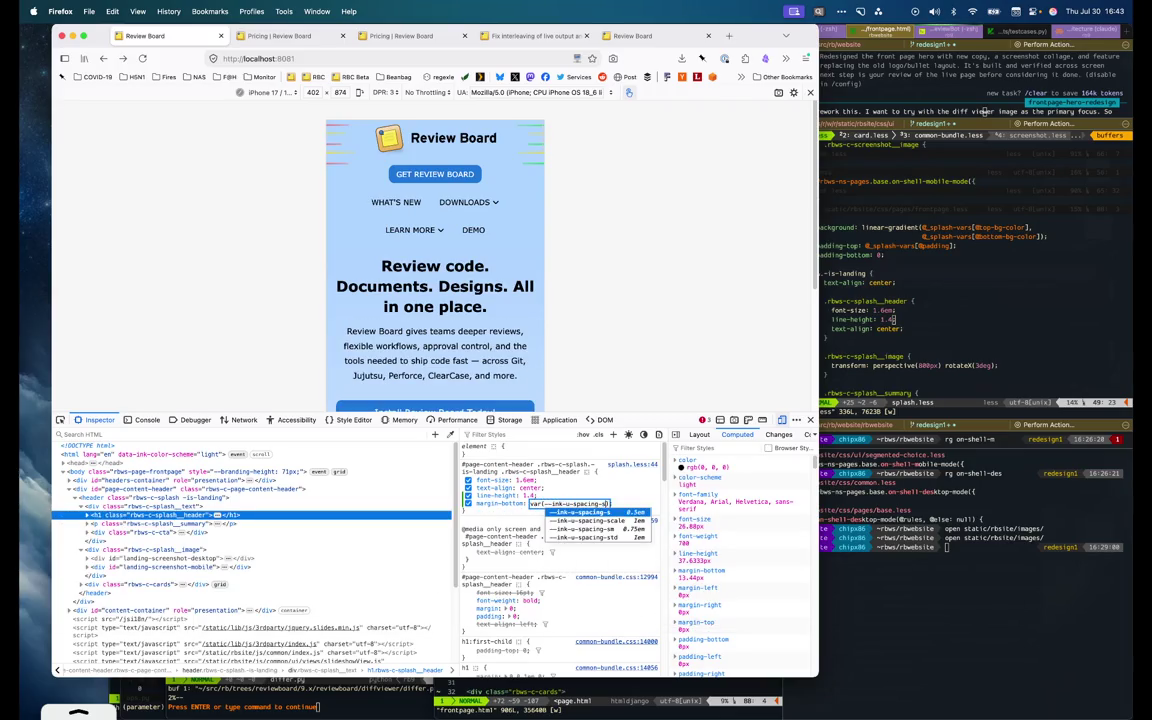
{"action": "key", "text": "Return"}
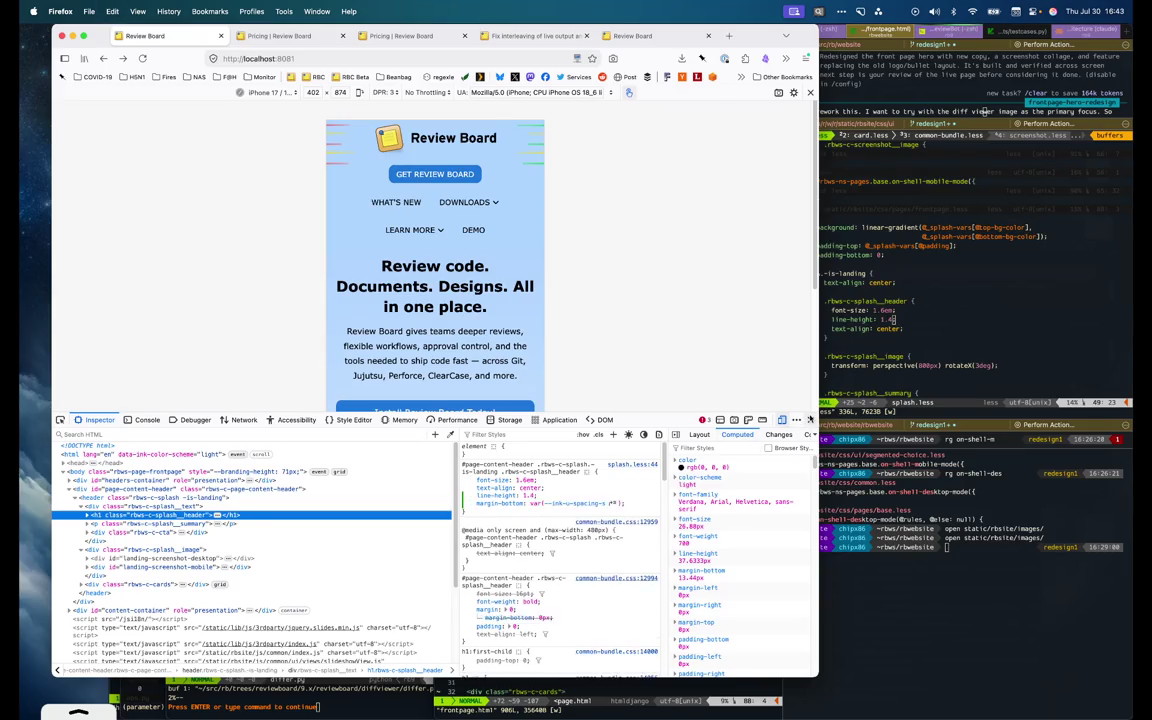
{"action": "key", "text": "super+Tab"}
Add margin-bottom: var(--ink-u-spacing-s) to splash.less's header rule, save, and inspect the reloaded headline
{"action": "type", "text": "o"}
{"action": "type", "text": "margin-bottom:"}
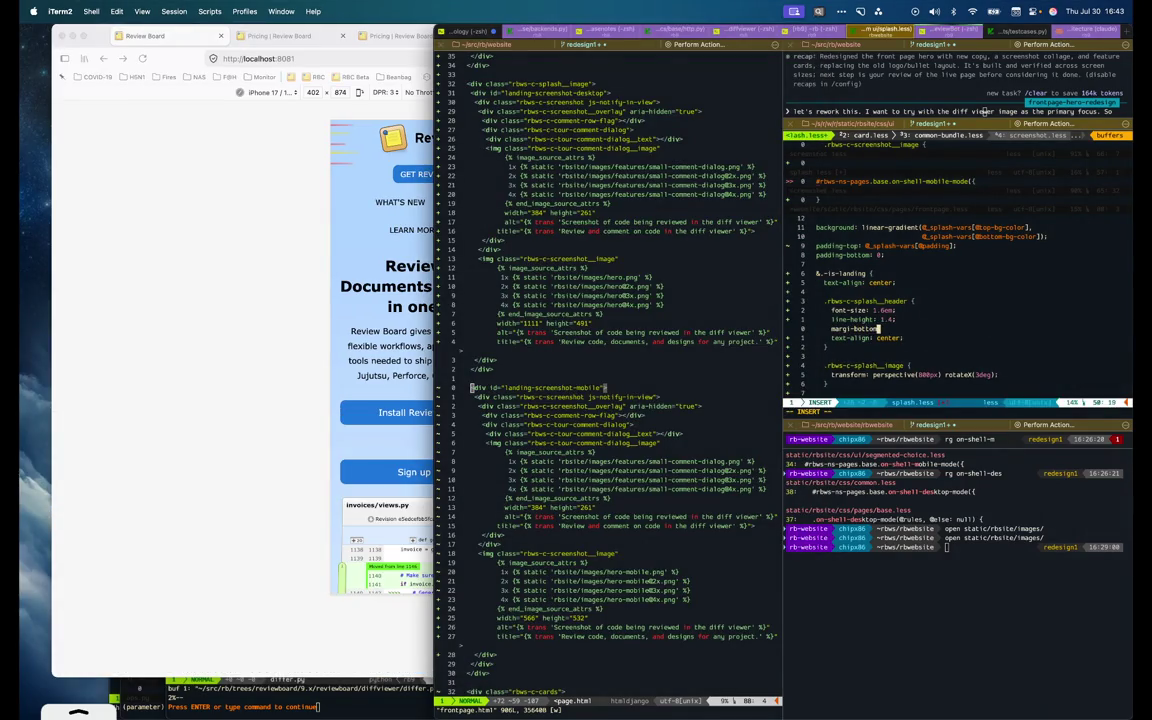
{"action": "type", "text": "var(--ink-u-spacing-s);"}
{"action": "key", "text": "Escape"}
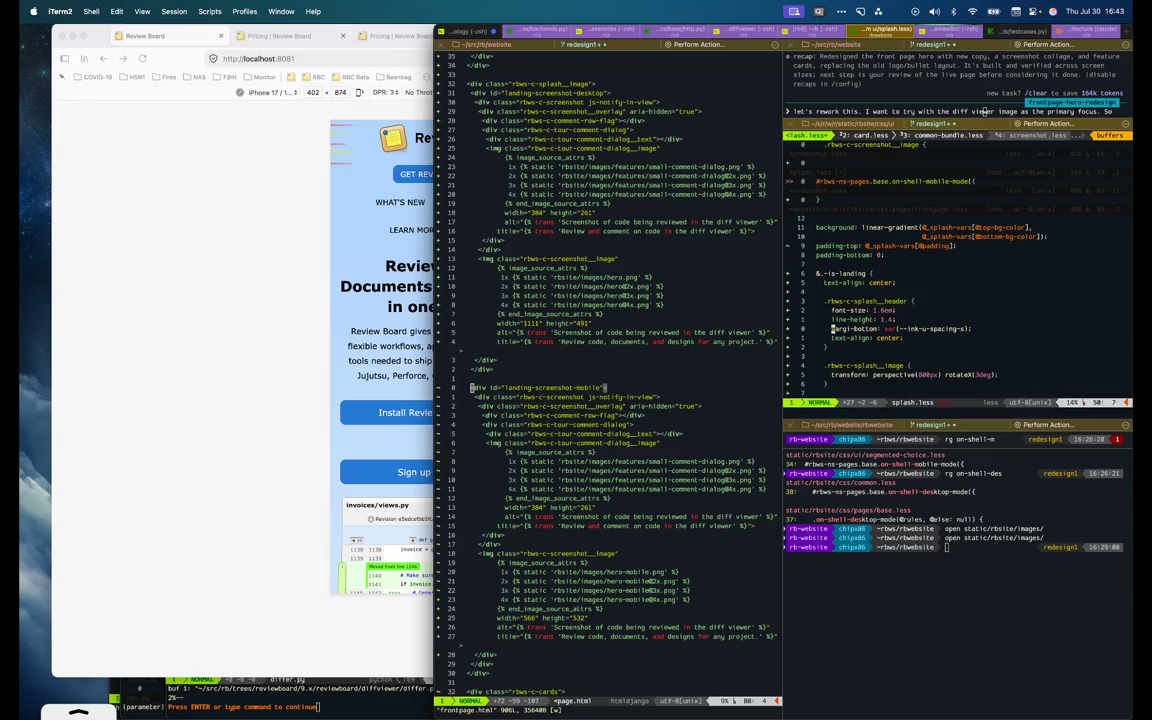
{"action": "type", "text": ":w"}
{"action": "key", "text": "Return"}
{"action": "left_click", "coordinate": [324, 374]}
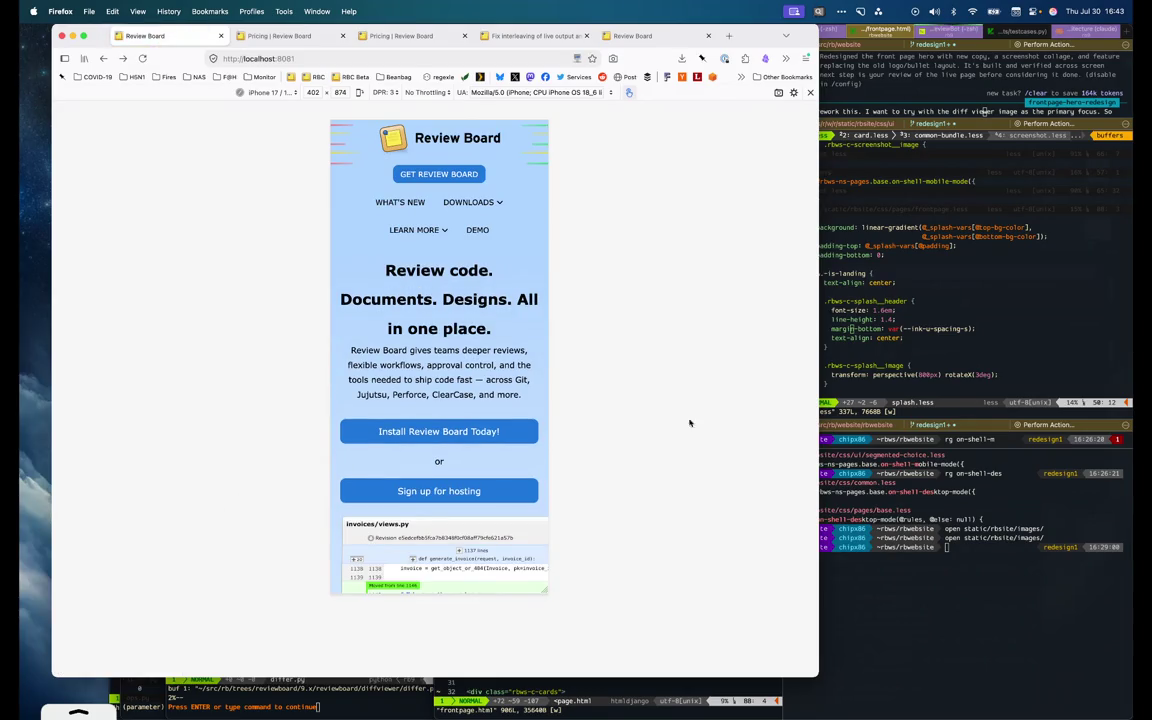
{"action": "right_click", "coordinate": [446, 329]}
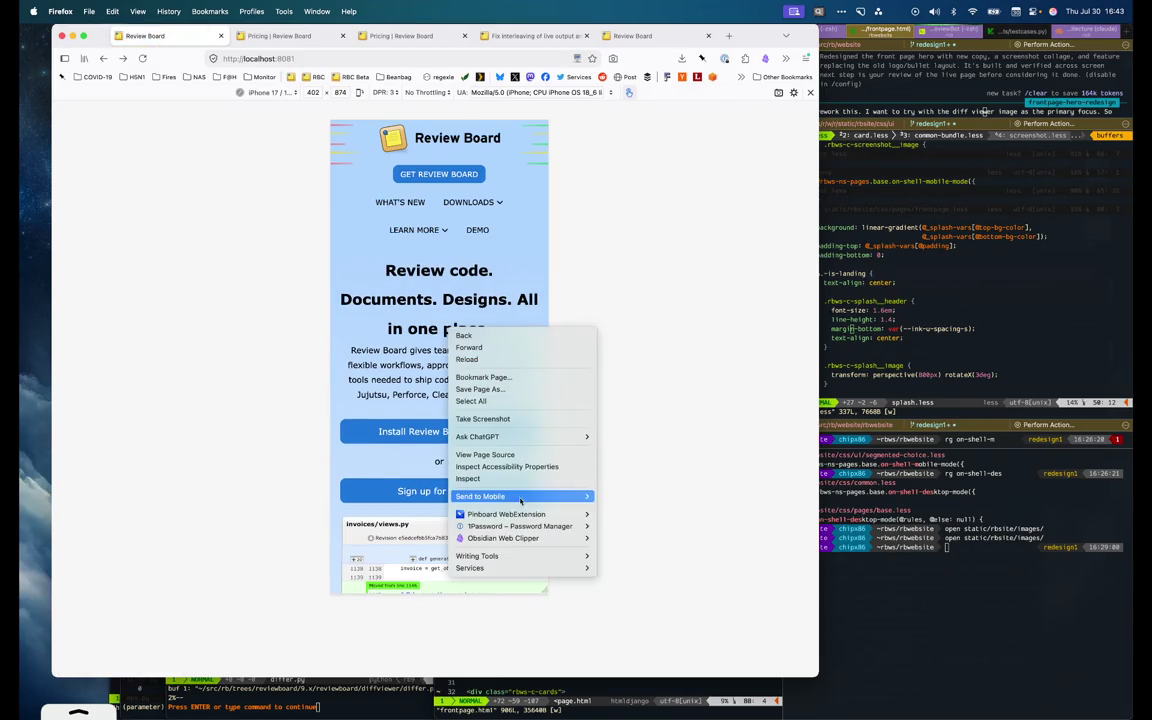
{"action": "left_click", "coordinate": [476, 480]}
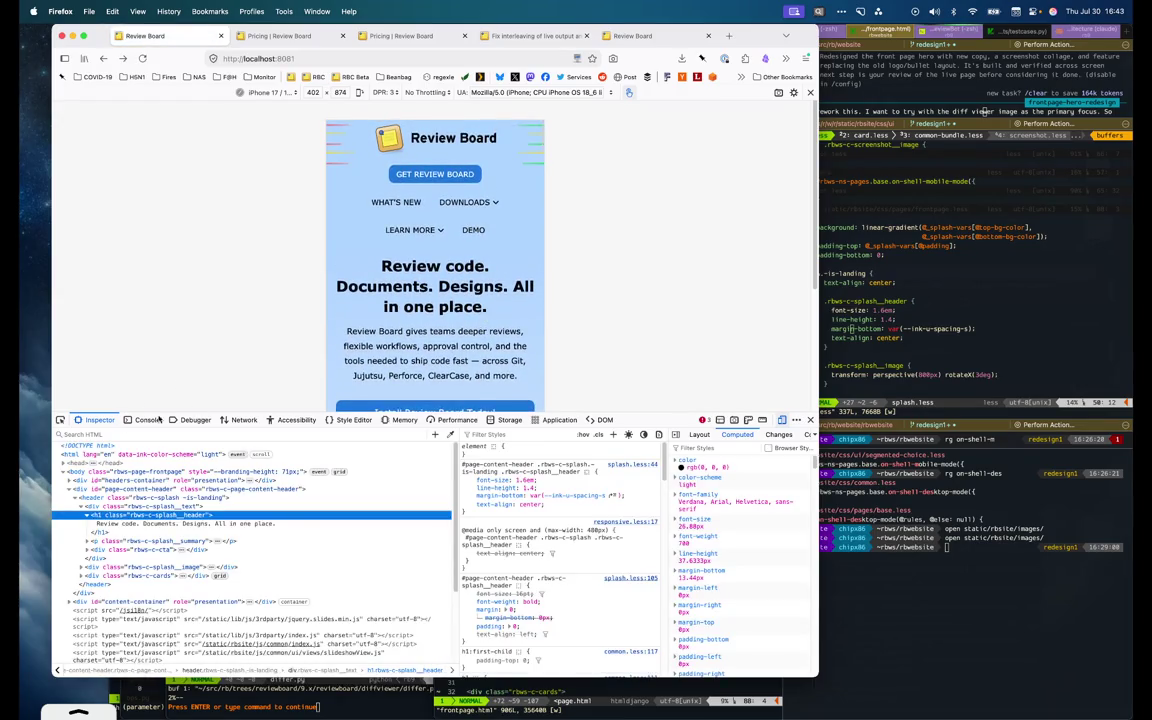
Try a spacing-s gap on the mobile nav, then cancel to keep spacing-ml
{"action": "left_click", "coordinate": [60, 419]}
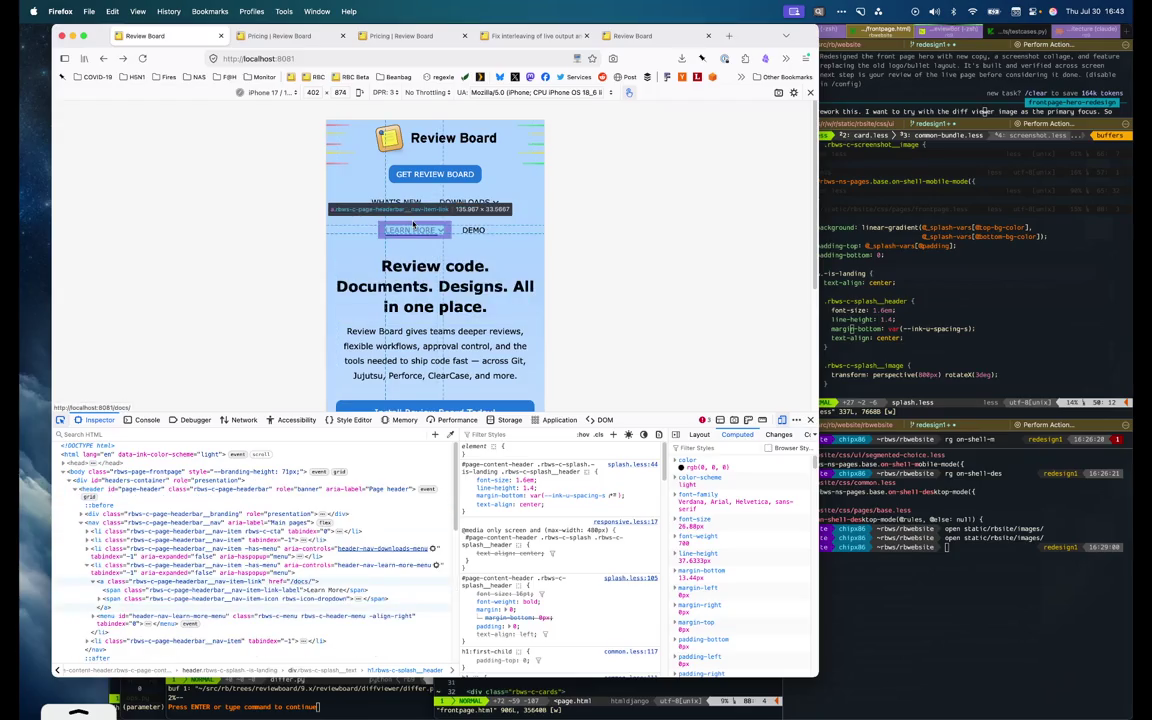
{"action": "left_click", "coordinate": [414, 216]}
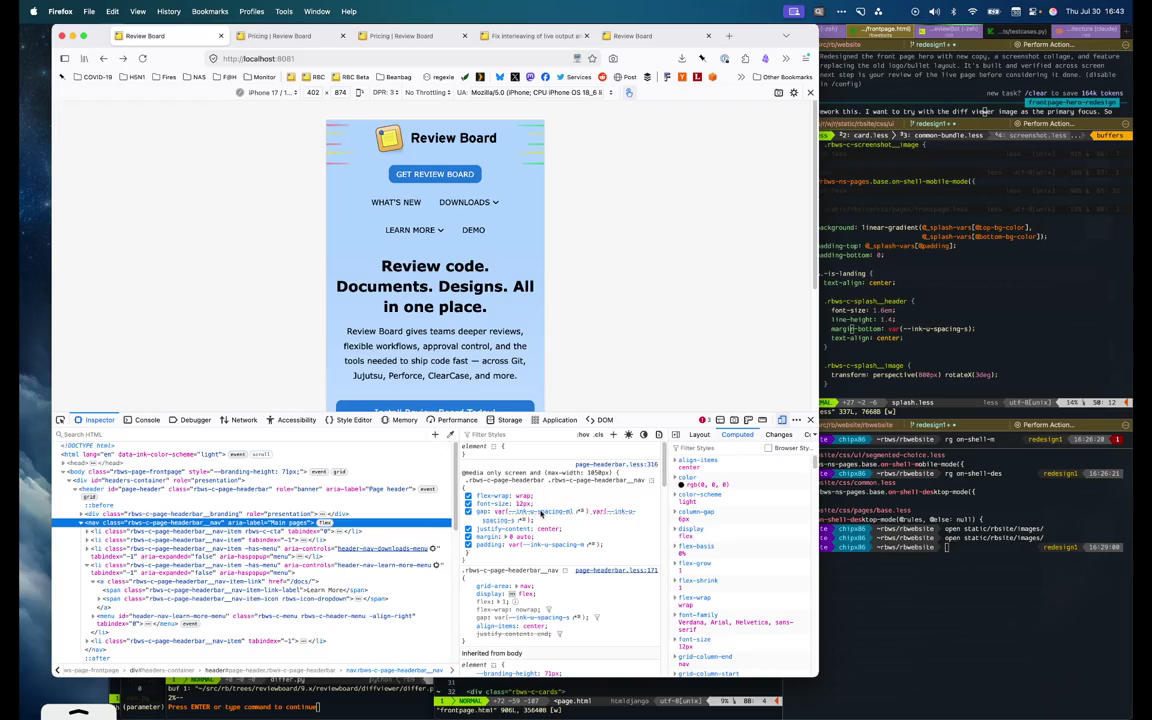
{"action": "left_click", "coordinate": [539, 512]}
{"action": "left_click", "coordinate": [562, 519]}
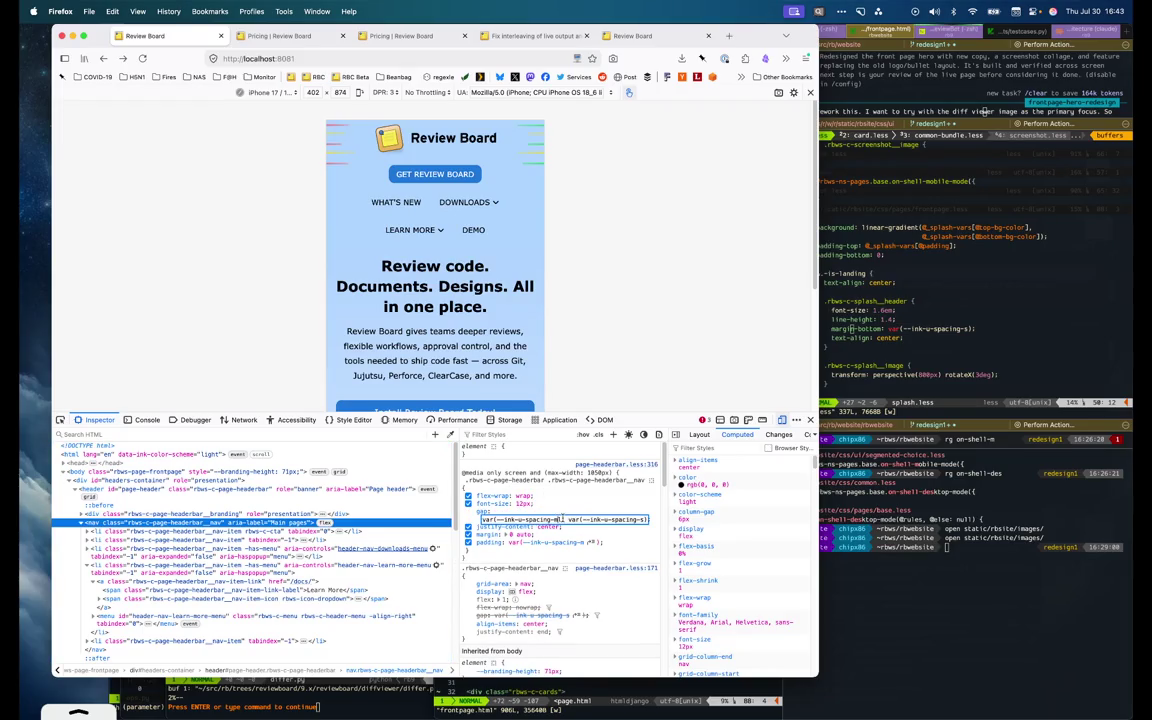
{"action": "key", "text": "BackSpace"}
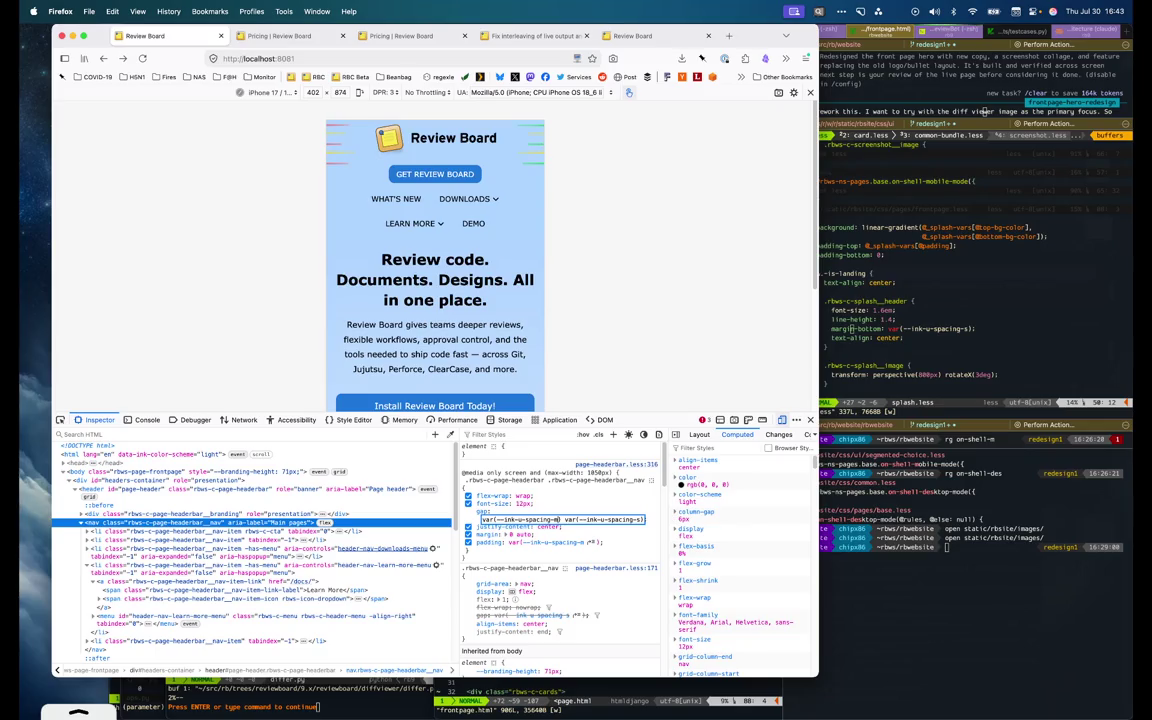
{"action": "key", "text": "BackSpace"}
{"action": "type", "text": "s"}
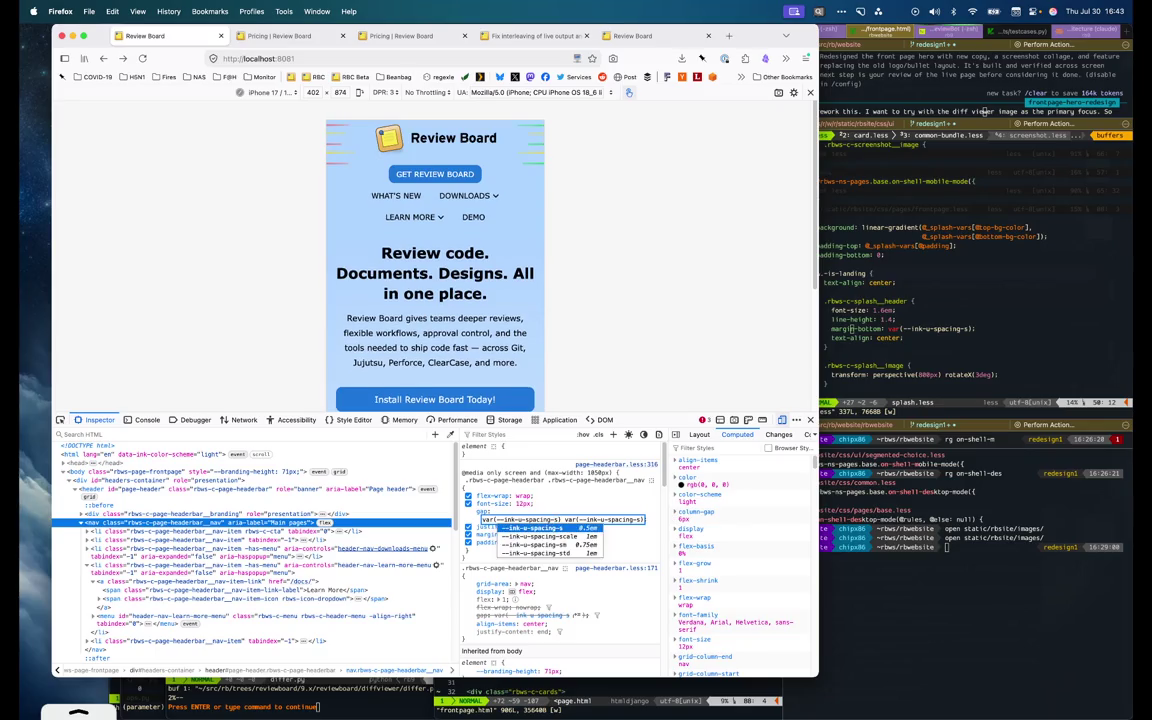
{"action": "key", "text": "Escape"}
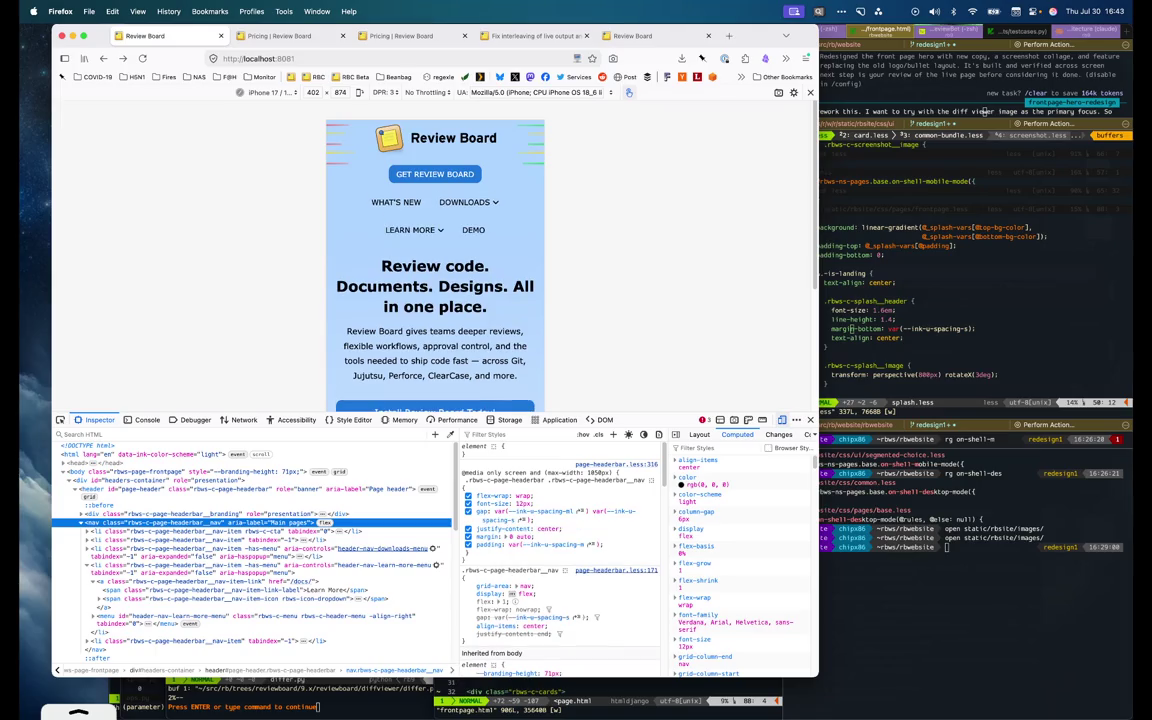
Scroll through the mobile preview and resize DevTools to review the hero layout
{"action": "scroll", "coordinate": [466, 310], "scroll_direction": "down", "scroll_amount": 1}
{"action": "scroll", "coordinate": [466, 310], "scroll_direction": "down", "scroll_amount": 2}
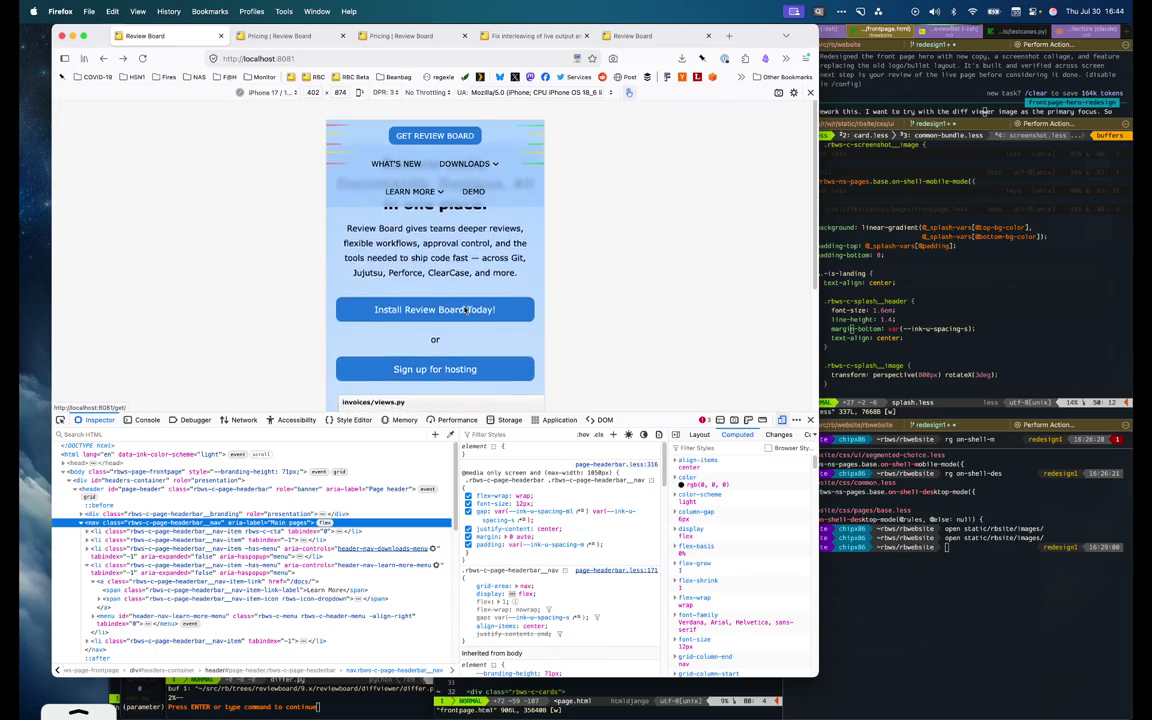
{"action": "scroll", "coordinate": [466, 310], "scroll_direction": "up", "scroll_amount": 1}
{"action": "scroll", "coordinate": [467, 309], "scroll_direction": "up", "scroll_amount": 1}
{"action": "scroll", "coordinate": [467, 315], "scroll_direction": "up", "scroll_amount": 1}
{"action": "scroll", "coordinate": [467, 325], "scroll_direction": "up", "scroll_amount": 1}
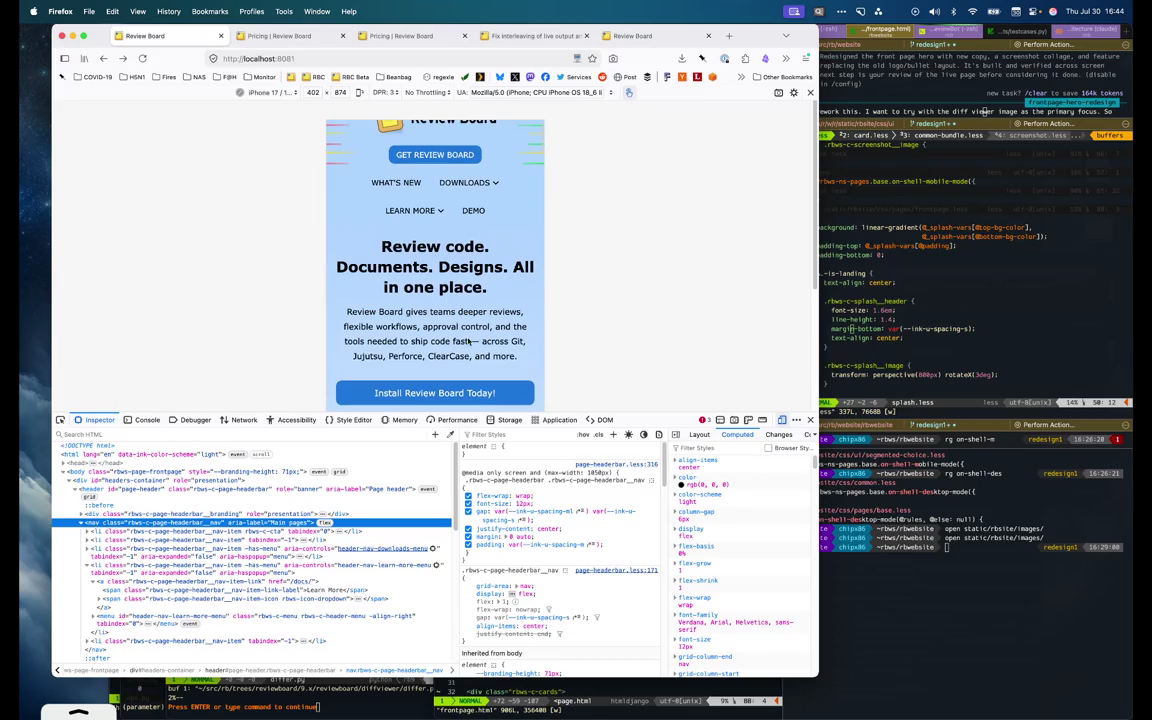
{"action": "scroll", "coordinate": [468, 341], "scroll_direction": "up", "scroll_amount": 1}
{"action": "scroll", "coordinate": [468, 341], "scroll_direction": "down", "scroll_amount": 2}
{"action": "scroll", "coordinate": [468, 341], "scroll_direction": "up", "scroll_amount": 1}
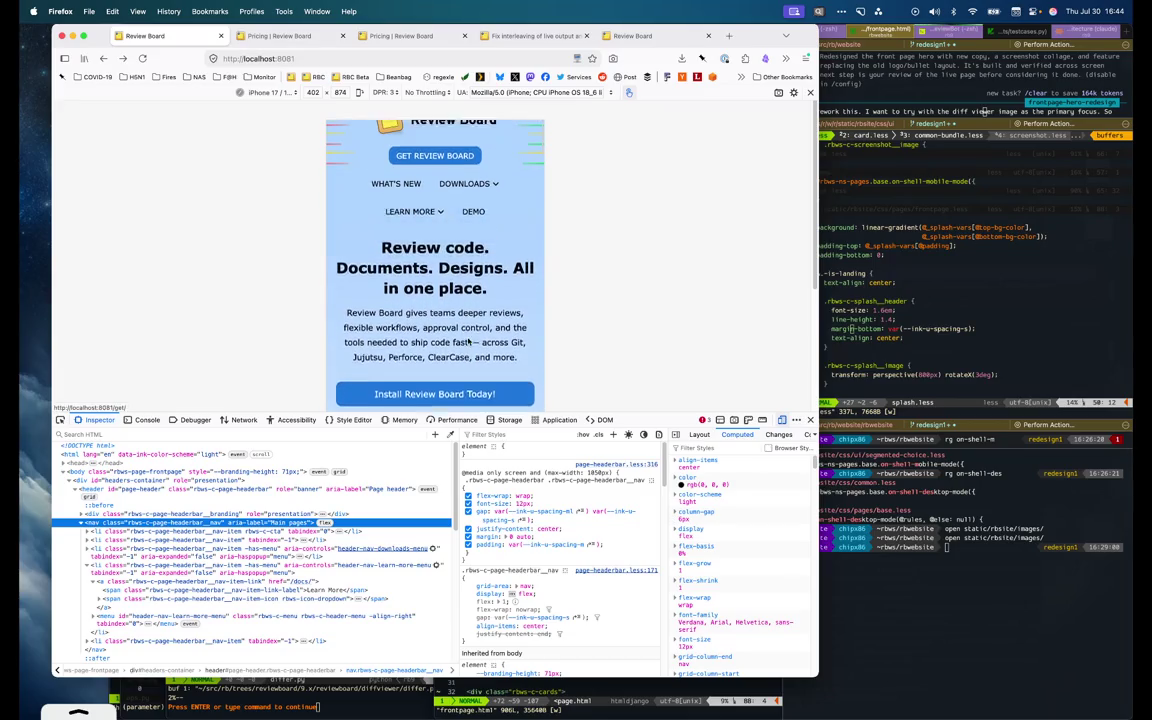
{"action": "scroll", "coordinate": [468, 341], "scroll_direction": "up", "scroll_amount": 1}
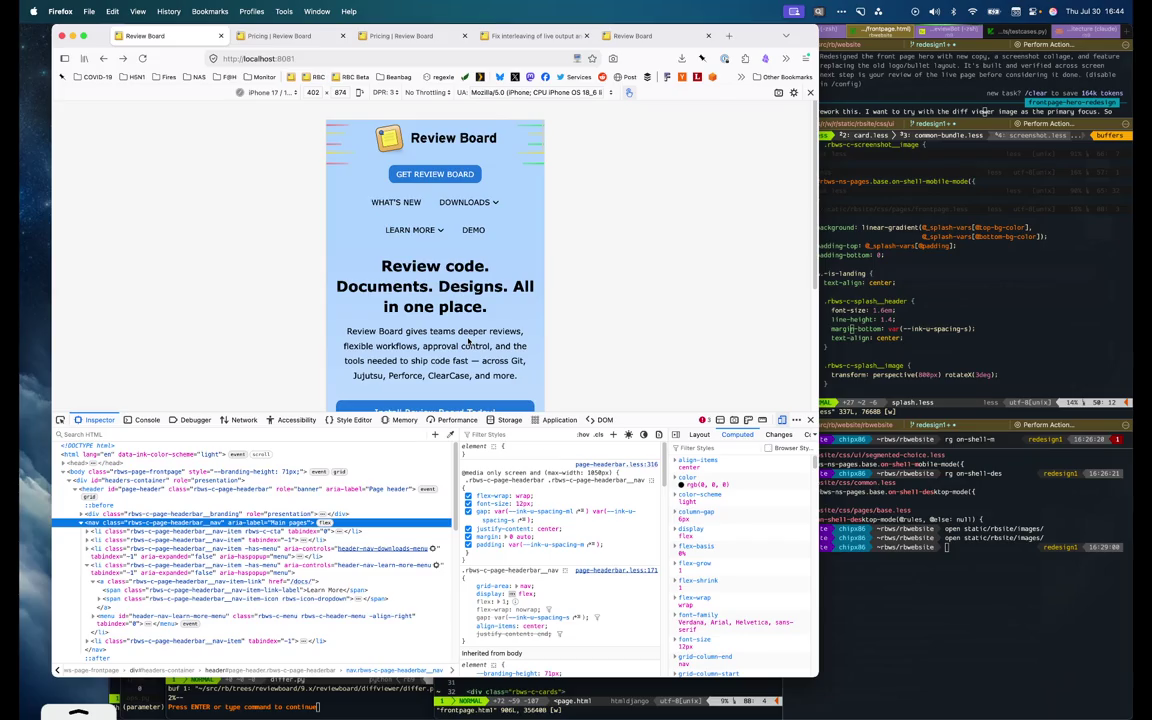
{"action": "scroll", "coordinate": [468, 341], "scroll_direction": "down", "scroll_amount": 1}
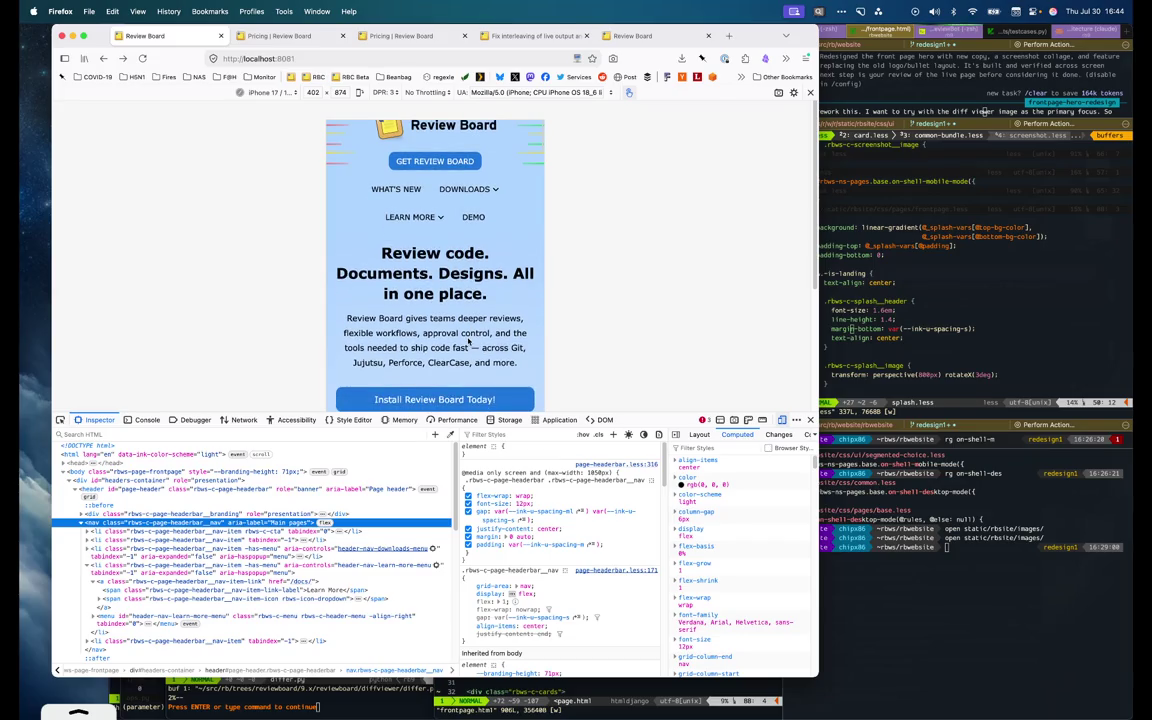
{"action": "left_click_drag", "start_coordinate": [622, 411], "coordinate": [622, 592]}
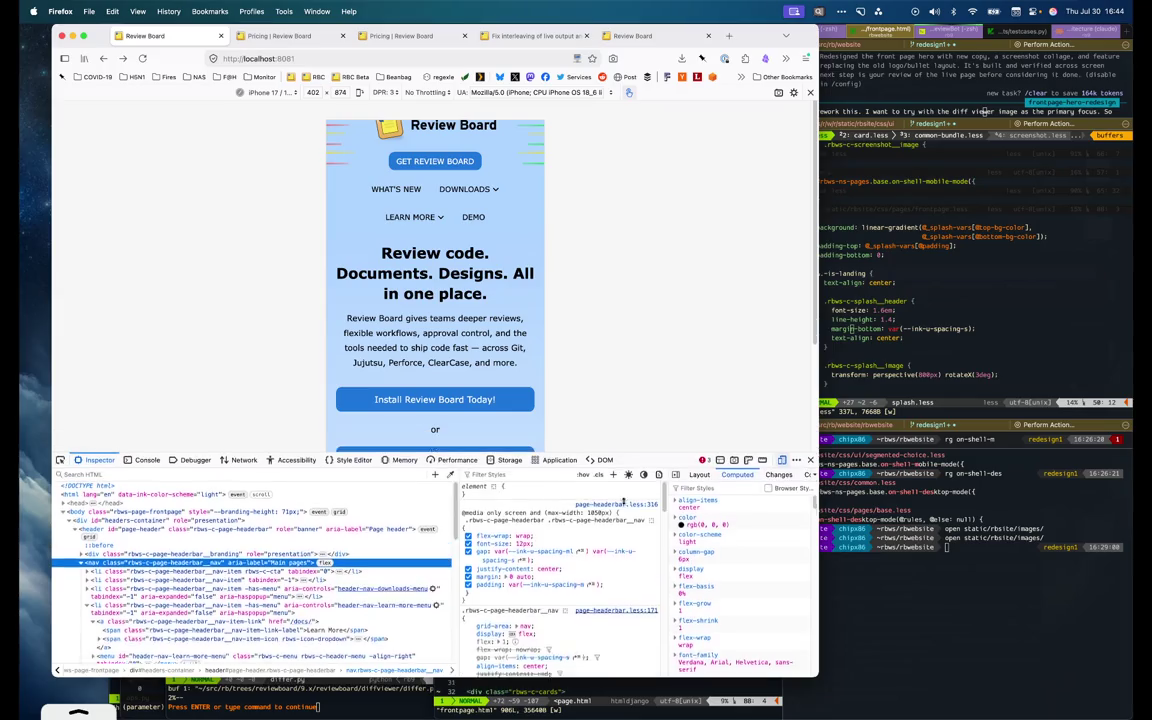
{"action": "scroll", "coordinate": [471, 476], "scroll_direction": "down", "scroll_amount": 3}
{"action": "scroll", "coordinate": [471, 476], "scroll_direction": "down", "scroll_amount": 2}
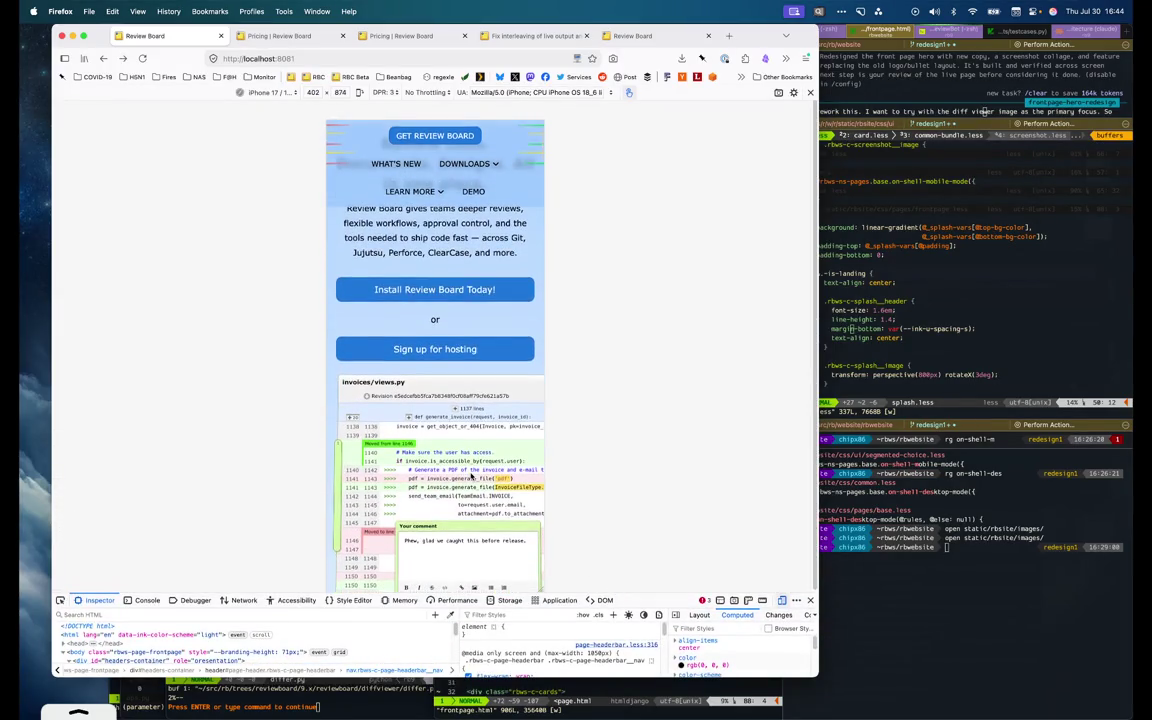
{"action": "scroll", "coordinate": [471, 476], "scroll_direction": "down", "scroll_amount": 2}
{"action": "scroll", "coordinate": [471, 476], "scroll_direction": "down", "scroll_amount": 3}
{"action": "scroll", "coordinate": [471, 476], "scroll_direction": "up", "scroll_amount": 3}
{"action": "scroll", "coordinate": [471, 477], "scroll_direction": "up", "scroll_amount": 1}
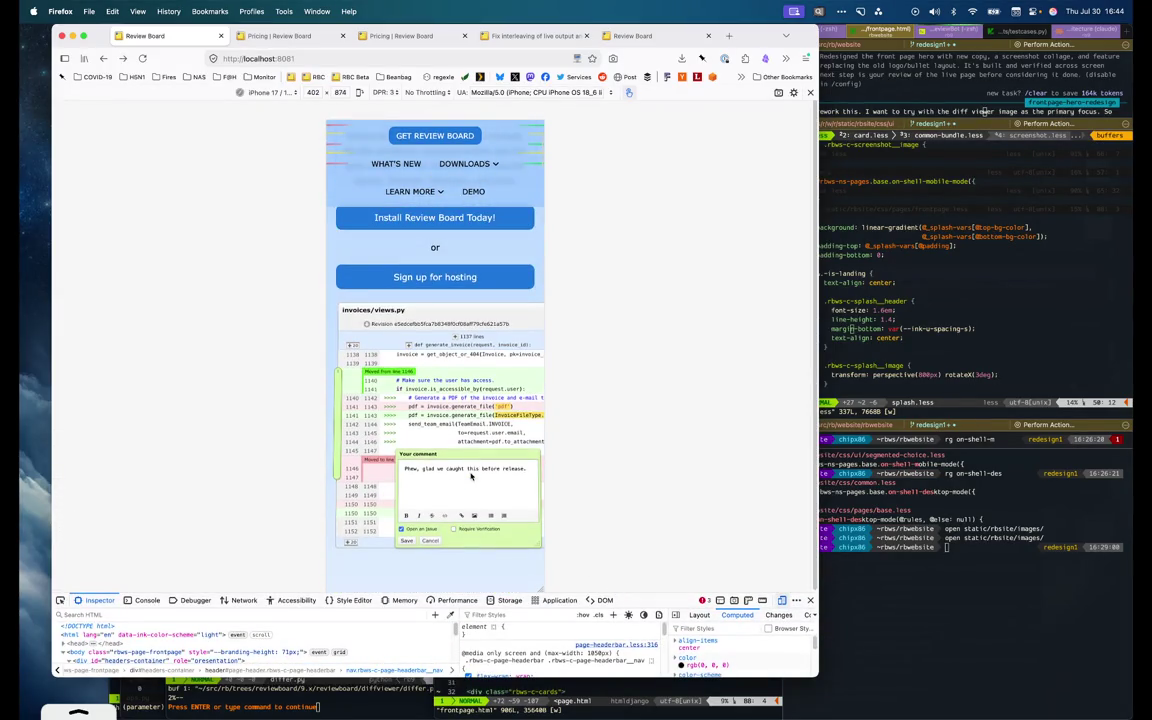
{"action": "scroll", "coordinate": [471, 476], "scroll_direction": "up", "scroll_amount": 5}
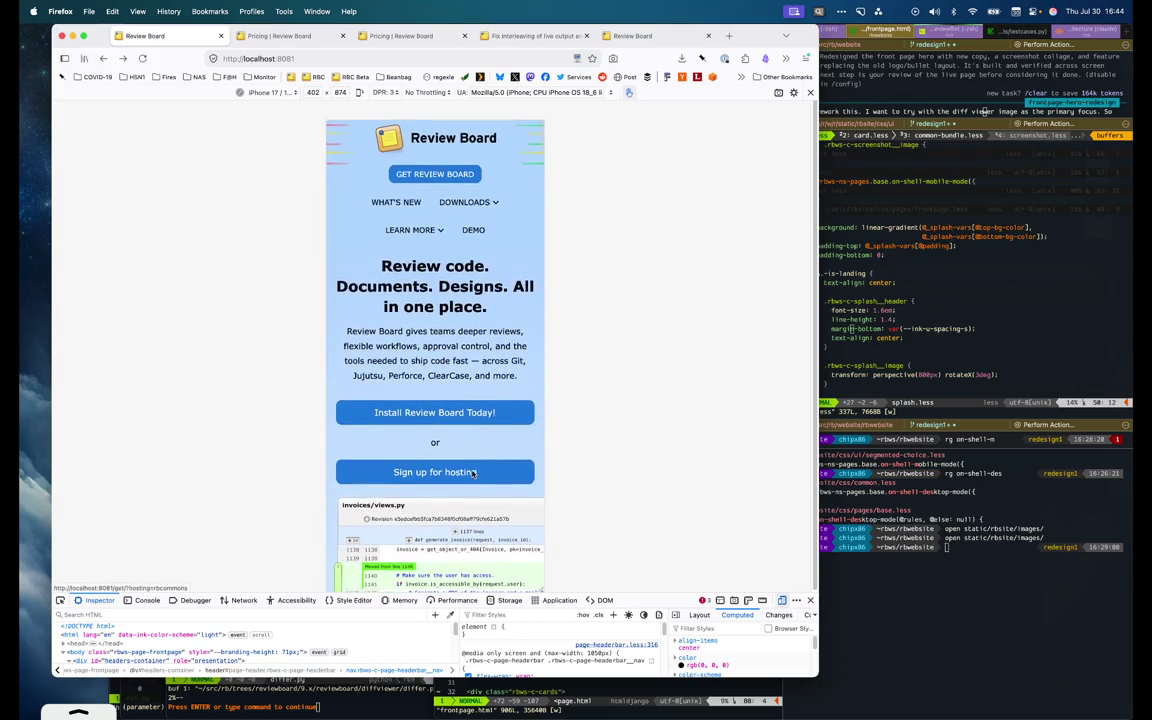
Open and dismiss the context menu near the hosting button, then bring up frontpage.html
{"action": "right_click", "coordinate": [434, 443]}
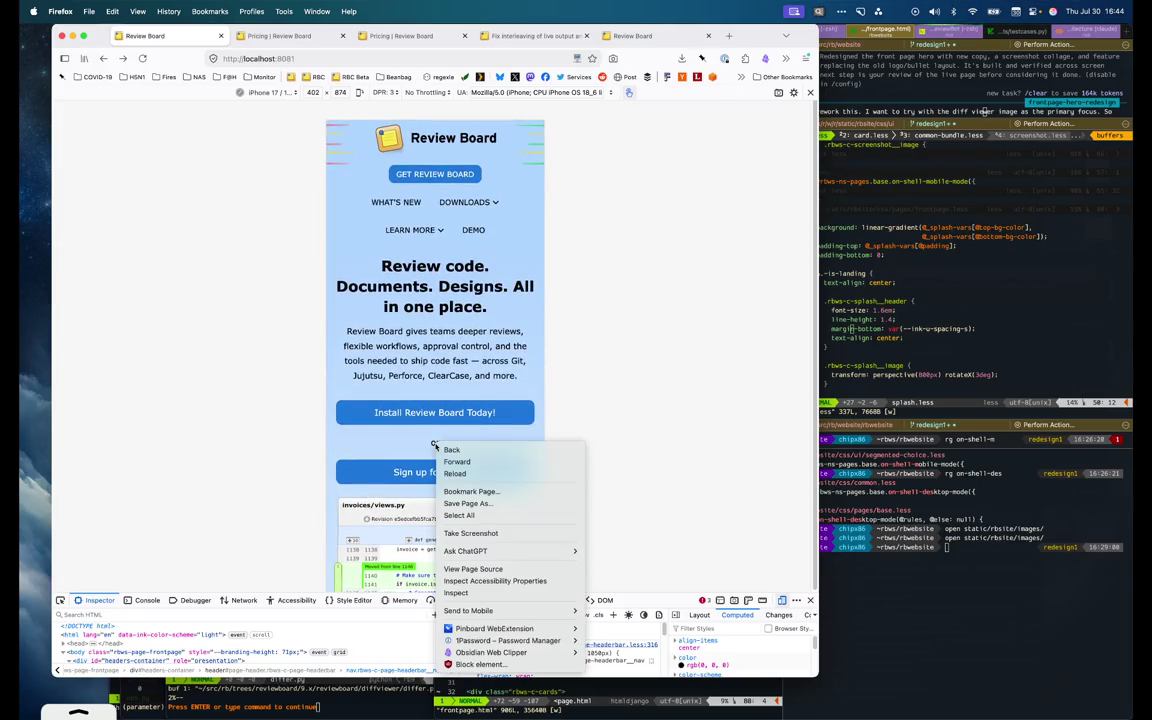
{"action": "key", "text": "Escape"}
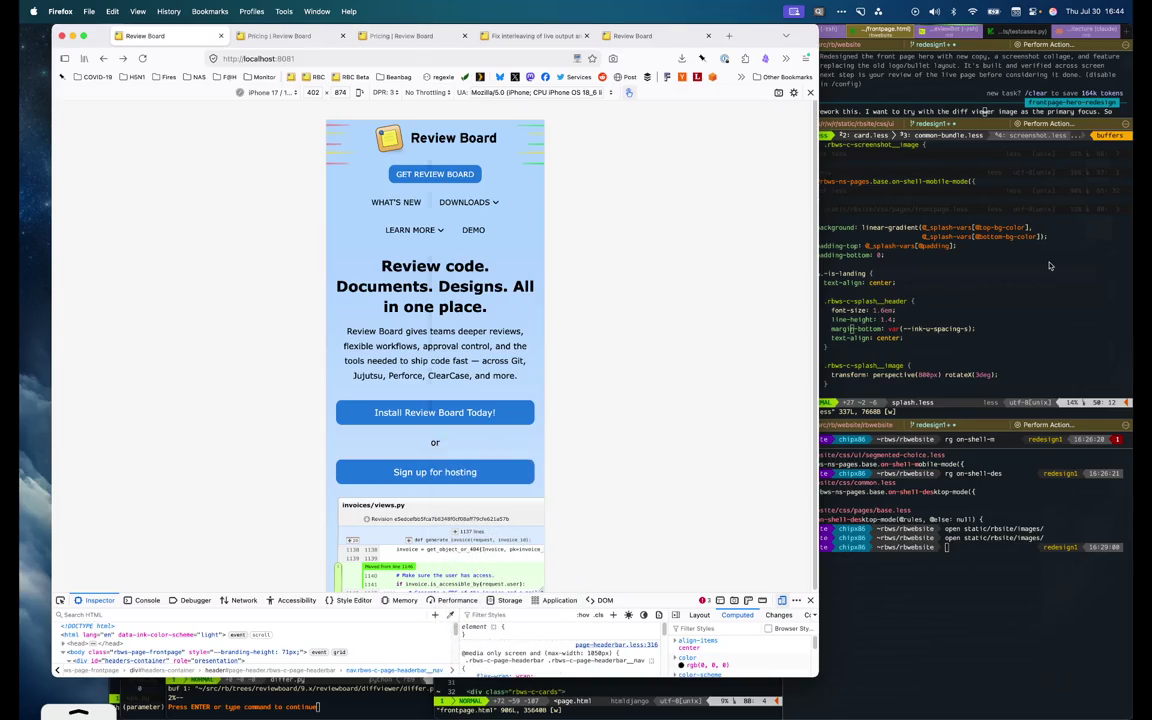
{"action": "left_click", "coordinate": [1049, 260]}
{"action": "scroll", "coordinate": [633, 277], "scroll_direction": "up", "scroll_amount": 2}
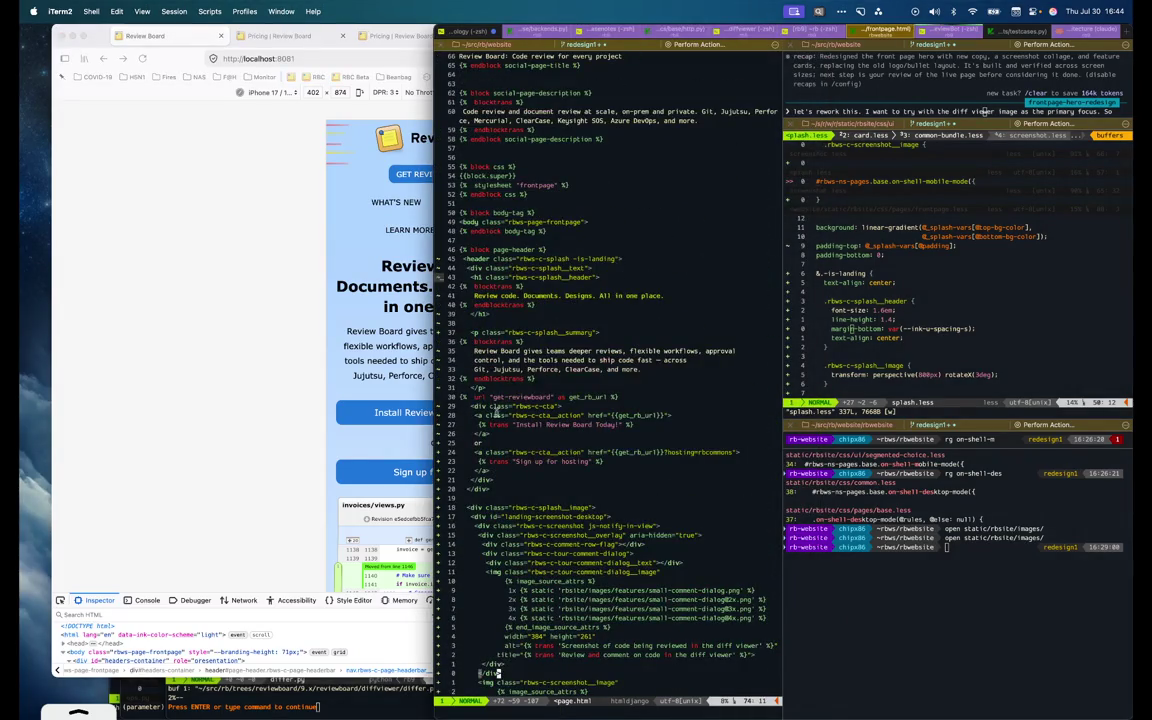
Check the front page at full desktop width, then return to the iPhone-sized responsive preview
{"action": "left_click", "coordinate": [263, 390]}
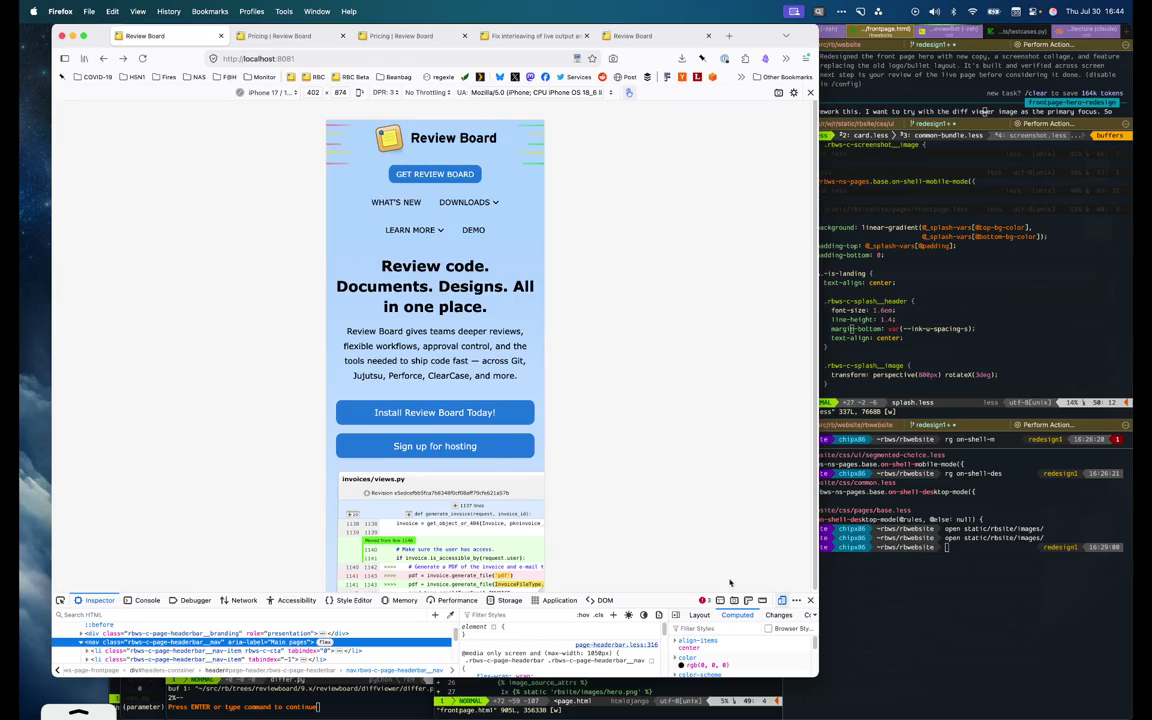
{"action": "left_click", "coordinate": [781, 601]}
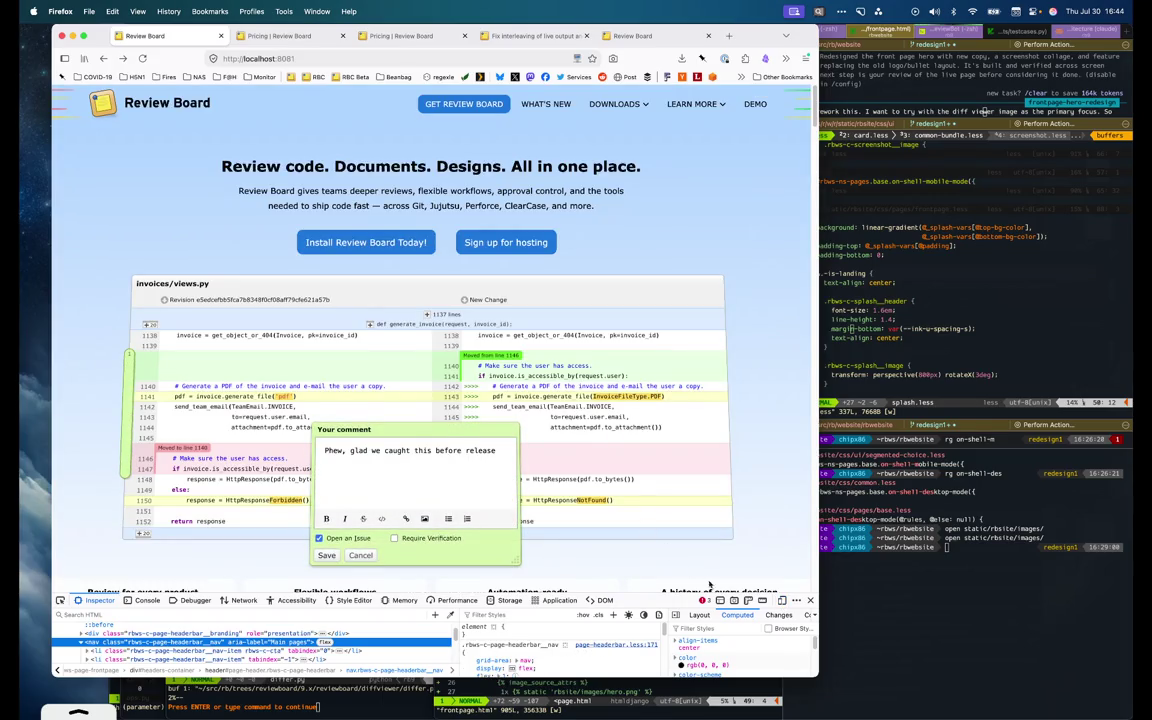
{"action": "key", "text": "super+alt+m"}
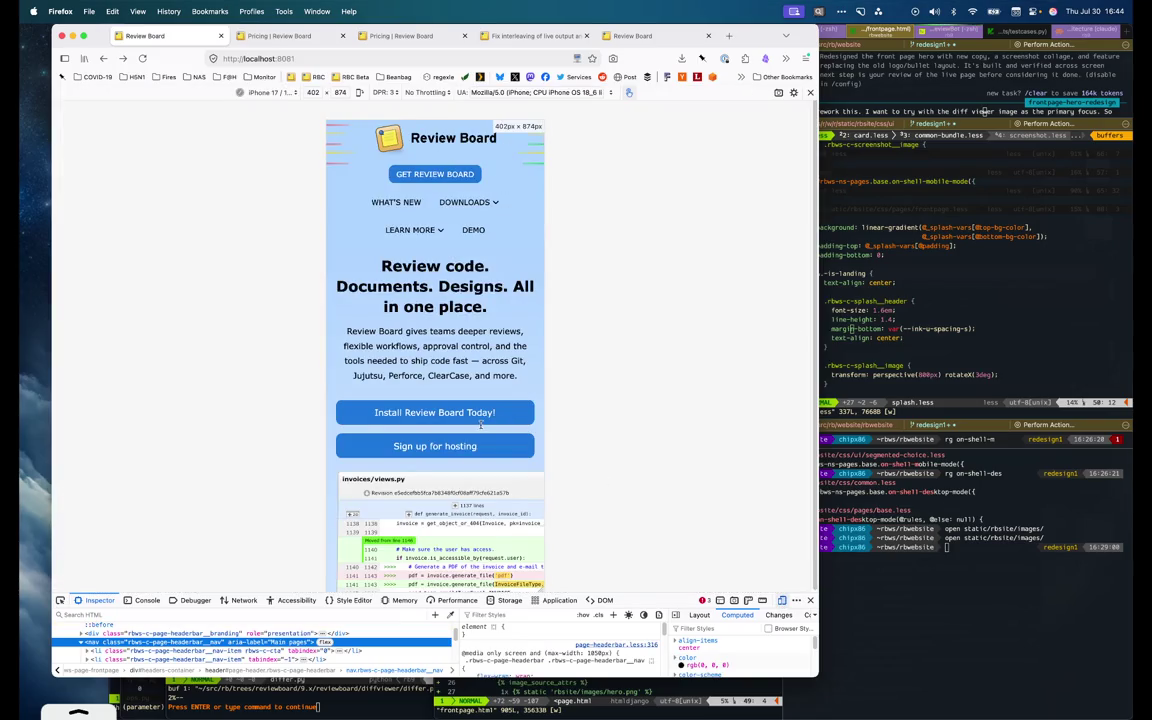
{"action": "scroll", "coordinate": [480, 424], "scroll_direction": "down", "scroll_amount": 1}
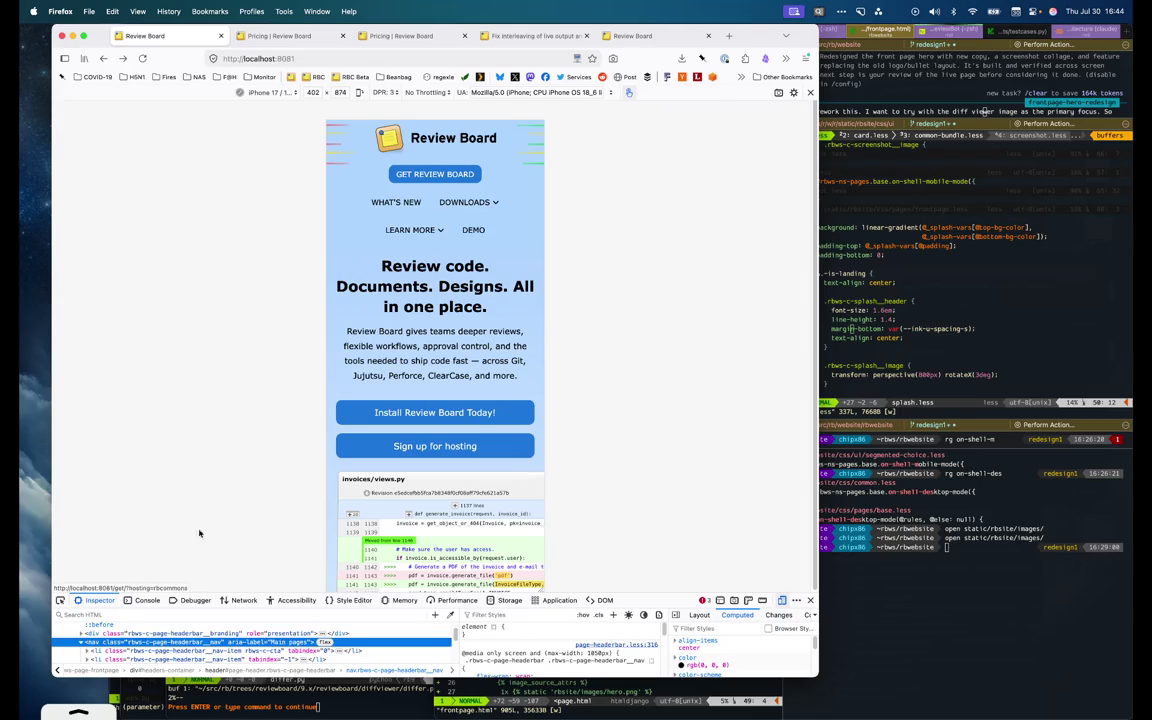
Try font-size 1.4em on the mobile hero heading in the Inspector's Rules pane
{"action": "left_click", "coordinate": [60, 600]}
{"action": "left_click", "coordinate": [433, 316]}
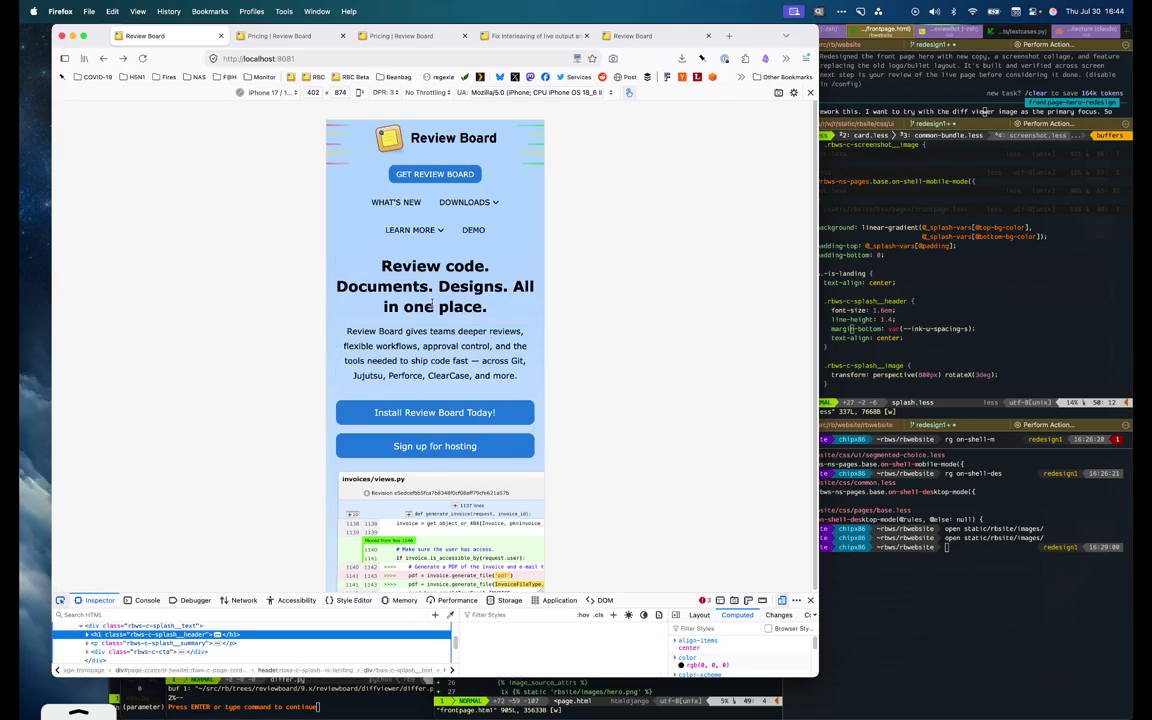
{"action": "left_click_drag", "start_coordinate": [549, 595], "coordinate": [549, 500]}
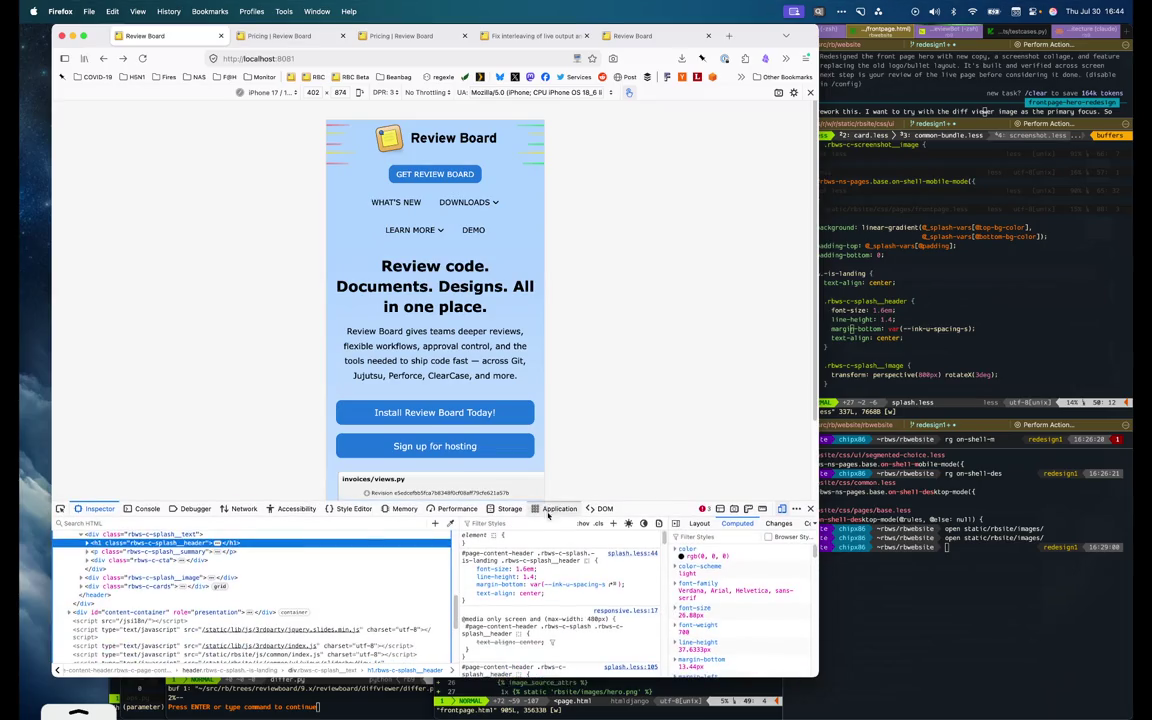
{"action": "left_click", "coordinate": [560, 597]}
{"action": "type", "text": "font-size"}
{"action": "key", "text": "Tab"}
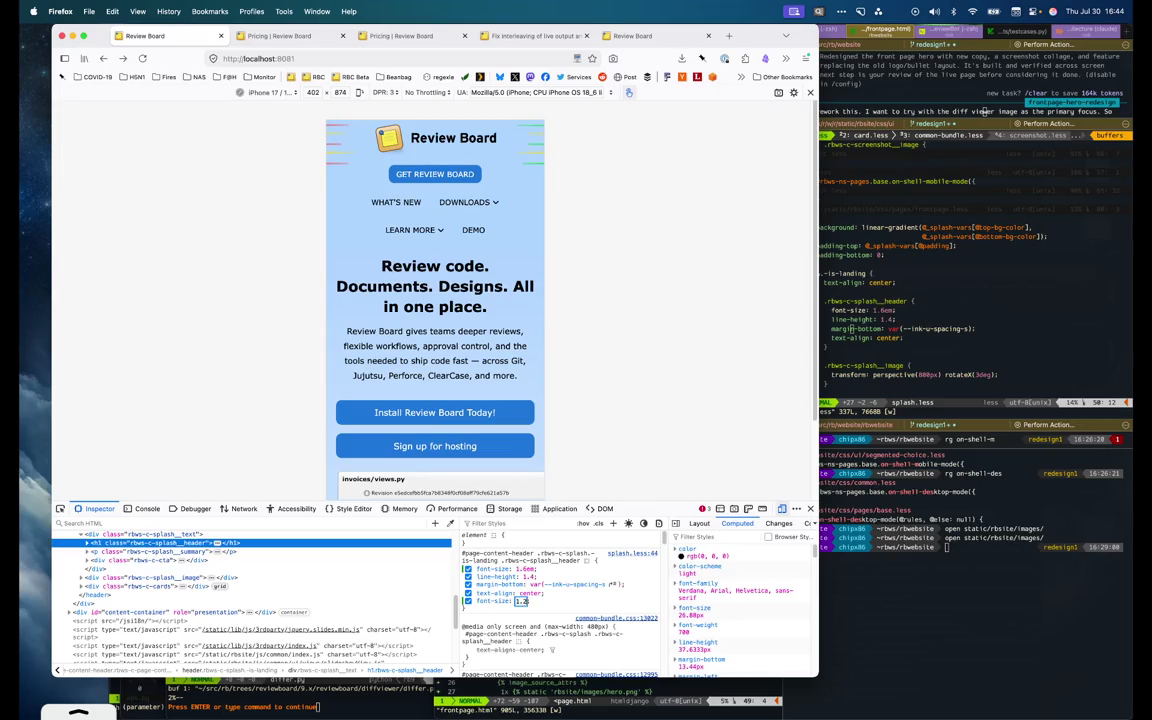
{"action": "type", "text": "1.2em"}
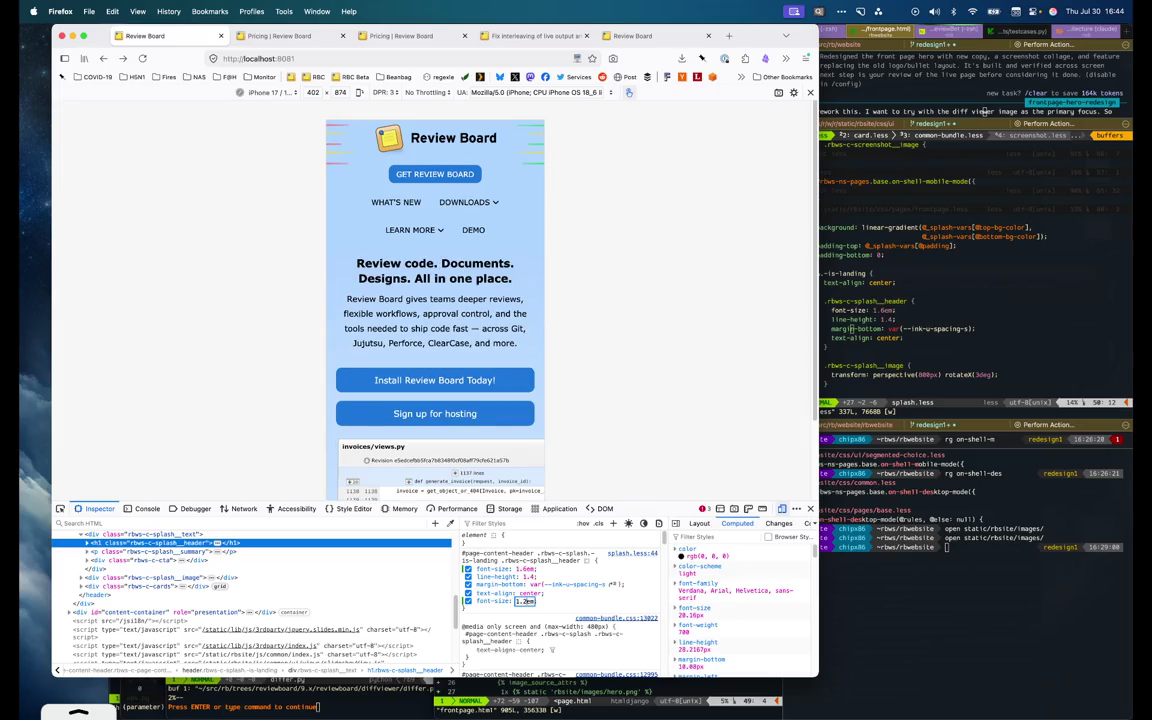
{"action": "key", "text": "alt+Up"}
{"action": "key", "text": "alt+Up"}
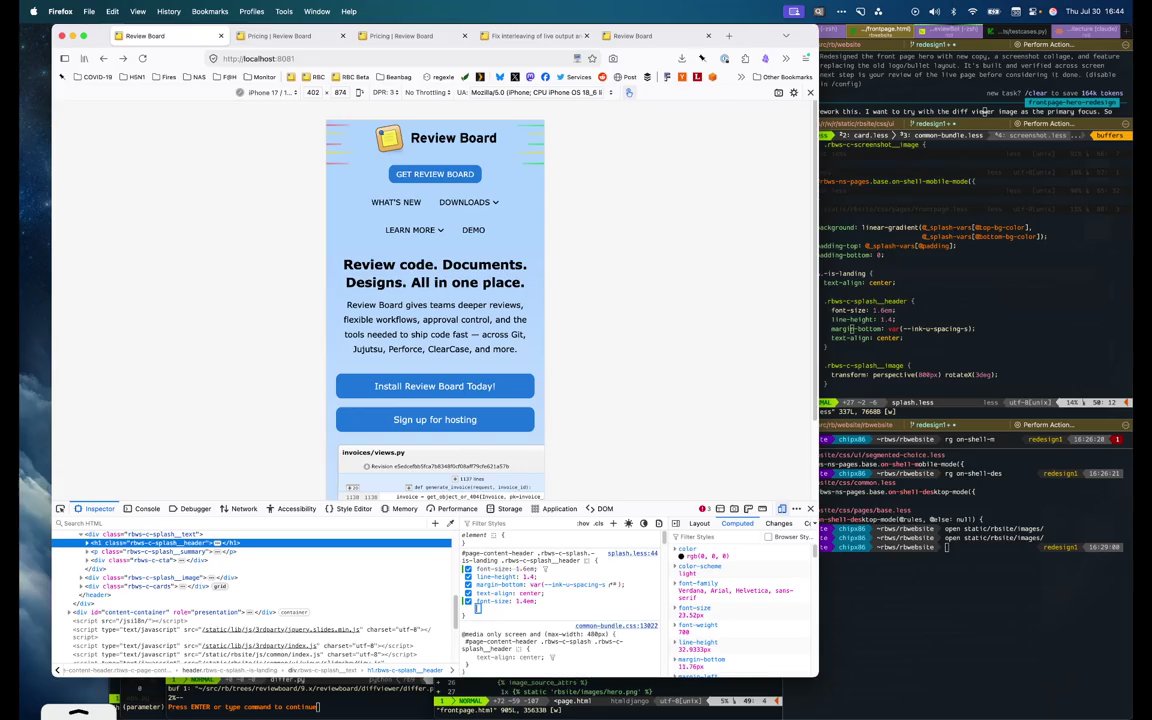
Add font-size: 1.4em; to the splash header rule in splash.less and save it
{"action": "key", "text": "super+Tab"}
{"action": "scroll", "coordinate": [958, 270], "scroll_direction": "down", "scroll_amount": 8}
{"action": "scroll", "coordinate": [958, 270], "scroll_direction": "down", "scroll_amount": 8}
{"action": "scroll", "coordinate": [958, 270], "scroll_direction": "down", "scroll_amount": 8}
{"action": "scroll", "coordinate": [958, 270], "scroll_direction": "down", "scroll_amount": 8}
{"action": "scroll", "coordinate": [958, 270], "scroll_direction": "down", "scroll_amount": 2}
{"action": "scroll", "coordinate": [958, 270], "scroll_direction": "down", "scroll_amount": 1}
{"action": "scroll", "coordinate": [958, 270], "scroll_direction": "down", "scroll_amount": 2}
{"action": "scroll", "coordinate": [958, 270], "scroll_direction": "down", "scroll_amount": 1}
{"action": "key", "text": "ctrl+o"}
{"action": "type", "text": "ofont-size: 1.4em;"}
{"action": "key", "text": "Escape"}
{"action": "type", "text": ":w"}
{"action": "key", "text": "Return"}
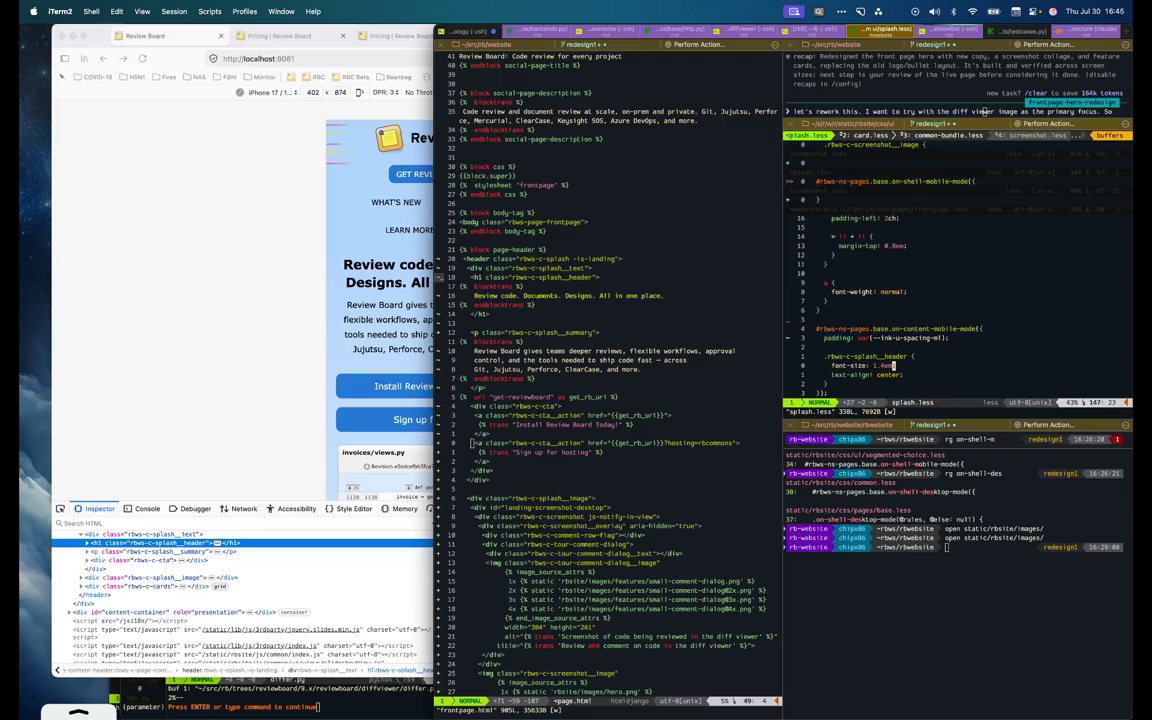
Reload the preview, then add an &.-is-landing { line above the header font-size in splash.less and save
{"action": "left_click", "coordinate": [170, 321]}
{"action": "key", "text": "super+r"}
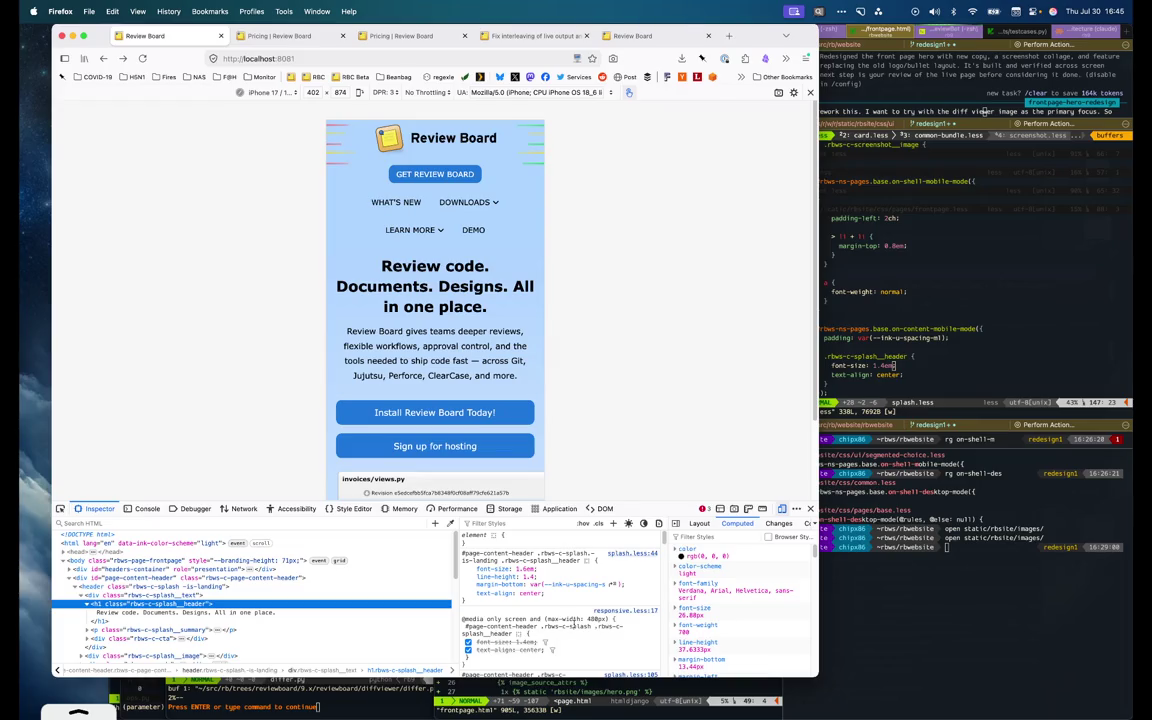
{"action": "left_click", "coordinate": [911, 315]}
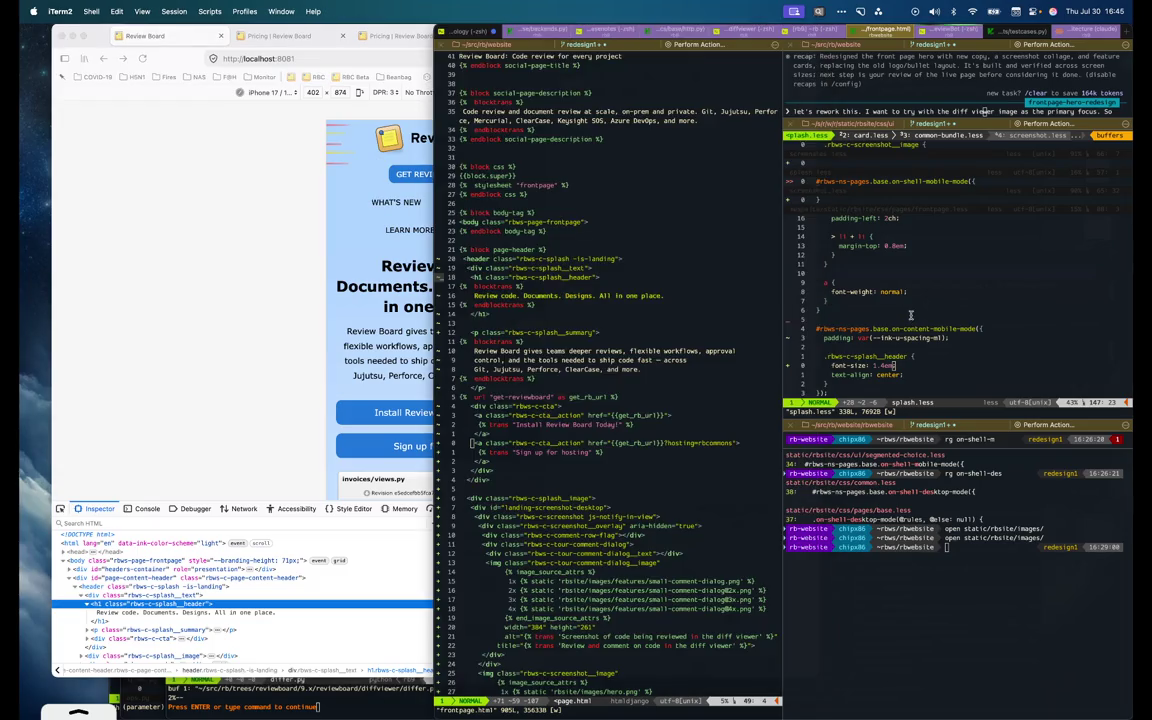
{"action": "key", "text": "d"}
{"action": "key", "text": "d"}
{"action": "key", "text": "p"}
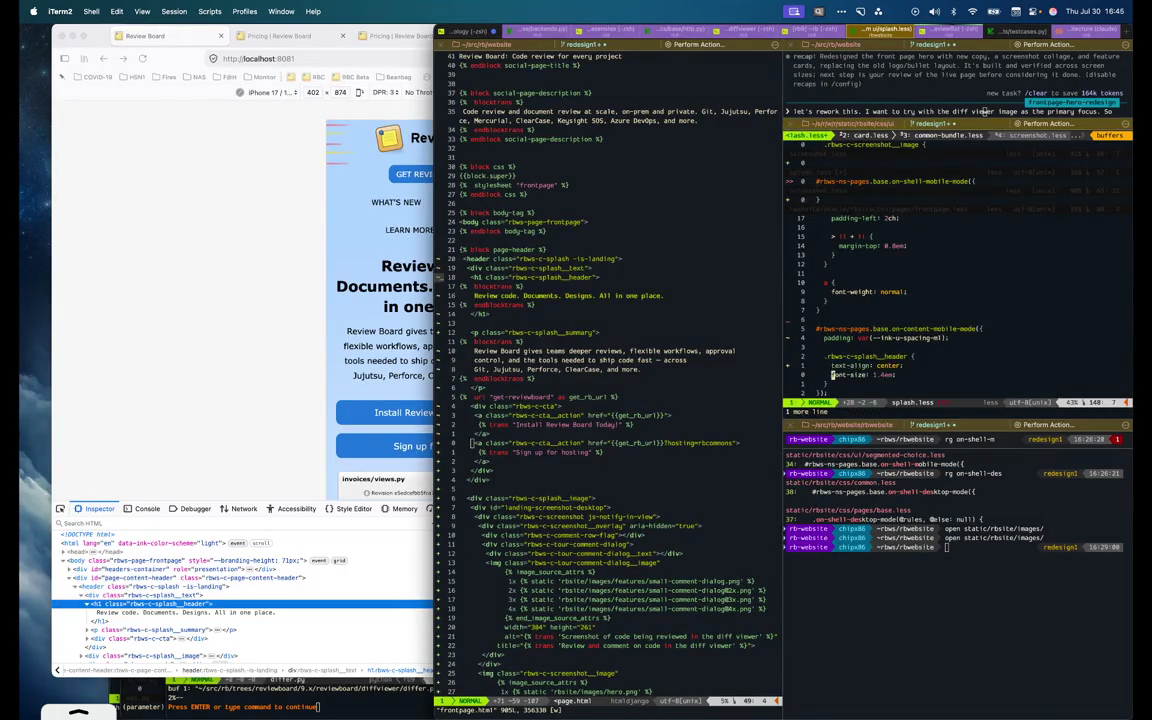
{"action": "key", "text": "O"}
{"action": "key", "text": "Return"}
{"action": "type", "text": "&.-is-ladning"}
{"action": "key", "text": "BackSpace"}
{"action": "key", "text": "BackSpace"}
{"action": "key", "text": "BackSpace"}
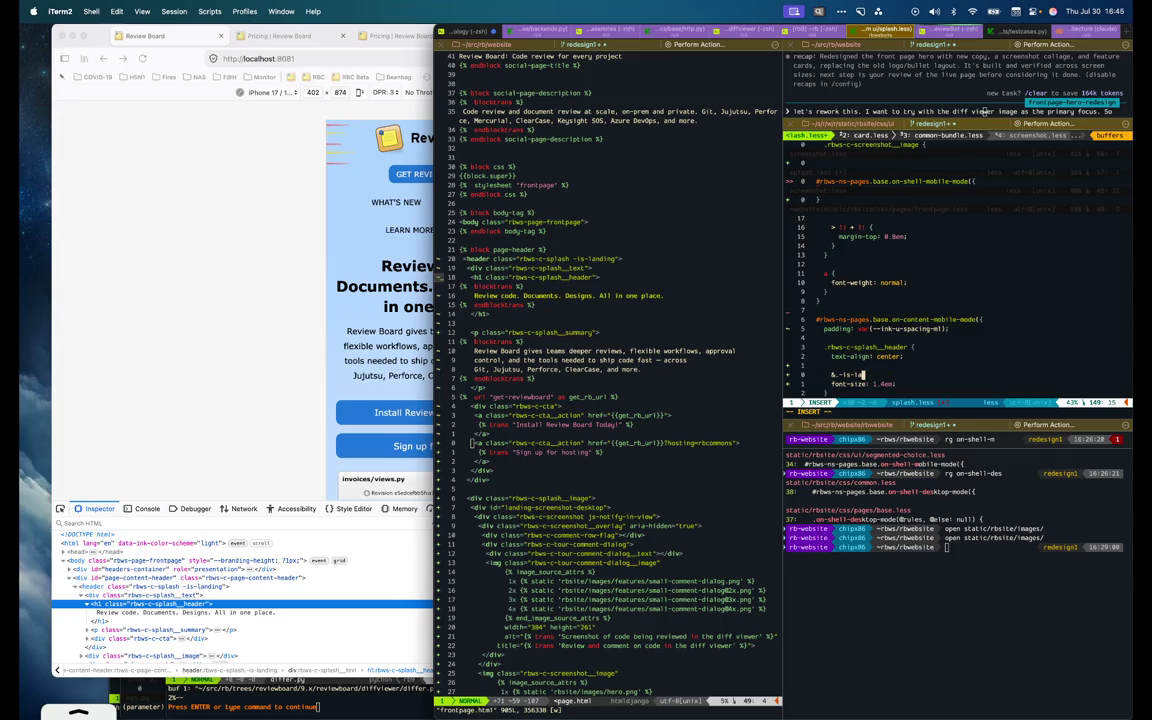
{"action": "type", "text": "nding {"}
{"action": "key", "text": "Escape"}
{"action": "type", "text": ":w"}
{"action": "key", "text": "Return"}
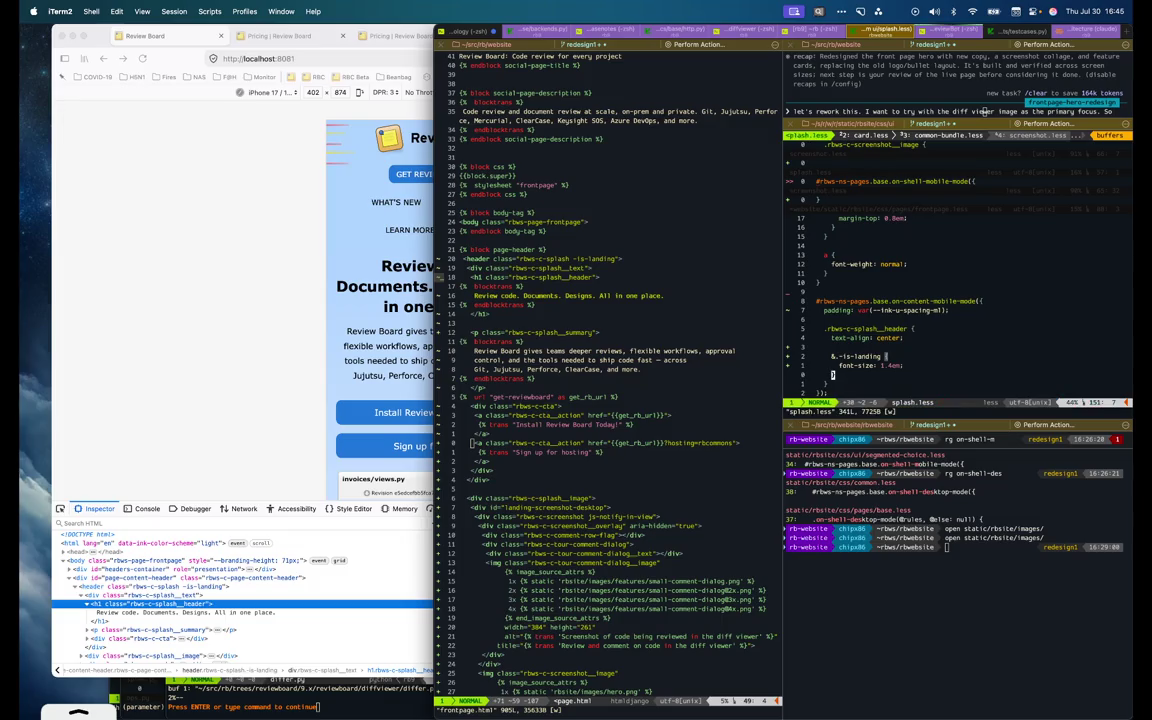
Reload Firefox and scroll through the mobile preview to check the headline
{"action": "left_click", "coordinate": [249, 359]}
{"action": "key", "text": "super+r"}
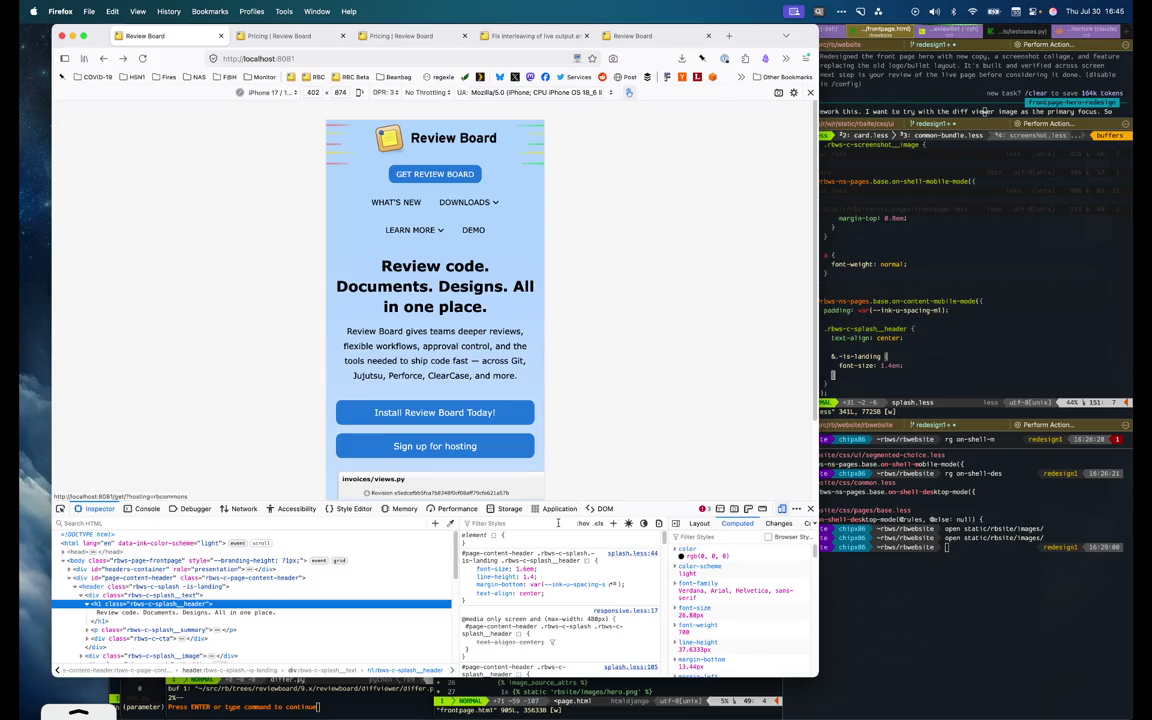
{"action": "scroll", "coordinate": [556, 605], "scroll_direction": "down", "scroll_amount": 1}
{"action": "scroll", "coordinate": [556, 605], "scroll_direction": "down", "scroll_amount": 1}
{"action": "scroll", "coordinate": [570, 605], "scroll_direction": "down", "scroll_amount": 1}
{"action": "scroll", "coordinate": [570, 605], "scroll_direction": "down", "scroll_amount": 2}
Try cutting the -is-landing font-size block, then undo to restore it
{"action": "key", "text": "super+Tab"}
{"action": "key", "text": "l"}
{"action": "key", "text": "O"}
{"action": "key", "text": "Escape"}
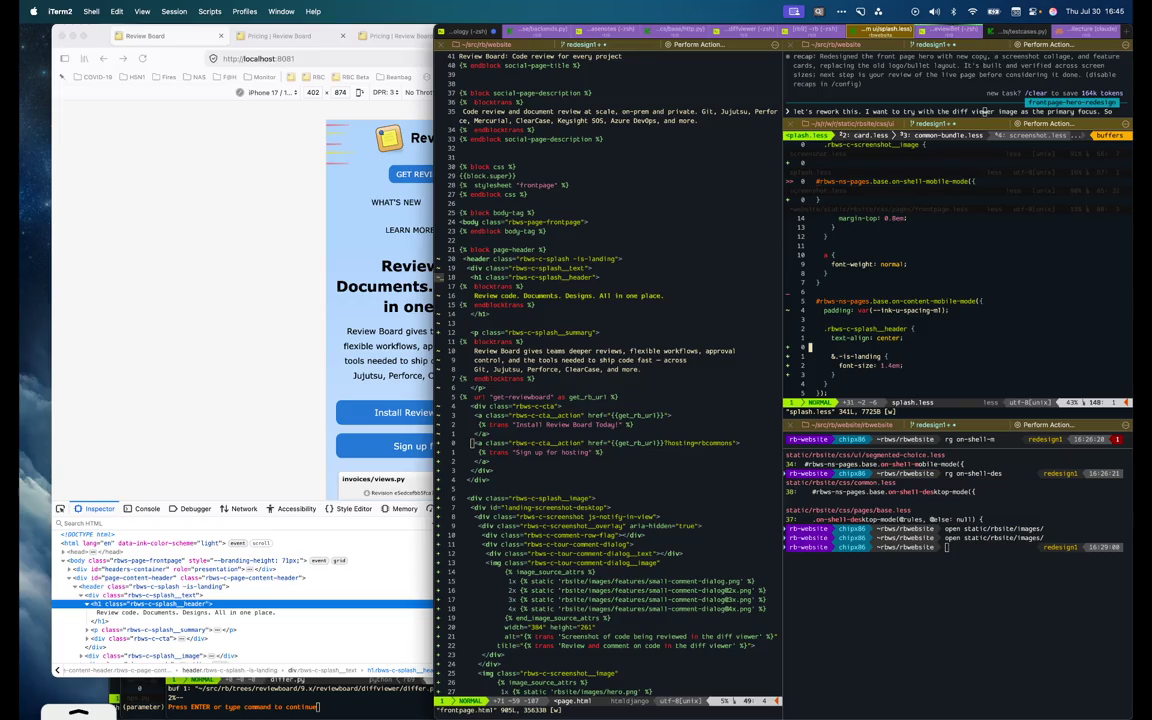
{"action": "key", "text": "V"}
{"action": "key", "text": "j"}
{"action": "key", "text": "j"}
{"action": "key", "text": "j"}
{"action": "key", "text": "d"}
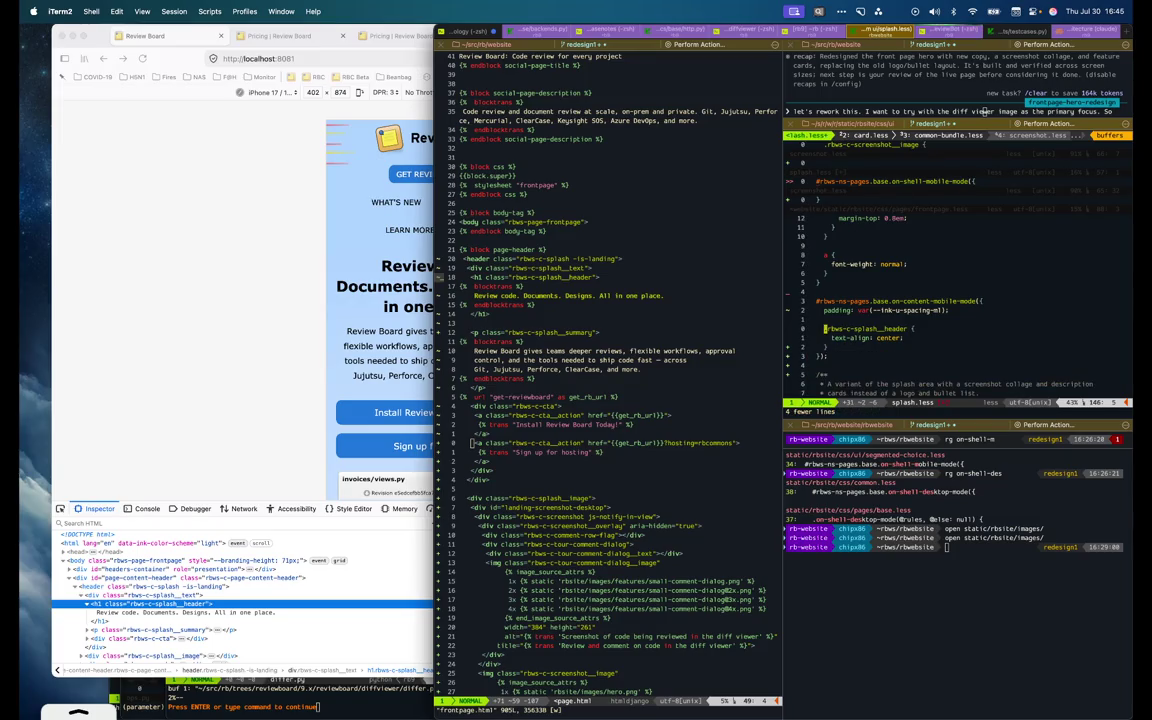
{"action": "key", "text": "u"}
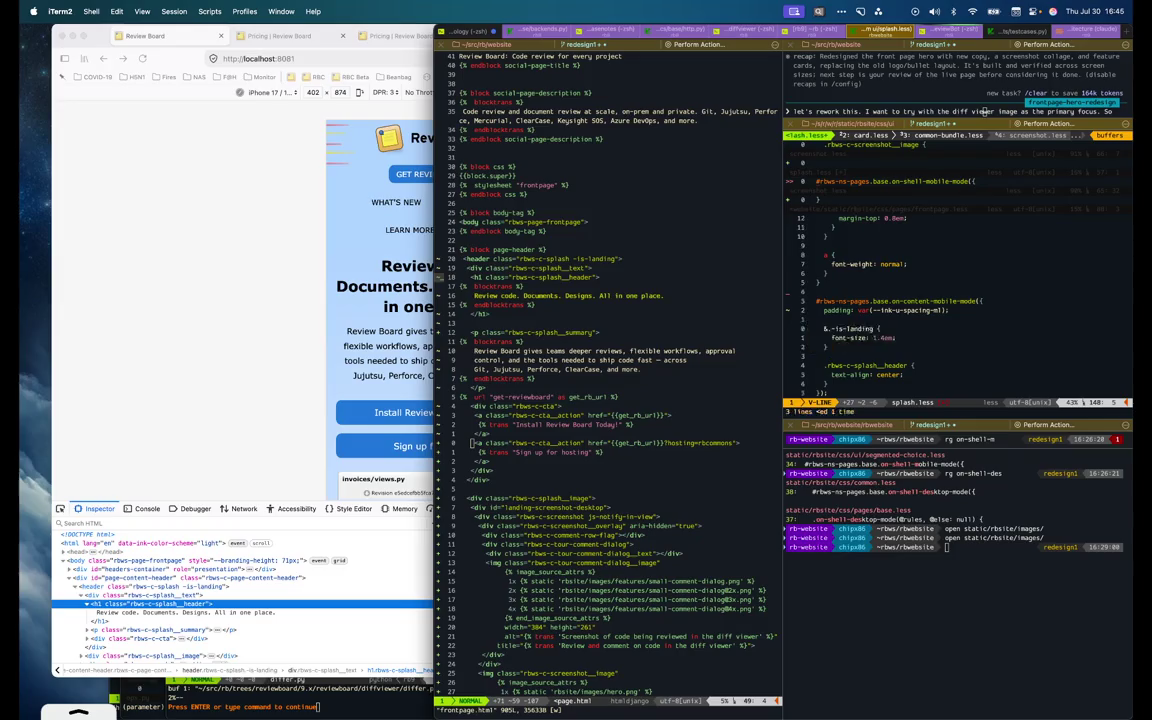
Nest the splash header rule inside the -is-landing block, re-indent, save, and reload Firefox
{"action": "key", "text": "p"}
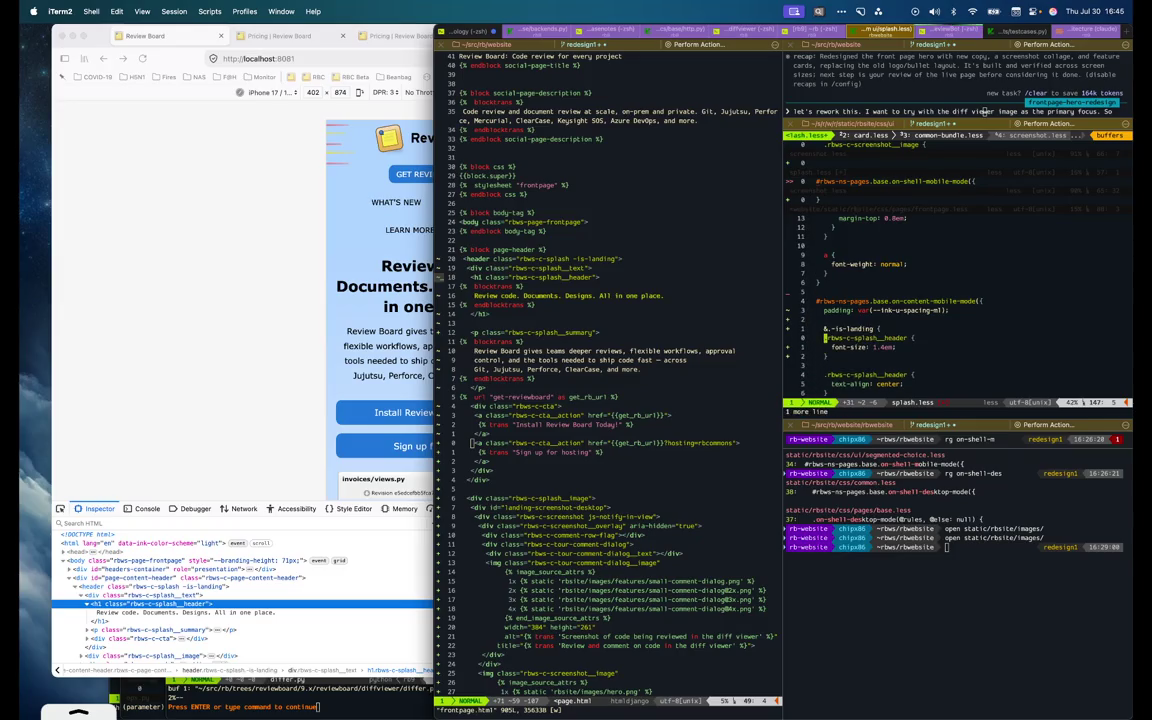
{"action": "key", "text": "V"}
{"action": "key", "text": "j"}
{"action": "key", "text": "j"}
{"action": "key", "text": "greater"}
{"action": "type", "text": ":w"}
{"action": "key", "text": "Return"}
{"action": "left_click", "coordinate": [299, 367]}
{"action": "key", "text": "super+r"}
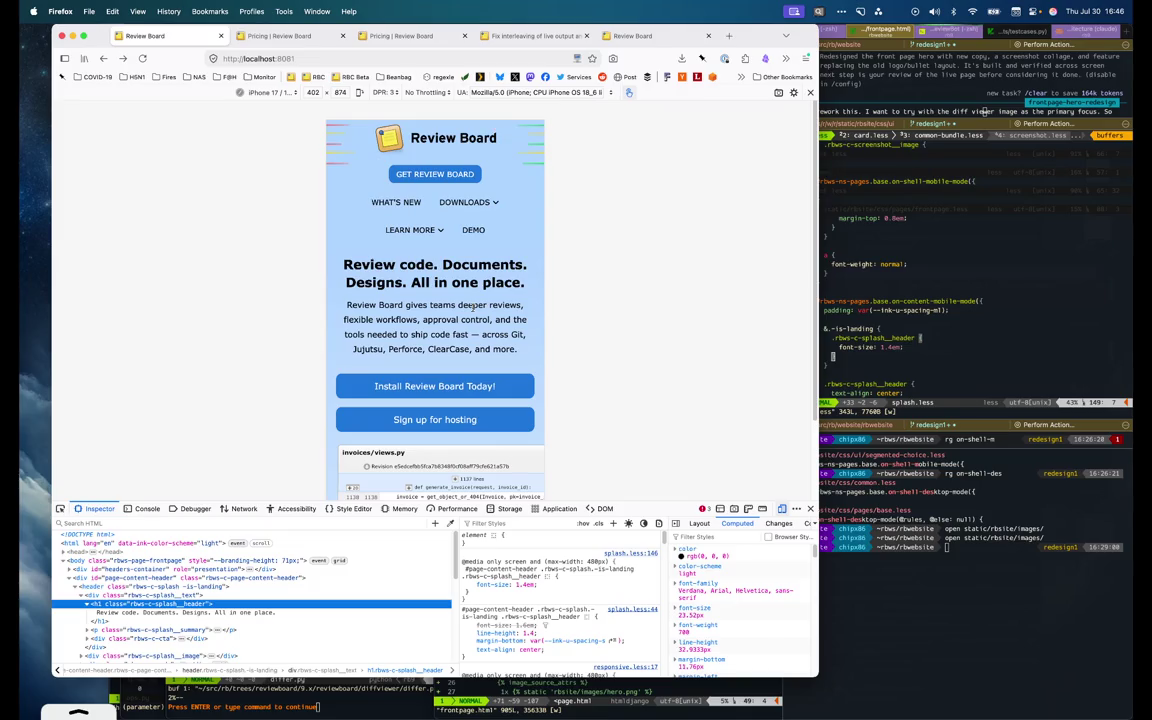
Screenshot the Firefox window and lower the devtools divider to show more of the page
{"action": "key", "text": "super+shift+4"}
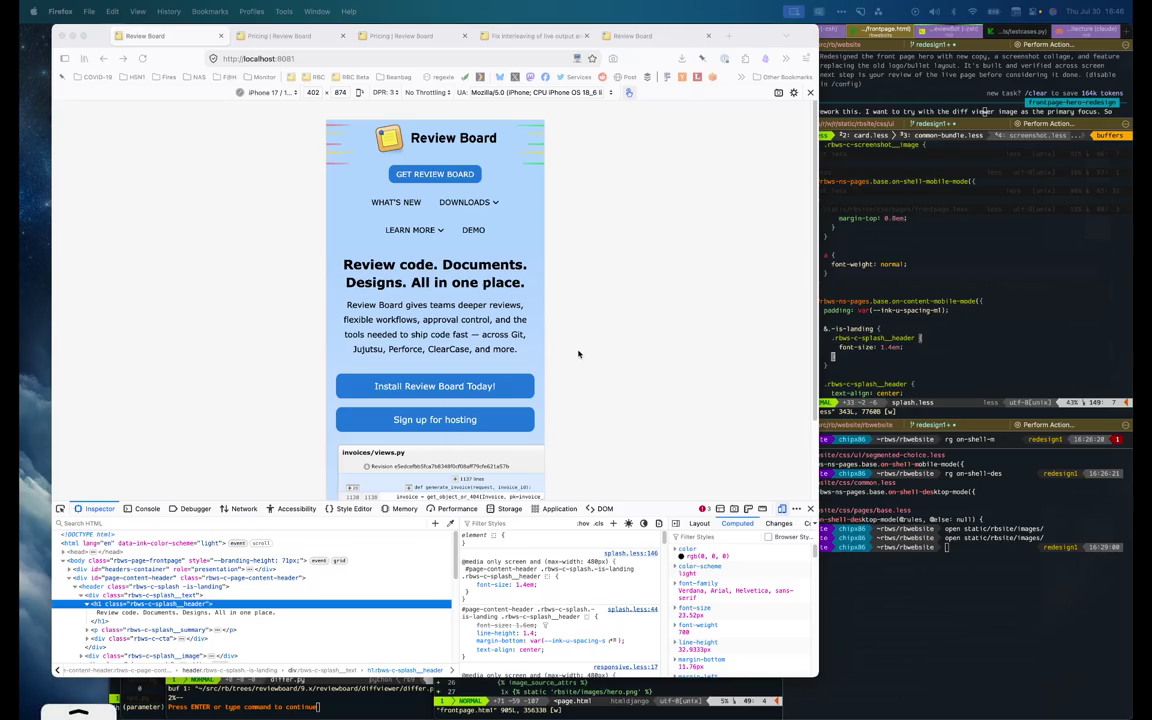
{"action": "left_click", "coordinate": [429, 349]}
{"action": "scroll", "coordinate": [429, 349], "scroll_direction": "down", "scroll_amount": 2}
{"action": "scroll", "coordinate": [429, 349], "scroll_direction": "up", "scroll_amount": 2}
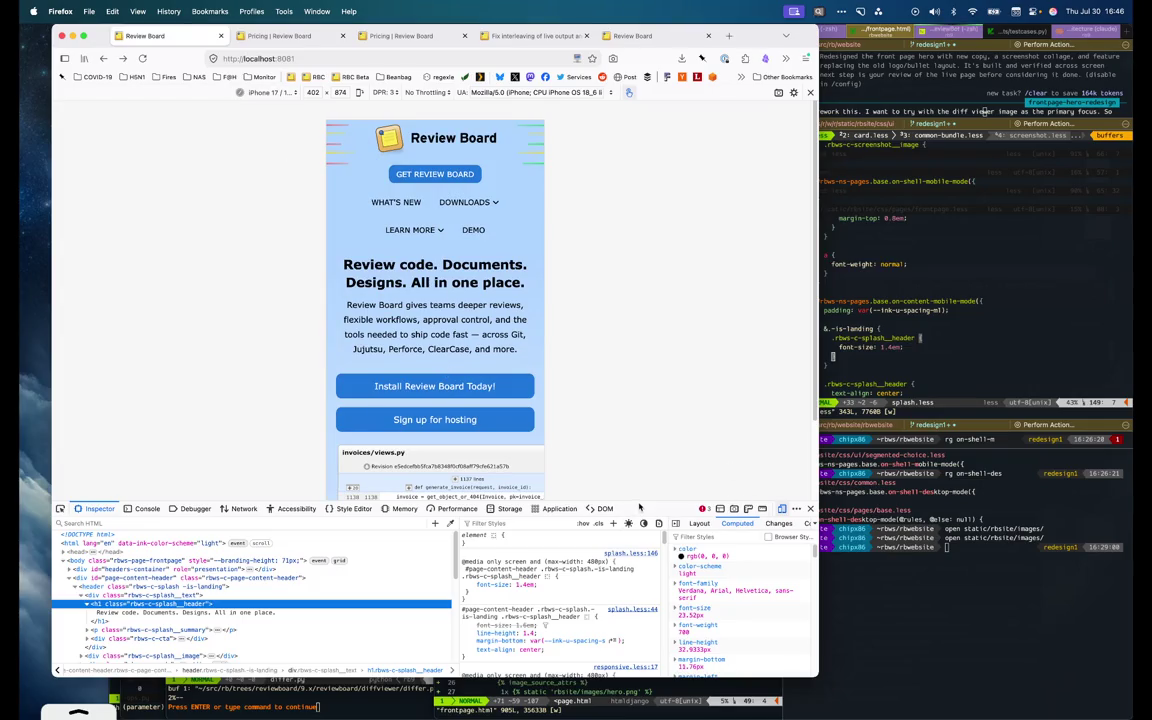
{"action": "left_click_drag", "start_coordinate": [641, 503], "coordinate": [640, 608]}
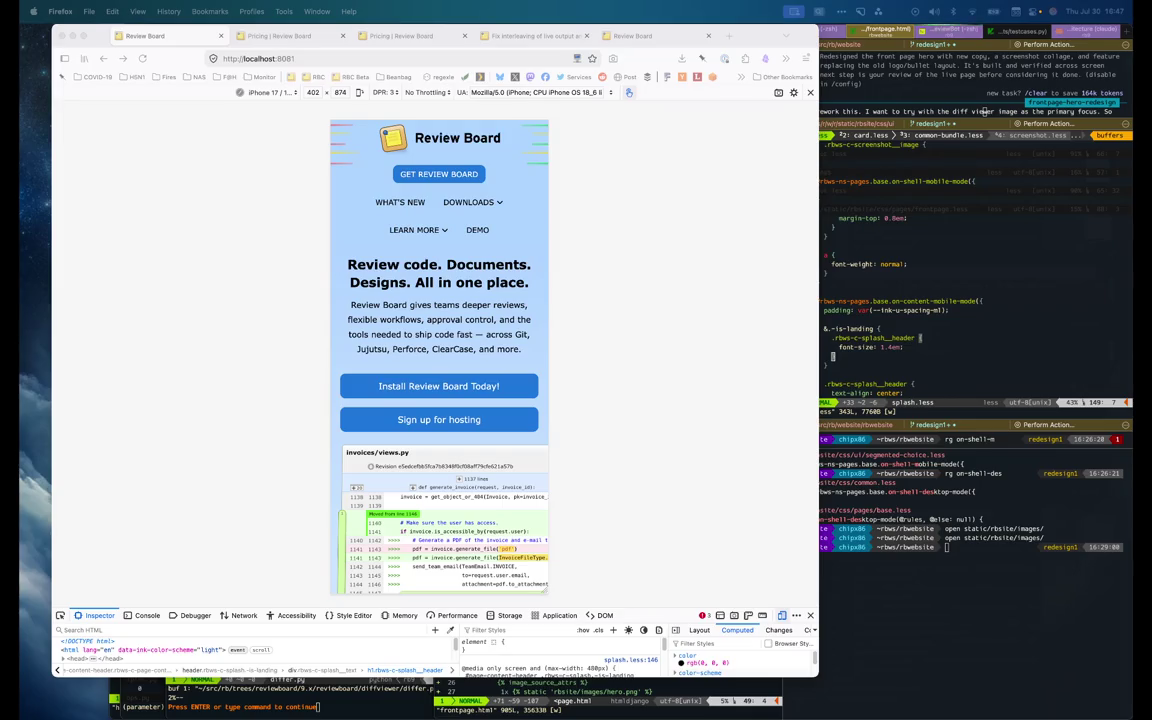
Pick the hero screenshot image with the element picker and enlarge devtools
{"action": "left_click", "coordinate": [590, 330]}
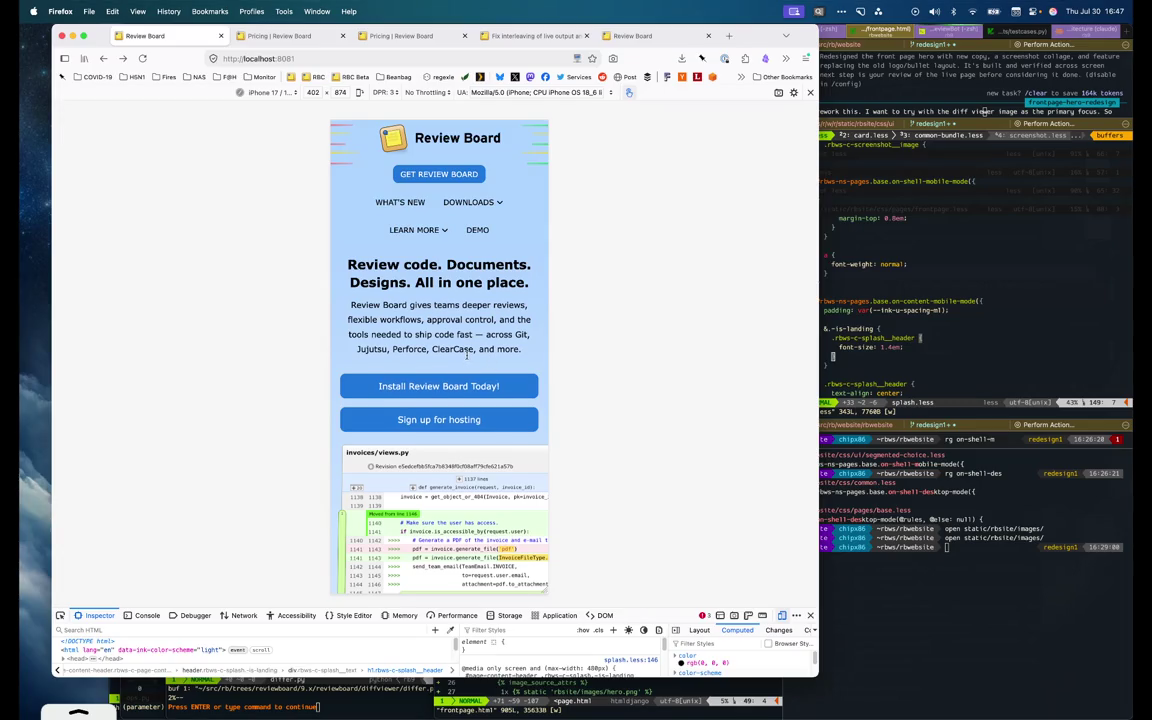
{"action": "scroll", "coordinate": [467, 356], "scroll_direction": "down", "scroll_amount": 2}
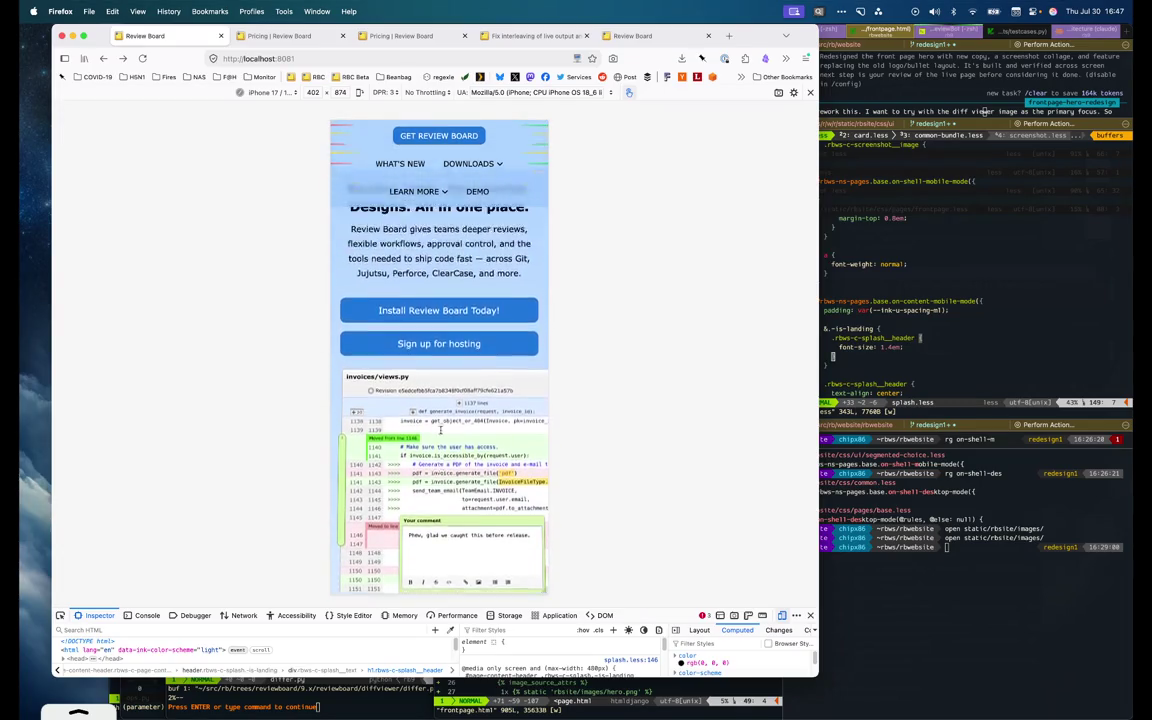
{"action": "scroll", "coordinate": [441, 430], "scroll_direction": "up", "scroll_amount": 2}
{"action": "left_click", "coordinate": [61, 615]}
{"action": "left_click", "coordinate": [353, 541]}
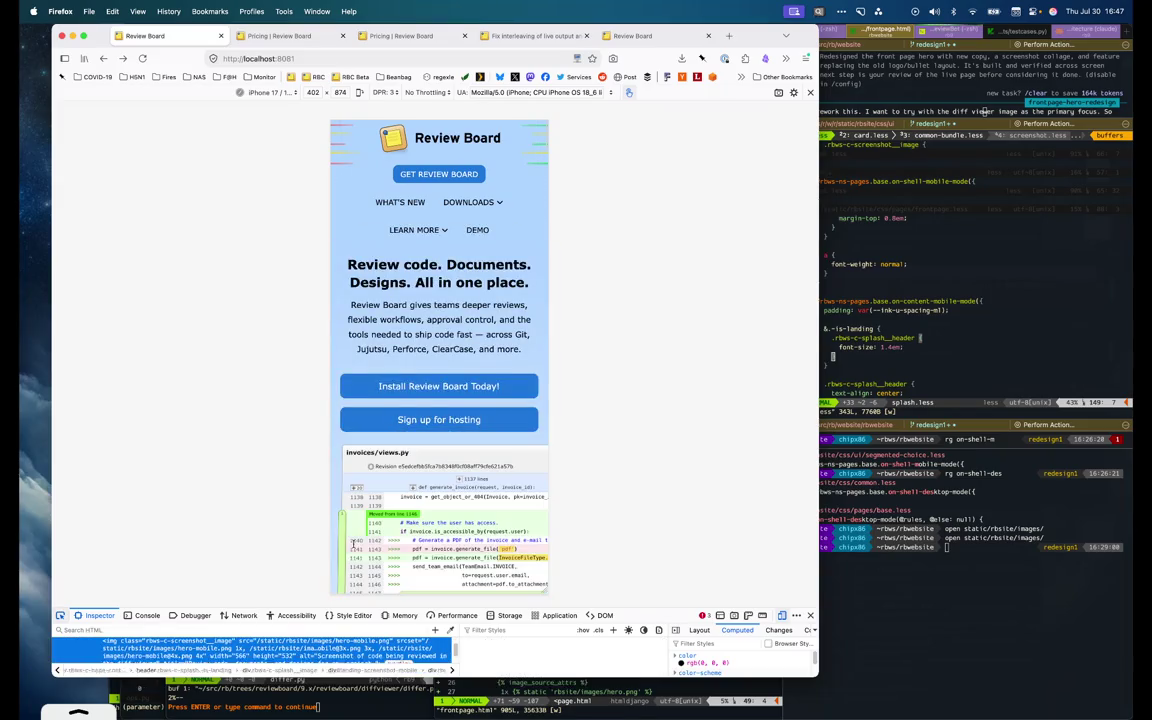
{"action": "scroll", "coordinate": [353, 543], "scroll_direction": "down", "scroll_amount": 2}
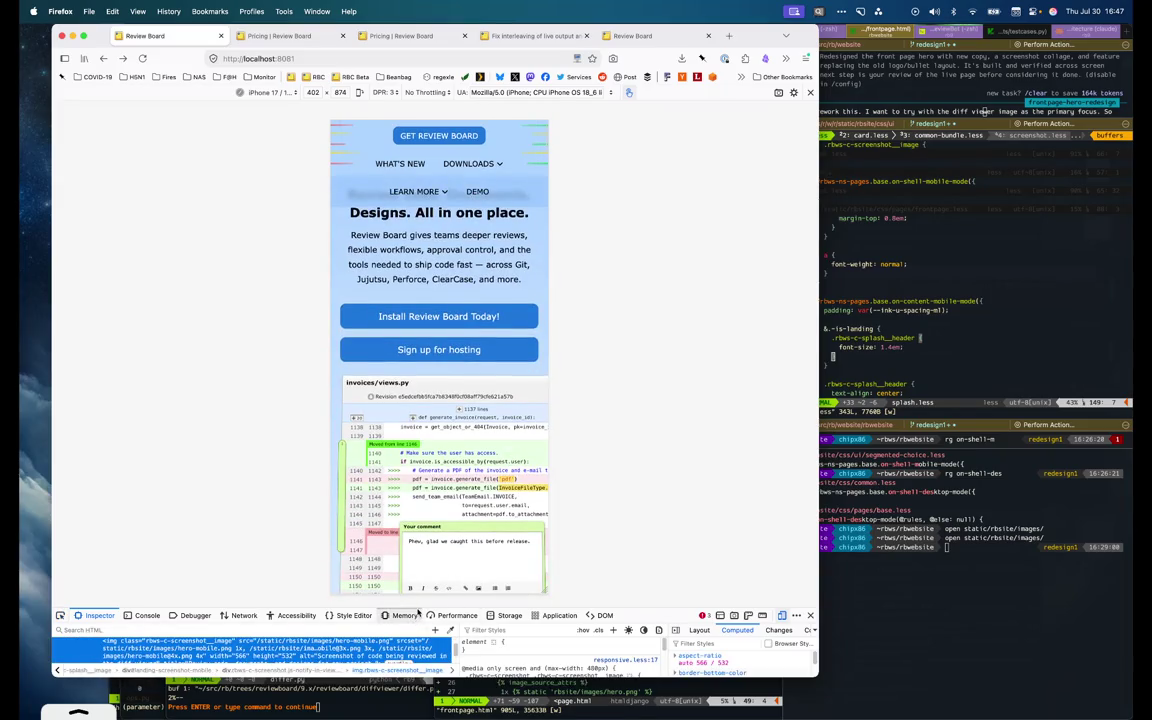
{"action": "left_click_drag", "start_coordinate": [418, 609], "coordinate": [418, 476]}
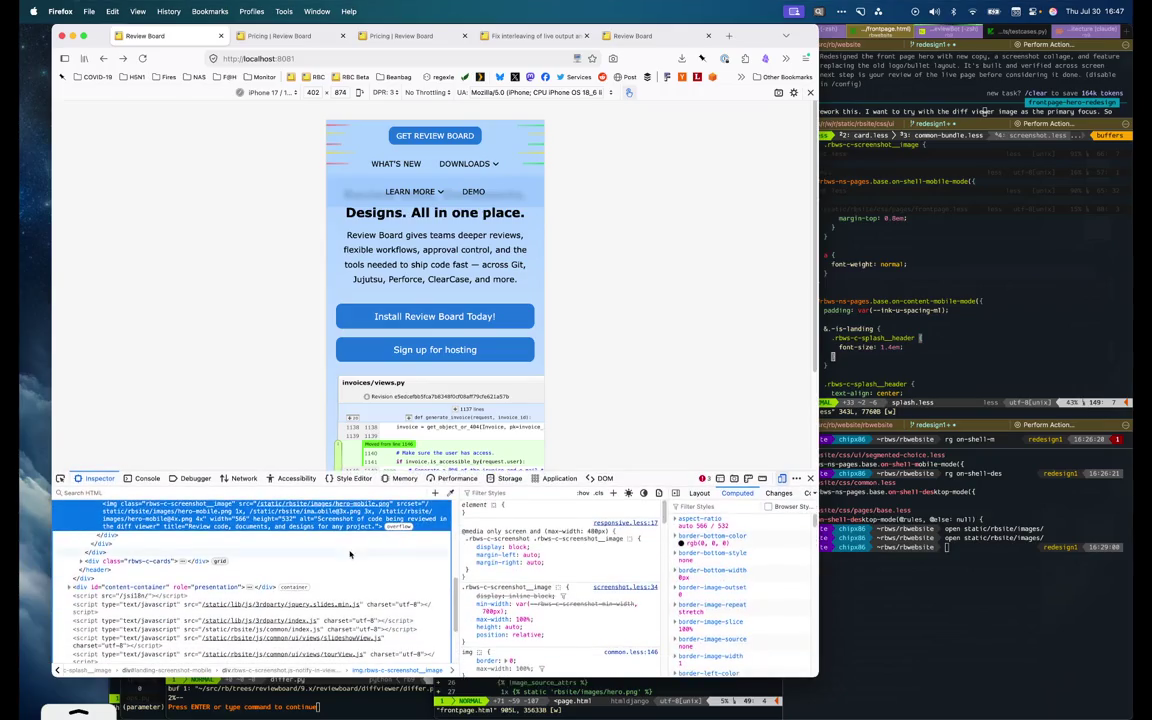
Select div.rbws-c-splash__image in the markup tree and drag it up beneath the headline
{"action": "scroll", "coordinate": [345, 556], "scroll_direction": "up", "scroll_amount": 3}
{"action": "scroll", "coordinate": [112, 565], "scroll_direction": "up", "scroll_amount": 1}
{"action": "scroll", "coordinate": [108, 575], "scroll_direction": "up", "scroll_amount": 1}
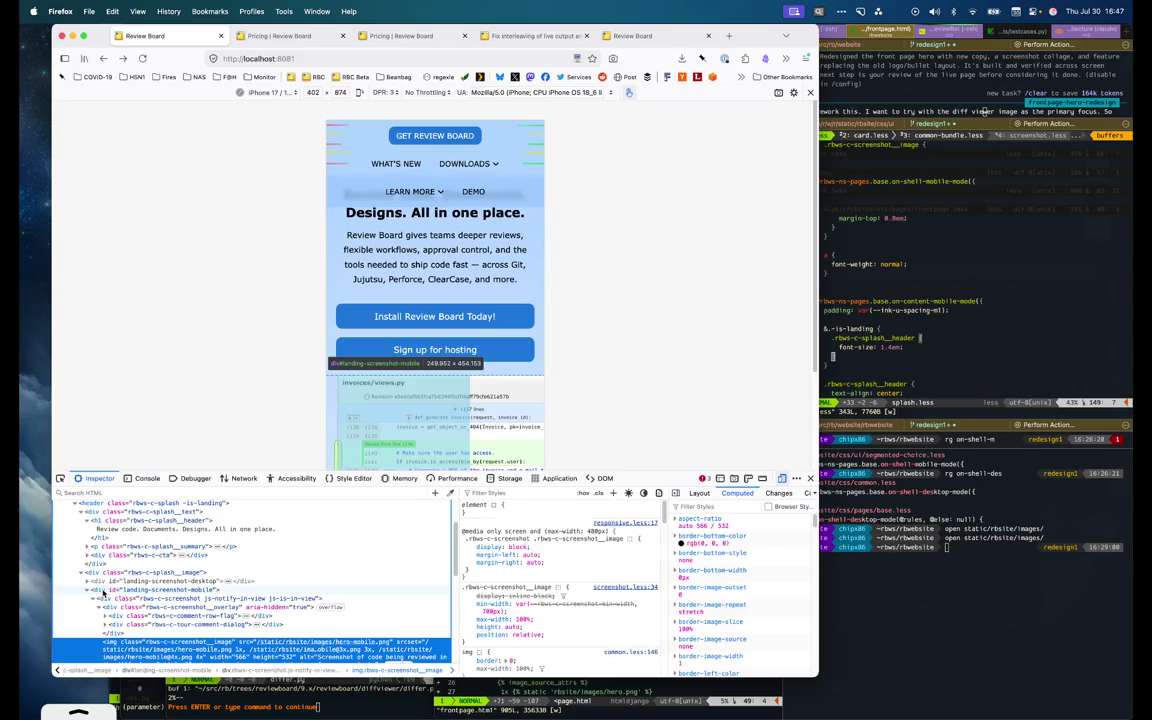
{"action": "scroll", "coordinate": [103, 593], "scroll_direction": "up", "scroll_amount": 1}
{"action": "left_click", "coordinate": [92, 596]}
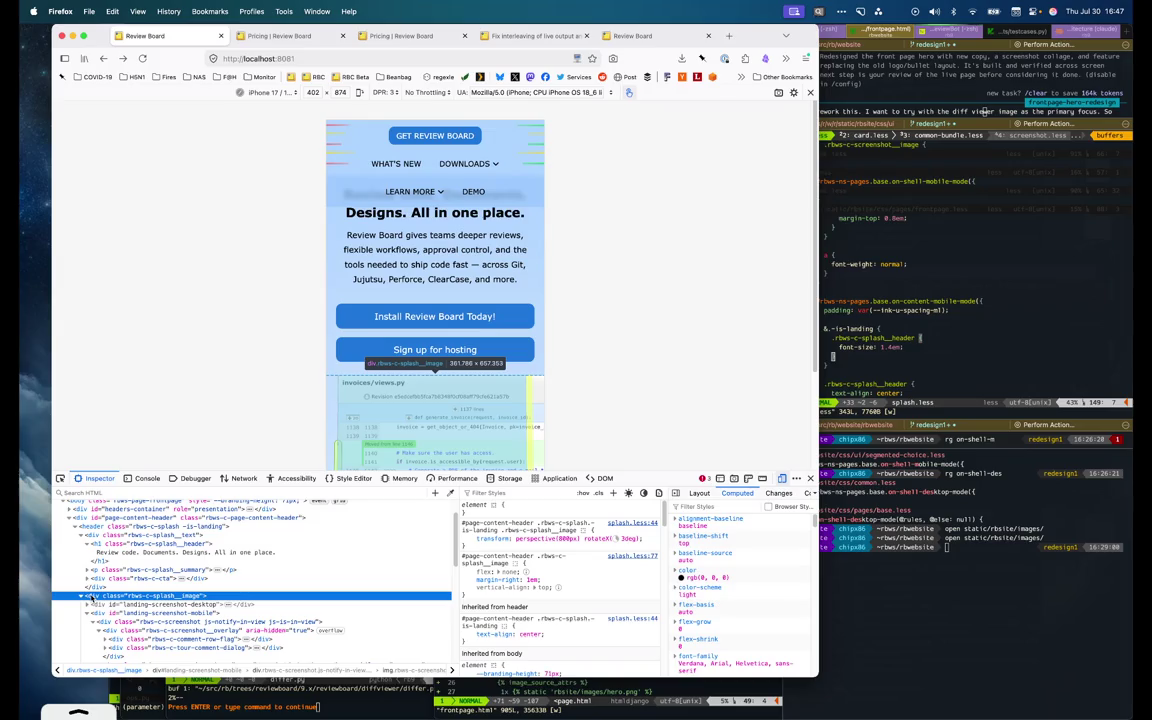
{"action": "left_click_drag", "start_coordinate": [91, 597], "coordinate": [99, 575]}
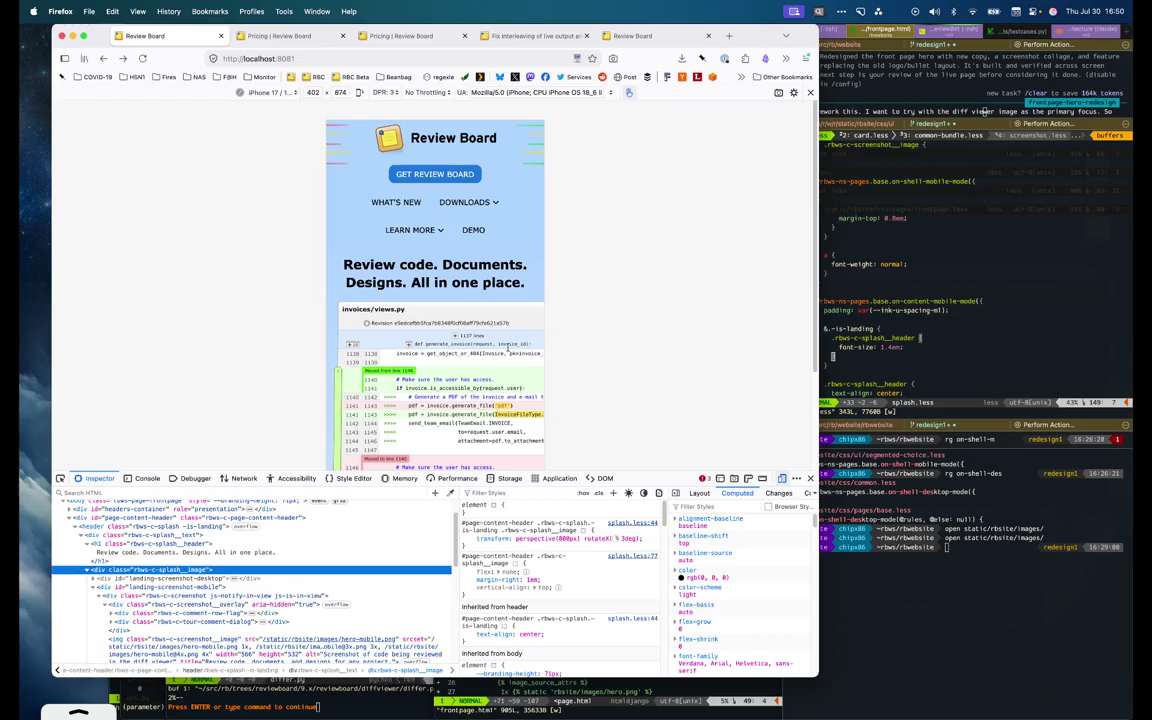
Review the template's tour dialog markup and Sign up for hosting link, then return to Firefox
{"action": "key", "text": "super+Tab"}
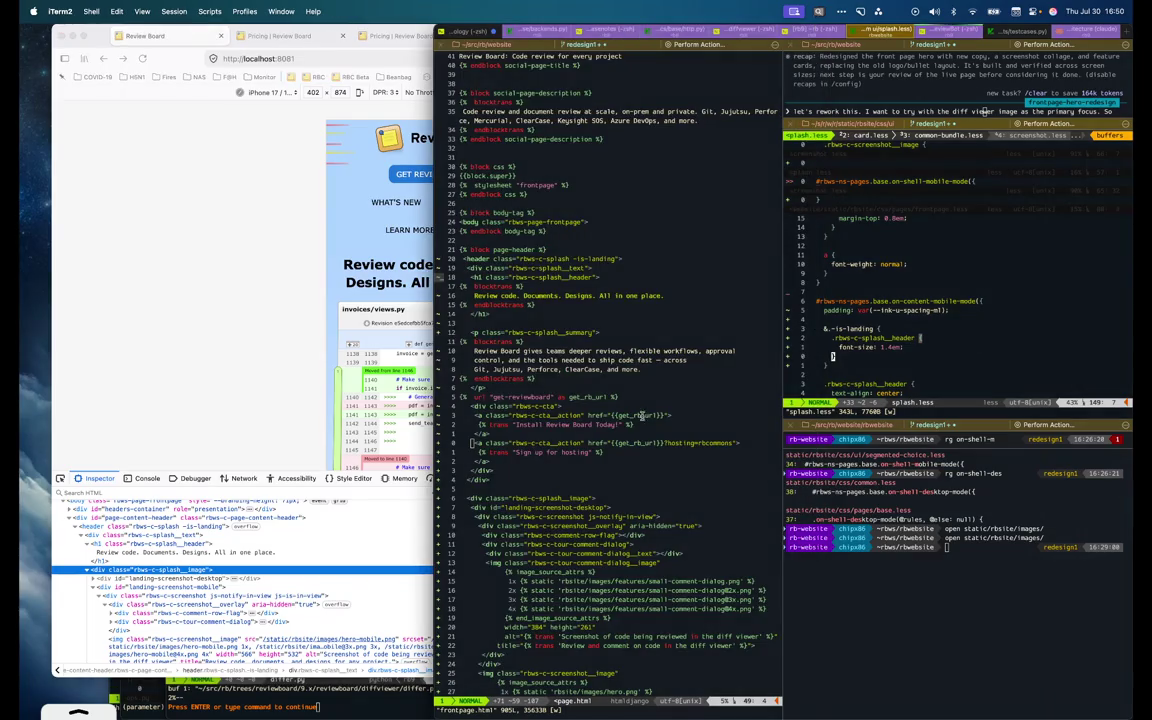
{"action": "scroll", "coordinate": [642, 420], "scroll_direction": "down", "scroll_amount": 5}
{"action": "left_click", "coordinate": [575, 405]}
{"action": "key", "text": "k"}
{"action": "key", "text": "k"}
{"action": "key", "text": "k"}
{"action": "key", "text": "k"}
{"action": "key", "text": "k"}
{"action": "key", "text": "k"}
{"action": "key", "text": "k"}
{"action": "key", "text": "k"}
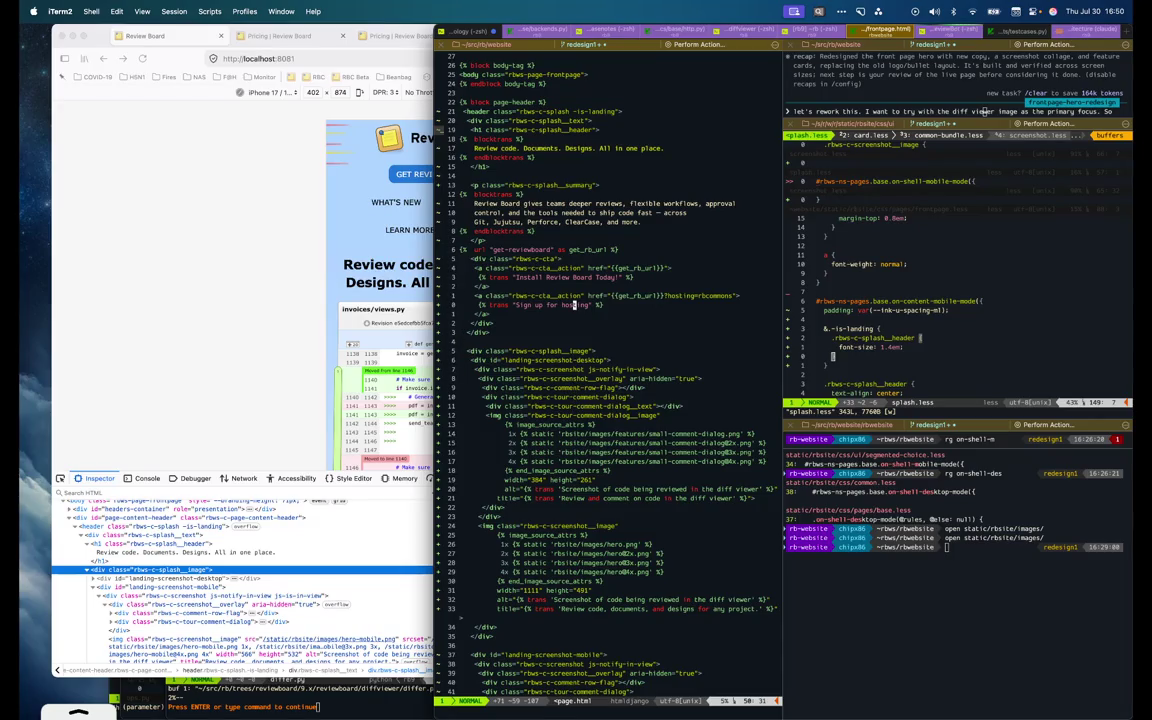
{"action": "left_click", "coordinate": [217, 377]}
{"action": "scroll", "coordinate": [340, 376], "scroll_direction": "down", "scroll_amount": 10}
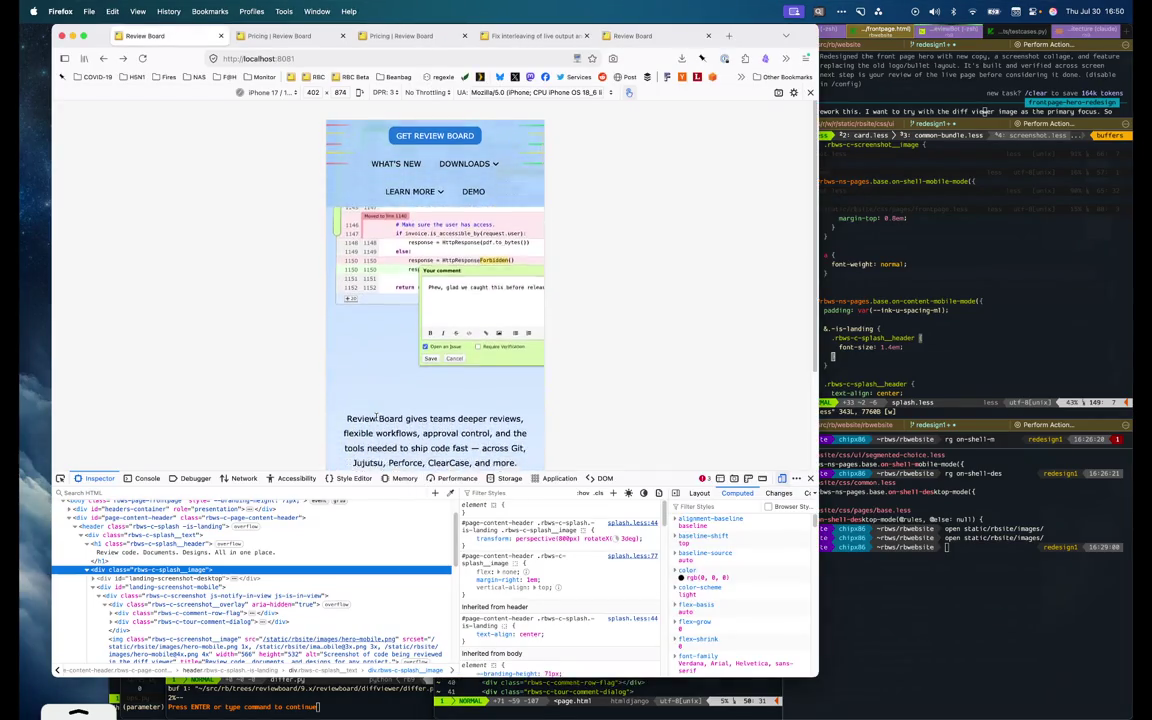
Inspect the WHAT'S NEW link and then its enclosing nav element
{"action": "scroll", "coordinate": [376, 418], "scroll_direction": "up", "scroll_amount": 10}
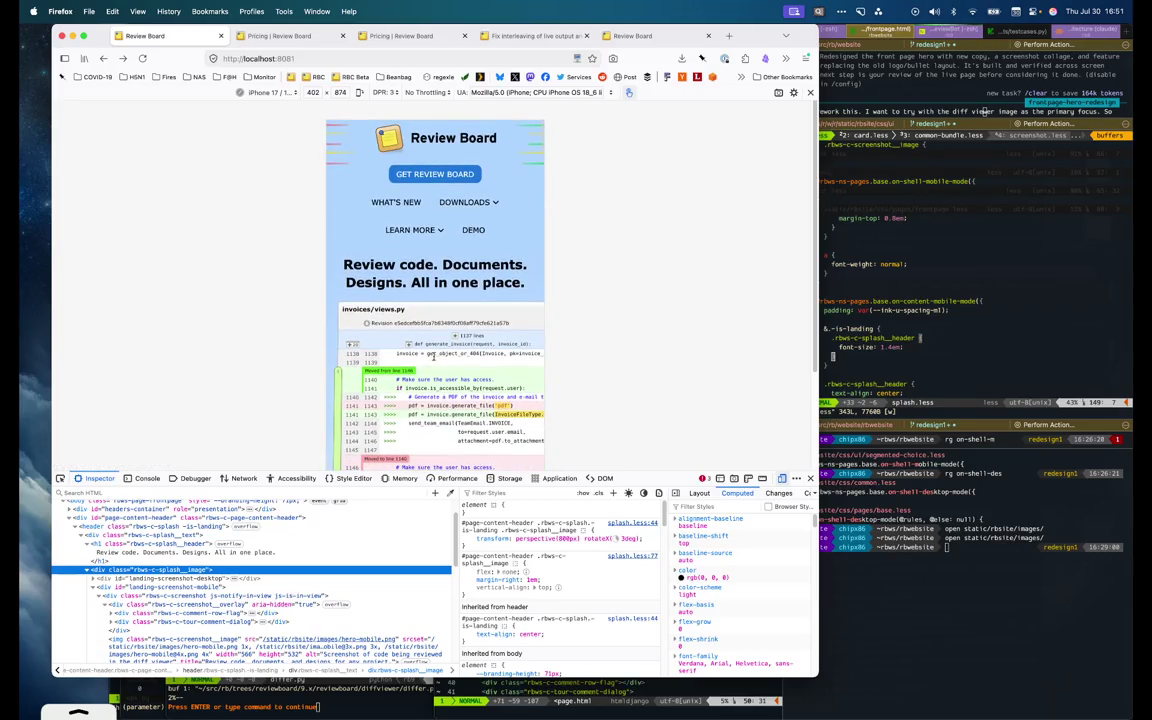
{"action": "left_click", "coordinate": [60, 478]}
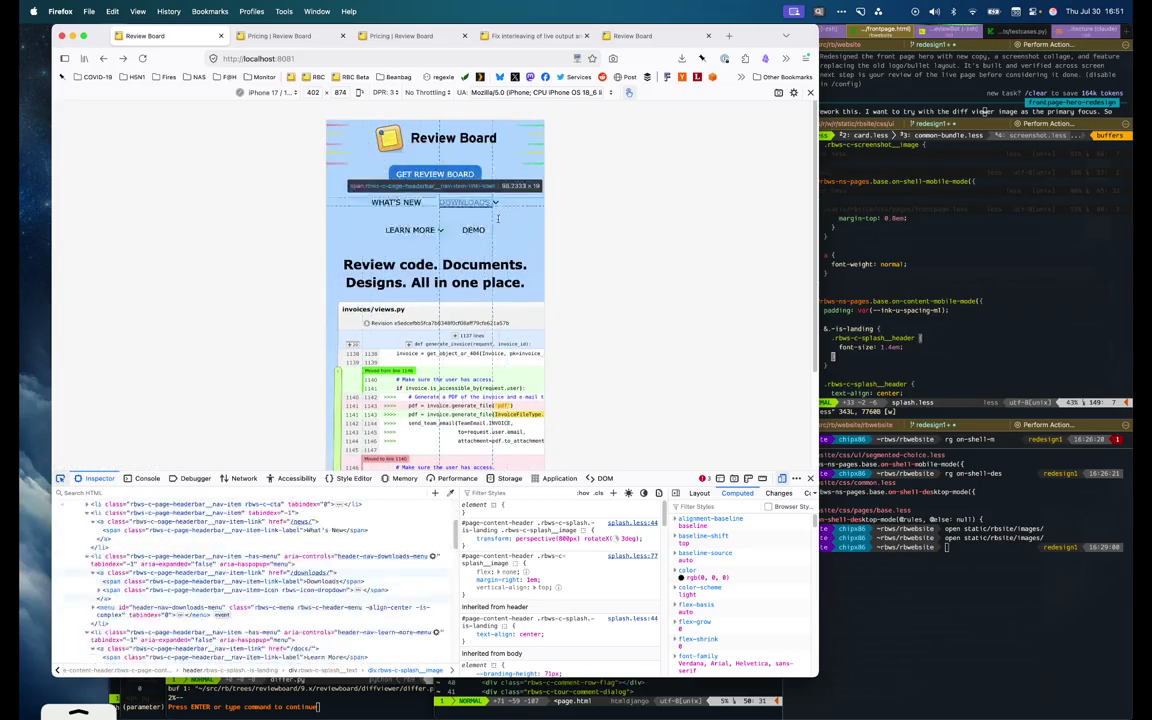
{"action": "left_click", "coordinate": [396, 202]}
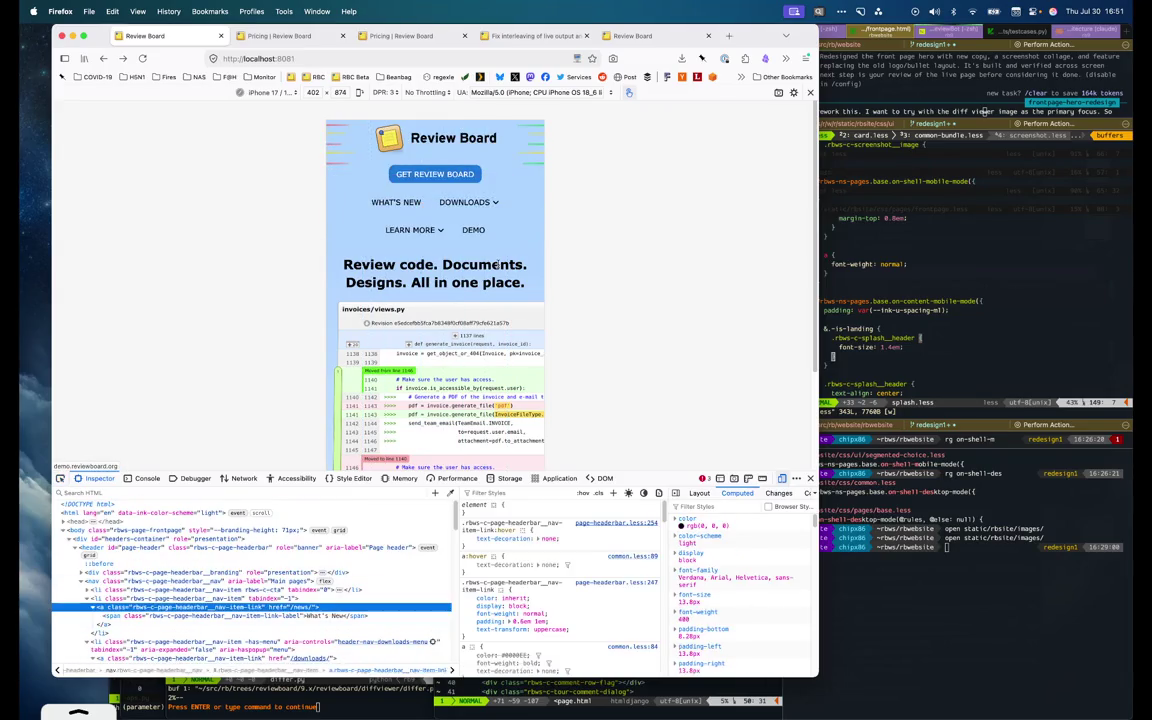
{"action": "scroll", "coordinate": [497, 263], "scroll_direction": "down", "scroll_amount": 3}
{"action": "scroll", "coordinate": [497, 263], "scroll_direction": "up", "scroll_amount": 3}
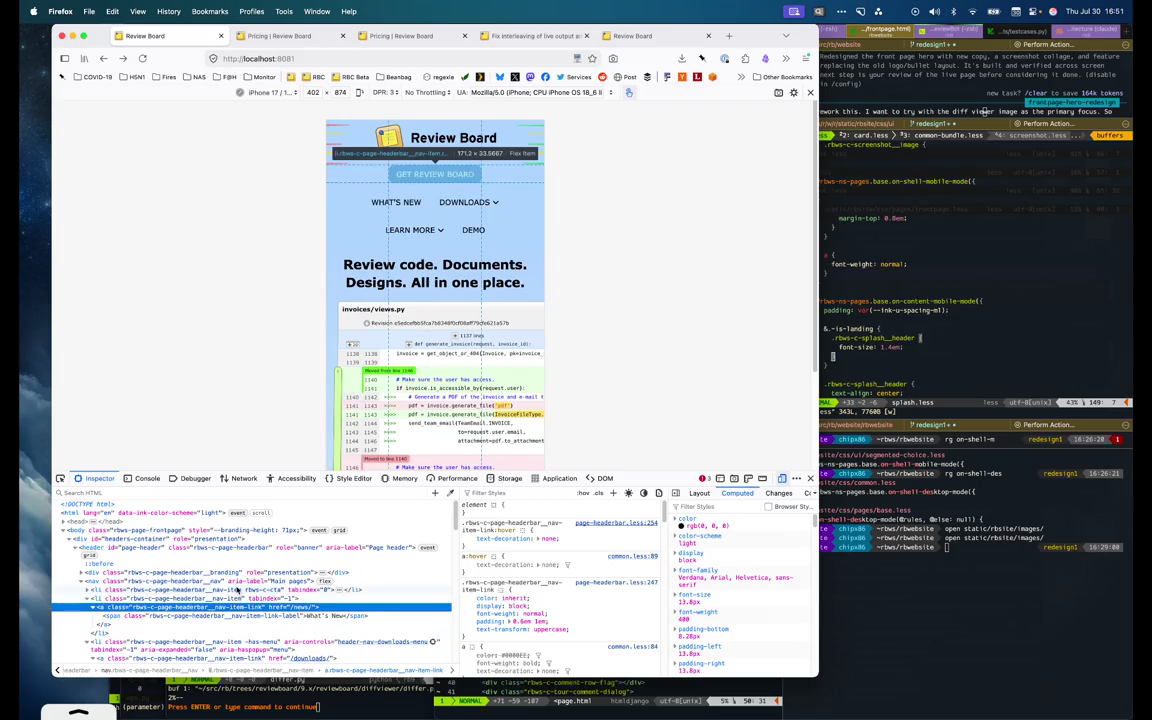
{"action": "left_click", "coordinate": [240, 583]}
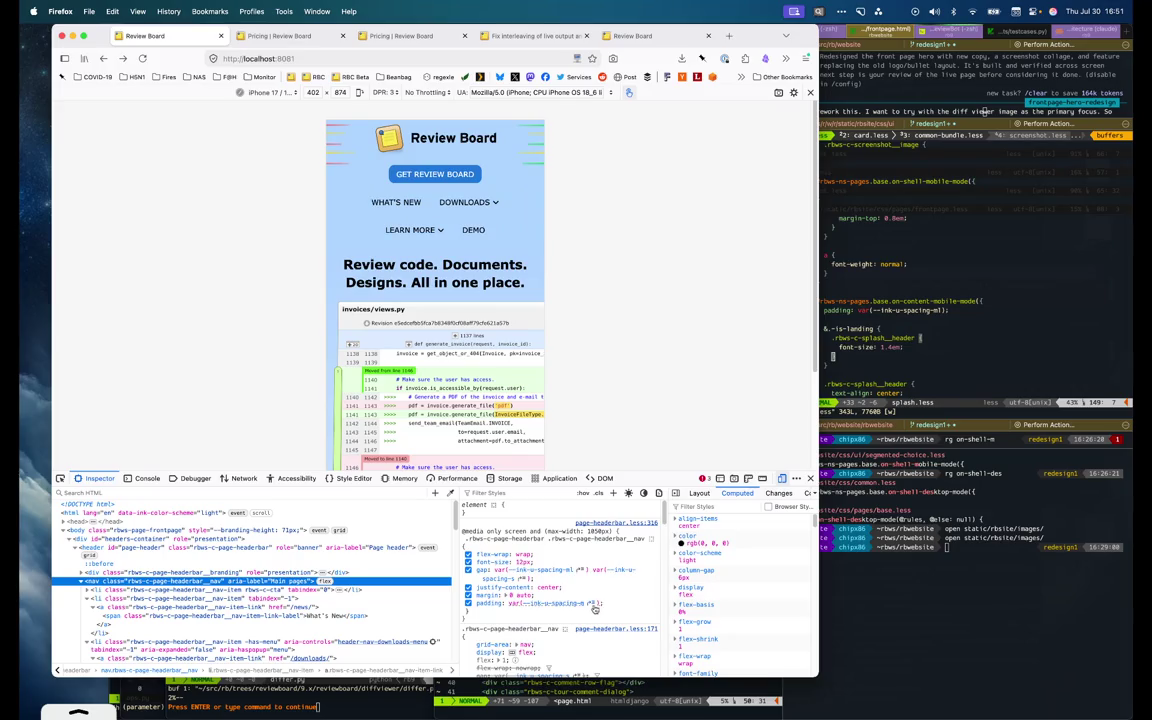
Add a trial gap: 0 to the nav's rule and begin opening page-headerbar.less in vim
{"action": "left_click", "coordinate": [616, 611]}
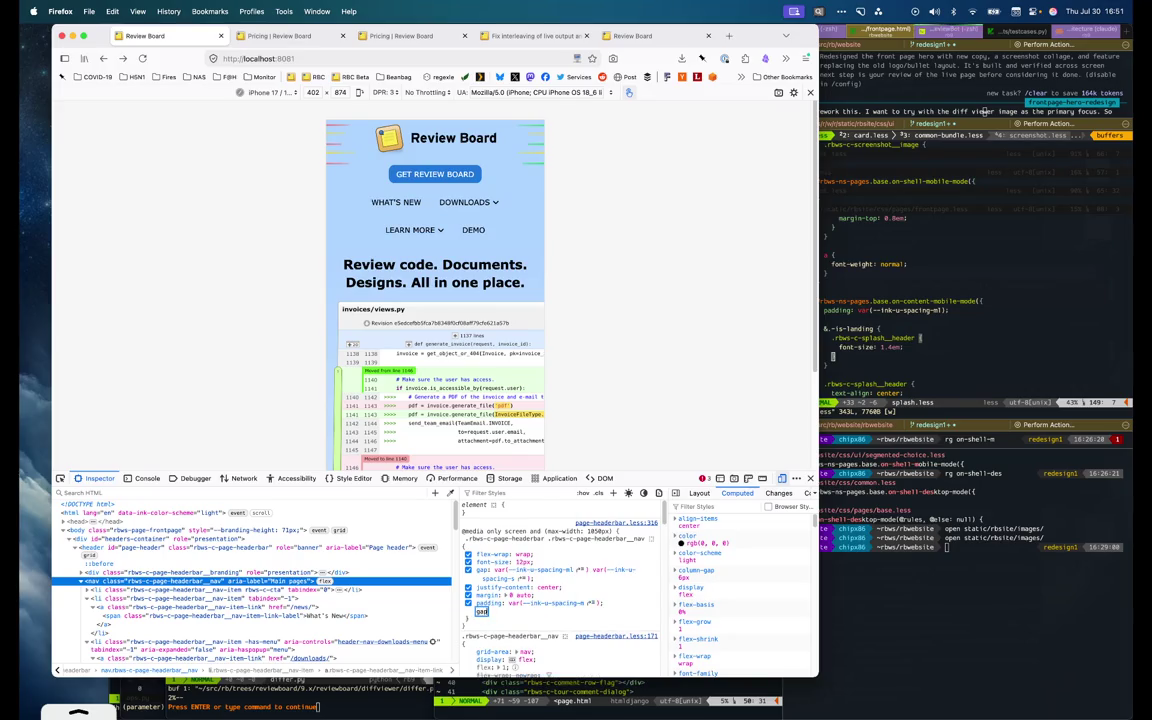
{"action": "type", "text": "gap: 0;"}
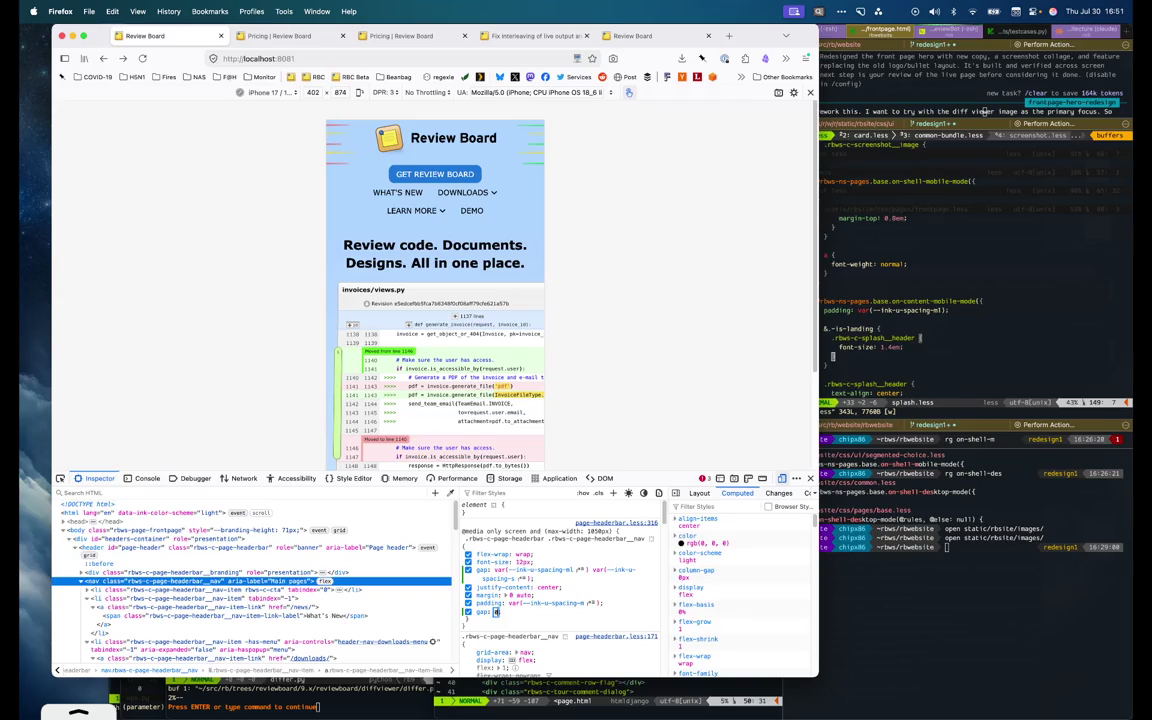
{"action": "key", "text": "Return"}
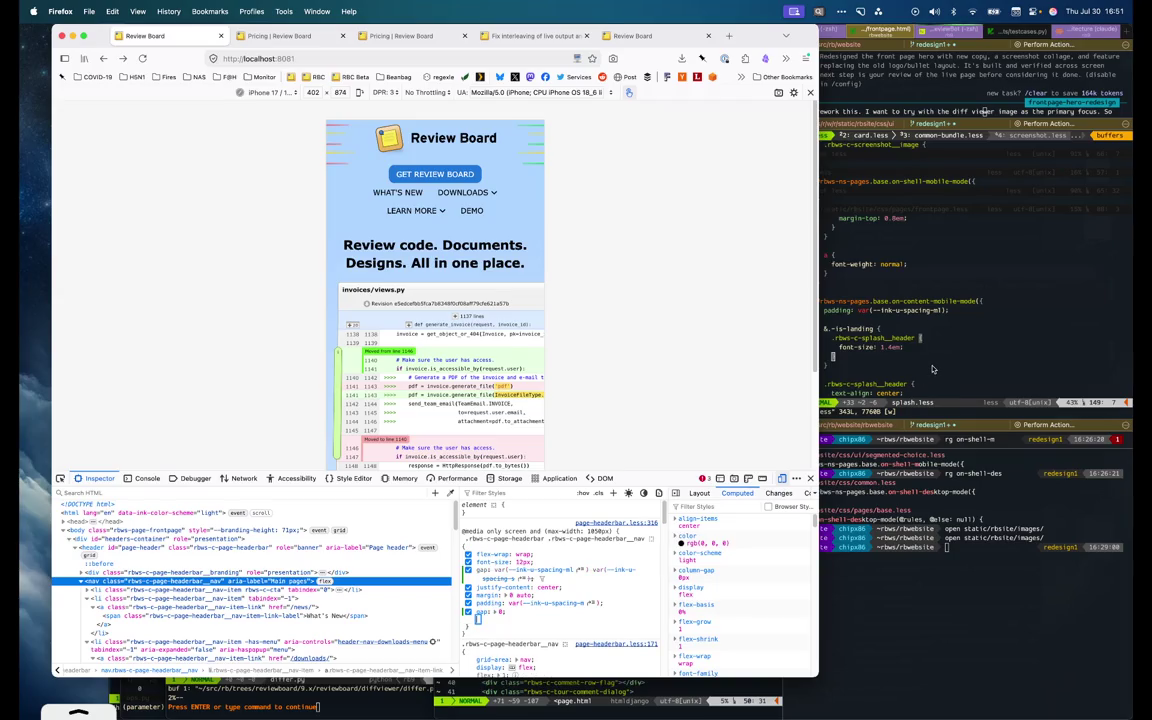
{"action": "key", "text": "super+Tab"}
{"action": "type", "text": ":e u"}
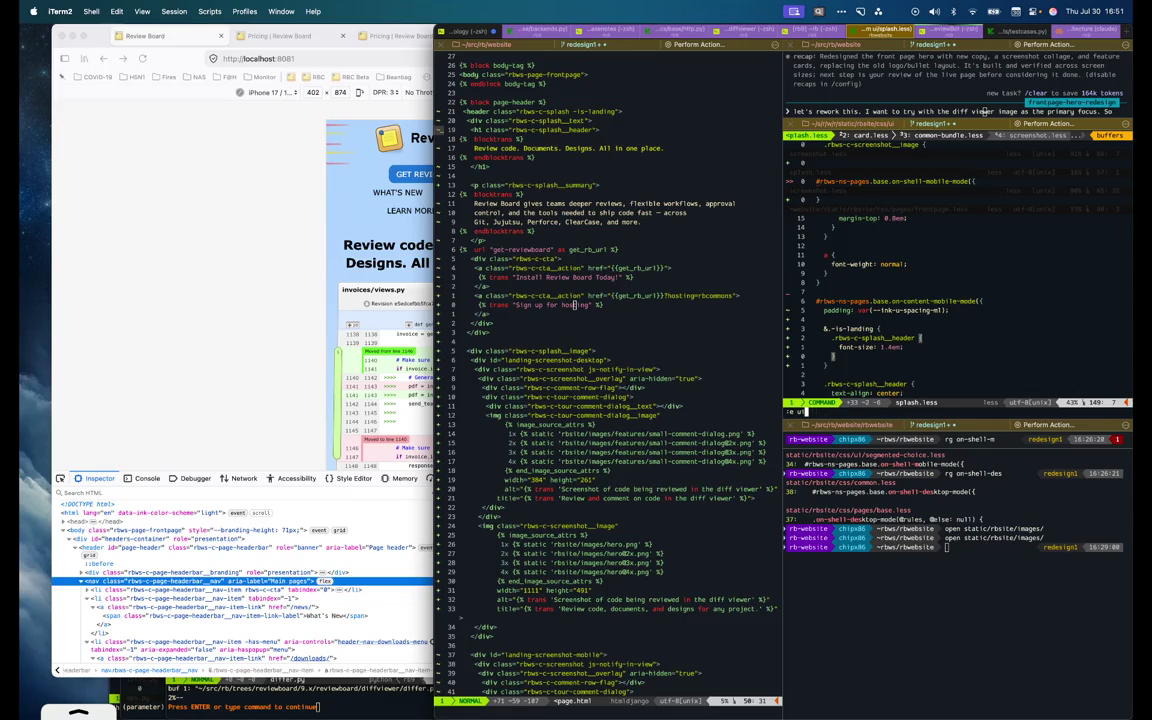
{"action": "type", "text": "page-headerbar.less"}
Open page-headerbar.less and locate its mobile header-bar nav rule
{"action": "key", "text": "Return"}
{"action": "type", "text": "/mobile"}
{"action": "key", "text": "Return"}
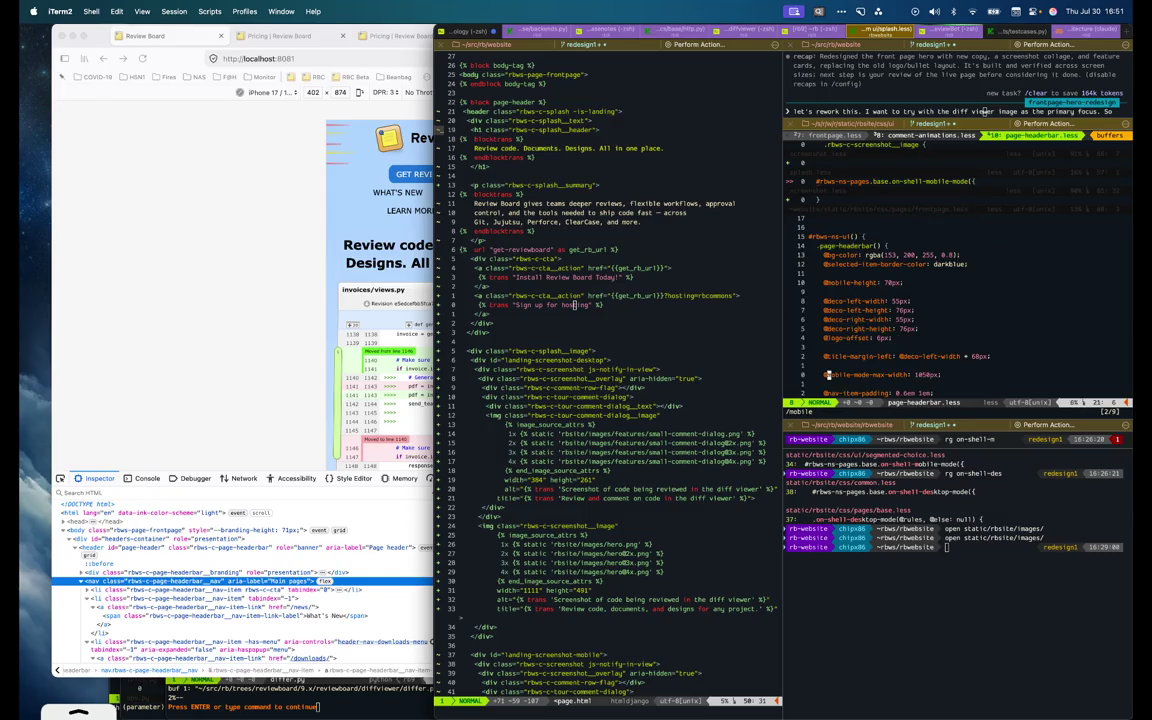
{"action": "key", "text": "n"}
{"action": "key", "text": "n"}
{"action": "key", "text": "n"}
{"action": "key", "text": "n"}
{"action": "key", "text": "n"}
{"action": "key", "text": "n"}
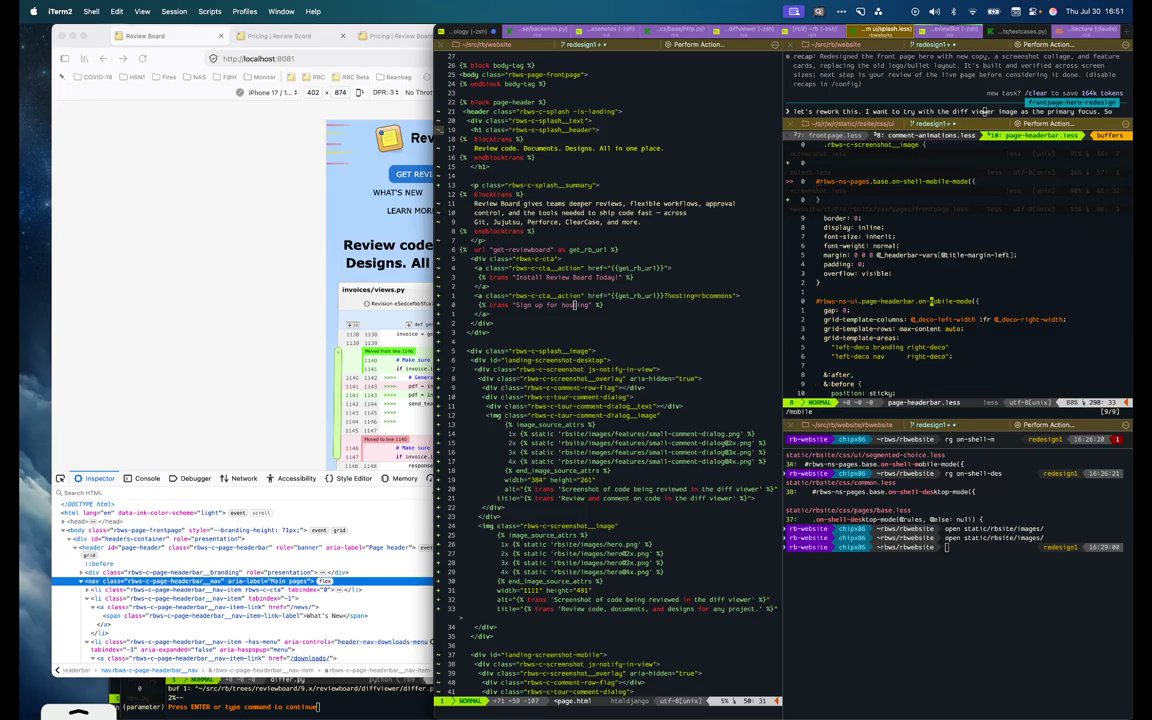
{"action": "key", "text": "j"}
{"action": "key", "text": "j"}
{"action": "key", "text": "j"}
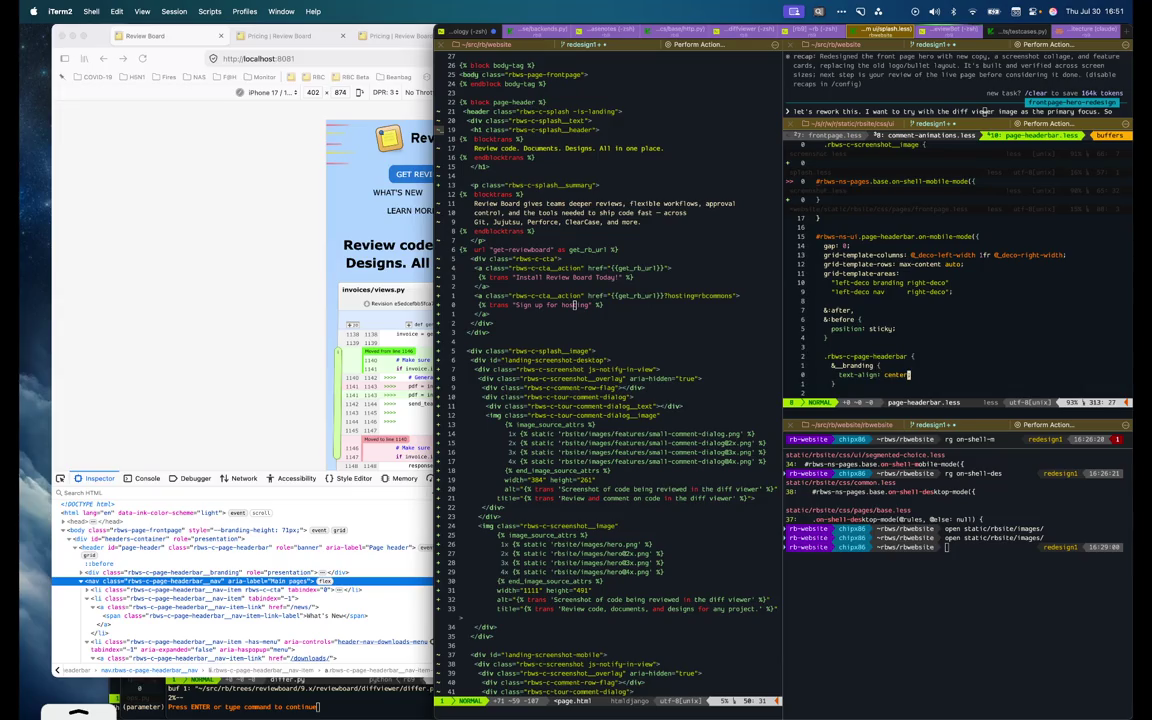
{"action": "key", "text": "k"}
{"action": "key", "text": "k"}
{"action": "key", "text": "k"}
{"action": "key", "text": "k"}
{"action": "key", "text": "k"}
{"action": "key", "text": "super+Tab"}
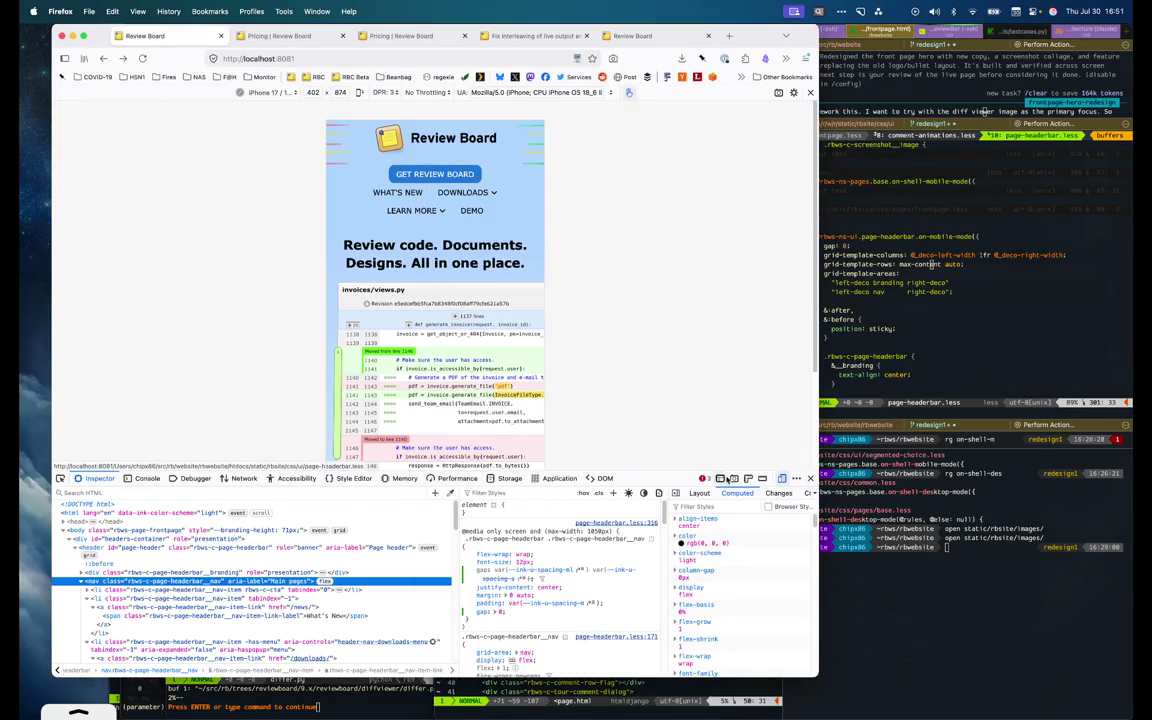
{"action": "left_click", "coordinate": [913, 355]}
Set the nav gap to 0 in page-headerbar.less and save
{"action": "key", "text": "j"}
{"action": "key", "text": "j"}
{"action": "key", "text": "j"}
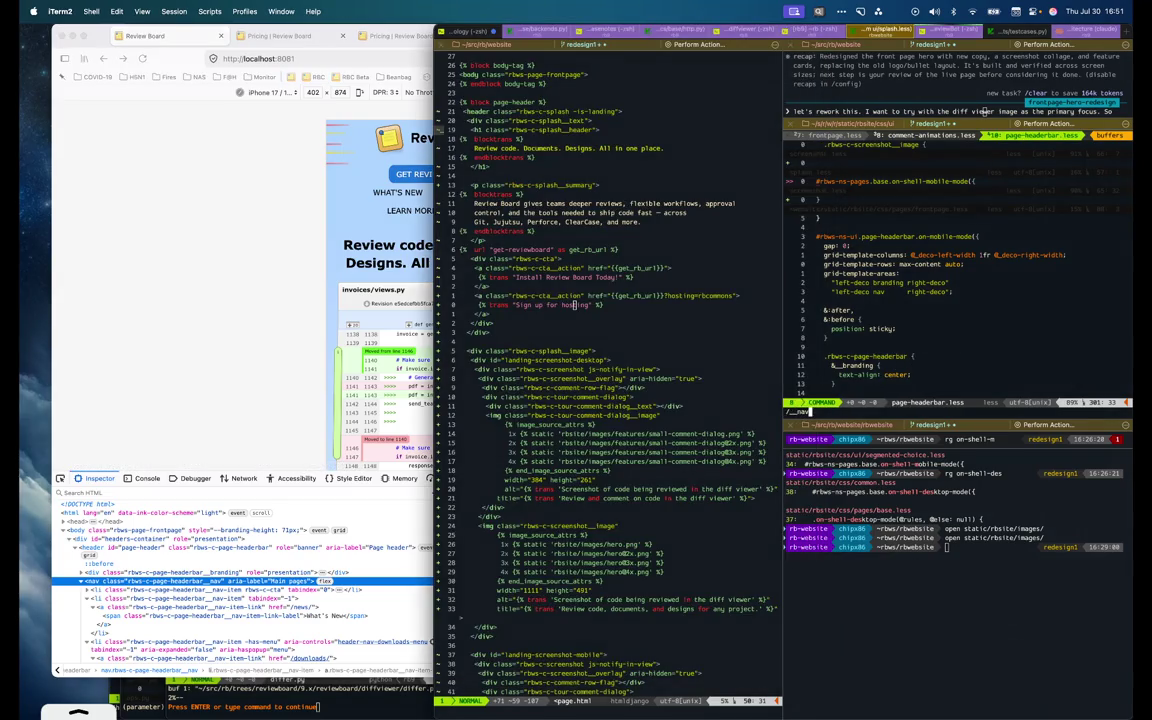
{"action": "key", "text": "j"}
{"action": "key", "text": "j"}
{"action": "key", "text": "j"}
{"action": "key", "text": "j"}
{"action": "key", "text": "j"}
{"action": "key", "text": "j"}
{"action": "key", "text": "j"}
{"action": "key", "text": "j"}
{"action": "key", "text": "k"}
{"action": "key", "text": "k"}
{"action": "type", "text": "WC8"}
{"action": "key", "text": "Escape"}
{"action": "type", "text": ":w"}
{"action": "key", "text": "Return"}
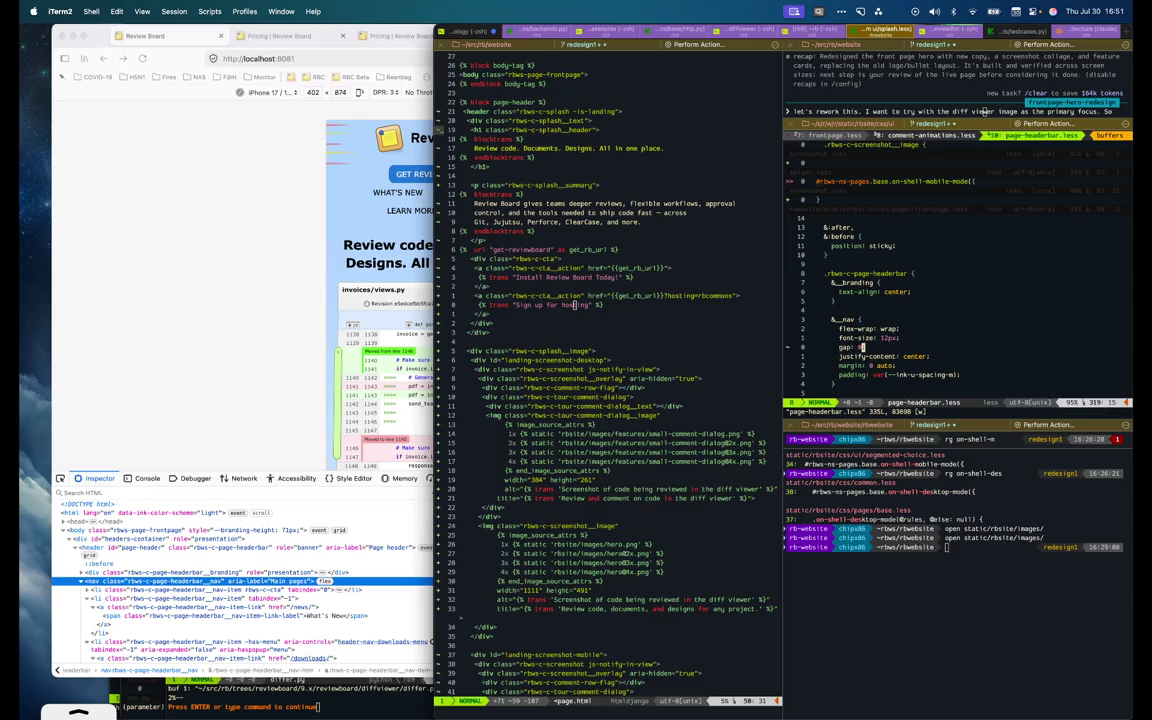
Change the nav margin to var(--ink-u-spacing-m) auto 0 auto, save, and reload Firefox
{"action": "key", "text": "j"}
{"action": "key", "text": "j"}
{"action": "type", "text": "Wsvar(--ink-u-spacing-m)"}
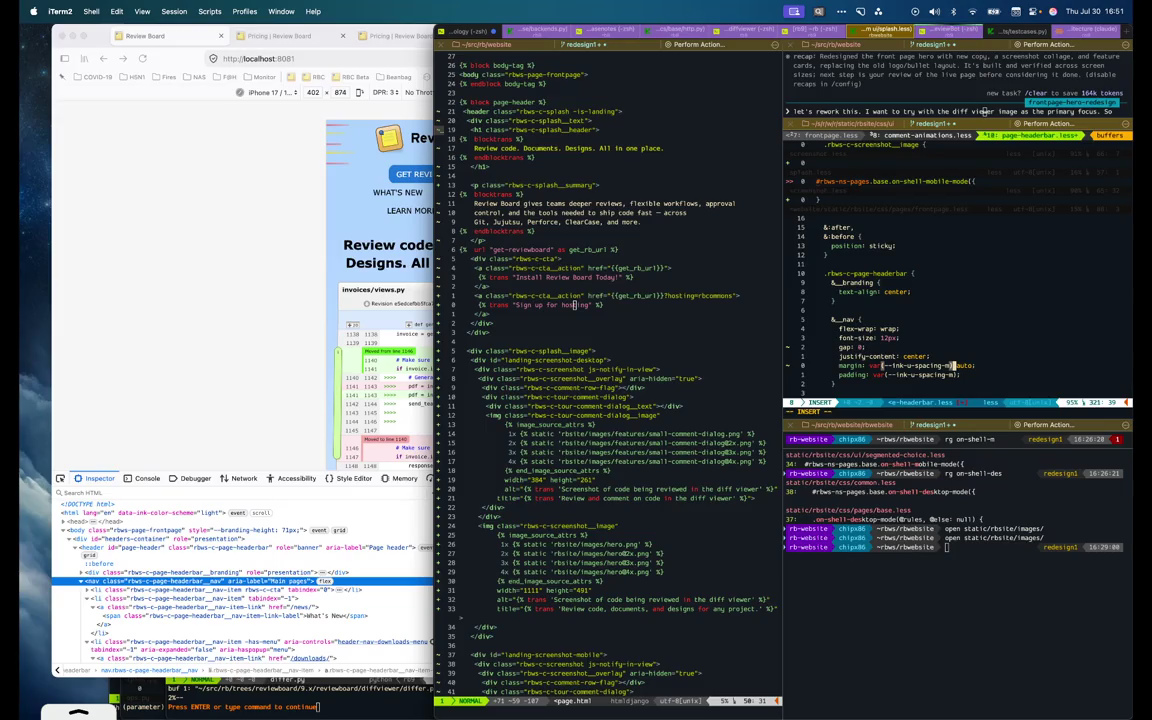
{"action": "type", "text": " auto 0"}
{"action": "key", "text": "Escape"}
{"action": "type", "text": ":w"}
{"action": "key", "text": "Return"}
{"action": "left_click", "coordinate": [211, 267]}
{"action": "key", "text": "super+r"}
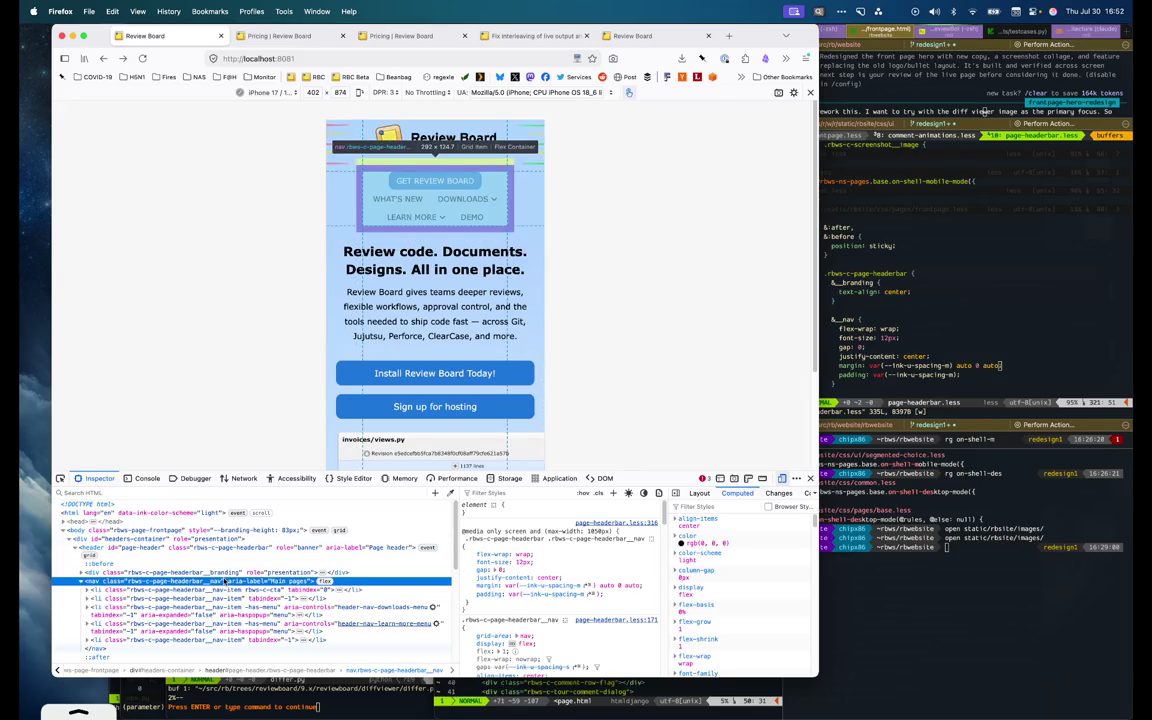
Change the nav margin in page-headerbar.less to 0 auto and save
{"action": "key", "text": "super+Tab"}
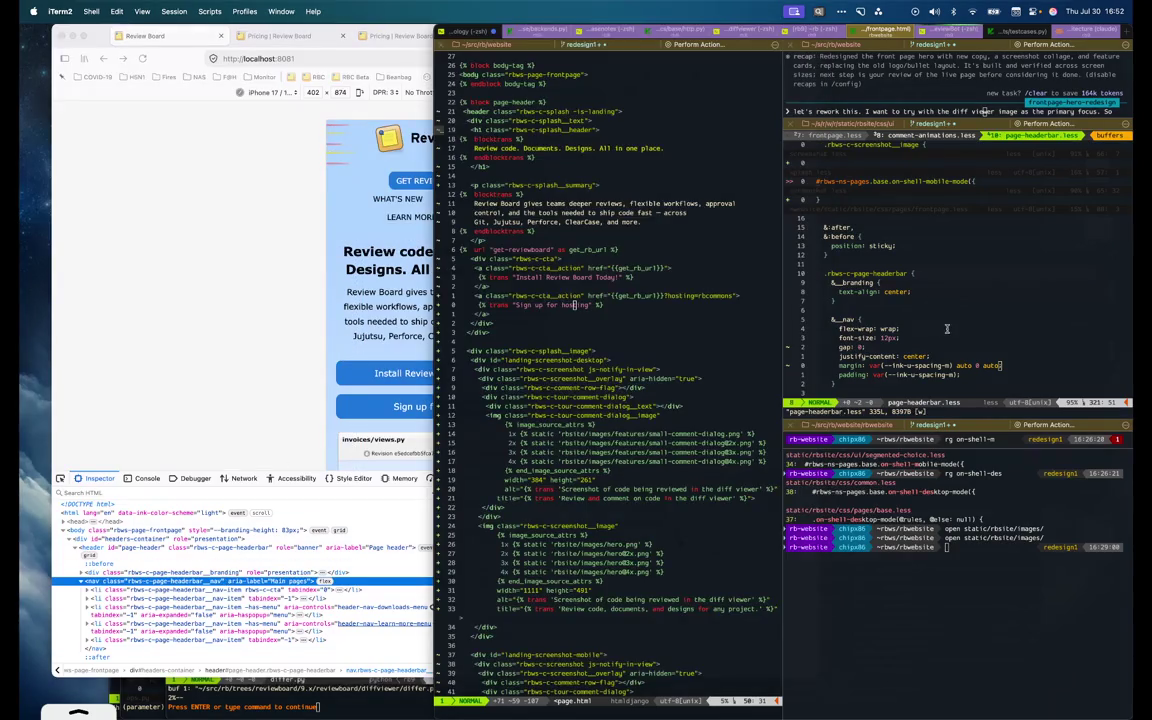
{"action": "type", "text": "^Wct;0"}
{"action": "key", "text": "Escape"}
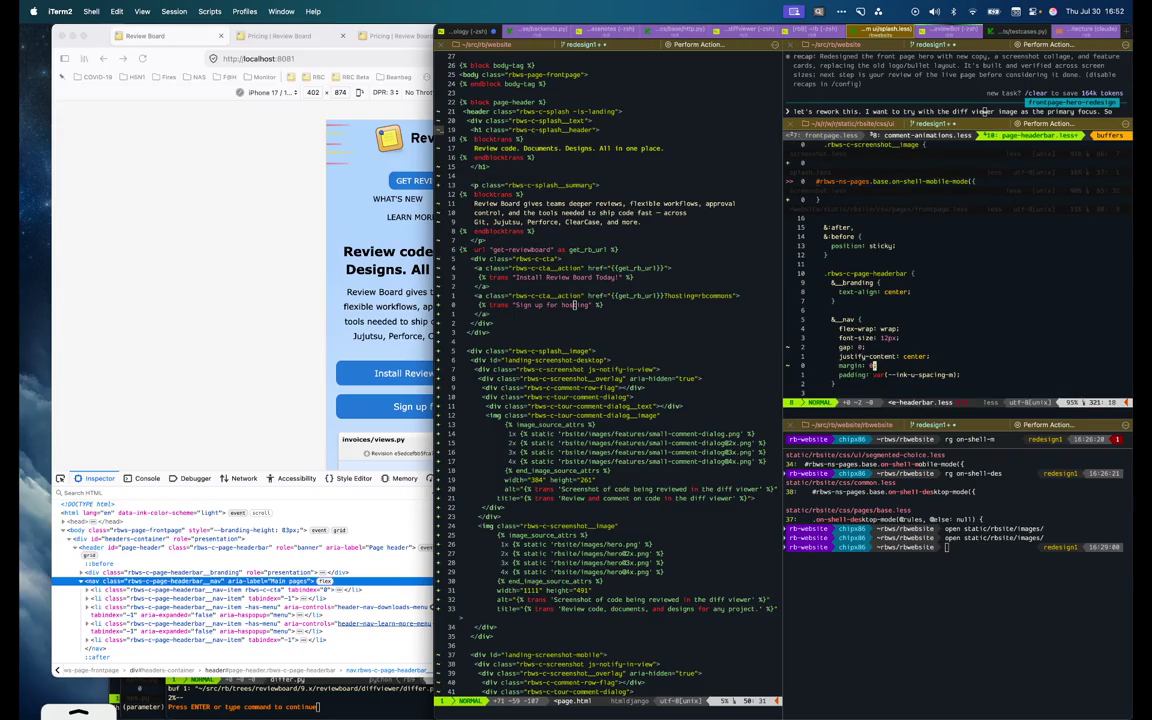
{"action": "type", "text": "a auto"}
{"action": "key", "text": "Escape"}
{"action": "type", "text": ":w"}
{"action": "key", "text": "Return"}
Scroll the preview, inspect the nav element, and reload the page
{"action": "left_click", "coordinate": [268, 419]}
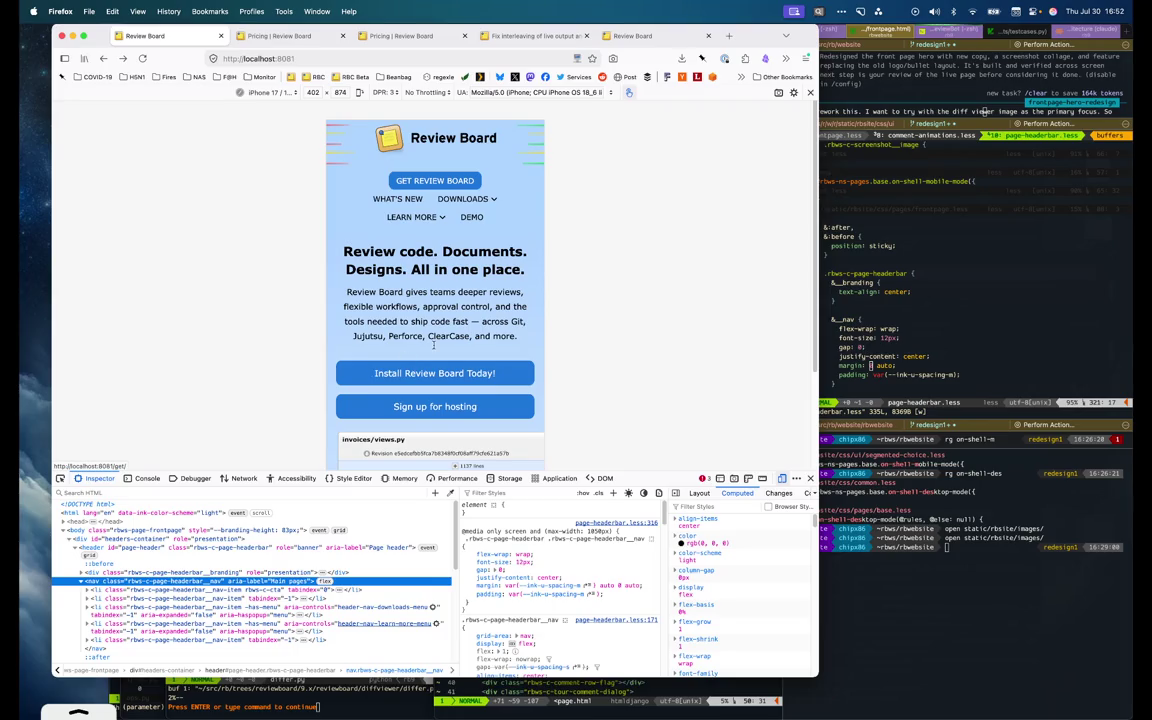
{"action": "scroll", "coordinate": [400, 360], "scroll_direction": "down", "scroll_amount": 3}
{"action": "scroll", "coordinate": [434, 340], "scroll_direction": "up", "scroll_amount": 3}
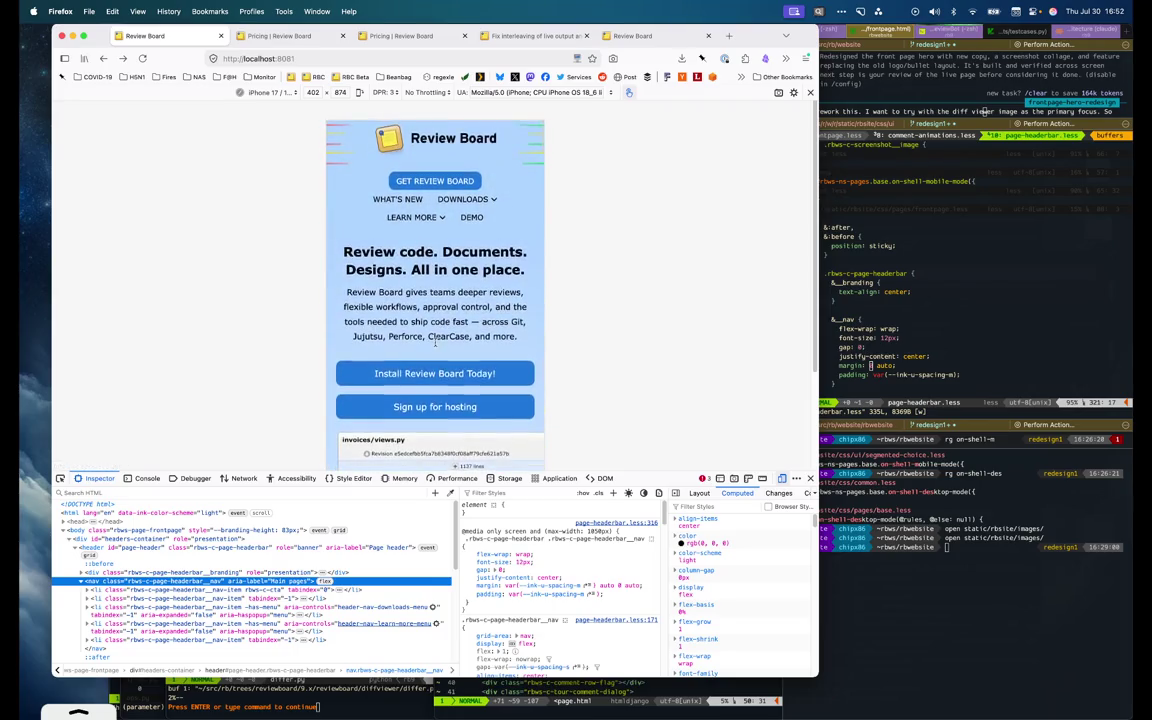
{"action": "scroll", "coordinate": [420, 340], "scroll_direction": "down", "scroll_amount": 10}
{"action": "scroll", "coordinate": [410, 340], "scroll_direction": "down", "scroll_amount": 2}
{"action": "scroll", "coordinate": [405, 341], "scroll_direction": "up", "scroll_amount": 10}
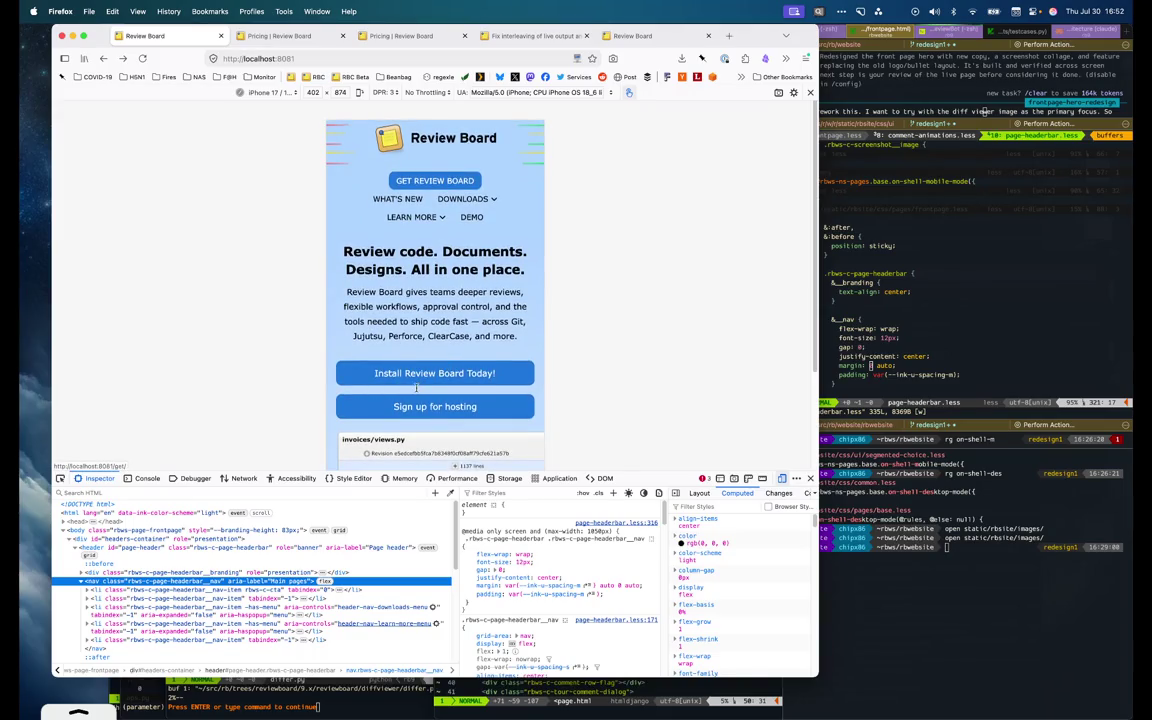
{"action": "scroll", "coordinate": [440, 370], "scroll_direction": "down", "scroll_amount": 3}
{"action": "scroll", "coordinate": [425, 380], "scroll_direction": "up", "scroll_amount": 3}
{"action": "key", "text": "super+shift+c"}
{"action": "left_click", "coordinate": [375, 217]}
{"action": "key", "text": "super+r"}
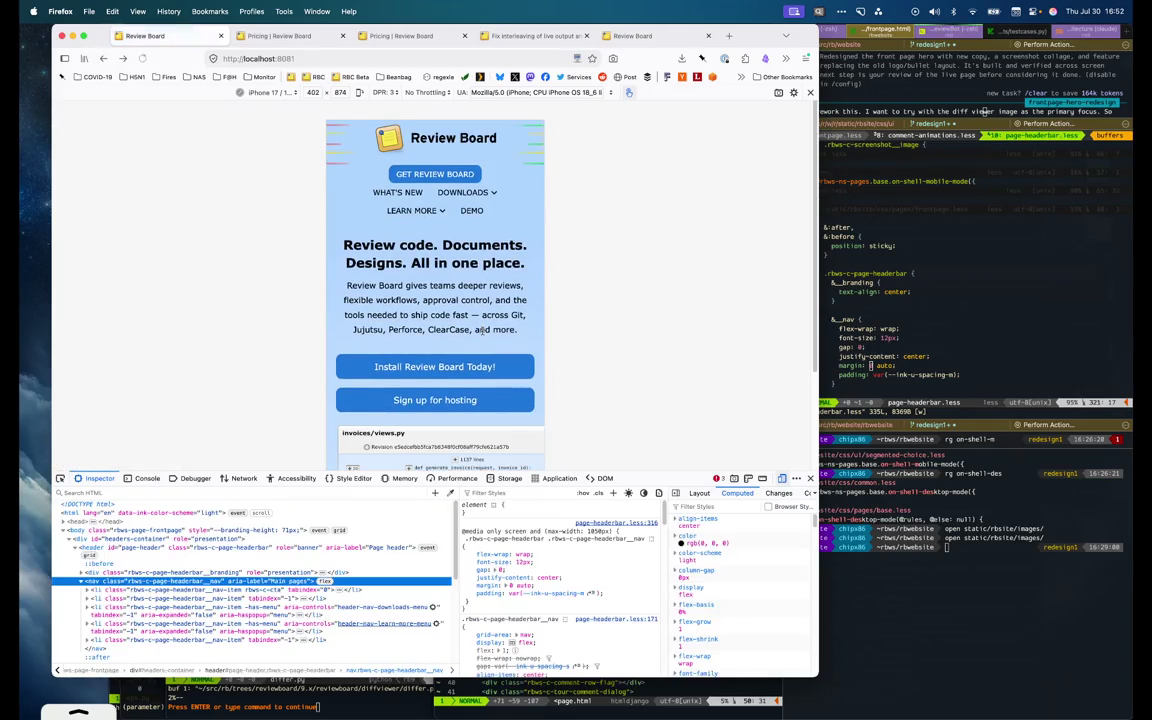
{"action": "key", "text": "super+shift+c"}
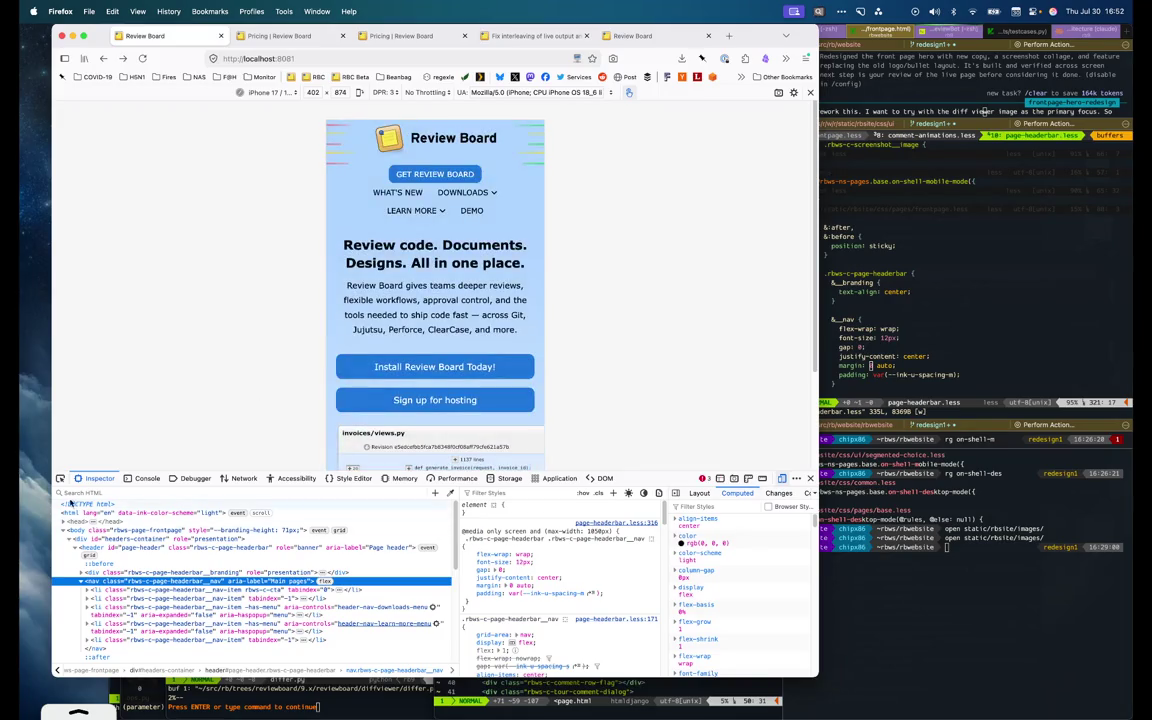
Nudge the nav element's font-size down live in Rules until the header links fit on two rows
{"action": "left_click", "coordinate": [410, 210]}
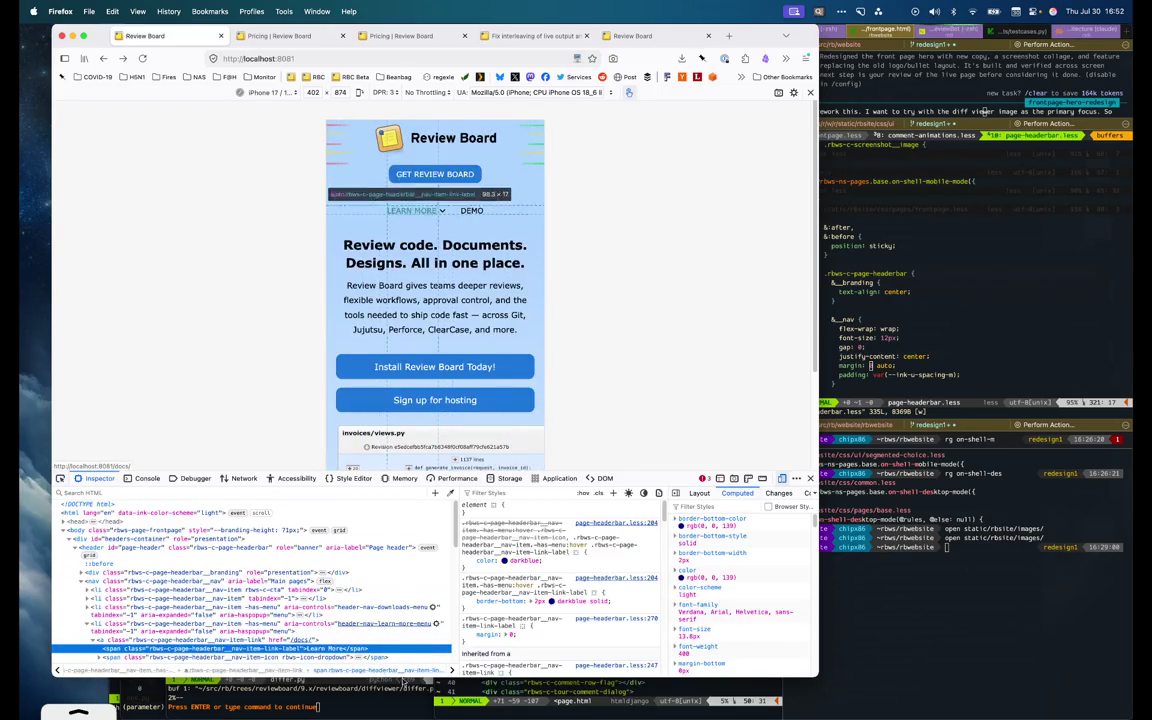
{"action": "scroll", "coordinate": [323, 592], "scroll_direction": "down", "scroll_amount": 1}
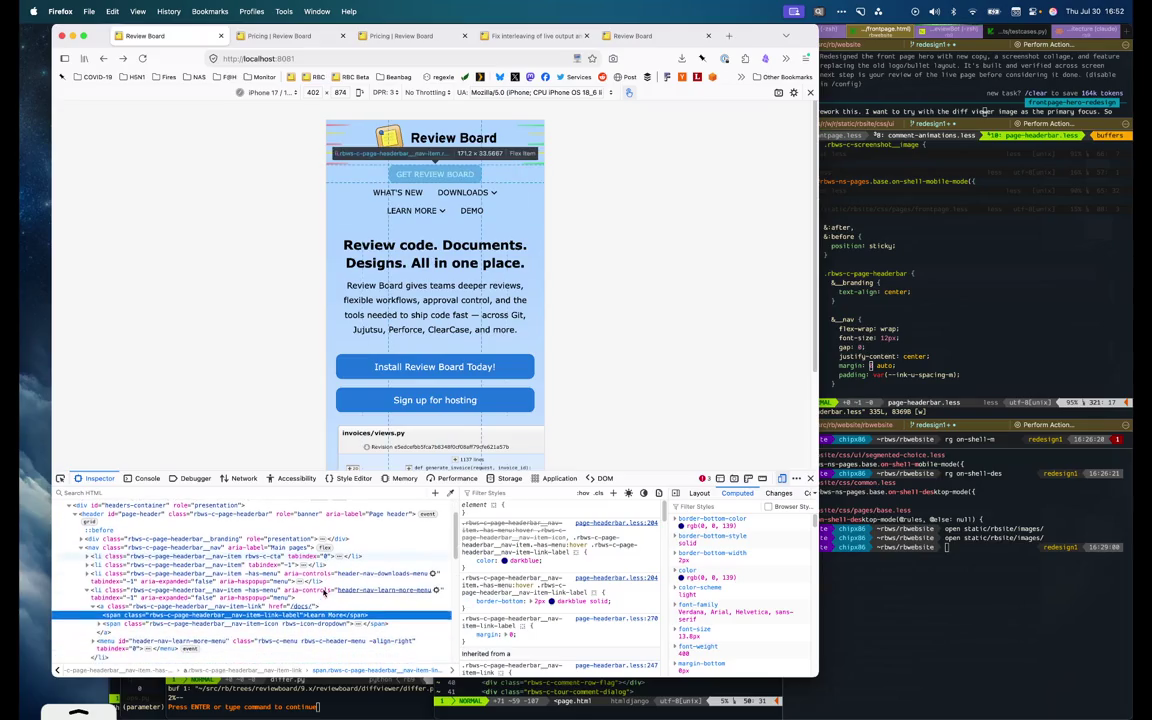
{"action": "left_click", "coordinate": [268, 547]}
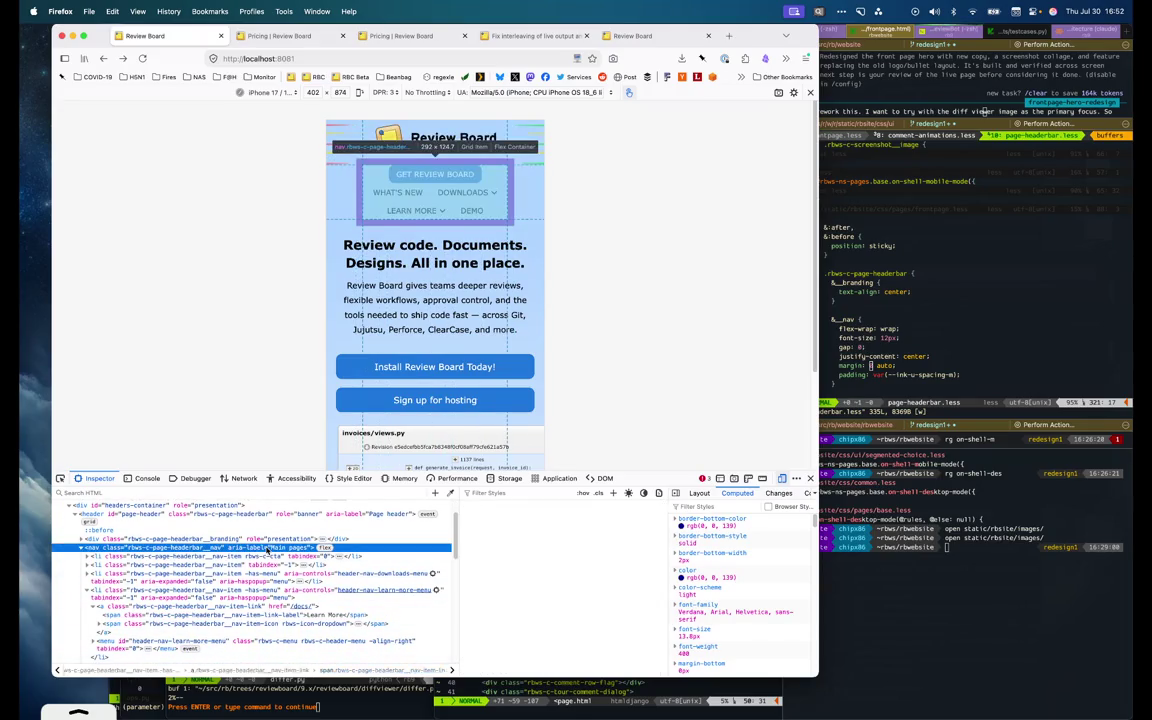
{"action": "left_click", "coordinate": [523, 562]}
{"action": "key", "text": "Down"}
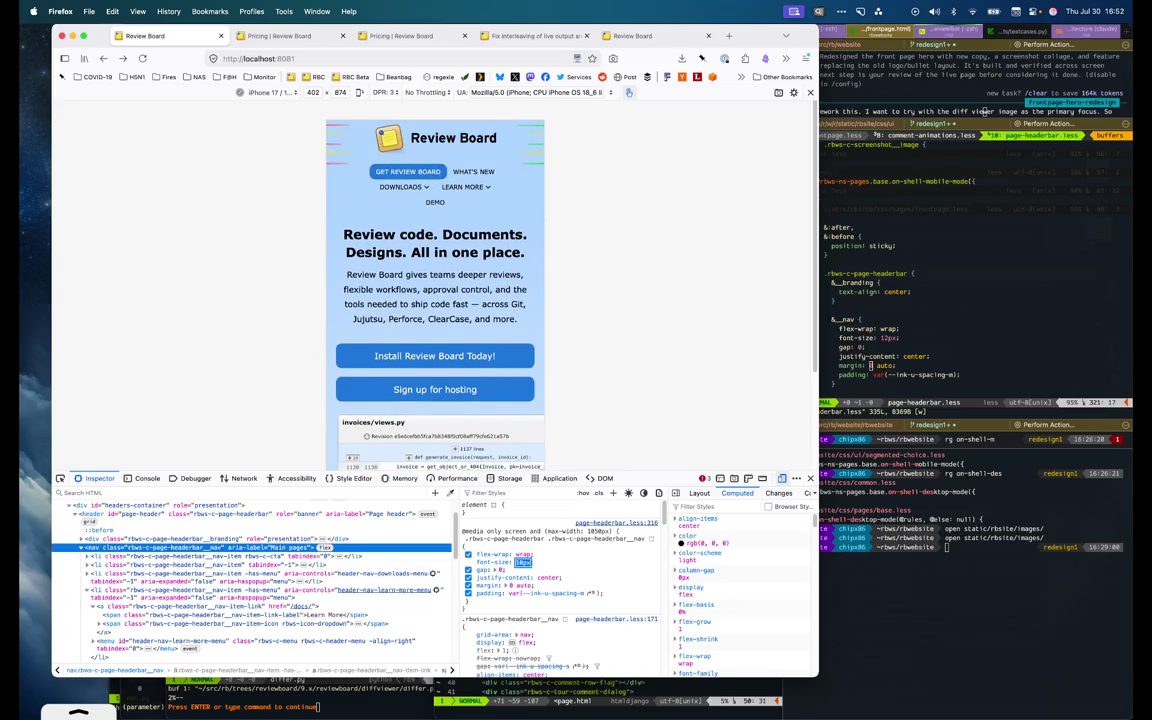
{"action": "key", "text": "Up"}
{"action": "key", "text": "Up"}
{"action": "key", "text": "Down"}
{"action": "key", "text": "Up"}
{"action": "key", "text": "Down"}
{"action": "key", "text": "Down"}
{"action": "key", "text": "Down"}
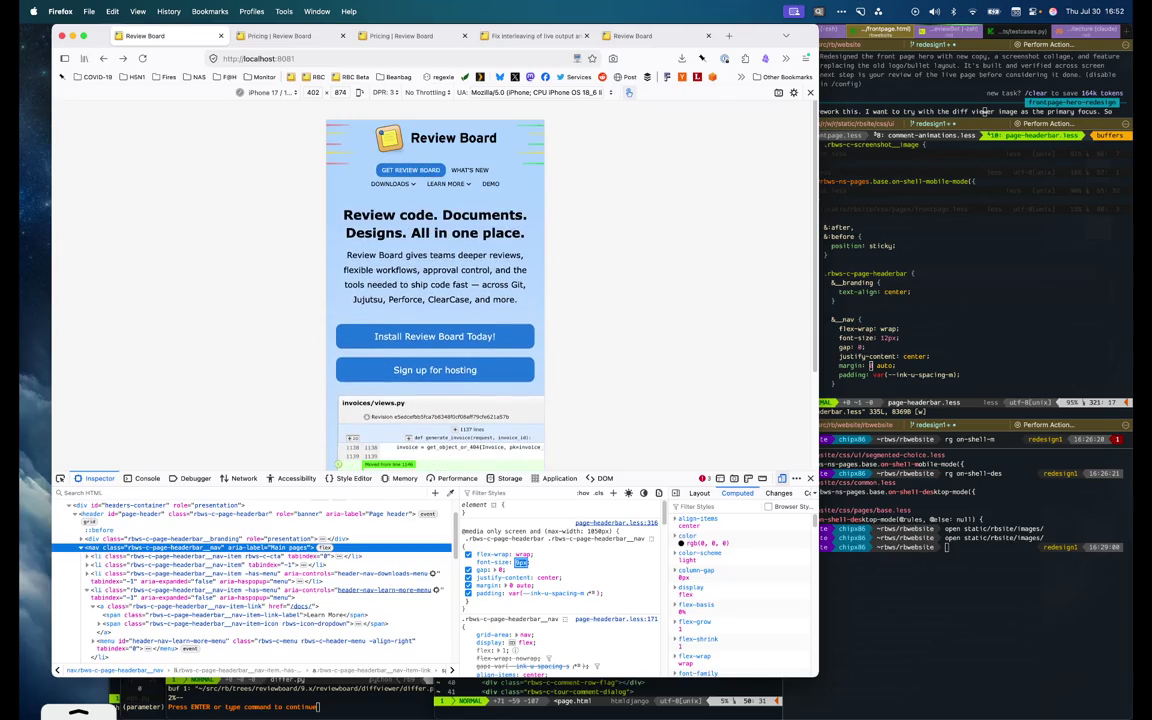
{"action": "key", "text": "Up"}
{"action": "key", "text": "Down"}
{"action": "left_click", "coordinate": [884, 284]}
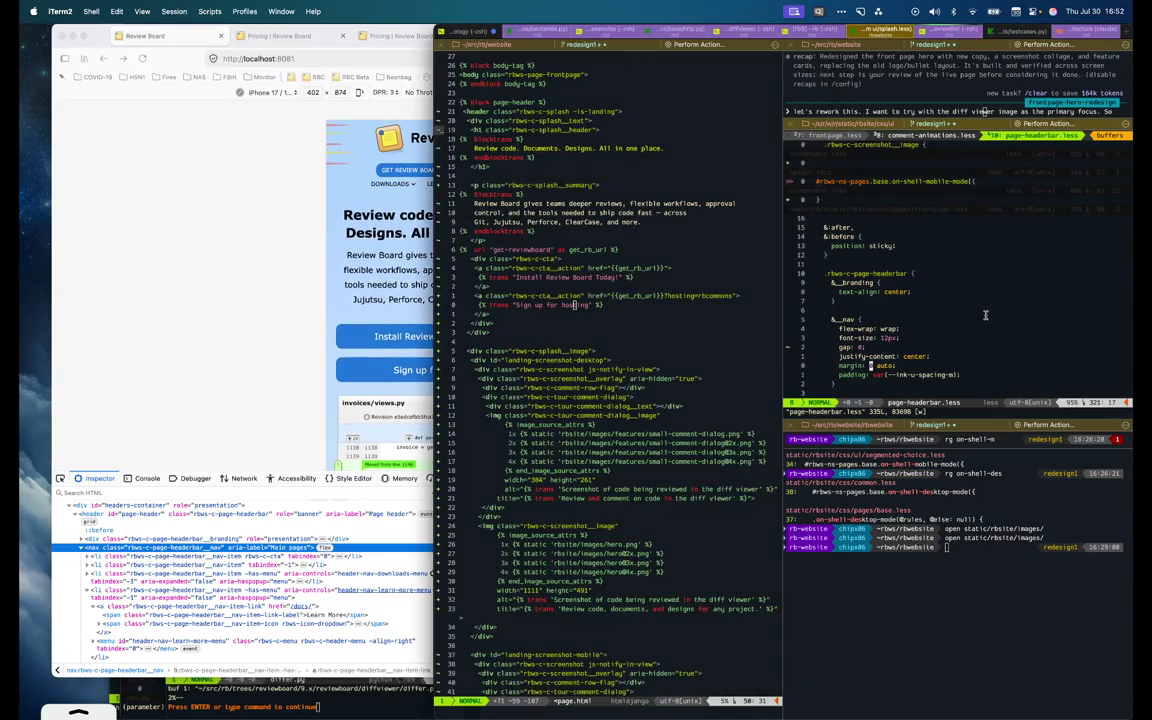
Reduce the nav font-size to 9px in page-headerbar.less, save it, and reload Firefox
{"action": "key", "text": "k"}
{"action": "key", "text": "k"}
{"action": "key", "text": "k"}
{"action": "left_click", "coordinate": [236, 393]}
{"action": "key", "text": "super+r"}
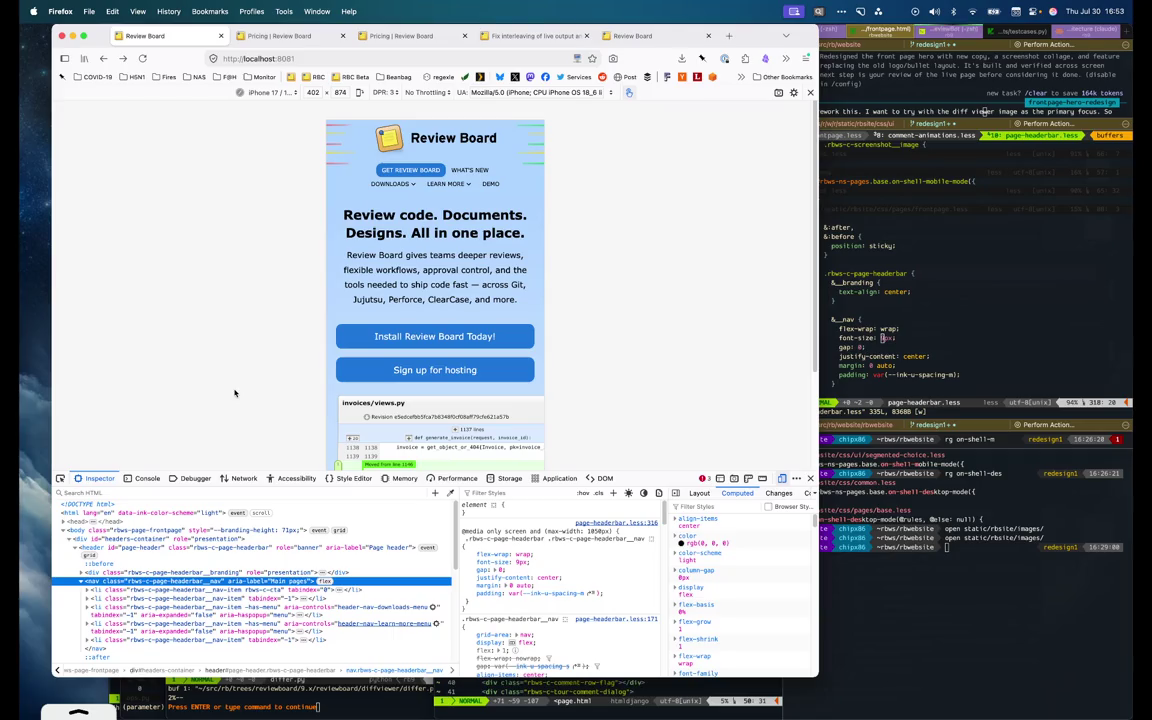
{"action": "left_click", "coordinate": [985, 112]}
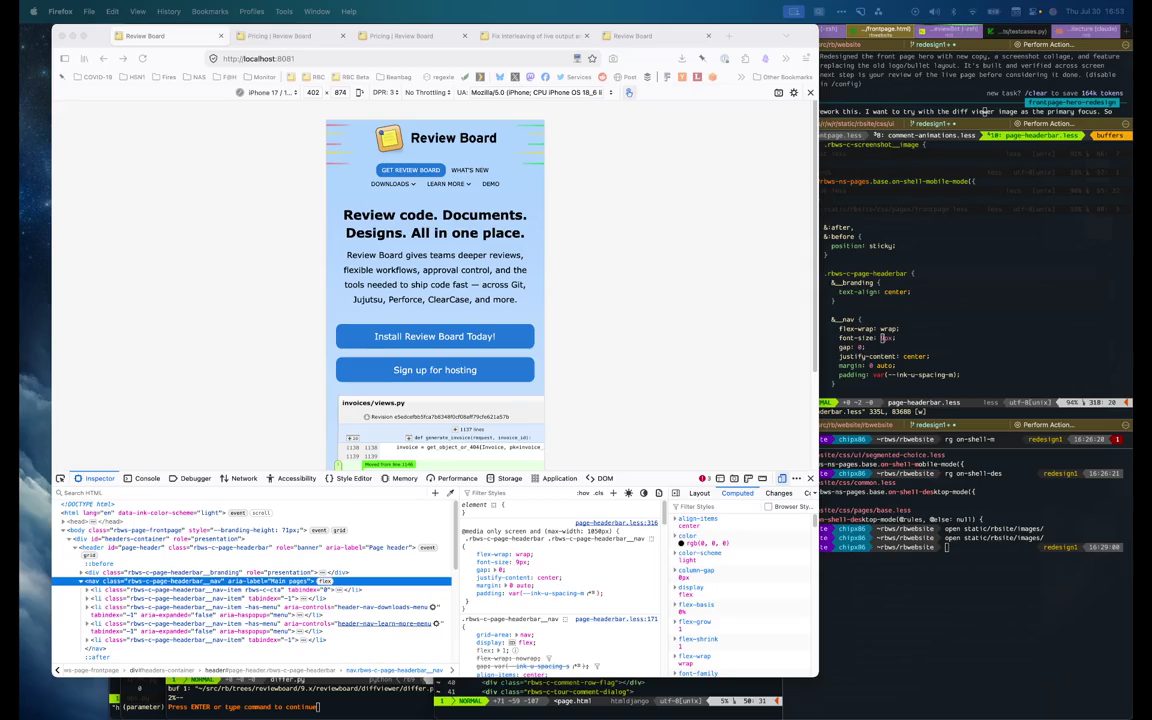
{"action": "key", "text": "super+Tab"}
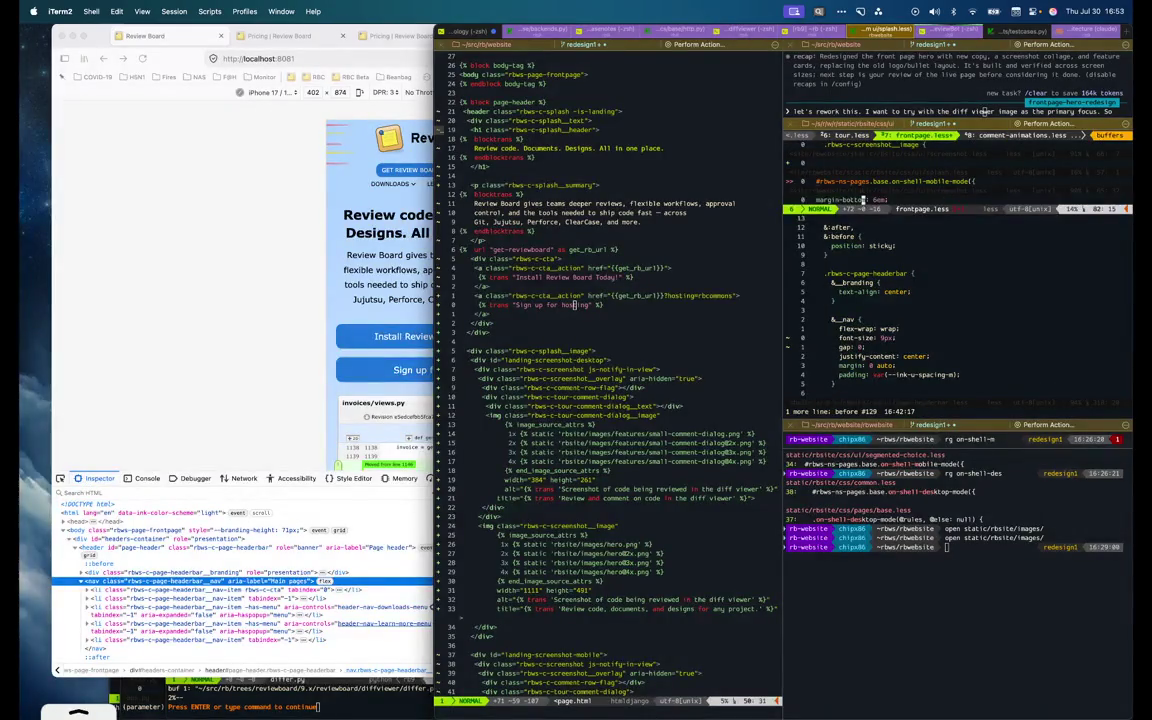
{"action": "key", "text": "ctrl+6"}
{"action": "type", "text": "kx:w"}
{"action": "key", "text": "Return"}
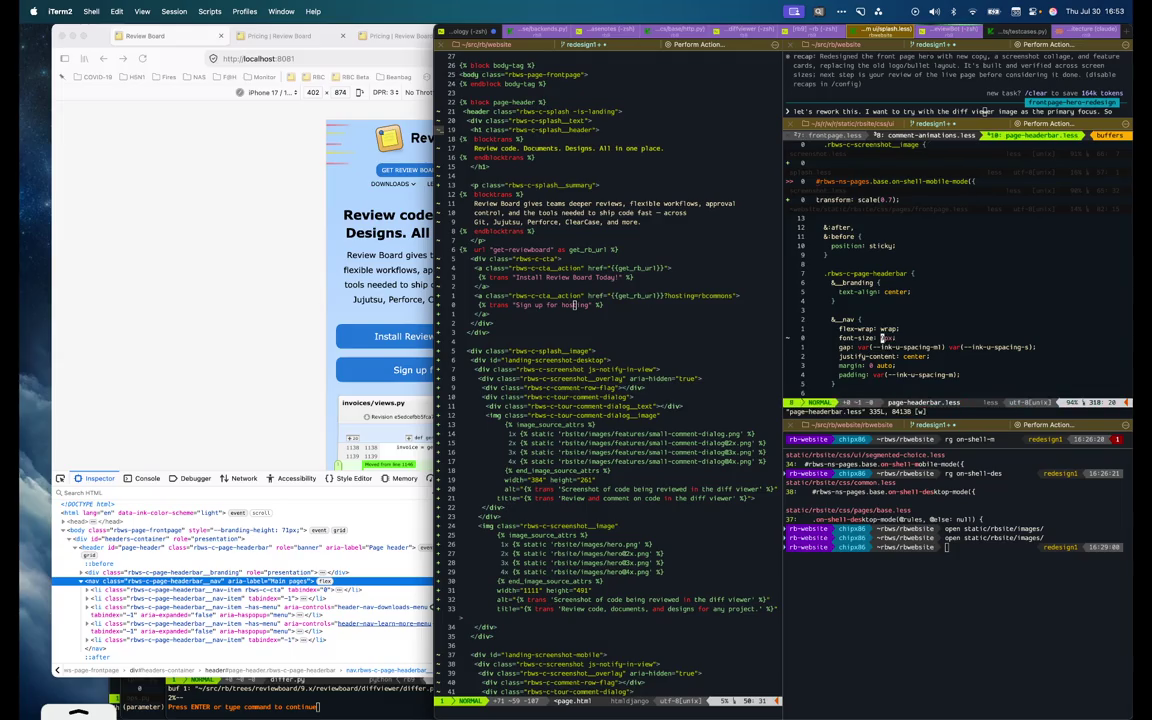
{"action": "left_click", "coordinate": [236, 238]}
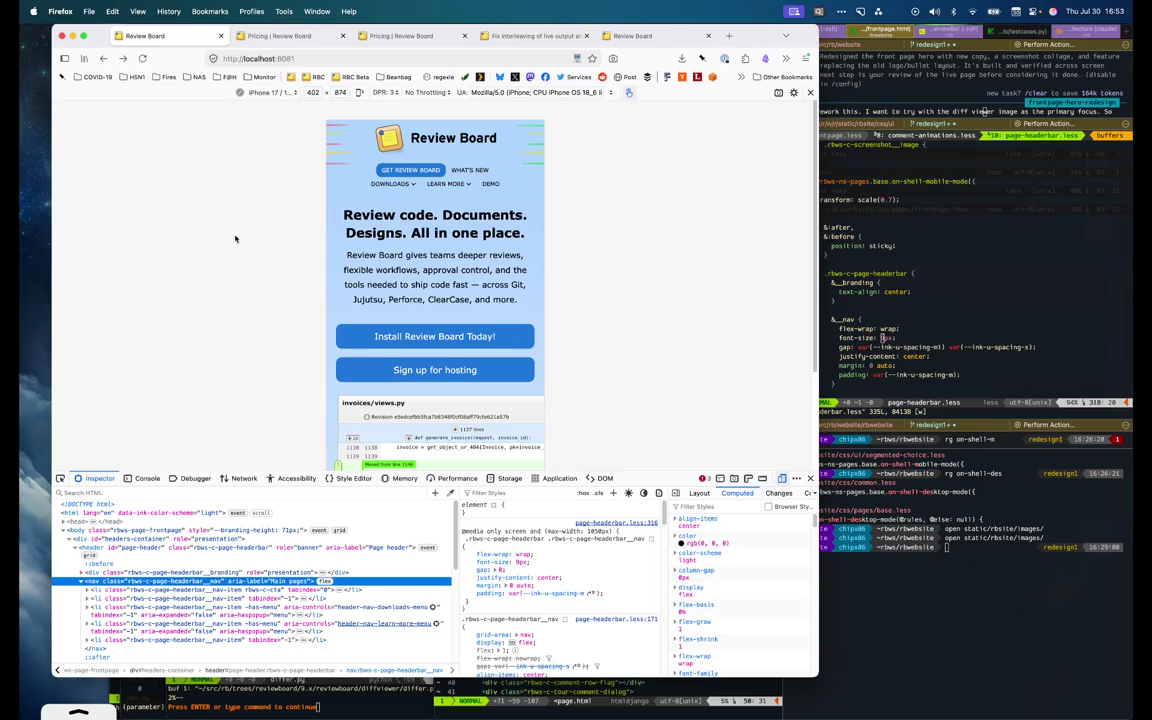
{"action": "left_click", "coordinate": [142, 58]}
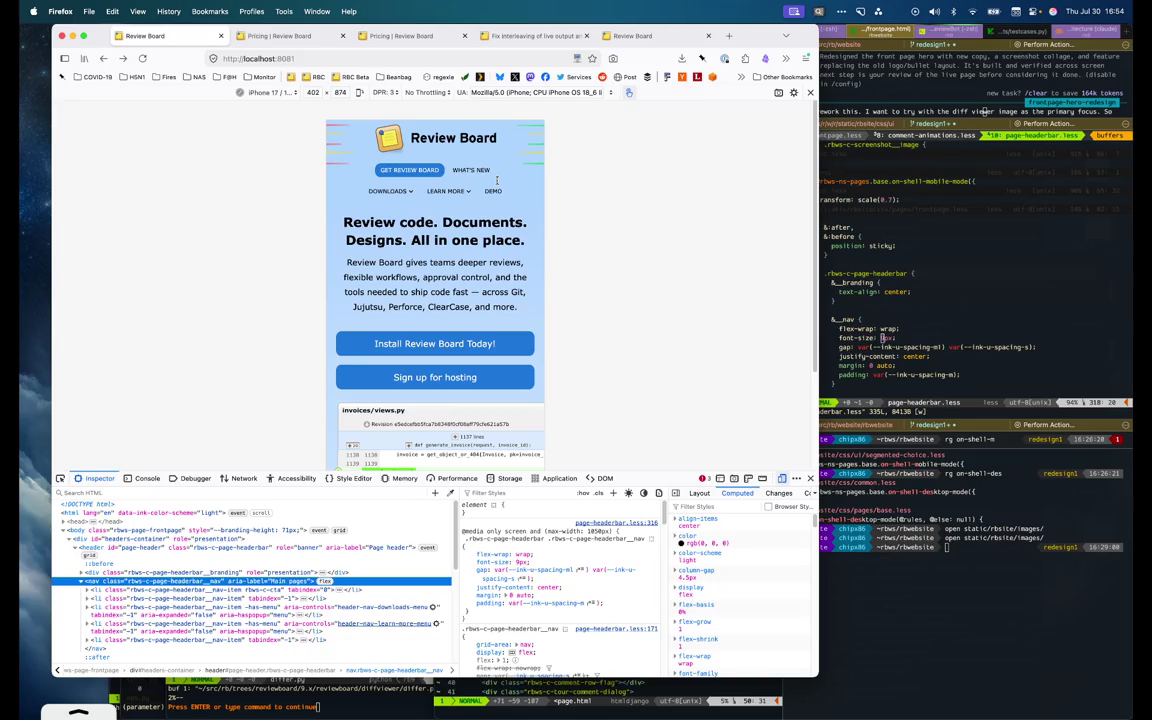
Resize the responsive viewport to 402×676 and enlarge the developer tools panel
{"action": "scroll", "coordinate": [436, 440], "scroll_direction": "down", "scroll_amount": 5}
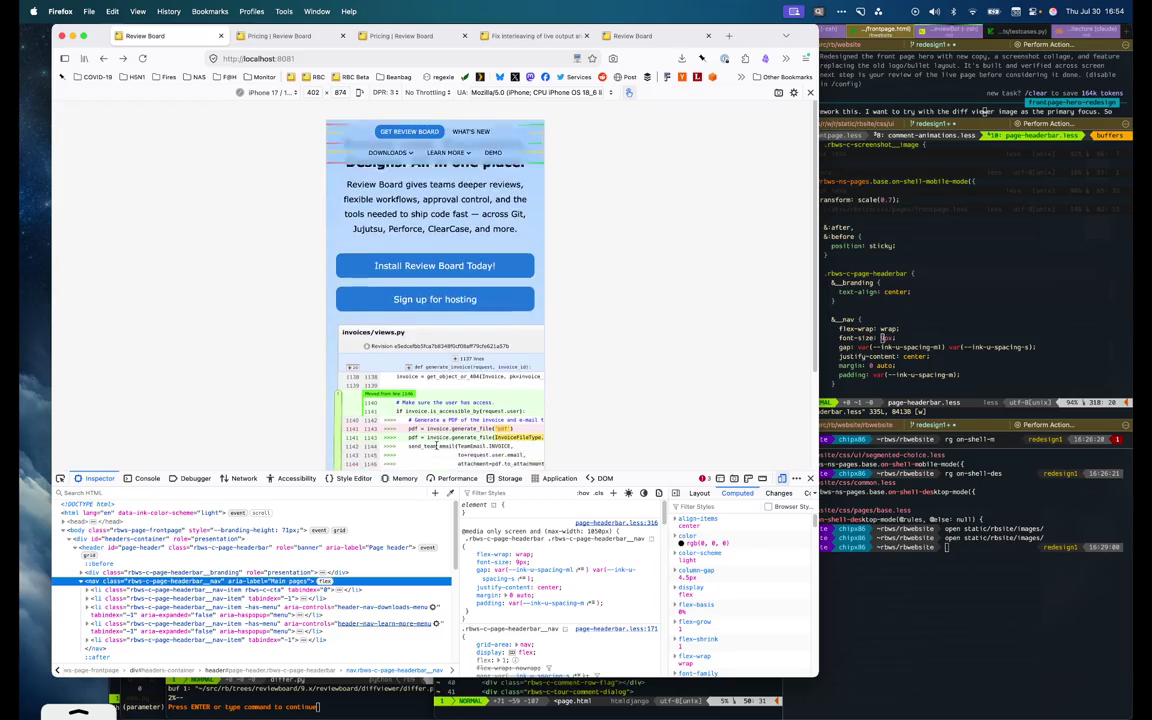
{"action": "scroll", "coordinate": [480, 410], "scroll_direction": "down", "scroll_amount": 5}
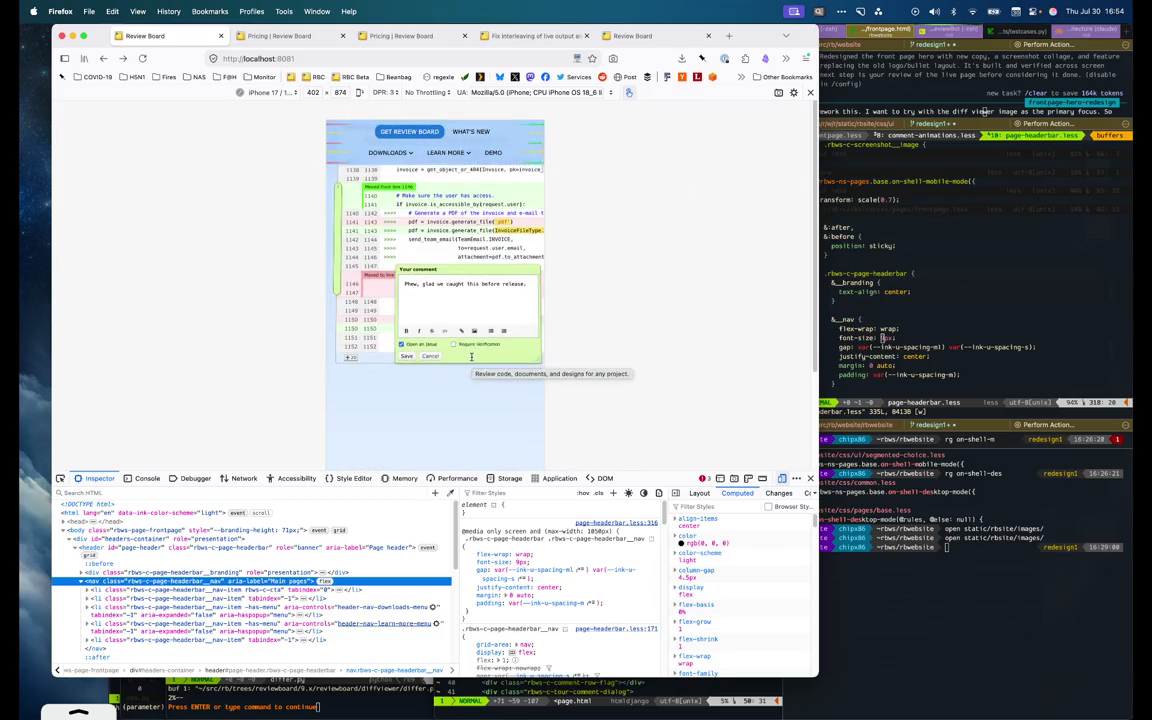
{"action": "scroll", "coordinate": [530, 370], "scroll_direction": "up", "scroll_amount": 10}
{"action": "scroll", "coordinate": [572, 365], "scroll_direction": "down", "scroll_amount": 5}
{"action": "scroll", "coordinate": [572, 365], "scroll_direction": "up", "scroll_amount": 4}
{"action": "left_click_drag", "start_coordinate": [657, 478], "coordinate": [657, 642]}
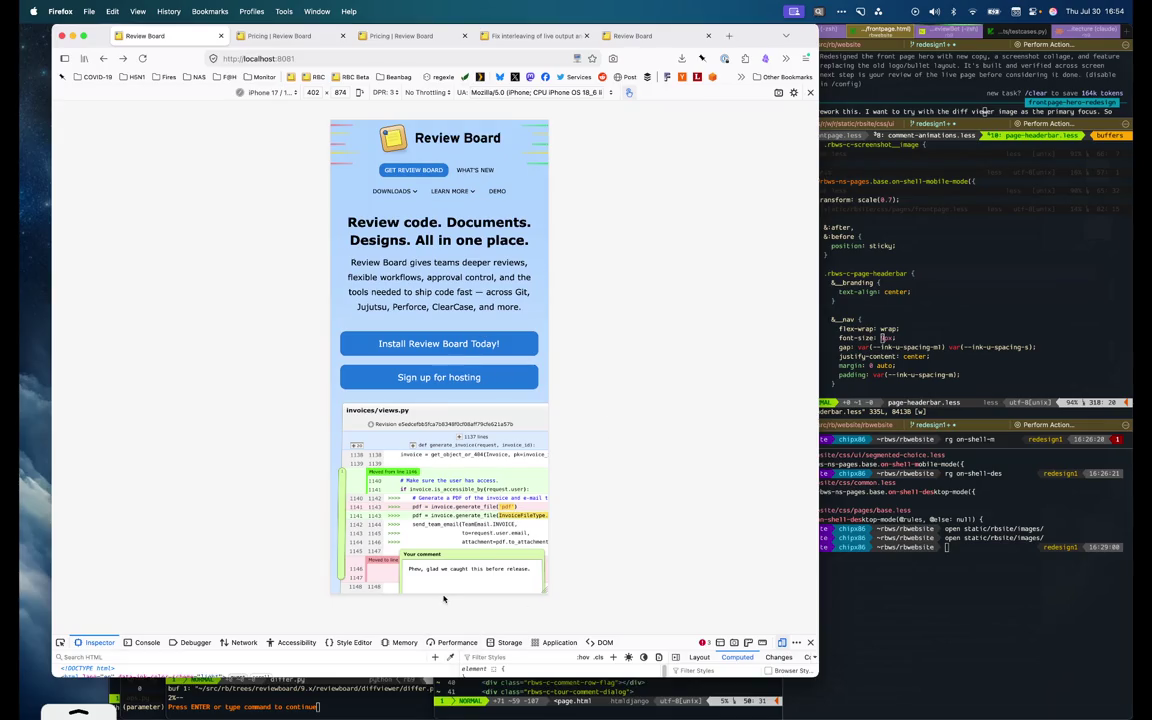
{"action": "left_click_drag", "start_coordinate": [443, 594], "coordinate": [466, 488]}
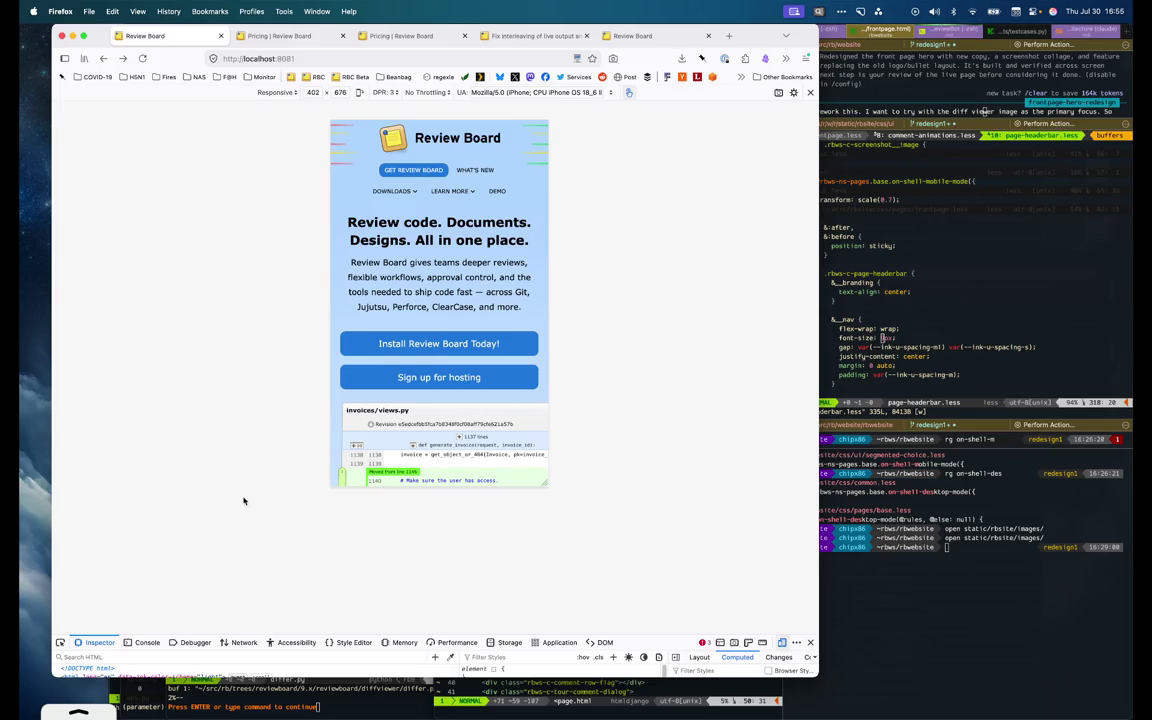
{"action": "left_click_drag", "start_coordinate": [237, 637], "coordinate": [268, 423]}
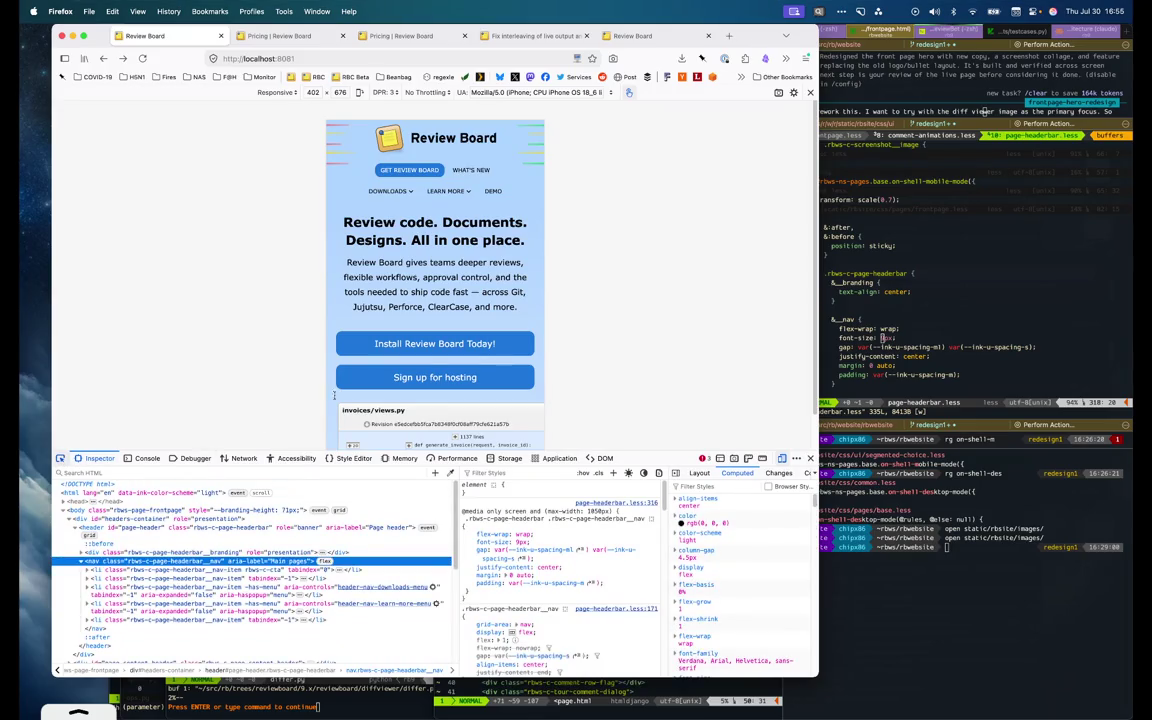
Set the CTA container div.rbws-c-cta's margin-top to 2em in the Inspector
{"action": "key", "text": "super+shift+c"}
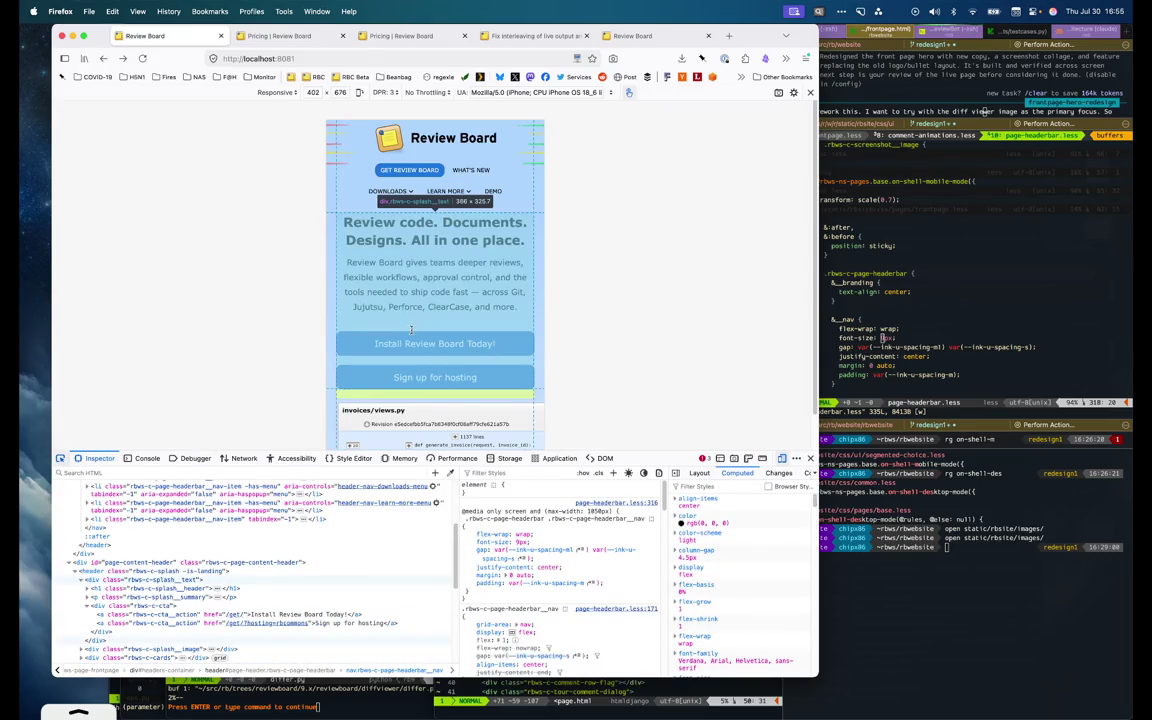
{"action": "left_click", "coordinate": [430, 343]}
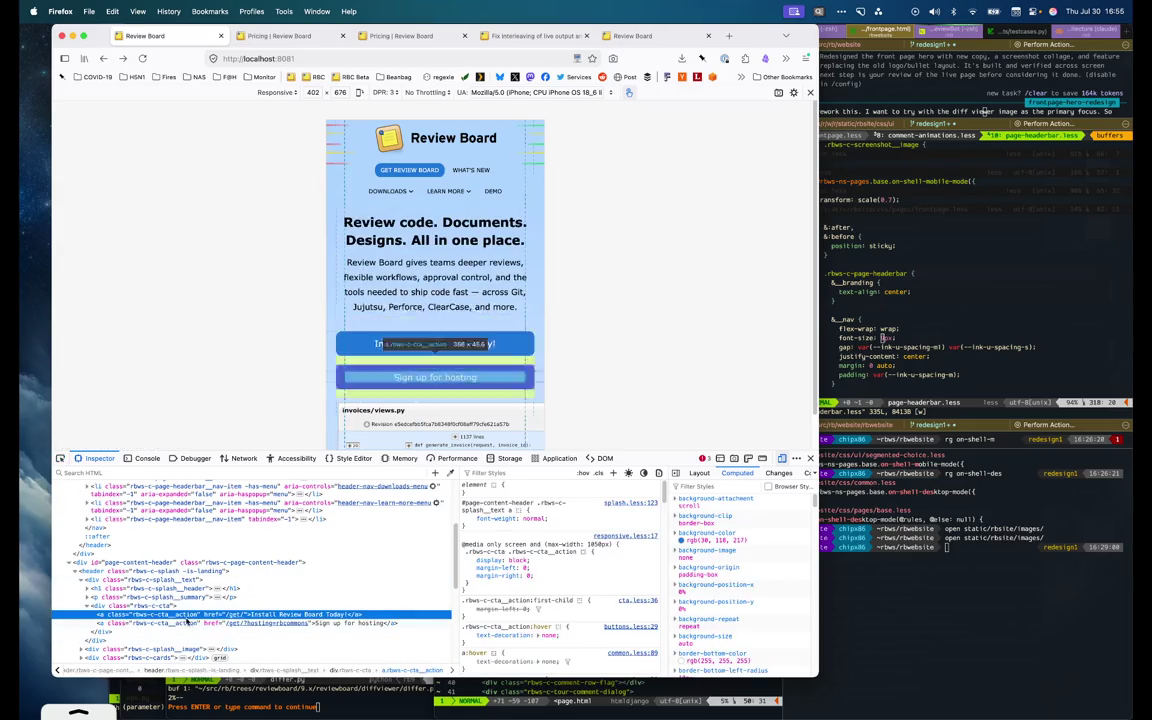
{"action": "left_click", "coordinate": [180, 607]}
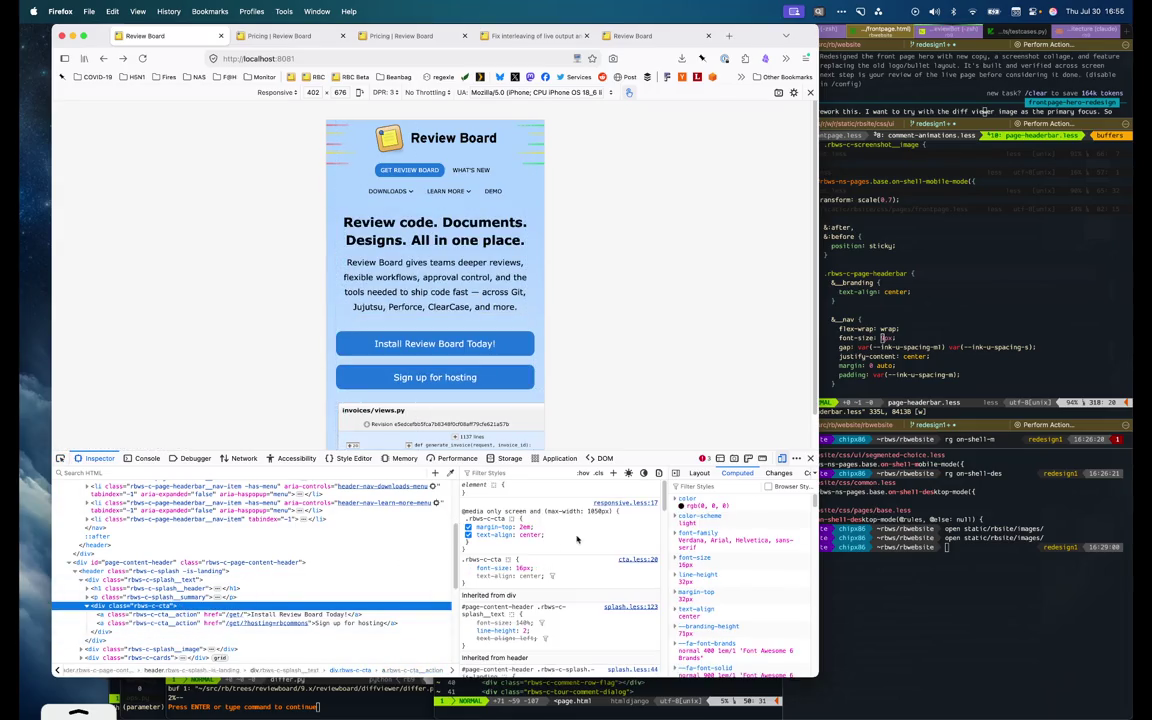
{"action": "left_click", "coordinate": [584, 540]}
{"action": "key", "text": "shift+Tab"}
{"action": "key", "text": "shift+Tab"}
{"action": "key", "text": "shift+Tab"}
{"action": "key", "text": "Down"}
{"action": "key", "text": "Down"}
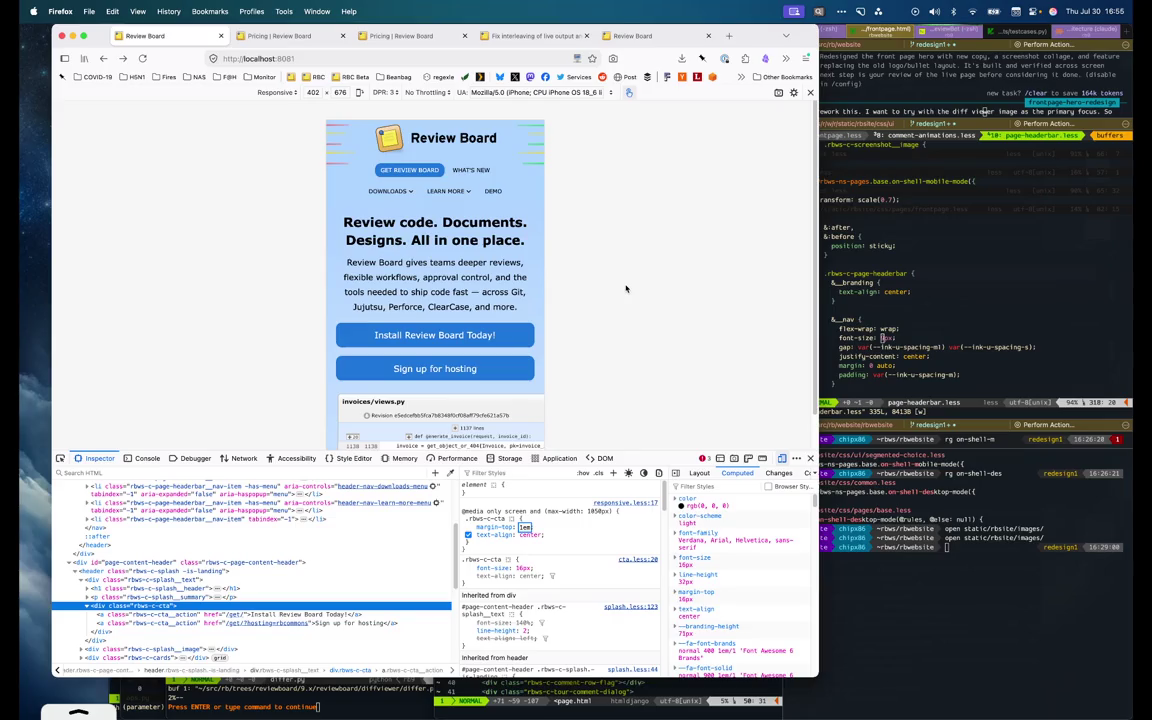
{"action": "scroll", "coordinate": [705, 301], "scroll_direction": "down", "scroll_amount": 1}
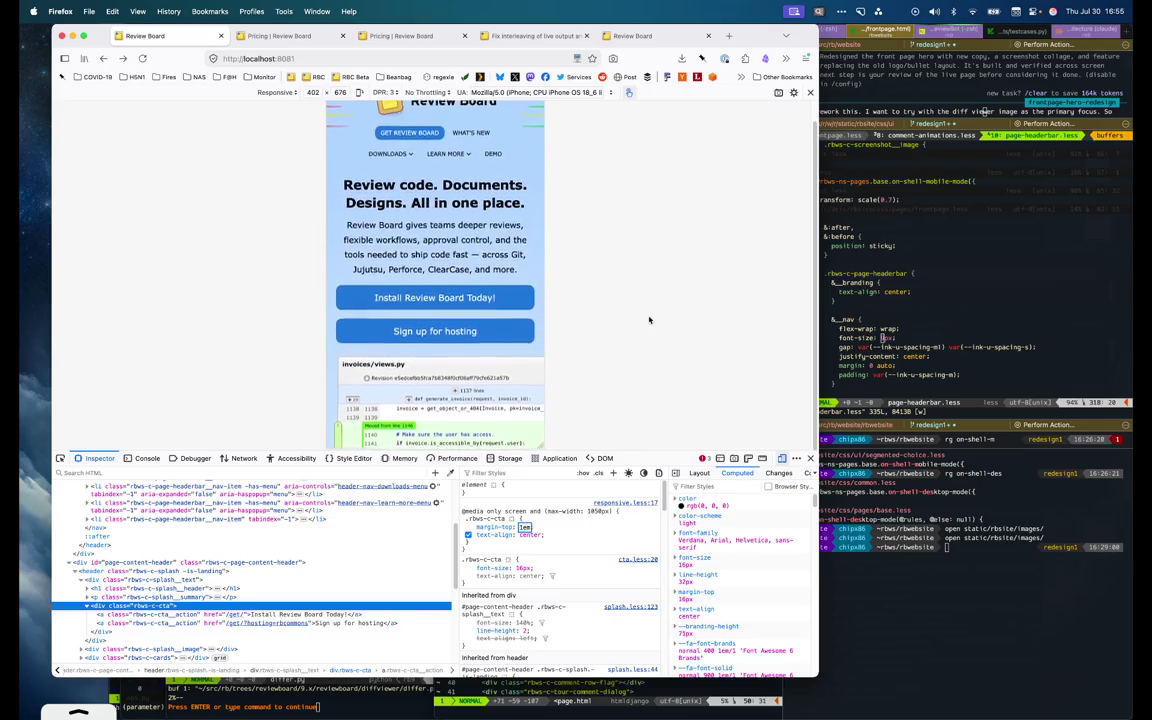
{"action": "type", "text": "2em"}
{"action": "key", "text": "Return"}
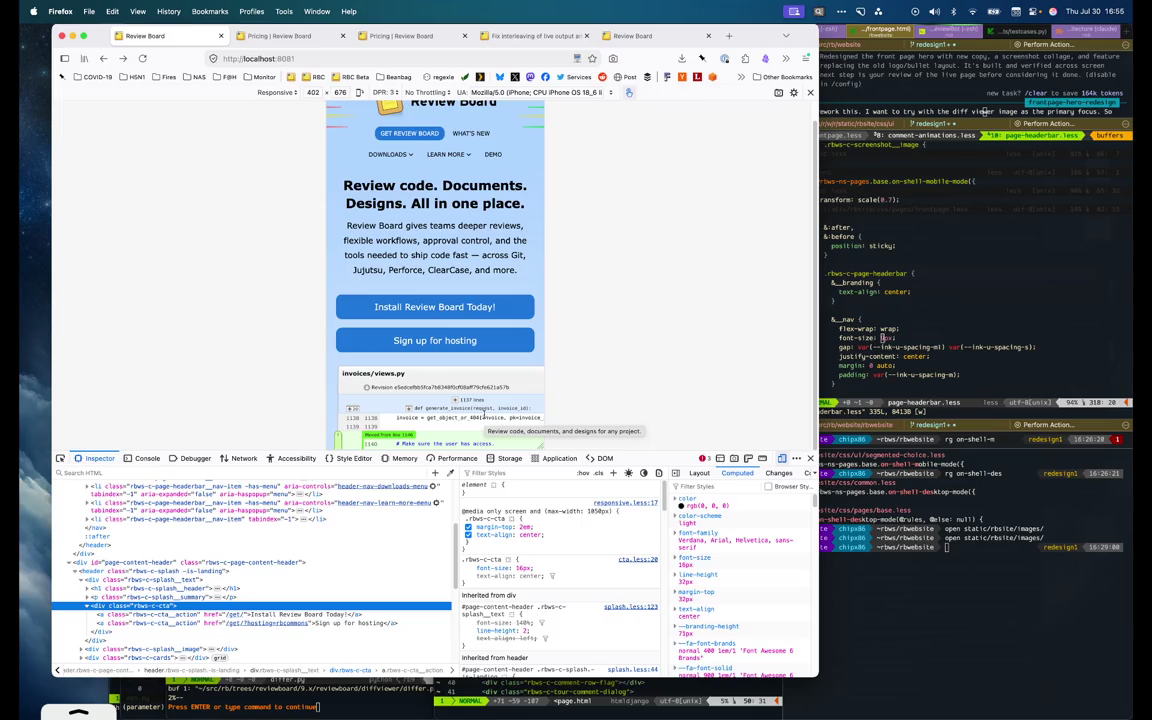
Inspect the hero buttons and turn off block display on the CTA links
{"action": "left_click", "coordinate": [60, 458]}
{"action": "left_click", "coordinate": [449, 336]}
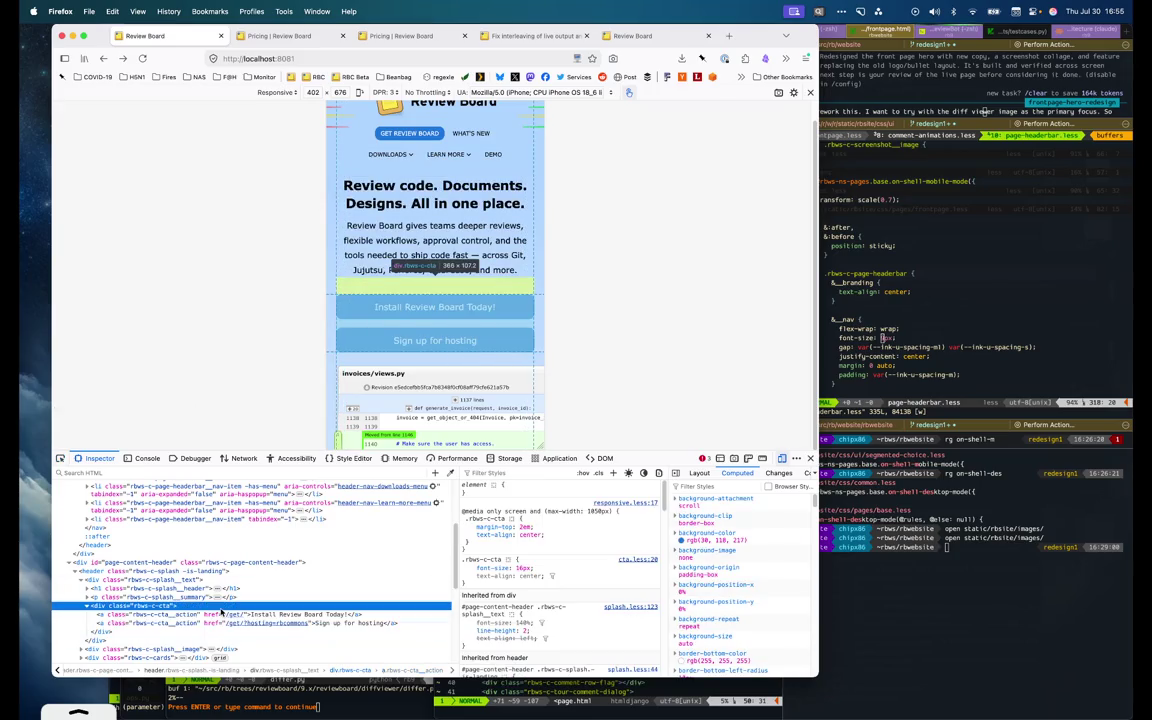
{"action": "left_click", "coordinate": [140, 605]}
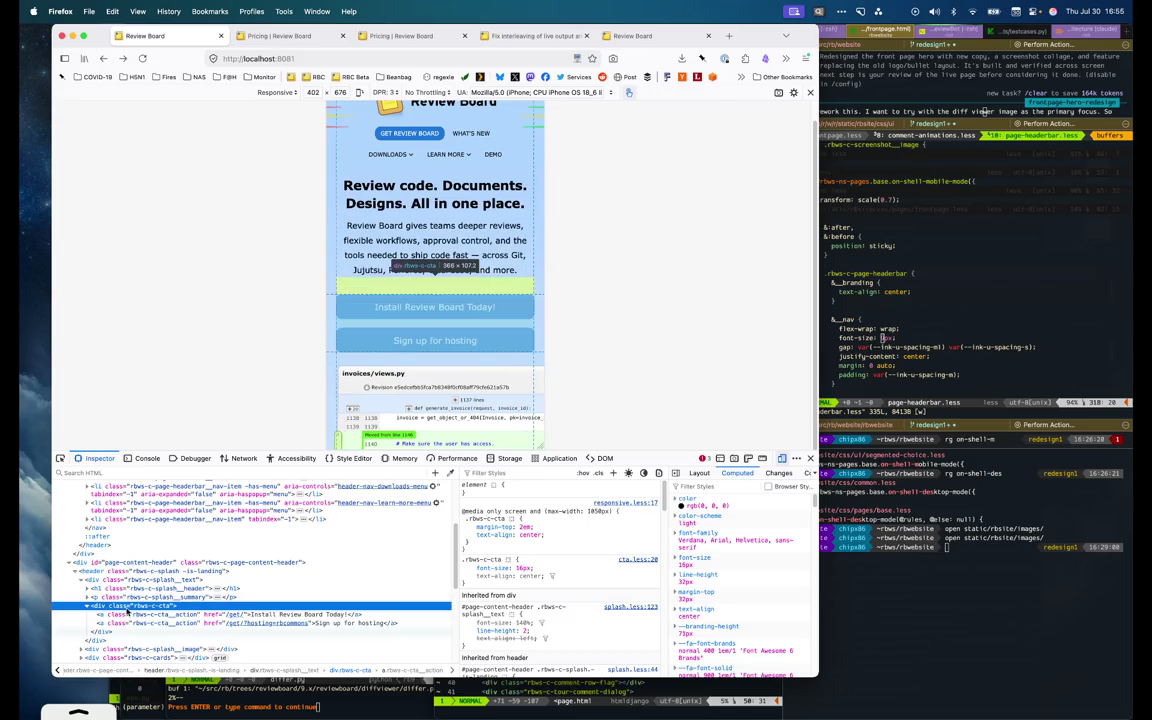
{"action": "left_click", "coordinate": [128, 615]}
{"action": "mouse_move", "coordinate": [500, 567]}
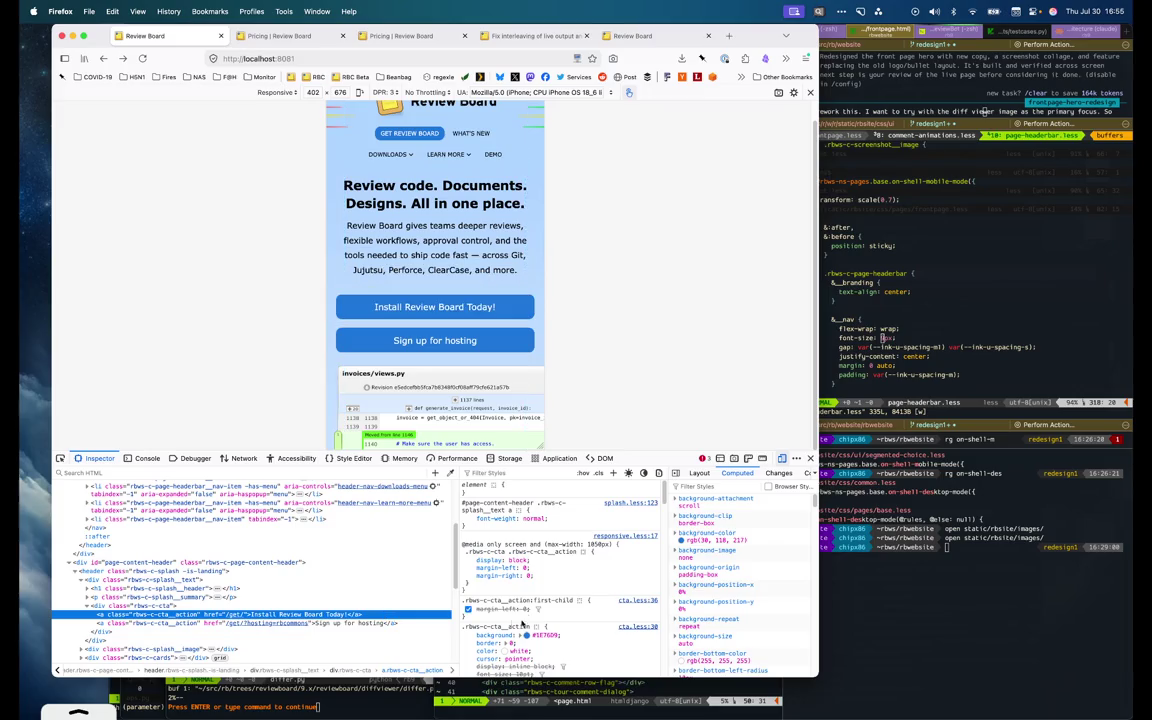
{"action": "left_click", "coordinate": [467, 560]}
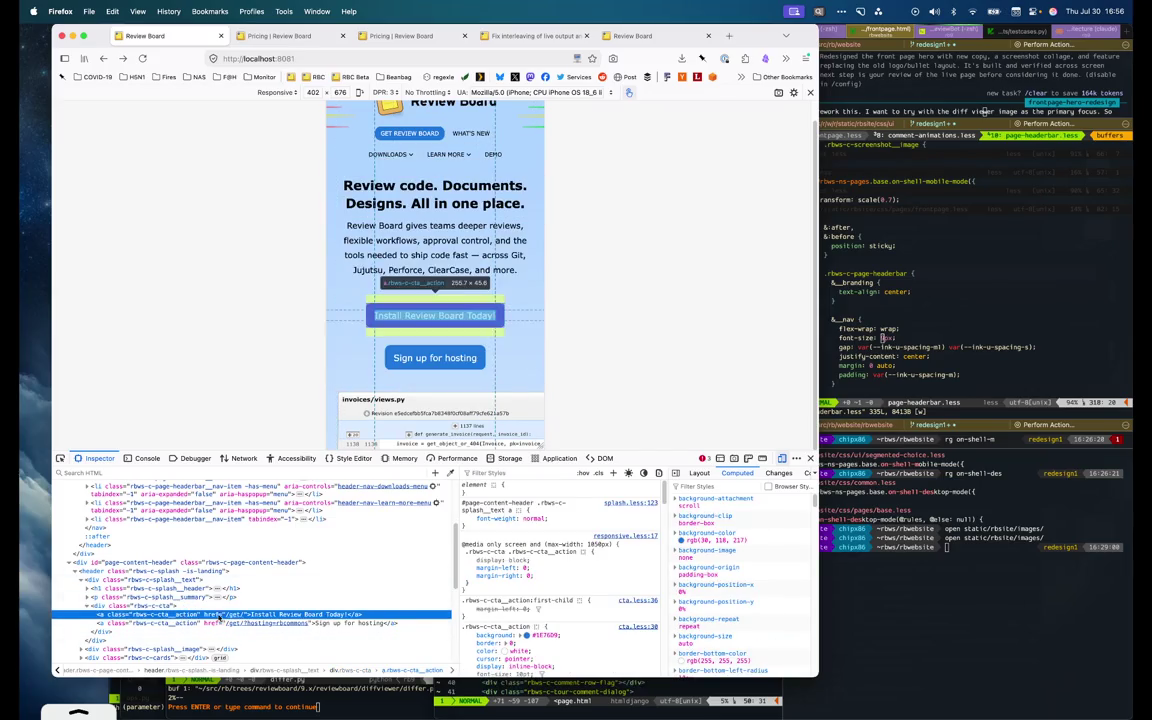
Add display: flex and gap: 0.5em to the CTA container's mobile rule
{"action": "left_click", "coordinate": [345, 605]}
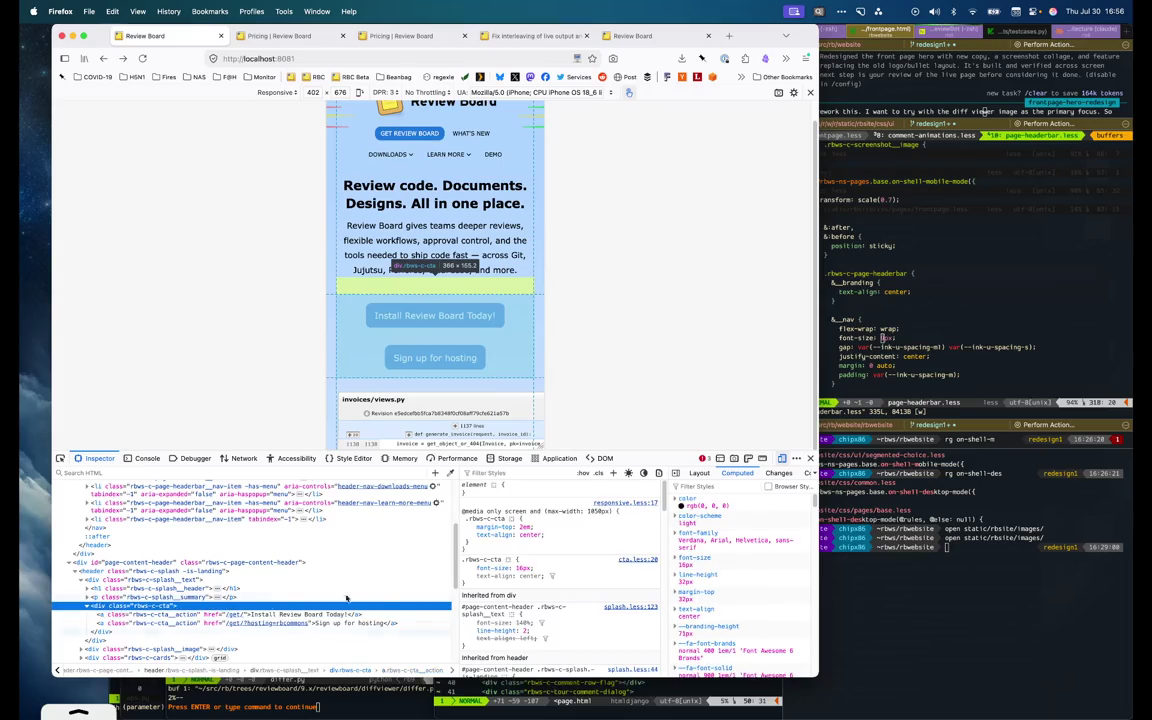
{"action": "left_click", "coordinate": [539, 492]}
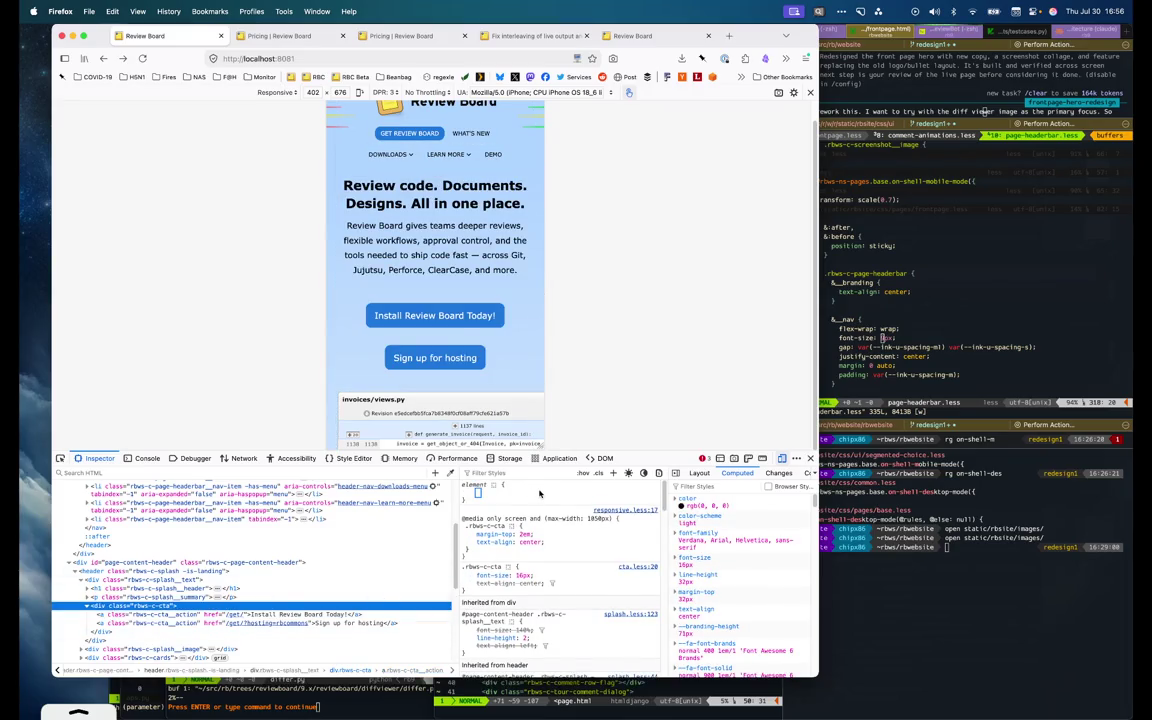
{"action": "left_click", "coordinate": [566, 535]}
{"action": "type", "text": "display"}
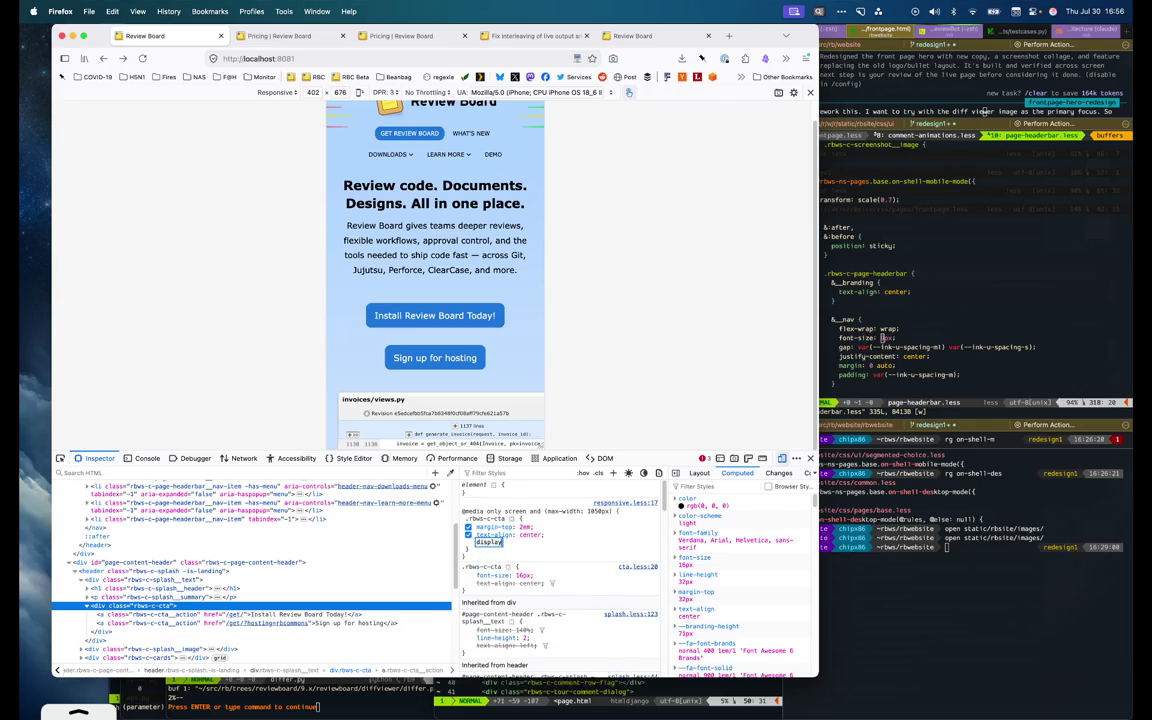
{"action": "type", "text": ": flex"}
{"action": "key", "text": "Return"}
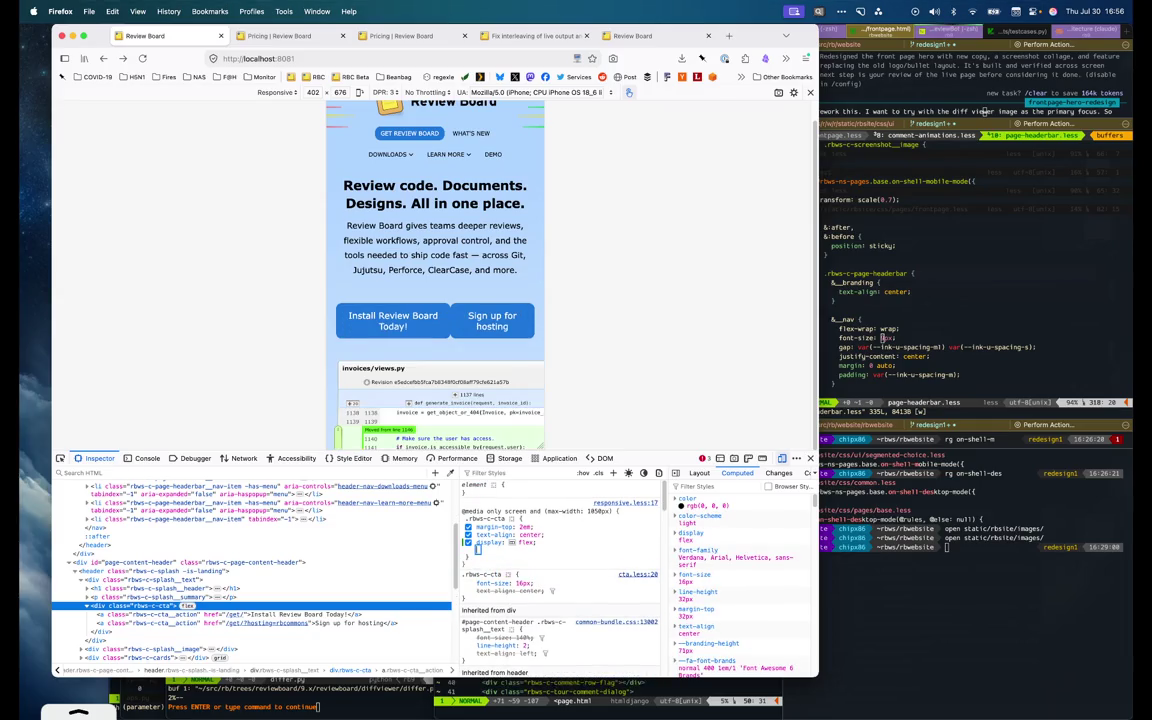
{"action": "type", "text": "gap: "}
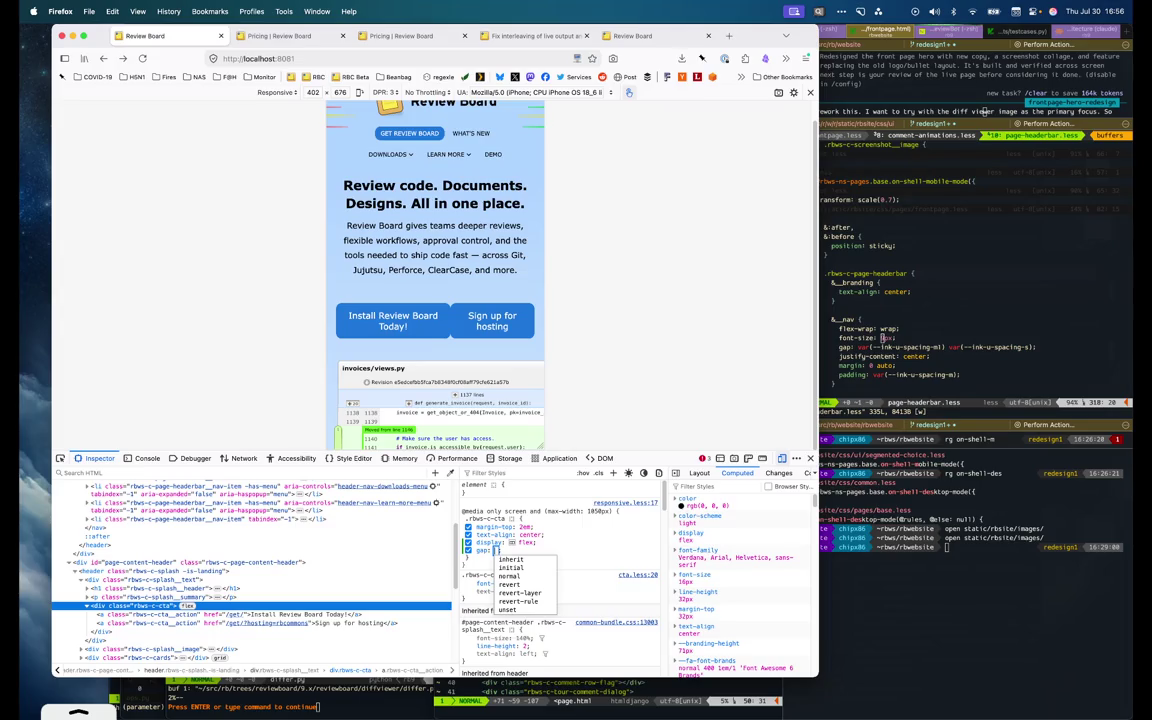
{"action": "type", "text": "0.5em"}
{"action": "key", "text": "ctrl+a"}
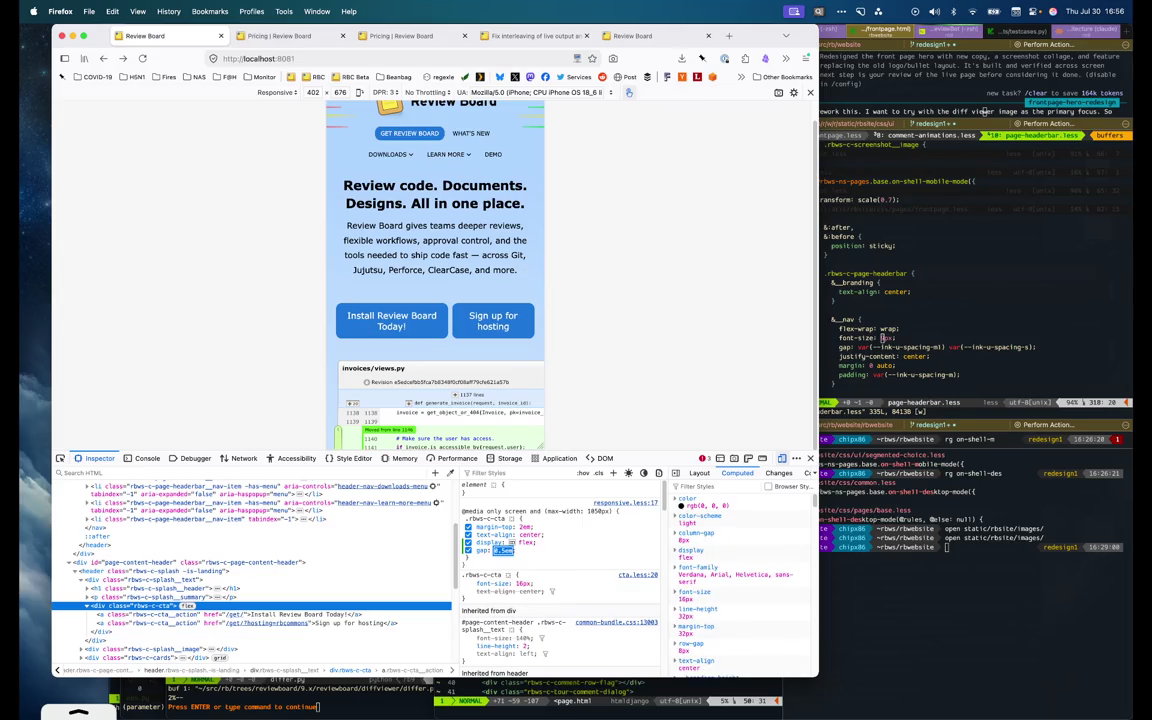
{"action": "key", "text": "Return"}
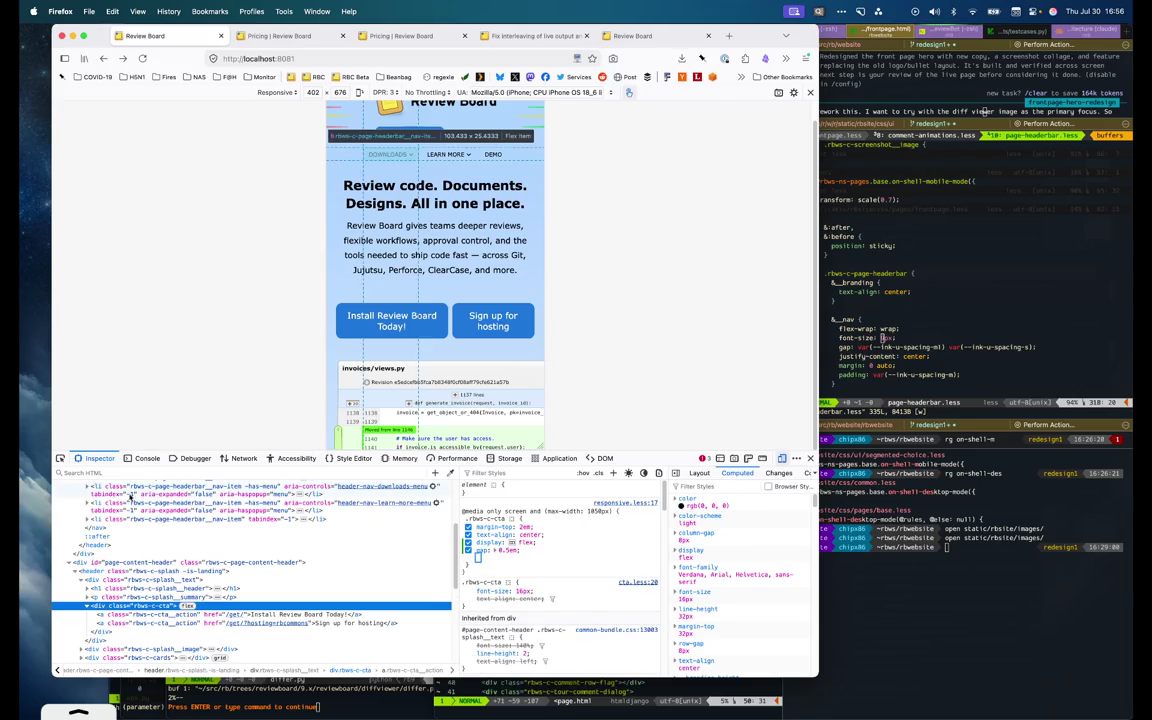
Try shortening the Install Review Board Today! label, then undo it
{"action": "left_click", "coordinate": [307, 614]}
{"action": "double_click", "coordinate": [307, 614]}
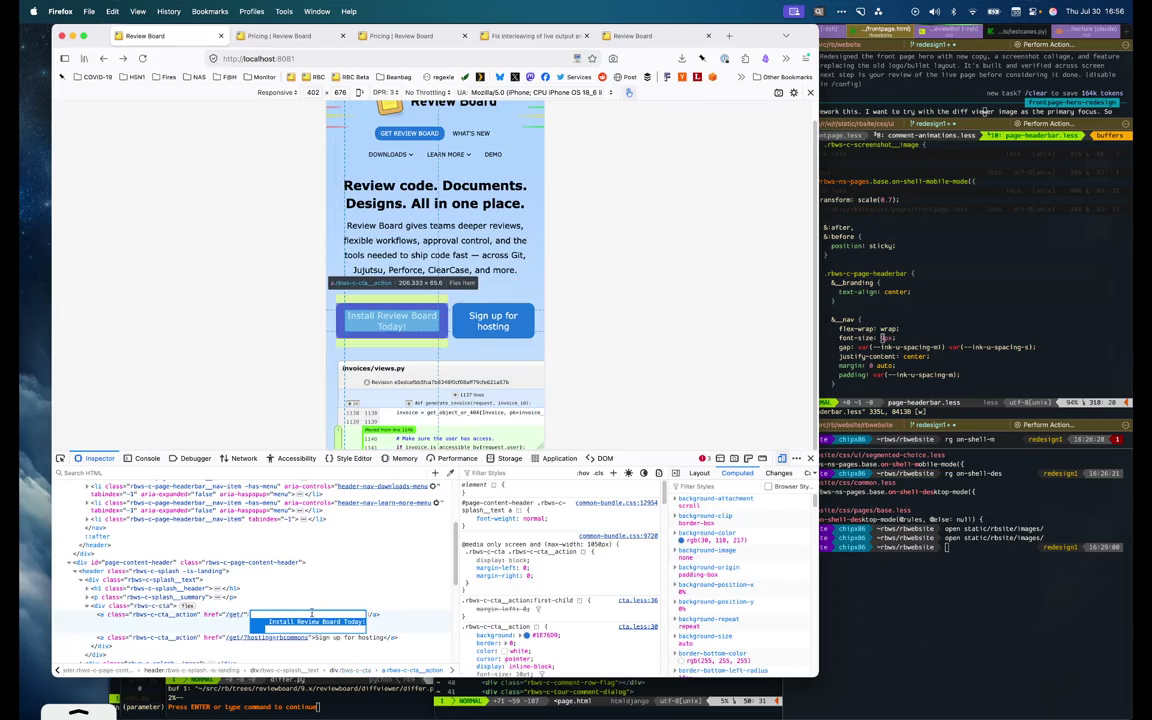
{"action": "key", "text": "BackSpace"}
{"action": "key", "text": "BackSpace"}
{"action": "key", "text": "BackSpace"}
{"action": "key", "text": "BackSpace"}
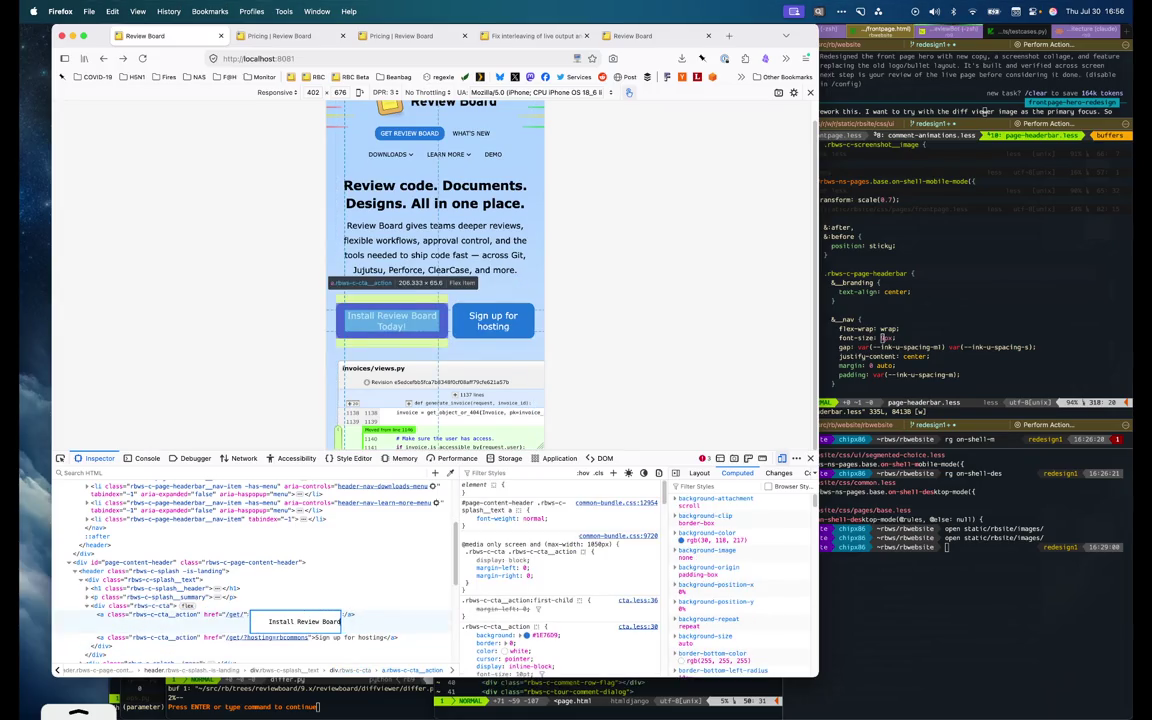
{"action": "key", "text": "Return"}
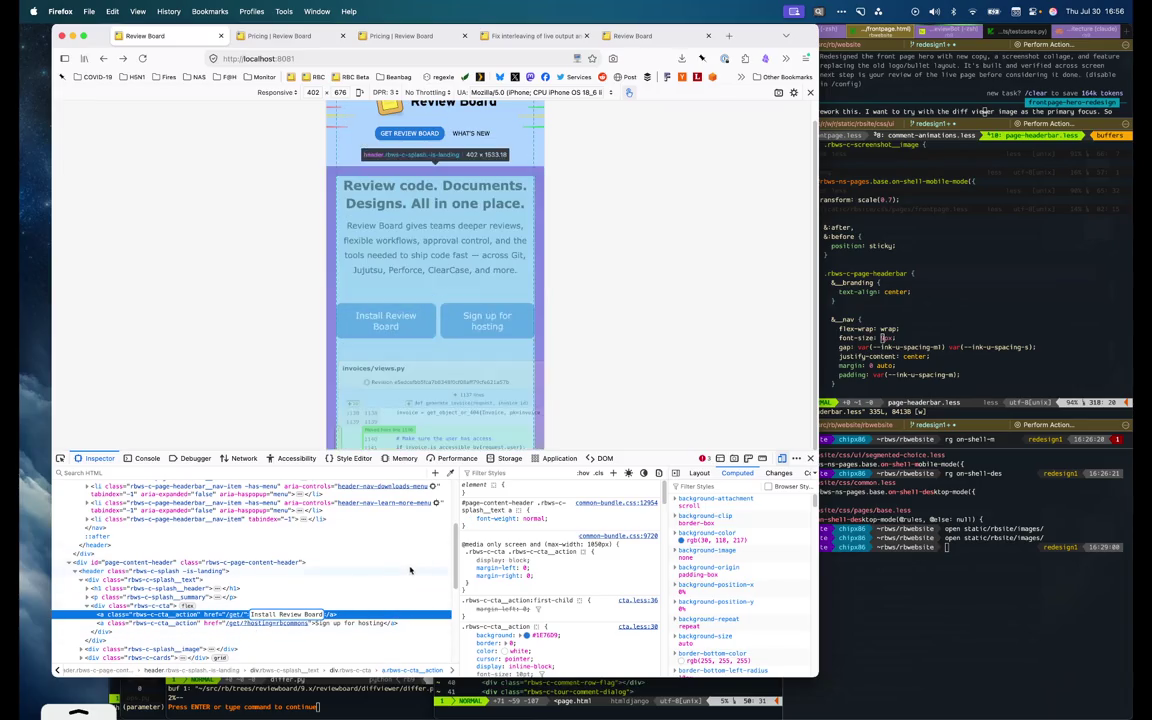
{"action": "key", "text": "super+z"}
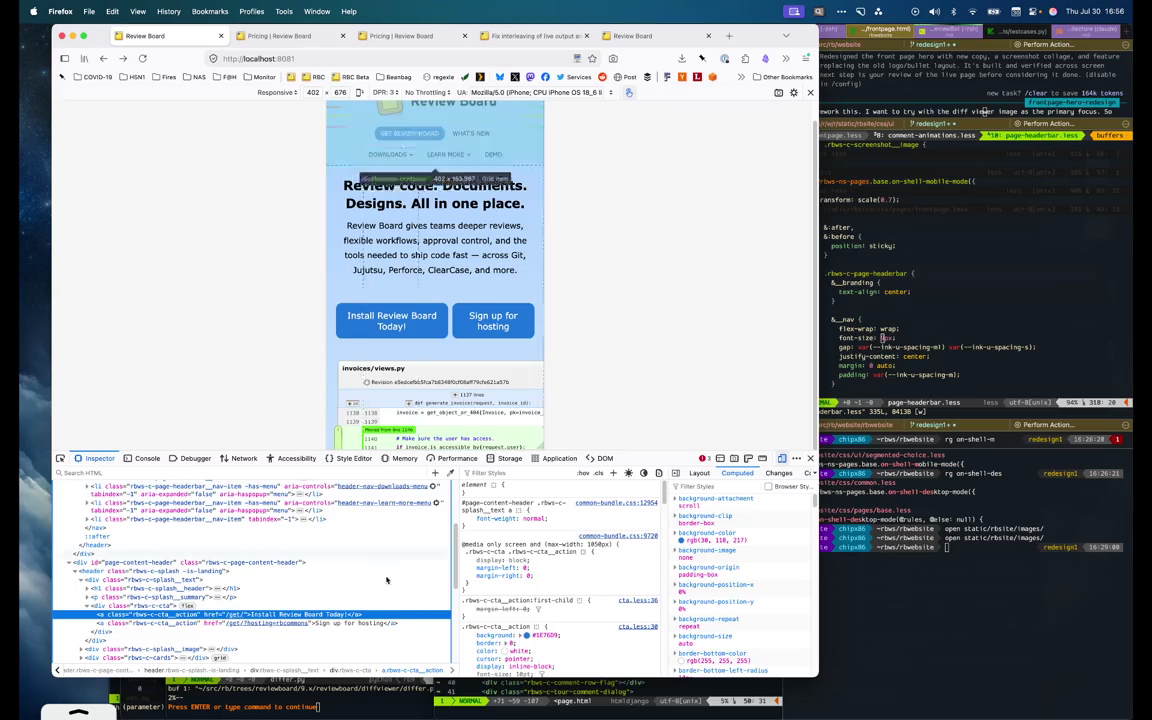
Hide the Sign up for hosting link with an inline display: none, then reload the preview
{"action": "left_click", "coordinate": [351, 622]}
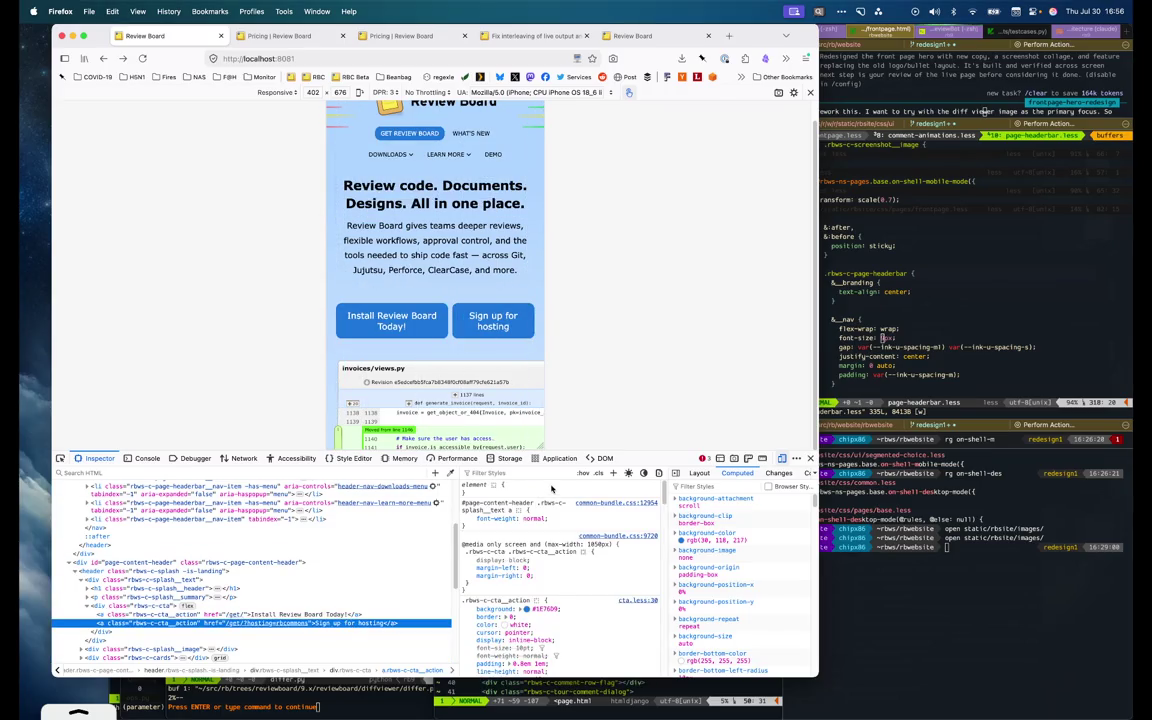
{"action": "left_click", "coordinate": [510, 488]}
{"action": "type", "text": "dis"}
{"action": "key", "text": "Tab"}
{"action": "type", "text": "none"}
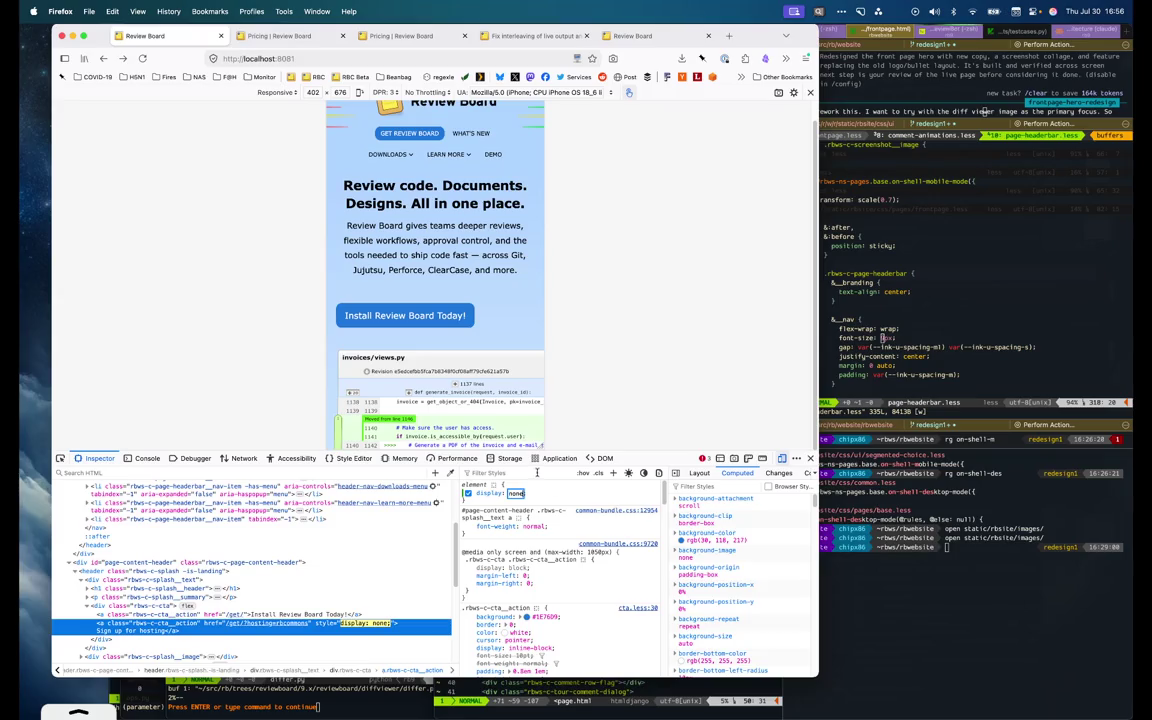
{"action": "left_click", "coordinate": [467, 568]}
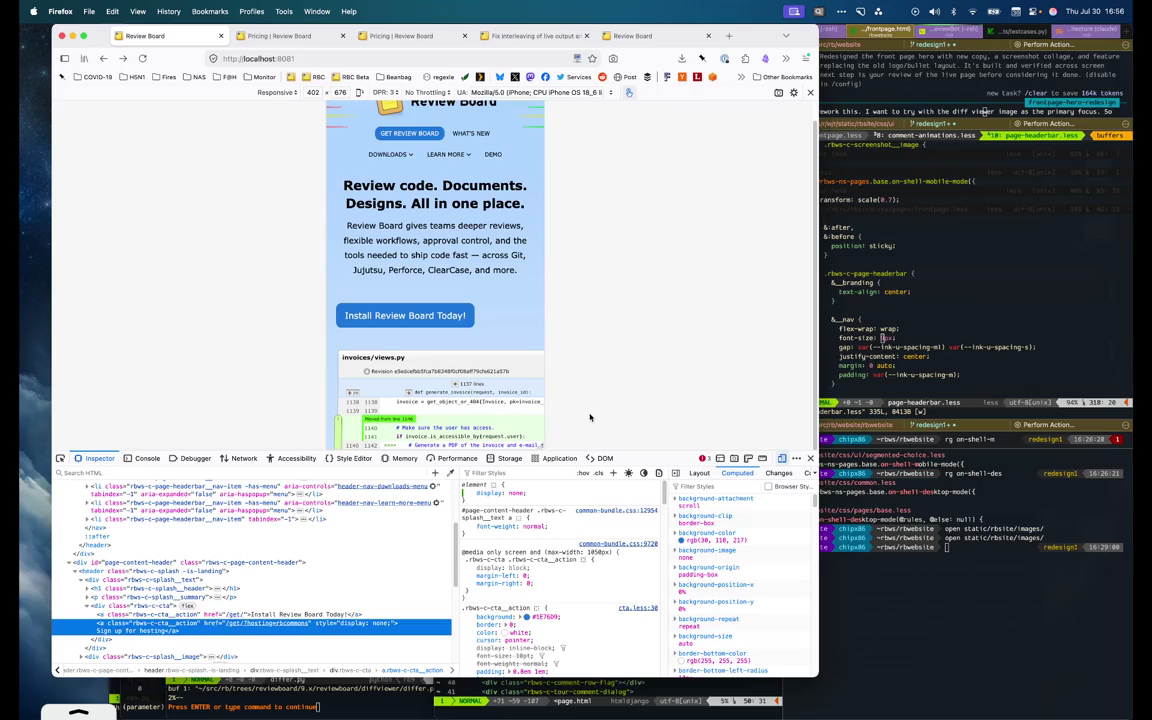
{"action": "key", "text": "super+r"}
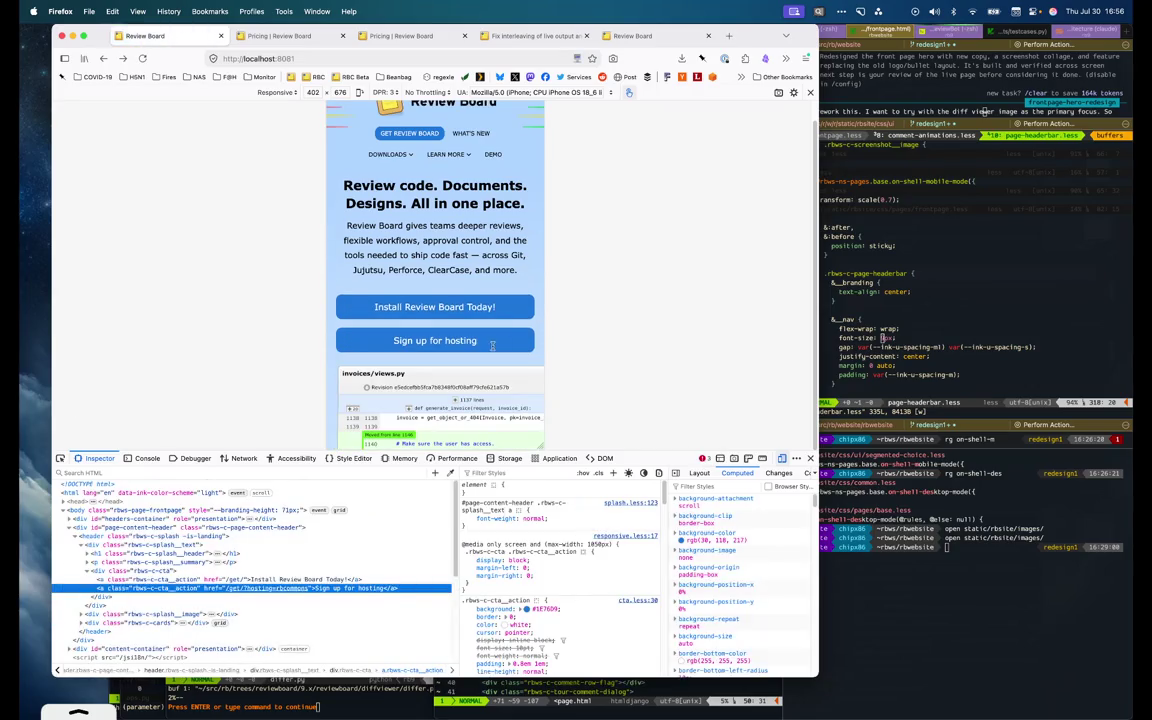
{"action": "key", "text": "super+Tab"}
{"action": "left_click", "coordinate": [294, 398]}
Delete the three-line Sign up for hosting link from frontpage.html with 3dd and save
{"action": "left_click", "coordinate": [906, 315]}
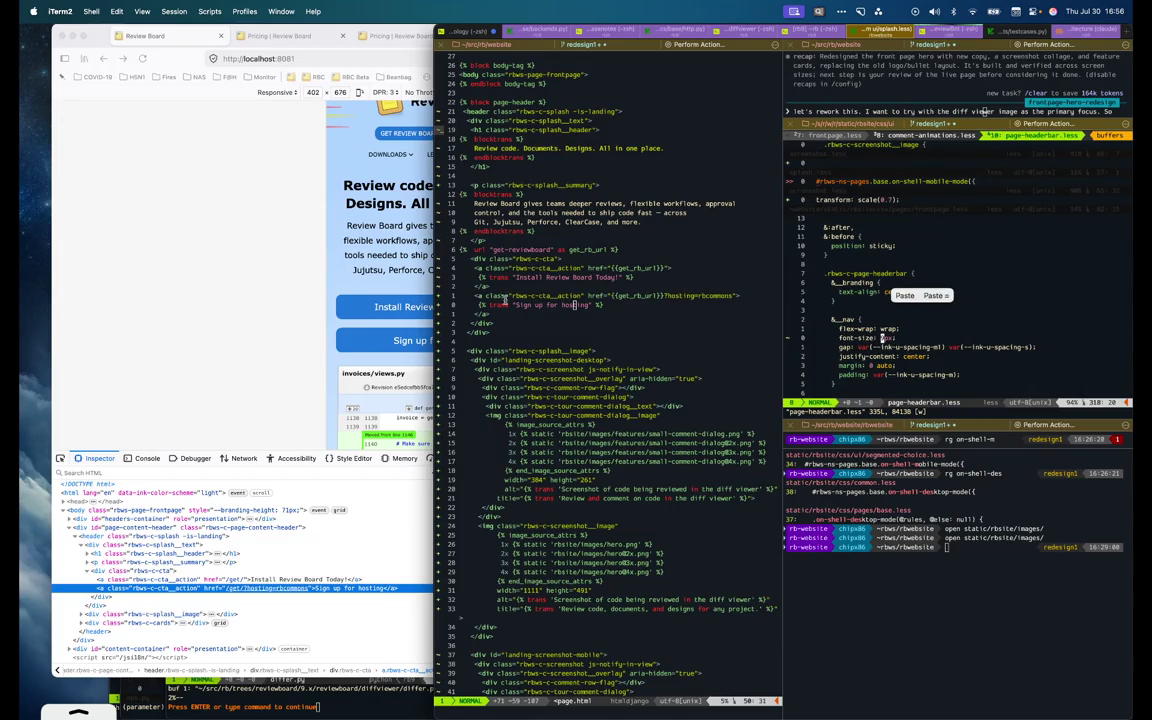
{"action": "left_click", "coordinate": [324, 324]}
{"action": "scroll", "coordinate": [417, 318], "scroll_direction": "down", "scroll_amount": 1}
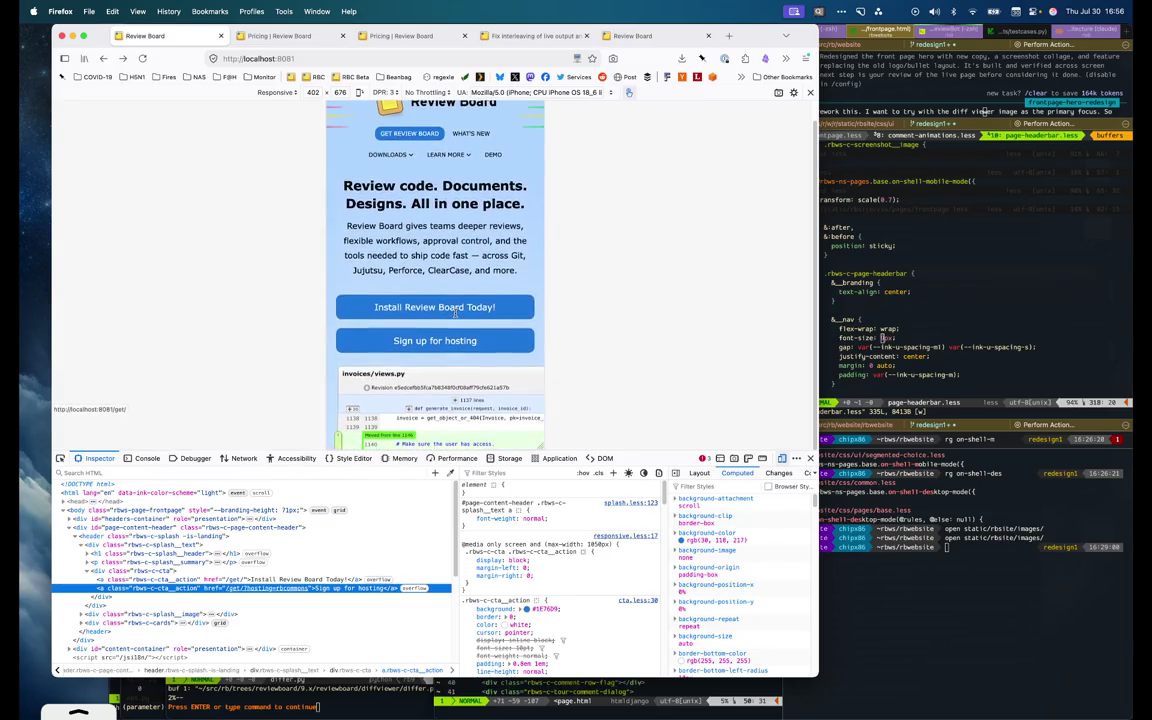
{"action": "key", "text": "super+Tab"}
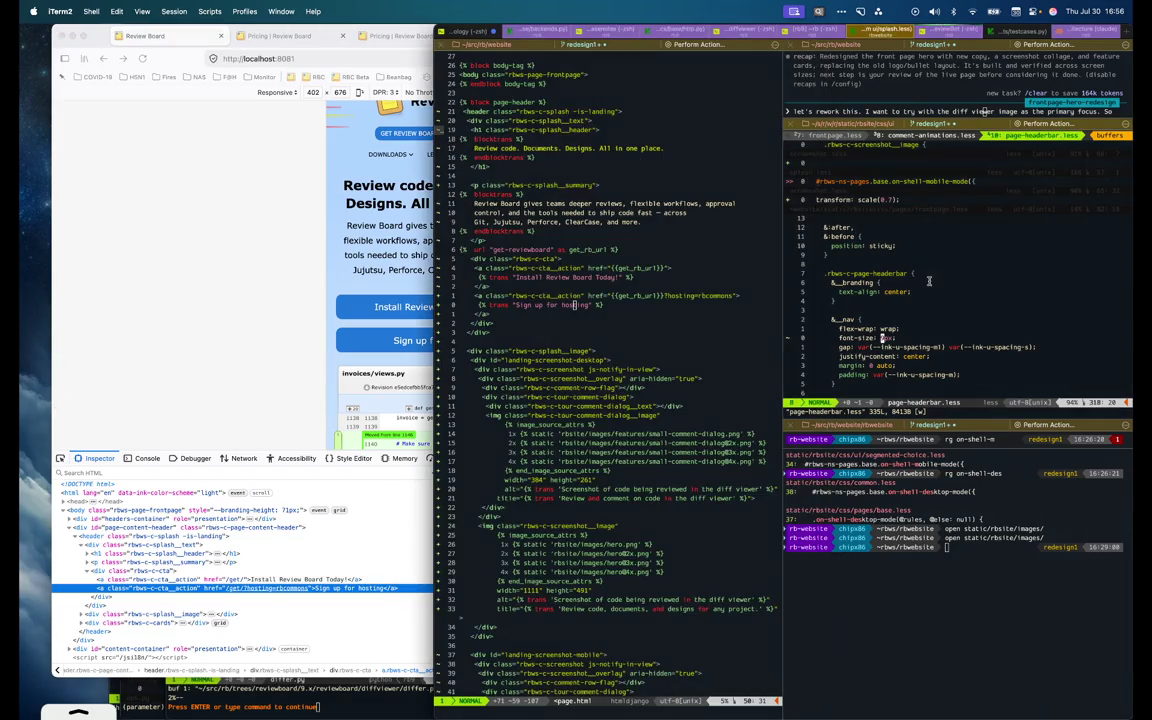
{"action": "scroll", "coordinate": [490, 286], "scroll_direction": "down", "scroll_amount": 5}
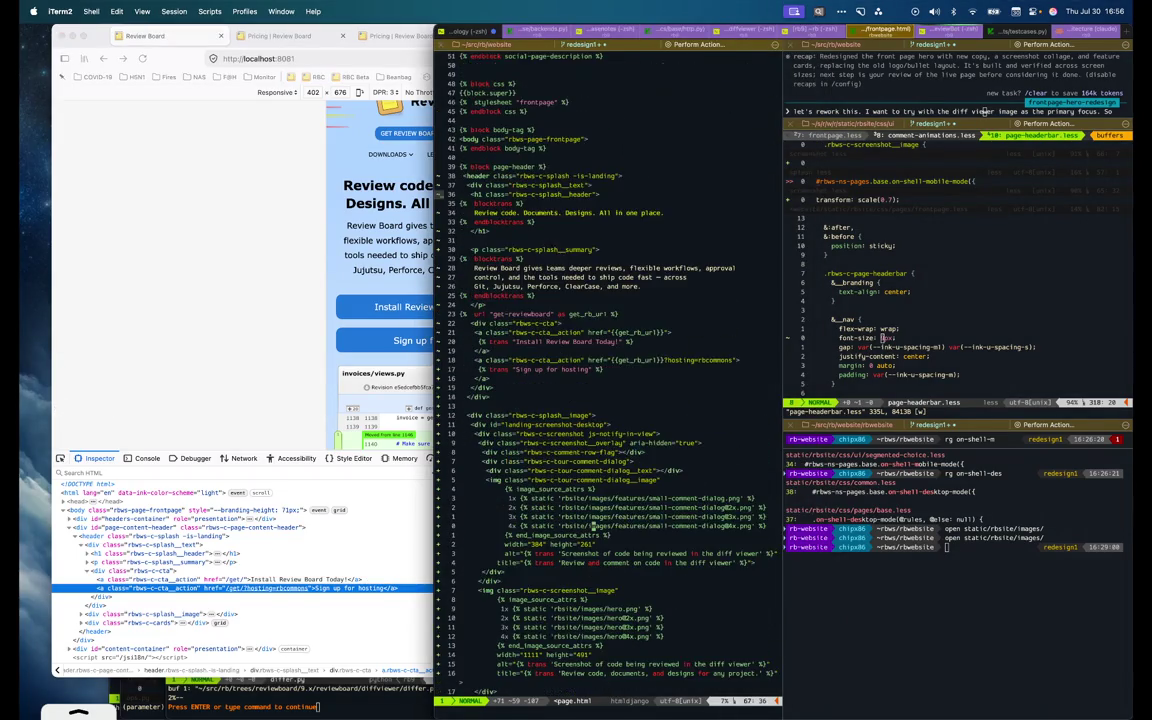
{"action": "left_click", "coordinate": [490, 359]}
{"action": "type", "text": "3dd:w"}
{"action": "key", "text": "Return"}
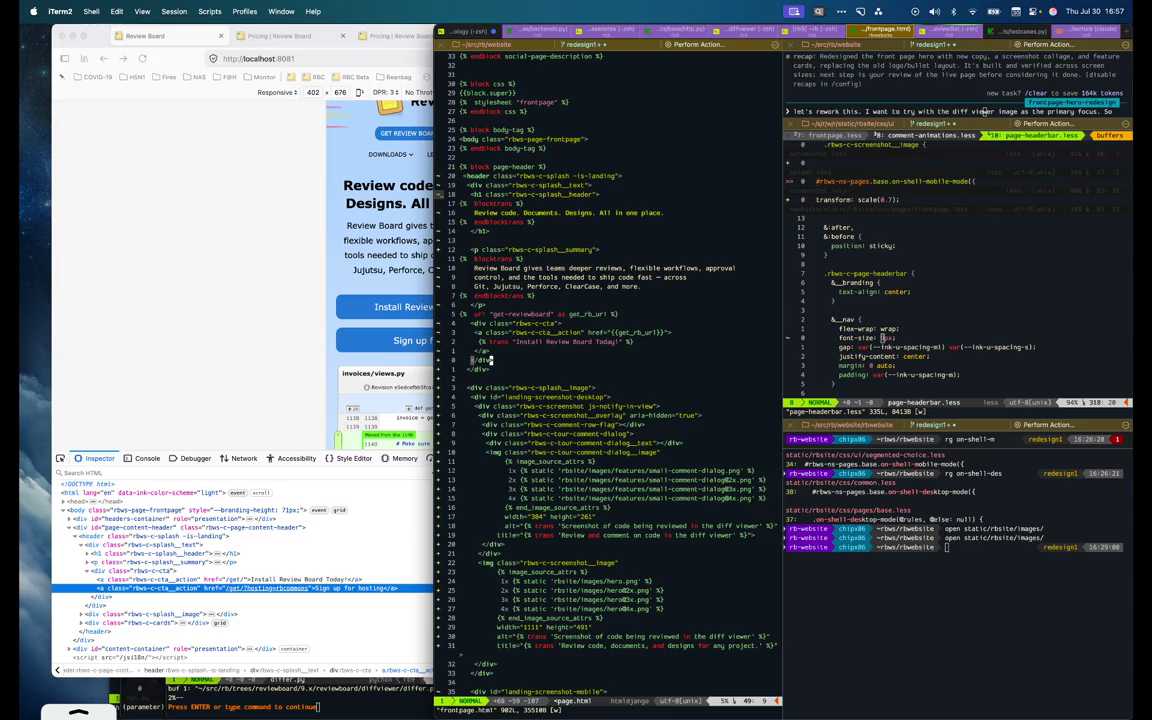
Undo the deletion to restore the Sign up for hosting link in frontpage.html
{"action": "key", "text": "k"}
{"action": "left_click", "coordinate": [652, 332]}
{"action": "key", "text": "l"}
{"action": "key", "text": "u"}
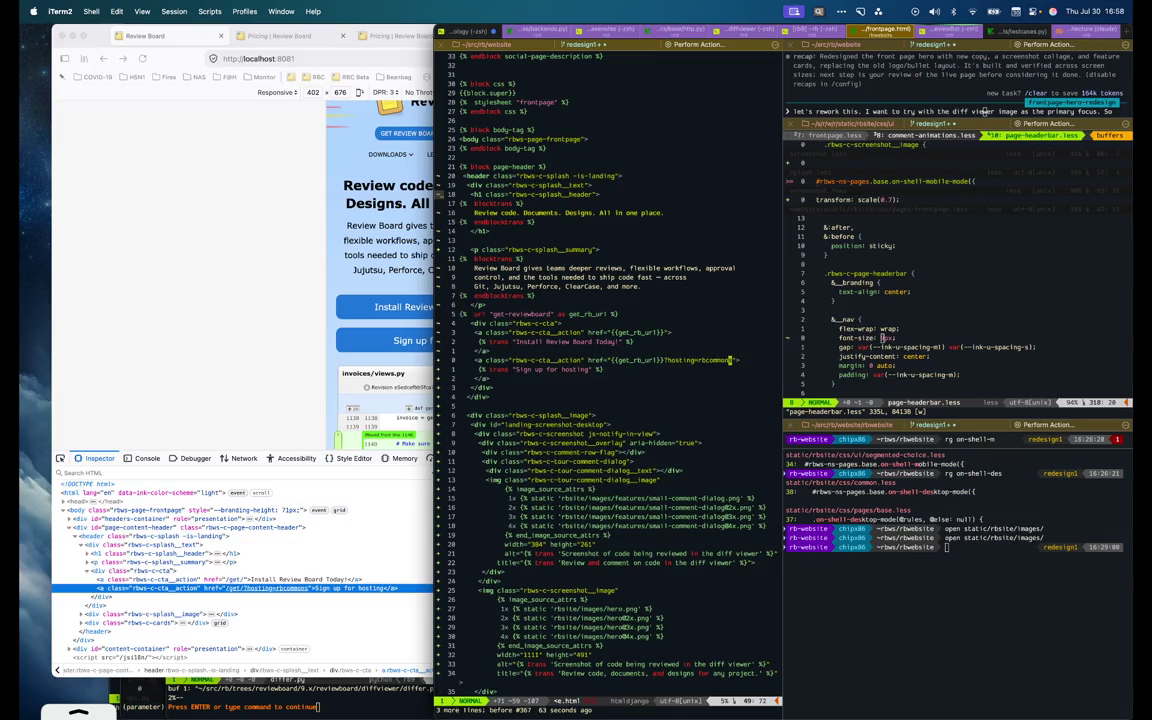
{"action": "key", "text": "I"}
{"action": "key", "text": "Escape"}
{"action": "key", "text": "u"}
Add a -desktop-only class to the hosting link, put href on its own line, and save
{"action": "type", "text": "ion"}
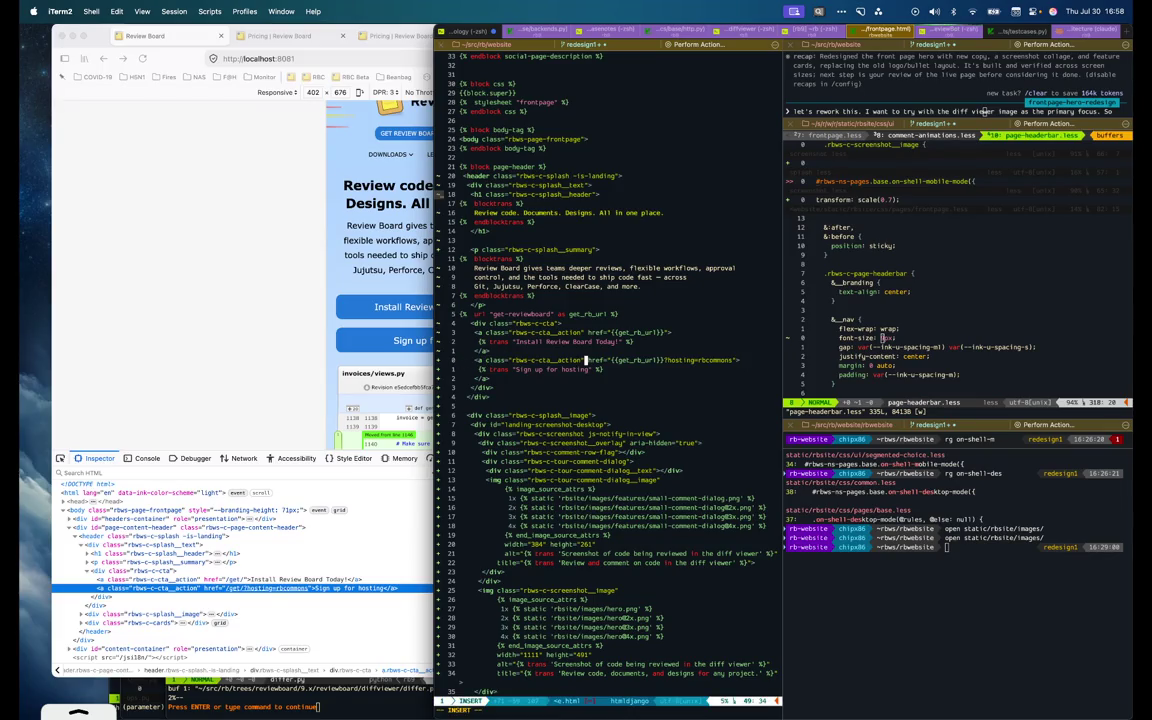
{"action": "type", "text": " -desktop"}
{"action": "type", "text": "-only"}
{"action": "key", "text": "Right"}
{"action": "key", "text": "Return"}
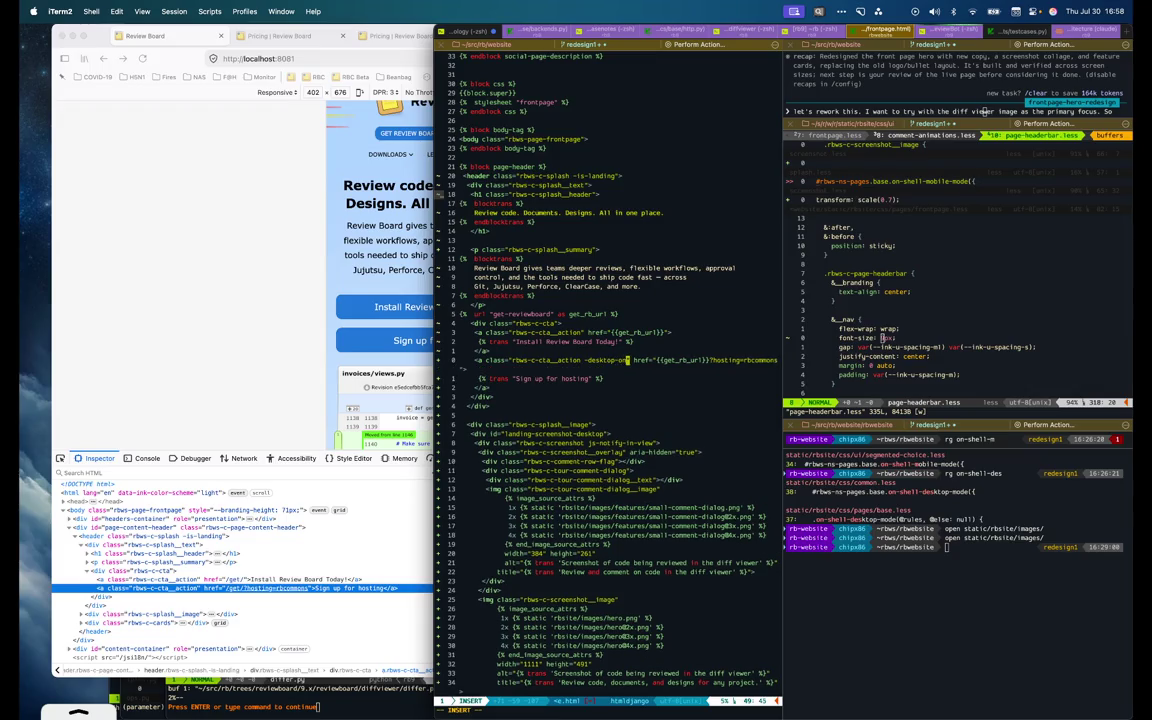
{"action": "key", "text": "Escape"}
{"action": "type", "text": ":w"}
{"action": "key", "text": "Return"}
{"action": "type", "text": "rg des"}
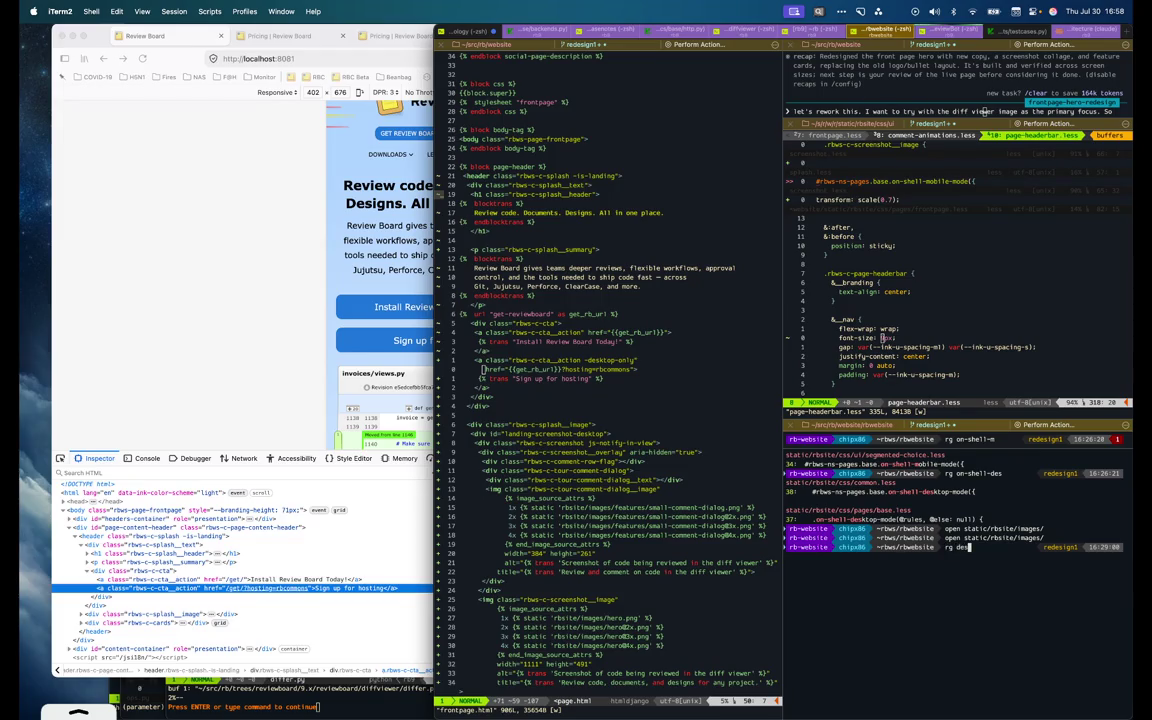
Search the site for the desktop-only class
{"action": "type", "text": "ktop"}
{"action": "type", "text": "kto"}
{"action": "key", "text": "Return"}
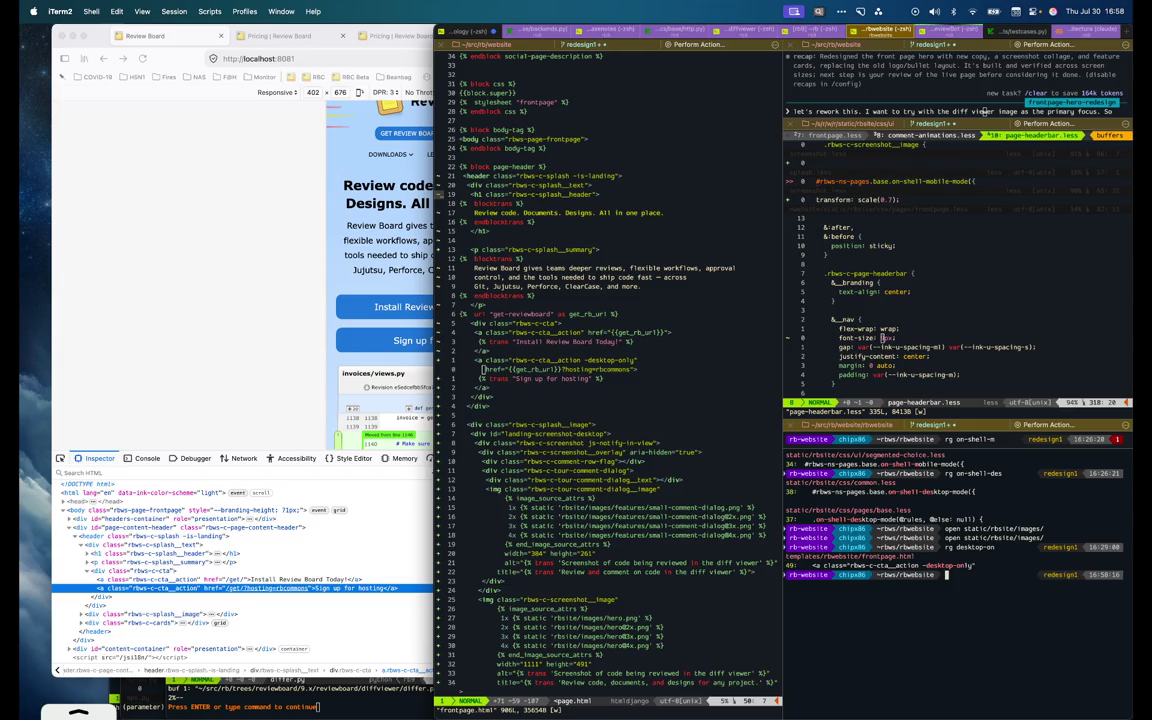
{"action": "key", "text": "super+alt+Up"}
{"action": "key", "text": "space"}
Open cta.less and add a nested &.-is-desktop-only { rule
{"action": "key", "text": "b"}
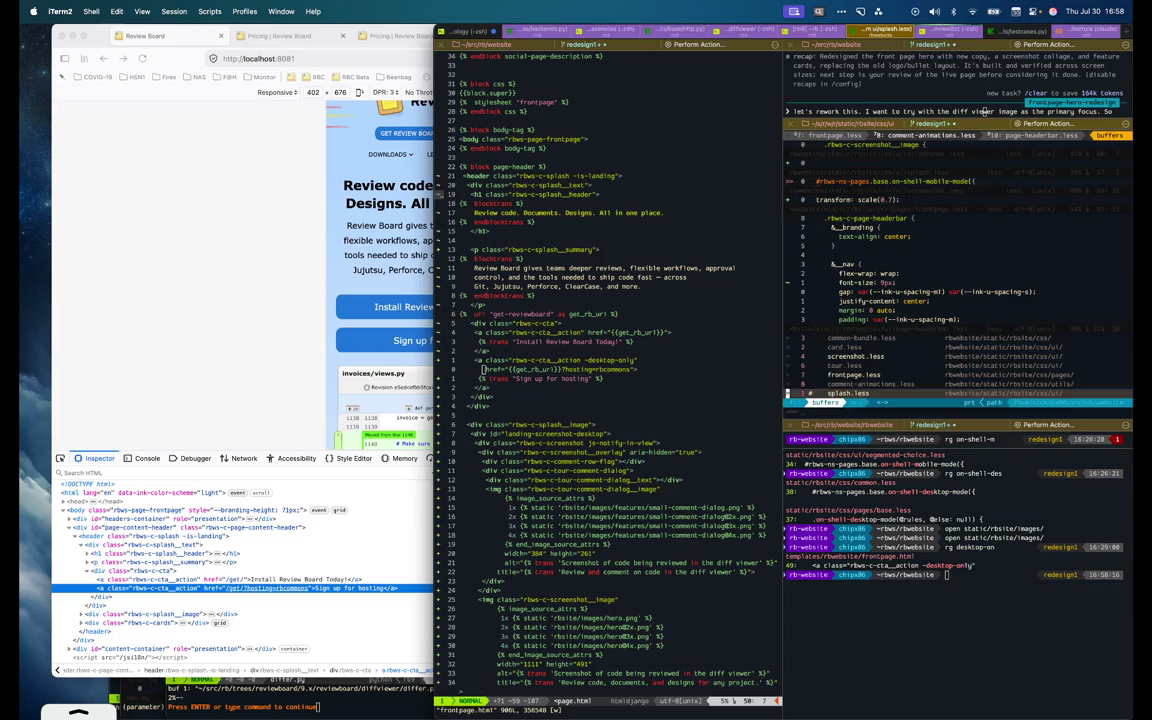
{"action": "type", "text": ":e cta"}
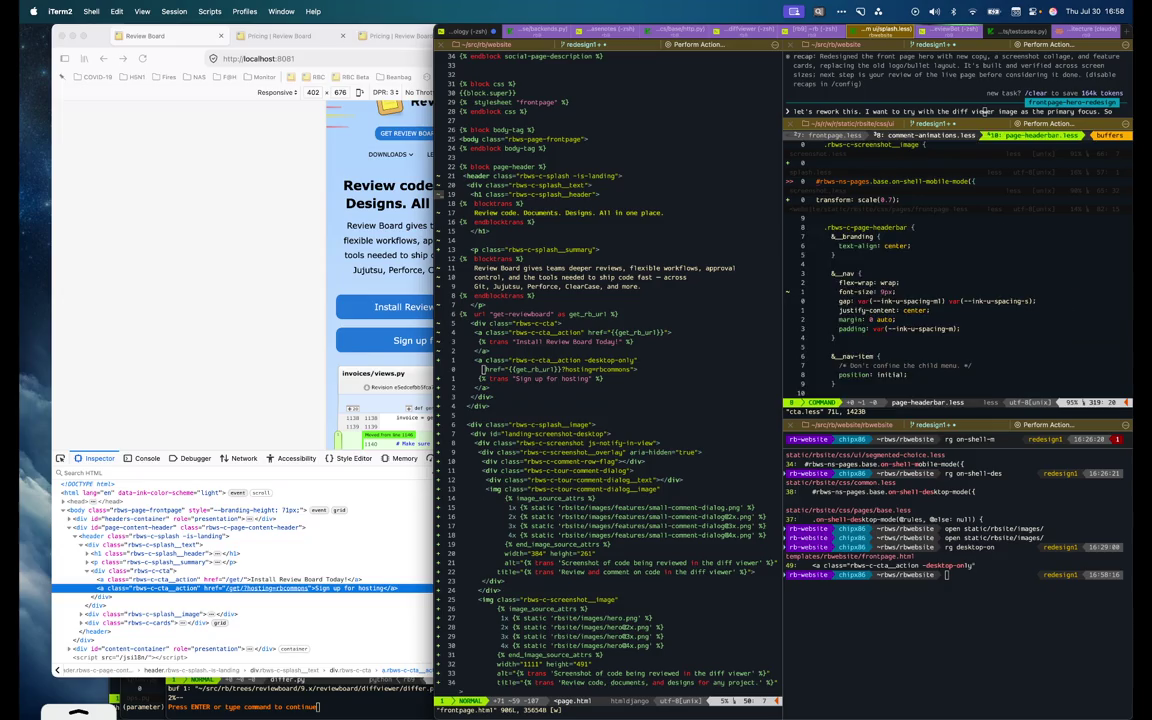
{"action": "key", "text": "Return"}
{"action": "key", "text": "ctrl+d"}
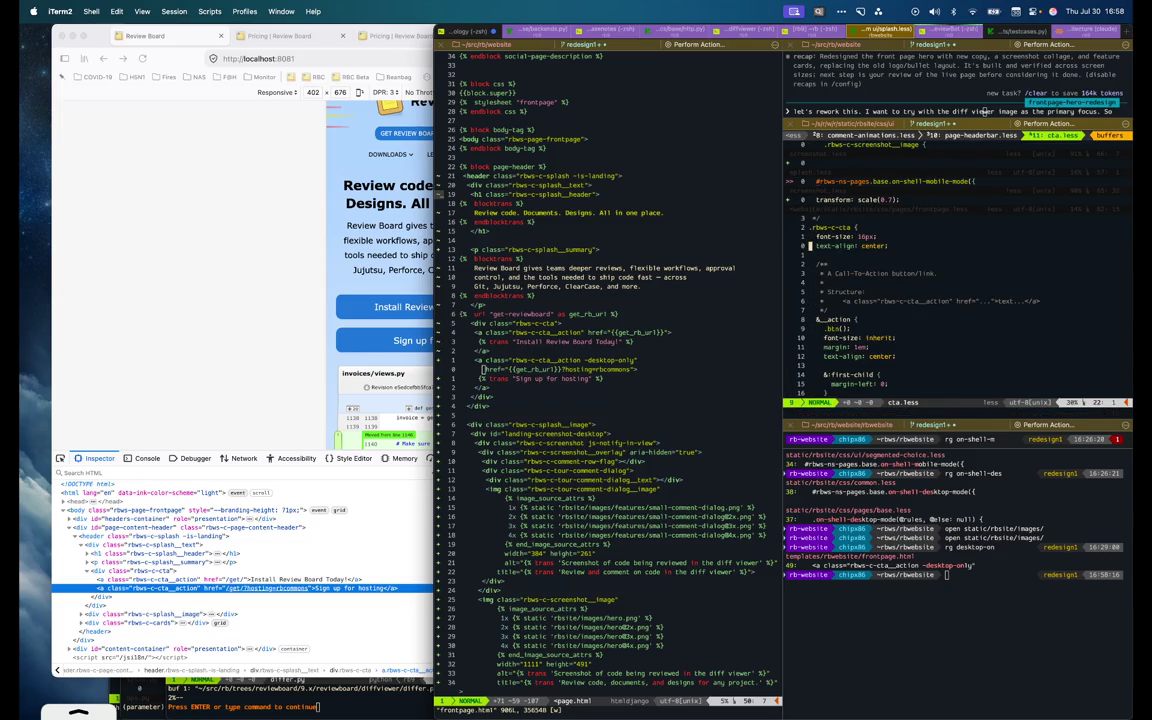
{"action": "key", "text": "o"}
{"action": "key", "text": "Return"}
{"action": "type", "text": "&.-is-deskt"}
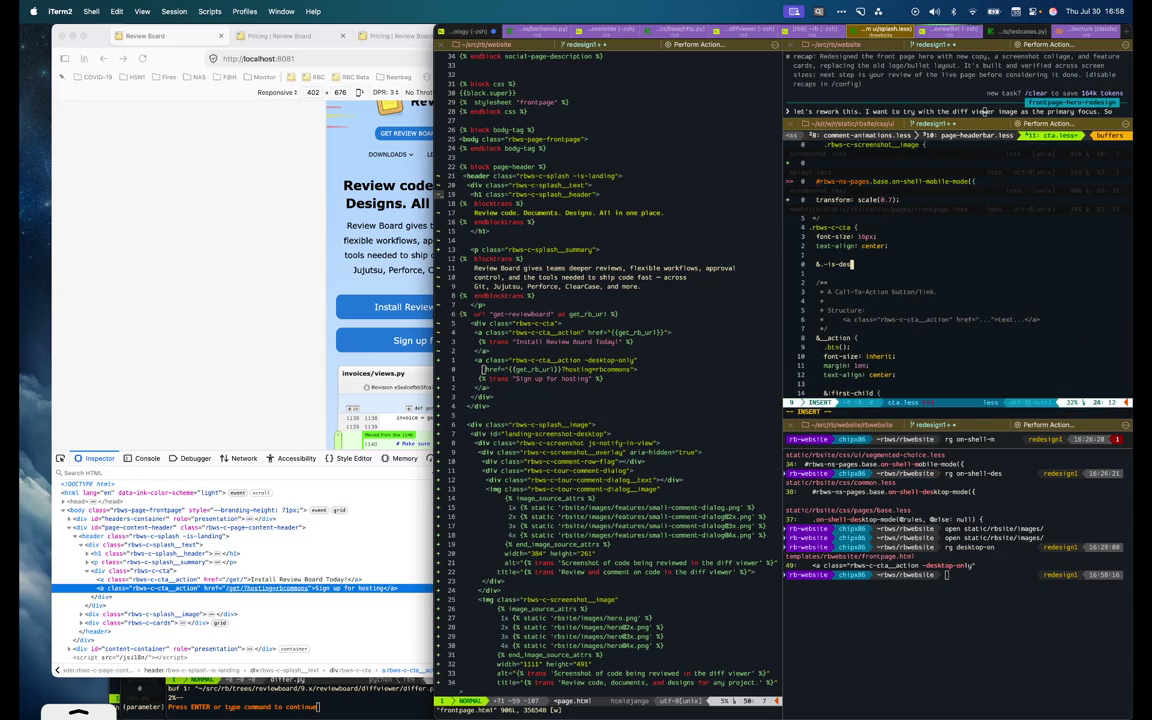
{"action": "type", "text": "op-only {"}
{"action": "key", "text": "Return"}
{"action": "key", "text": "Escape"}
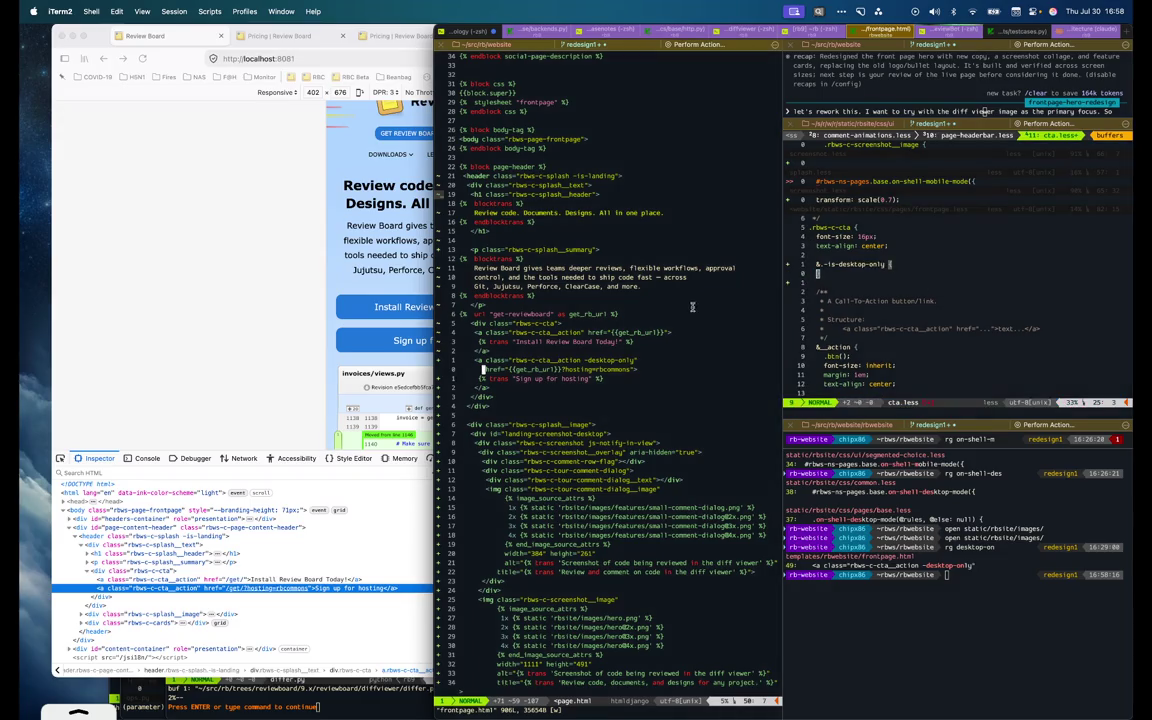
Rename the hosting link's class to -is-desktop-only and undo a misplaced line in cta.less
{"action": "type", "text": "ais-"}
{"action": "key", "text": "Escape"}
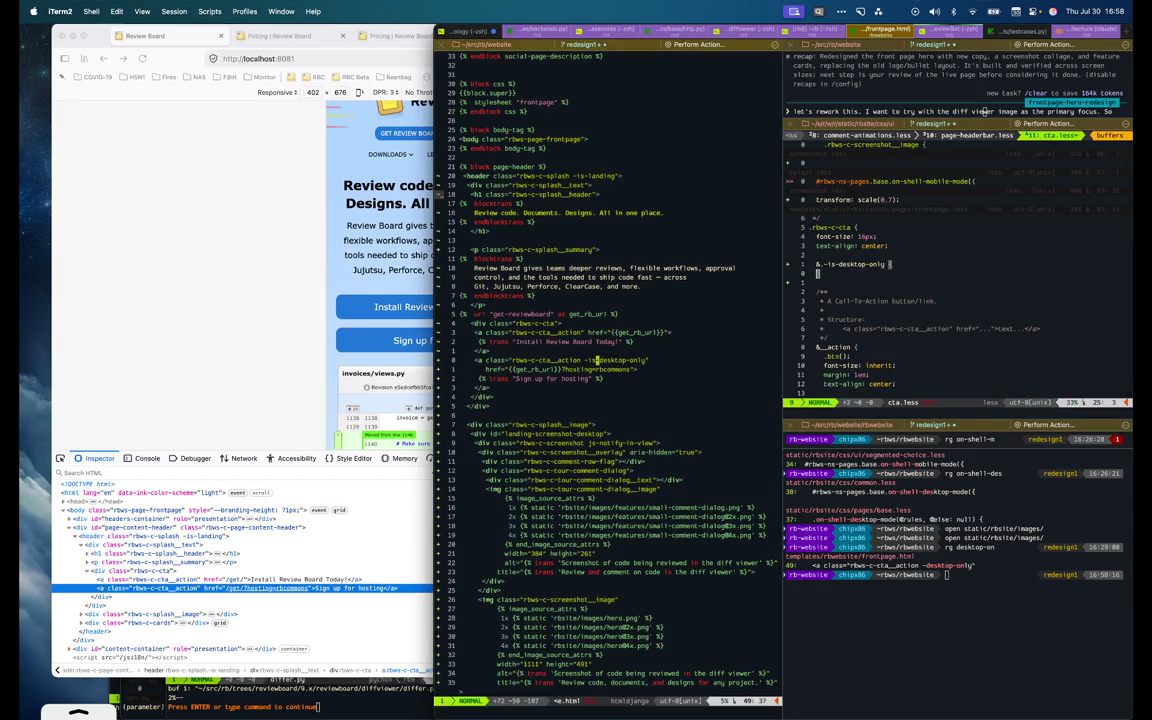
{"action": "left_click", "coordinate": [935, 285]}
{"action": "type", "text": "O.on"}
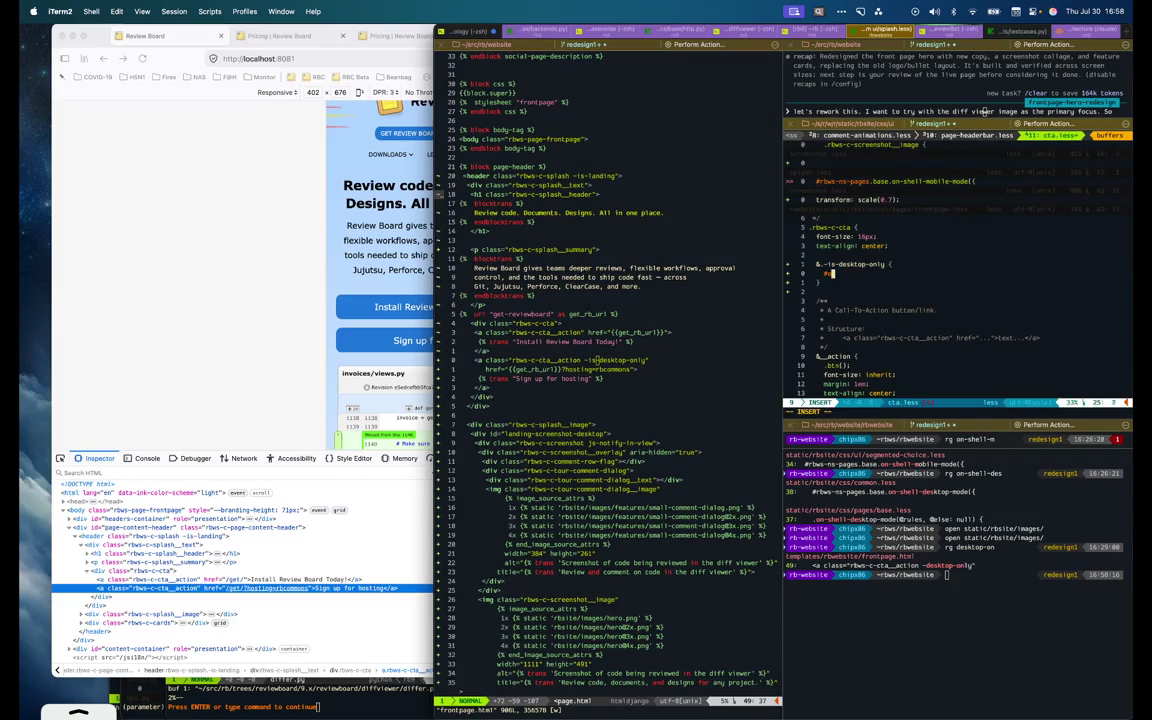
{"action": "key", "text": "Escape"}
{"action": "key", "text": "G"}
{"action": "key", "text": "u"}
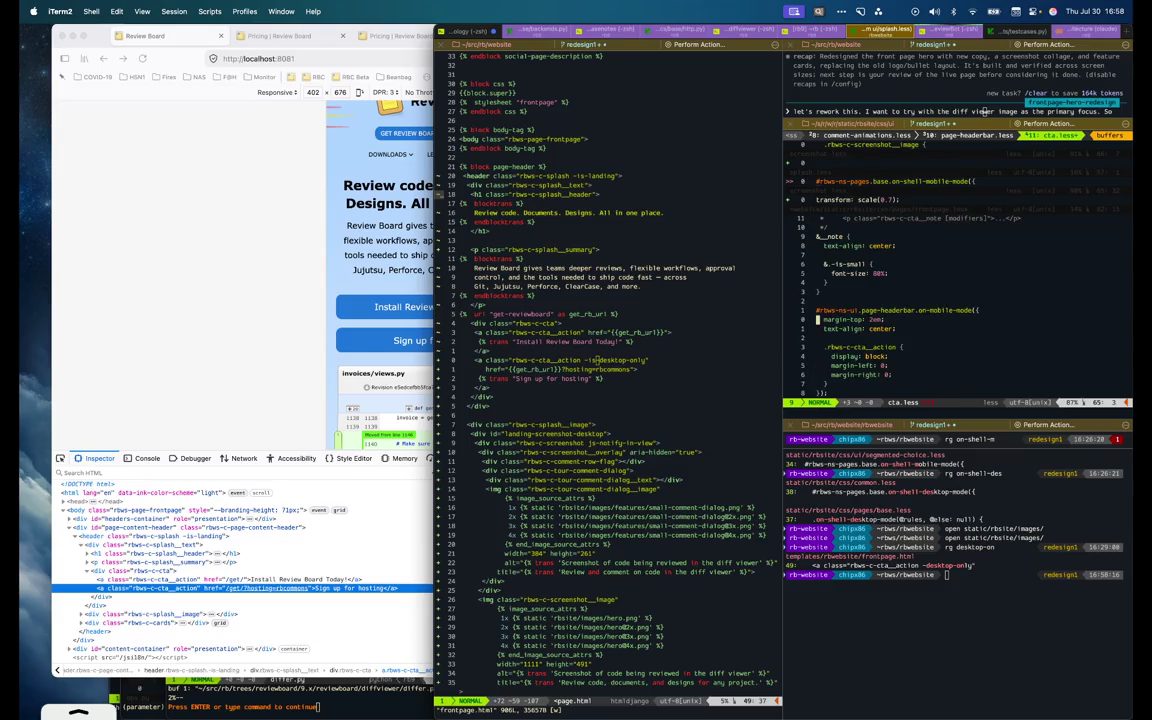
Move the -is-desktop-only block into the mobile-mode rule with display: none, save, and reload Firefox
{"action": "key", "text": "ctrl+f"}
{"action": "key", "text": "ctrl+f"}
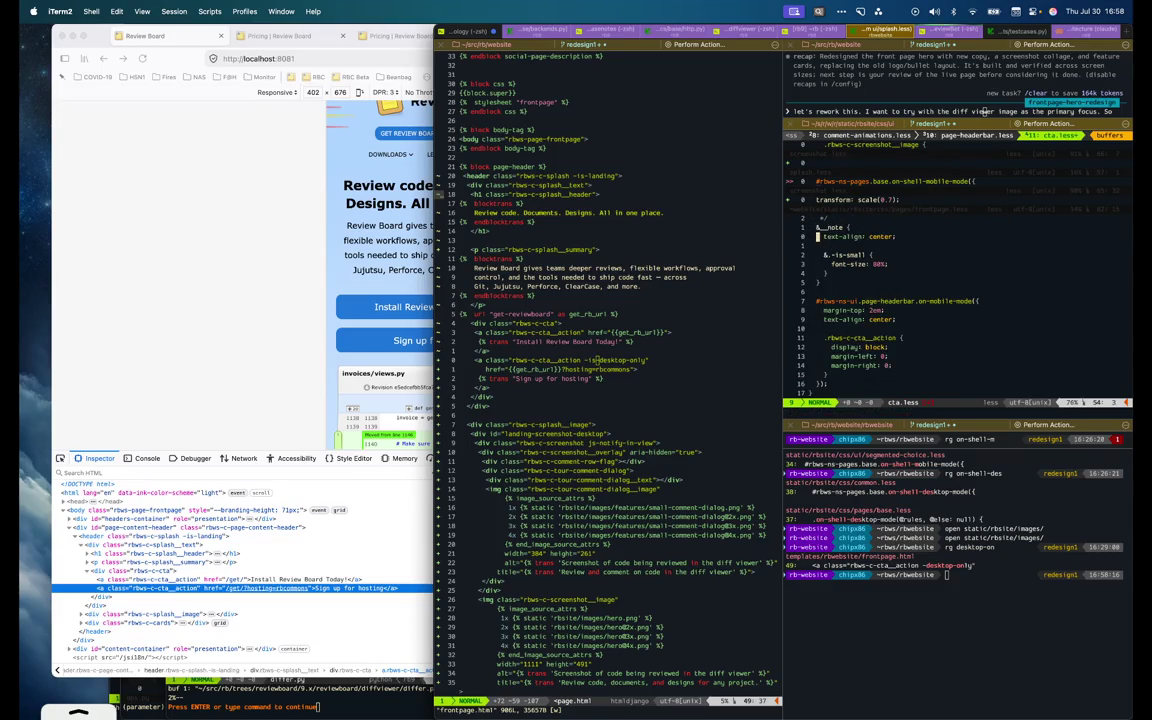
{"action": "key", "text": "}"}
{"action": "key", "text": "}"}
{"action": "key", "text": "p"}
{"action": "key", "text": "V"}
{"action": "key", "text": "j"}
{"action": "key", "text": "Escape"}
{"action": "type", "text": "Odisplay: none;"}
{"action": "key", "text": "Escape"}
{"action": "type", "text": ":w"}
{"action": "key", "text": "Return"}
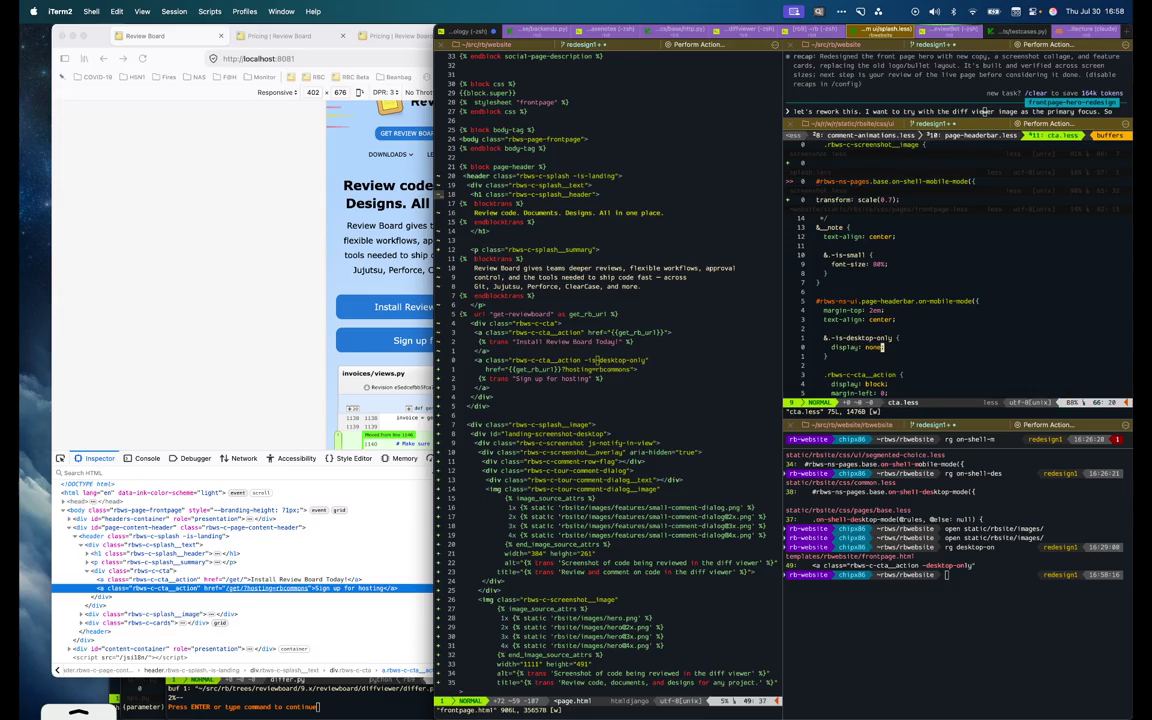
{"action": "left_click", "coordinate": [292, 304]}
{"action": "key", "text": "super+r"}
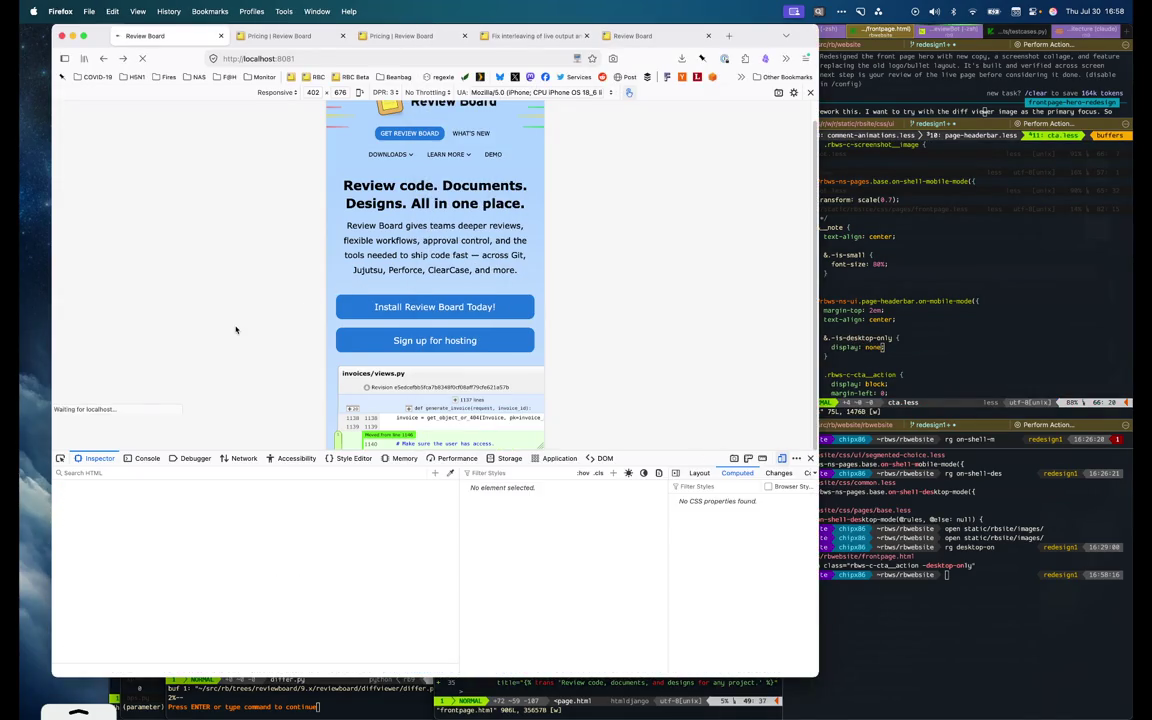